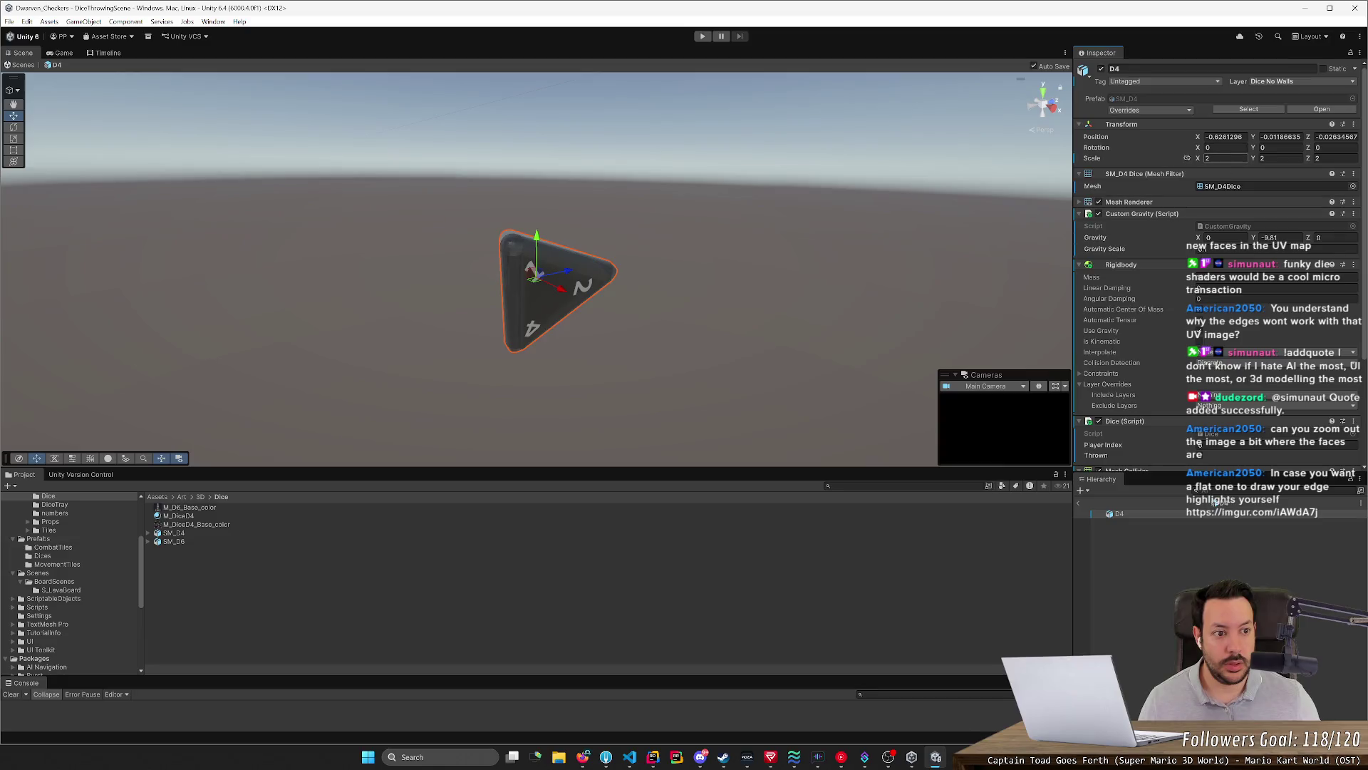
{"action": "type", "text": "00"}
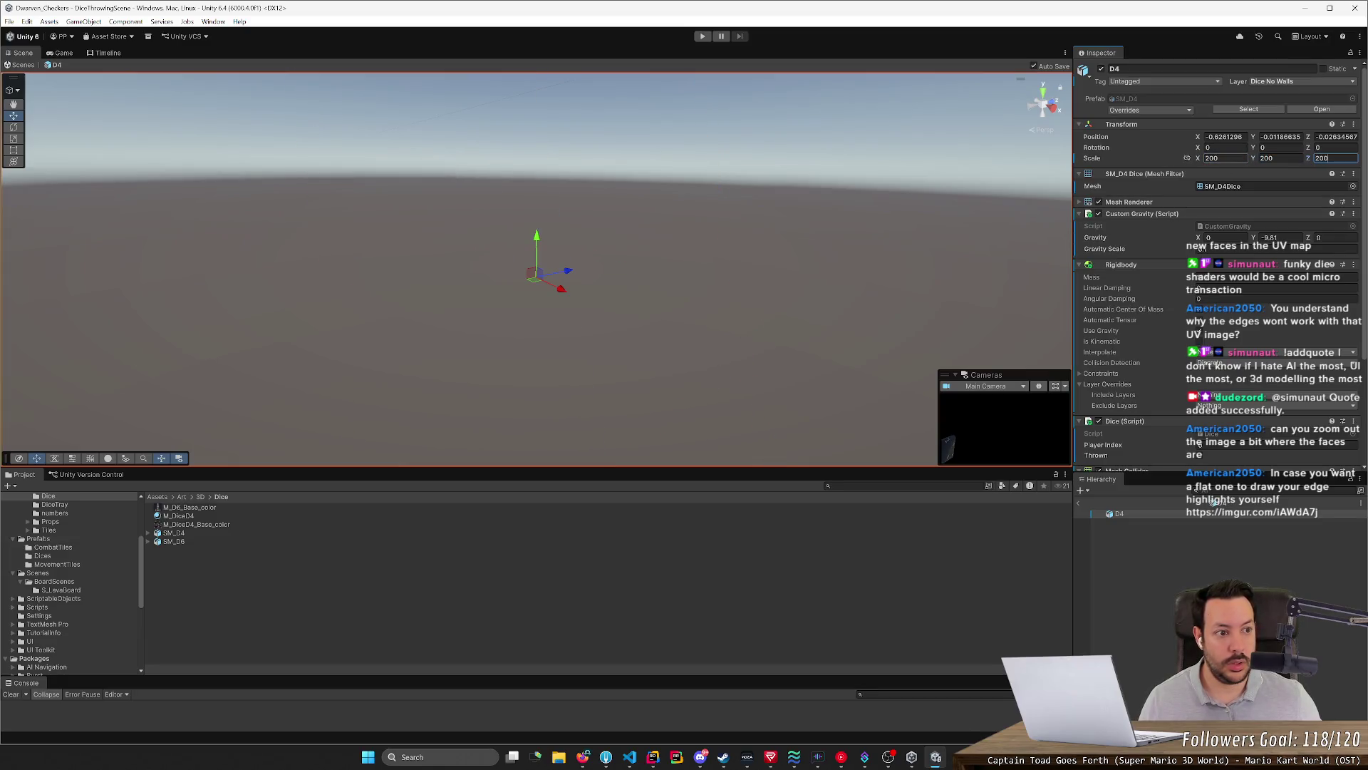
Run the dice scene in play mode, stop it, and return to the D4 die in Blender
{"action": "key", "text": "ctrl+p"}
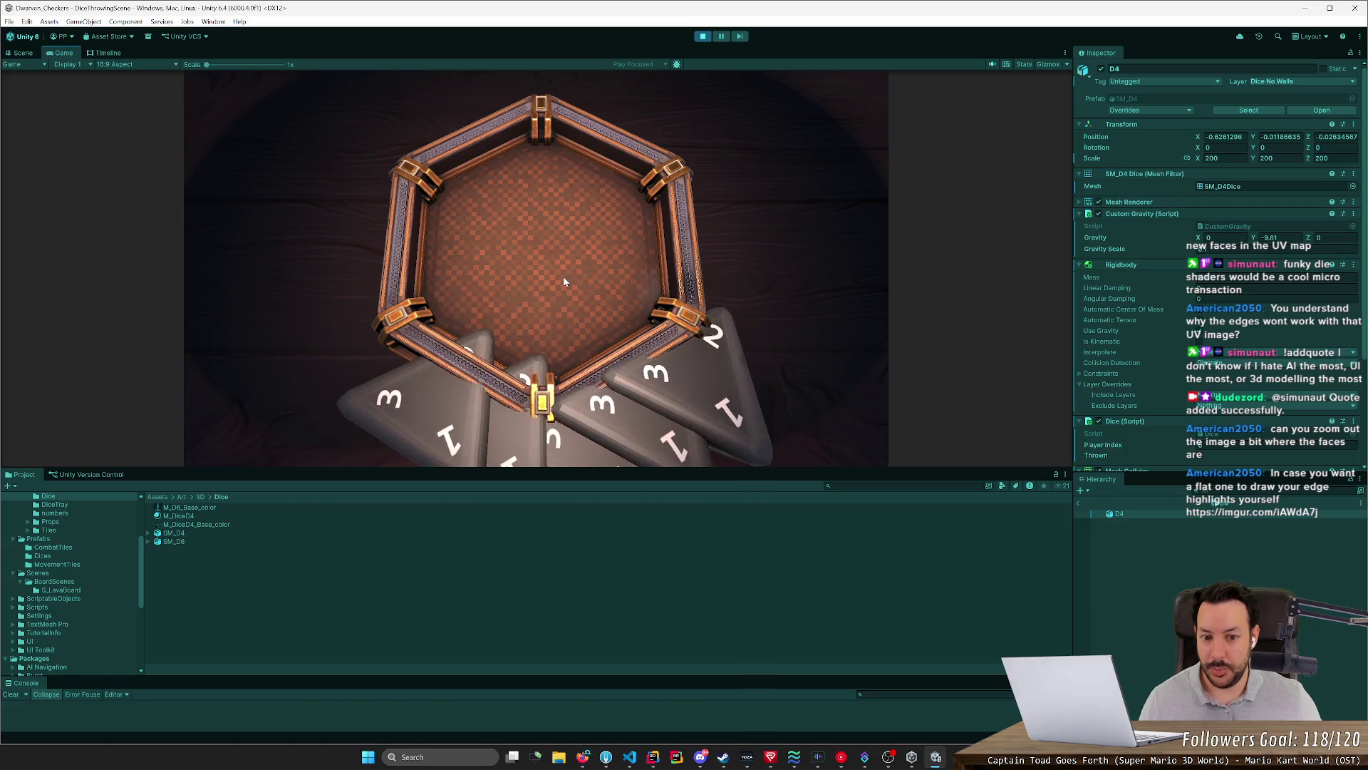
{"action": "left_click", "coordinate": [702, 38]}
{"action": "key", "text": "alt+Tab"}
{"action": "scroll", "coordinate": [574, 232], "scroll_direction": "down", "scroll_amount": 5}
{"action": "mouse_move", "coordinate": [575, 232]}
{"action": "middle_mouse_down"}
{"action": "mouse_move", "coordinate": [677, 260]}
{"action": "mouse_move", "coordinate": [746, 255]}
{"action": "mouse_move", "coordinate": [707, 265]}
{"action": "middle_mouse_up"}
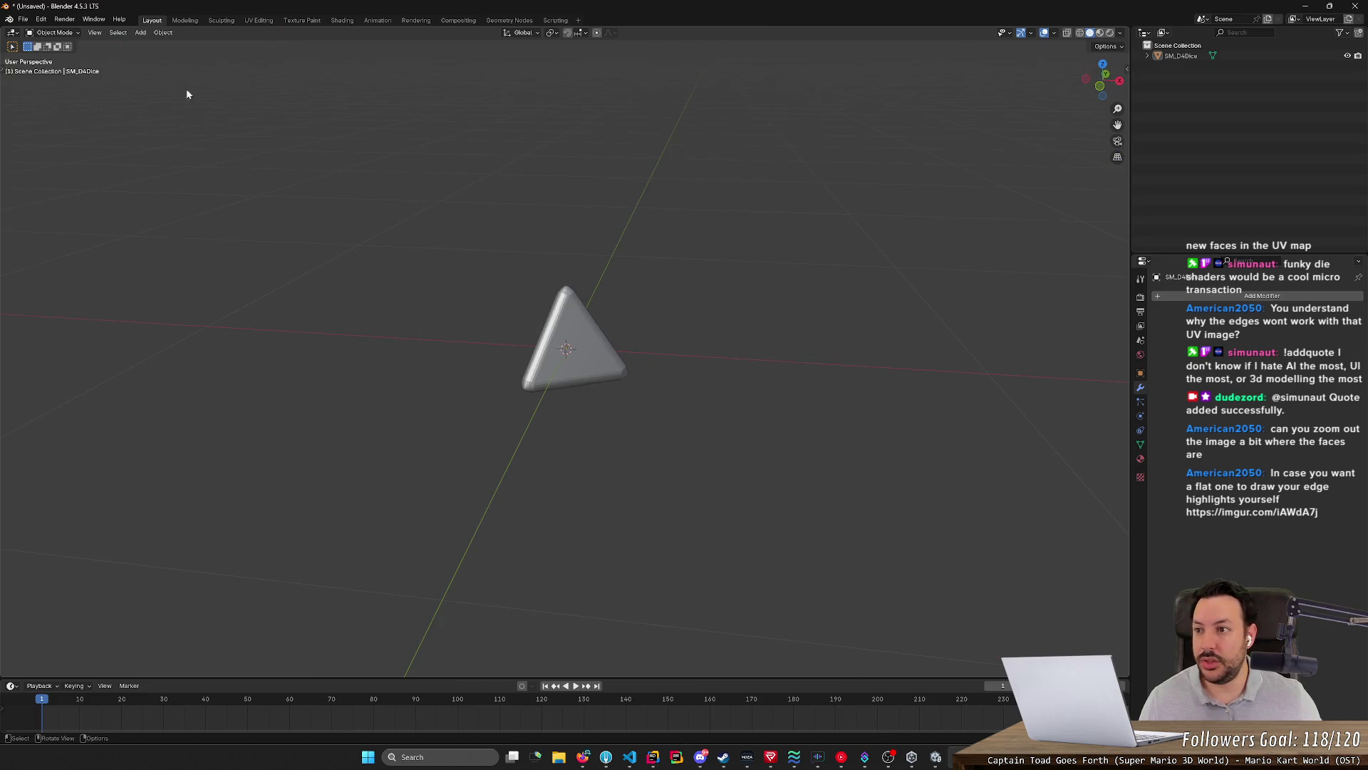
Export the die as SM_D4.fbx with export scale 100 and go back to Unity
{"action": "left_click", "coordinate": [23, 20]}
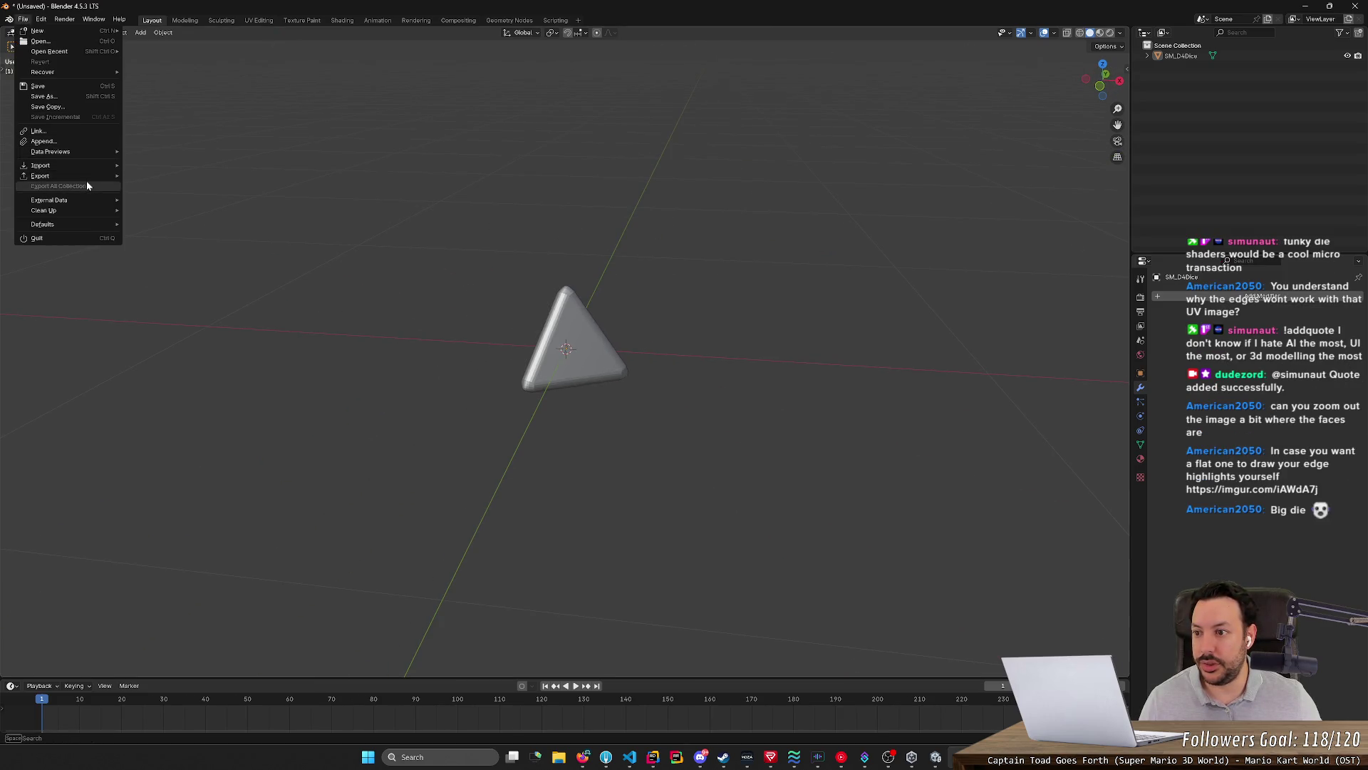
{"action": "mouse_move", "coordinate": [41, 176]}
{"action": "left_click", "coordinate": [182, 268]}
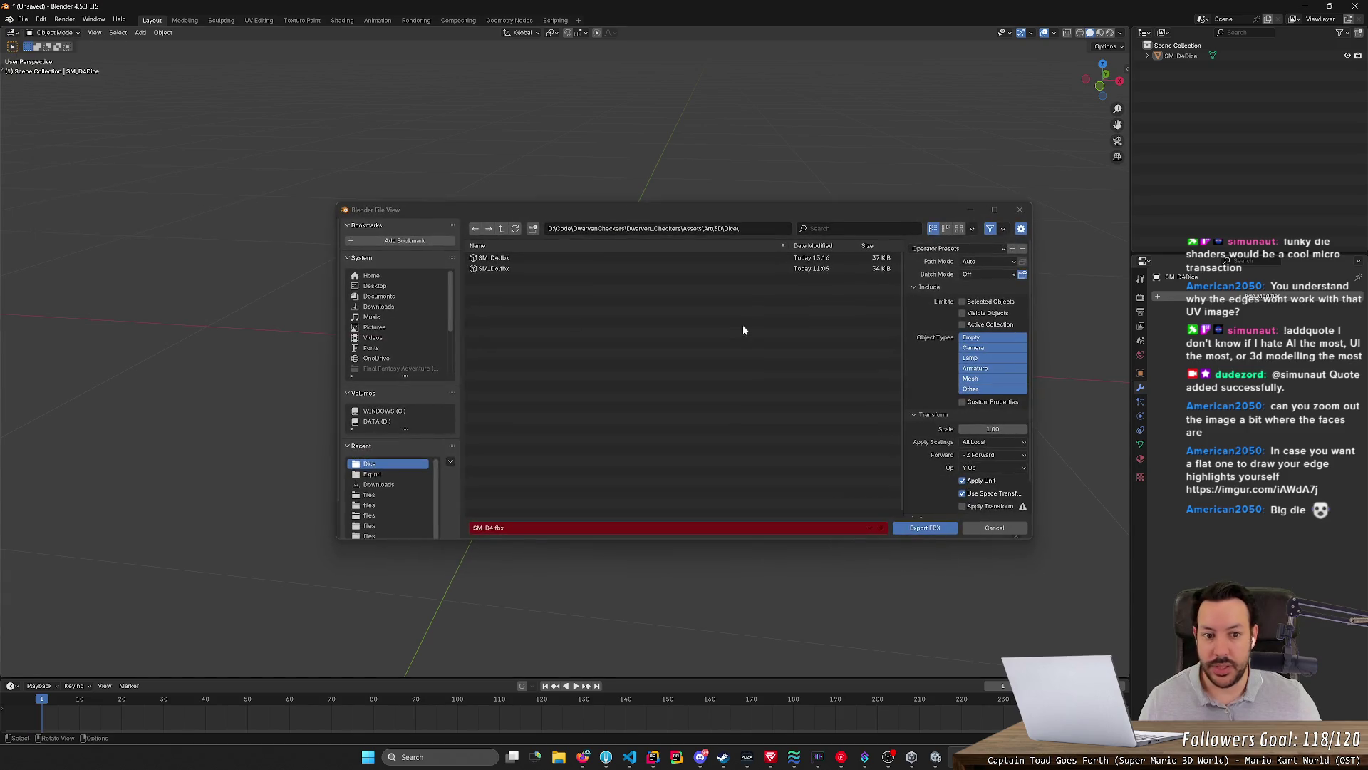
{"action": "left_click", "coordinate": [1000, 429]}
{"action": "type", "text": "100"}
{"action": "key", "text": "Return"}
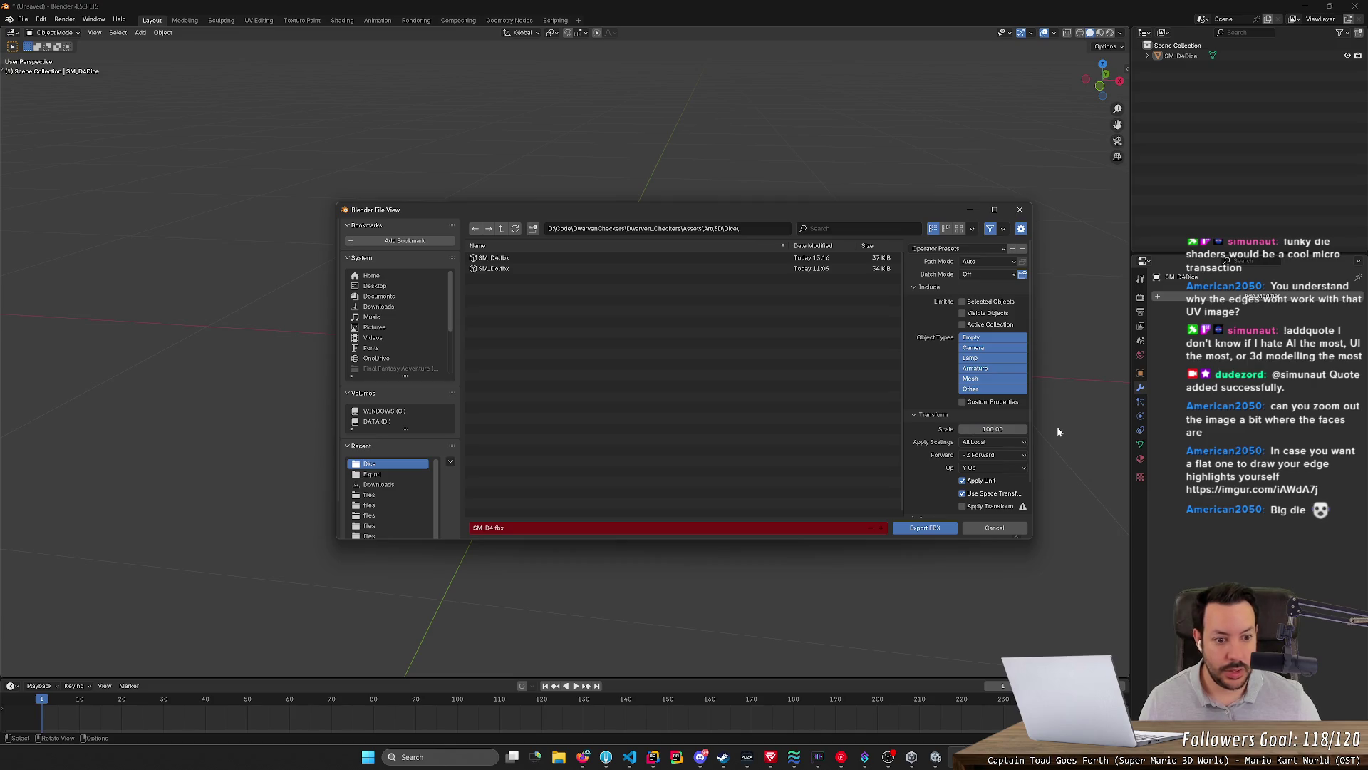
{"action": "left_click", "coordinate": [923, 528]}
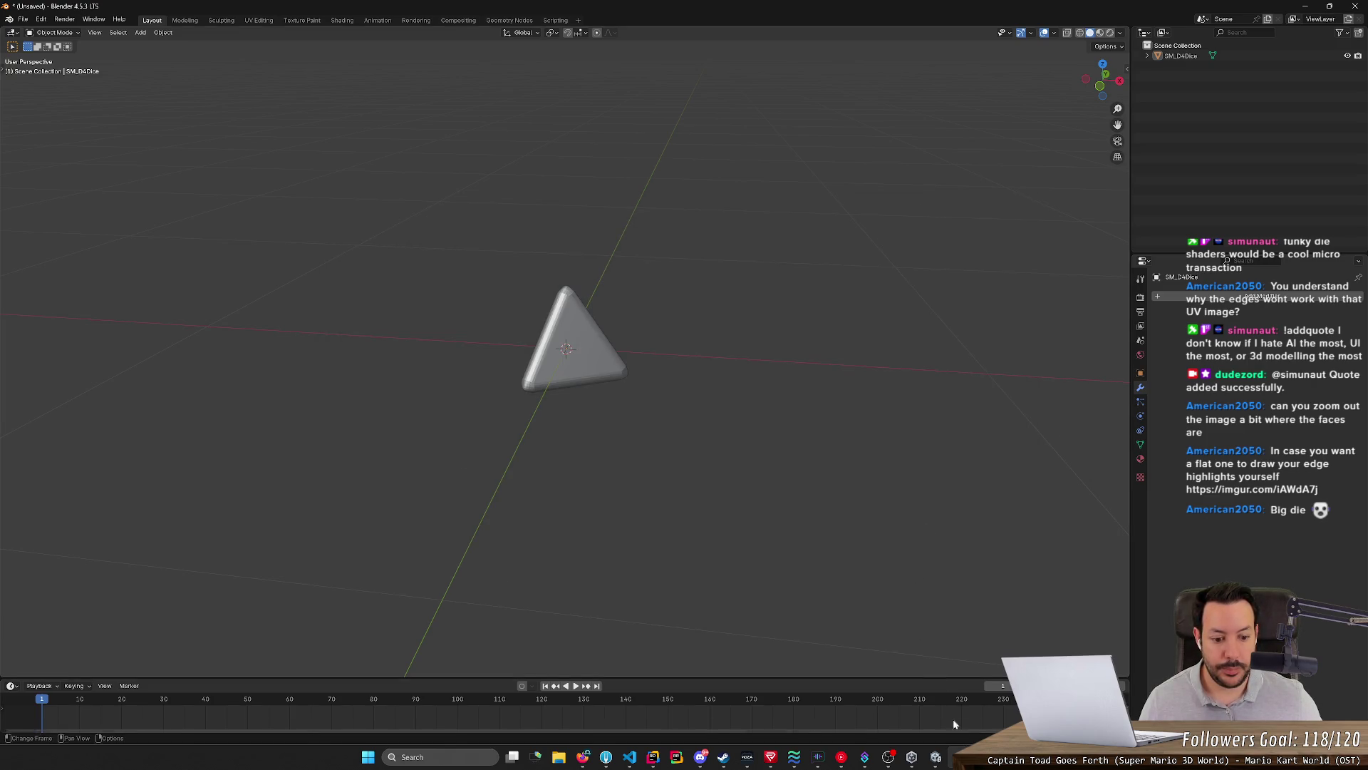
{"action": "left_click", "coordinate": [934, 757]}
Set the die's scale to 0.25 on X, Y and Z in the Inspector
{"action": "double_click", "coordinate": [1213, 157]}
{"action": "type", "text": "0.25"}
{"action": "key", "text": "Tab"}
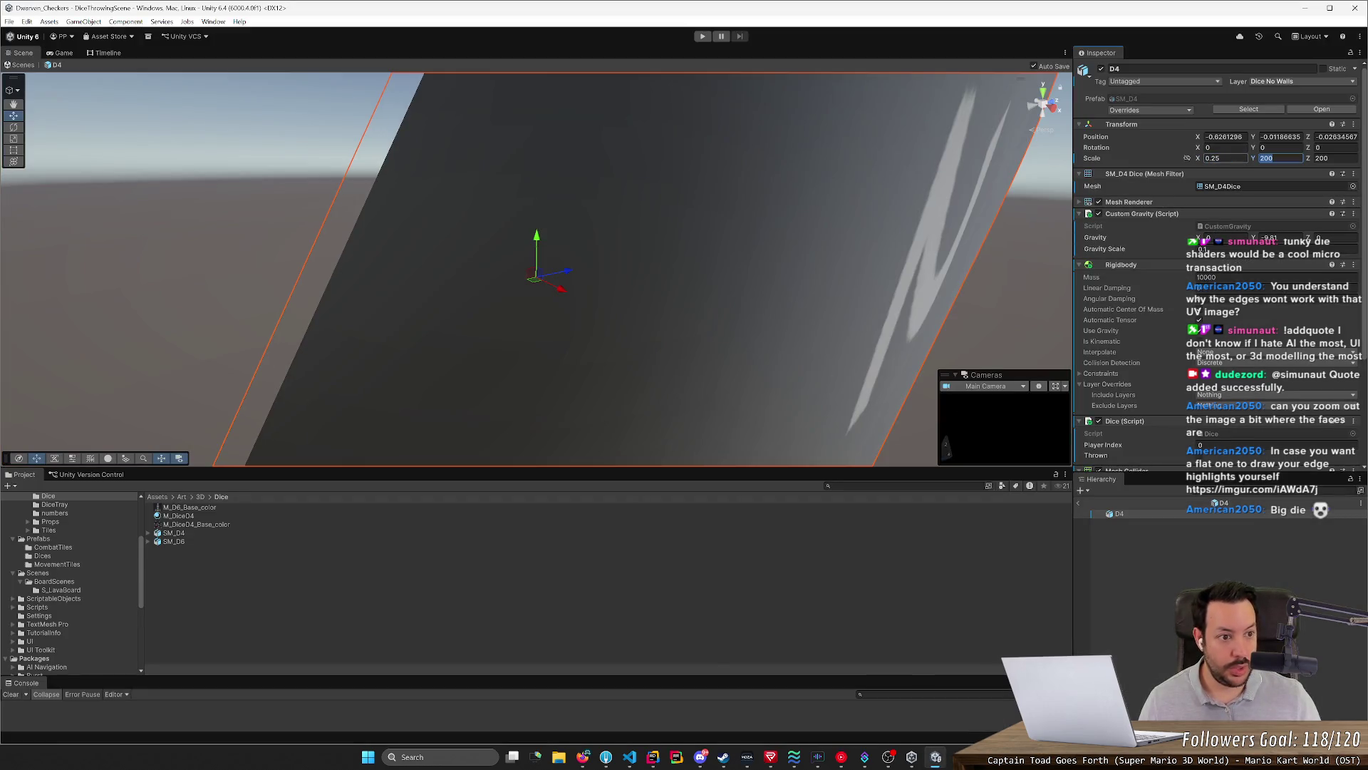
{"action": "type", "text": "0.25"}
{"action": "key", "text": "Tab"}
{"action": "type", "text": "0.25"}
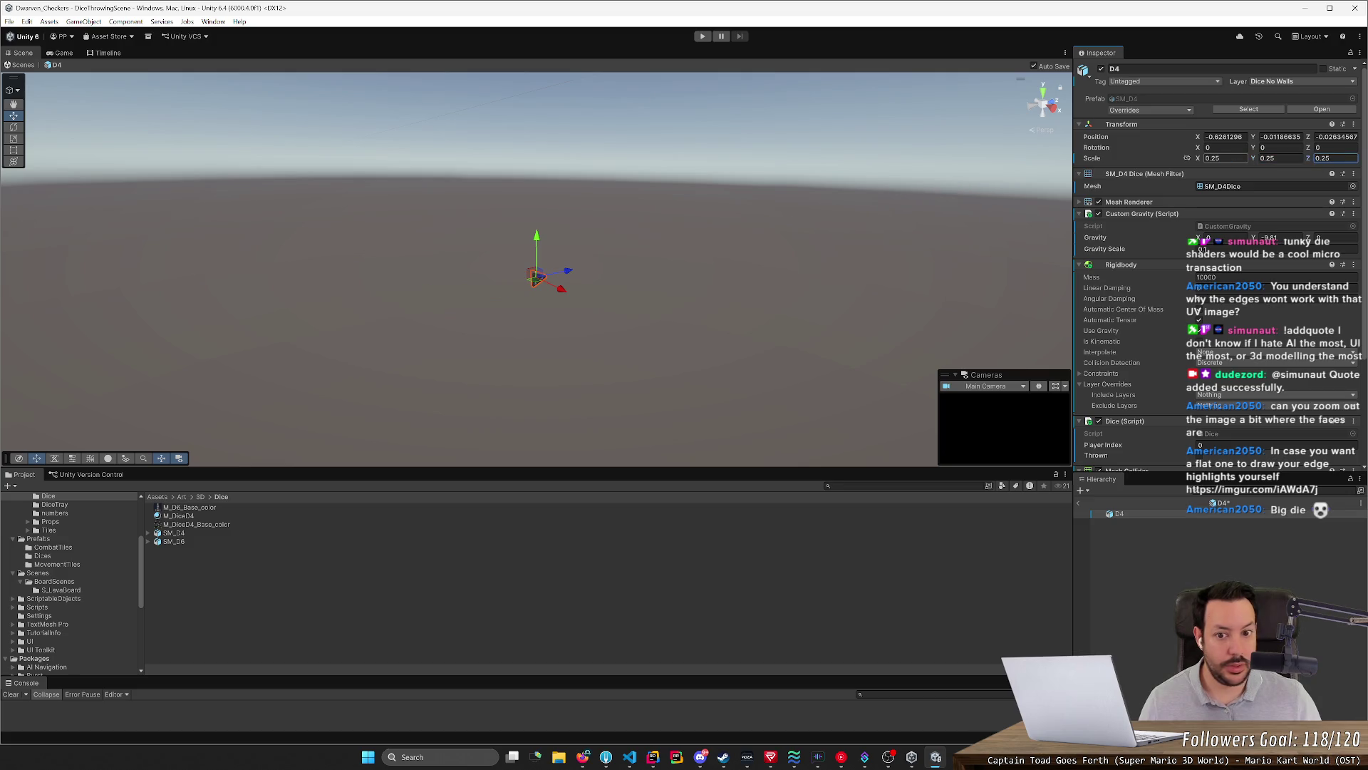
{"action": "left_click", "coordinate": [808, 181]}
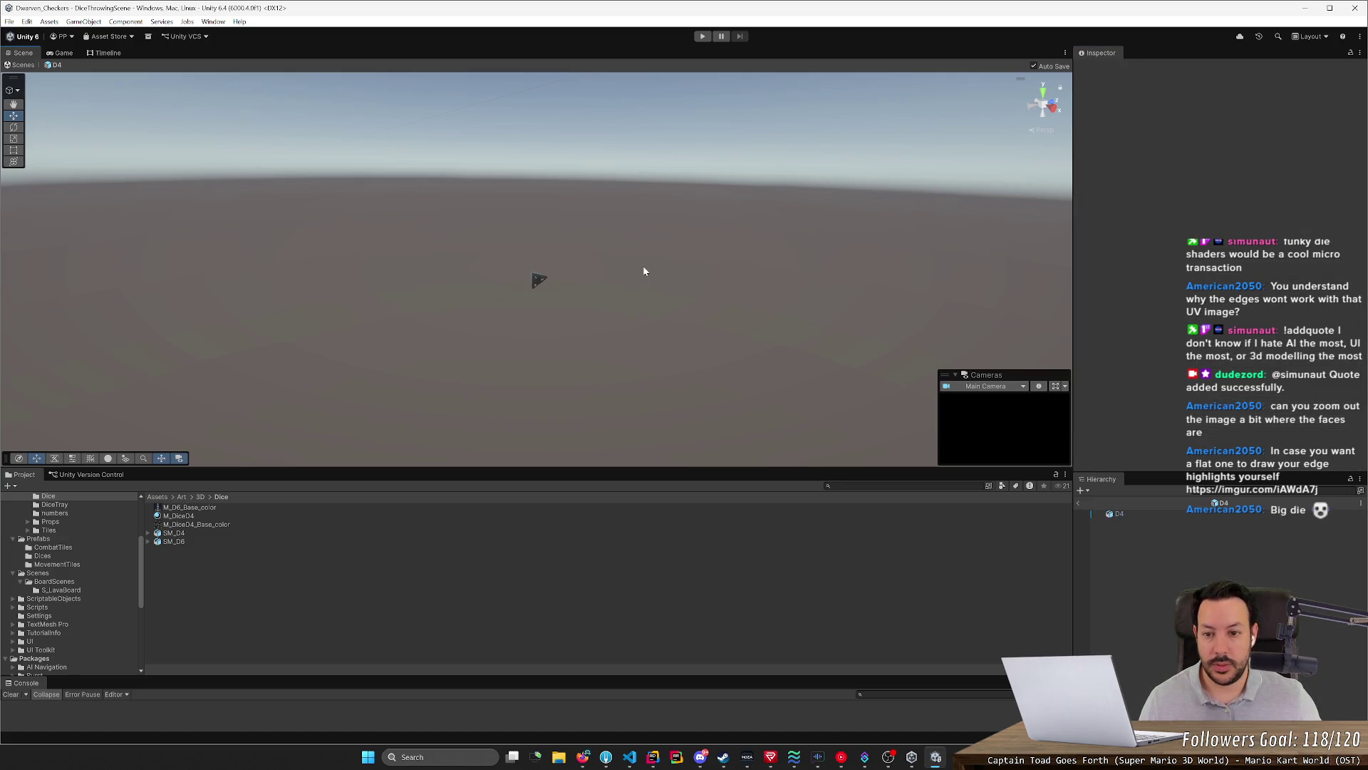
Play-test the dice scene, stop it, and return to Blender
{"action": "left_click", "coordinate": [701, 38]}
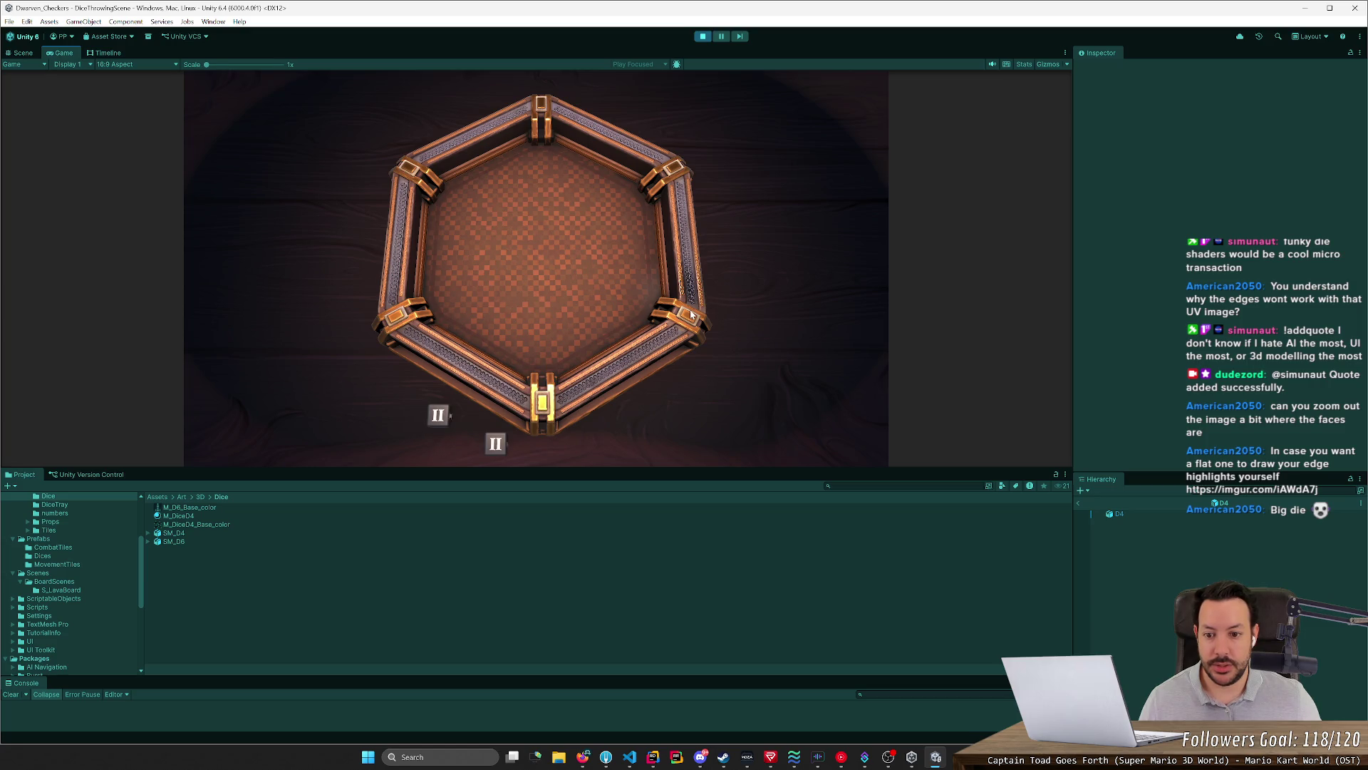
{"action": "left_click", "coordinate": [705, 38]}
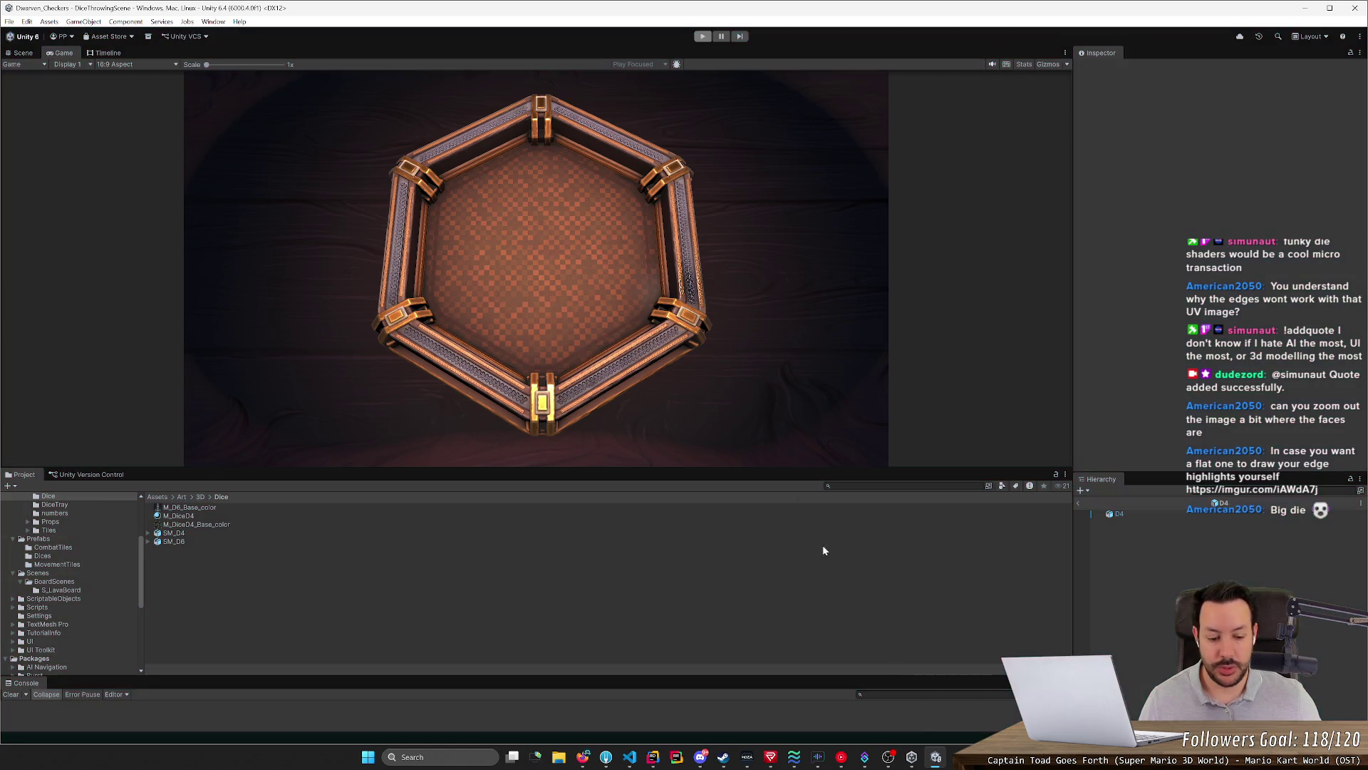
{"action": "key", "text": "alt+Tab"}
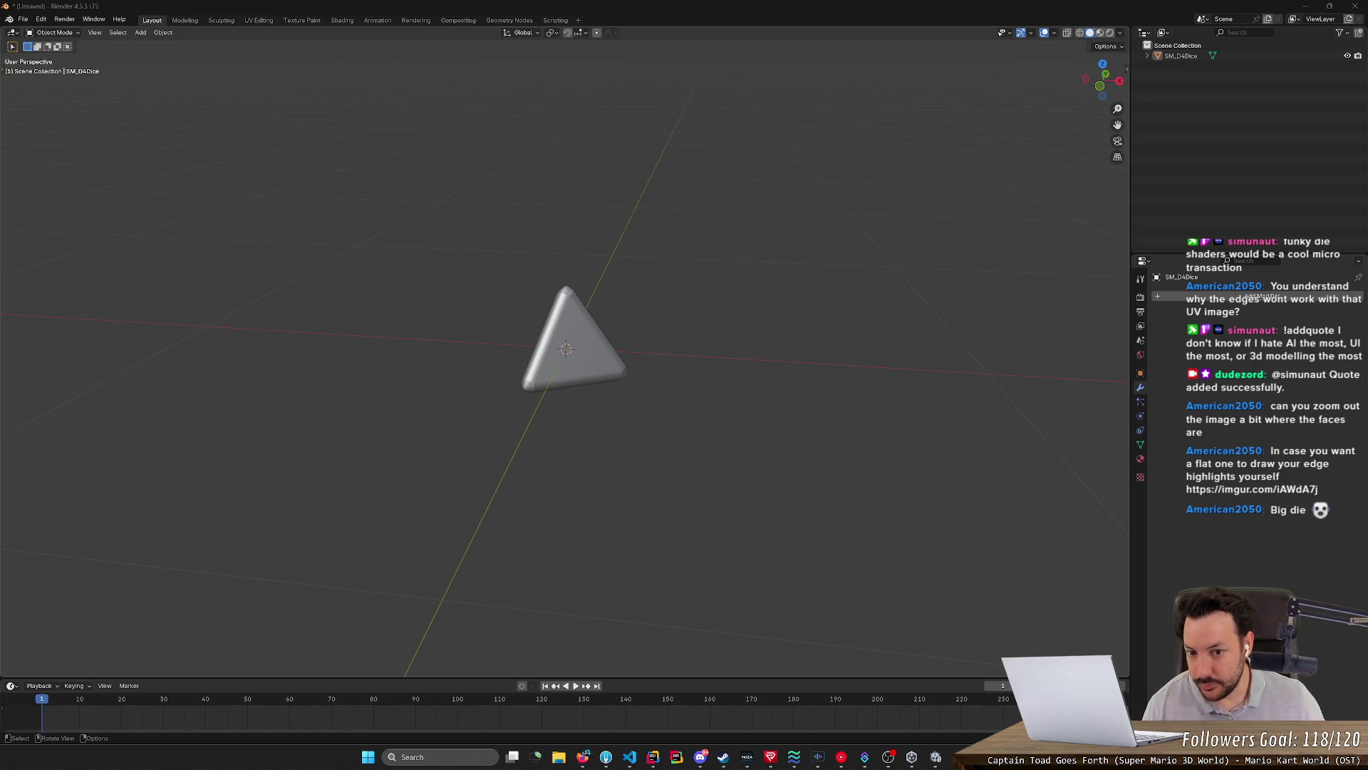
{"action": "scroll", "coordinate": [635, 312], "scroll_direction": "up", "scroll_amount": 2}
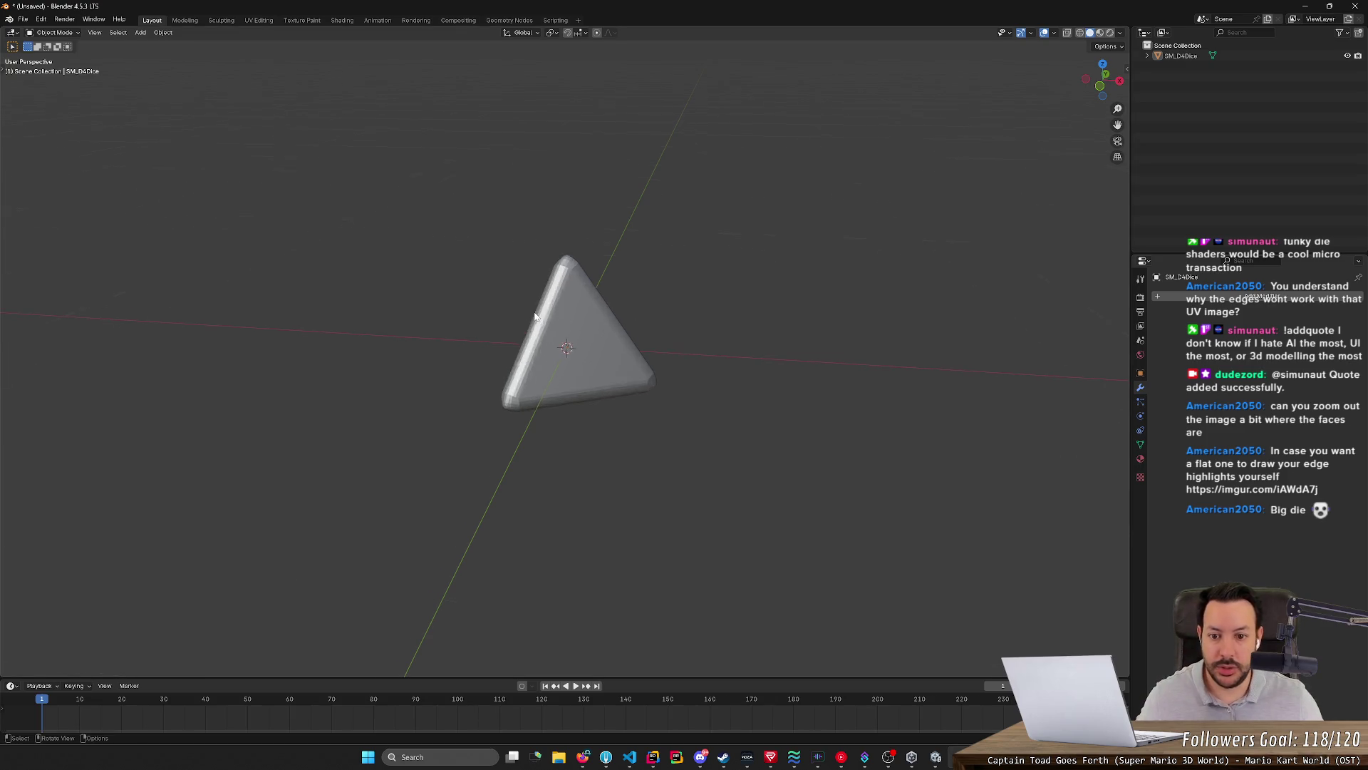
{"action": "scroll", "coordinate": [536, 316], "scroll_direction": "up", "scroll_amount": 2}
Show the die in Material Preview shading so its numbered faces appear
{"action": "left_click", "coordinate": [1096, 33]}
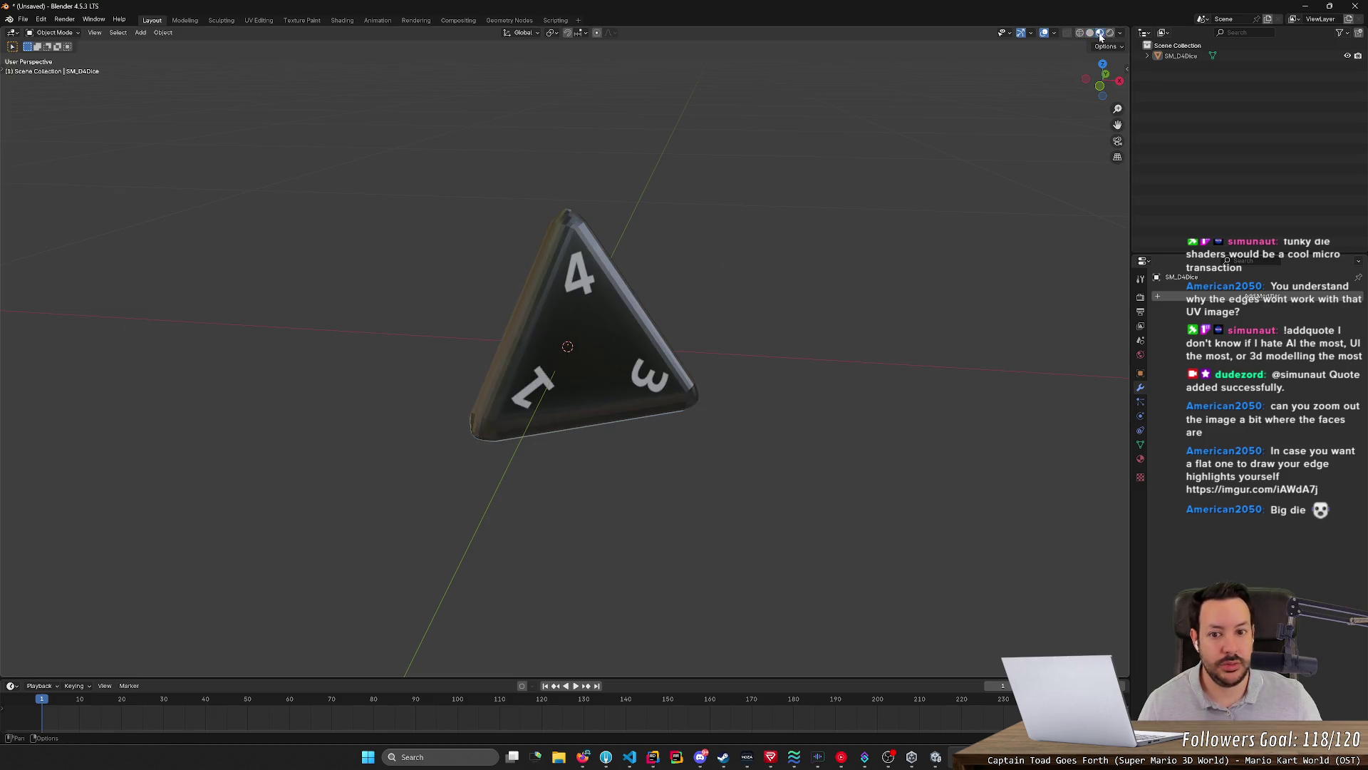
{"action": "scroll", "coordinate": [781, 146], "scroll_direction": "up", "scroll_amount": 4}
{"action": "scroll", "coordinate": [782, 146], "scroll_direction": "down", "scroll_amount": 2}
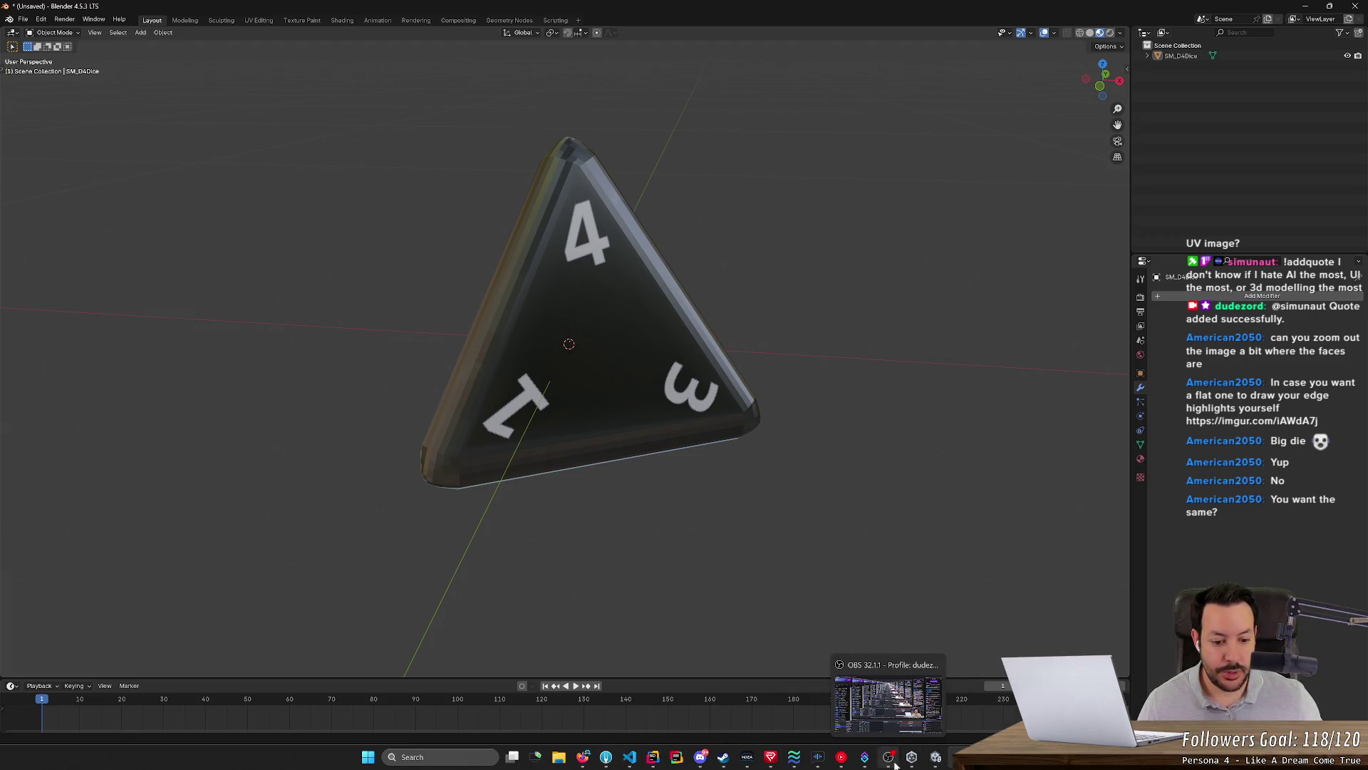
Follow the imgur link from chat and start saving the numbered dice image
{"action": "left_click", "coordinate": [889, 758]}
{"action": "left_click", "coordinate": [1230, 420]}
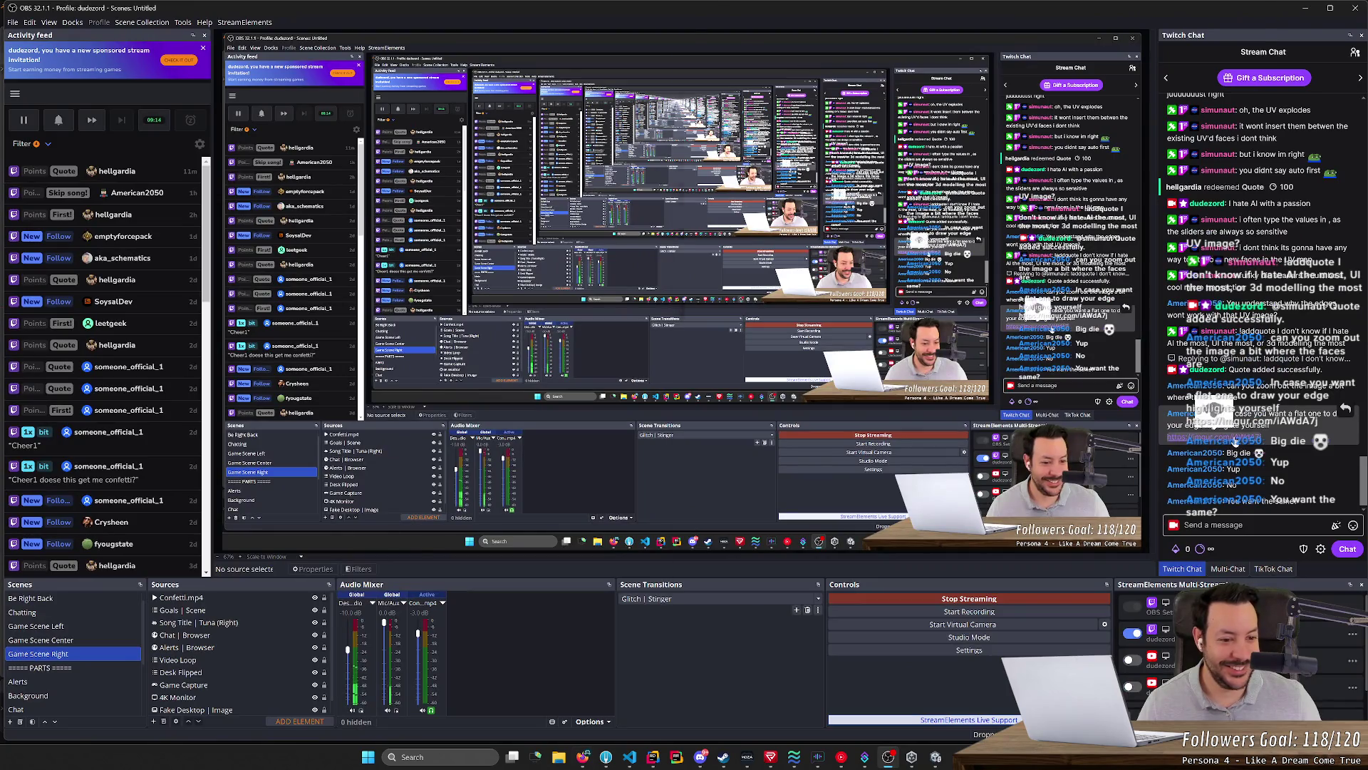
{"action": "right_click", "coordinate": [1007, 222]}
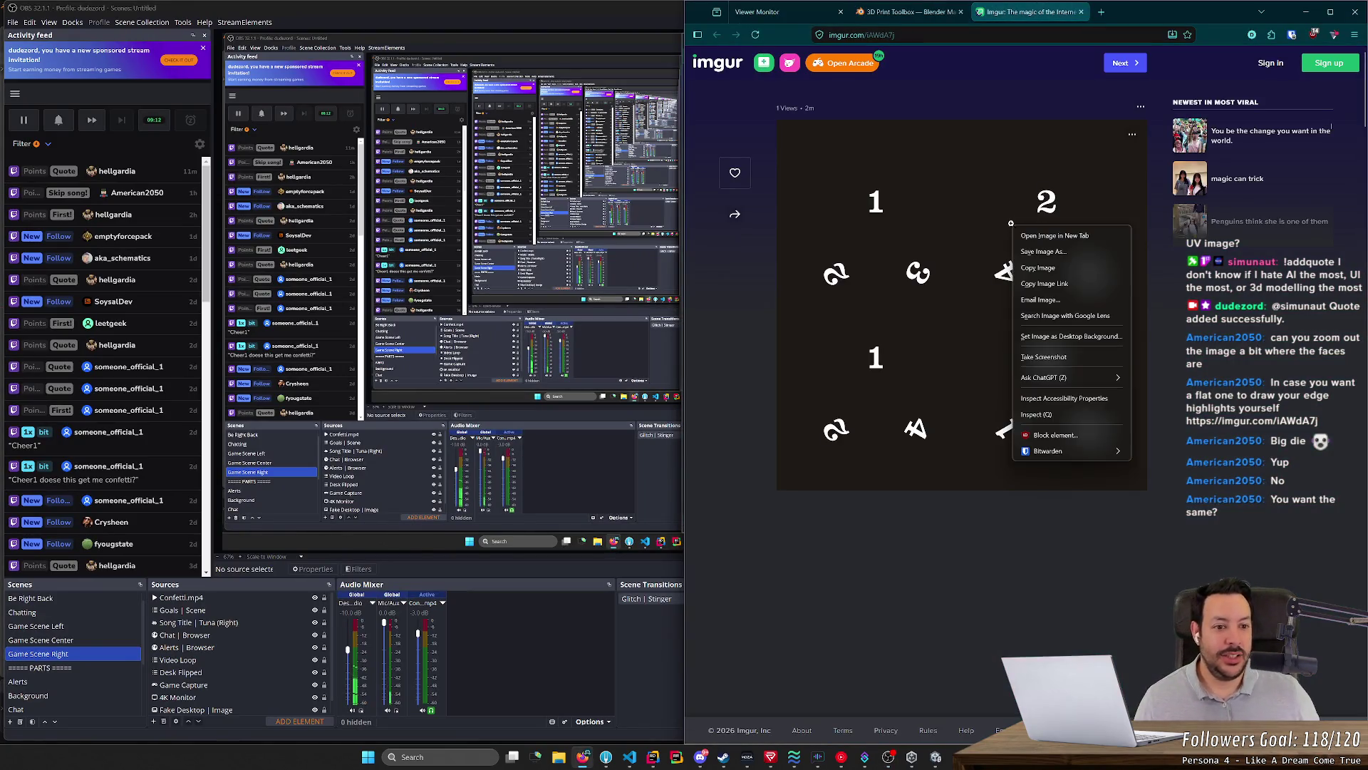
{"action": "left_click", "coordinate": [1037, 251]}
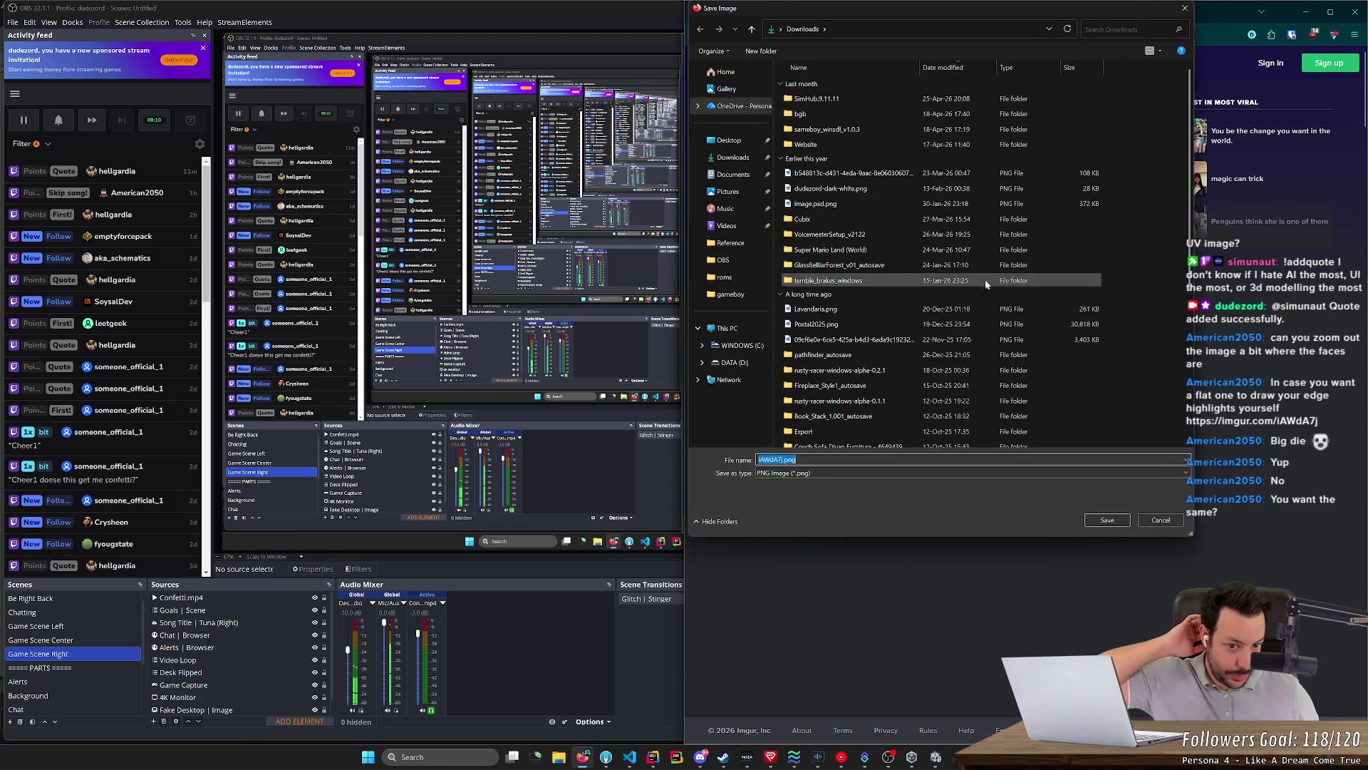
Save it into D:\Code\...\Assets\Art\3D\Dice, overwriting M_DiceD4_Base_color.png
{"action": "left_click", "coordinate": [757, 361]}
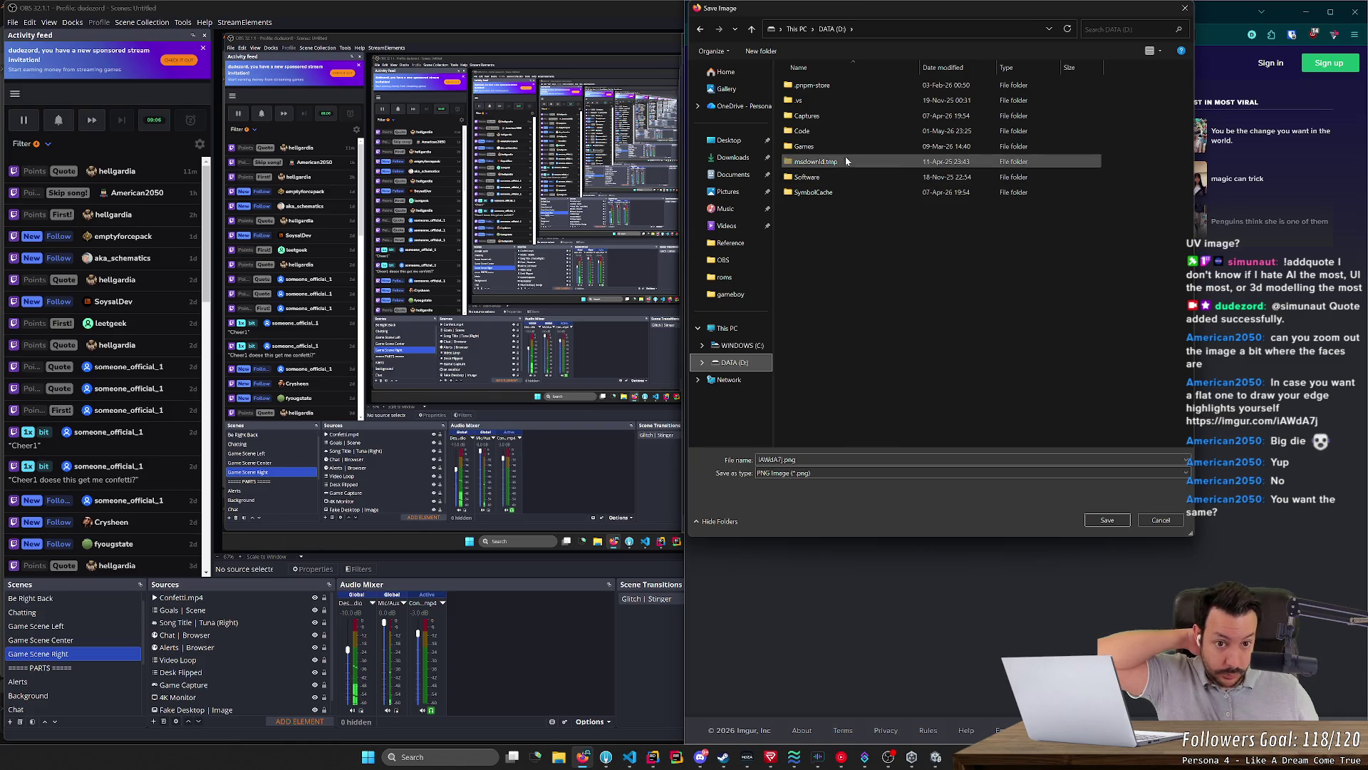
{"action": "double_click", "coordinate": [850, 131]}
{"action": "double_click", "coordinate": [854, 102]}
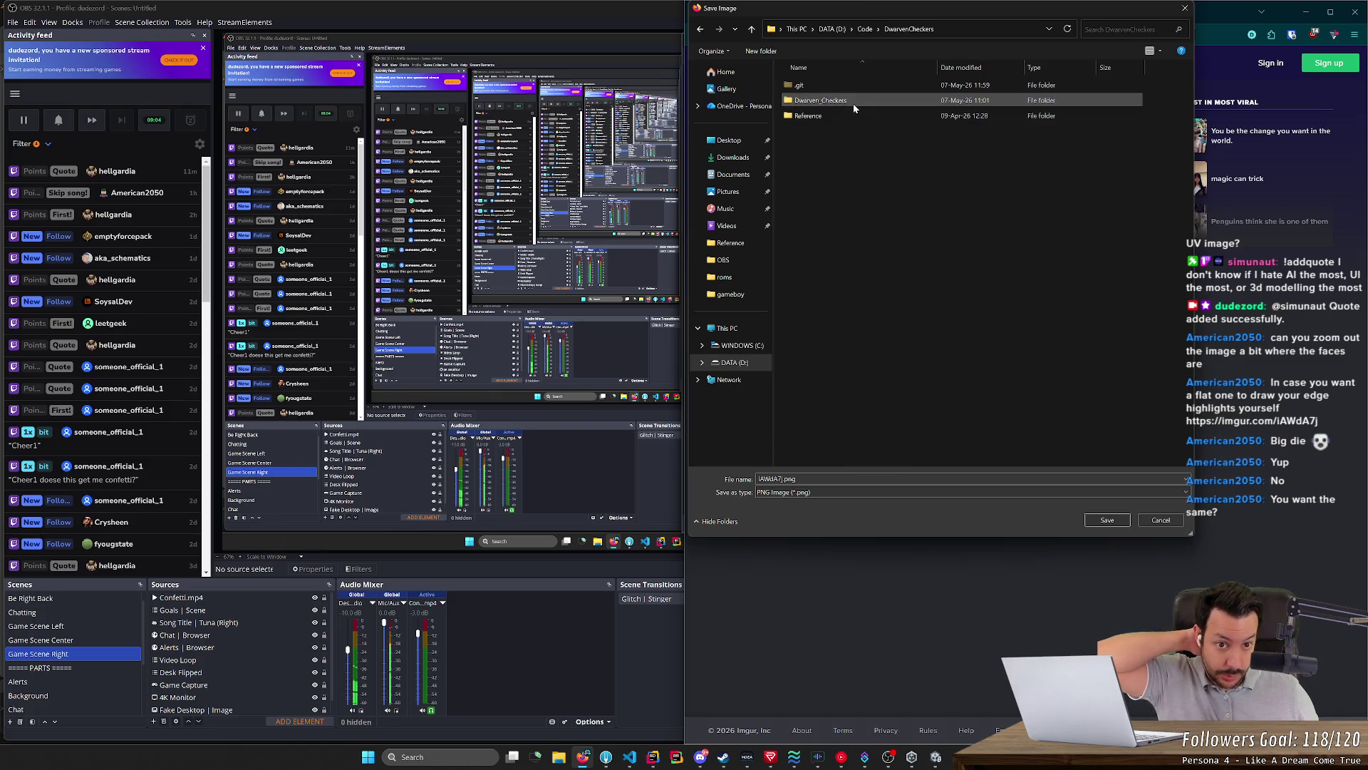
{"action": "double_click", "coordinate": [854, 102]}
{"action": "double_click", "coordinate": [856, 101]}
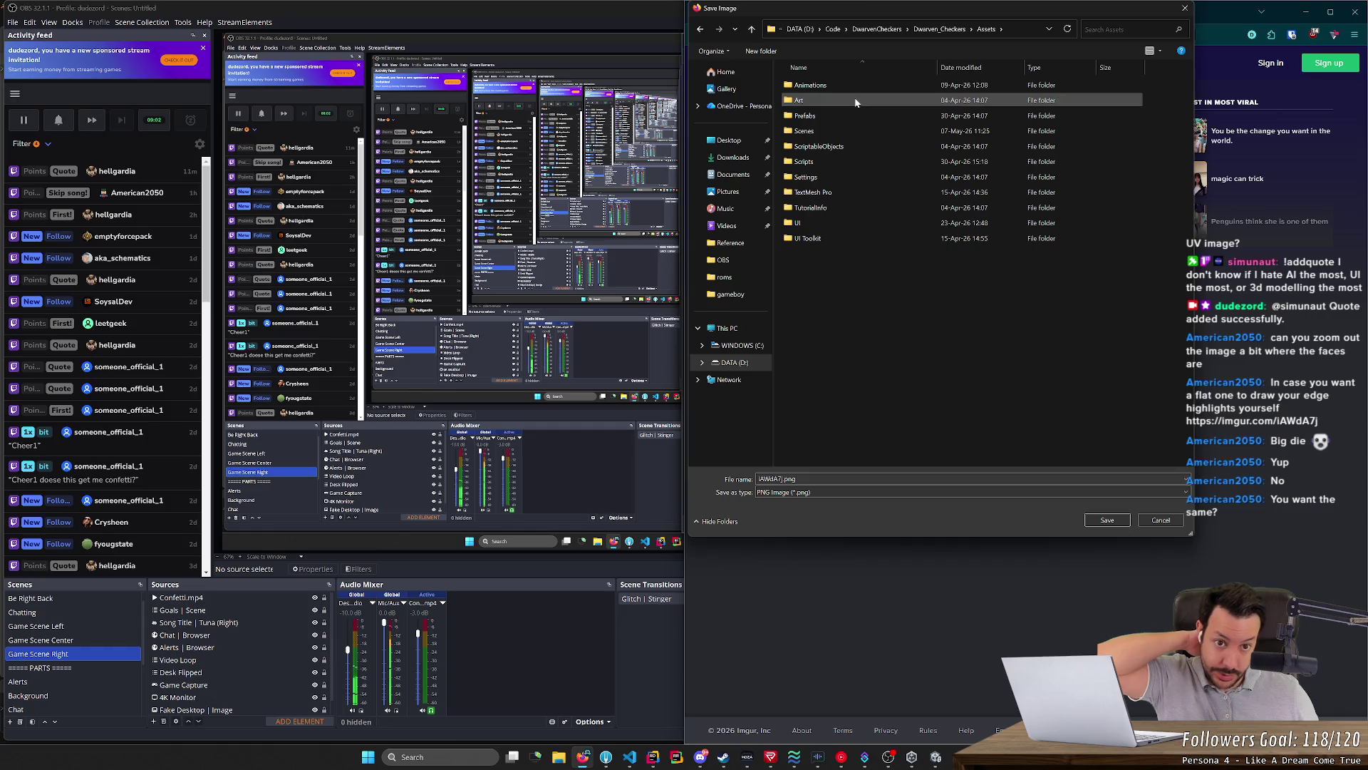
{"action": "double_click", "coordinate": [856, 102]}
{"action": "double_click", "coordinate": [855, 102]}
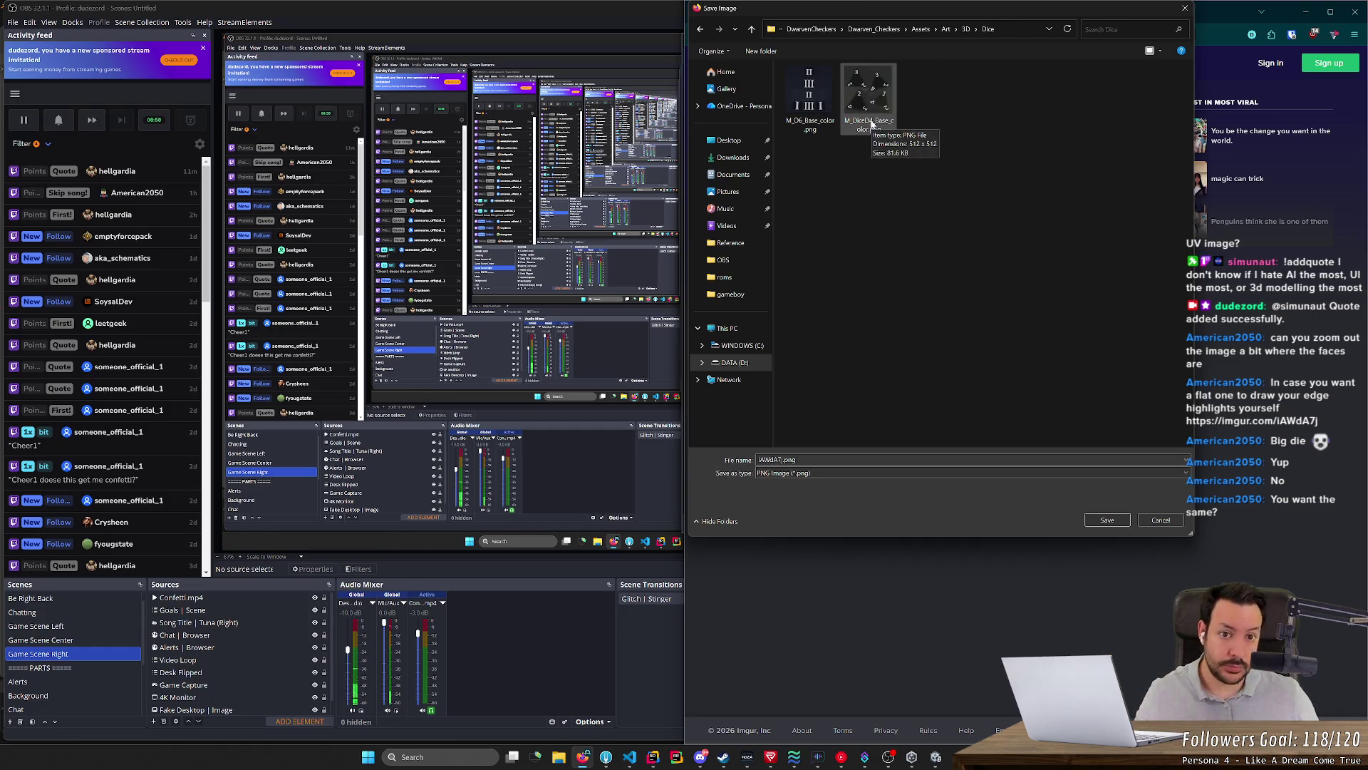
{"action": "double_click", "coordinate": [870, 102]}
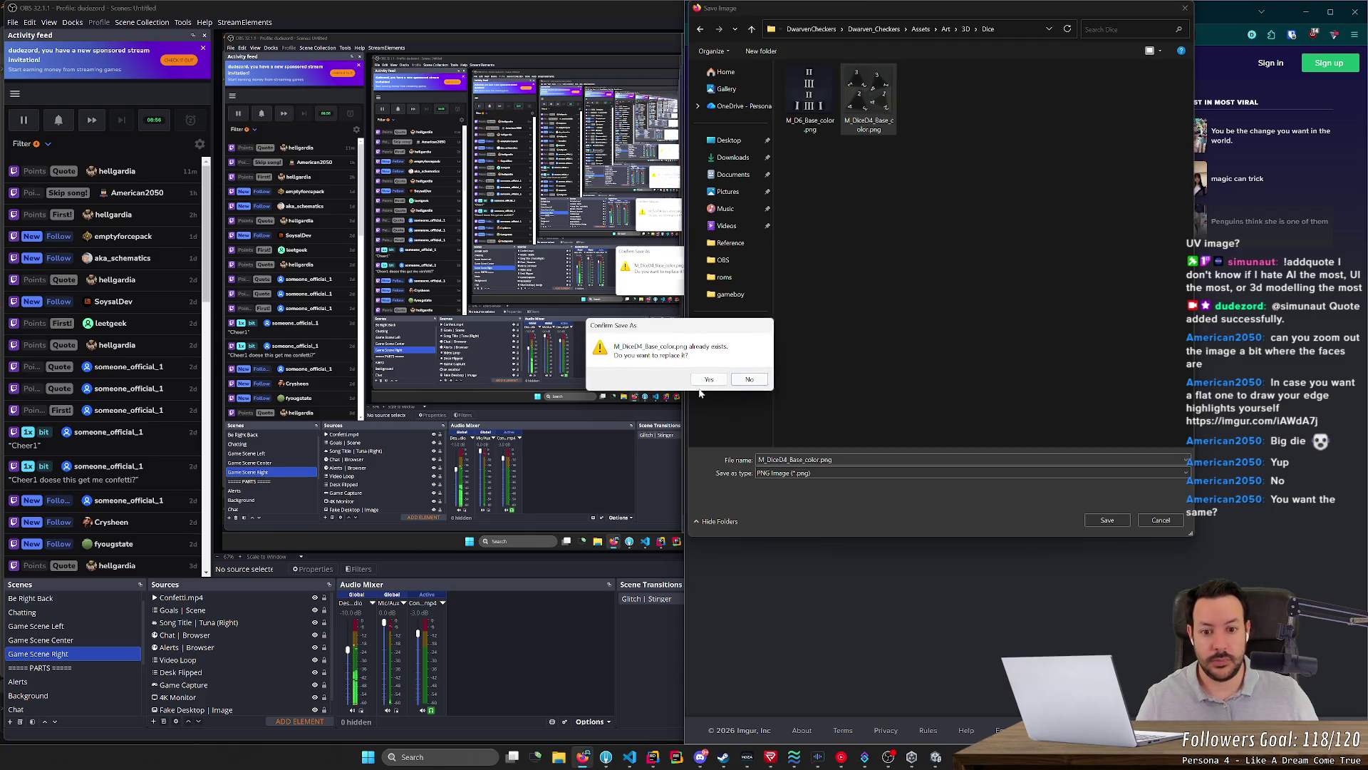
{"action": "left_click", "coordinate": [708, 380]}
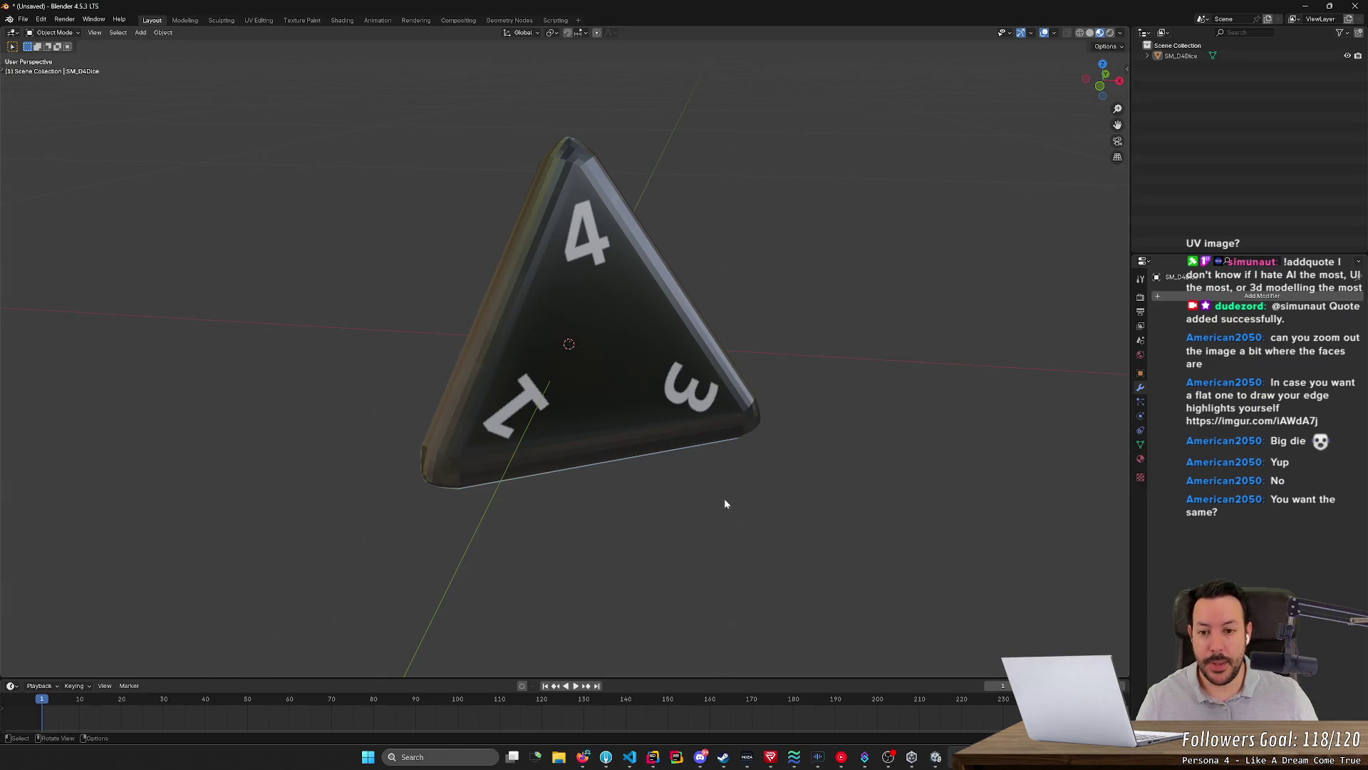
{"action": "scroll", "coordinate": [725, 504], "scroll_direction": "down", "scroll_amount": 3}
{"action": "scroll", "coordinate": [718, 492], "scroll_direction": "up", "scroll_amount": 4}
{"action": "scroll", "coordinate": [717, 493], "scroll_direction": "down", "scroll_amount": 4}
{"action": "scroll", "coordinate": [709, 496], "scroll_direction": "up", "scroll_amount": 4}
{"action": "scroll", "coordinate": [591, 420], "scroll_direction": "up", "scroll_amount": 2}
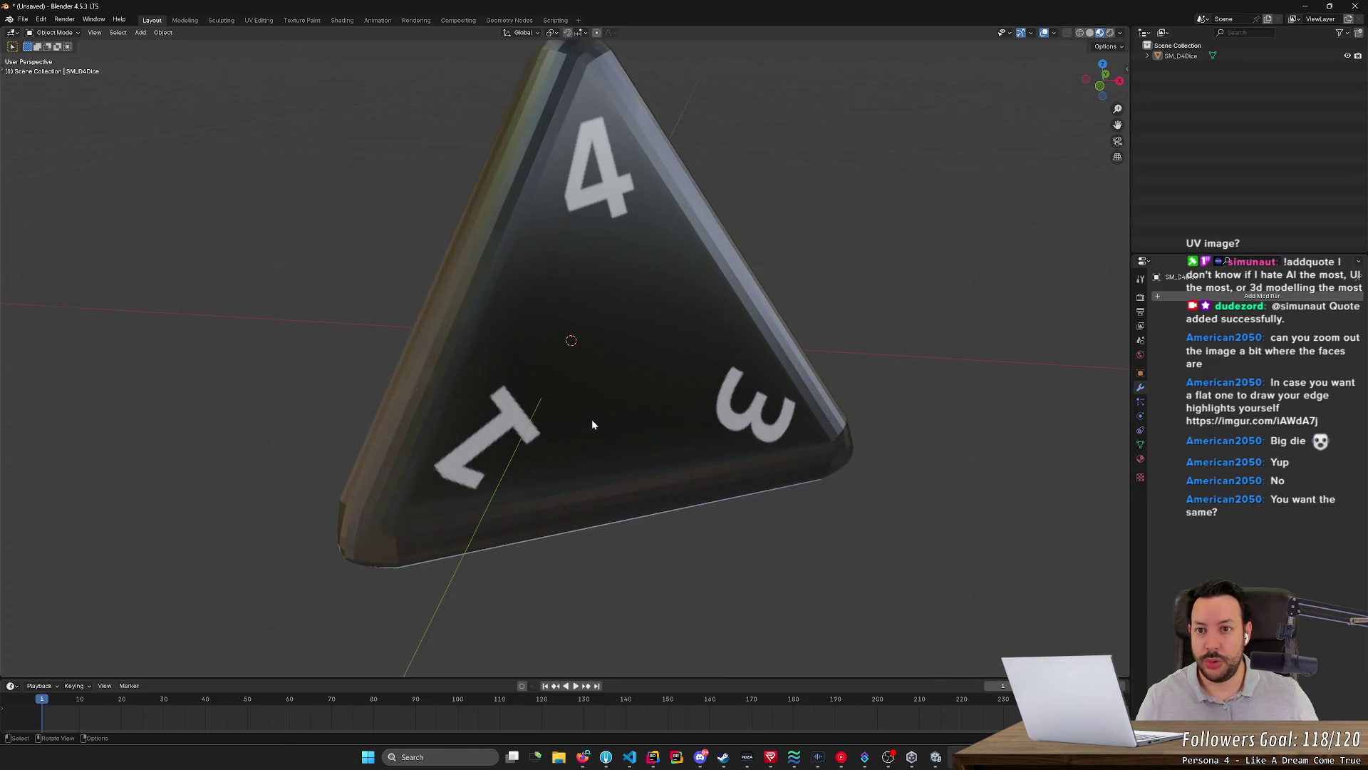
{"action": "scroll", "coordinate": [578, 352], "scroll_direction": "down", "scroll_amount": 3}
{"action": "scroll", "coordinate": [572, 349], "scroll_direction": "down", "scroll_amount": 1}
Select the die and bring up its UV layout in the UV Editing workspace with nothing selected
{"action": "left_click_drag", "start_coordinate": [597, 296], "coordinate": [447, 144]}
{"action": "left_click", "coordinate": [816, 495]}
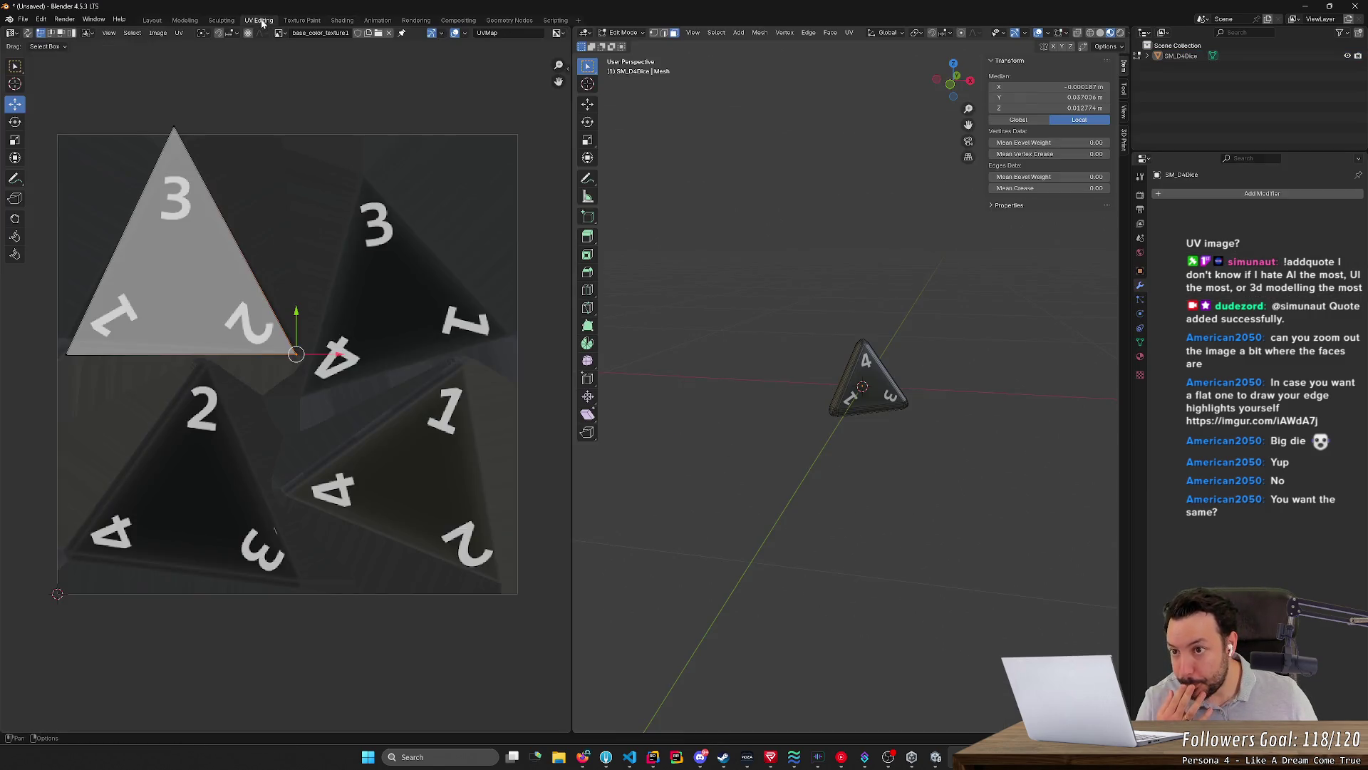
{"action": "left_click", "coordinate": [256, 20]}
{"action": "left_click", "coordinate": [276, 72]}
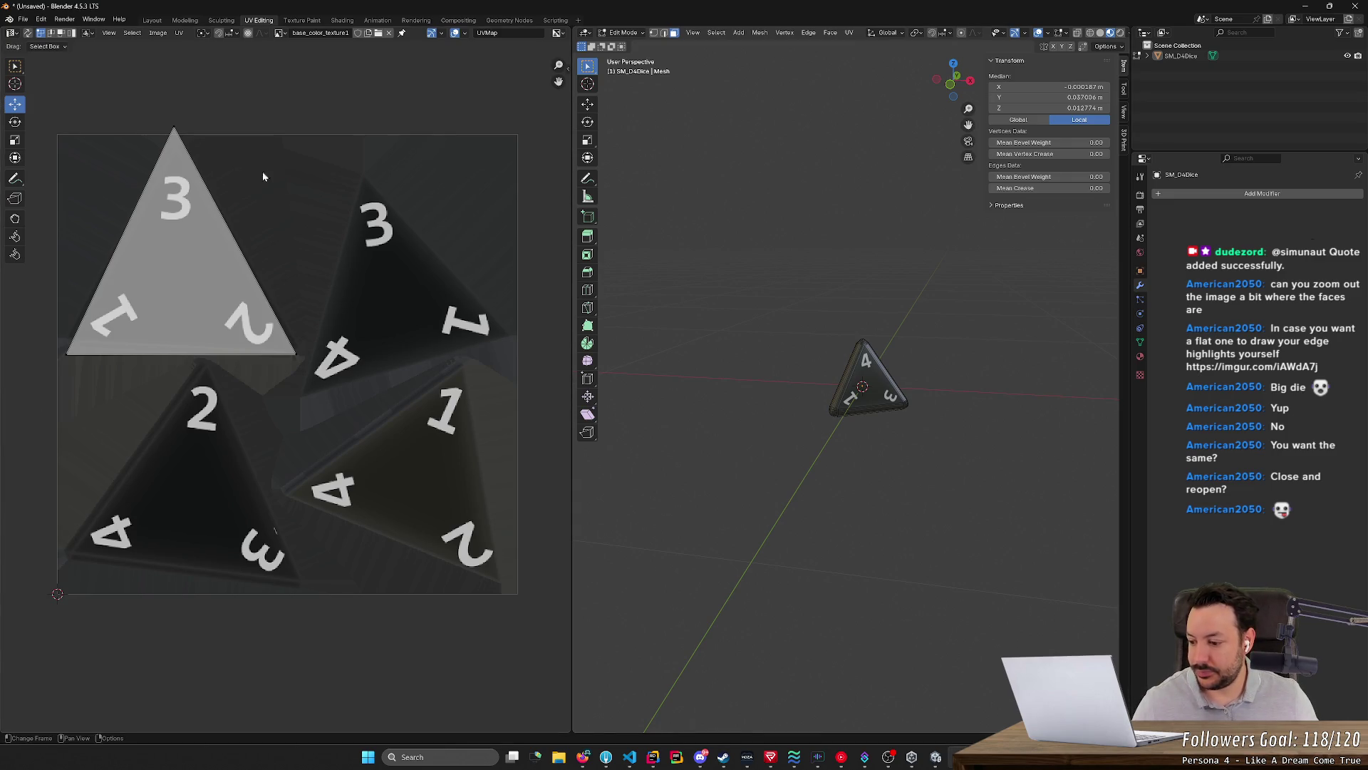
In Shading, load M_DiceD4_Base_color.png into the base colour texture node, then view it in Texture Paint
{"action": "left_click", "coordinate": [747, 240]}
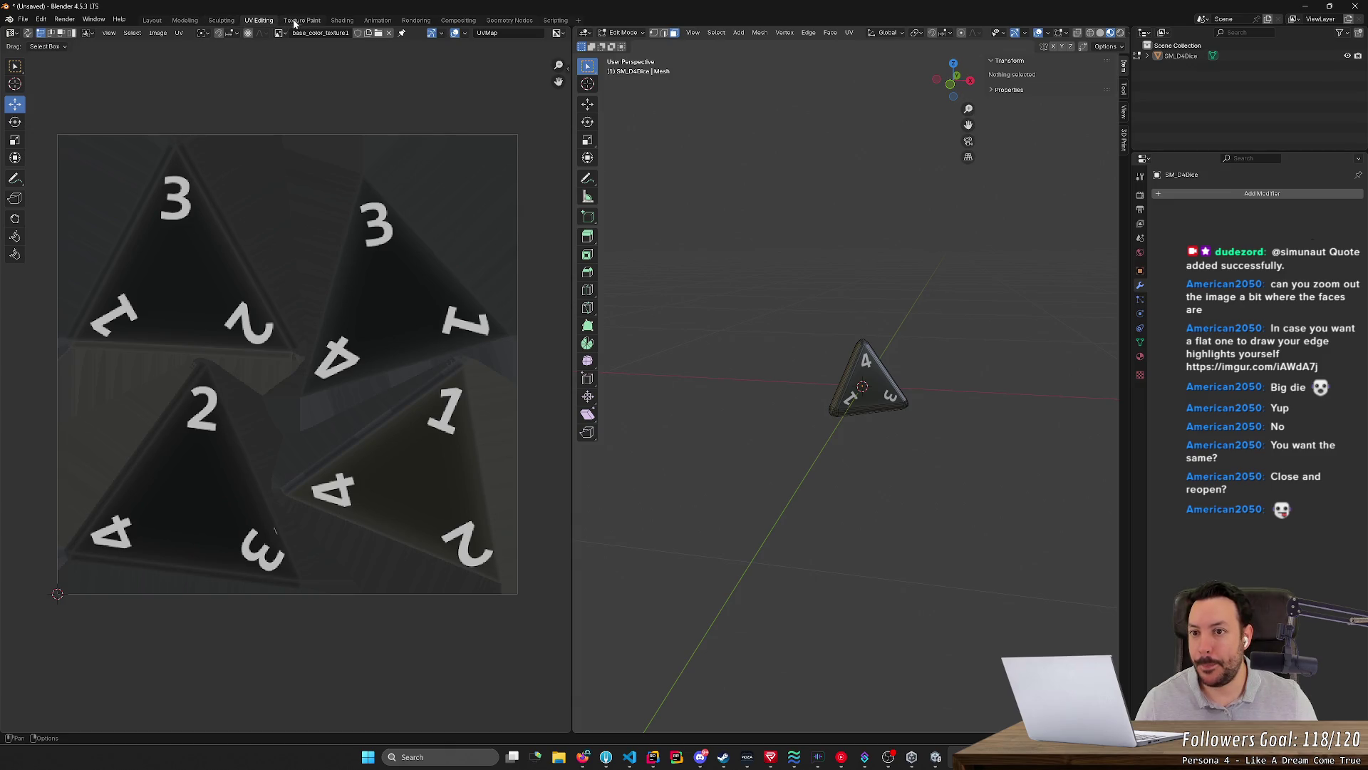
{"action": "left_click", "coordinate": [343, 20]}
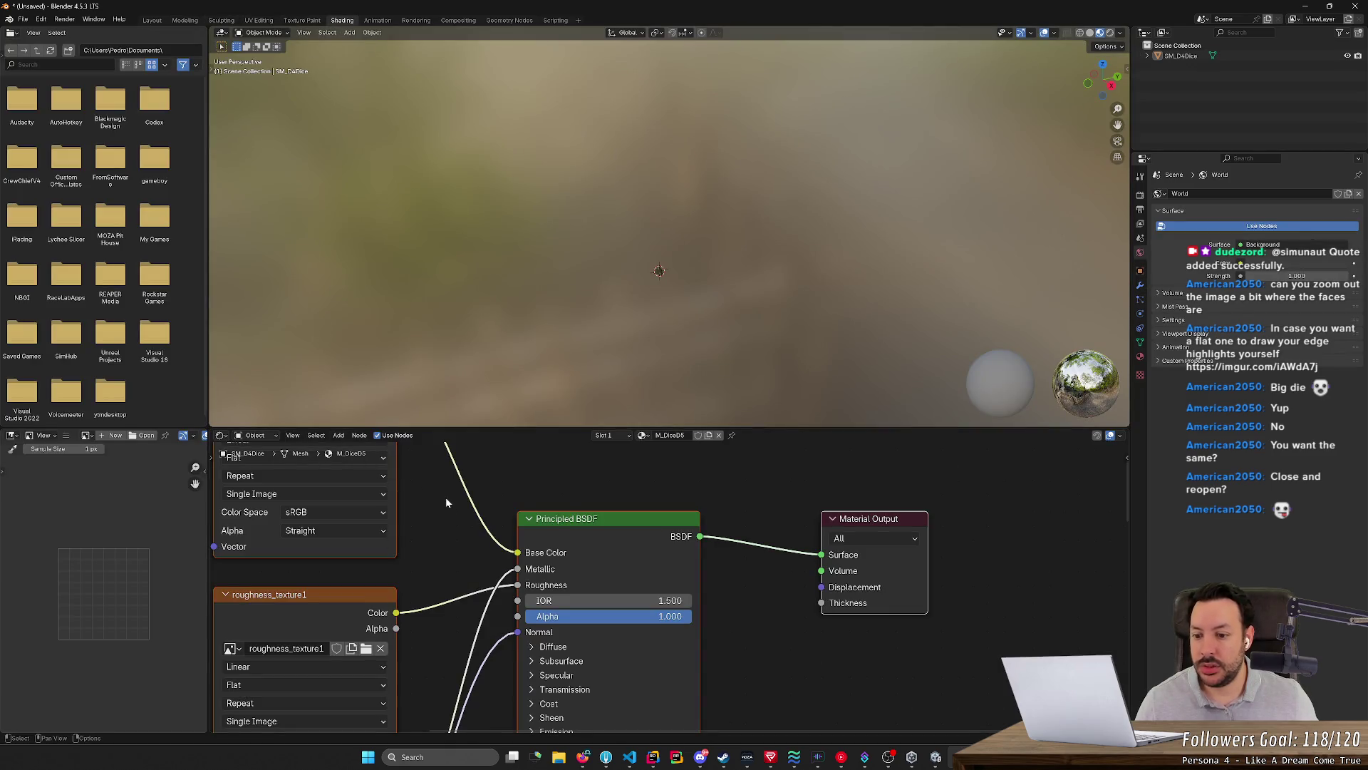
{"action": "middle_click_drag", "start_coordinate": [447, 503], "coordinate": [461, 532]}
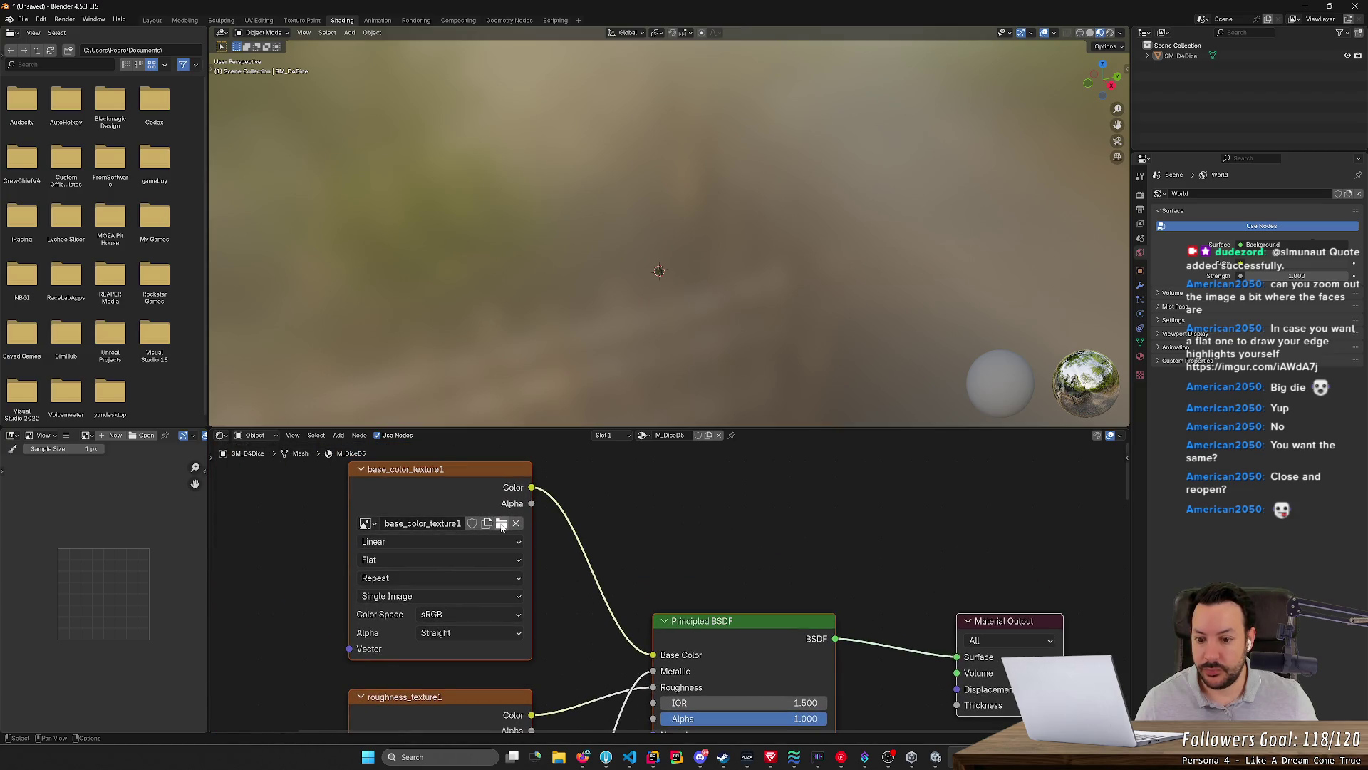
{"action": "left_click", "coordinate": [501, 523]}
{"action": "left_click", "coordinate": [520, 270]}
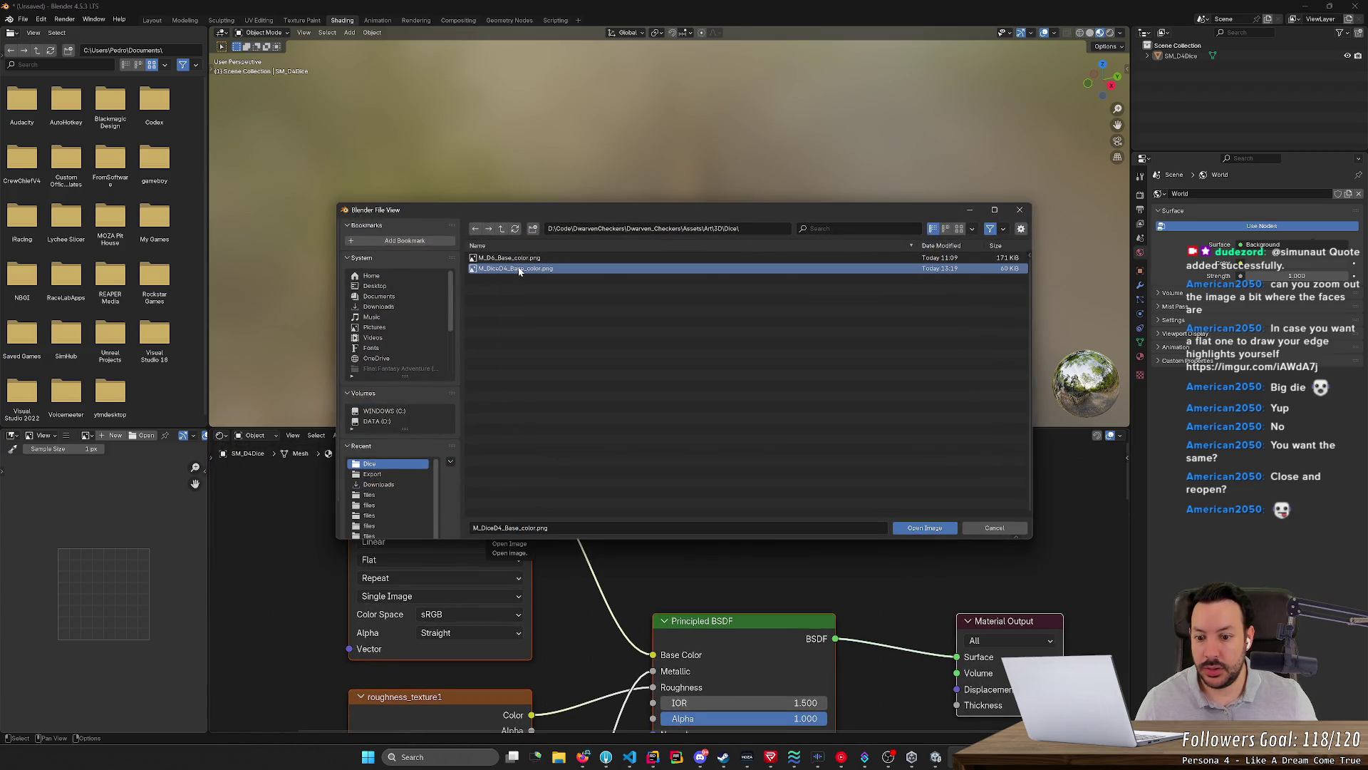
{"action": "double_click", "coordinate": [521, 270]}
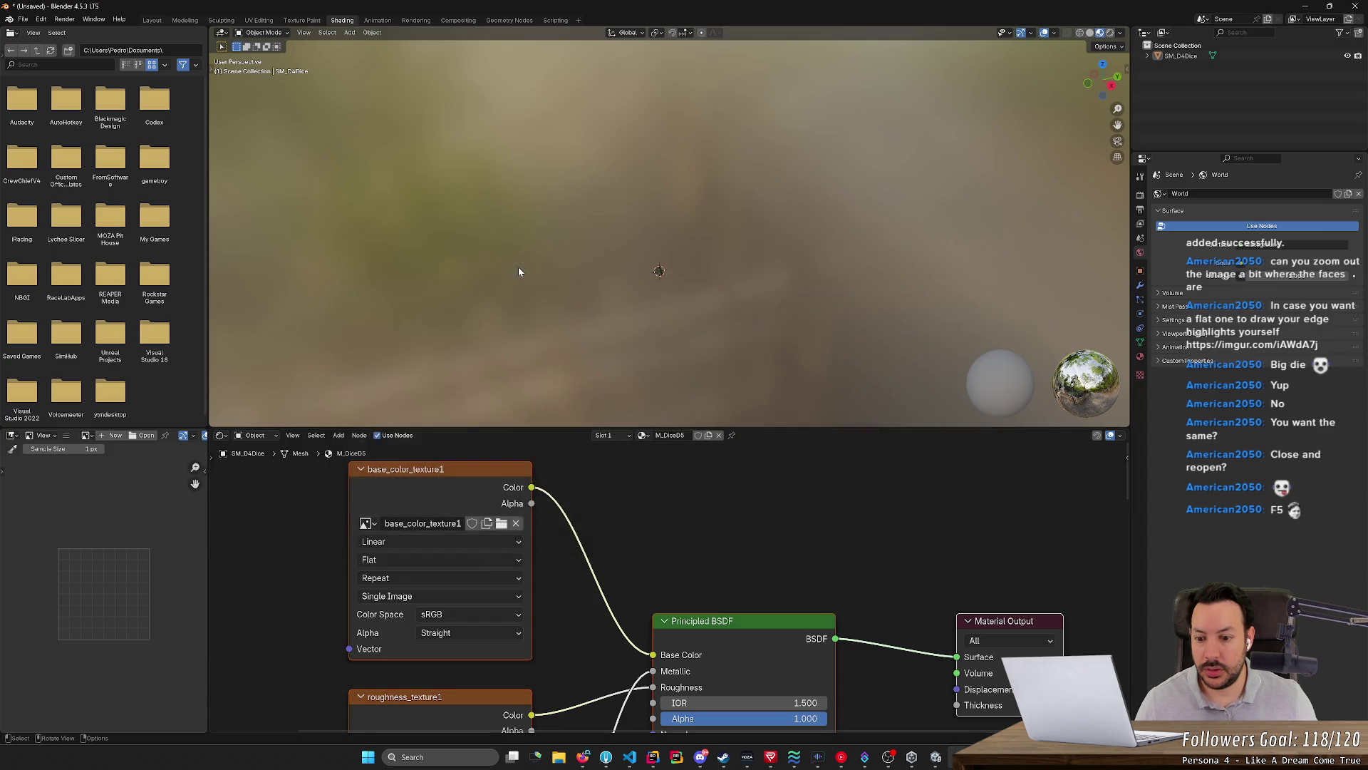
{"action": "scroll", "coordinate": [670, 271], "scroll_direction": "up", "scroll_amount": 5}
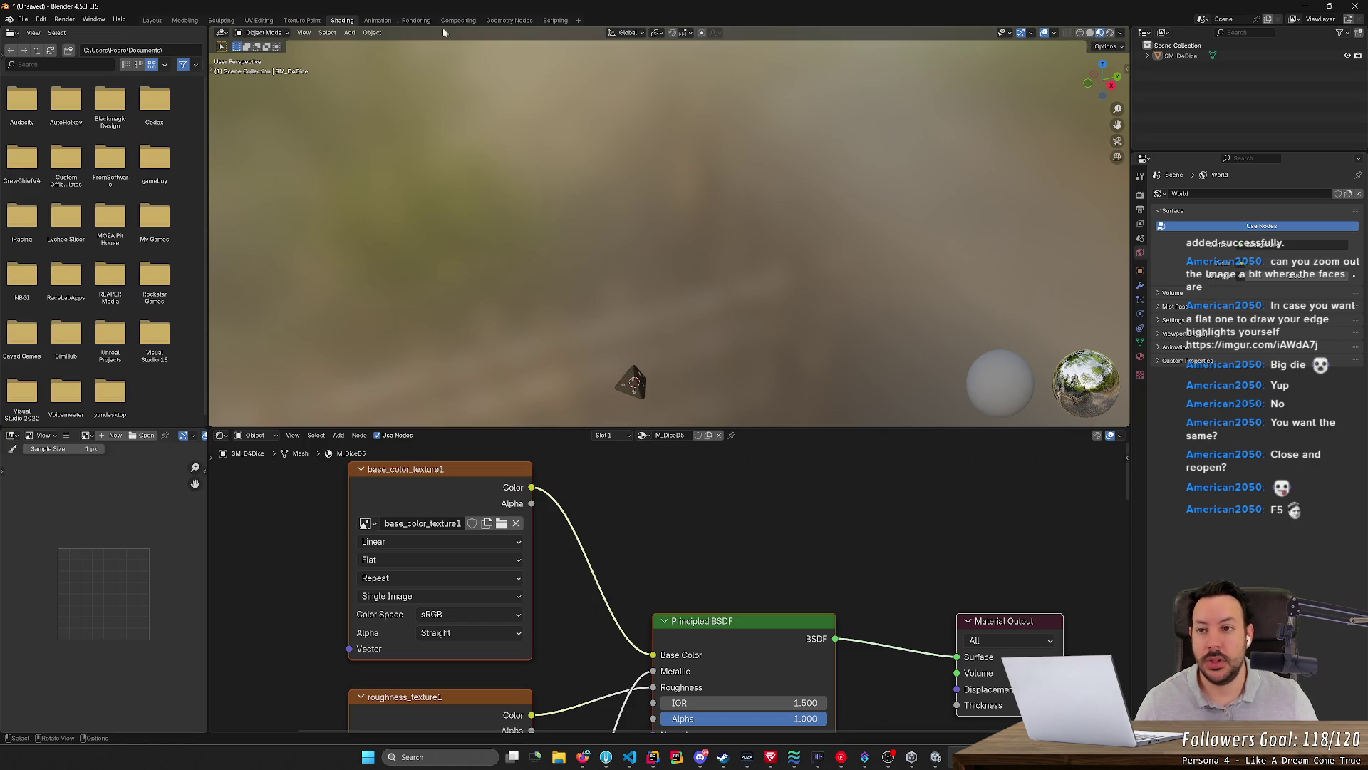
{"action": "left_click", "coordinate": [302, 19]}
{"action": "scroll", "coordinate": [394, 174], "scroll_direction": "down", "scroll_amount": 4}
{"action": "scroll", "coordinate": [394, 176], "scroll_direction": "up", "scroll_amount": 1}
{"action": "scroll", "coordinate": [396, 180], "scroll_direction": "down", "scroll_amount": 1}
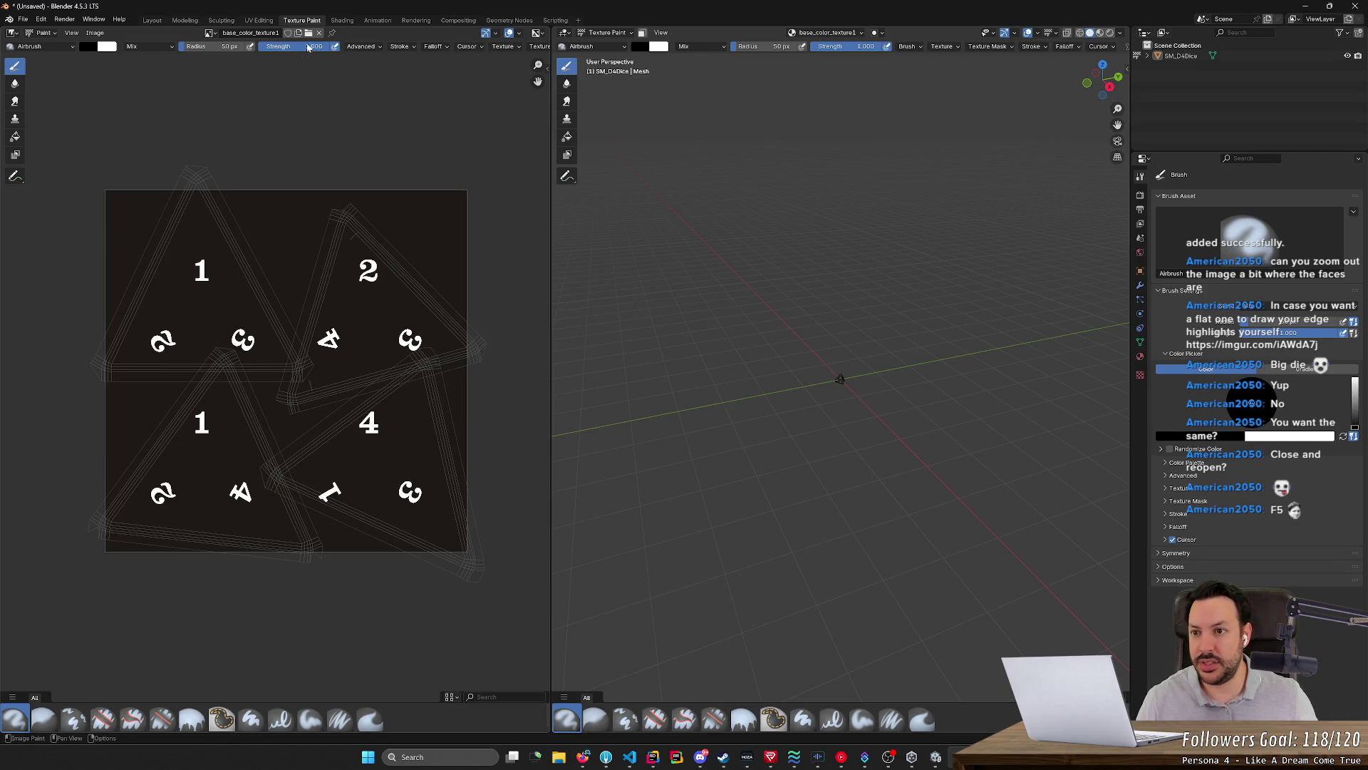
Dab dark paint near the top 1 while flipping workspaces, then undo the stray marks
{"action": "left_click", "coordinate": [258, 19]}
{"action": "scroll", "coordinate": [292, 298], "scroll_direction": "down", "scroll_amount": 6}
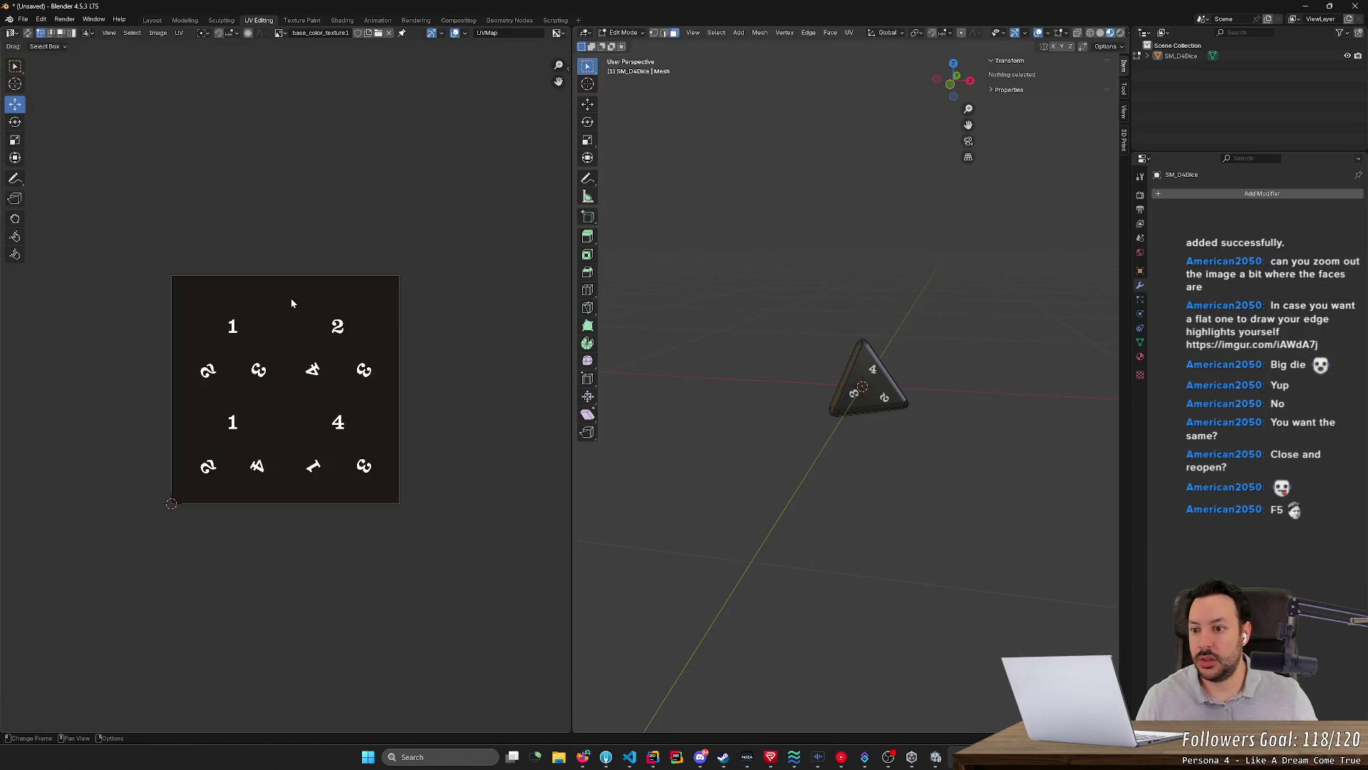
{"action": "scroll", "coordinate": [291, 299], "scroll_direction": "up", "scroll_amount": 3}
{"action": "left_click", "coordinate": [302, 20]}
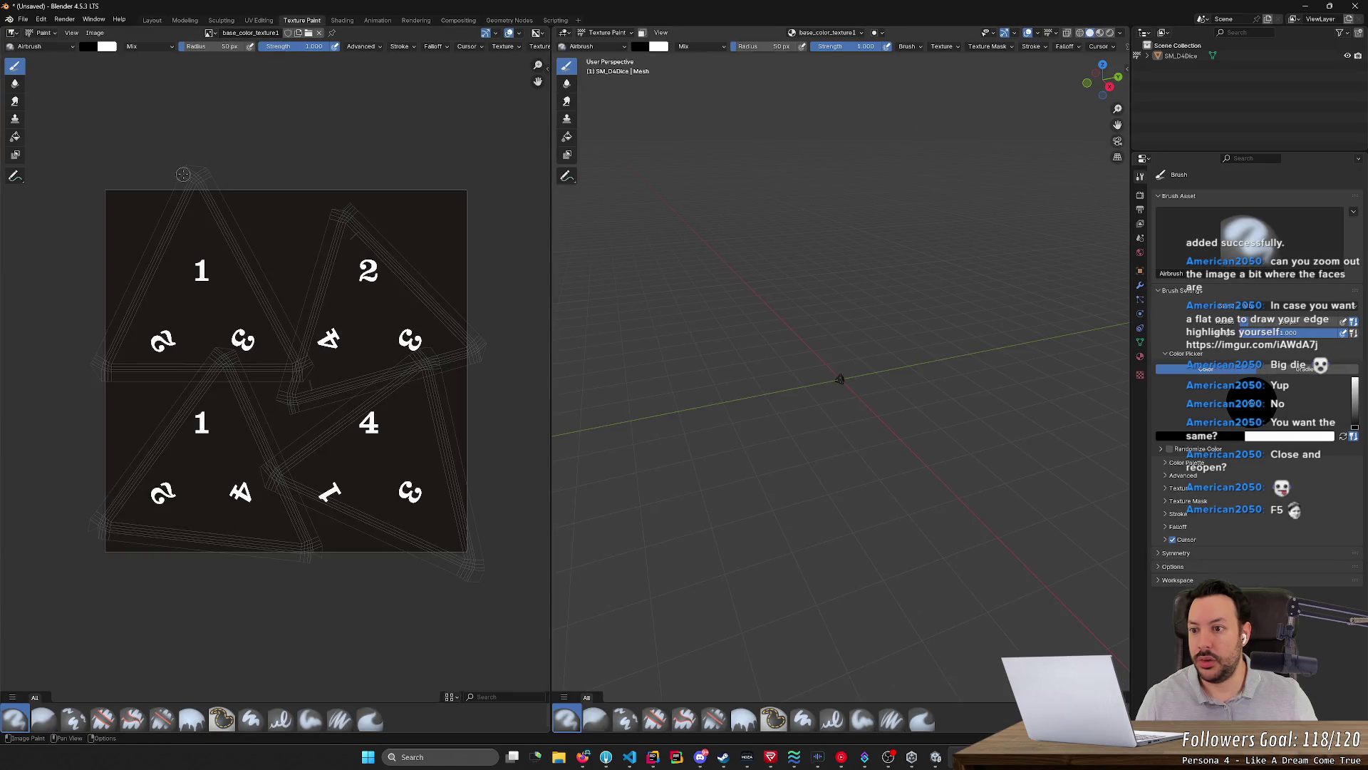
{"action": "left_click_drag", "start_coordinate": [199, 239], "coordinate": [187, 230]}
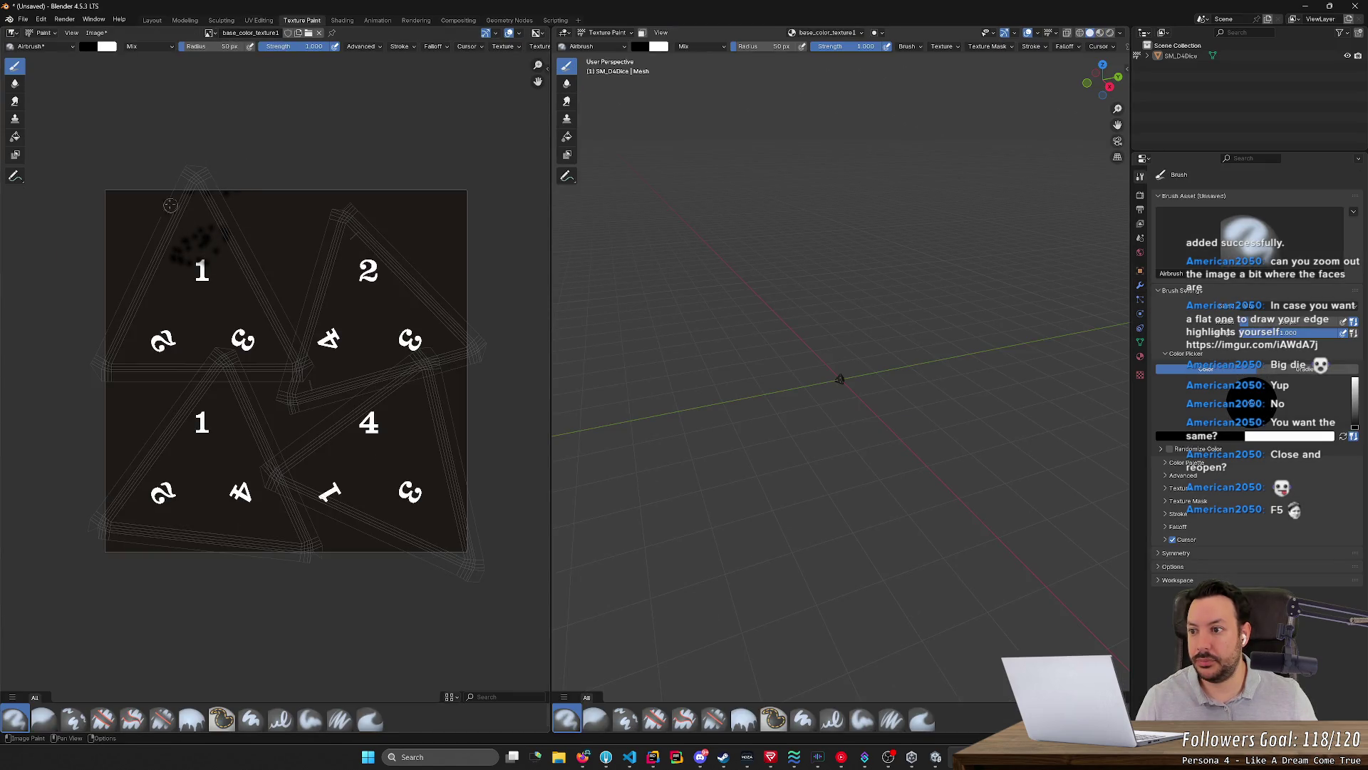
{"action": "left_click", "coordinate": [245, 198]}
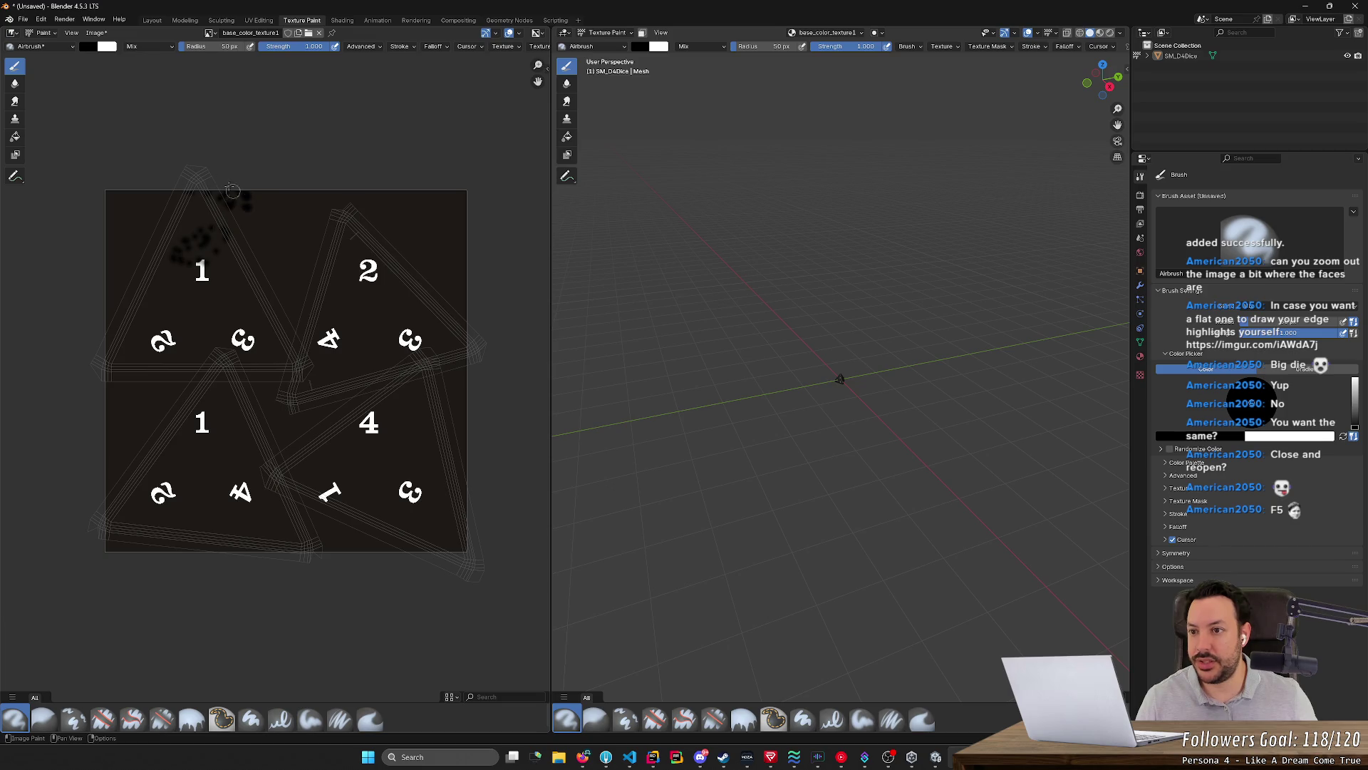
{"action": "left_click", "coordinate": [259, 20]}
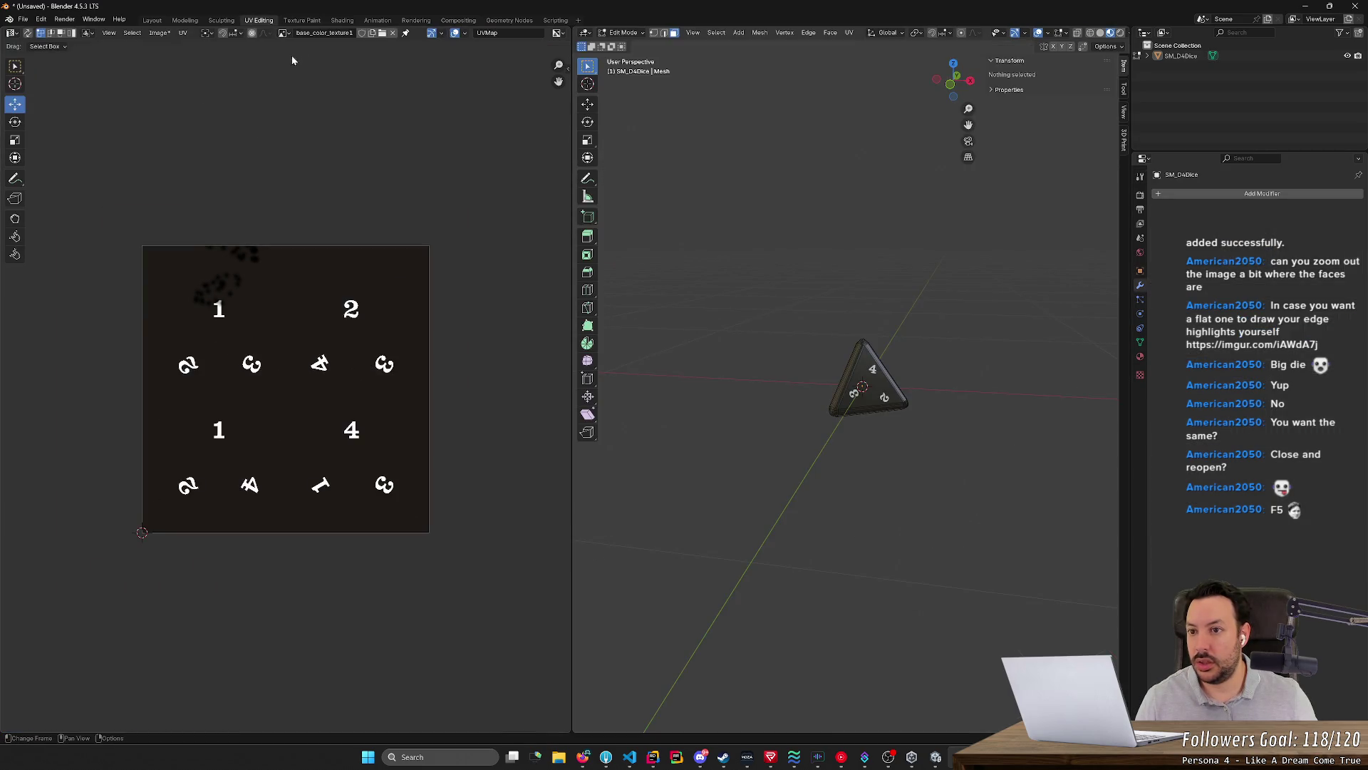
{"action": "left_click", "coordinate": [302, 20]}
{"action": "left_click_drag", "start_coordinate": [246, 260], "coordinate": [180, 278]}
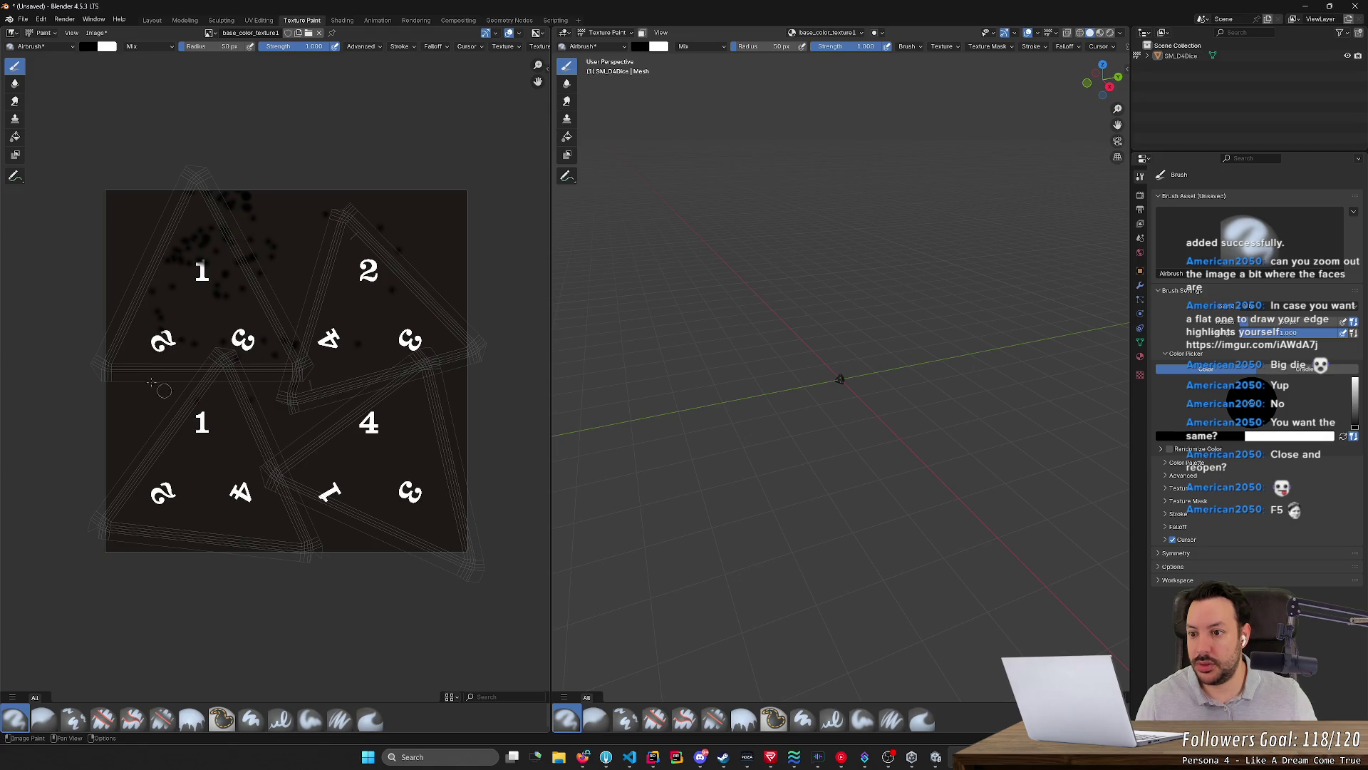
{"action": "key", "text": "Tab"}
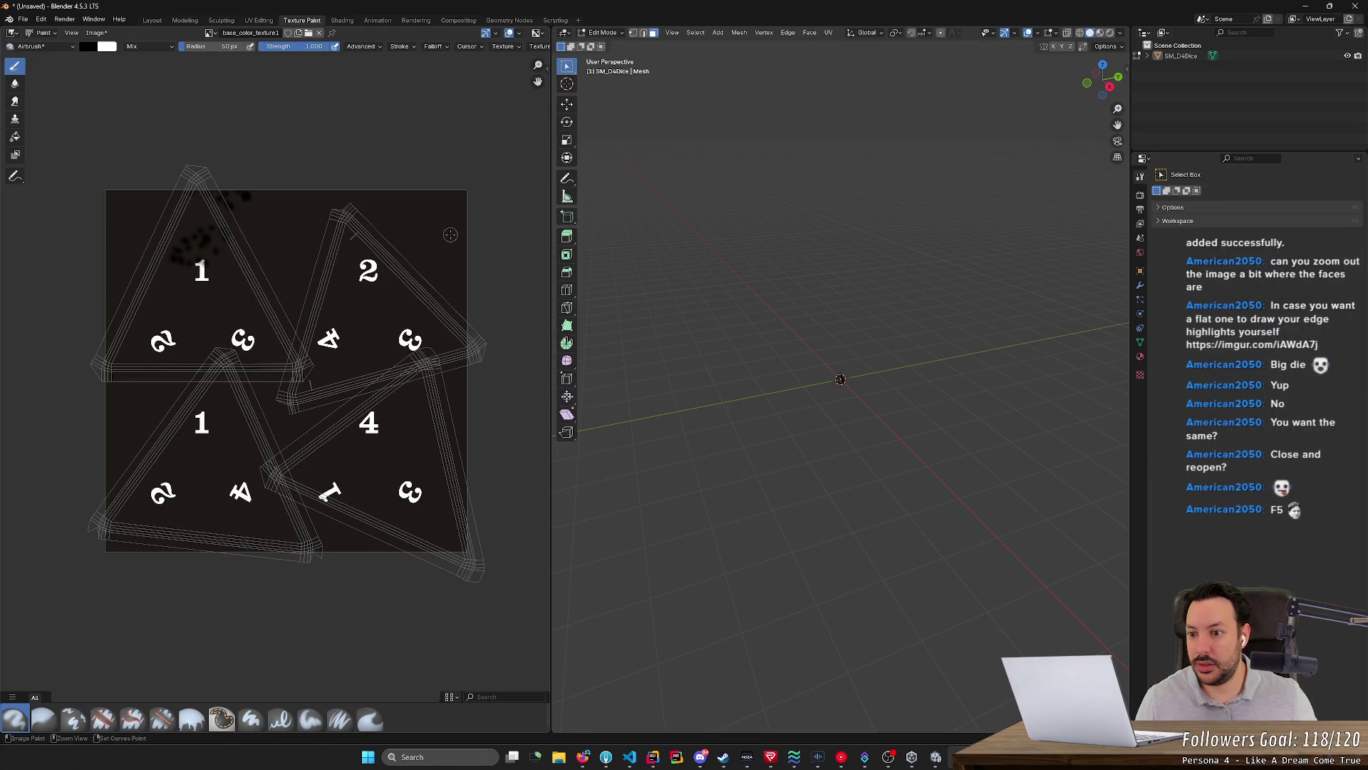
{"action": "key", "text": "ctrl+z"}
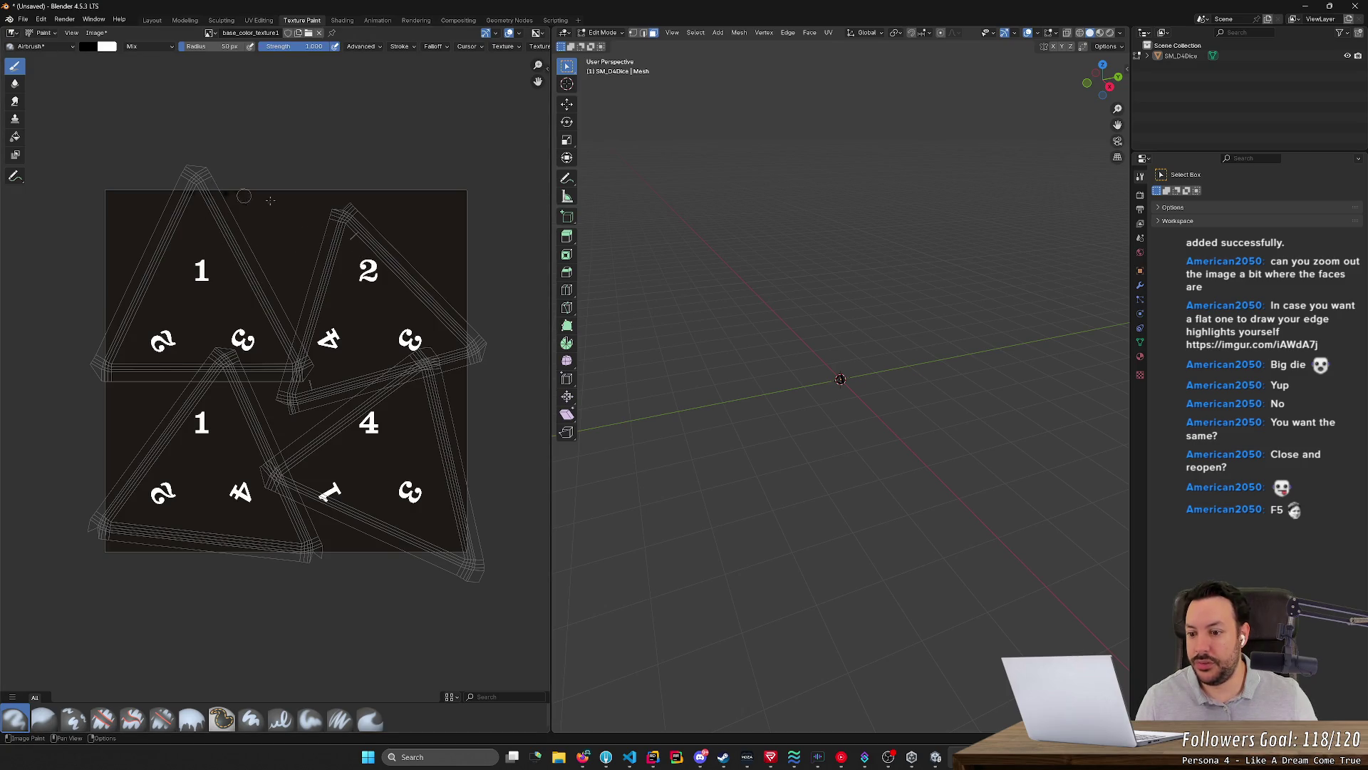
{"action": "scroll", "coordinate": [284, 273], "scroll_direction": "up", "scroll_amount": 4}
{"action": "scroll", "coordinate": [427, 443], "scroll_direction": "up", "scroll_amount": 2}
{"action": "scroll", "coordinate": [449, 432], "scroll_direction": "up", "scroll_amount": 1}
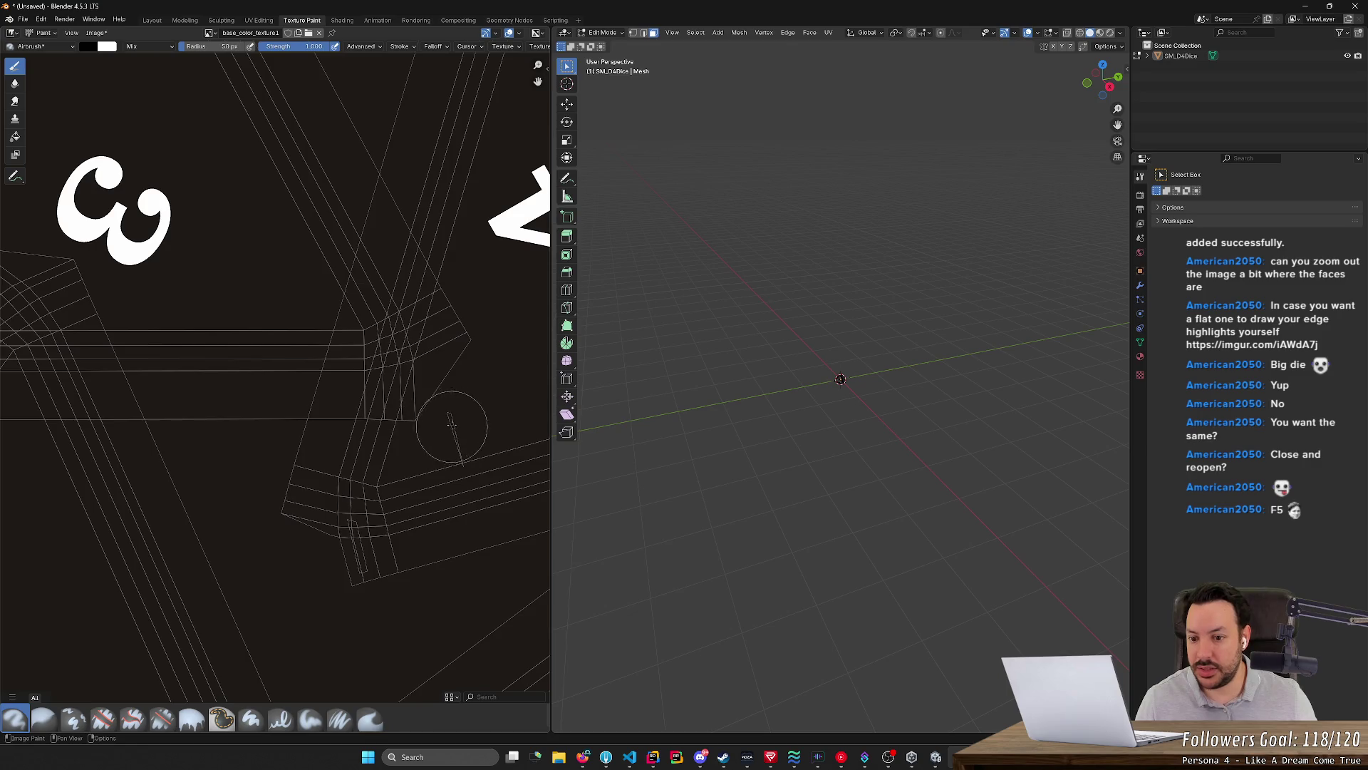
{"action": "scroll", "coordinate": [447, 443], "scroll_direction": "down", "scroll_amount": 4}
{"action": "scroll", "coordinate": [447, 443], "scroll_direction": "down", "scroll_amount": 2}
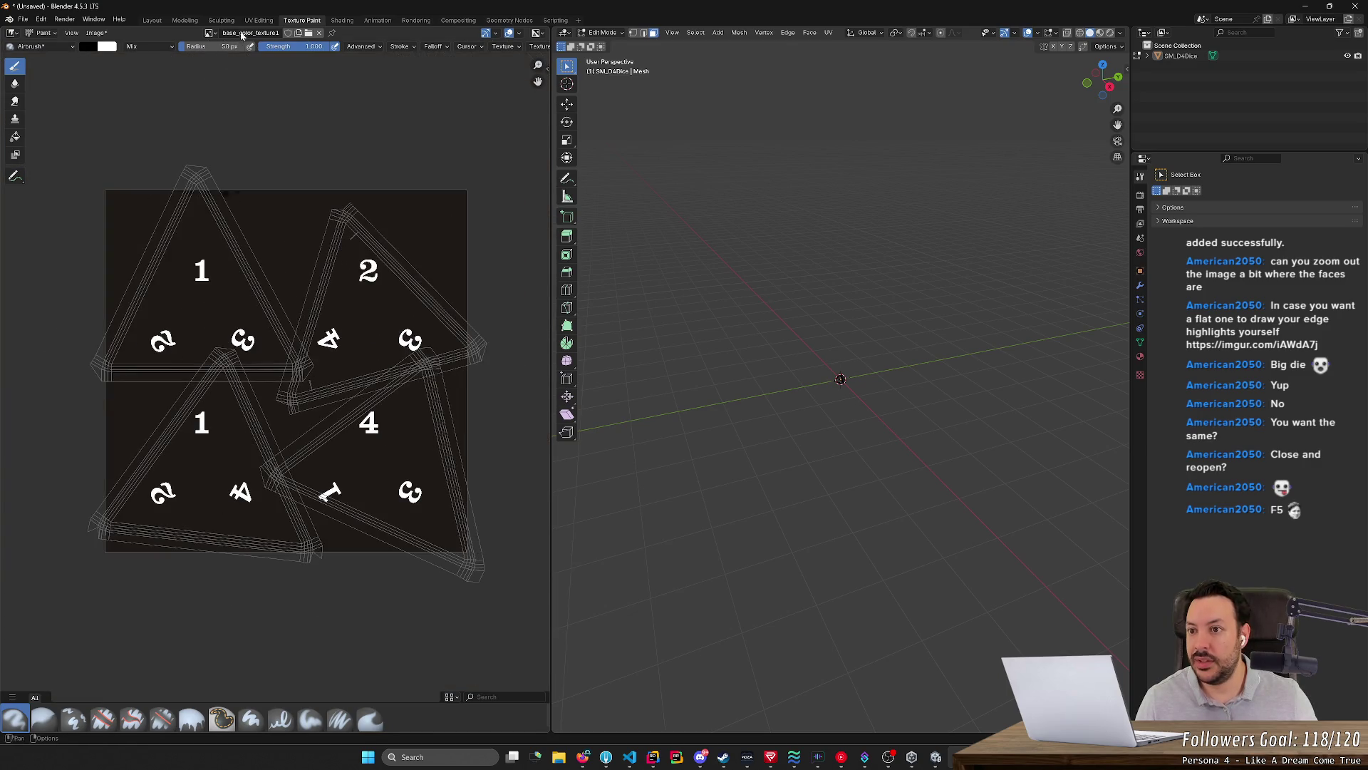
Flip between Texture Paint and UV Editing, ending in the UV Editing layout
{"action": "left_click", "coordinate": [257, 20]}
{"action": "left_click", "coordinate": [302, 21]}
{"action": "key", "text": "ctrl+Page_Up"}
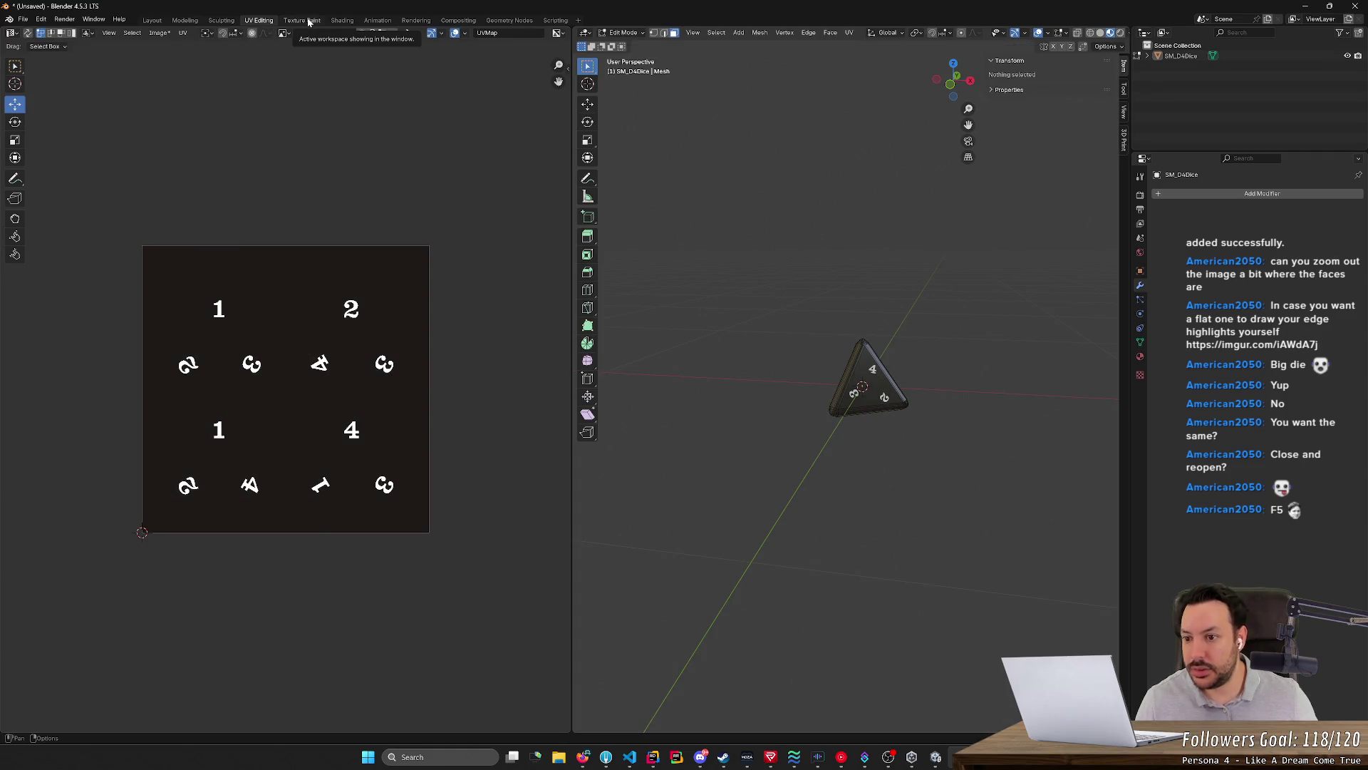
{"action": "left_click", "coordinate": [307, 20]}
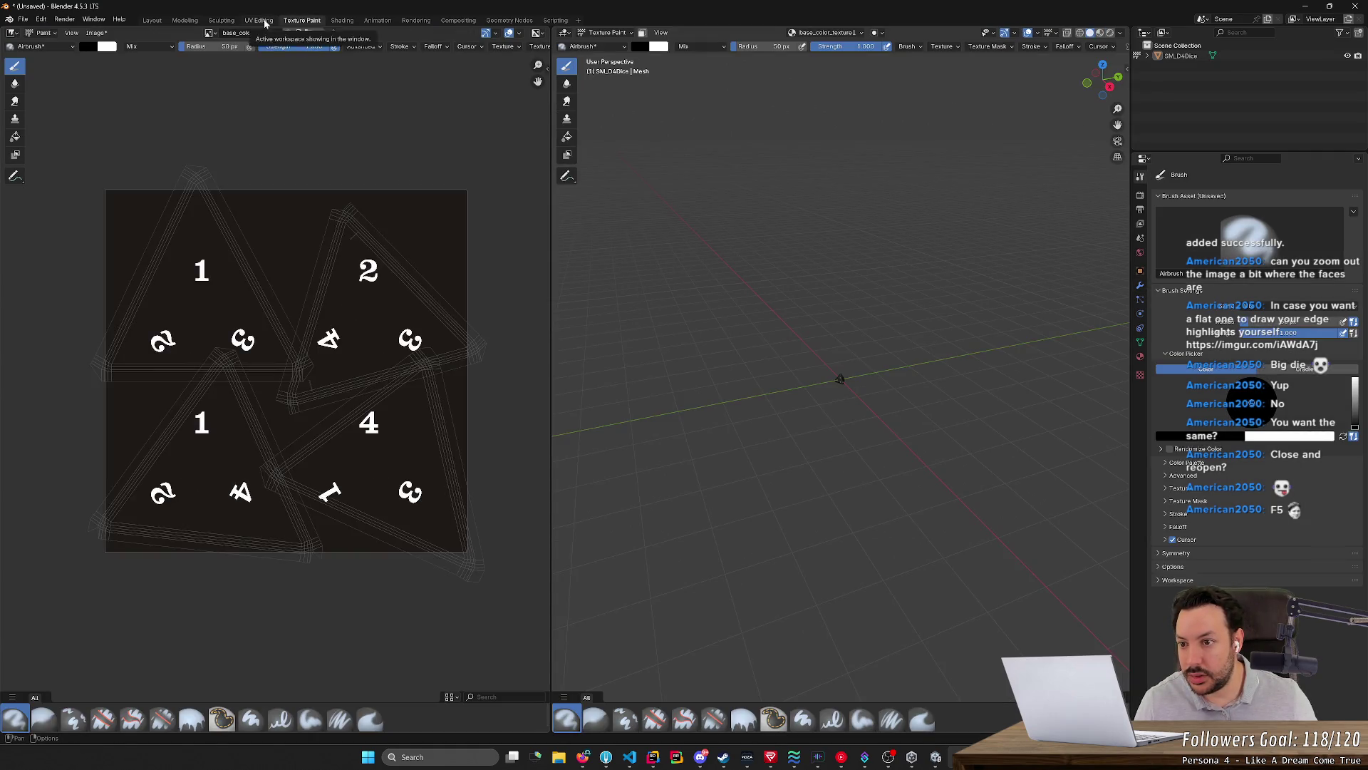
{"action": "left_click", "coordinate": [263, 22]}
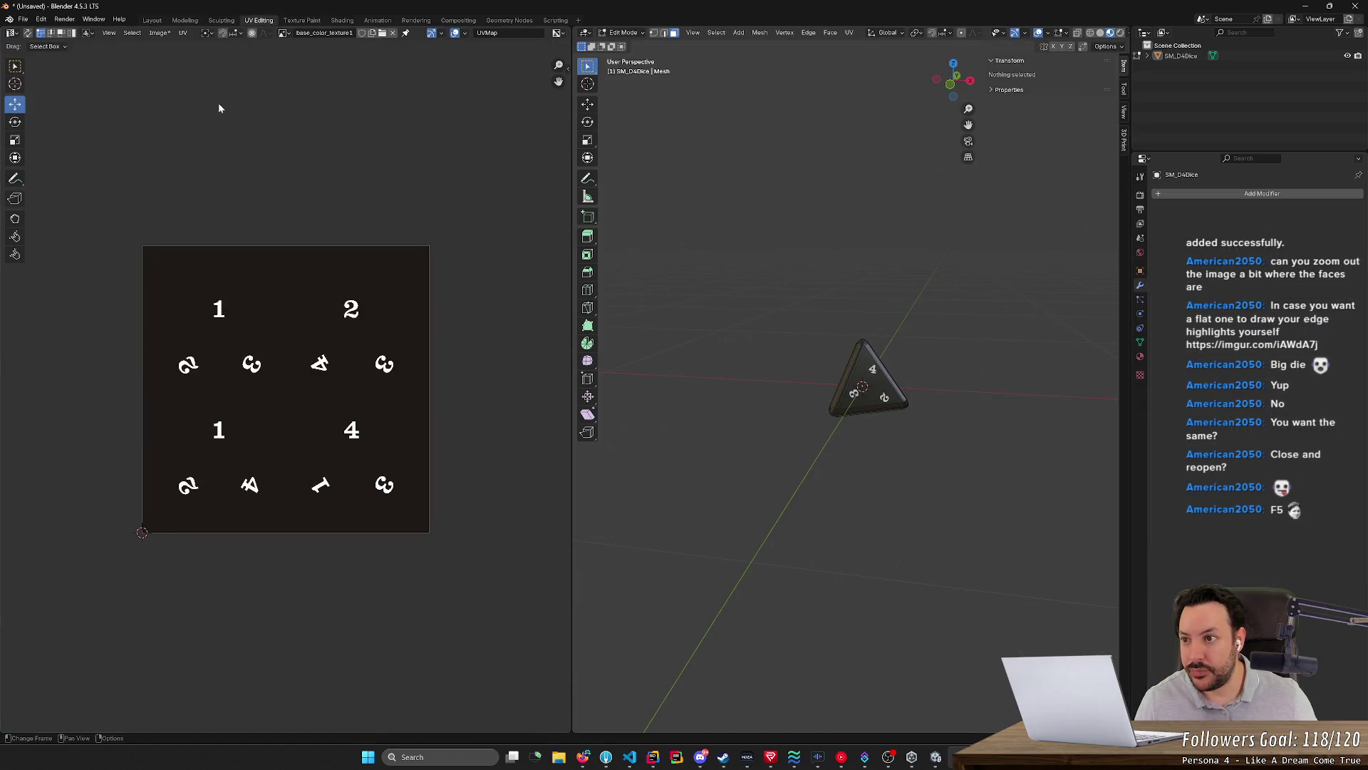
Toggle out of edit mode to see the UV outlines and choose the Select Box tool for UVs
{"action": "key", "text": "Tab"}
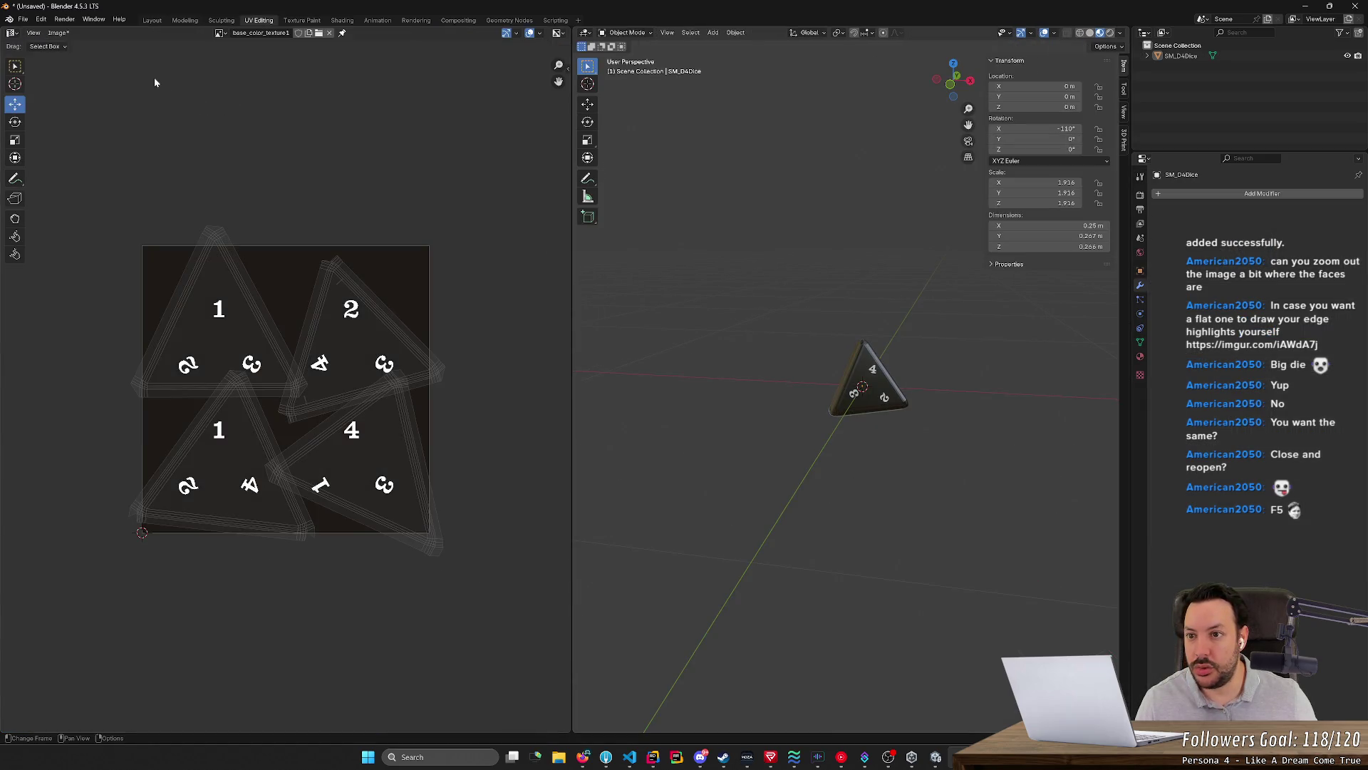
{"action": "key", "text": "Tab"}
{"action": "key", "text": "Tab"}
{"action": "scroll", "coordinate": [243, 206], "scroll_direction": "up", "scroll_amount": 1}
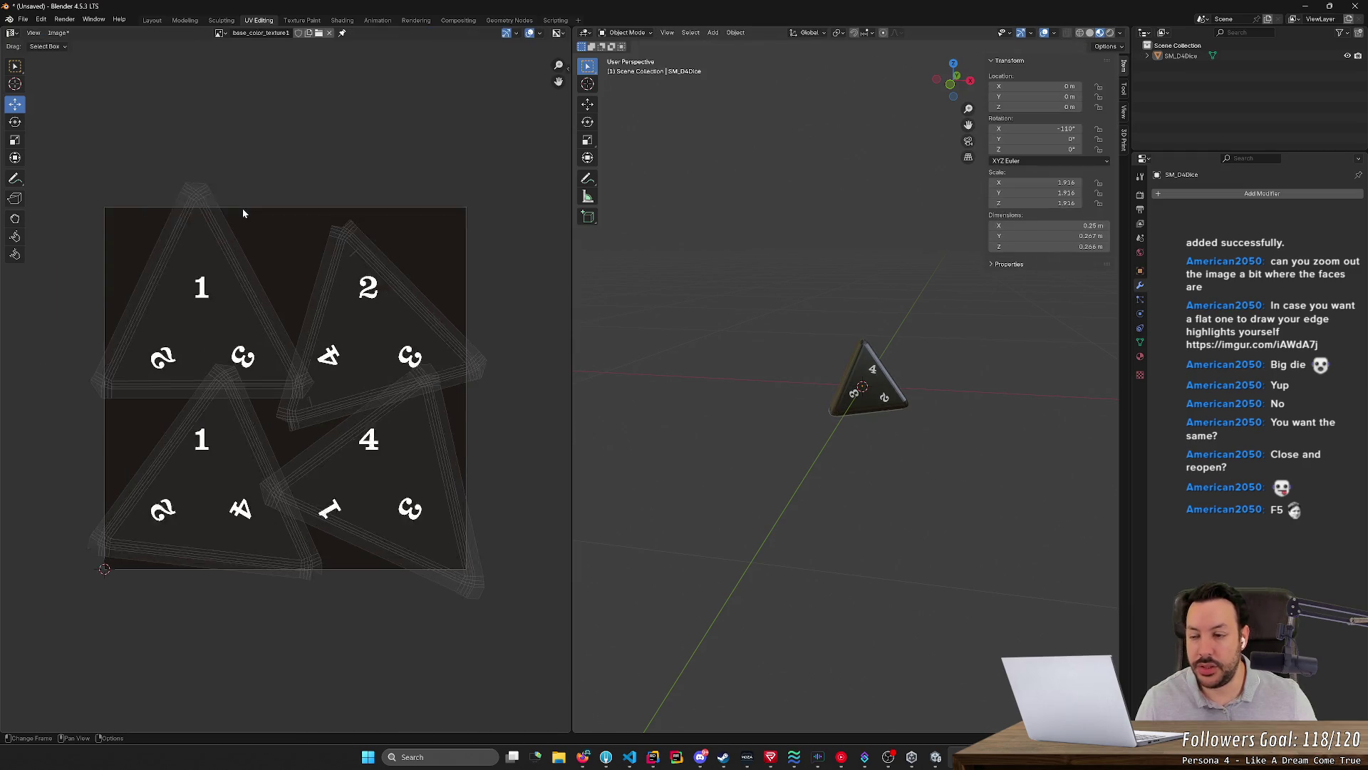
{"action": "scroll", "coordinate": [243, 209], "scroll_direction": "up", "scroll_amount": 2}
{"action": "scroll", "coordinate": [242, 208], "scroll_direction": "down", "scroll_amount": 1}
{"action": "left_click", "coordinate": [68, 45]}
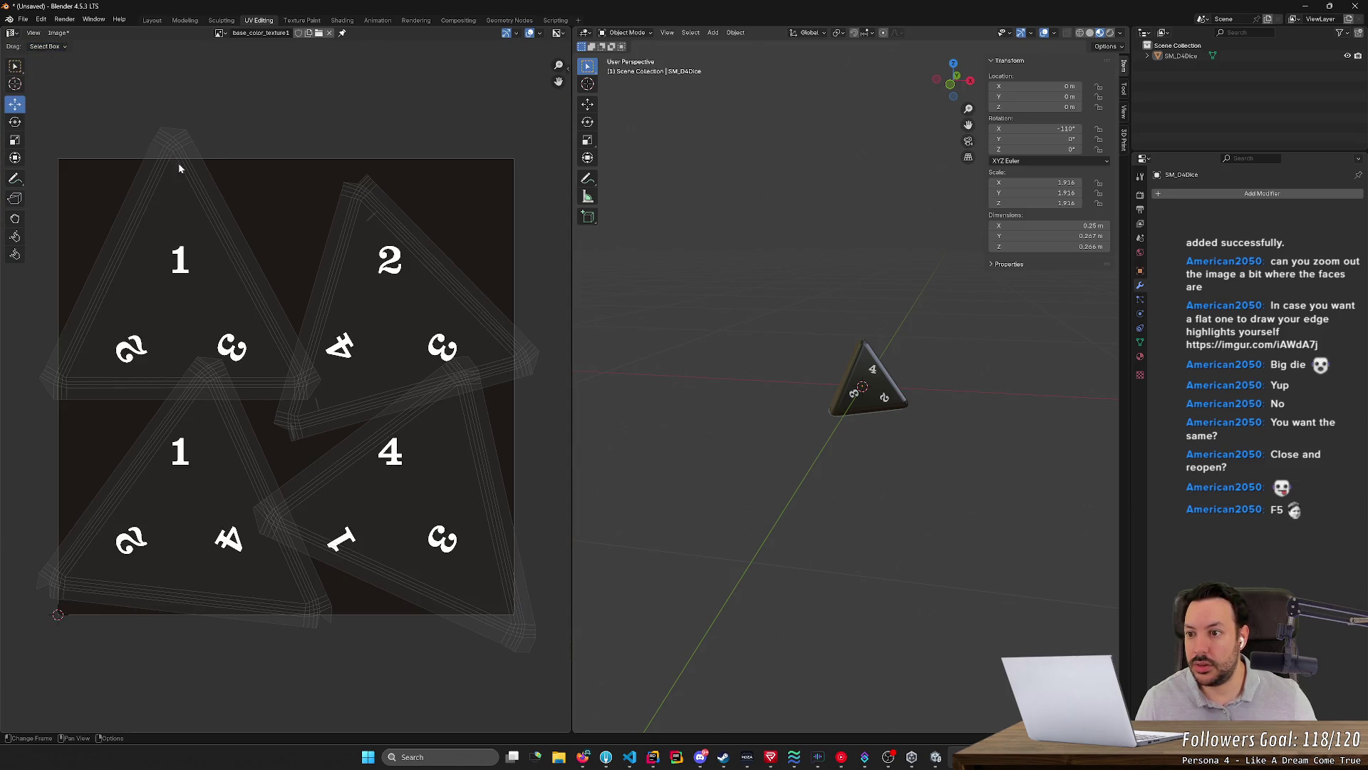
{"action": "left_click", "coordinate": [16, 67]}
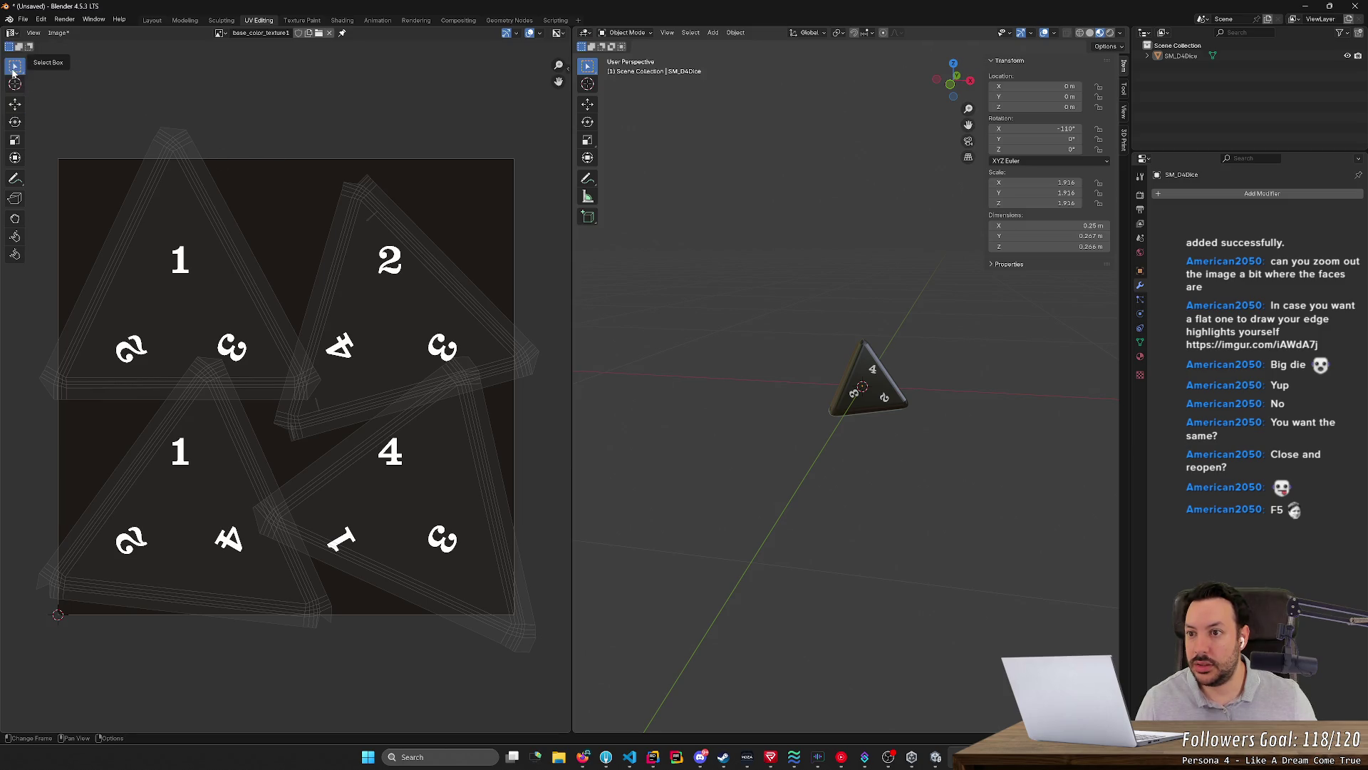
{"action": "key", "text": "Tab"}
{"action": "key", "text": "Tab"}
{"action": "key", "text": "Tab"}
{"action": "key", "text": "Tab"}
{"action": "key", "text": "Tab"}
{"action": "key", "text": "Tab"}
{"action": "key", "text": "Tab"}
{"action": "key", "text": "Tab"}
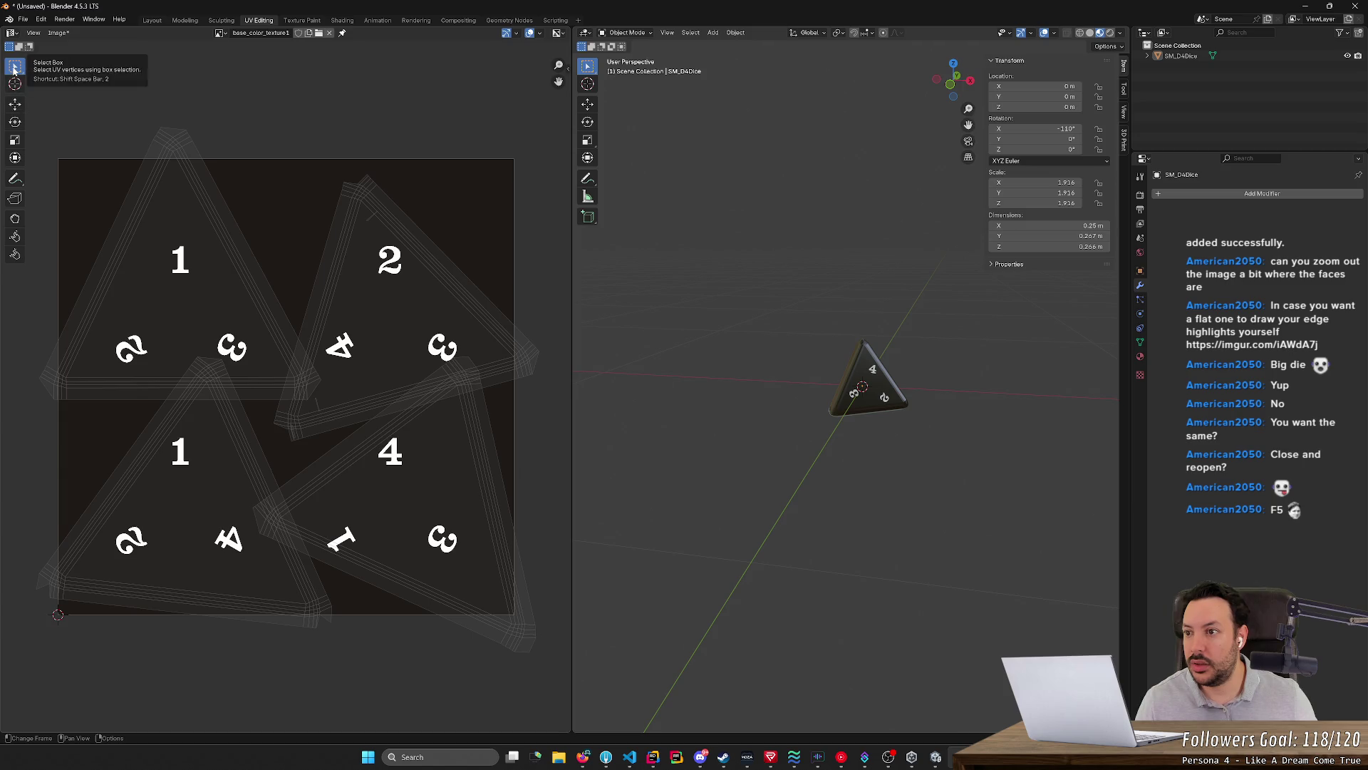
{"action": "left_click_drag", "start_coordinate": [15, 66], "coordinate": [67, 93]}
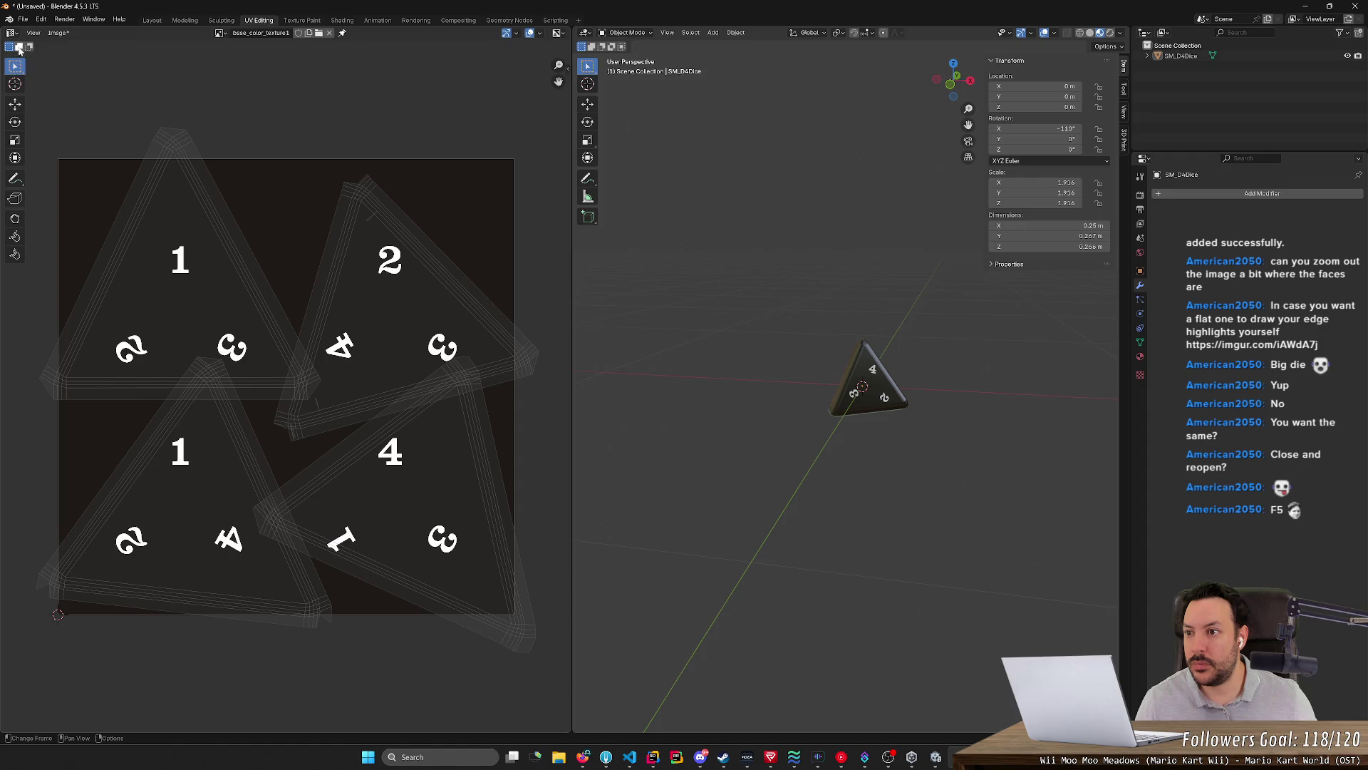
{"action": "left_click", "coordinate": [59, 32]}
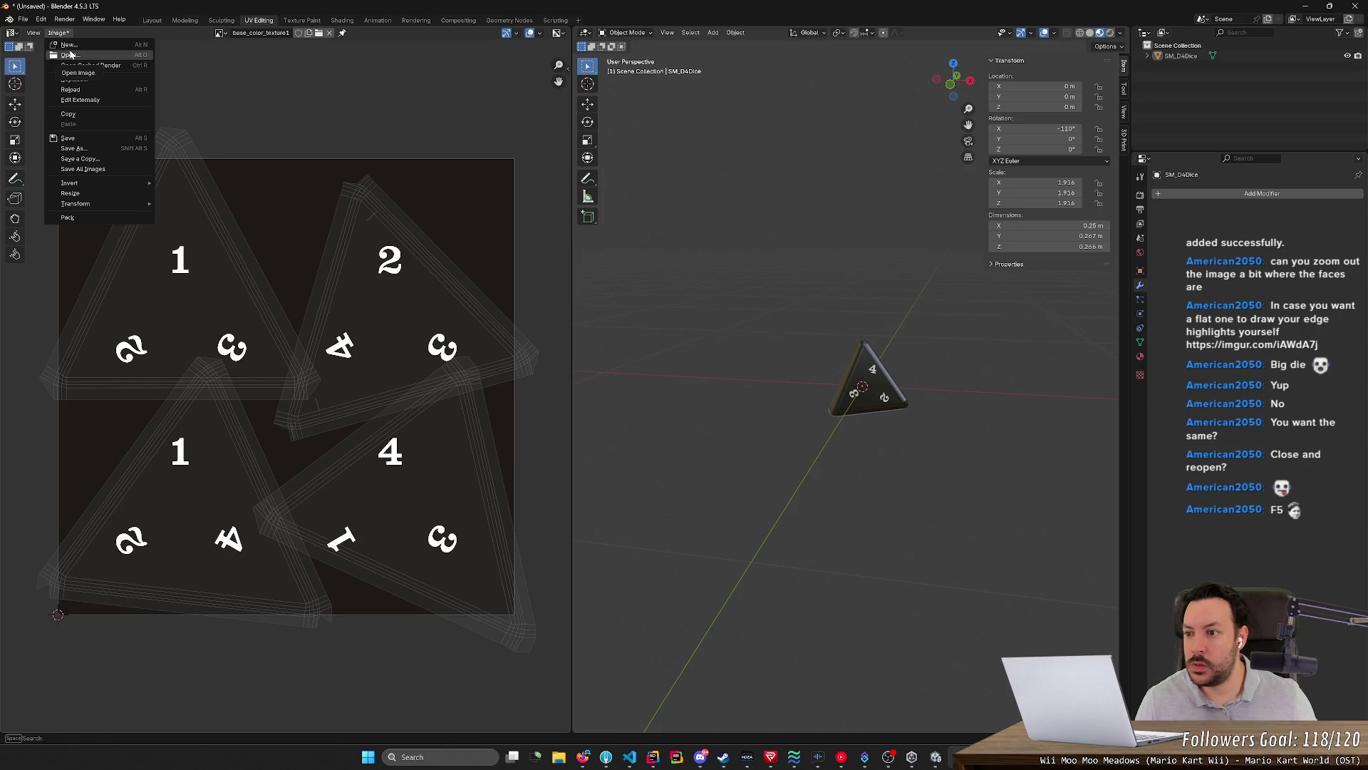
Toggle the die into edit mode, box-select the top-left UVs and switch to vertex selection
{"action": "left_click", "coordinate": [155, 137]}
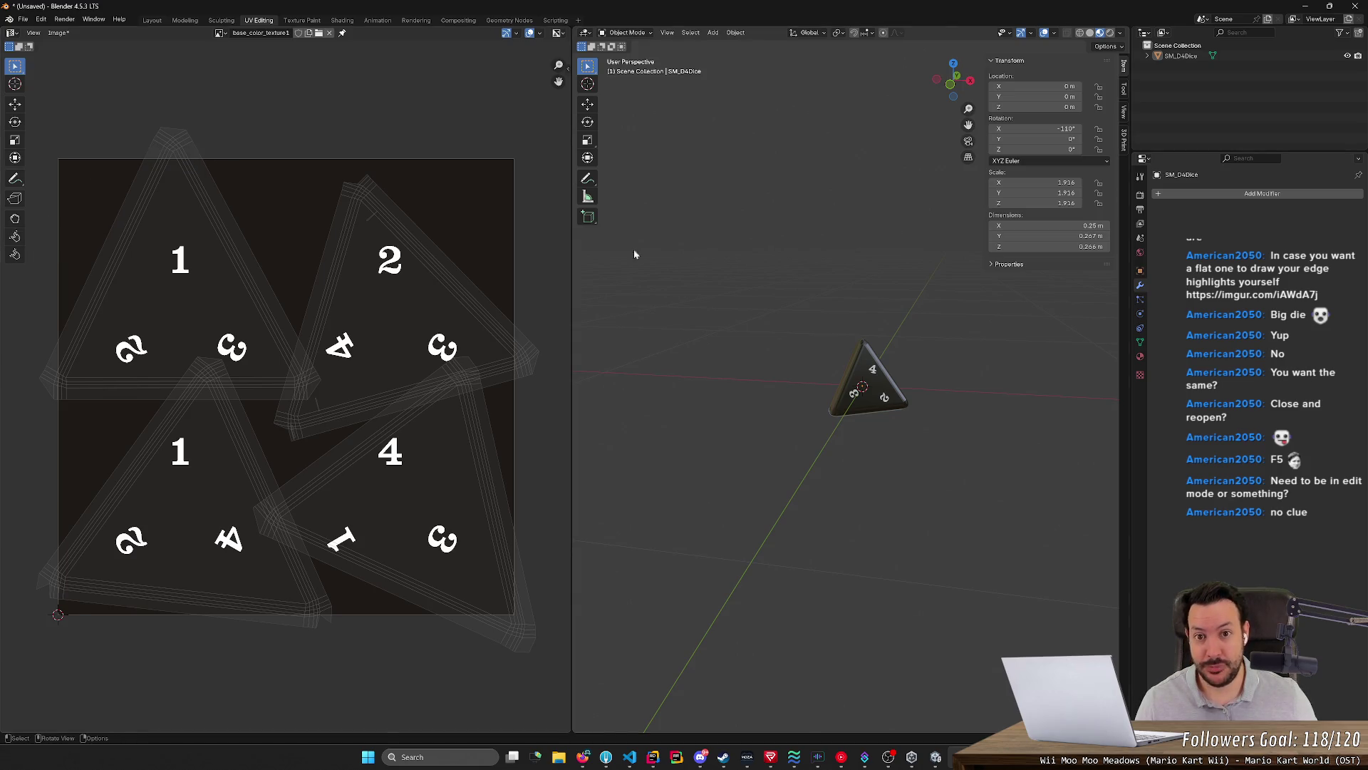
{"action": "key", "text": "Tab"}
{"action": "key", "text": "Tab"}
{"action": "key", "text": "Tab"}
{"action": "key", "text": "Tab"}
{"action": "key", "text": "Tab"}
{"action": "key", "text": "Tab"}
{"action": "key", "text": "Tab"}
{"action": "key", "text": "Tab"}
{"action": "key", "text": "Tab"}
{"action": "key", "text": "Tab"}
{"action": "key", "text": "Tab"}
{"action": "key", "text": "Tab"}
{"action": "key", "text": "Tab"}
{"action": "key", "text": "Tab"}
{"action": "key", "text": "Tab"}
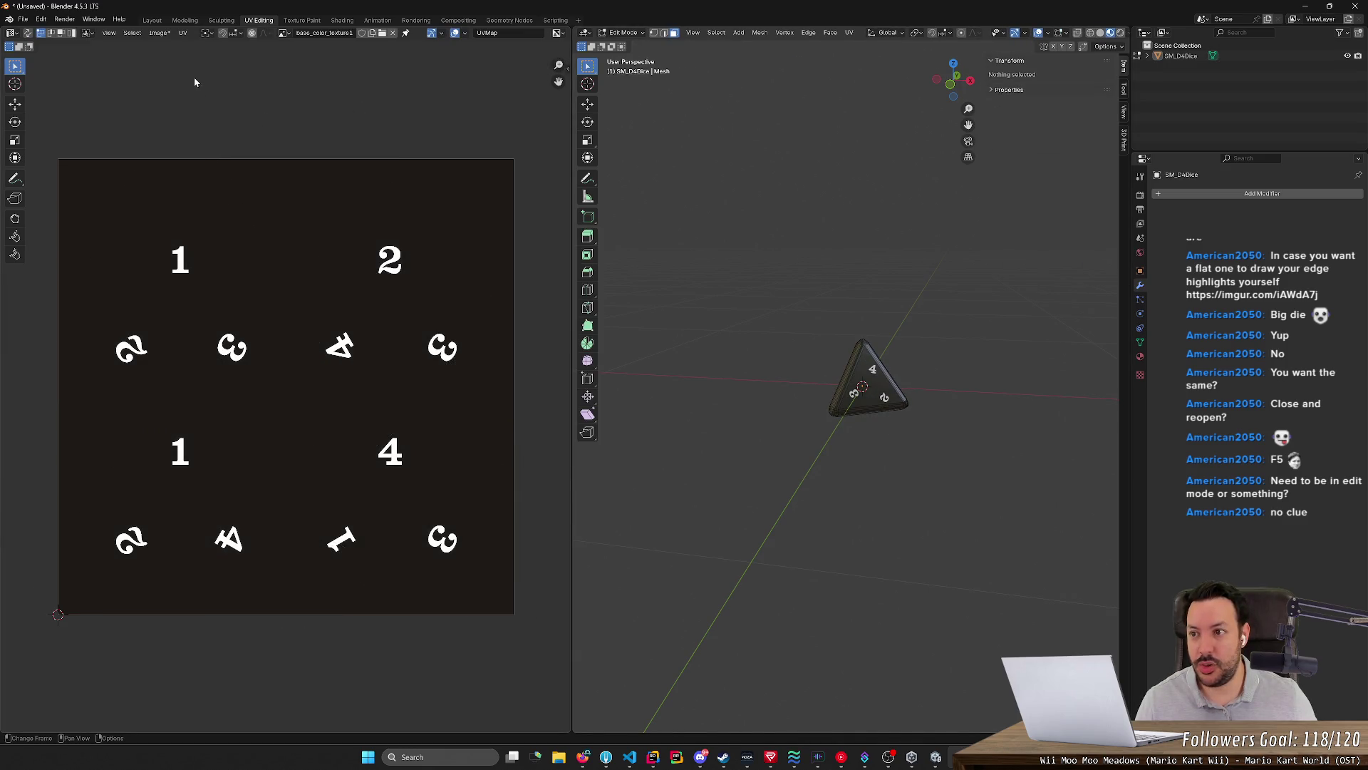
{"action": "key", "text": "Tab"}
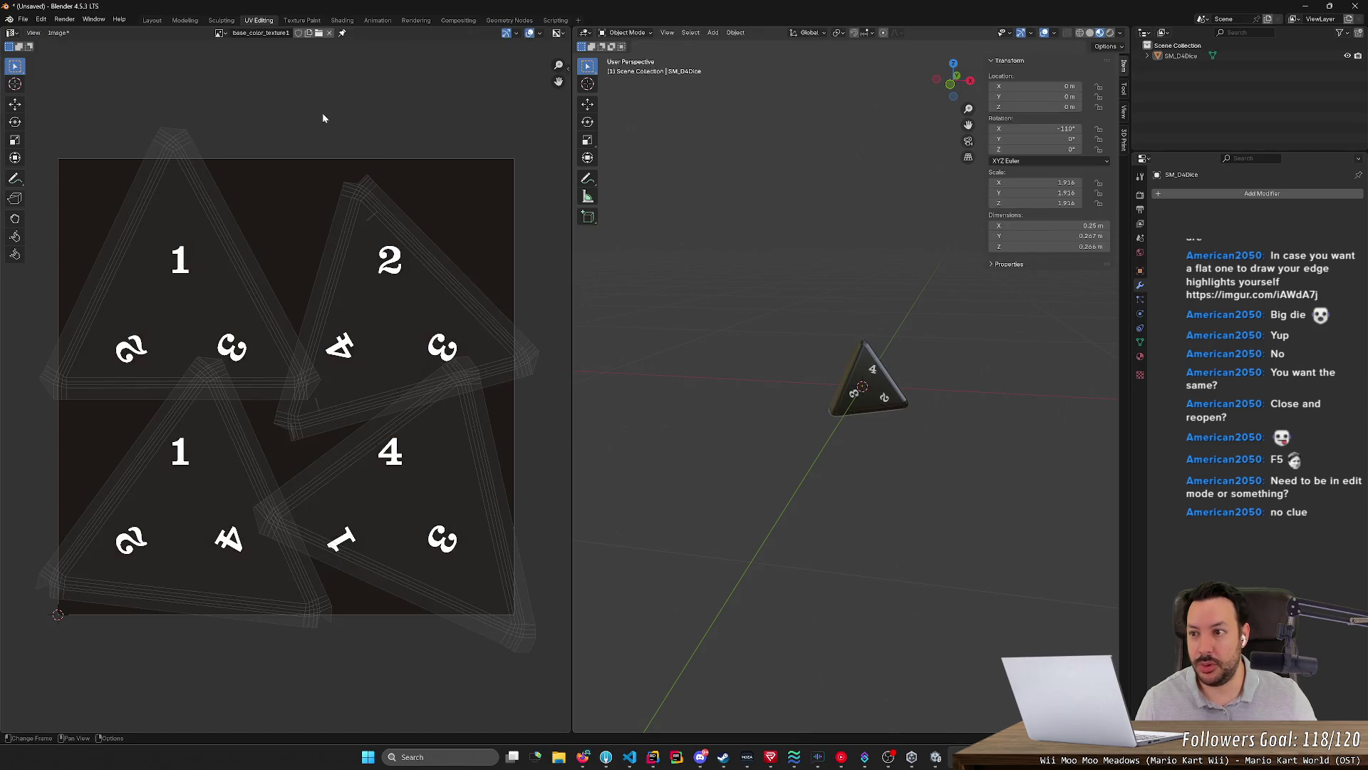
{"action": "key", "text": "Tab"}
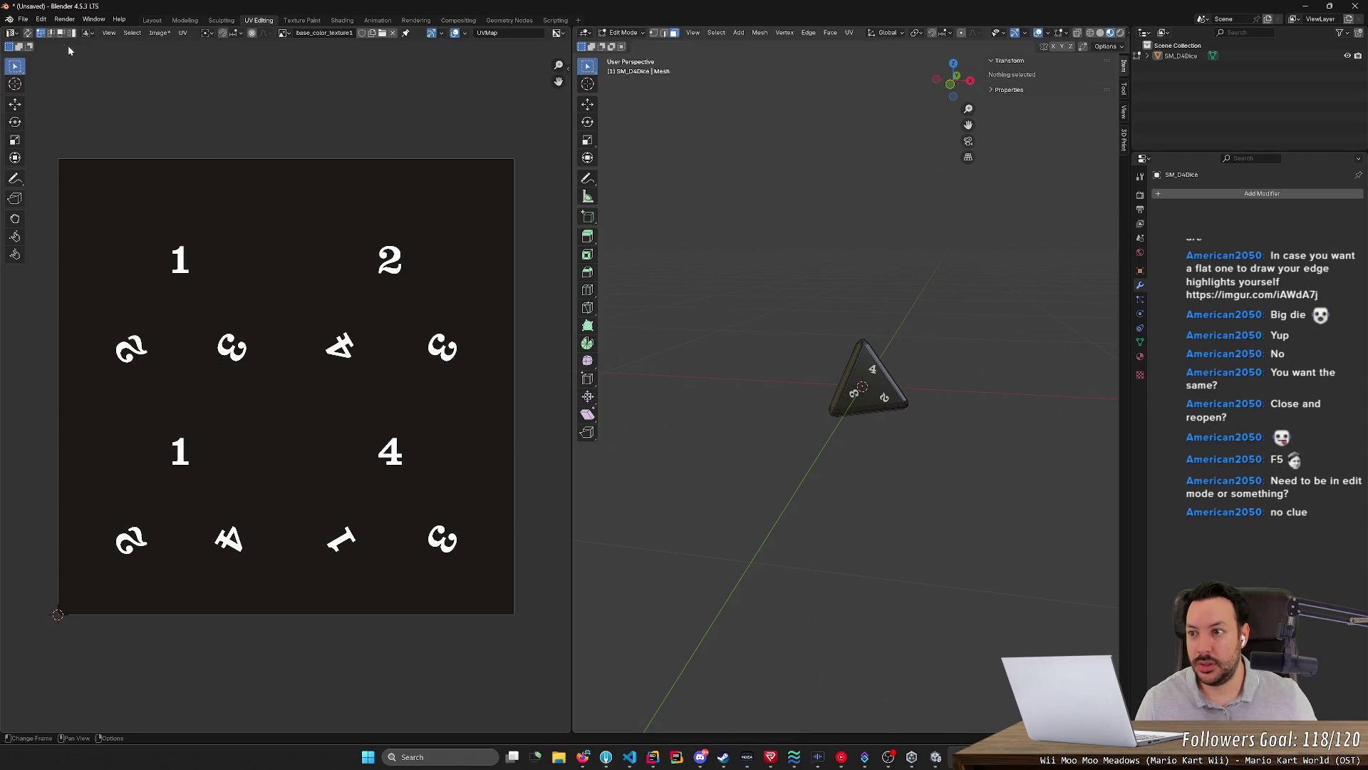
{"action": "left_click_drag", "start_coordinate": [67, 83], "coordinate": [326, 353]}
{"action": "key", "text": "Tab"}
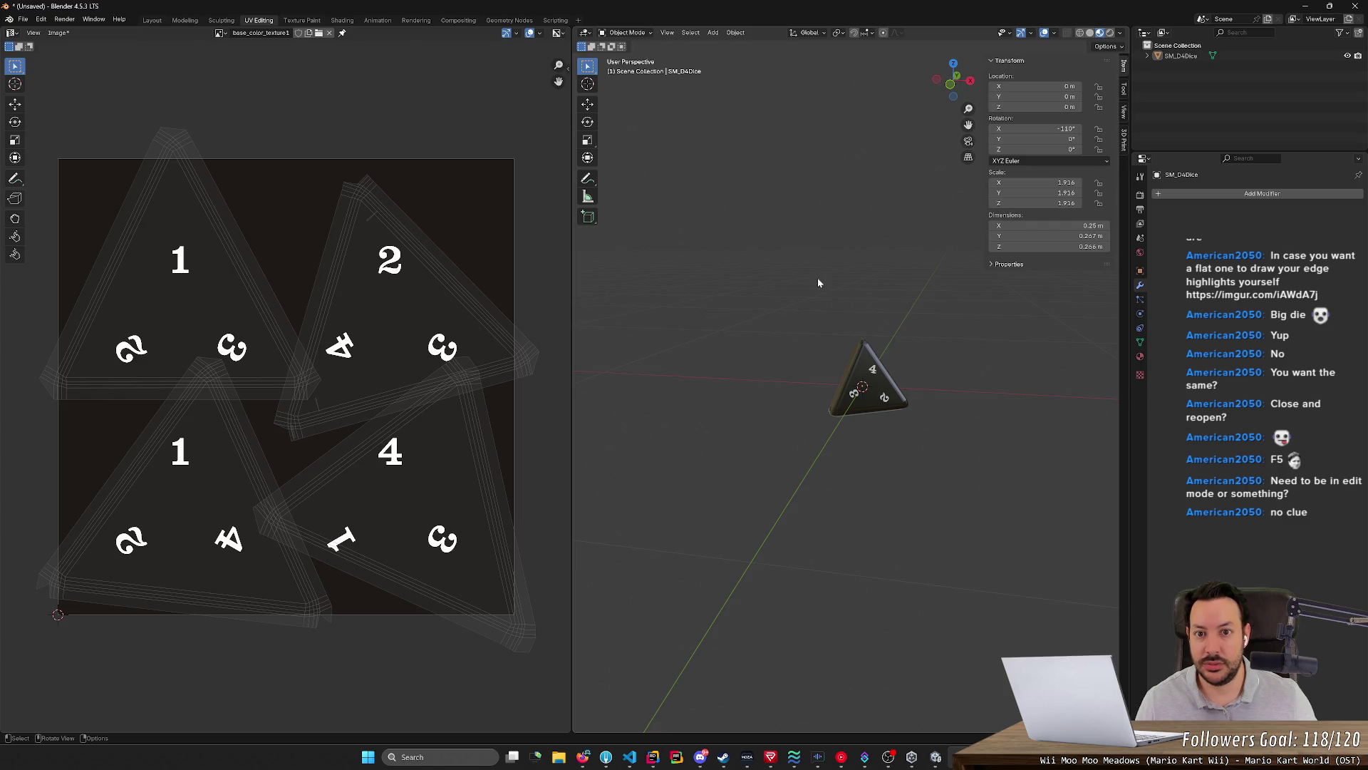
{"action": "key", "text": "Tab"}
{"action": "left_click", "coordinate": [654, 32]}
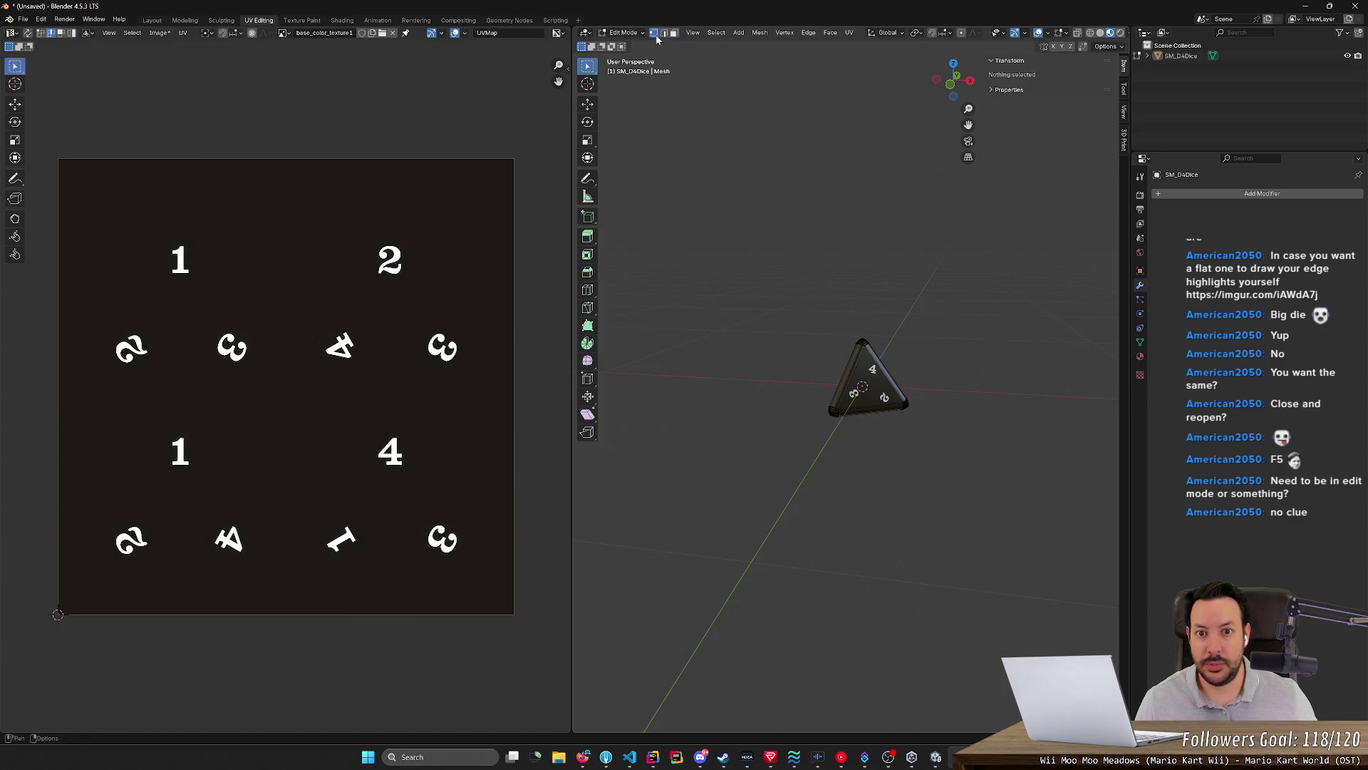
Select the whole mesh, isolate the 1 island's top corner piece and move it down onto the triangle tip
{"action": "key", "text": "a"}
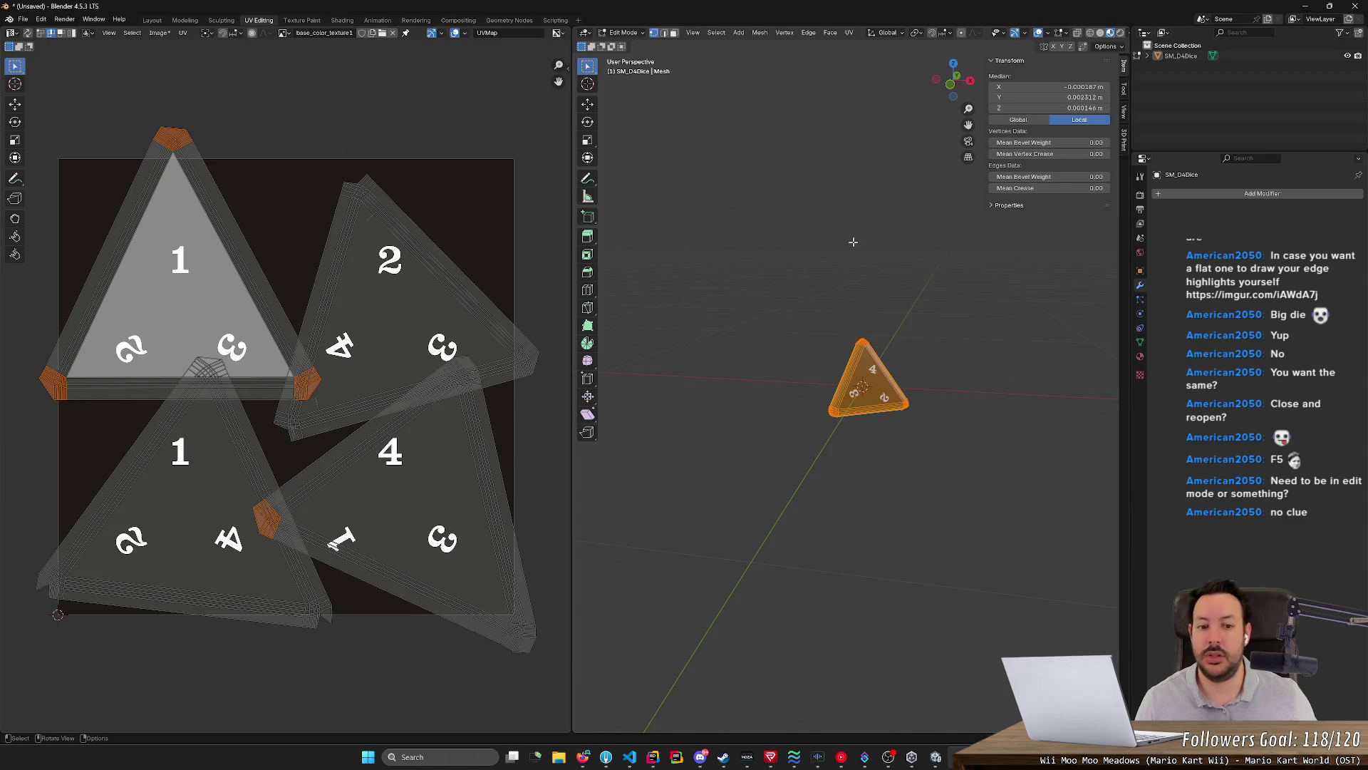
{"action": "key", "text": "alt+a"}
{"action": "key", "text": "a"}
{"action": "left_click_drag", "start_coordinate": [111, 86], "coordinate": [257, 176]}
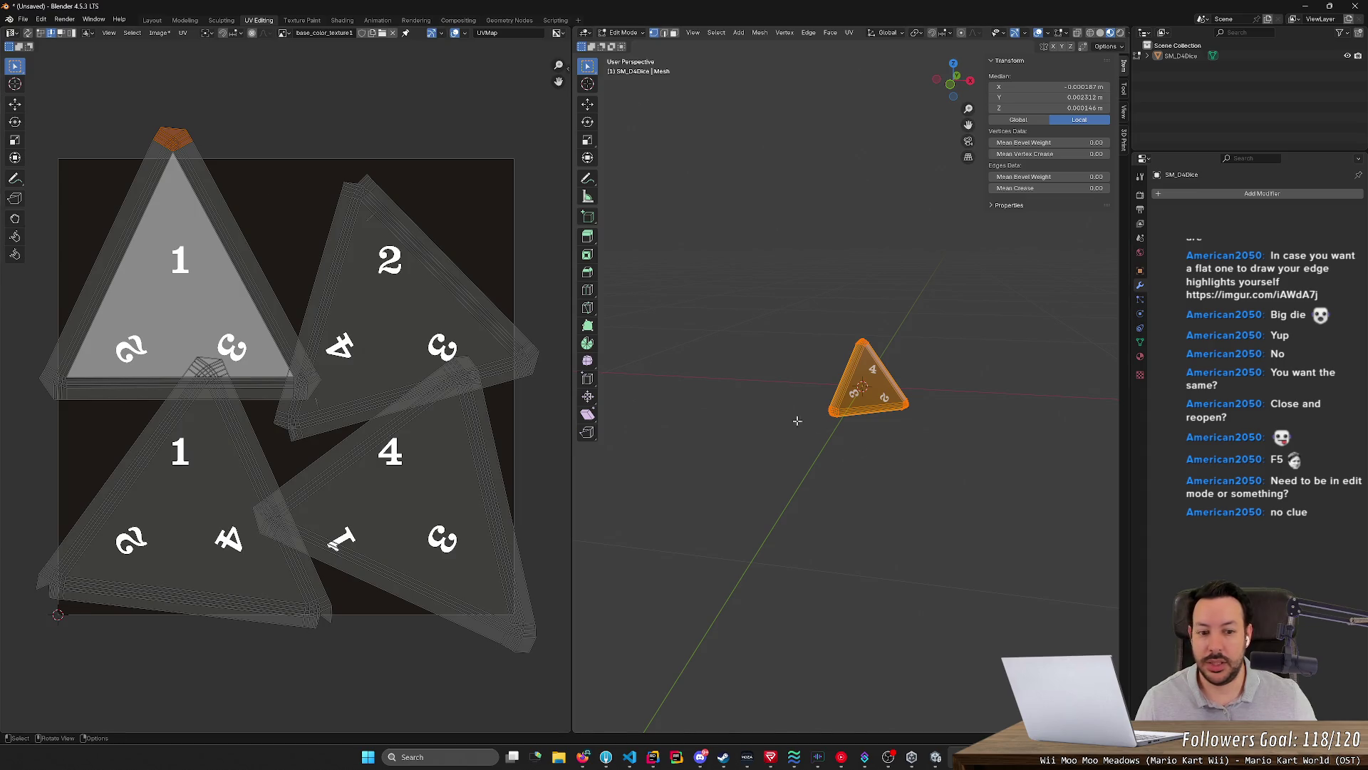
{"action": "scroll", "coordinate": [941, 481], "scroll_direction": "up", "scroll_amount": 6}
{"action": "mouse_move", "coordinate": [962, 513]}
{"action": "middle_mouse_down"}
{"action": "mouse_move", "coordinate": [980, 527]}
{"action": "mouse_move", "coordinate": [951, 598]}
{"action": "middle_mouse_up"}
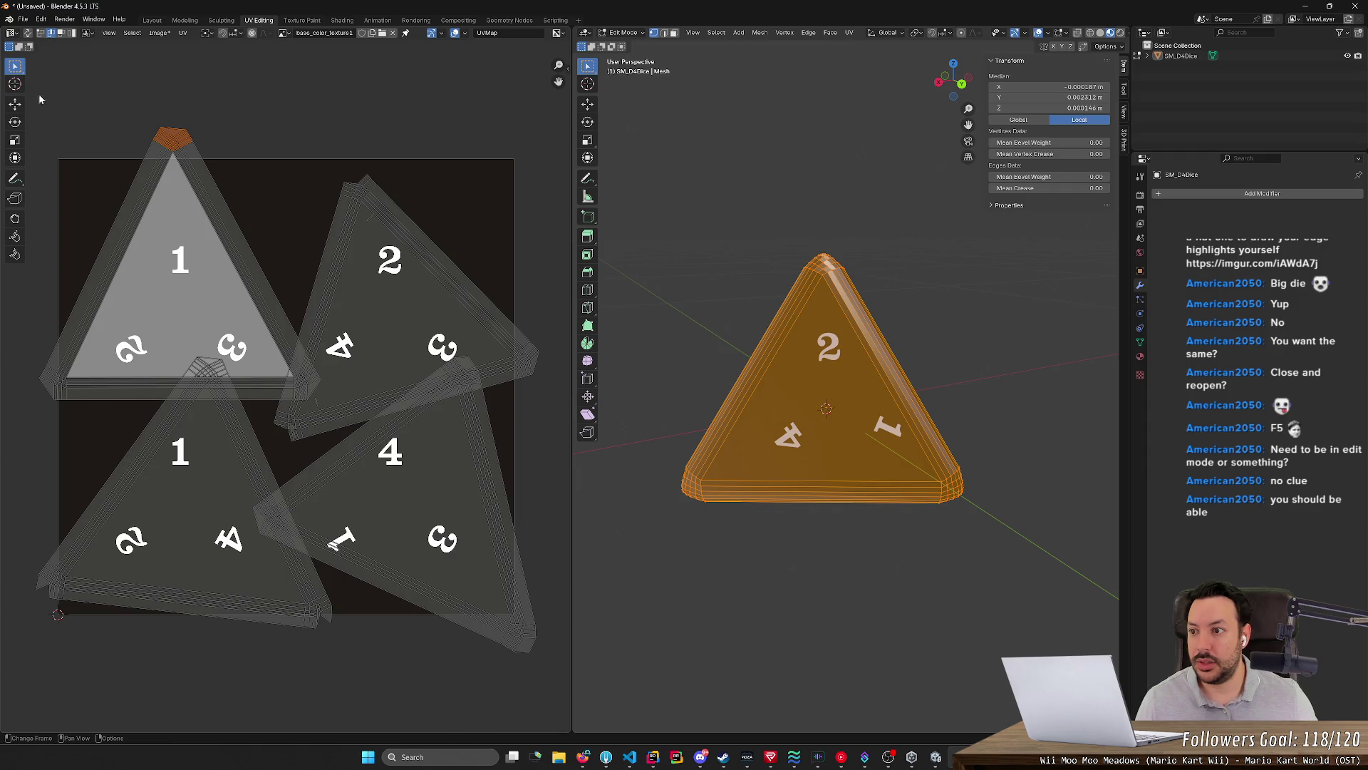
{"action": "left_click", "coordinate": [15, 103]}
{"action": "left_click_drag", "start_coordinate": [171, 138], "coordinate": [178, 203]}
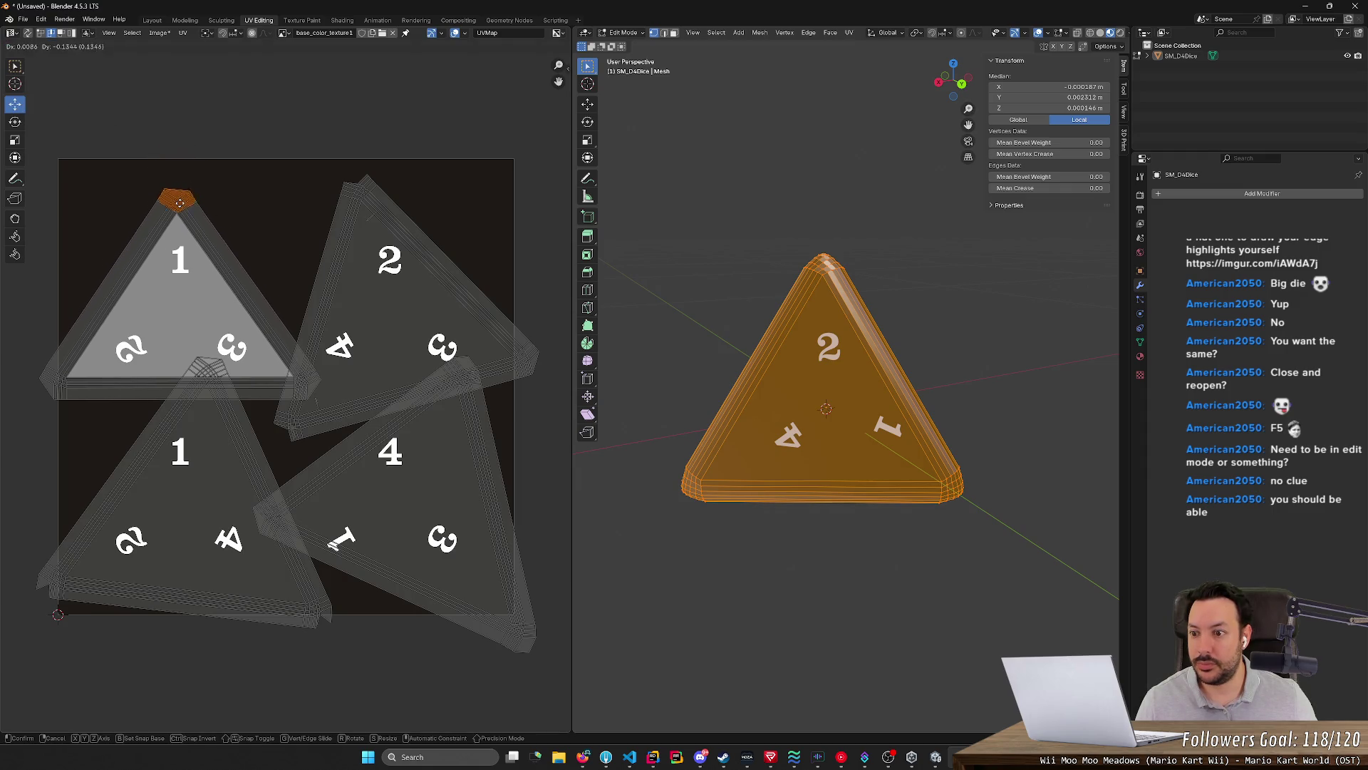
Nudge the bottom-left corner piece toward its tip and select the right corner piece's vertices
{"action": "left_click_drag", "start_coordinate": [9, 329], "coordinate": [95, 429]}
{"action": "left_click_drag", "start_coordinate": [45, 380], "coordinate": [82, 376]}
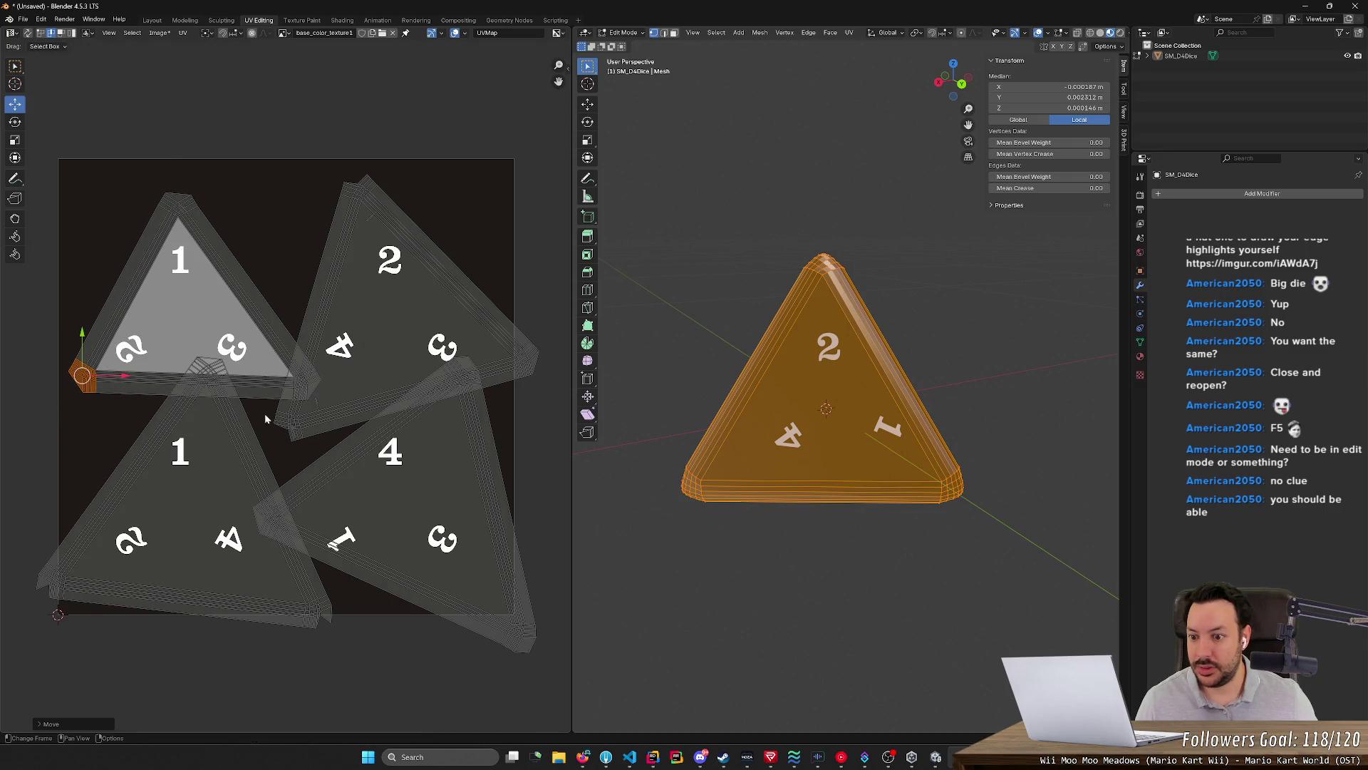
{"action": "mouse_move", "coordinate": [345, 366]}
{"action": "left_mouse_down"}
{"action": "mouse_move", "coordinate": [273, 405]}
{"action": "mouse_move", "coordinate": [298, 406]}
{"action": "left_mouse_up"}
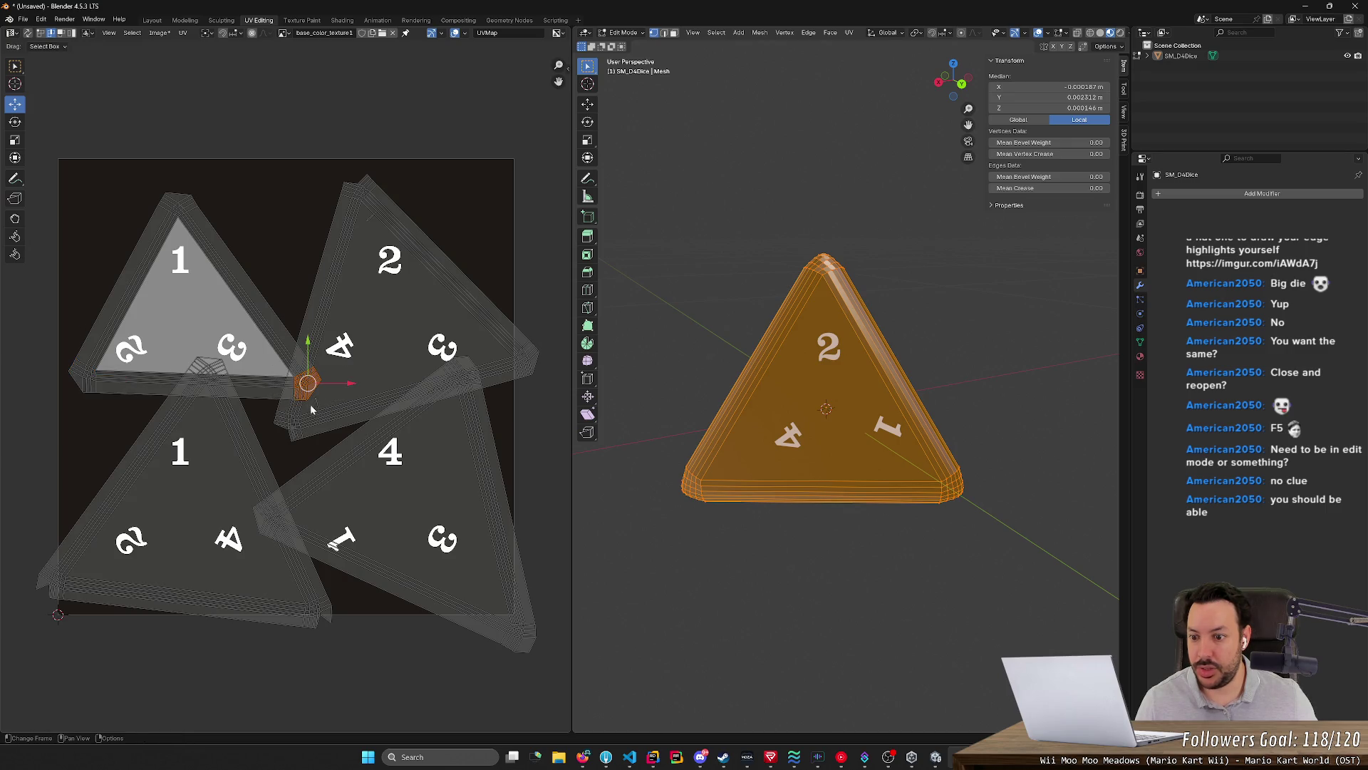
{"action": "scroll", "coordinate": [321, 399], "scroll_direction": "up", "scroll_amount": 2}
{"action": "scroll", "coordinate": [353, 402], "scroll_direction": "up", "scroll_amount": 3}
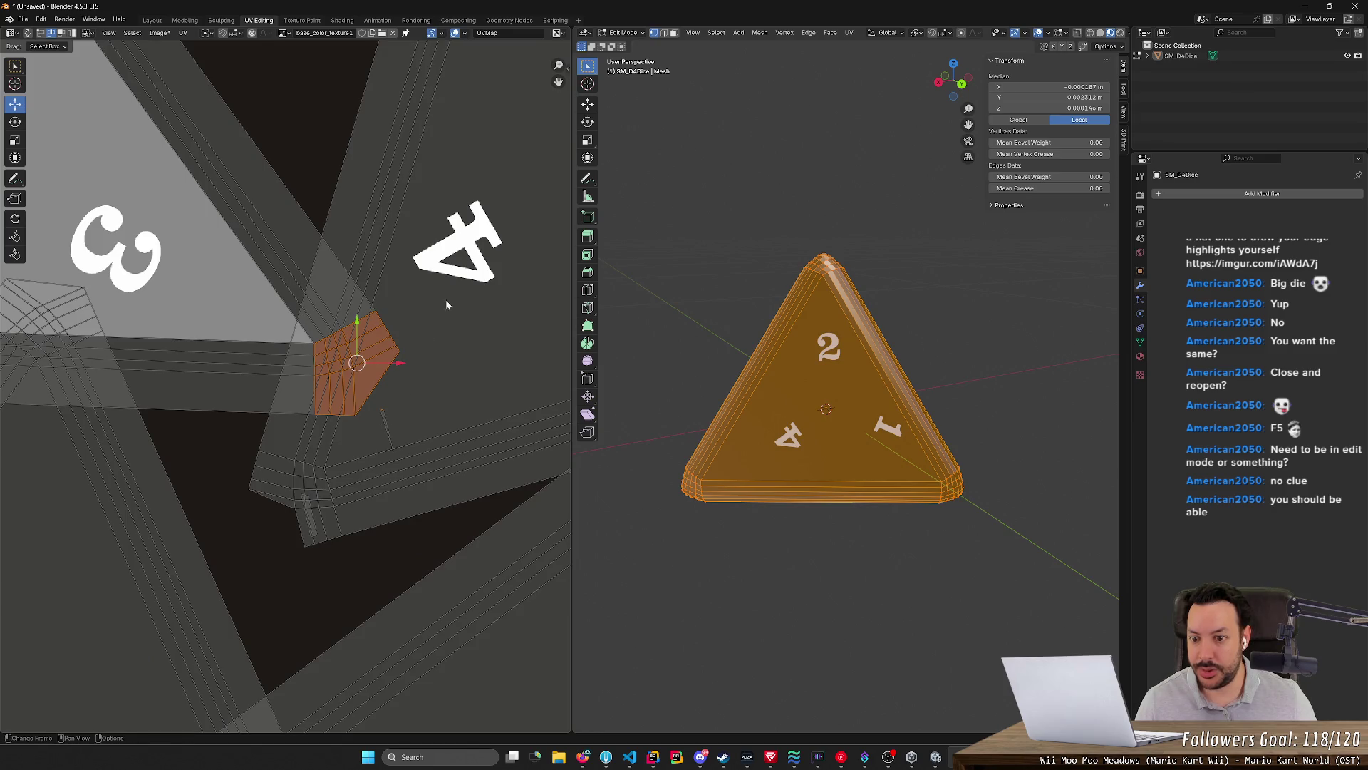
{"action": "left_click_drag", "start_coordinate": [457, 303], "coordinate": [287, 370]}
{"action": "mouse_move", "coordinate": [458, 302]}
{"action": "left_mouse_down"}
{"action": "mouse_move", "coordinate": [283, 371]}
{"action": "mouse_move", "coordinate": [361, 429]}
{"action": "left_mouse_up"}
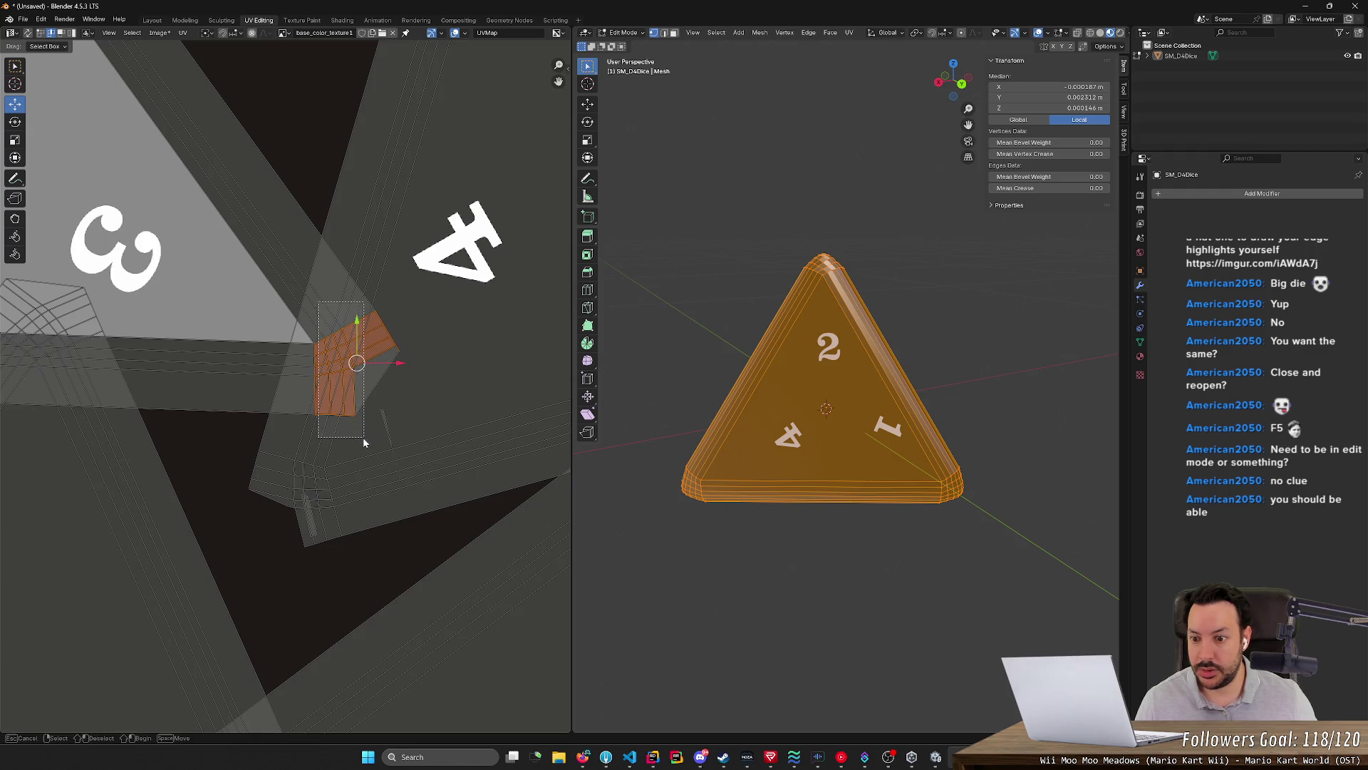
{"action": "left_click", "coordinate": [375, 391], "text": "shift"}
{"action": "scroll", "coordinate": [380, 386], "scroll_direction": "down", "scroll_amount": 3}
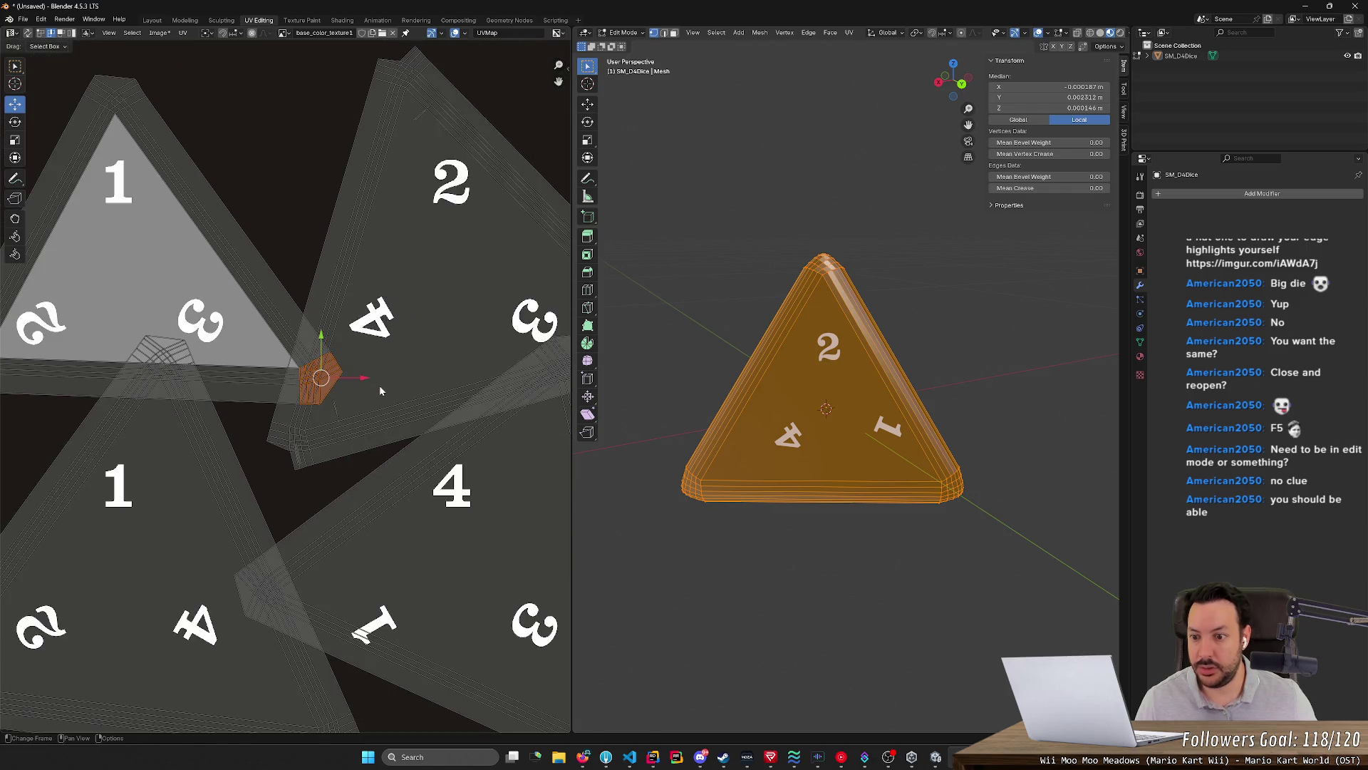
Place the right corner piece at the triangle's right tip and check the numbered face on the die
{"action": "key", "text": "g"}
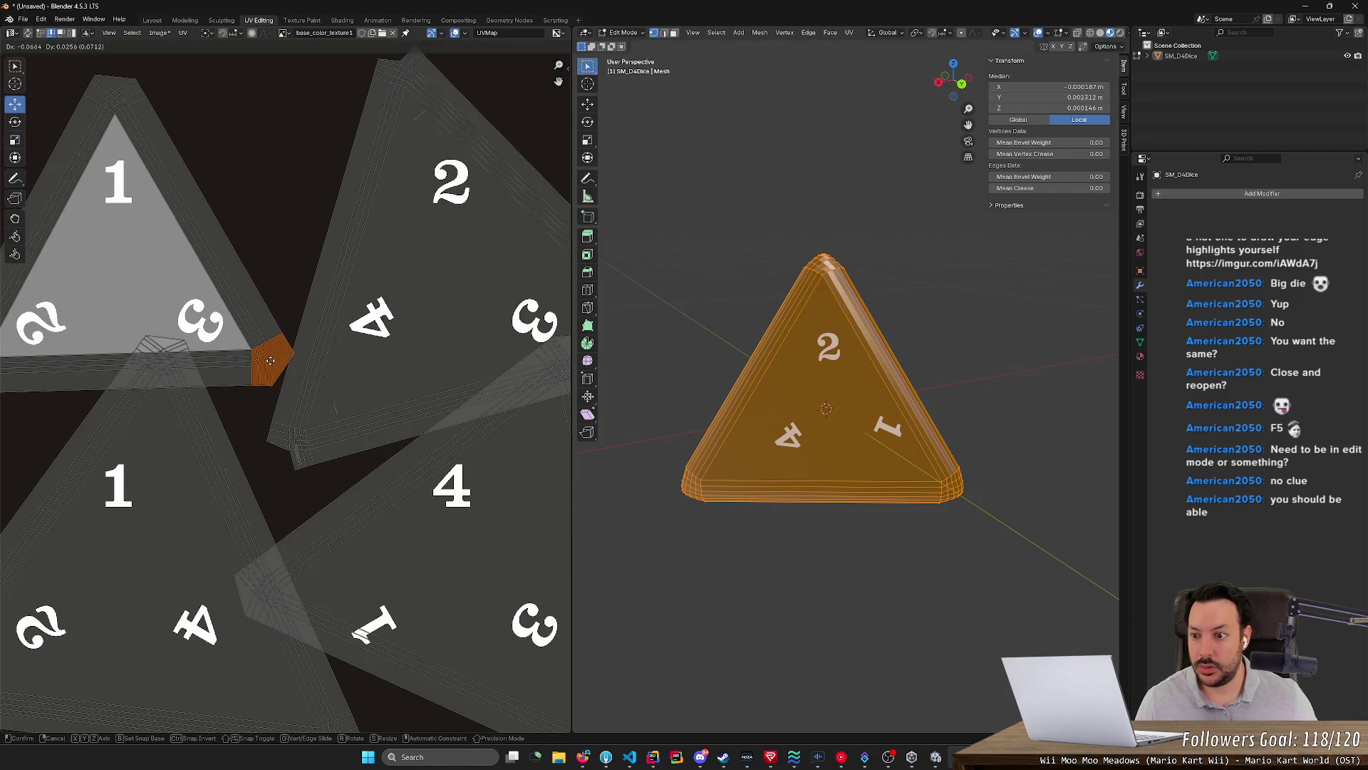
{"action": "left_click", "coordinate": [269, 361]}
{"action": "middle_click_drag", "start_coordinate": [259, 212], "coordinate": [416, 328]}
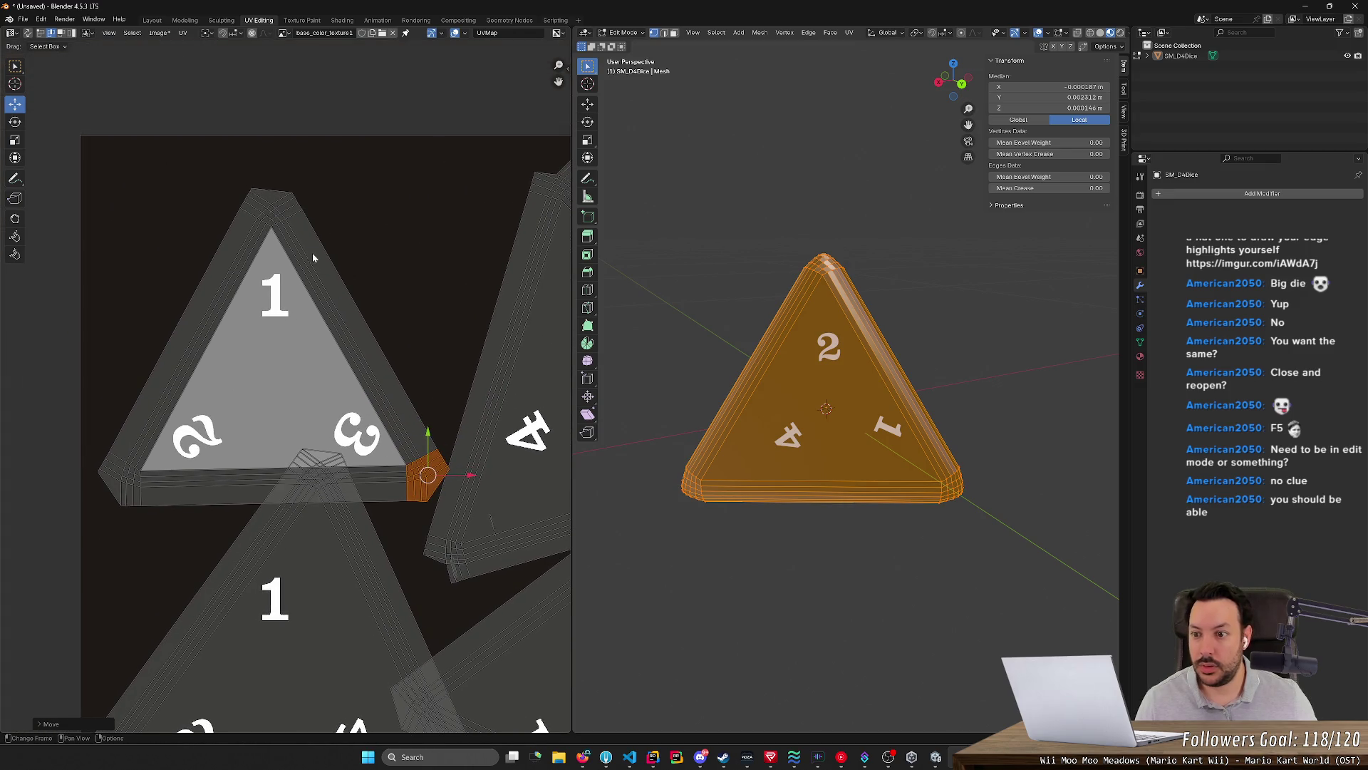
{"action": "mouse_move", "coordinate": [685, 503]}
{"action": "middle_mouse_down"}
{"action": "mouse_move", "coordinate": [748, 528]}
{"action": "mouse_move", "coordinate": [921, 488]}
{"action": "mouse_move", "coordinate": [963, 357]}
{"action": "middle_mouse_up"}
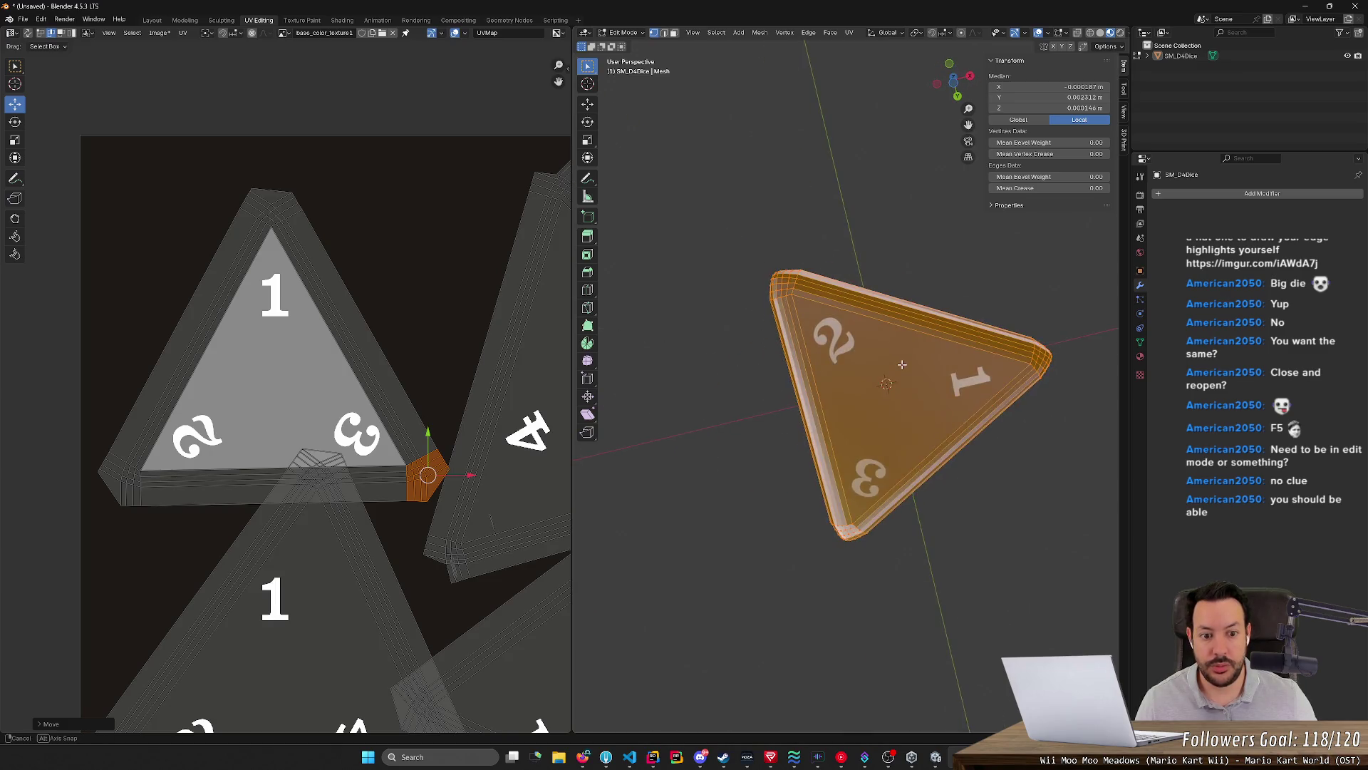
Move the top corner piece onto the top tip and fine-tune the right and top pieces' positions
{"action": "left_click_drag", "start_coordinate": [201, 161], "coordinate": [347, 233]}
{"action": "left_click_drag", "start_coordinate": [195, 164], "coordinate": [243, 193]}
{"action": "key", "text": "g"}
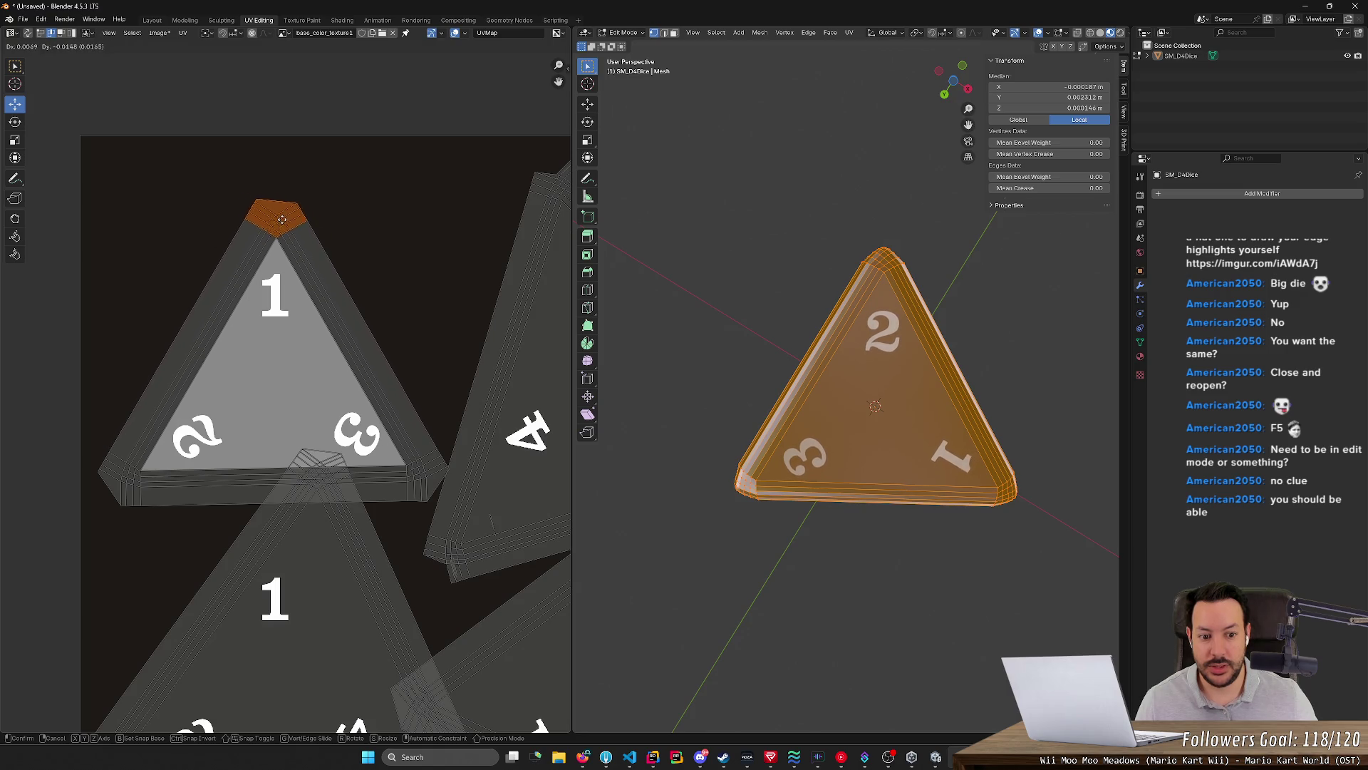
{"action": "left_click", "coordinate": [277, 220]}
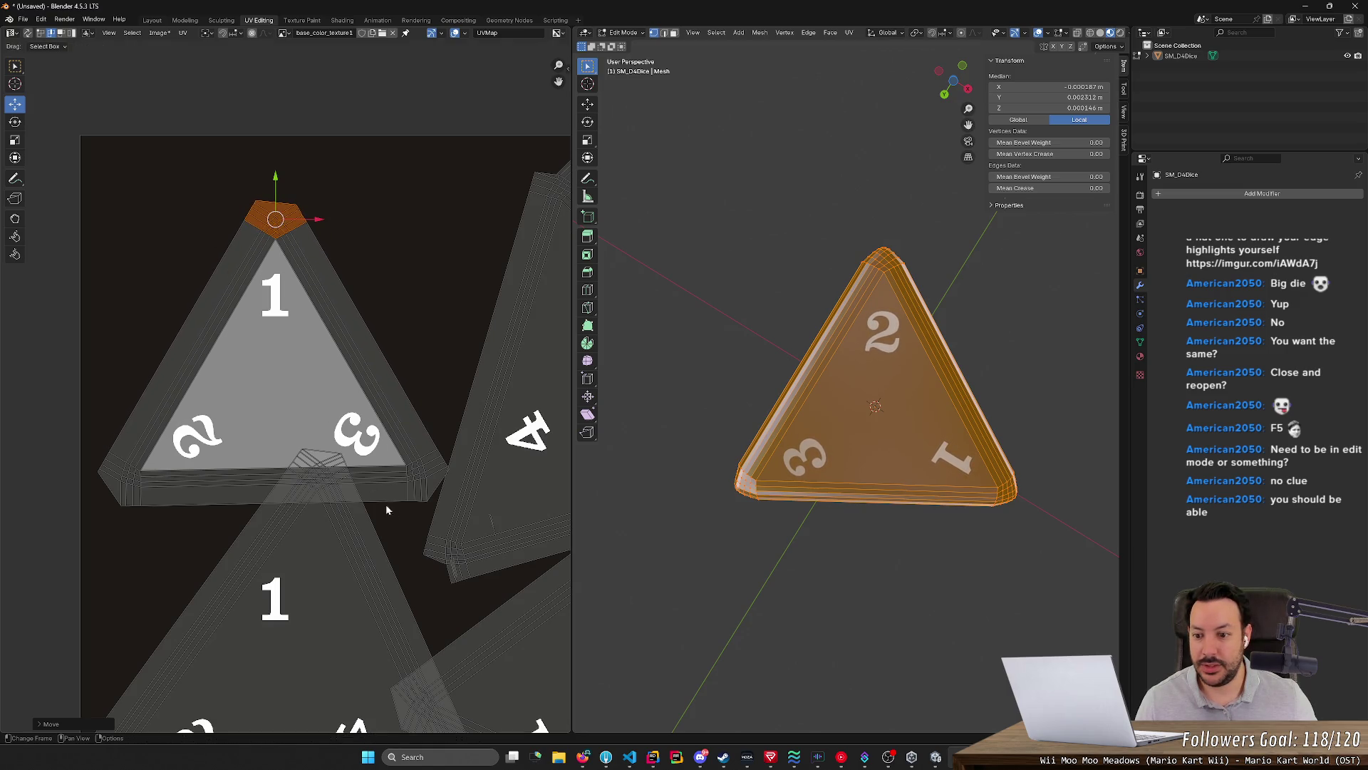
{"action": "left_click_drag", "start_coordinate": [371, 357], "coordinate": [466, 515]}
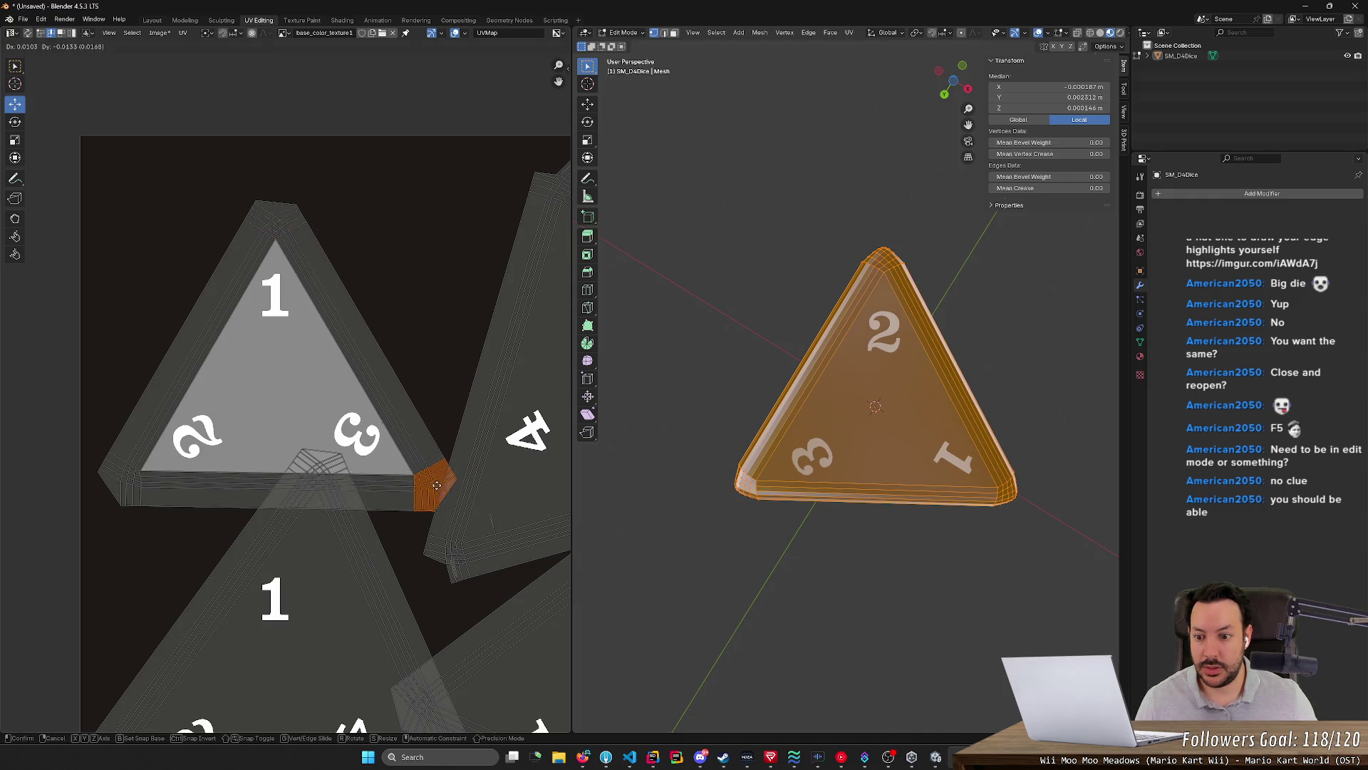
{"action": "key", "text": "g"}
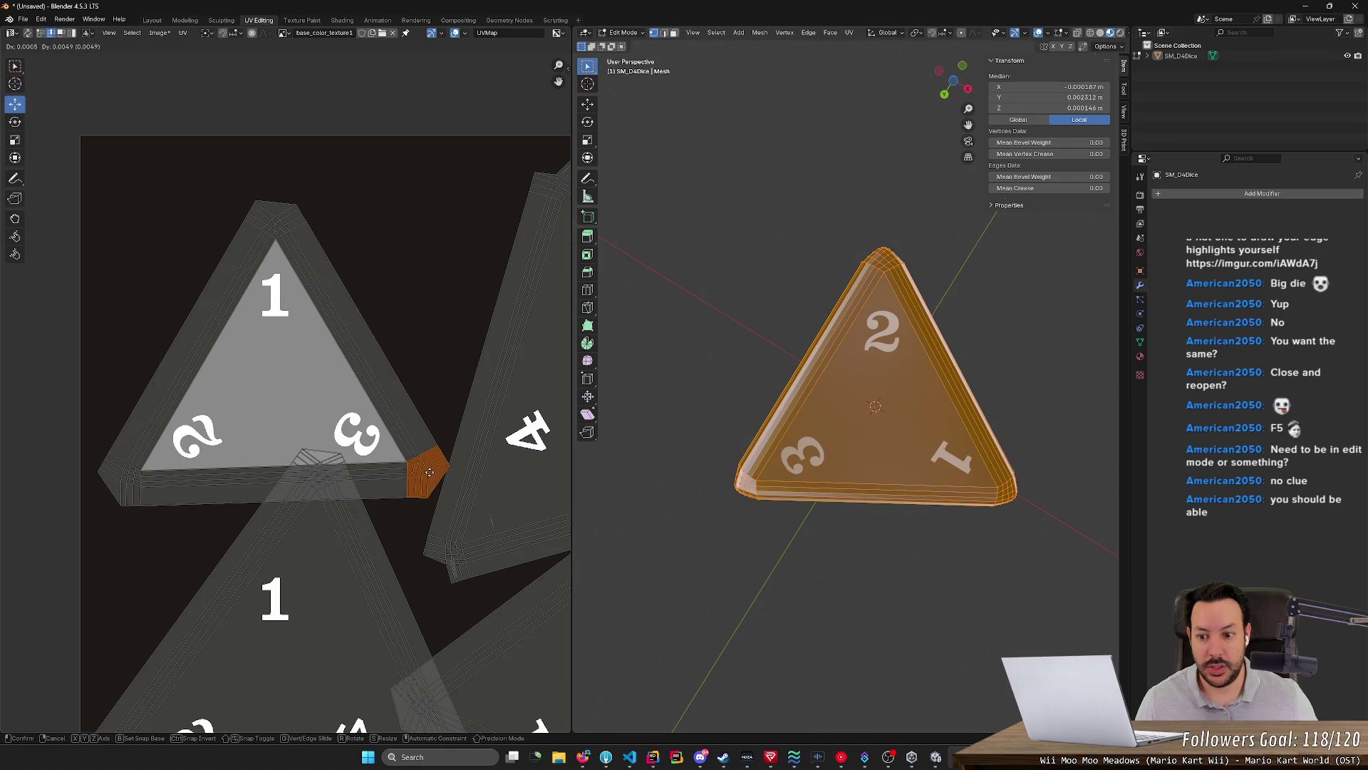
{"action": "left_click", "coordinate": [424, 471]}
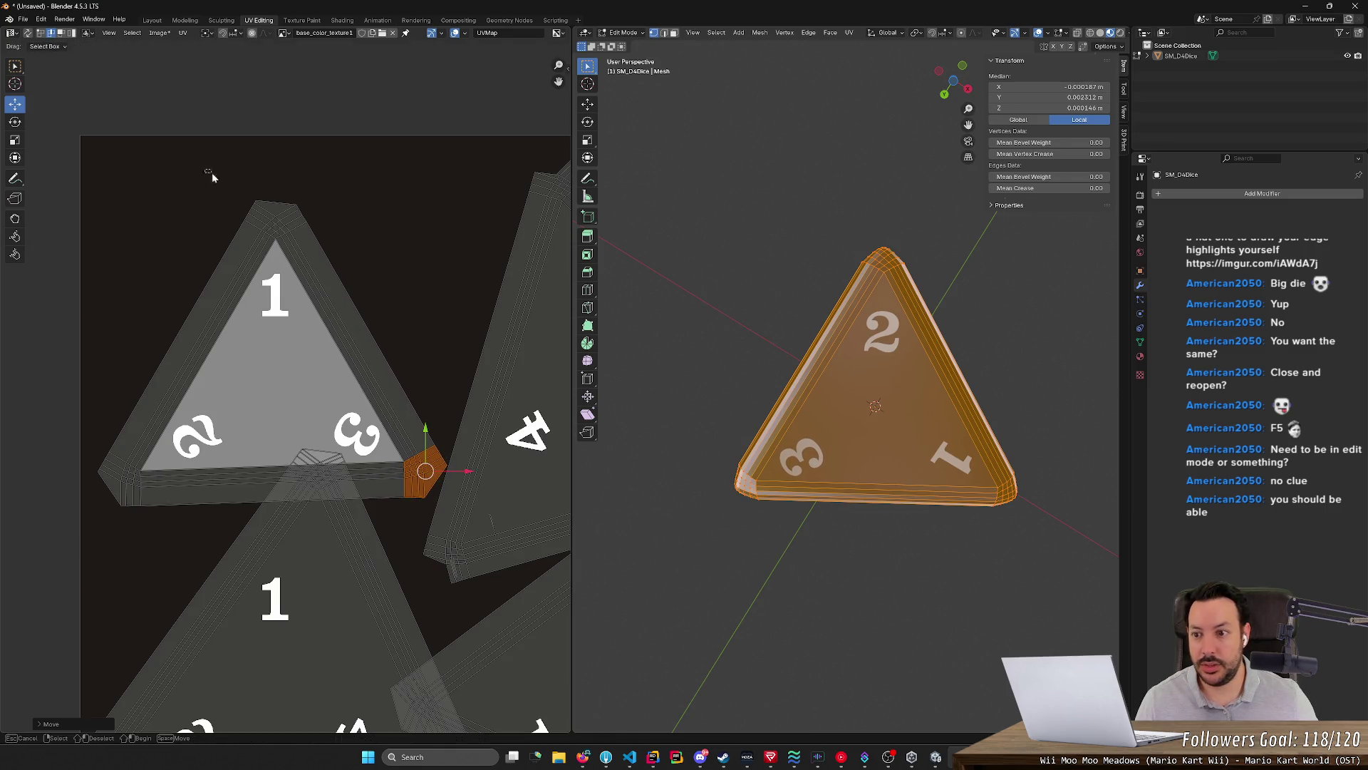
{"action": "left_click", "coordinate": [275, 213]}
{"action": "key", "text": "g"}
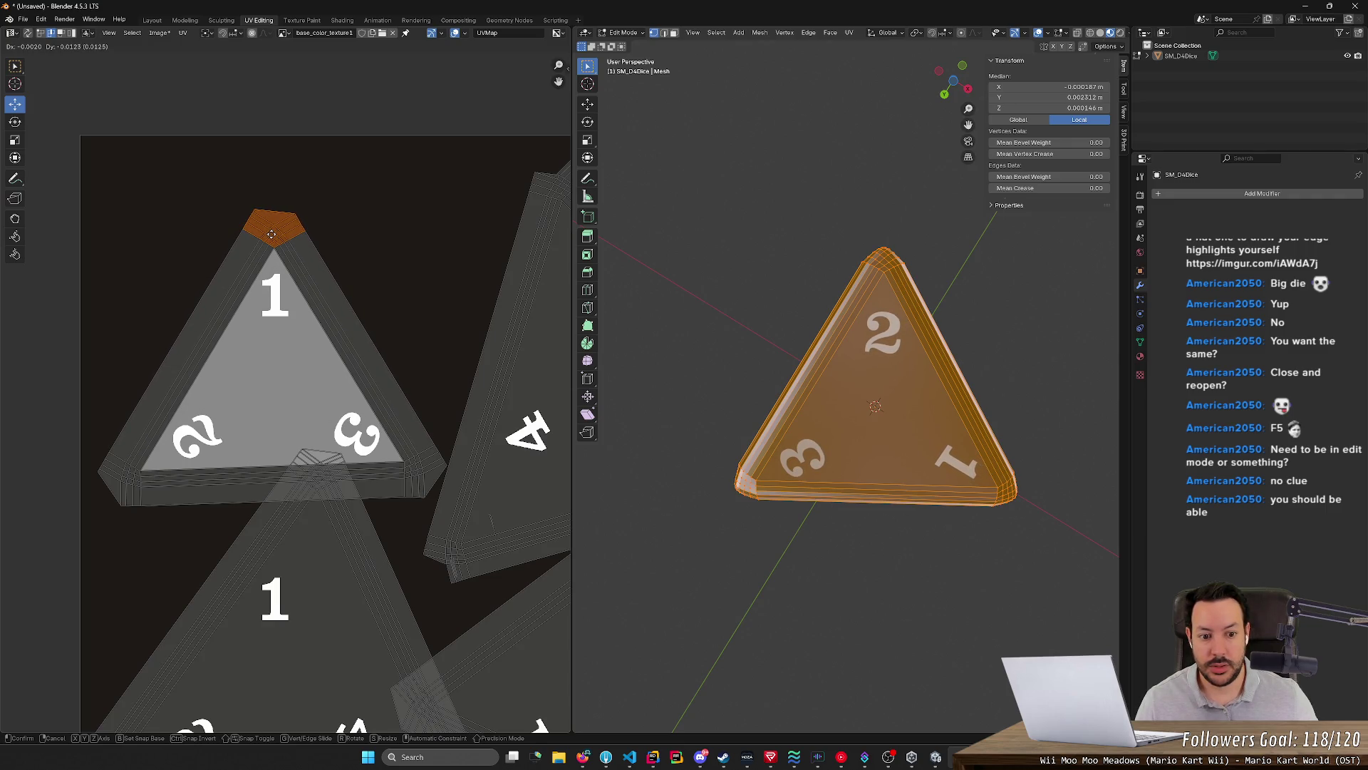
{"action": "left_click", "coordinate": [272, 233]}
Rotate and move the left corner piece repeatedly until it sits against the triangle's left tip
{"action": "left_click_drag", "start_coordinate": [61, 422], "coordinate": [153, 550]}
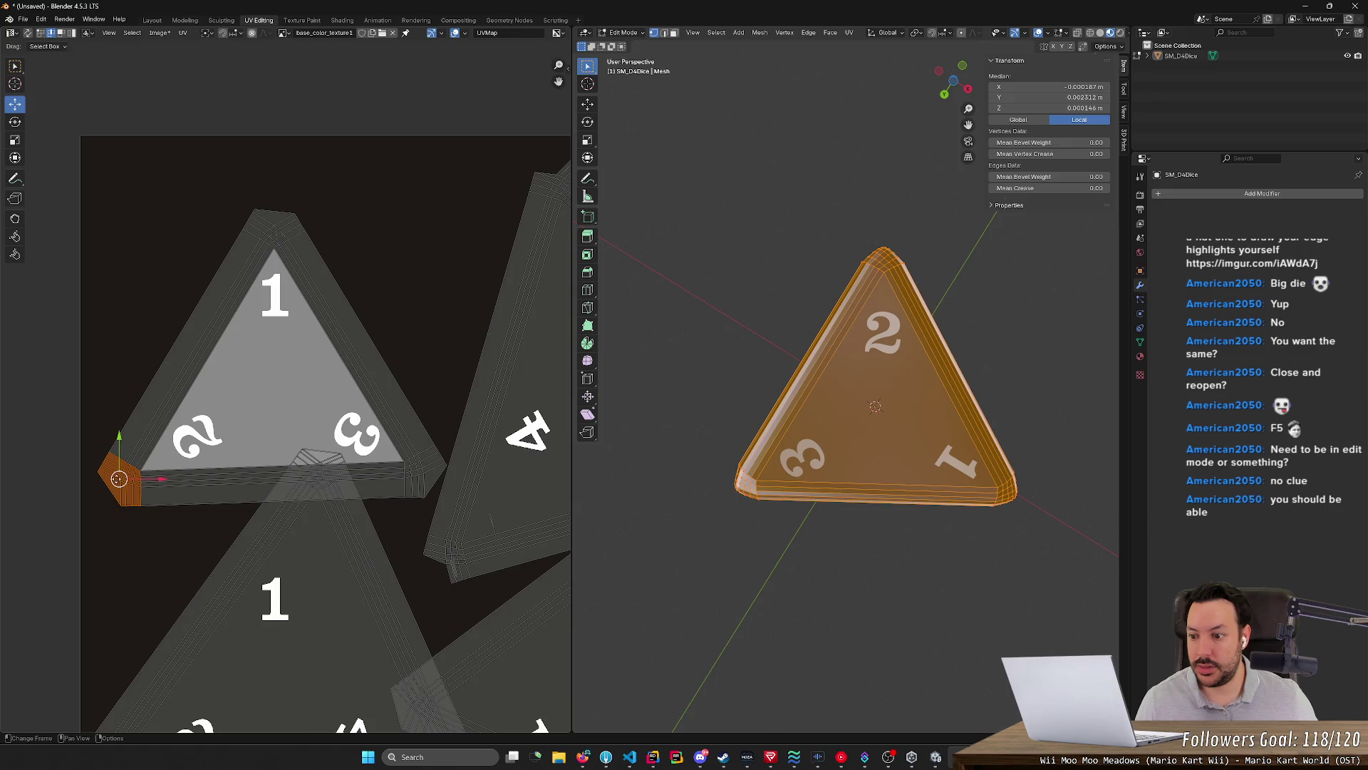
{"action": "key", "text": "g"}
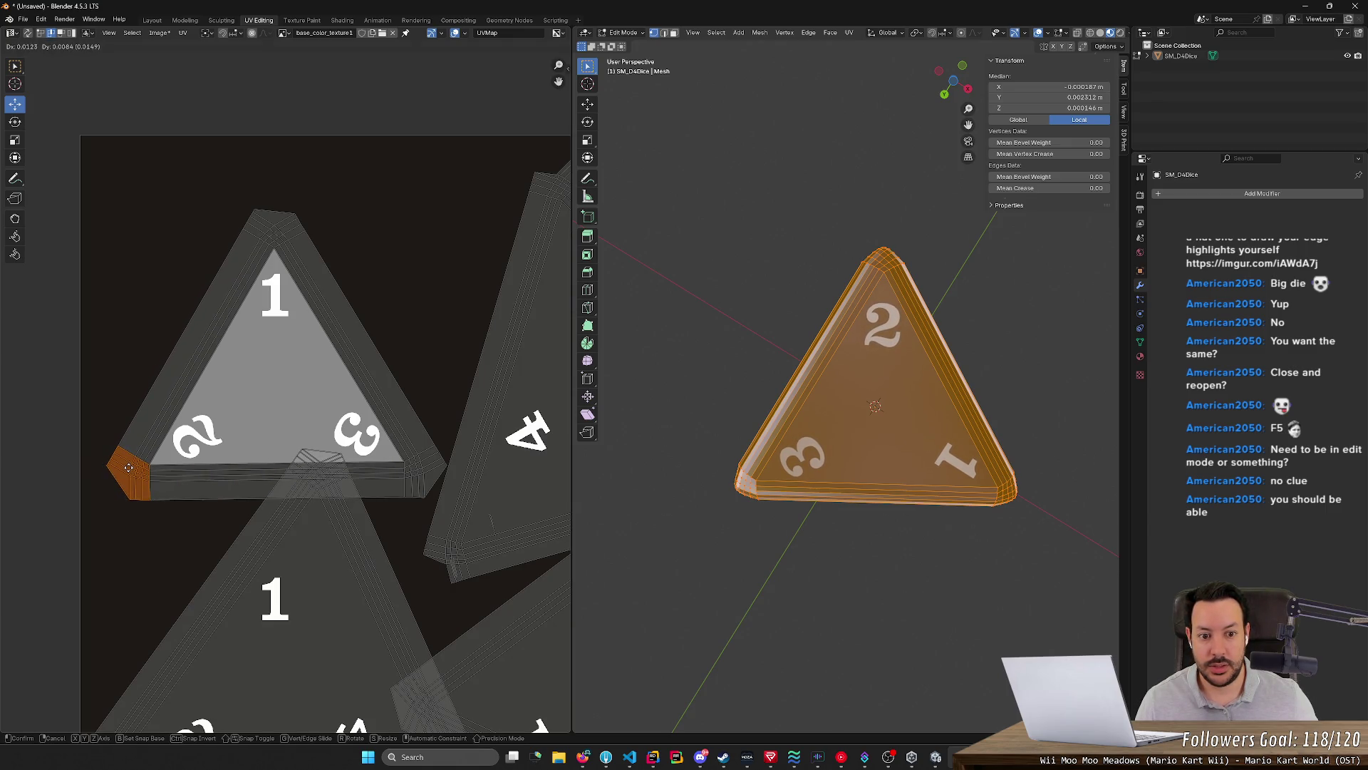
{"action": "key", "text": "r"}
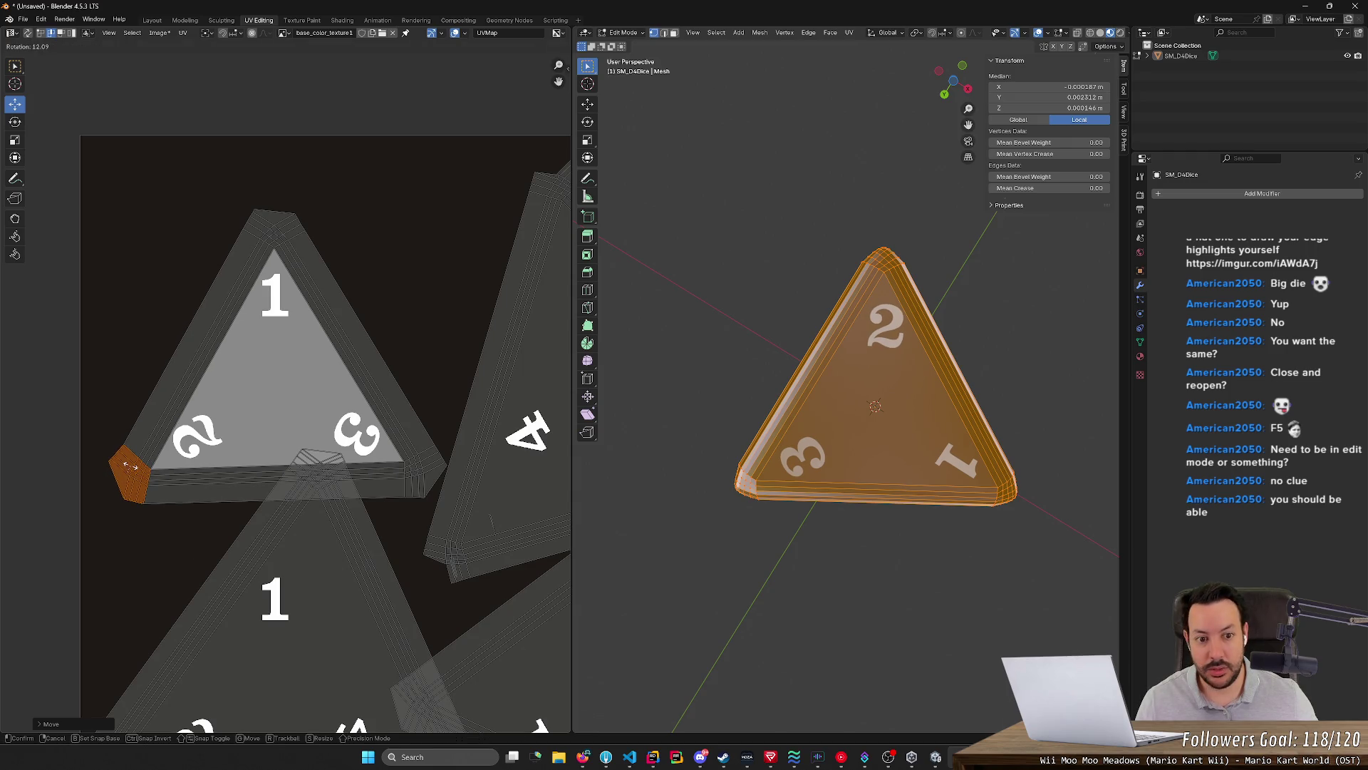
{"action": "left_click", "coordinate": [126, 467]}
{"action": "key", "text": "g"}
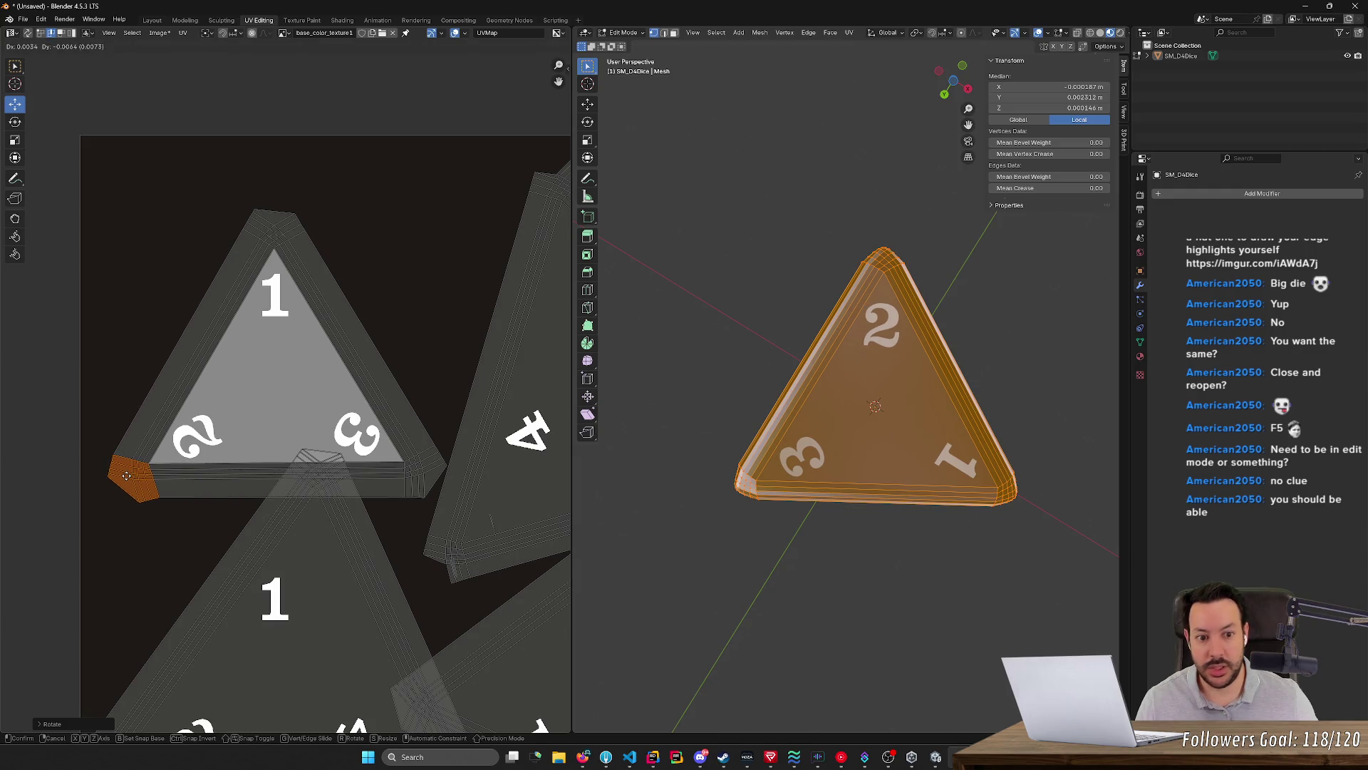
{"action": "left_click", "coordinate": [135, 478]}
{"action": "key", "text": "r"}
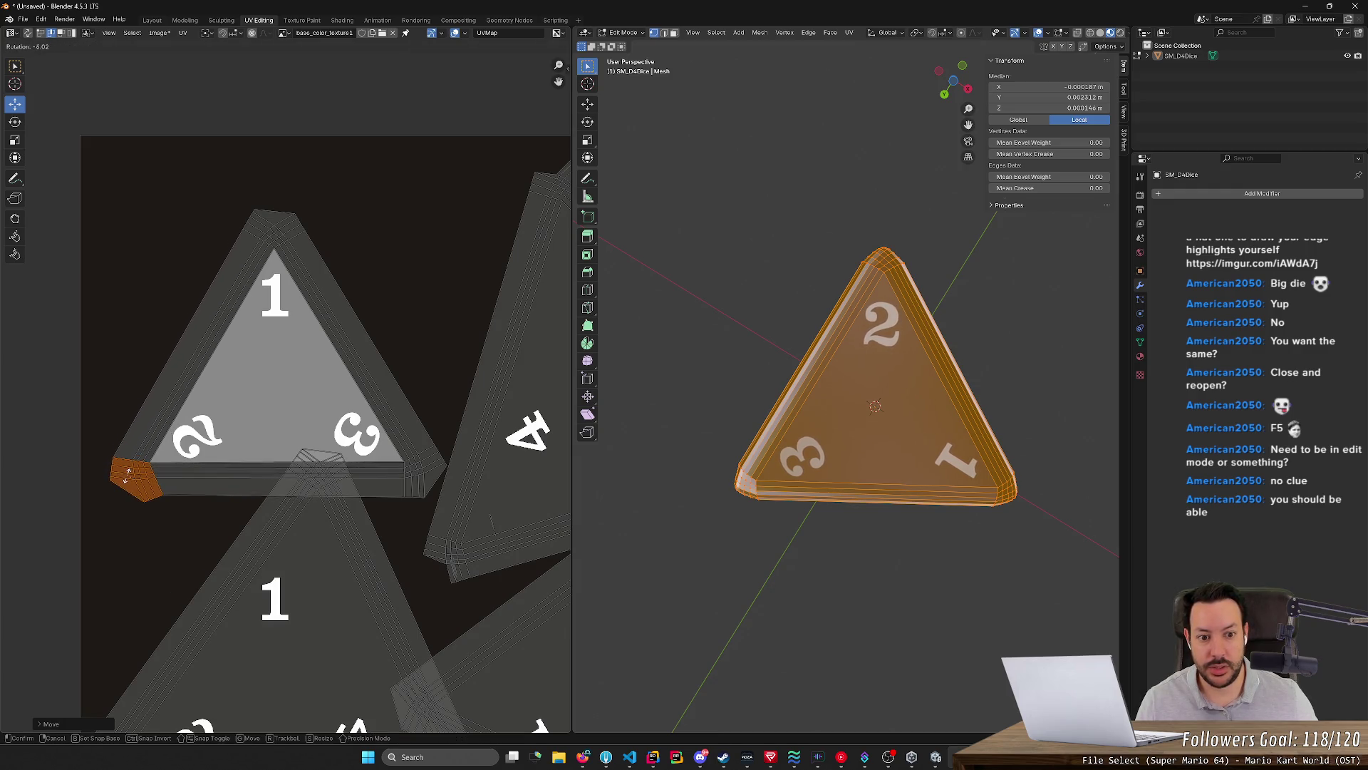
{"action": "left_click", "coordinate": [124, 483]}
{"action": "key", "text": "g"}
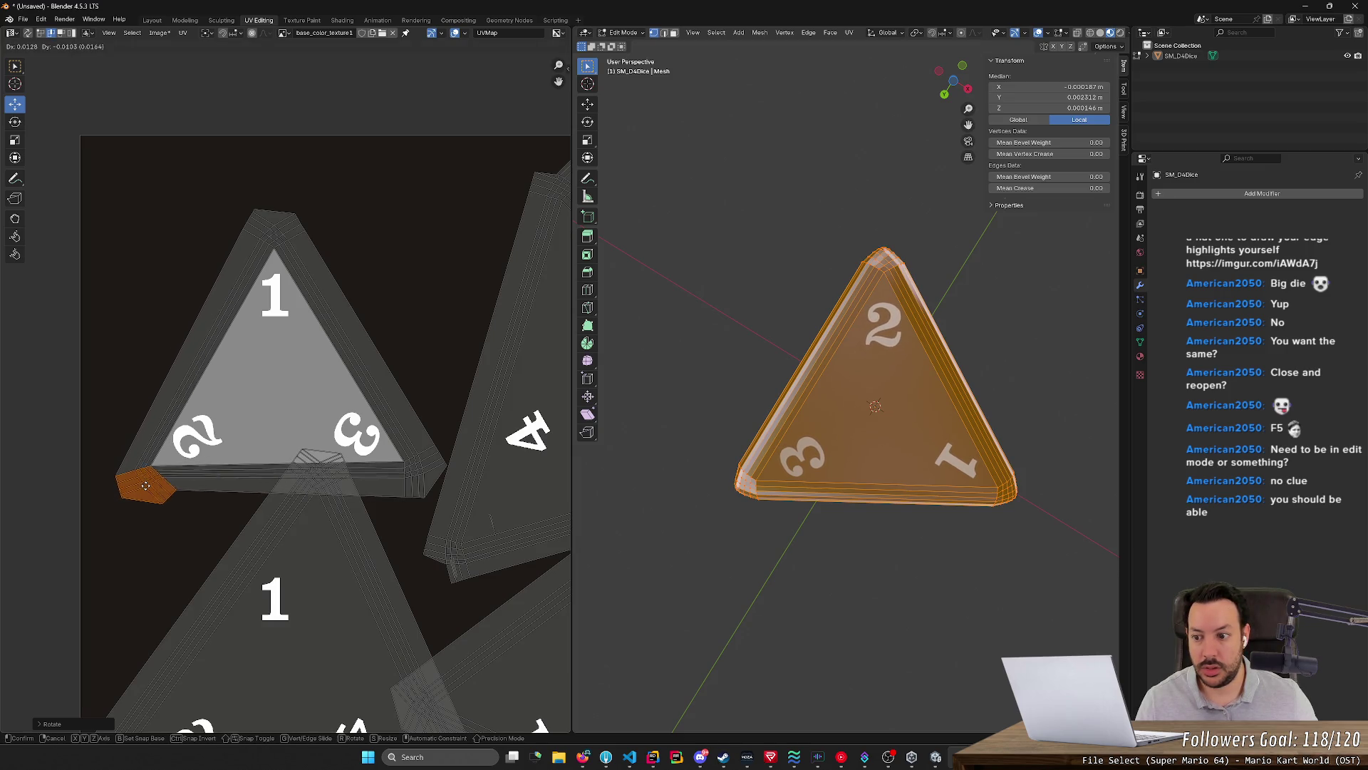
{"action": "left_click", "coordinate": [145, 485]}
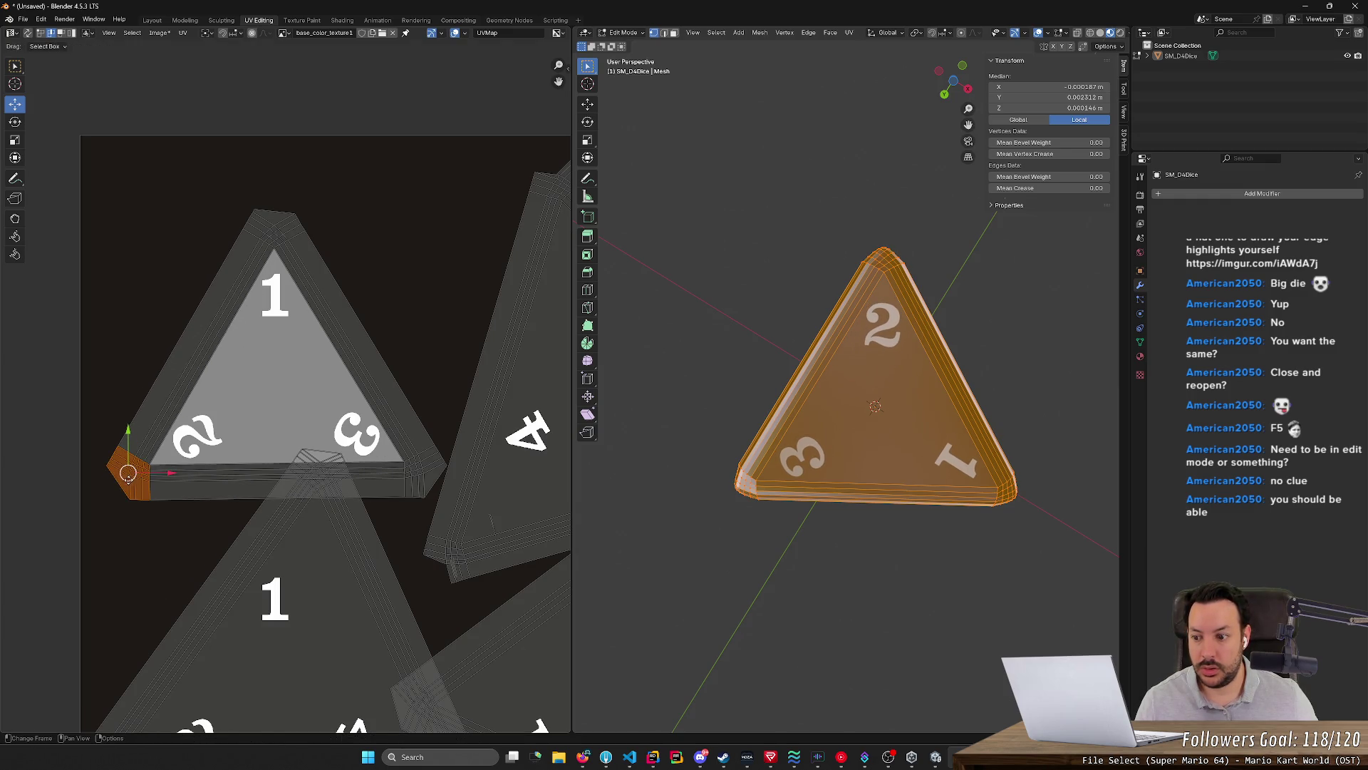
{"action": "key", "text": "g"}
{"action": "left_click", "coordinate": [129, 473]}
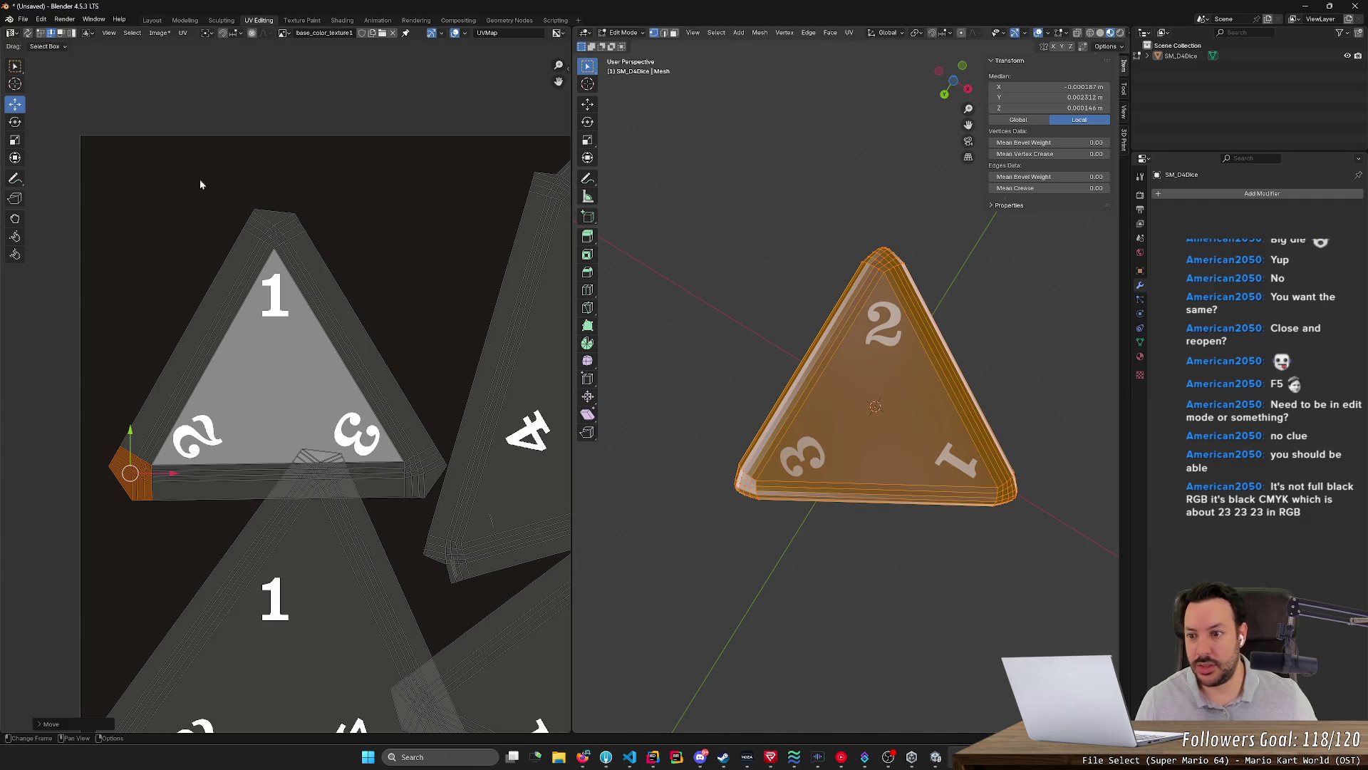
{"action": "left_click_drag", "start_coordinate": [203, 183], "coordinate": [392, 246]}
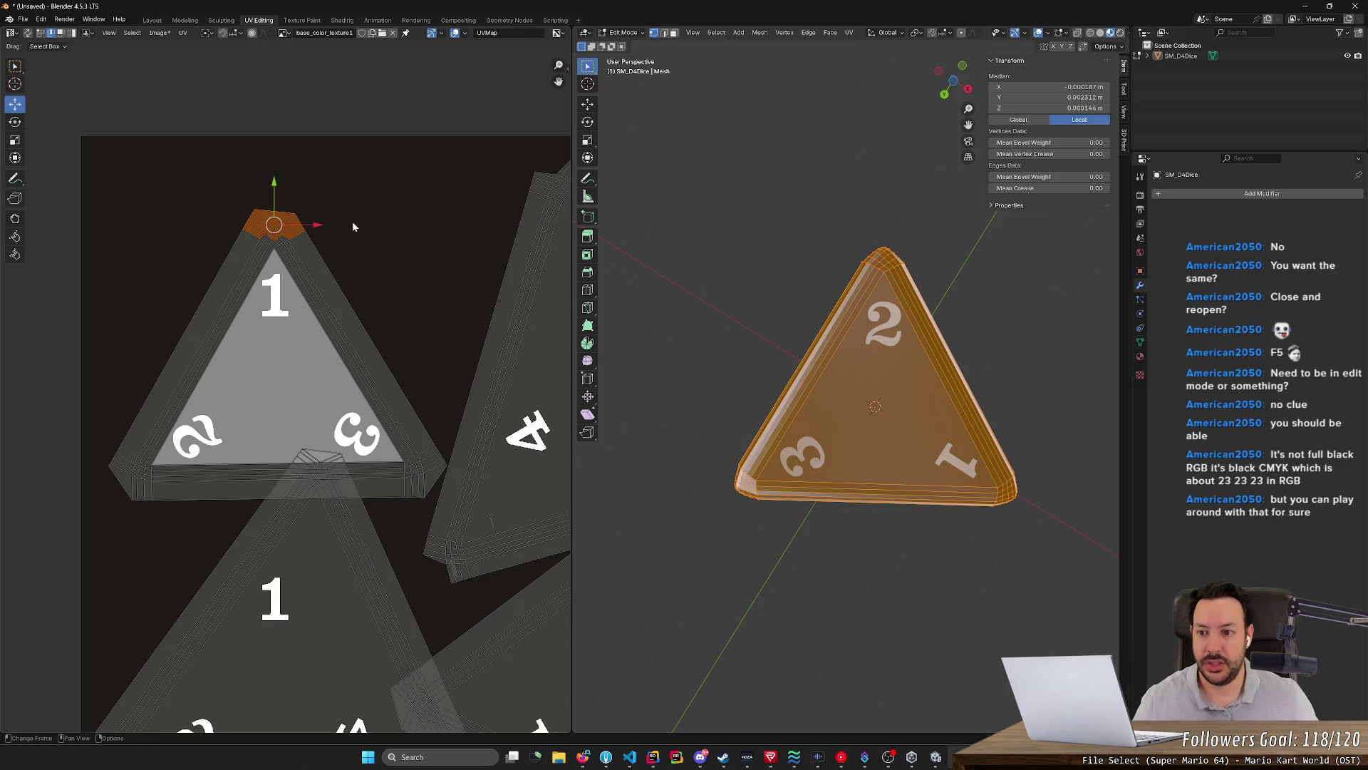
Reselect the mesh after checking the die and move the 1 island's top corner vertex into place
{"action": "left_click", "coordinate": [428, 208]}
{"action": "scroll", "coordinate": [428, 207], "scroll_direction": "down", "scroll_amount": 4}
{"action": "scroll", "coordinate": [433, 213], "scroll_direction": "up", "scroll_amount": 3}
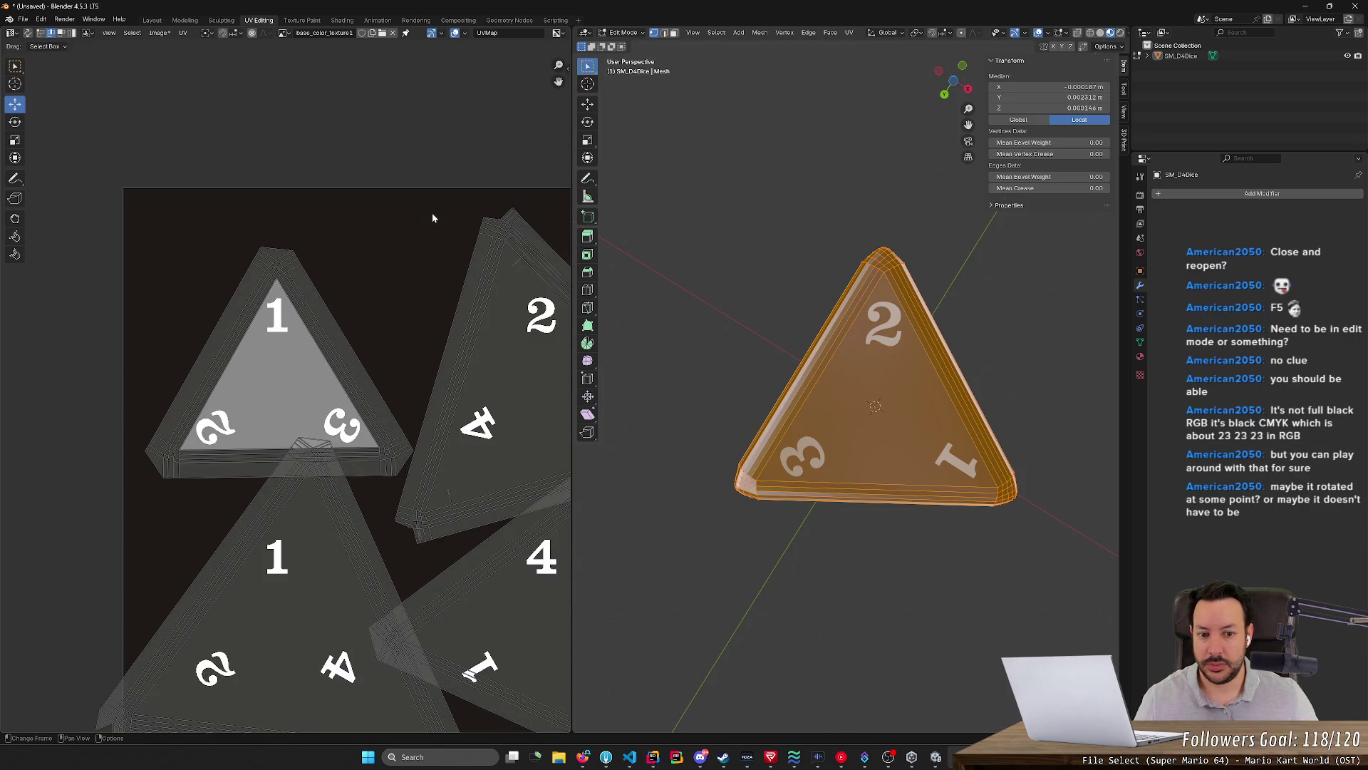
{"action": "key", "text": "alt+a"}
{"action": "middle_click_drag", "start_coordinate": [813, 268], "coordinate": [1076, 340]}
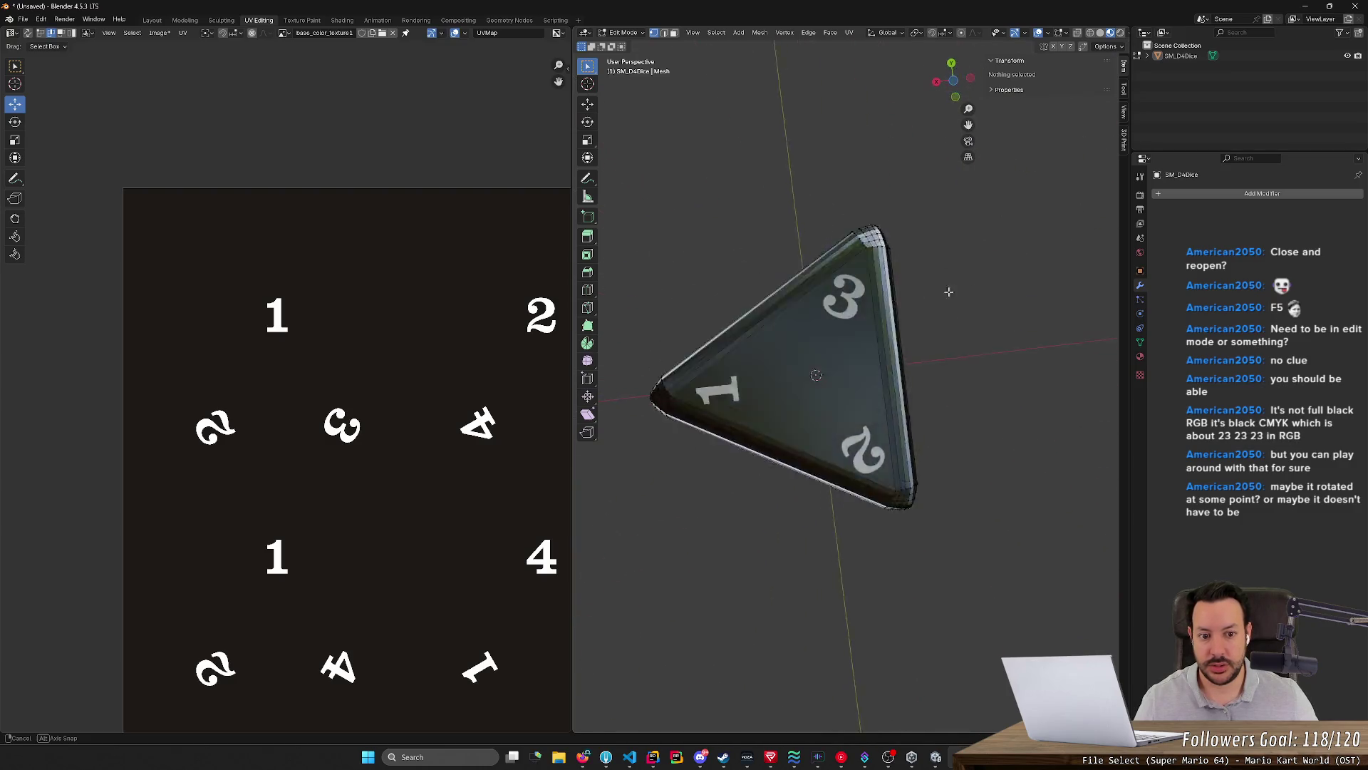
{"action": "mouse_move", "coordinate": [1076, 340]}
{"action": "middle_mouse_down"}
{"action": "mouse_move", "coordinate": [956, 457]}
{"action": "mouse_move", "coordinate": [916, 344]}
{"action": "mouse_move", "coordinate": [966, 268]}
{"action": "mouse_move", "coordinate": [1061, 227]}
{"action": "mouse_move", "coordinate": [1052, 296]}
{"action": "mouse_move", "coordinate": [1059, 238]}
{"action": "middle_mouse_up"}
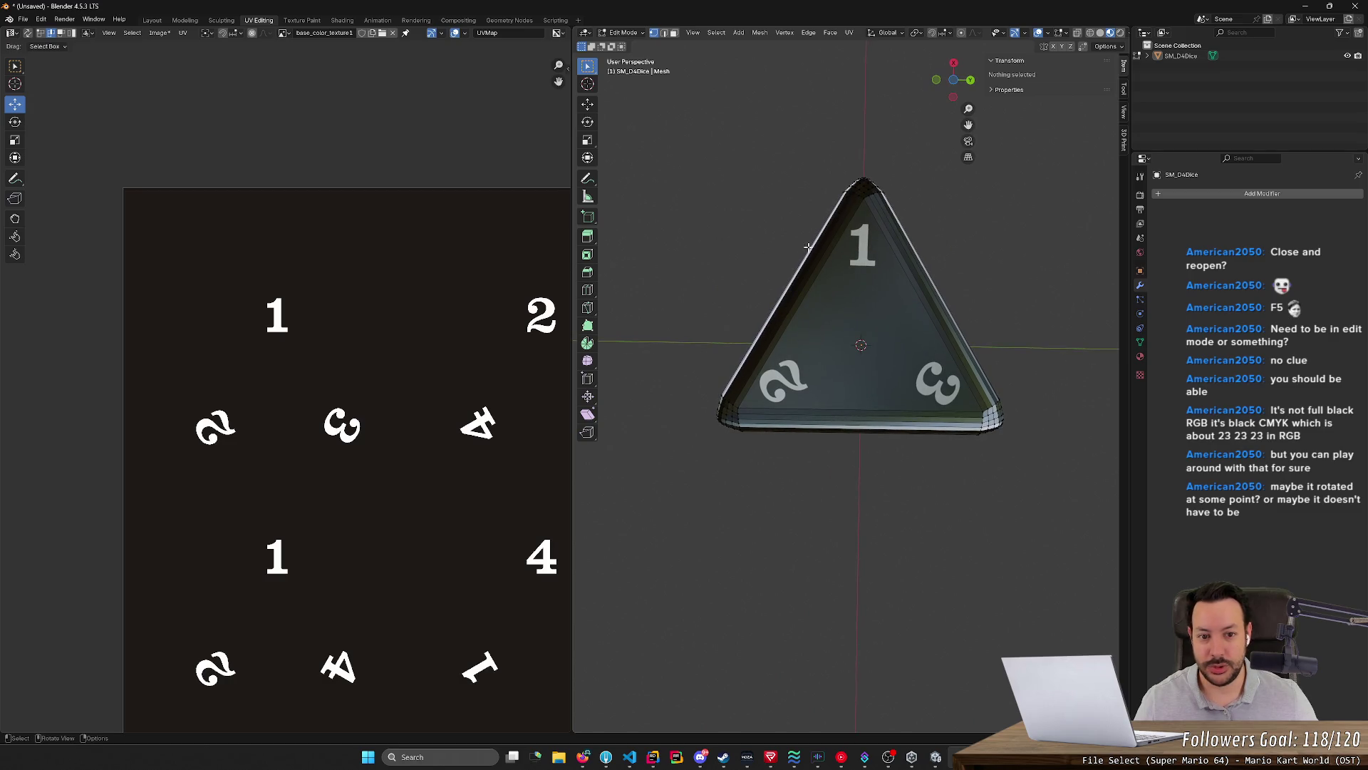
{"action": "key", "text": "a"}
{"action": "left_click_drag", "start_coordinate": [184, 207], "coordinate": [335, 308]}
{"action": "key", "text": "g"}
{"action": "left_click", "coordinate": [275, 260]}
Move the 1 island's left and bottom-right corner vertices into place, checking the 3 face on the die
{"action": "middle_click_drag", "start_coordinate": [887, 461], "coordinate": [925, 538]}
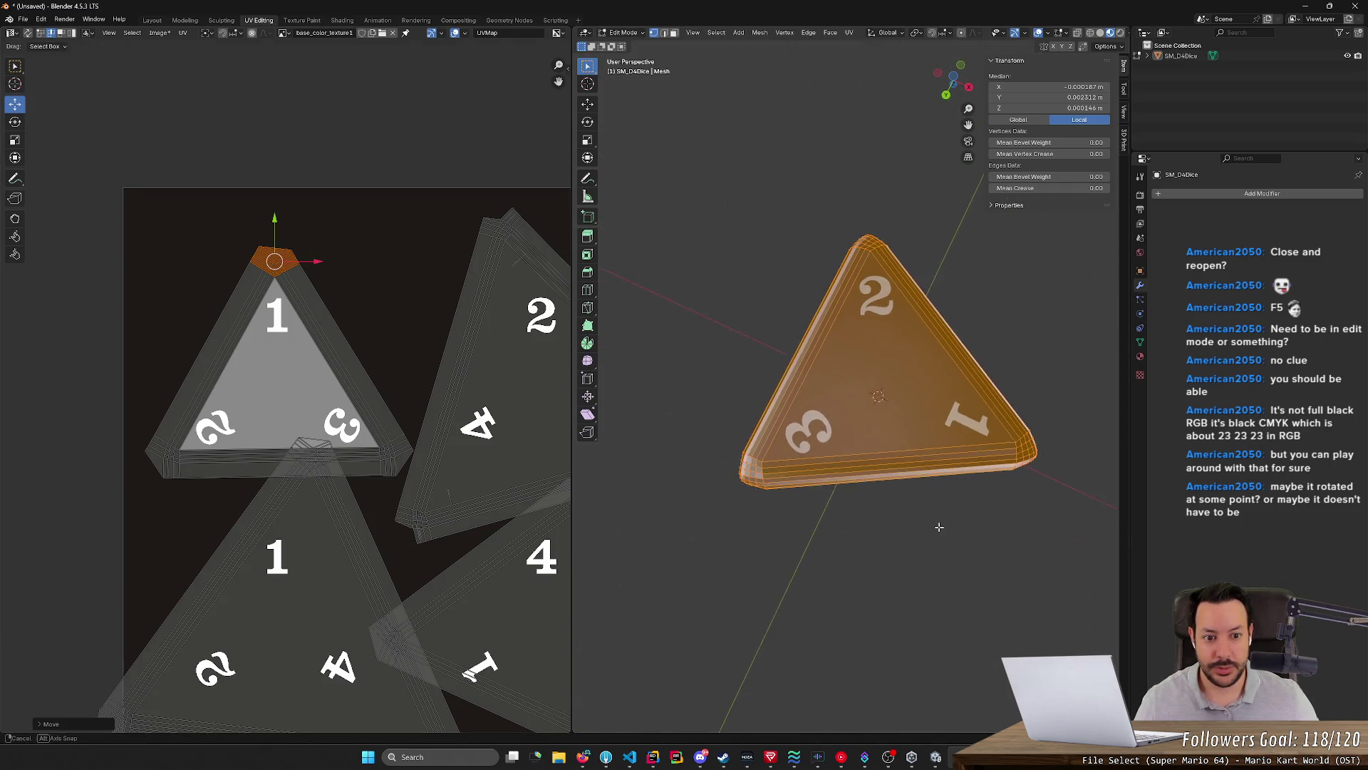
{"action": "left_click_drag", "start_coordinate": [97, 365], "coordinate": [206, 504]}
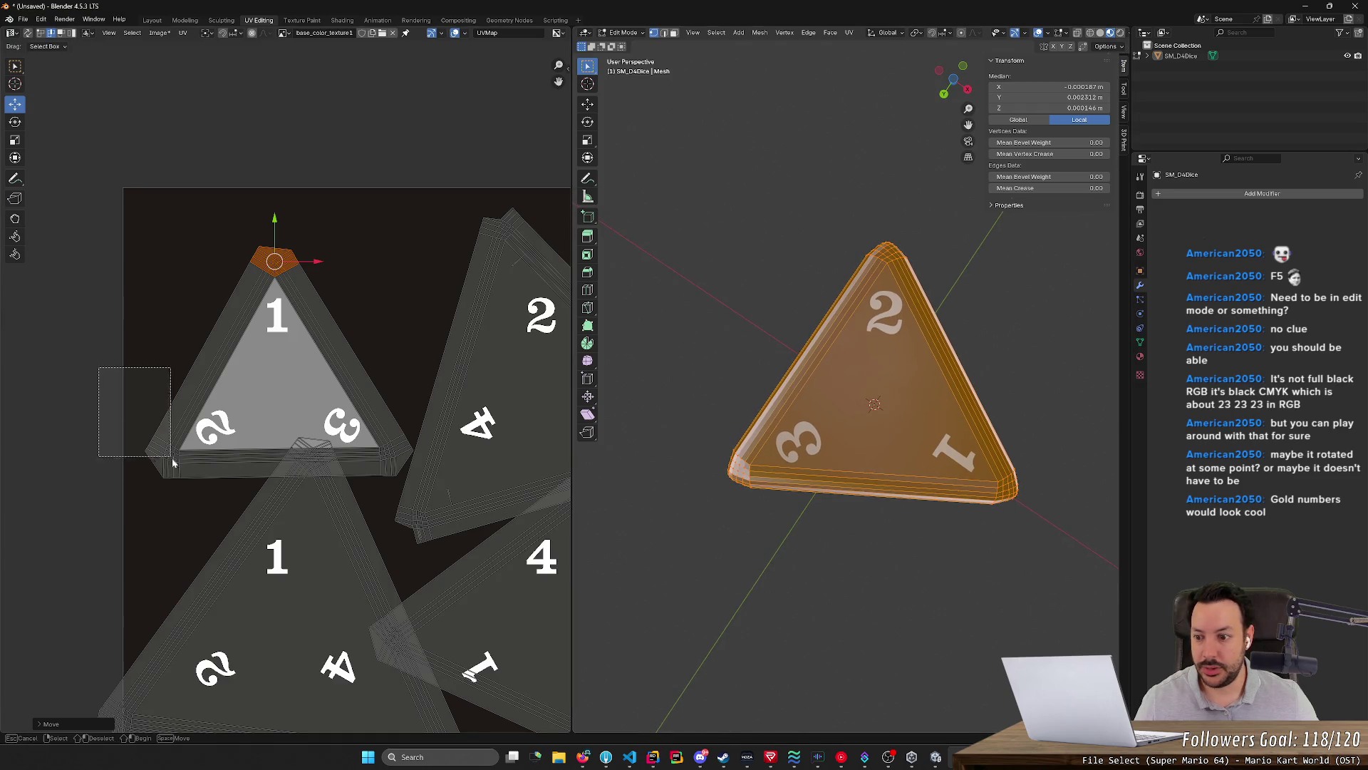
{"action": "key", "text": "g"}
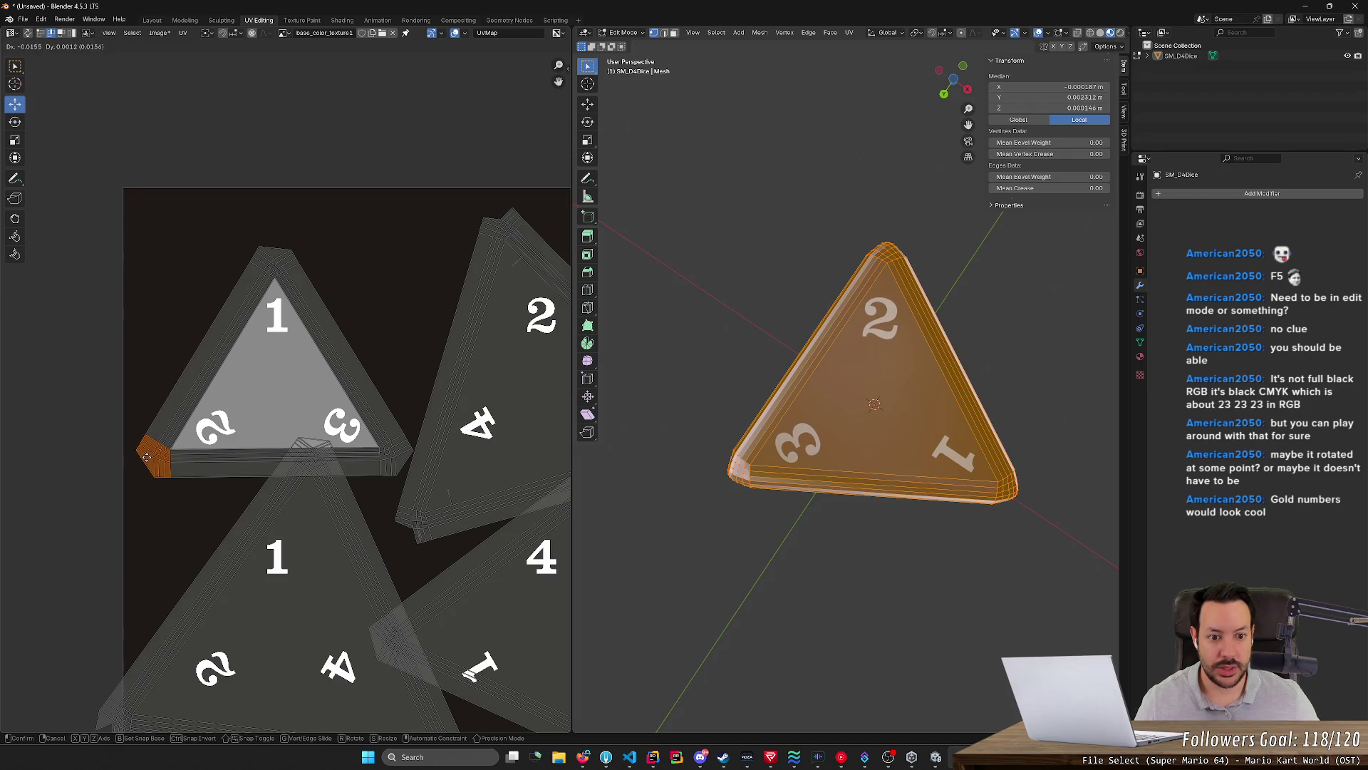
{"action": "left_click", "coordinate": [154, 457]}
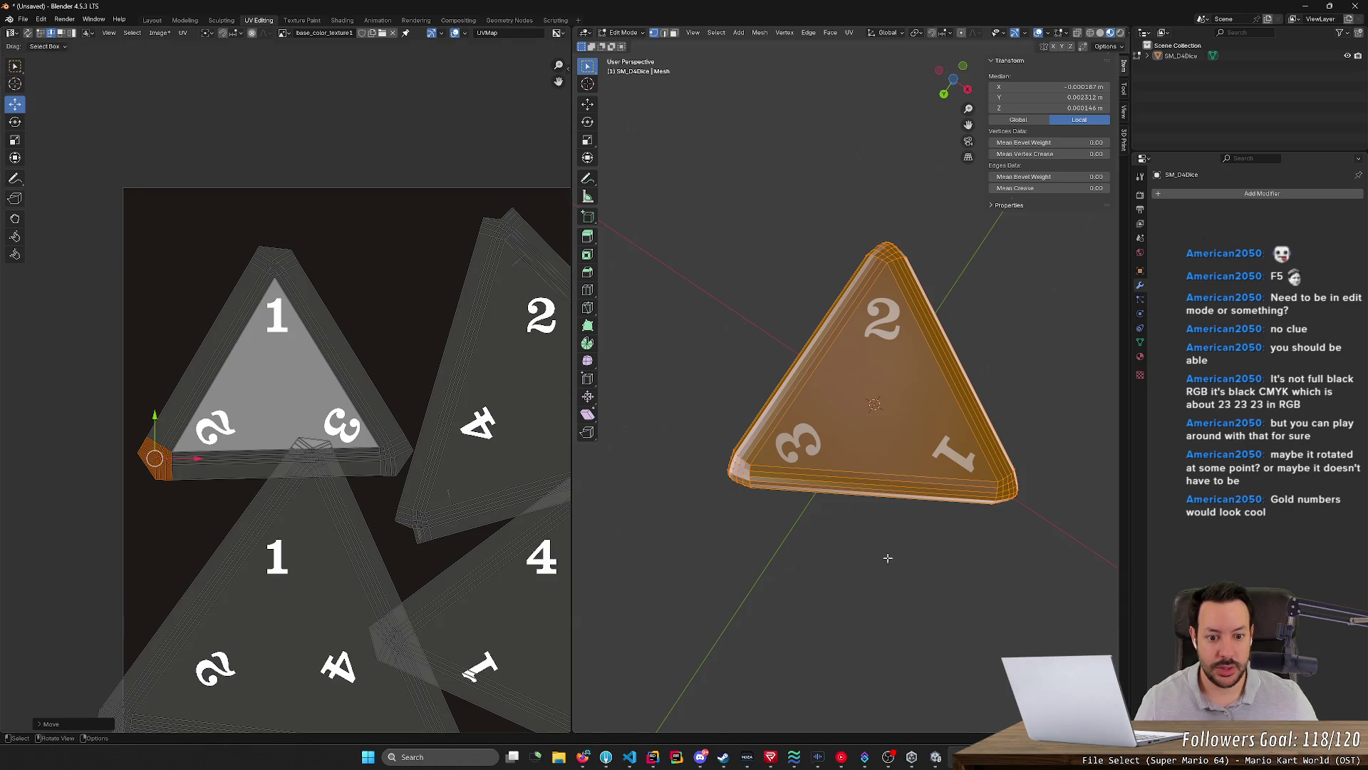
{"action": "middle_click_drag", "start_coordinate": [887, 558], "coordinate": [813, 503]}
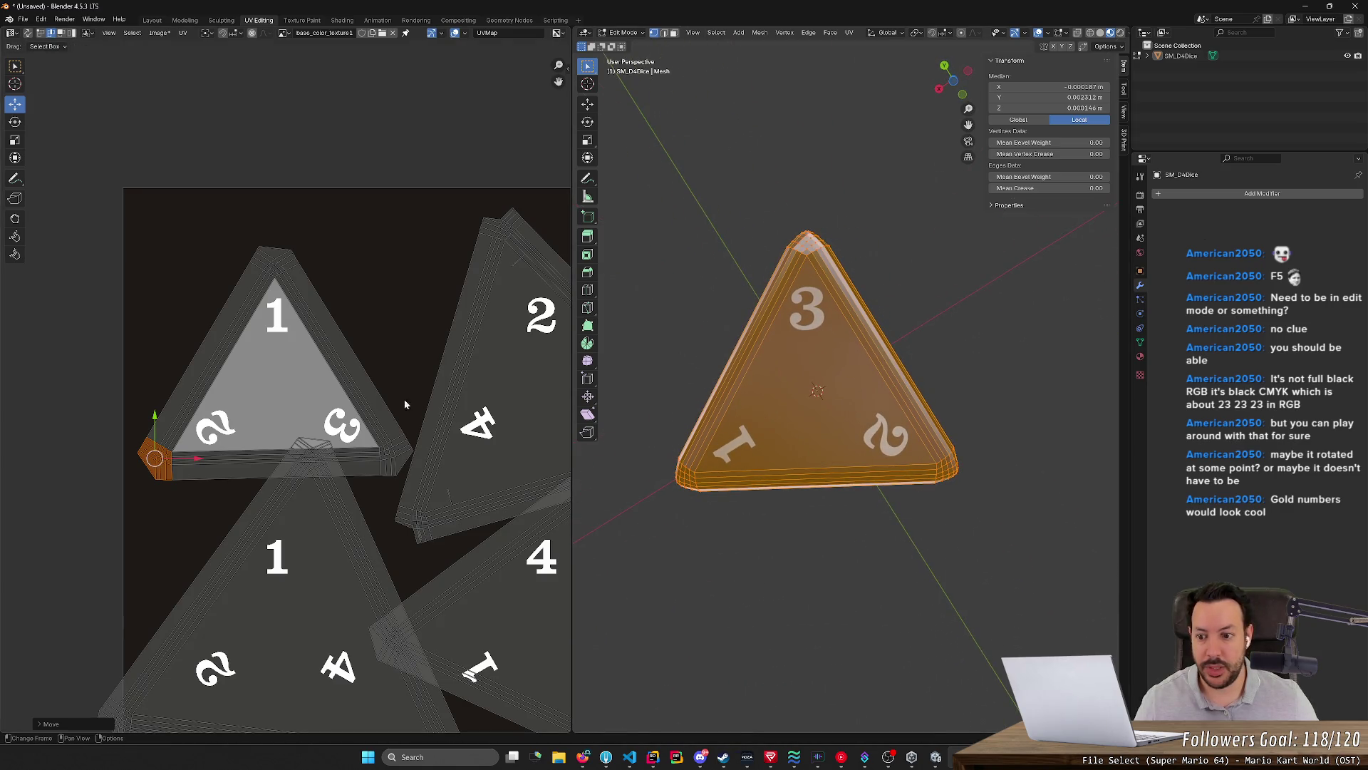
{"action": "left_click", "coordinate": [357, 387]}
{"action": "left_click", "coordinate": [395, 462]}
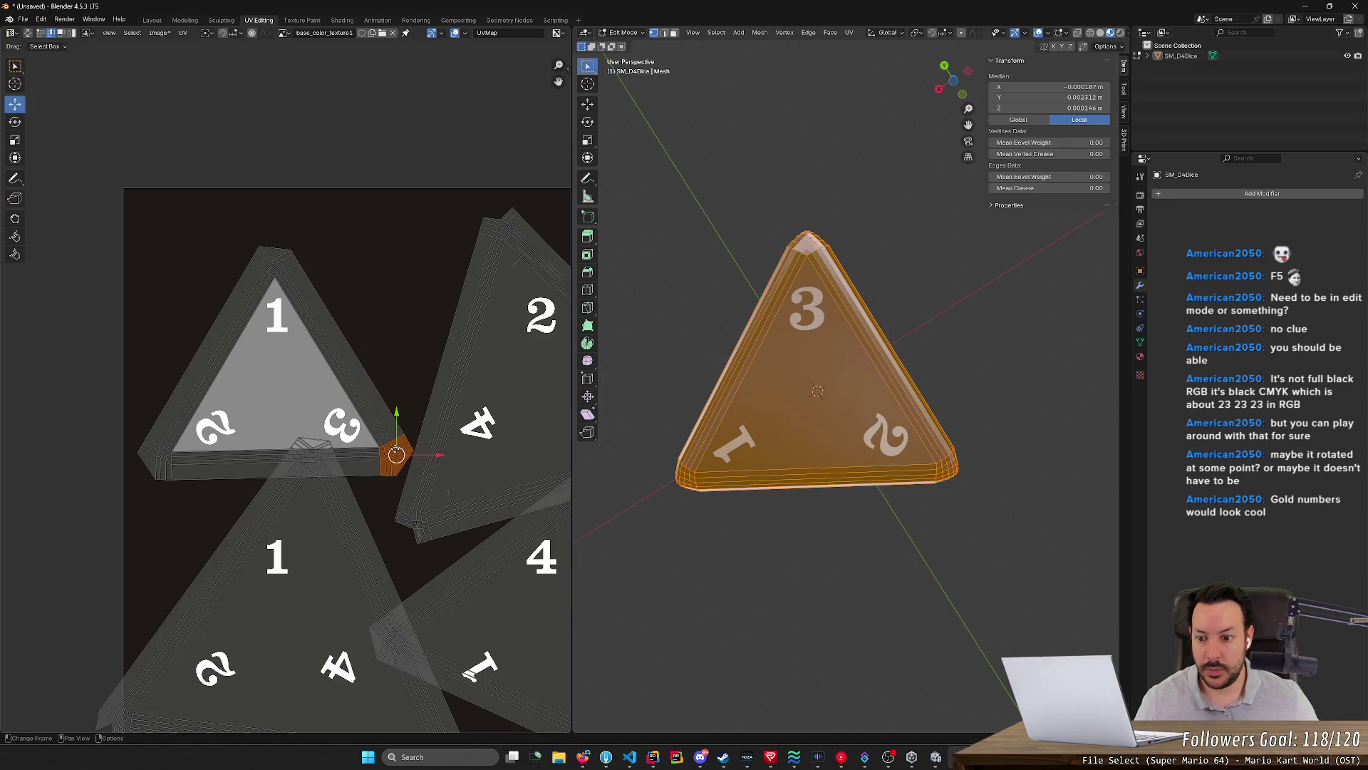
{"action": "key", "text": "g"}
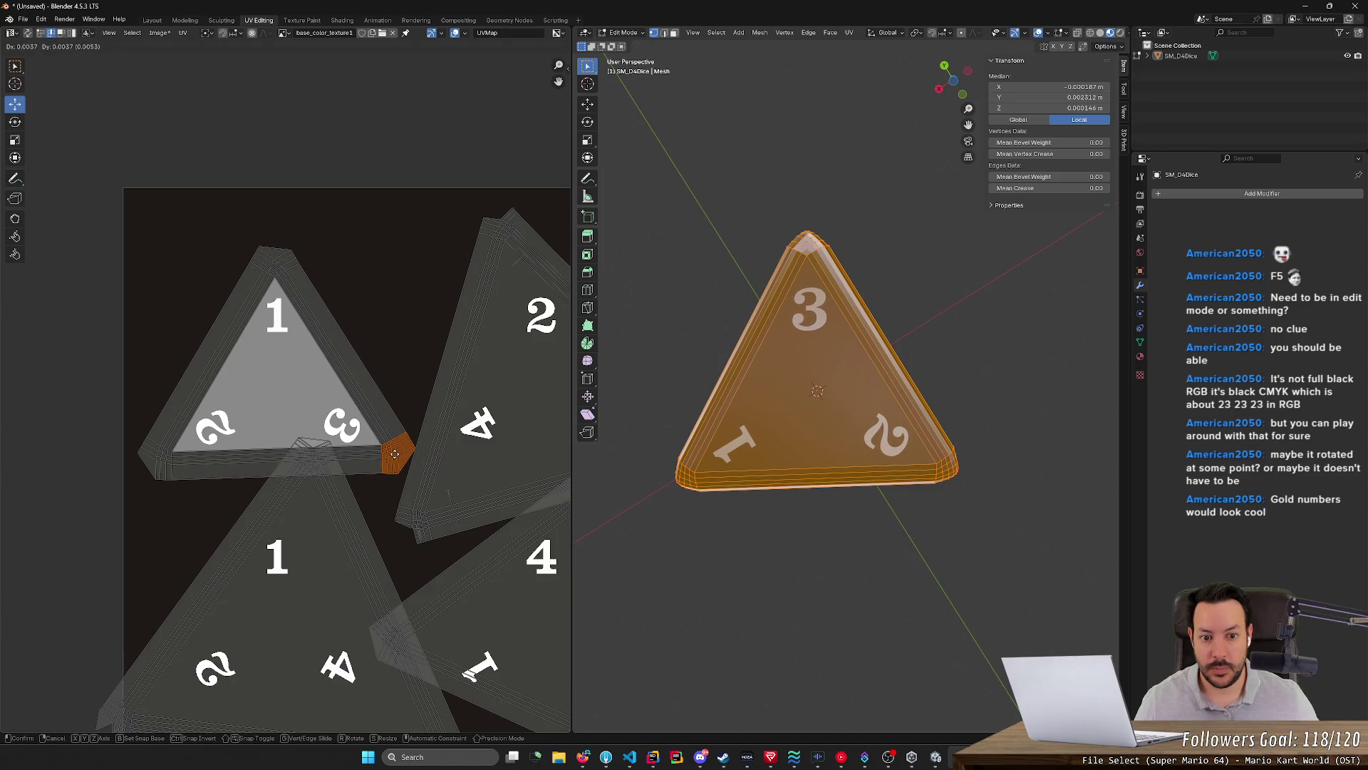
{"action": "left_click", "coordinate": [397, 458]}
Reselect the mesh from a front view and move a corner vertex on the lower islands into place
{"action": "key", "text": "alt+a"}
{"action": "mouse_move", "coordinate": [813, 556]}
{"action": "middle_mouse_down"}
{"action": "mouse_move", "coordinate": [861, 556]}
{"action": "mouse_move", "coordinate": [793, 590]}
{"action": "mouse_move", "coordinate": [792, 651]}
{"action": "middle_mouse_up"}
{"action": "key", "text": "a"}
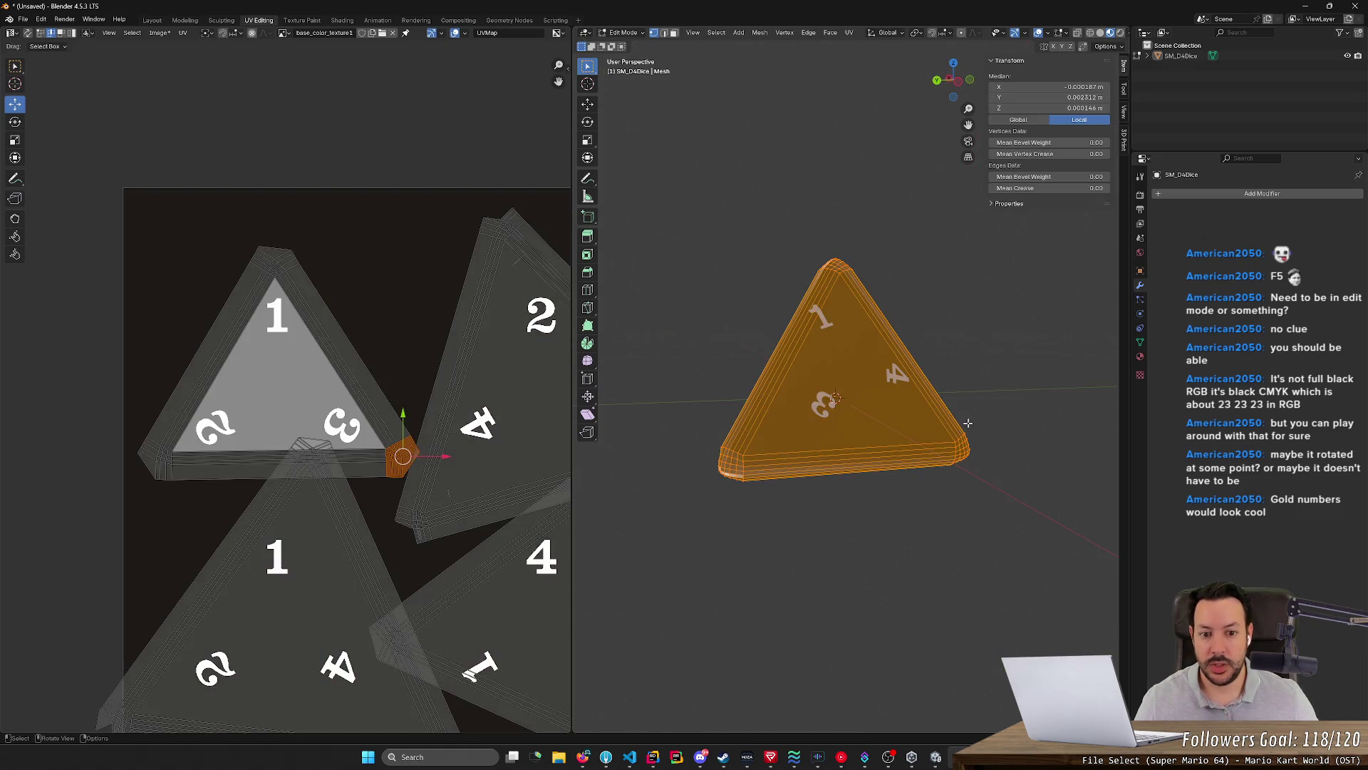
{"action": "scroll", "coordinate": [480, 361], "scroll_direction": "up", "scroll_amount": 1}
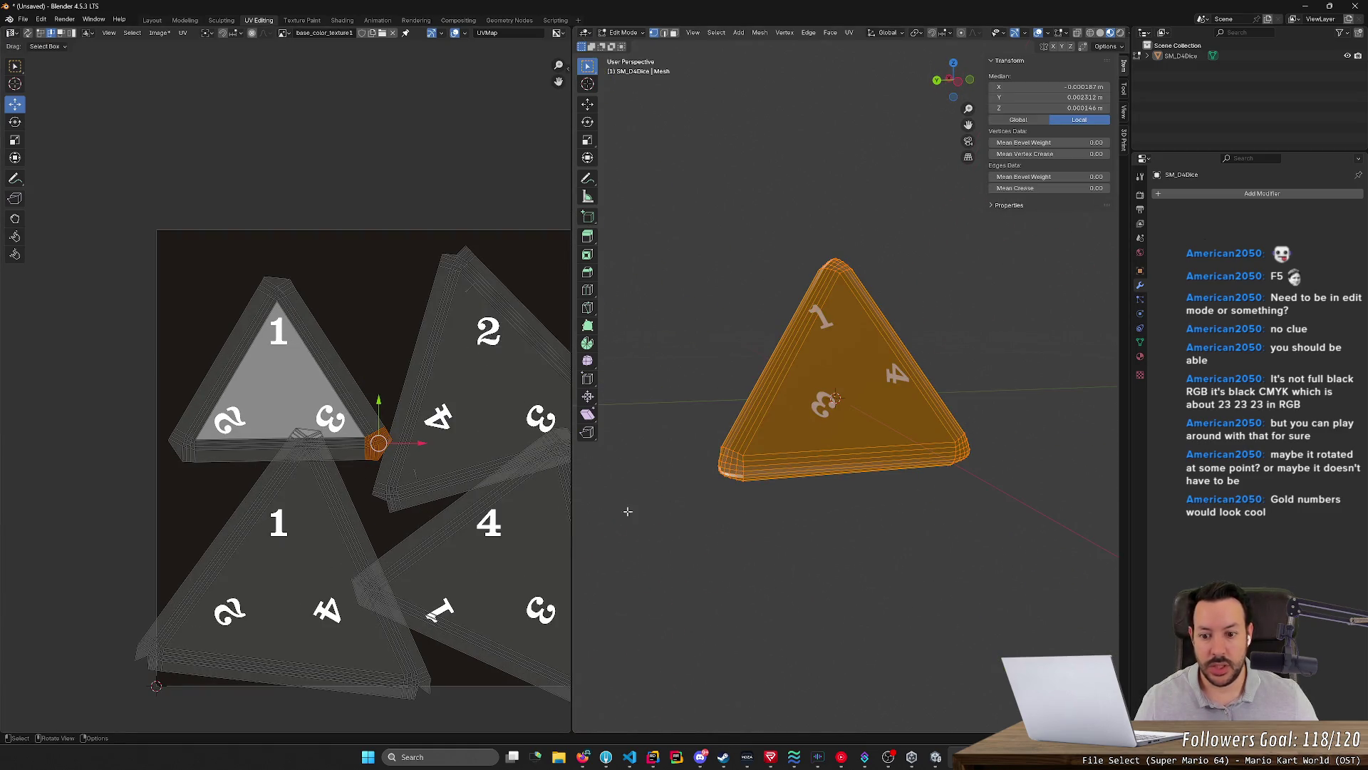
{"action": "left_click_drag", "start_coordinate": [329, 551], "coordinate": [417, 631]}
{"action": "left_click_drag", "start_coordinate": [365, 591], "coordinate": [404, 631]}
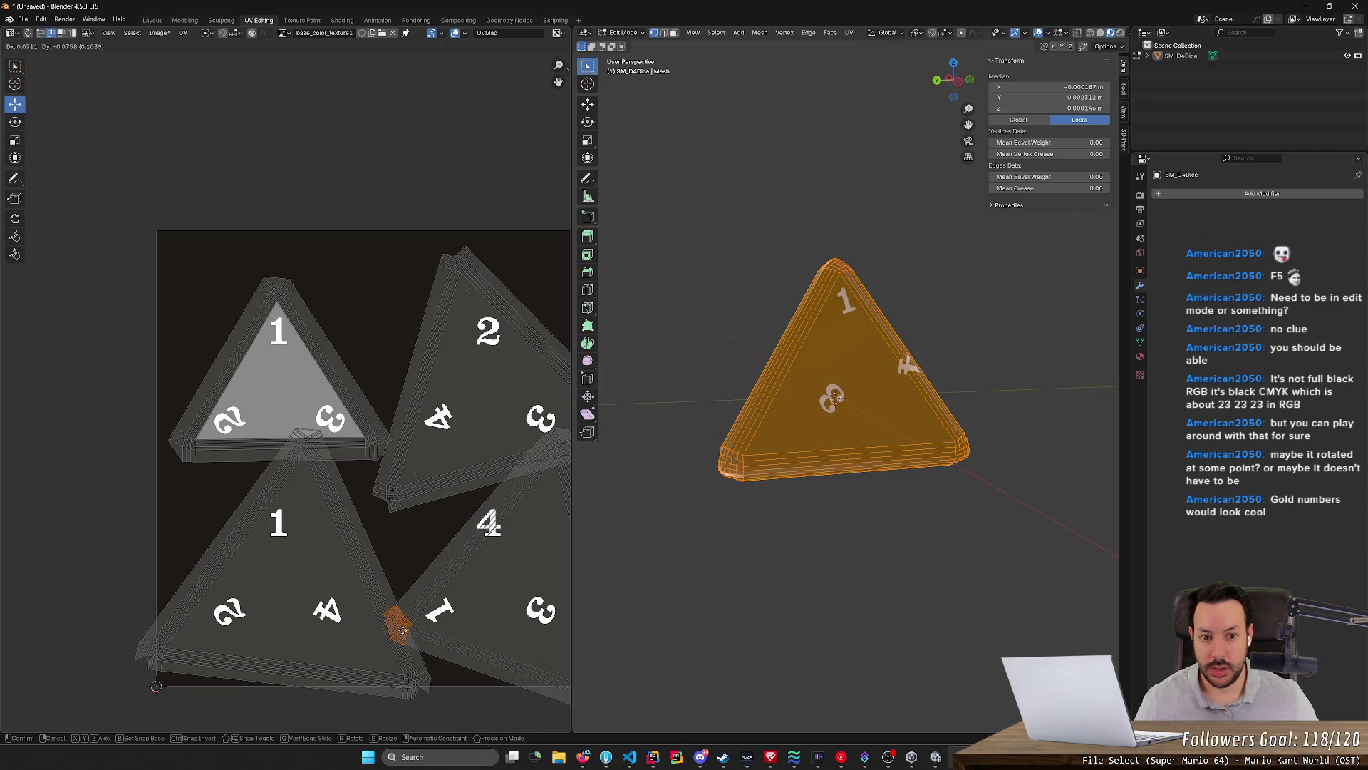
{"action": "left_click", "coordinate": [403, 631]}
Move the 4 island's top and bottom-right corner vertices into place and orbit the die to inspect the faces
{"action": "middle_click_drag", "start_coordinate": [403, 630], "coordinate": [252, 613]}
{"action": "left_click_drag", "start_coordinate": [356, 382], "coordinate": [436, 454]}
{"action": "key", "text": "g"}
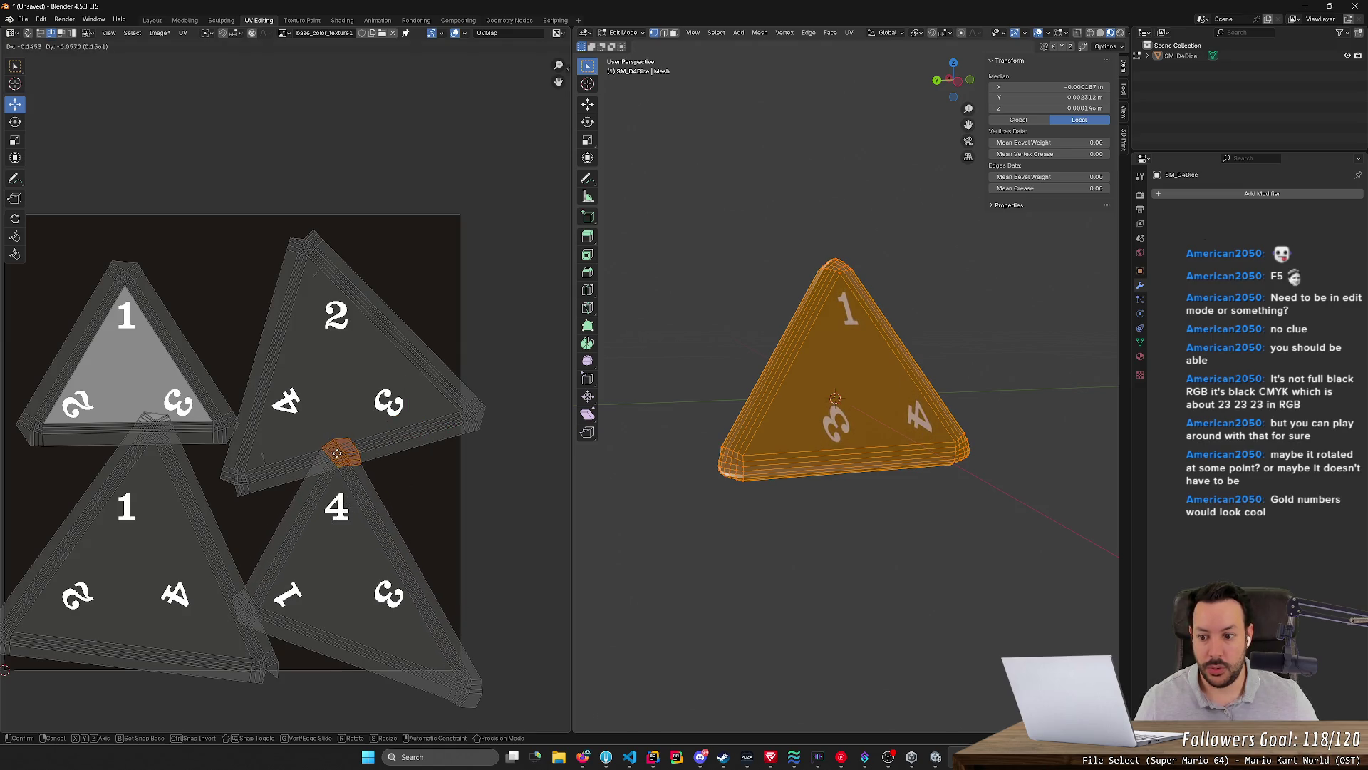
{"action": "left_click", "coordinate": [335, 460]}
{"action": "left_click_drag", "start_coordinate": [434, 641], "coordinate": [519, 736]}
{"action": "key", "text": "g"}
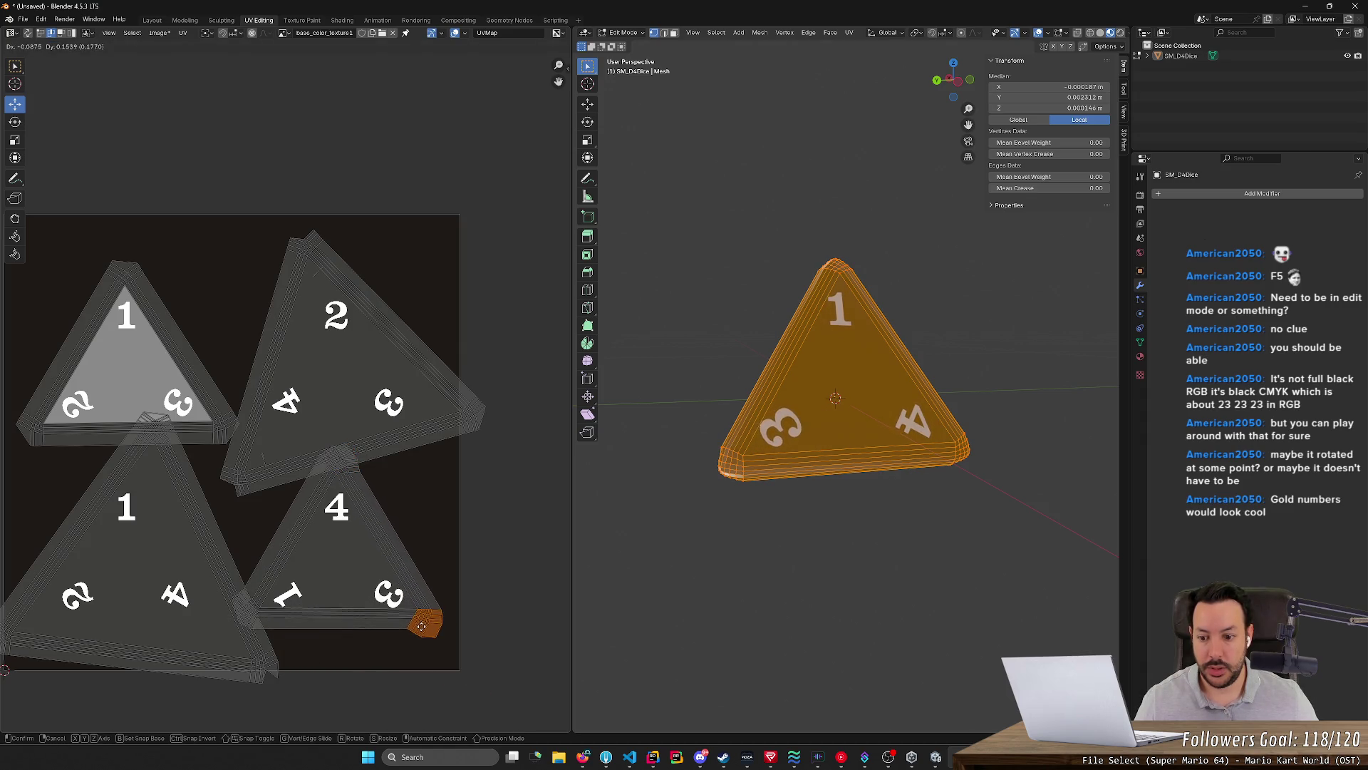
{"action": "left_click", "coordinate": [426, 628]}
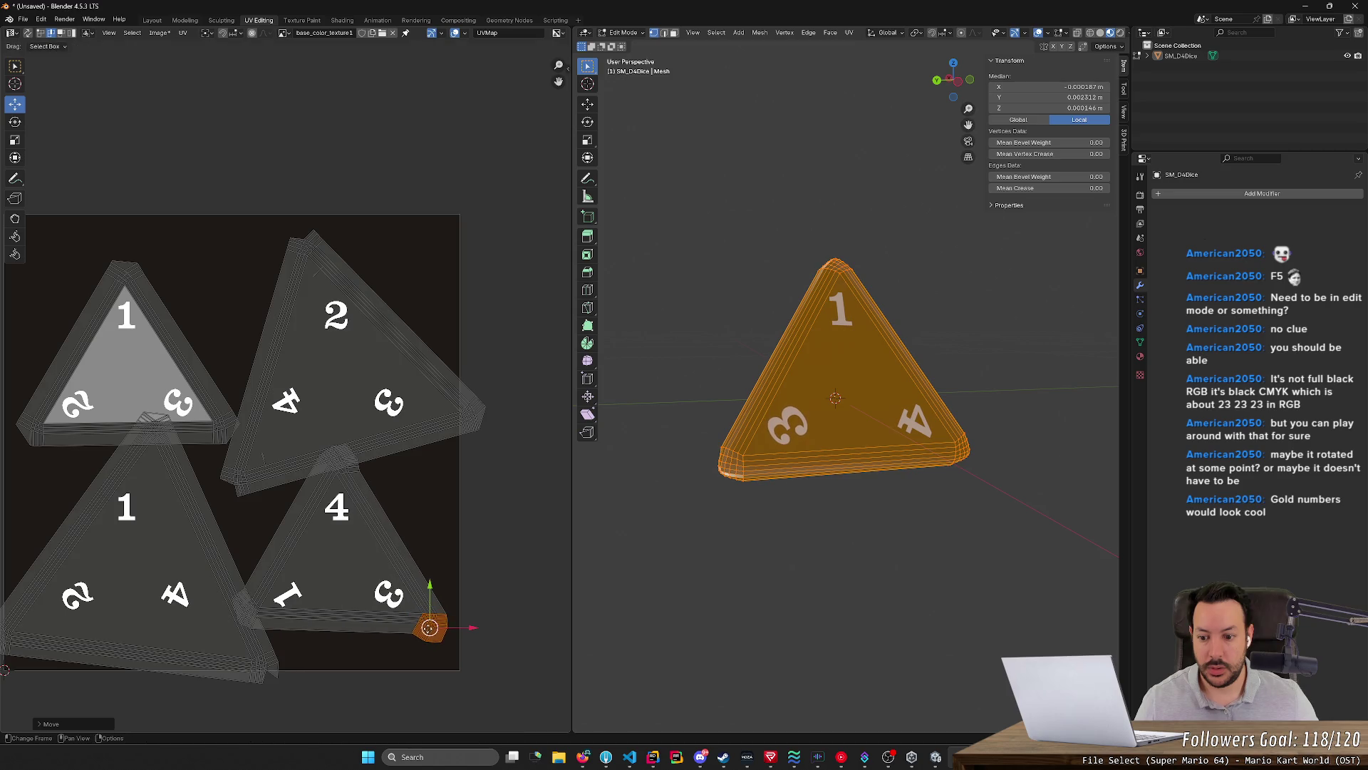
{"action": "middle_click_drag", "start_coordinate": [857, 590], "coordinate": [1000, 520]}
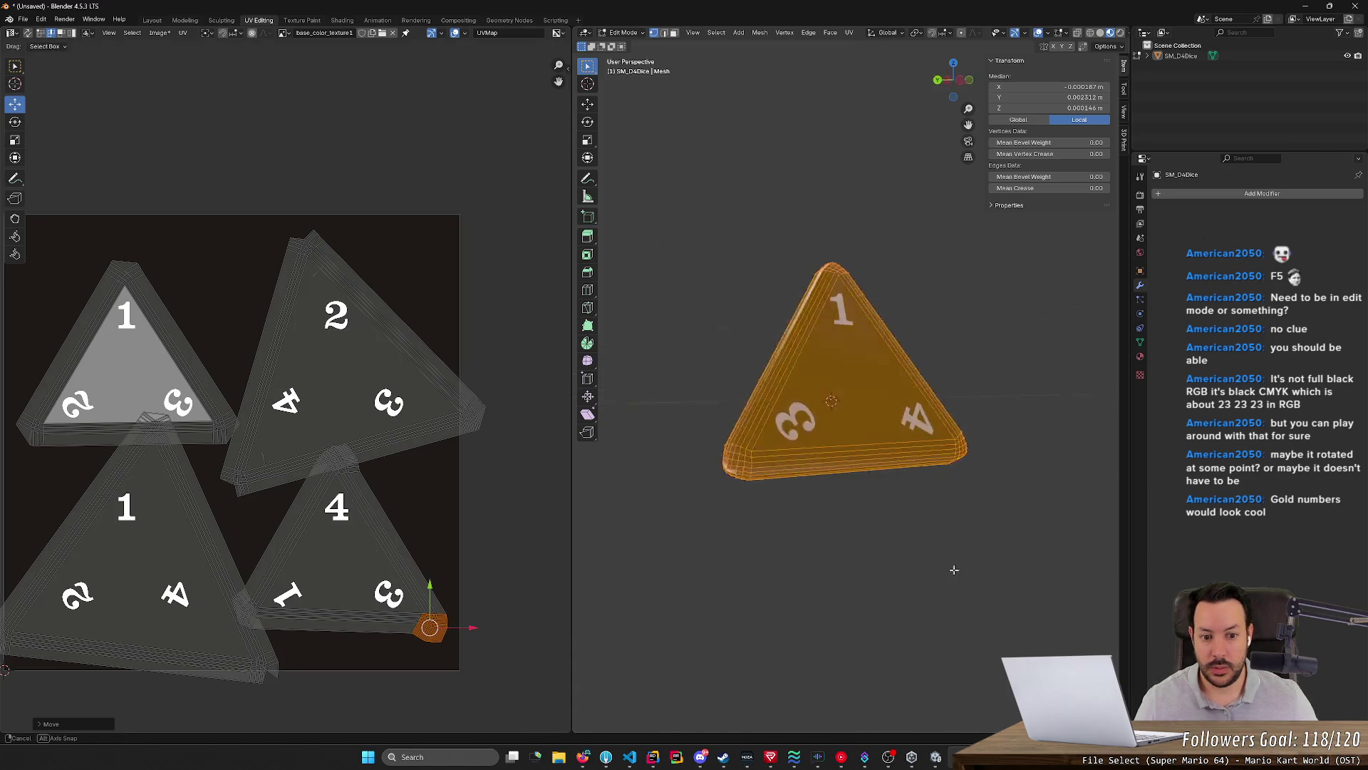
{"action": "middle_click_drag", "start_coordinate": [1000, 520], "coordinate": [930, 453]}
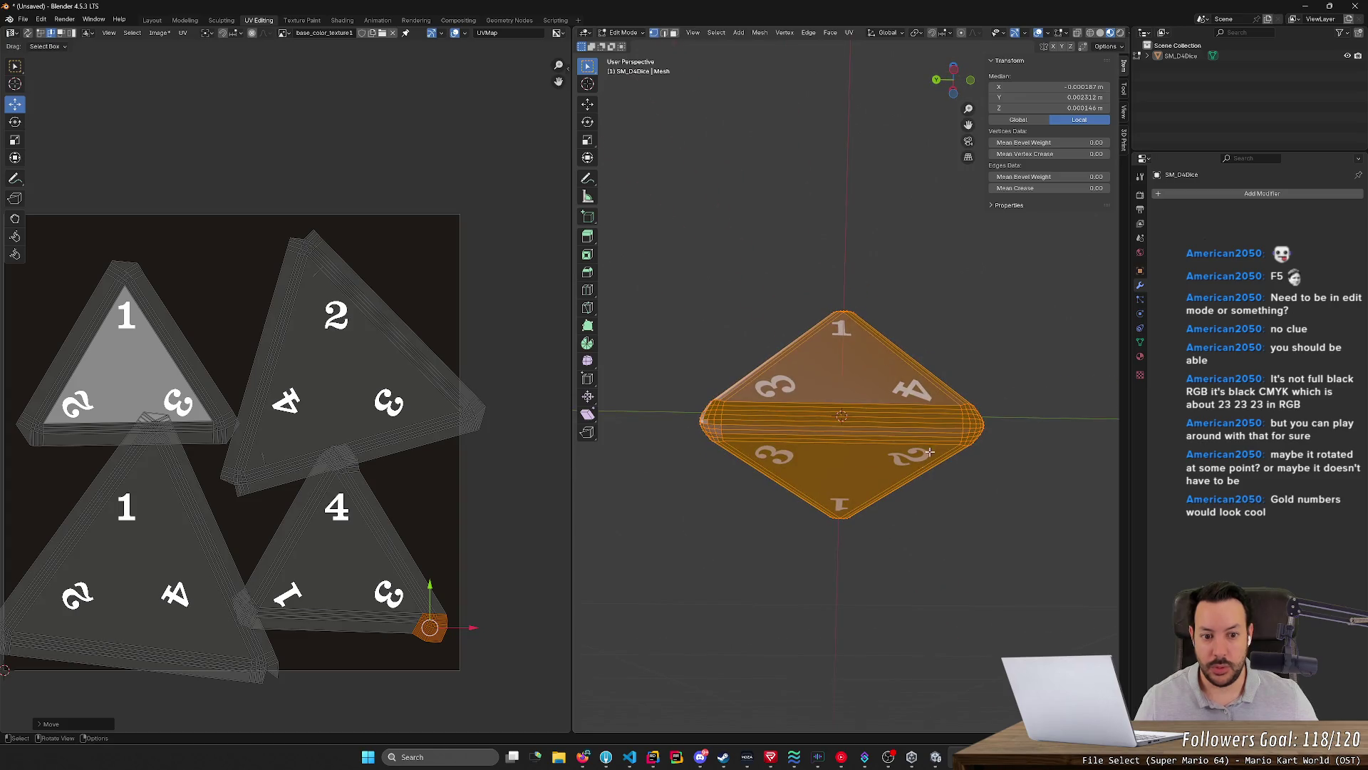
{"action": "mouse_move", "coordinate": [854, 426]}
{"action": "middle_mouse_down"}
{"action": "mouse_move", "coordinate": [816, 488]}
{"action": "mouse_move", "coordinate": [819, 472]}
{"action": "middle_mouse_up"}
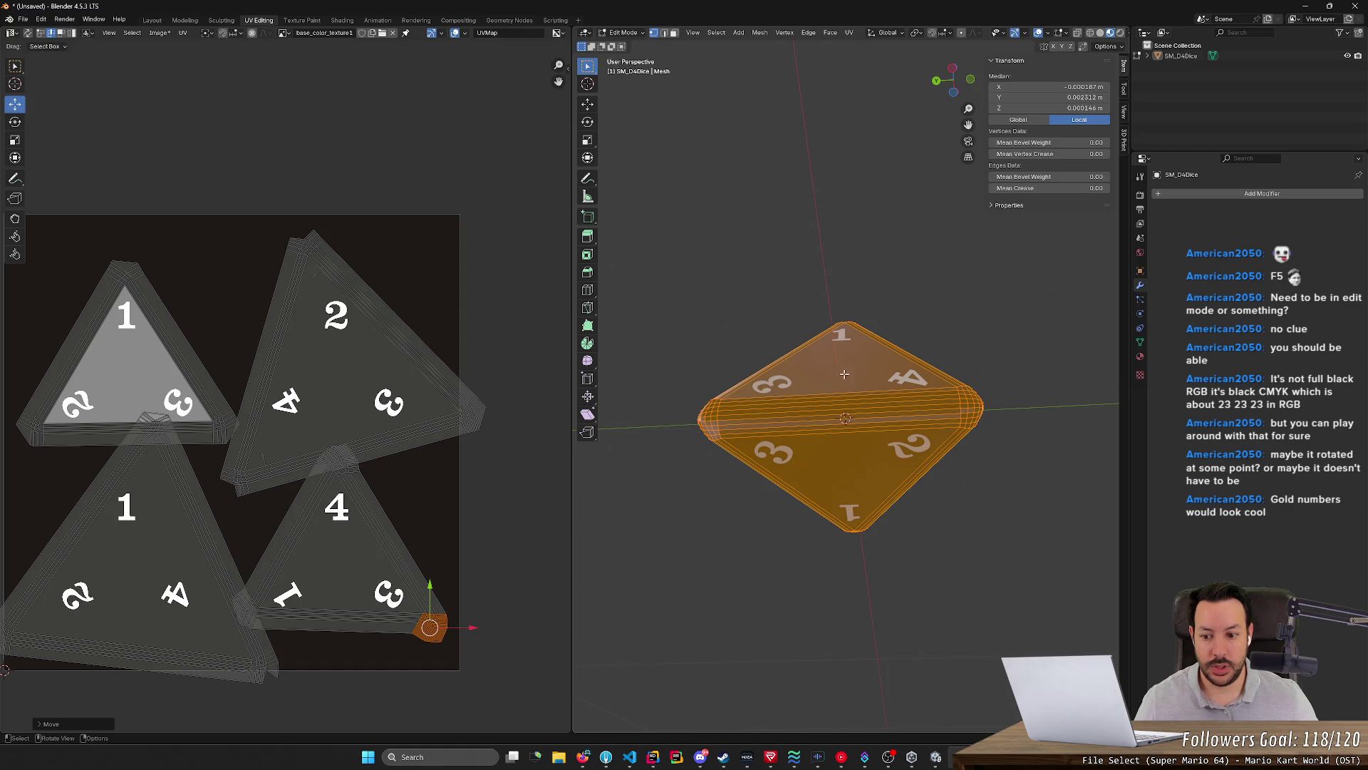
{"action": "scroll", "coordinate": [540, 467], "scroll_direction": "down", "scroll_amount": 1}
{"action": "scroll", "coordinate": [540, 467], "scroll_direction": "down", "scroll_amount": 2}
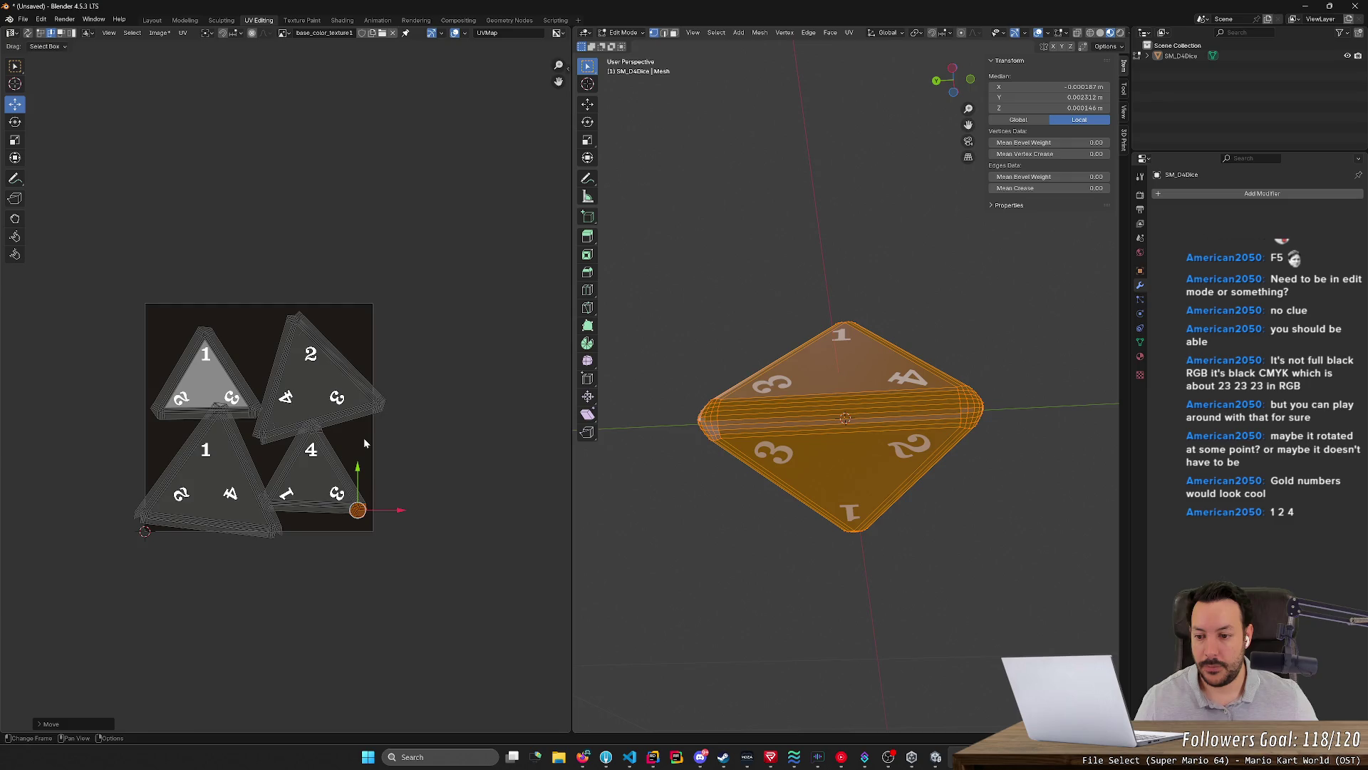
Bring the UV layout into view and reposition the 2 island's top corner
{"action": "middle_click_drag", "start_coordinate": [417, 443], "coordinate": [461, 471]}
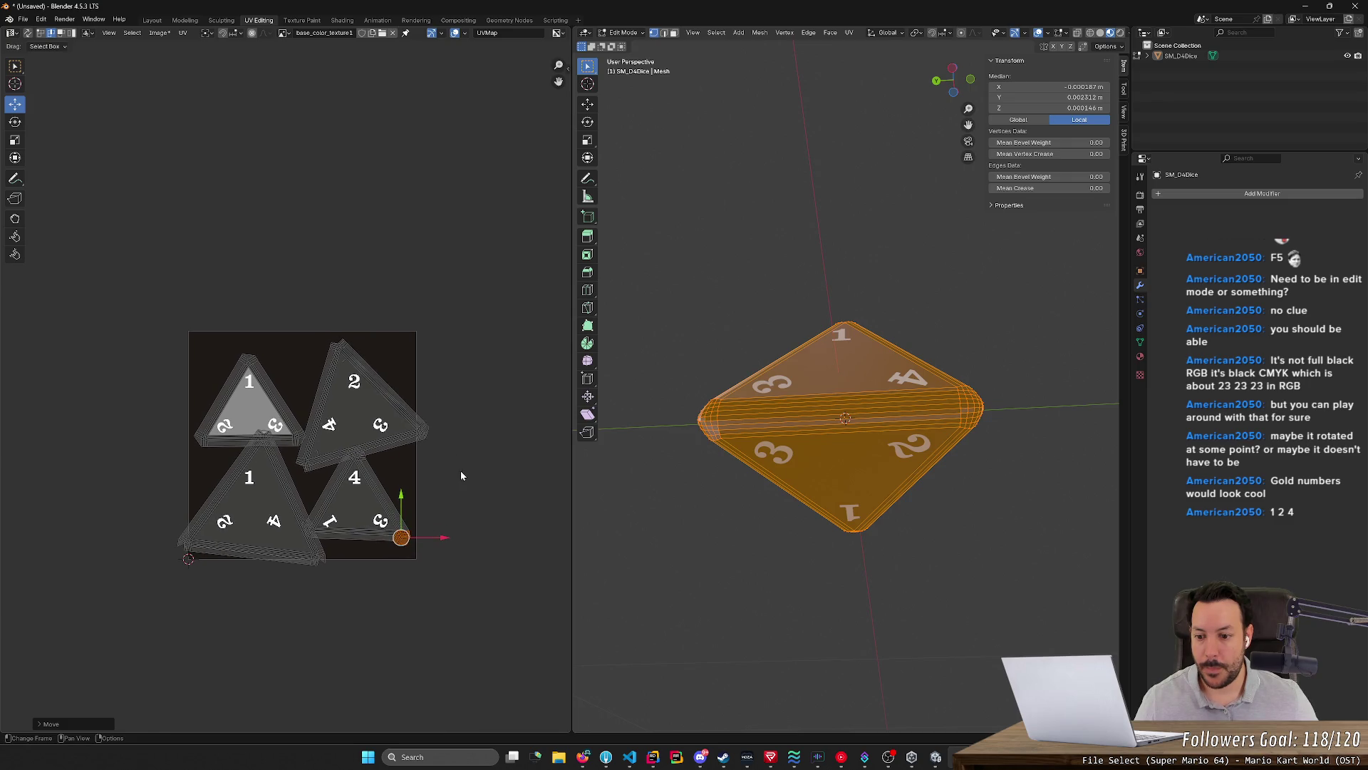
{"action": "right_click", "coordinate": [415, 427], "text": "shift"}
{"action": "right_click", "coordinate": [339, 350], "text": "shift"}
{"action": "left_click_drag", "start_coordinate": [339, 350], "coordinate": [273, 344]}
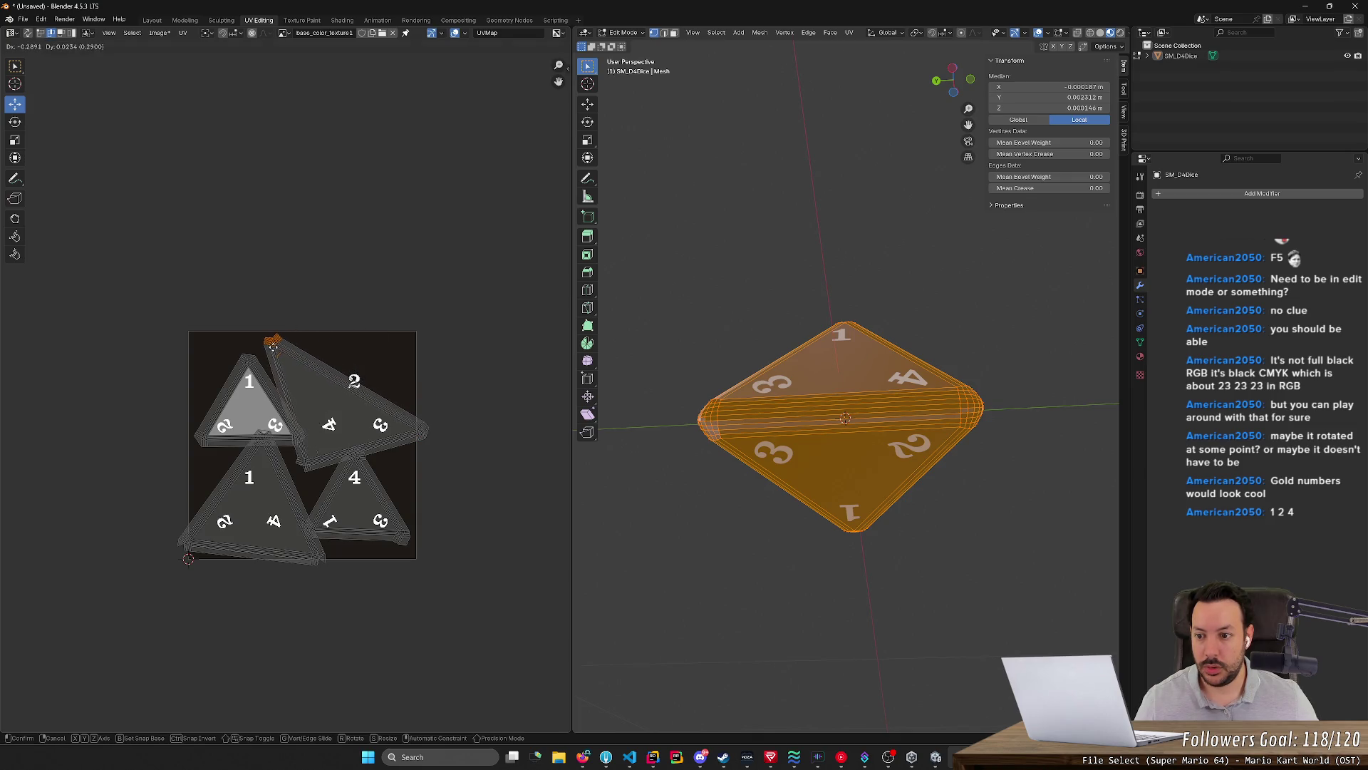
{"action": "left_click_drag", "start_coordinate": [275, 345], "coordinate": [323, 359]}
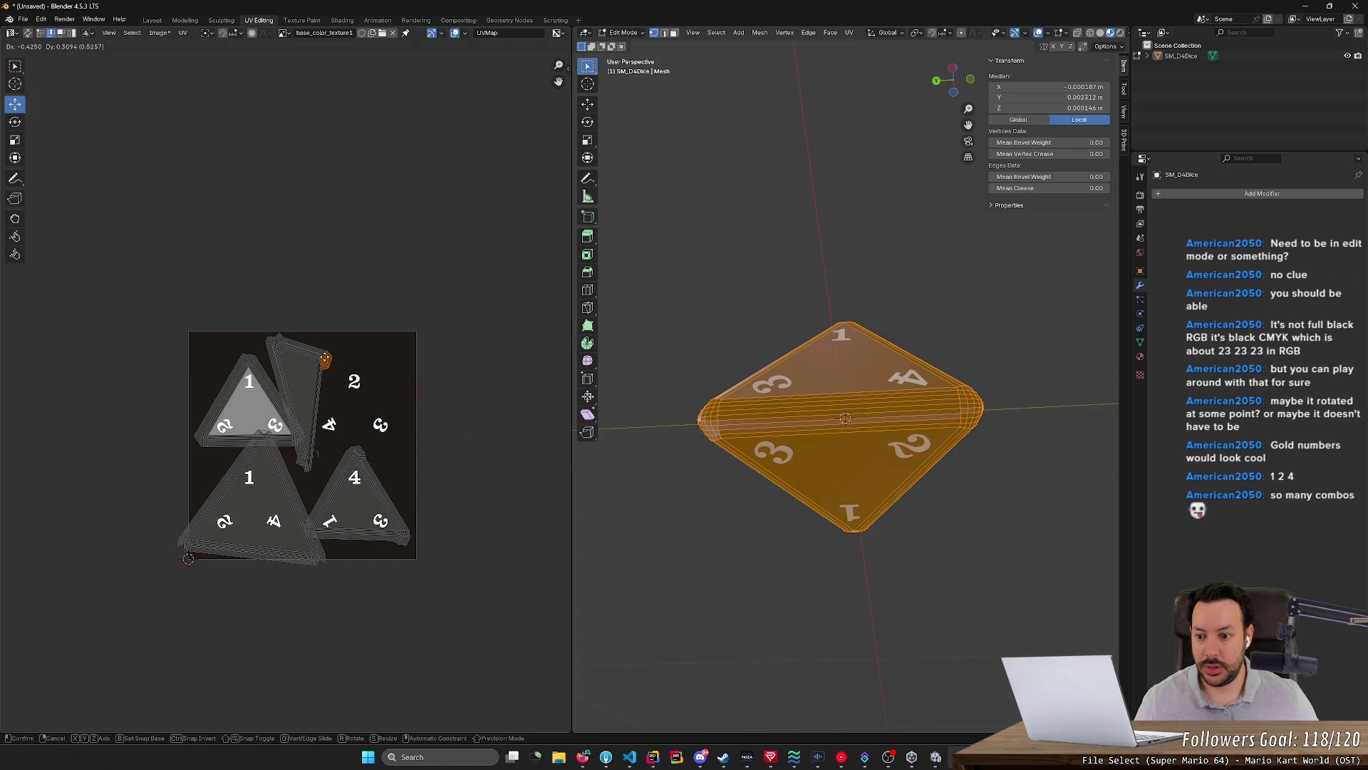
{"action": "left_click", "coordinate": [324, 360]}
Move a vertex up beside the 2 island, adjust the selection around the 4 island and check the 3 face
{"action": "left_click", "coordinate": [303, 464]}
{"action": "left_click_drag", "start_coordinate": [304, 465], "coordinate": [290, 382]}
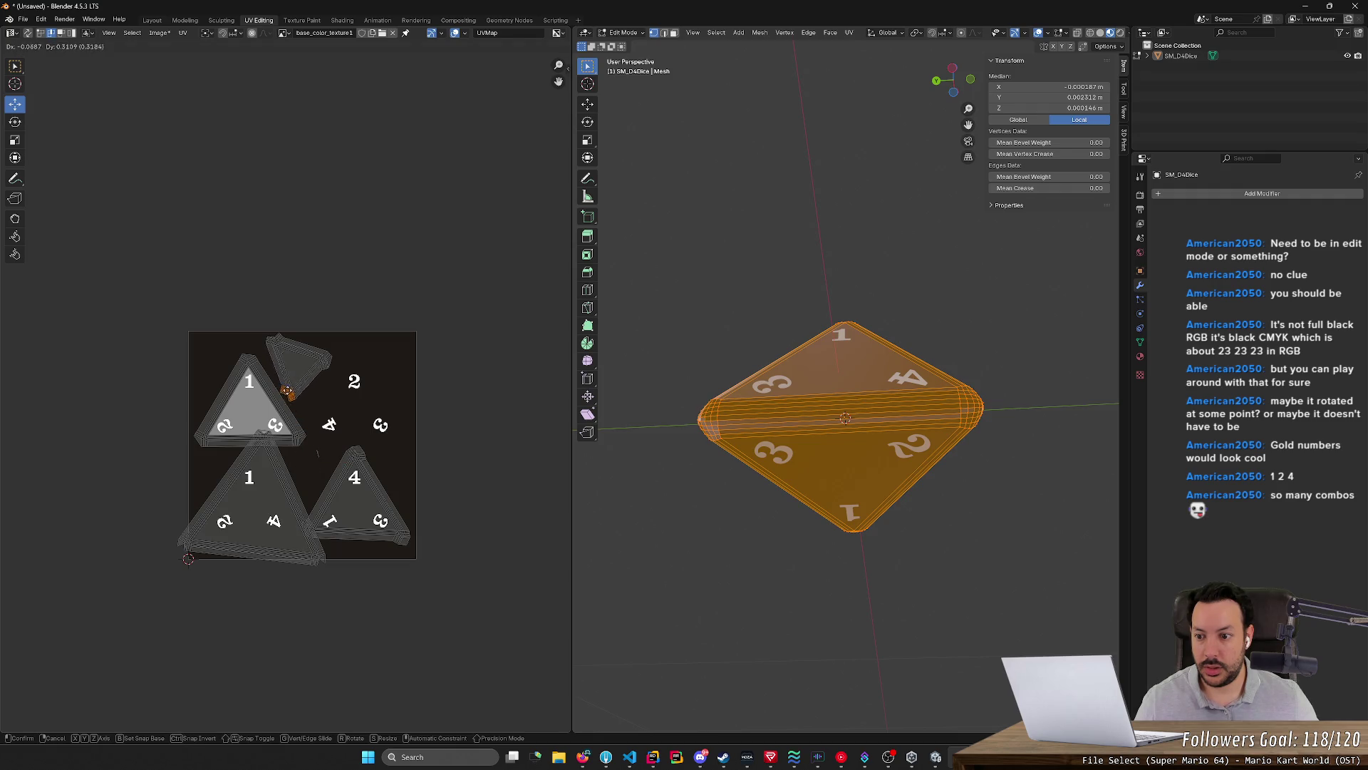
{"action": "left_click", "coordinate": [290, 389]}
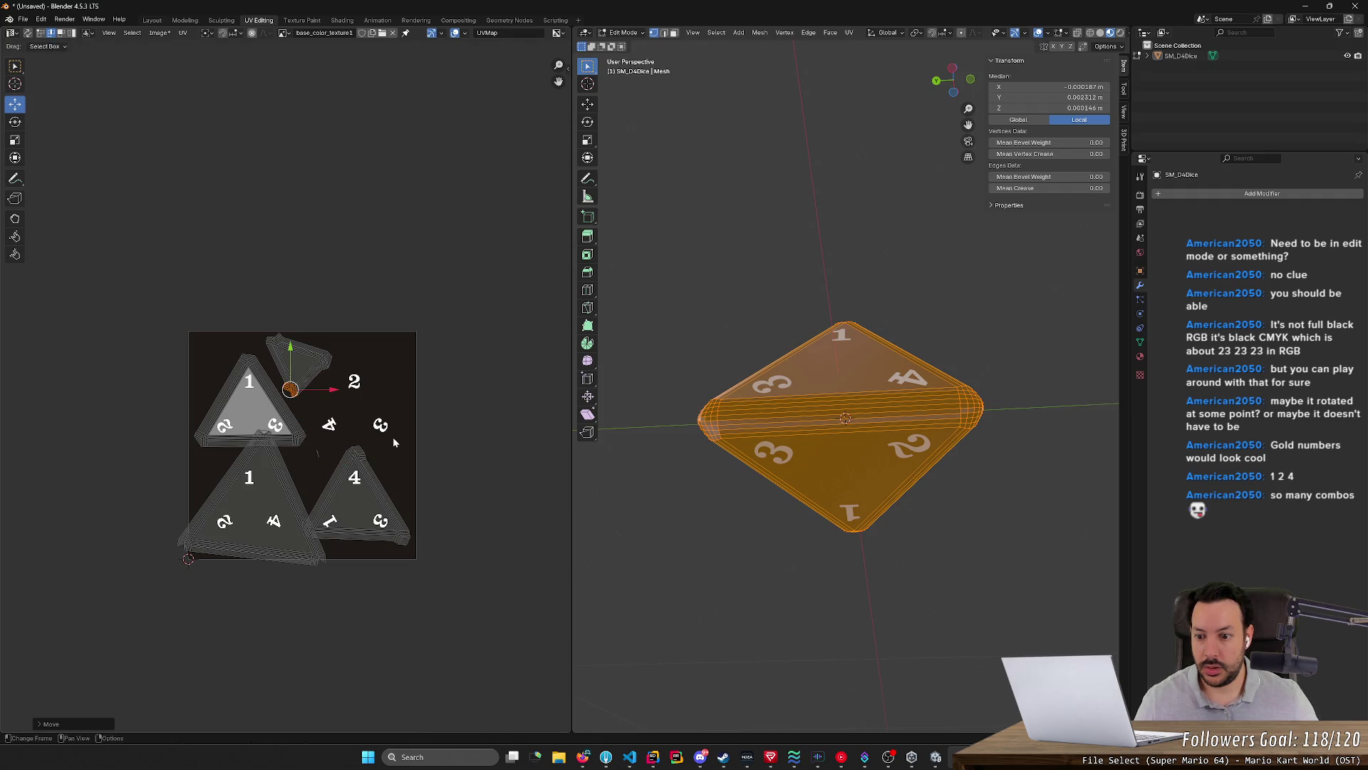
{"action": "left_click", "coordinate": [356, 447]}
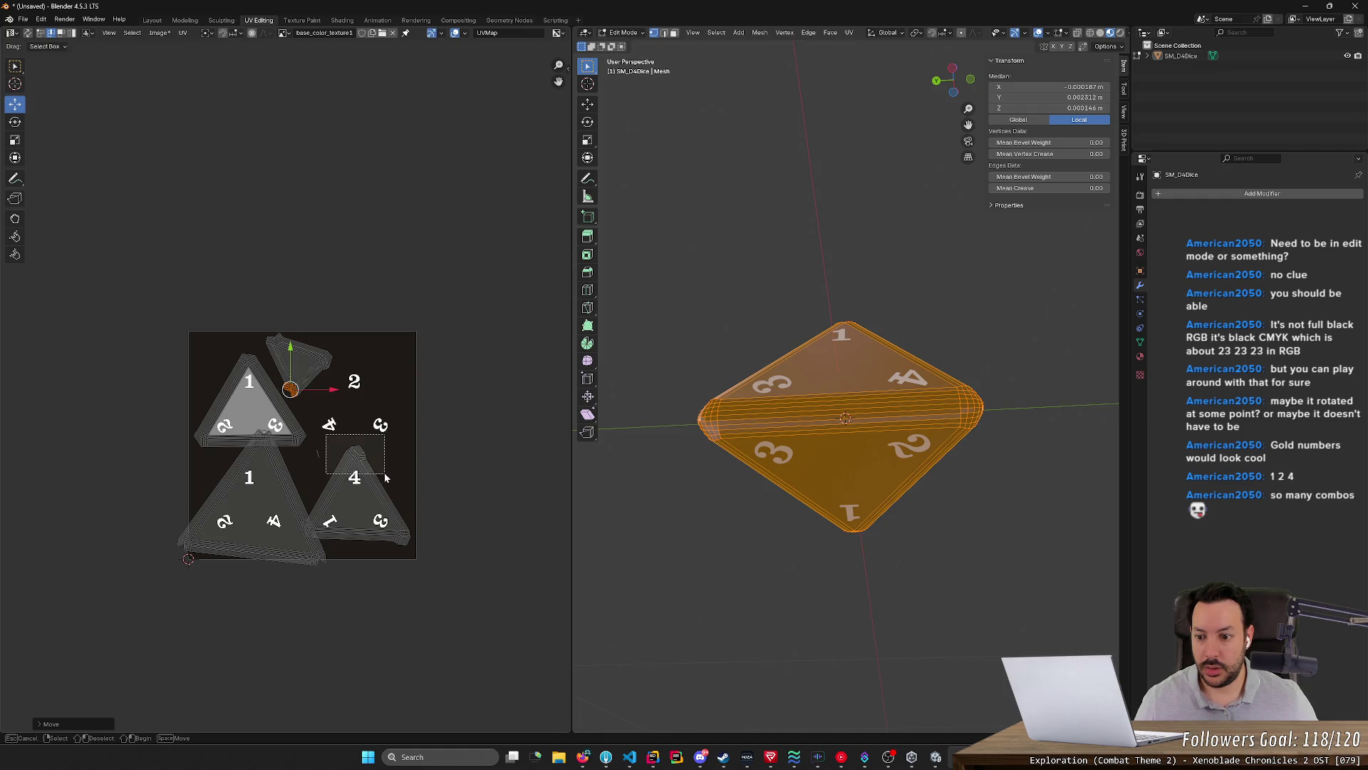
{"action": "left_click", "coordinate": [318, 454]}
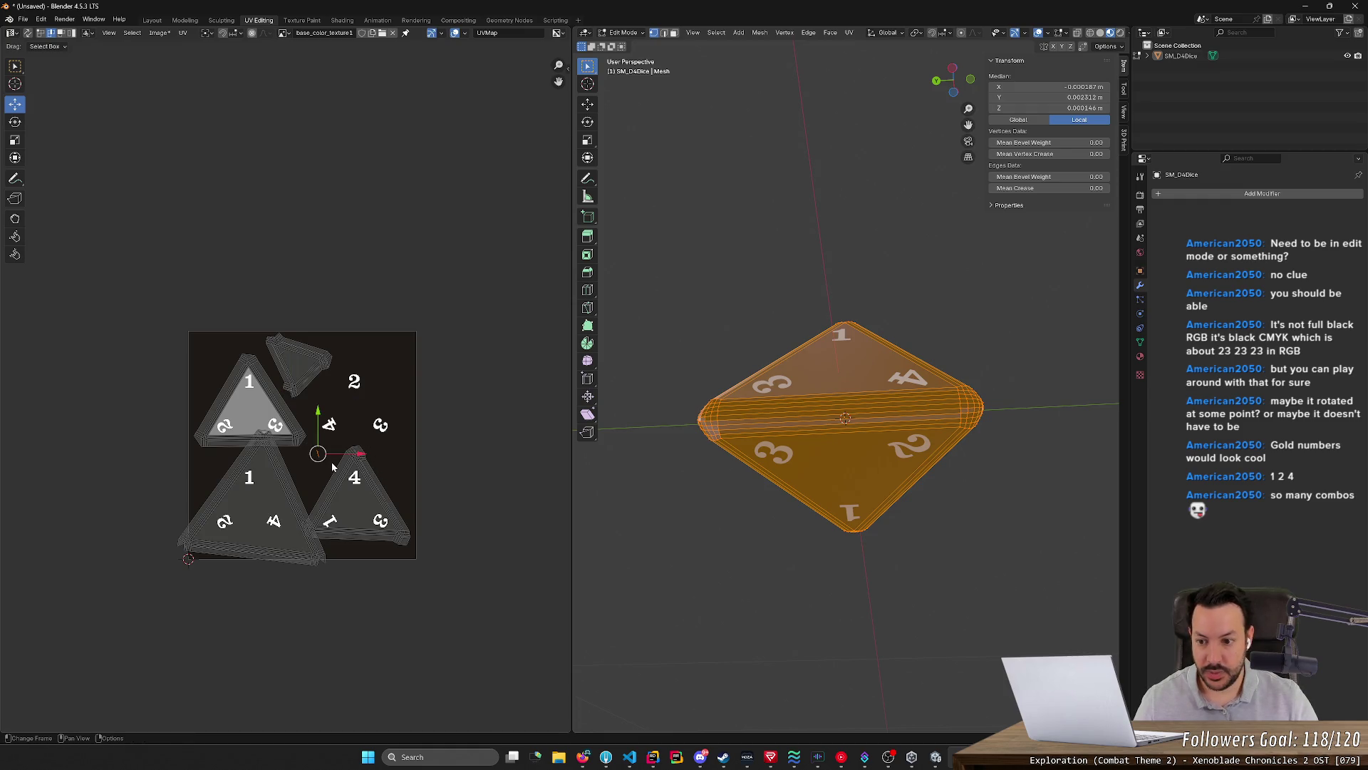
{"action": "left_click", "coordinate": [462, 462]}
{"action": "mouse_move", "coordinate": [695, 470]}
{"action": "middle_mouse_down"}
{"action": "mouse_move", "coordinate": [792, 434]}
{"action": "mouse_move", "coordinate": [702, 528]}
{"action": "middle_mouse_up"}
Box-select the 4 island's top vertices, raise them to stretch the island, then lift its lower corner
{"action": "key", "text": "b"}
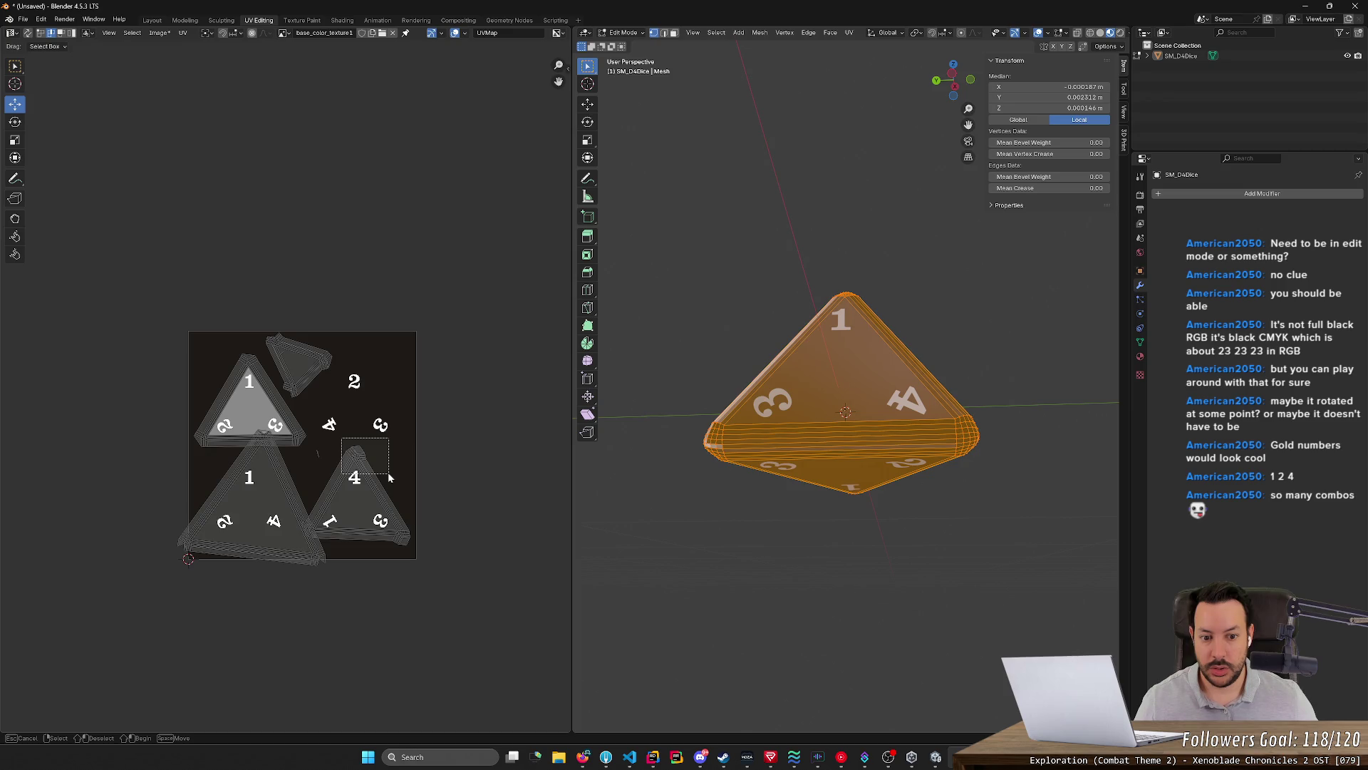
{"action": "left_click_drag", "start_coordinate": [386, 475], "coordinate": [384, 480]}
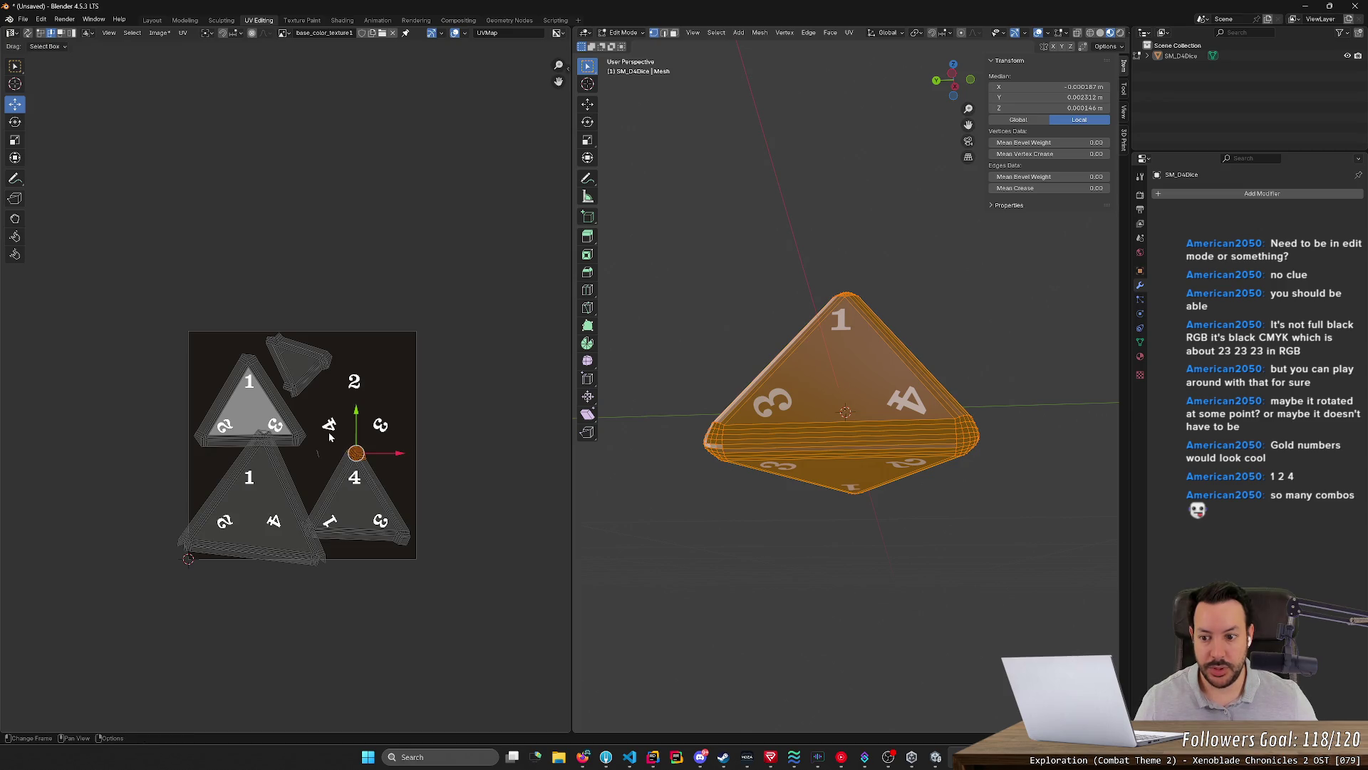
{"action": "left_click_drag", "start_coordinate": [356, 422], "coordinate": [356, 323]}
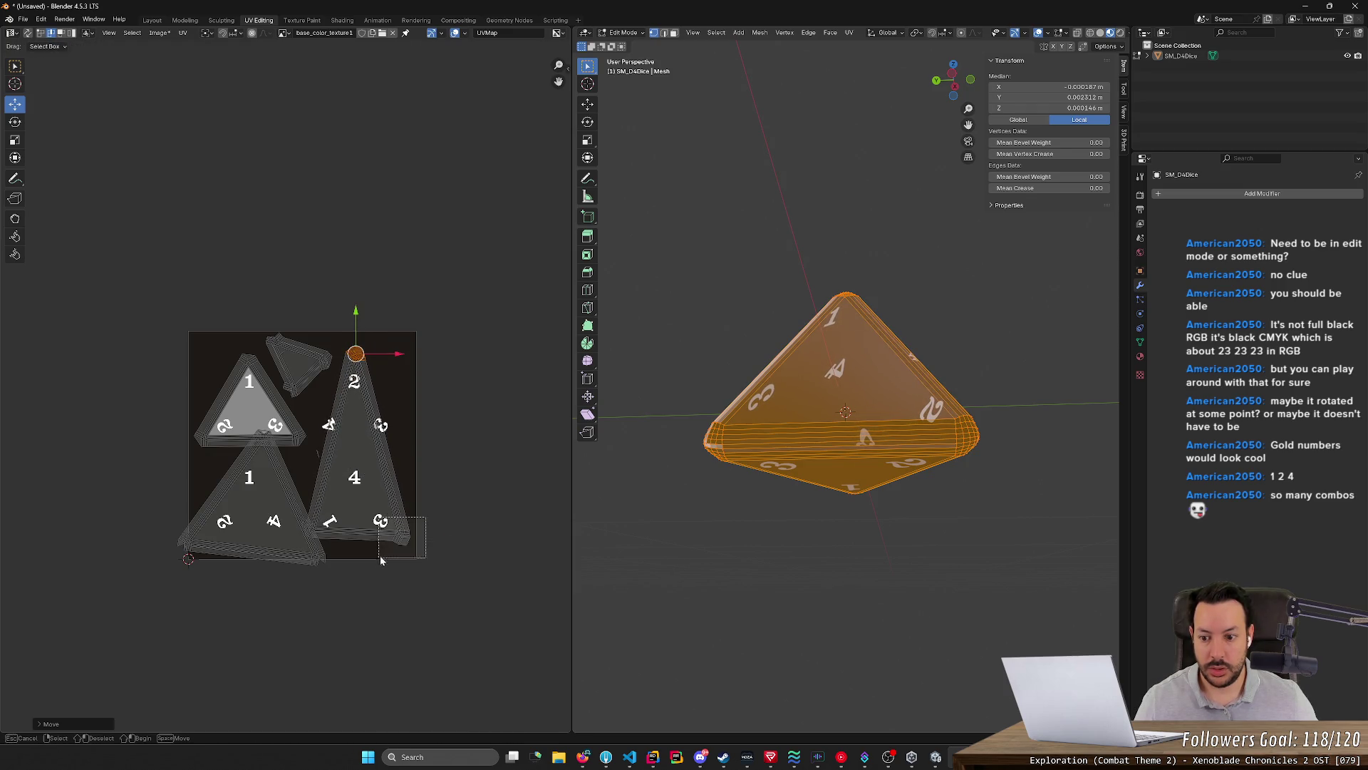
{"action": "key", "text": "g"}
{"action": "left_click", "coordinate": [400, 436]}
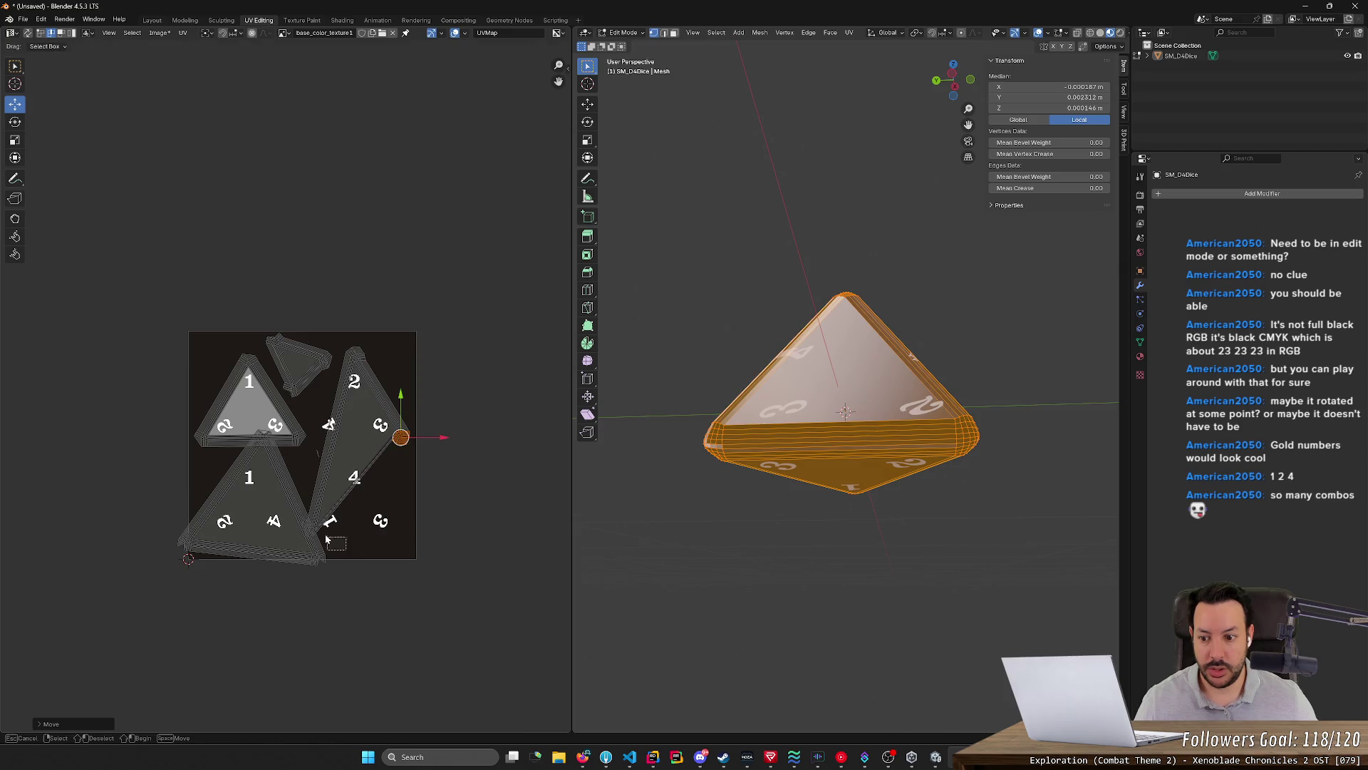
{"action": "left_click_drag", "start_coordinate": [340, 547], "coordinate": [284, 502]}
{"action": "key", "text": "g"}
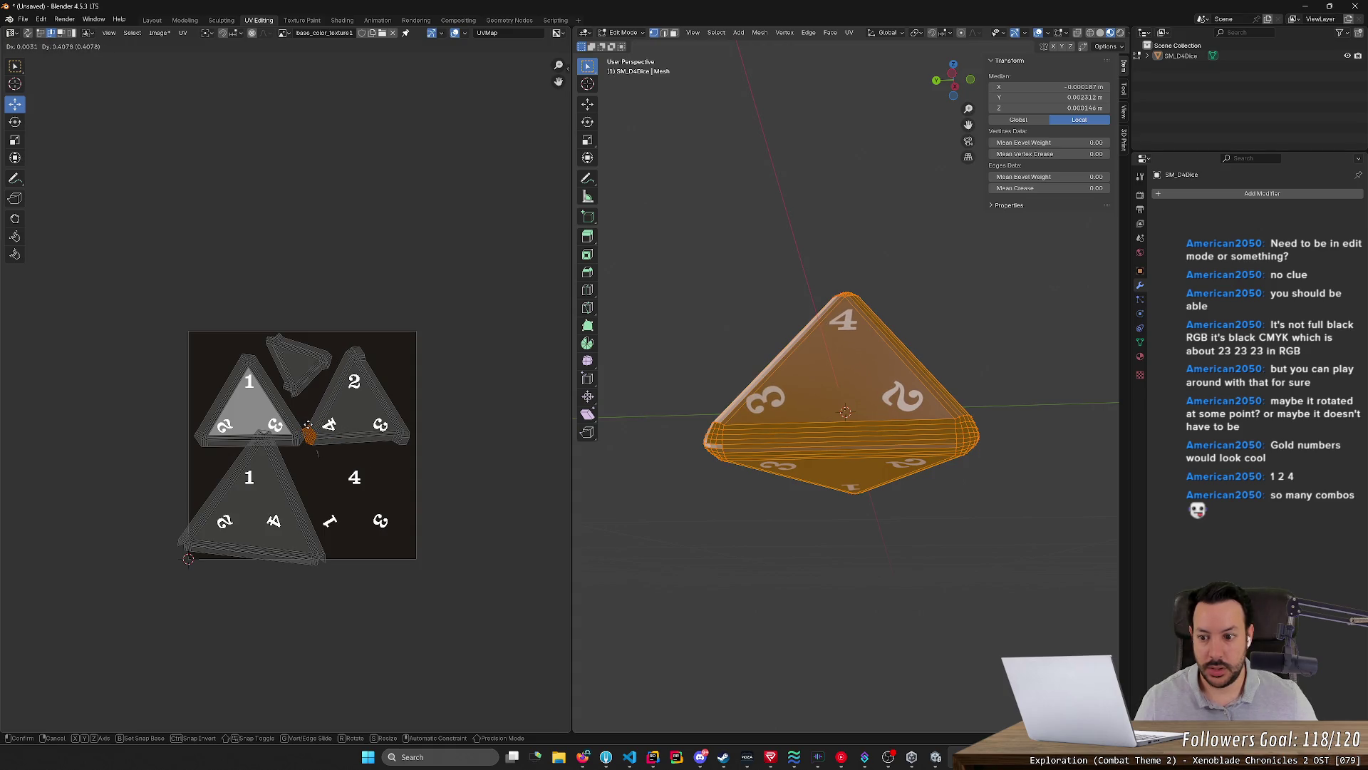
Pin the stray corner vertex onto the 2 island's right corner, checking the die face between moves
{"action": "left_click", "coordinate": [309, 426]}
{"action": "middle_click_drag", "start_coordinate": [645, 501], "coordinate": [628, 557]}
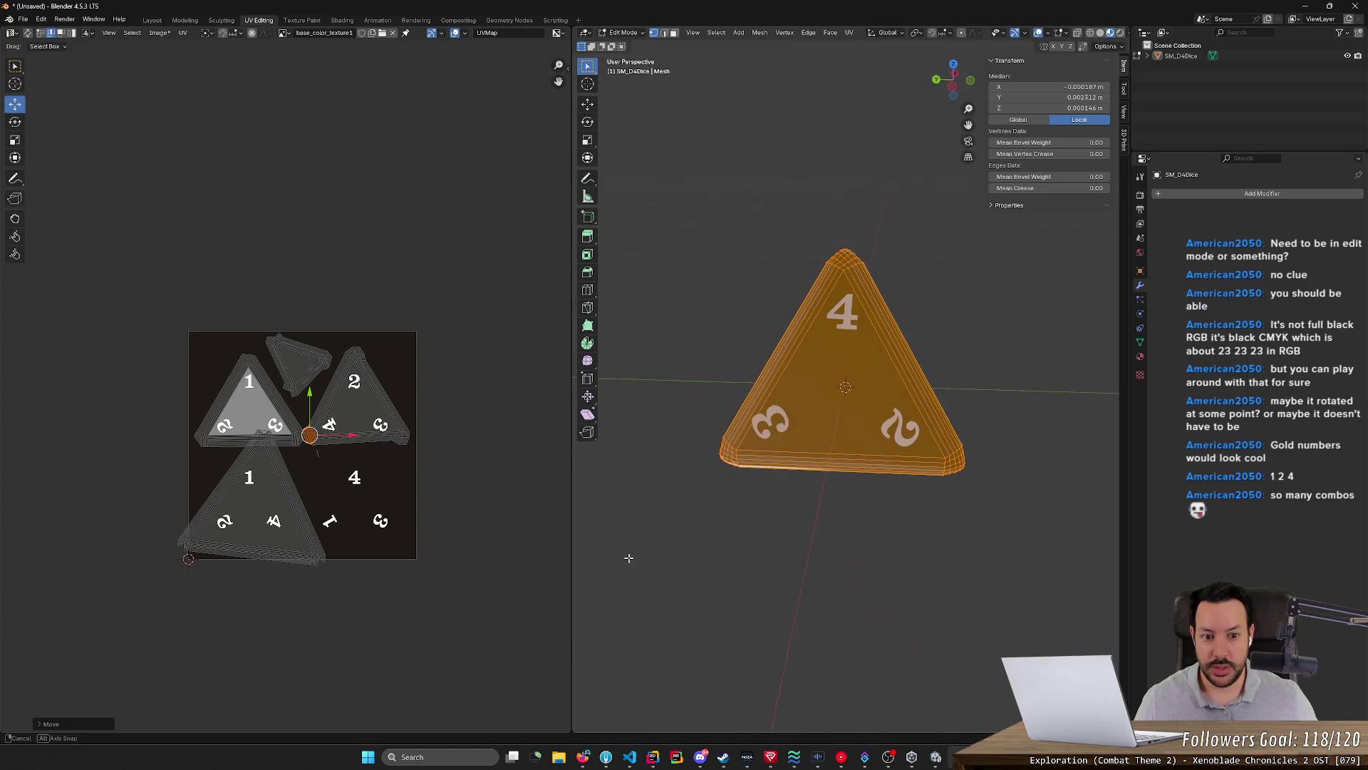
{"action": "scroll", "coordinate": [703, 526], "scroll_direction": "up", "scroll_amount": 2}
{"action": "scroll", "coordinate": [704, 527], "scroll_direction": "up", "scroll_amount": 2}
{"action": "key", "text": "g"}
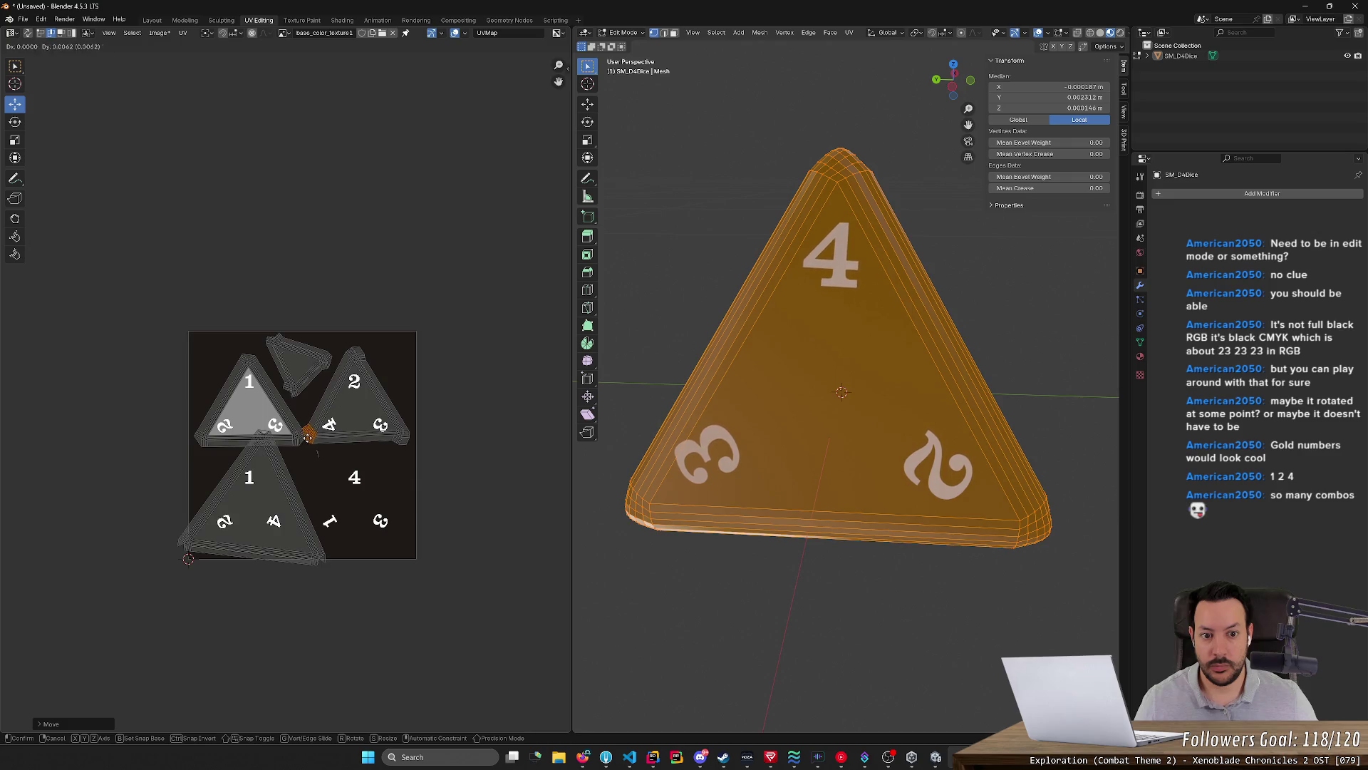
{"action": "left_click", "coordinate": [306, 442]}
{"action": "mouse_move", "coordinate": [979, 584]}
{"action": "middle_mouse_down"}
{"action": "mouse_move", "coordinate": [877, 384]}
{"action": "mouse_move", "coordinate": [727, 397]}
{"action": "middle_mouse_up"}
{"action": "left_click", "coordinate": [403, 439]}
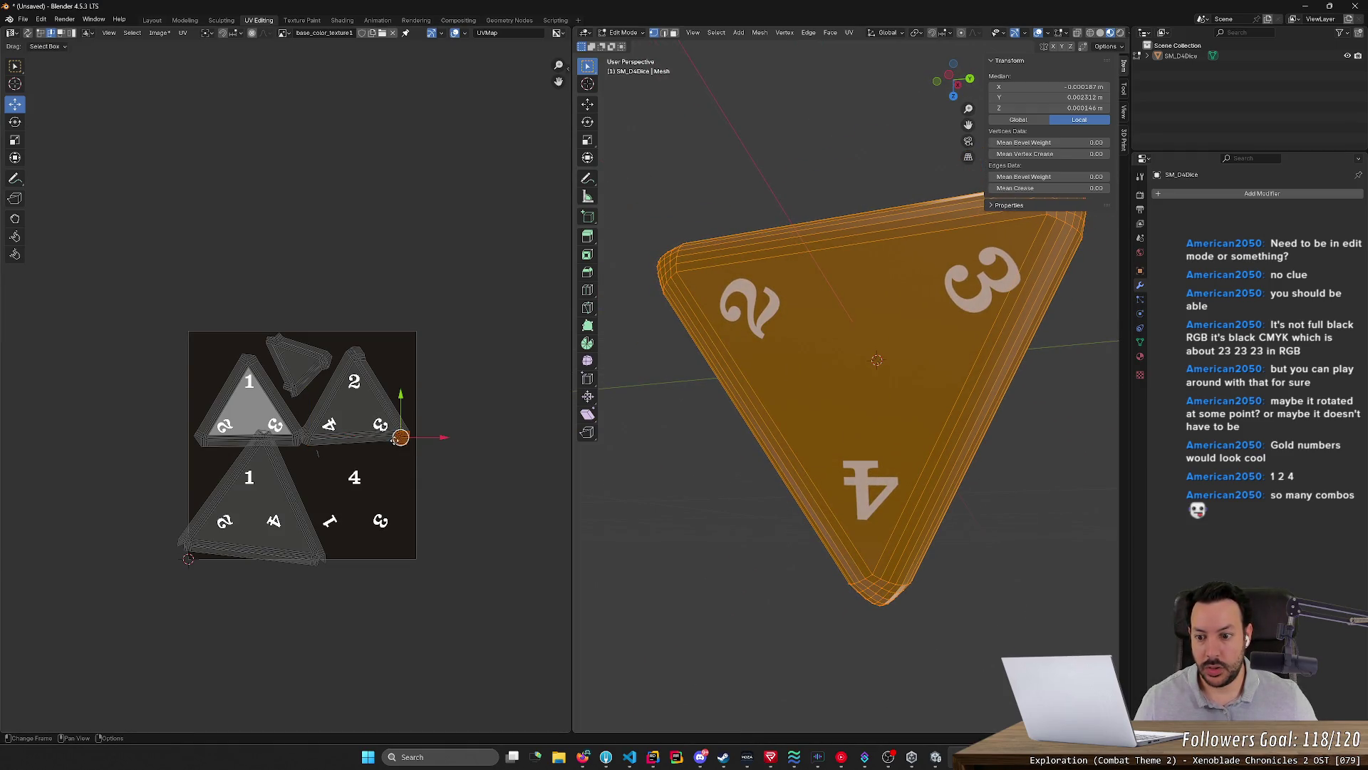
{"action": "key", "text": "g"}
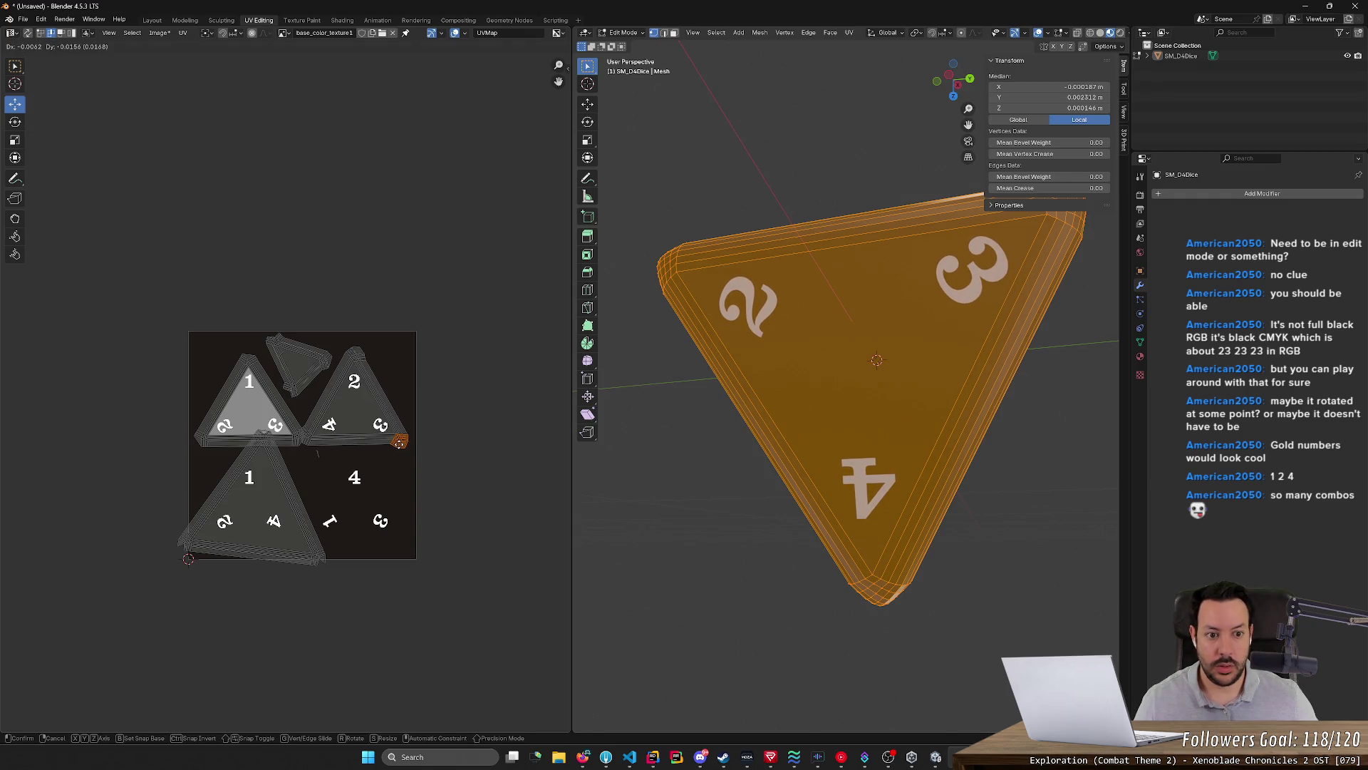
{"action": "left_click", "coordinate": [400, 441]}
{"action": "mouse_move", "coordinate": [630, 460]}
{"action": "middle_mouse_down"}
{"action": "mouse_move", "coordinate": [664, 480]}
{"action": "mouse_move", "coordinate": [786, 340]}
{"action": "middle_mouse_up"}
Preview the texture with the mesh deselected, then reselect it and orbit to inspect all UV islands
{"action": "left_click", "coordinate": [800, 487]}
{"action": "mouse_move", "coordinate": [801, 487]}
{"action": "middle_mouse_down"}
{"action": "mouse_move", "coordinate": [803, 539]}
{"action": "mouse_move", "coordinate": [934, 544]}
{"action": "mouse_move", "coordinate": [855, 596]}
{"action": "mouse_move", "coordinate": [821, 596]}
{"action": "middle_mouse_up"}
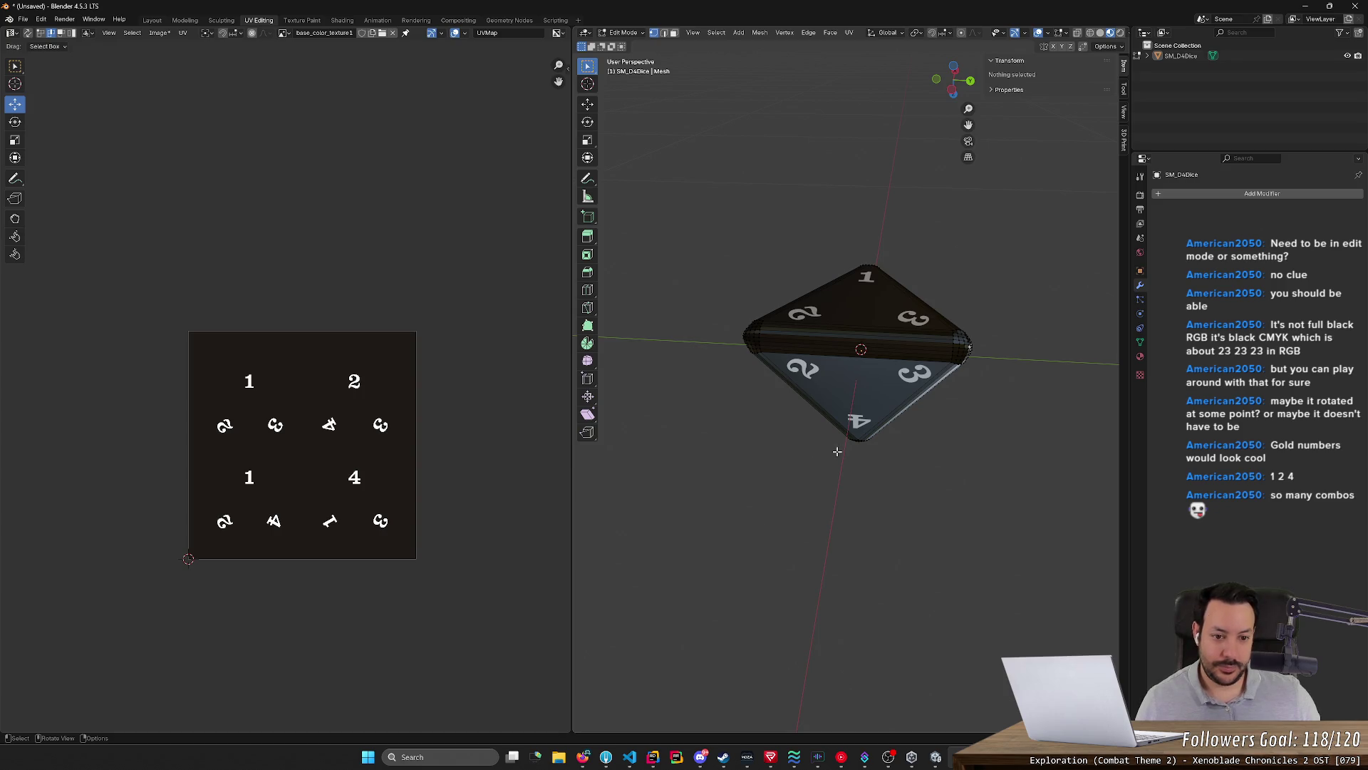
{"action": "mouse_move", "coordinate": [835, 450]}
{"action": "middle_mouse_down"}
{"action": "mouse_move", "coordinate": [717, 413]}
{"action": "mouse_move", "coordinate": [905, 469]}
{"action": "middle_mouse_up"}
{"action": "key", "text": "a"}
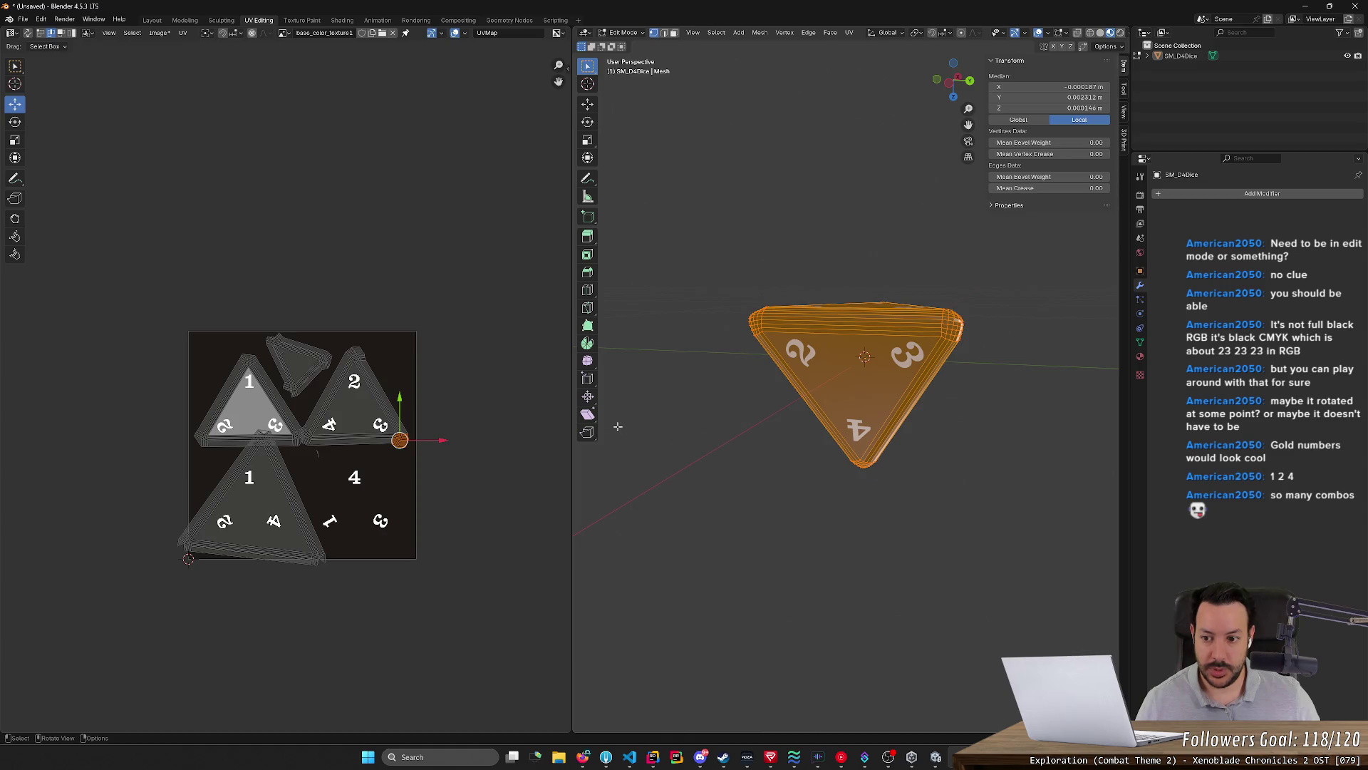
{"action": "mouse_move", "coordinate": [814, 484]}
{"action": "middle_mouse_down"}
{"action": "mouse_move", "coordinate": [613, 489]}
{"action": "mouse_move", "coordinate": [586, 545]}
{"action": "mouse_move", "coordinate": [798, 548]}
{"action": "mouse_move", "coordinate": [809, 535]}
{"action": "middle_mouse_up"}
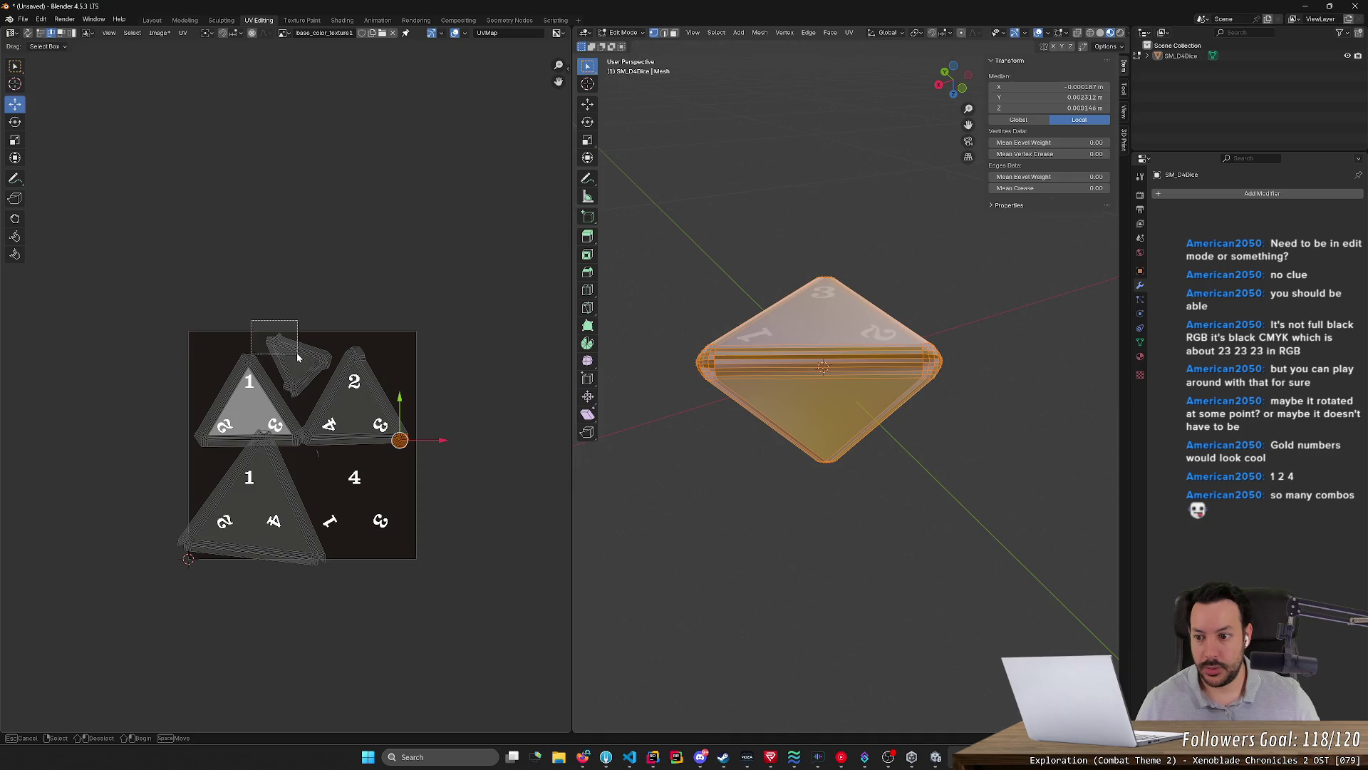
Move the small top island and the upper vertices of the 4 island toward the 1
{"action": "left_click_drag", "start_coordinate": [307, 358], "coordinate": [307, 357]}
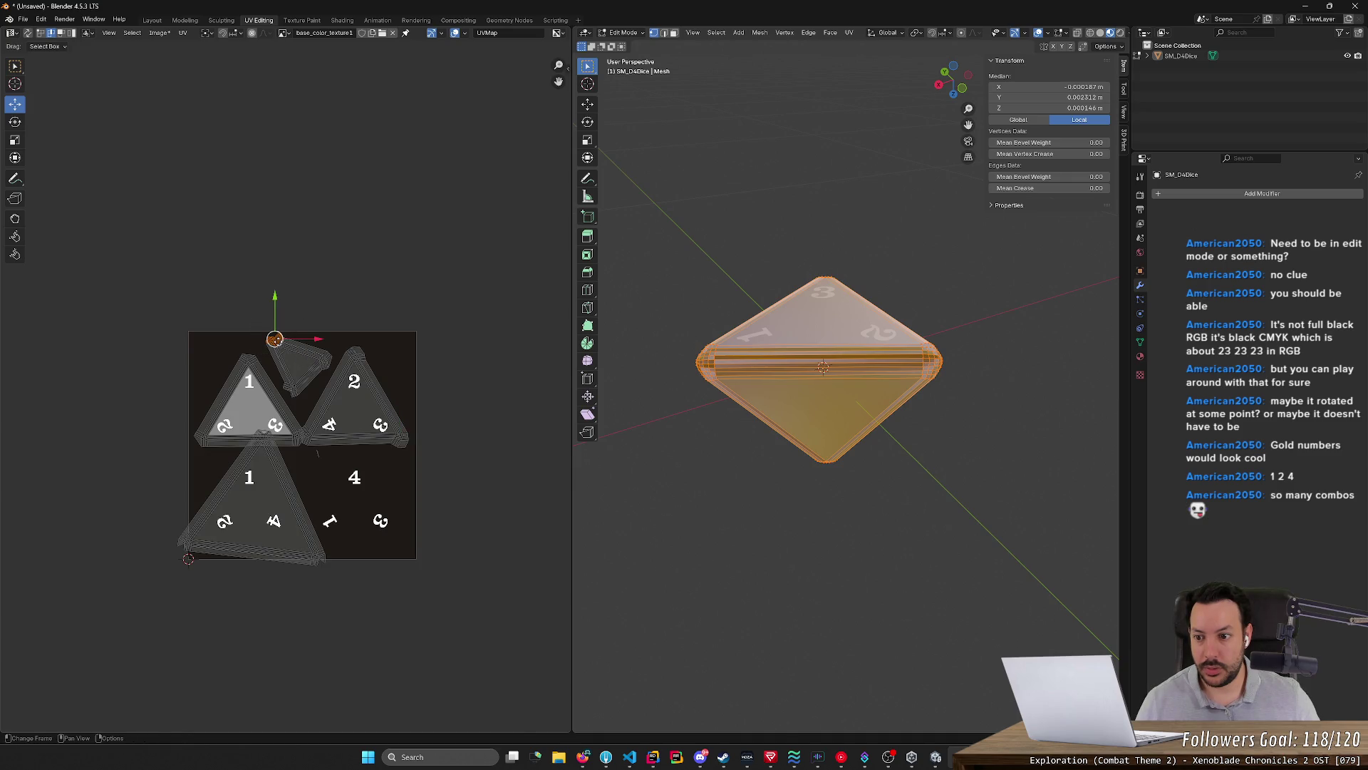
{"action": "key", "text": "g"}
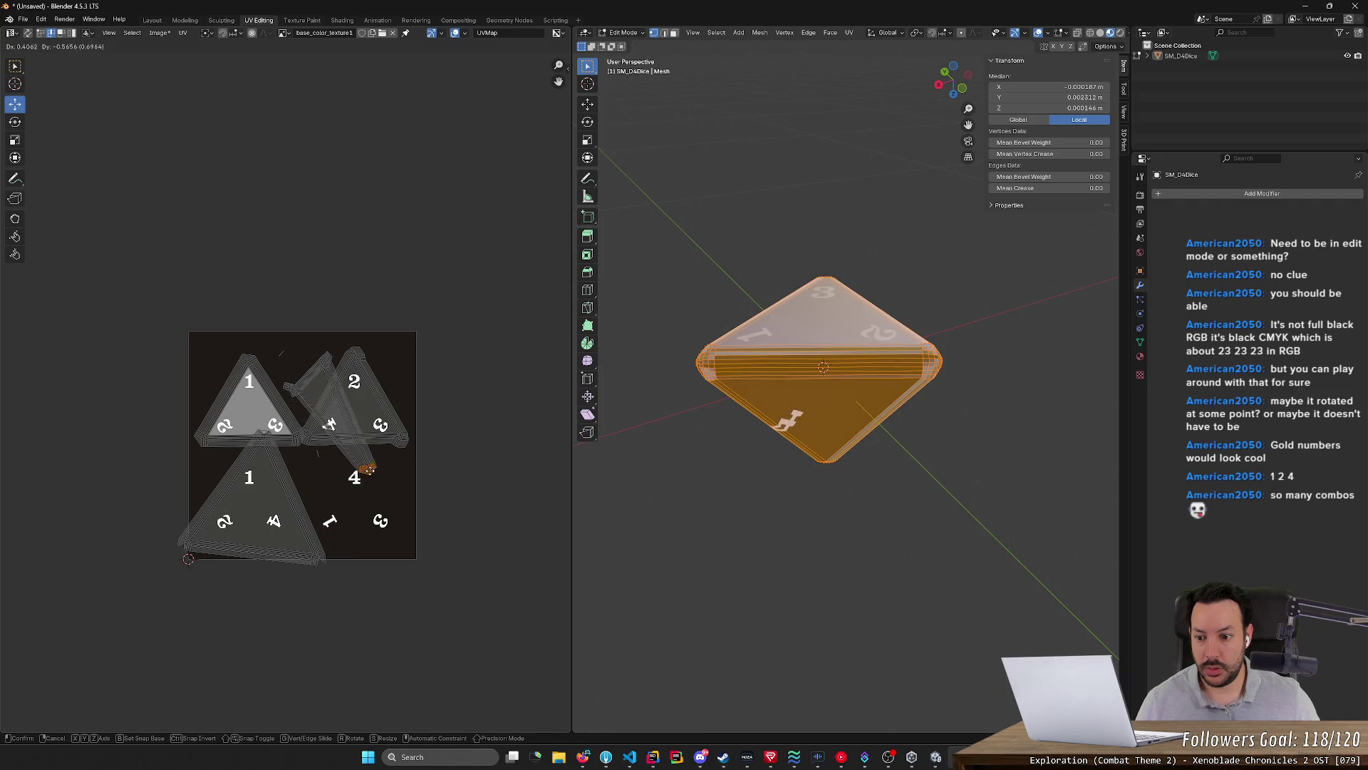
{"action": "left_click", "coordinate": [354, 458]}
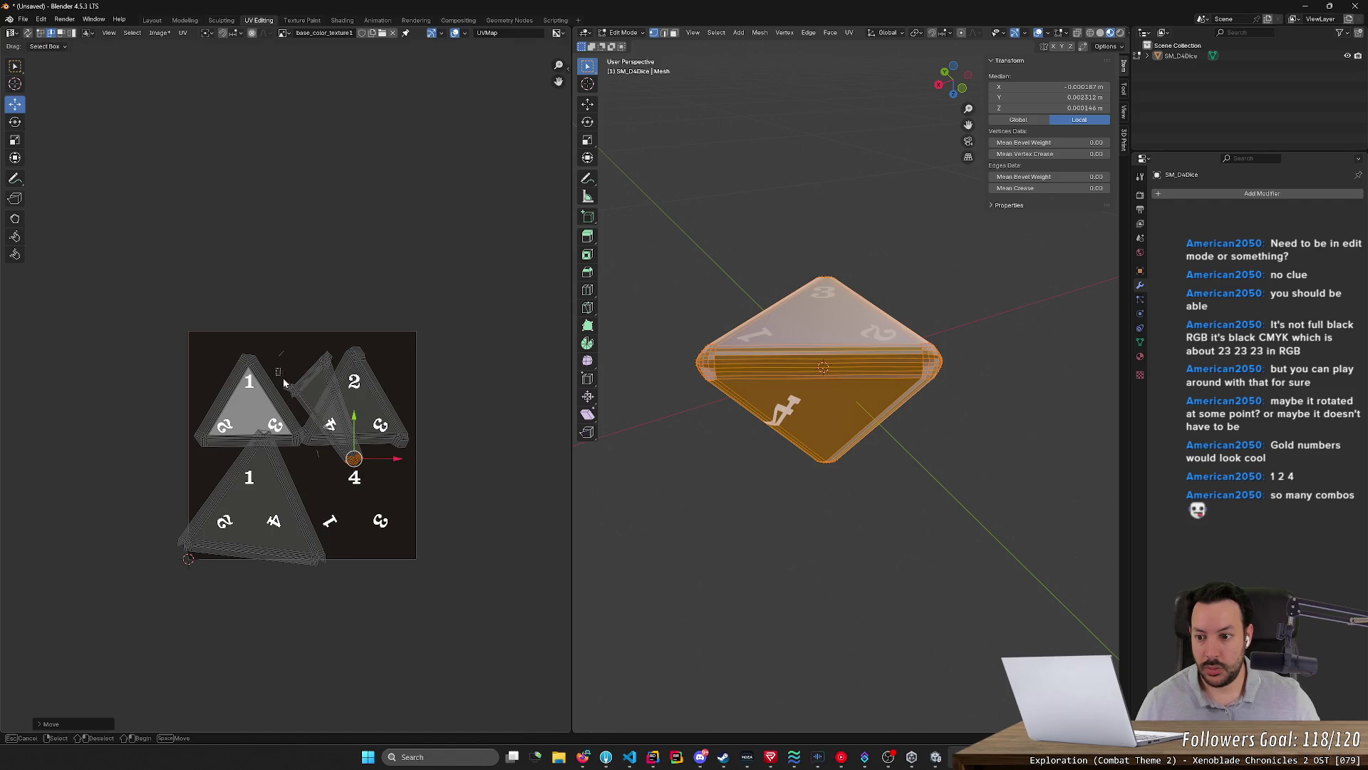
{"action": "mouse_move", "coordinate": [307, 409]}
{"action": "left_mouse_down"}
{"action": "mouse_move", "coordinate": [310, 358]}
{"action": "mouse_move", "coordinate": [335, 379]}
{"action": "left_mouse_up"}
{"action": "key", "text": "g"}
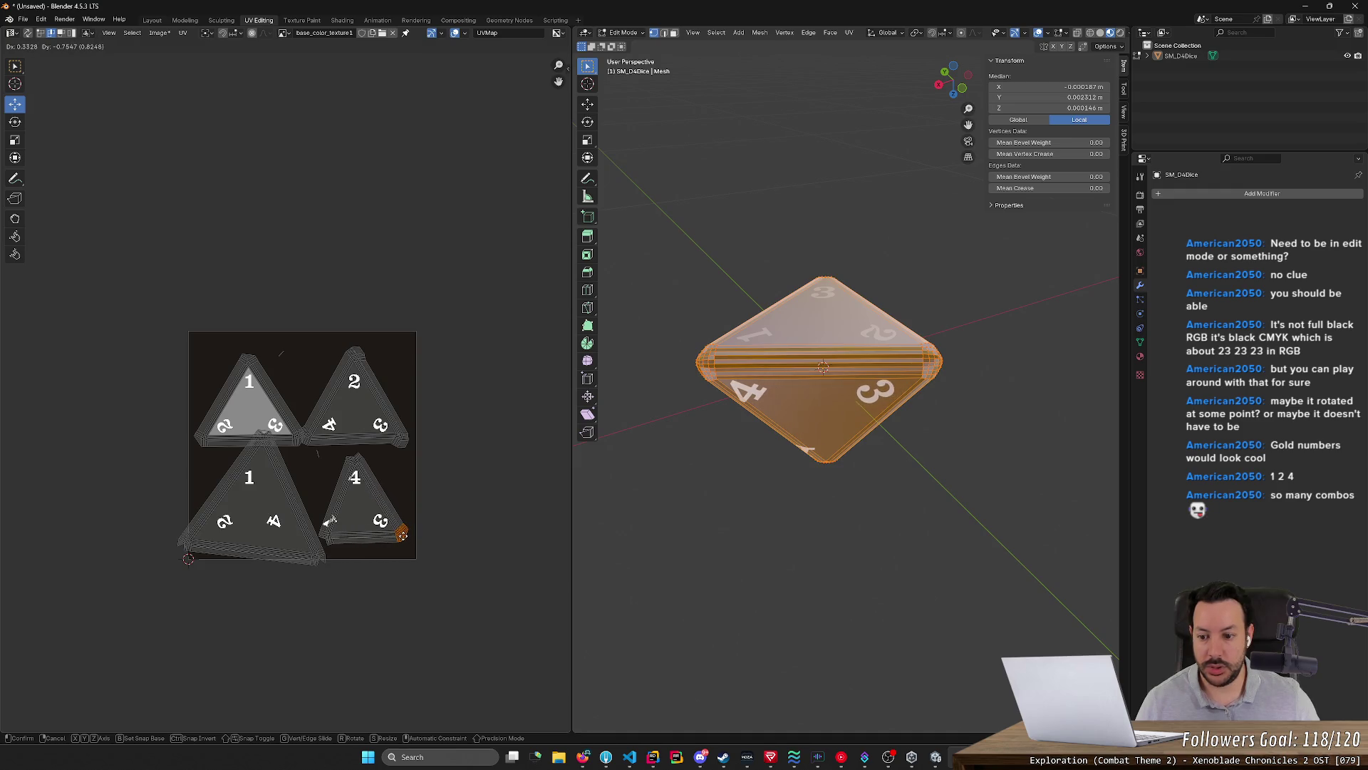
{"action": "left_click", "coordinate": [350, 463]}
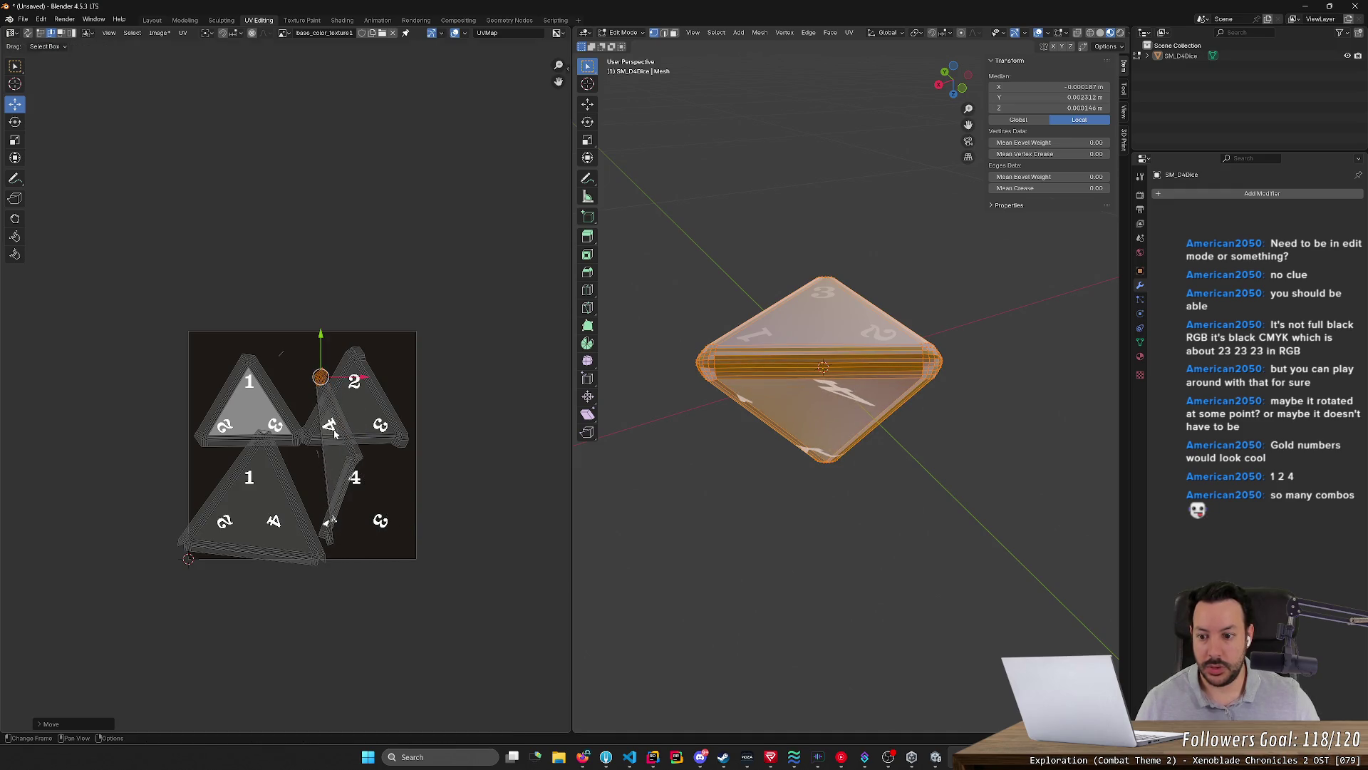
{"action": "left_click", "coordinate": [348, 463]}
{"action": "key", "text": "g"}
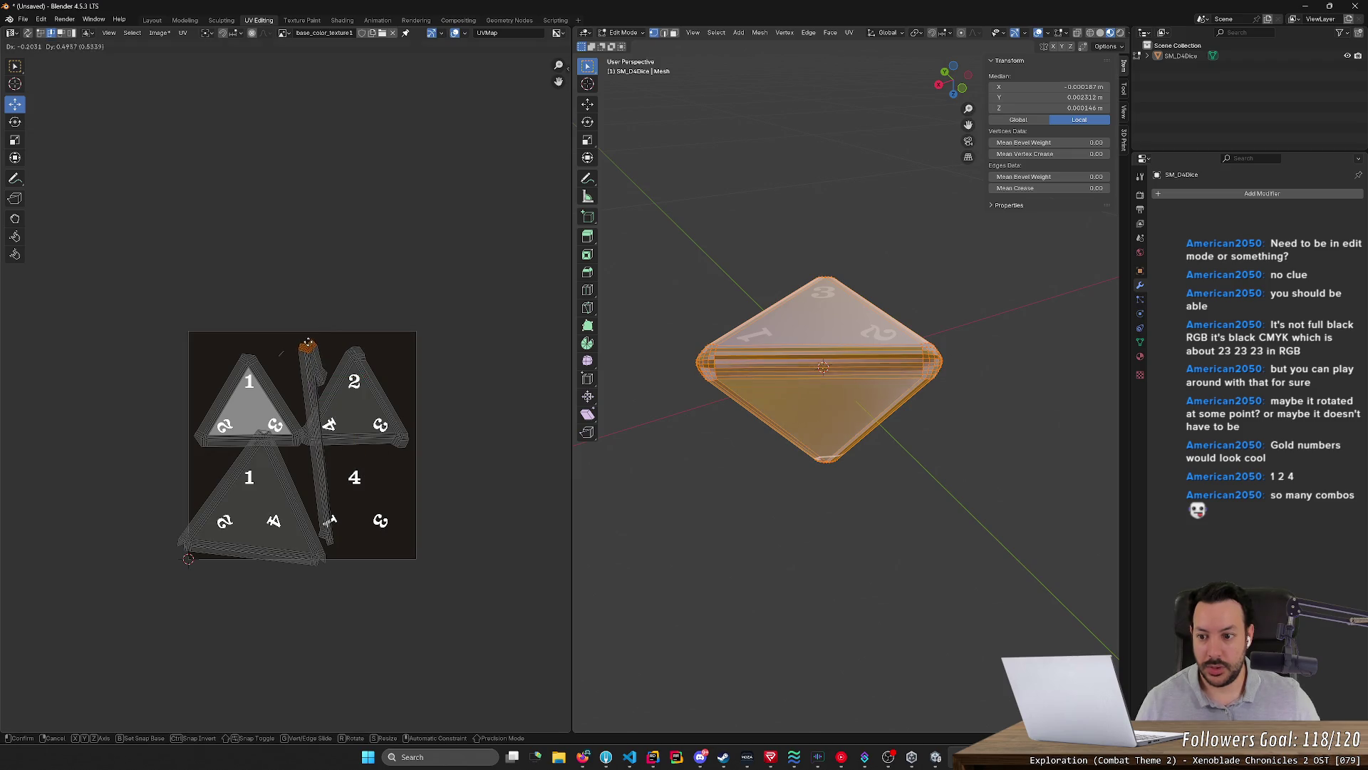
{"action": "left_click", "coordinate": [357, 538]}
{"action": "left_click_drag", "start_coordinate": [359, 544], "coordinate": [320, 529]}
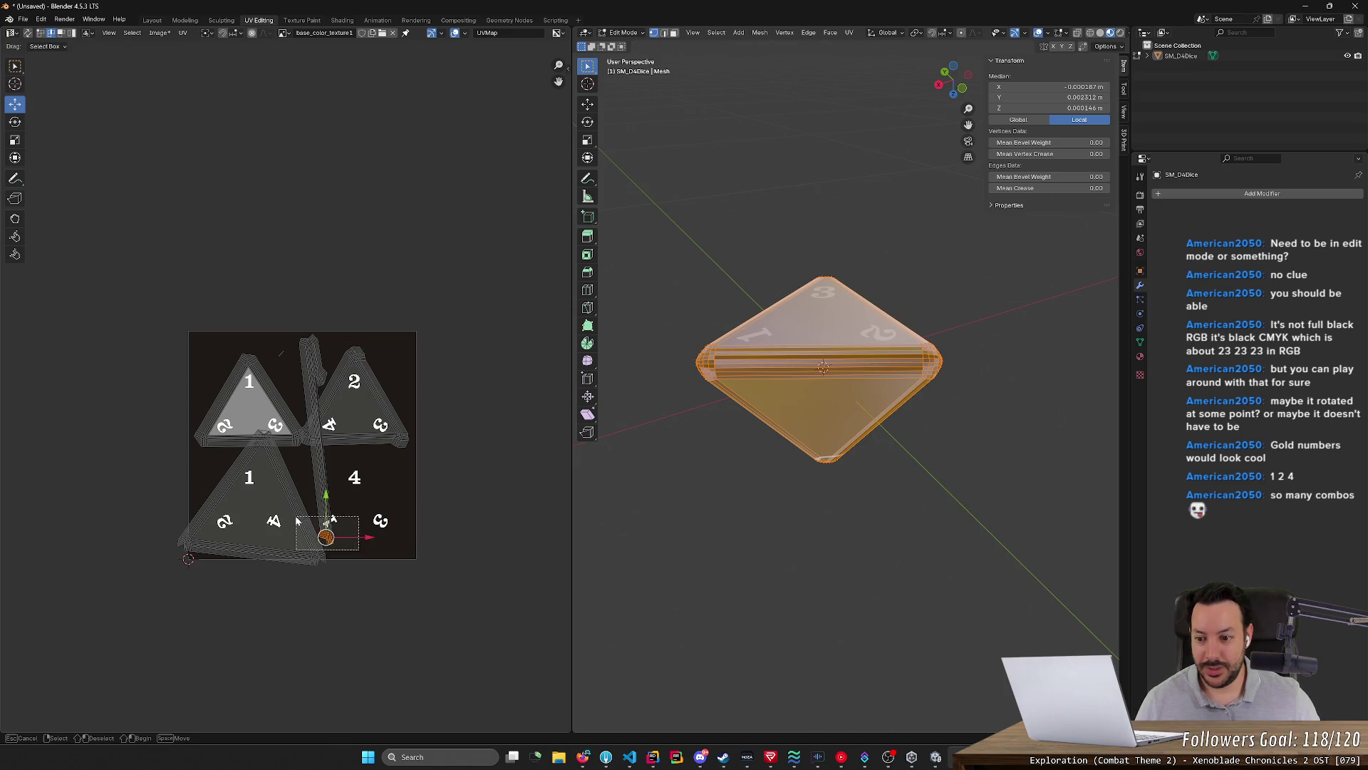
{"action": "key", "text": "g"}
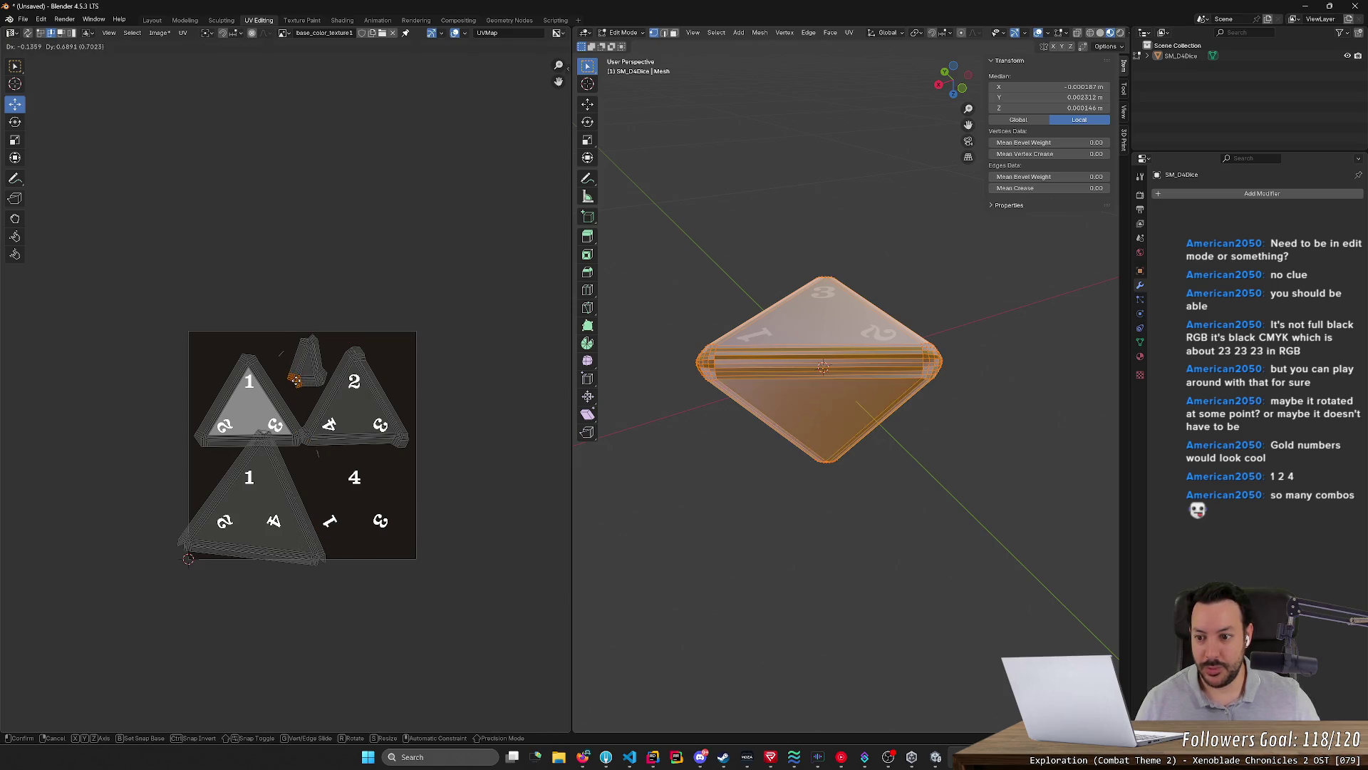
{"action": "left_click", "coordinate": [294, 380]}
Stretch the lower triangle's three vertices out toward the 4 and check the die
{"action": "left_click_drag", "start_coordinate": [247, 423], "coordinate": [276, 460]}
{"action": "key", "text": "g"}
{"action": "left_click", "coordinate": [366, 449]}
{"action": "left_click", "coordinate": [318, 558]}
{"action": "key", "text": "g"}
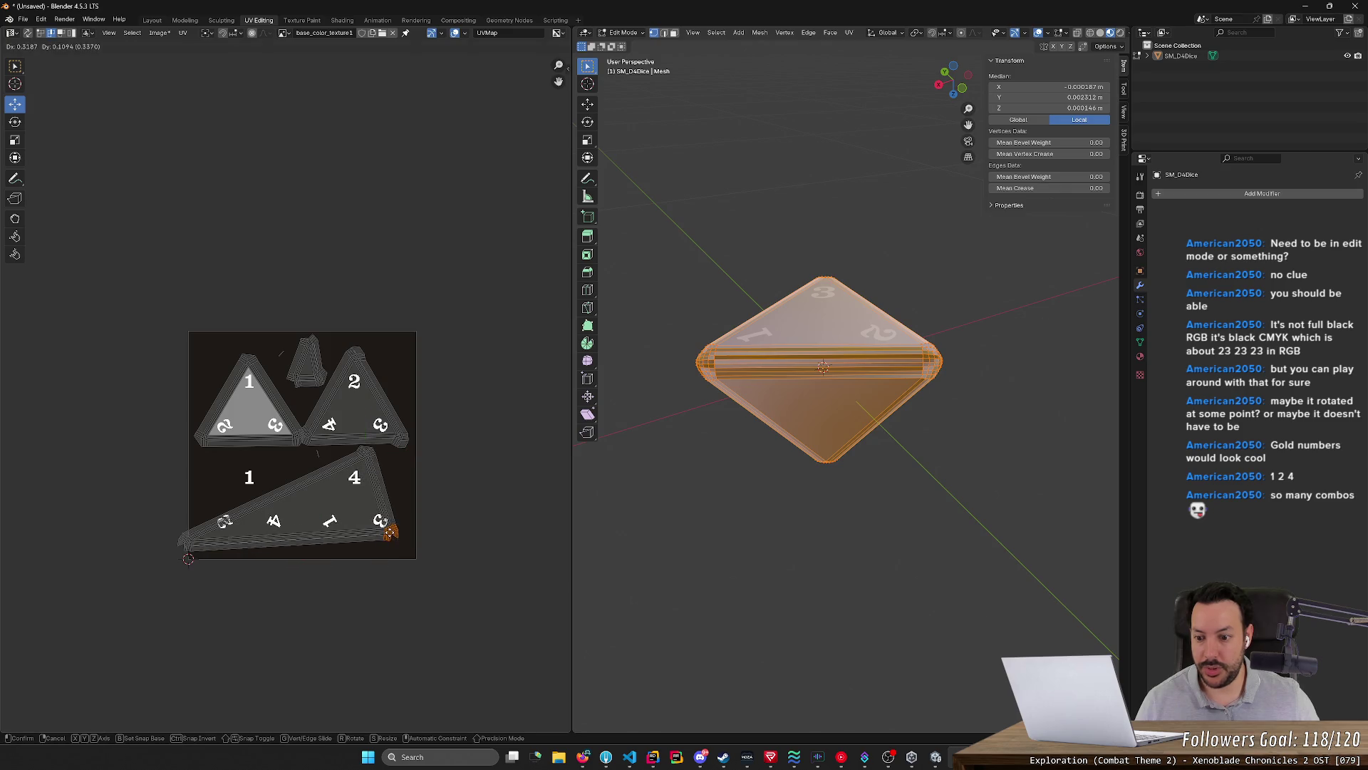
{"action": "left_click", "coordinate": [402, 535]}
{"action": "left_click_drag", "start_coordinate": [174, 546], "coordinate": [194, 556]}
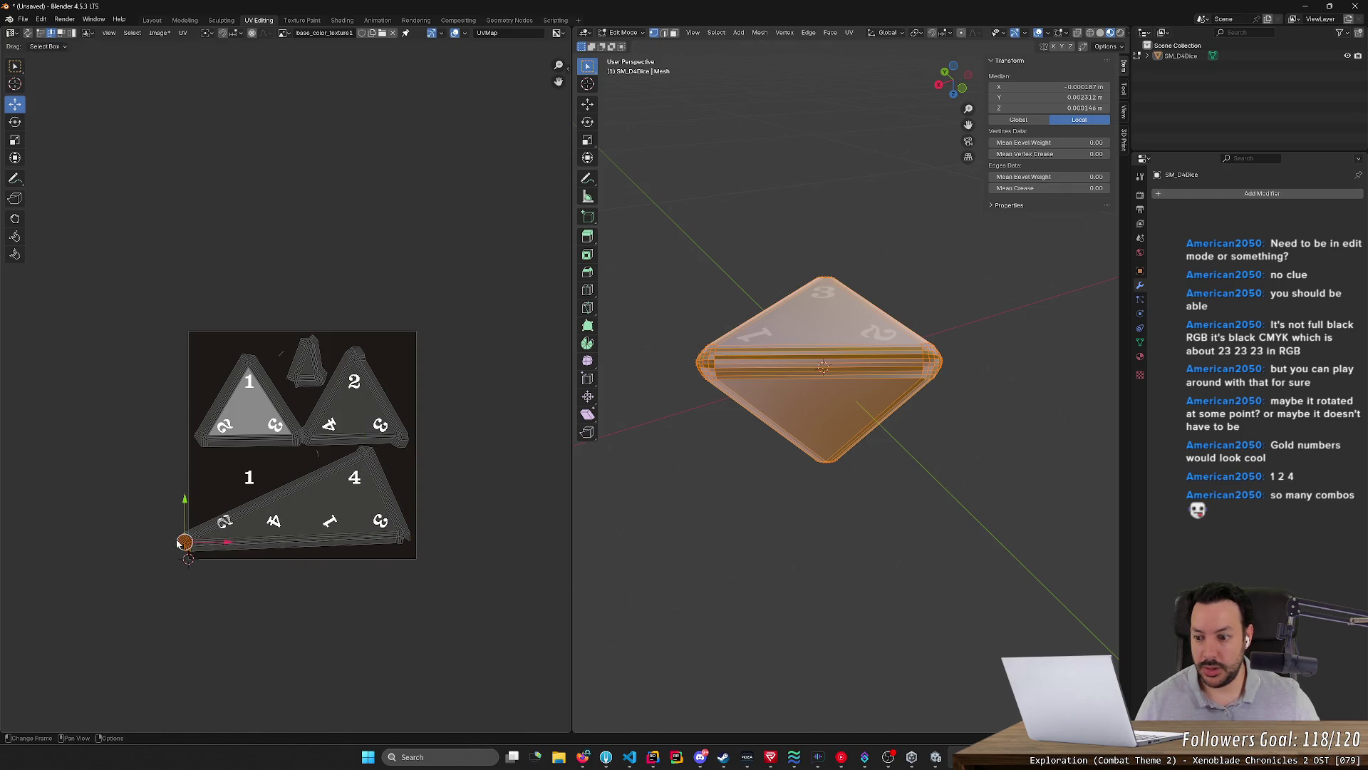
{"action": "key", "text": "g"}
{"action": "left_click", "coordinate": [286, 530]}
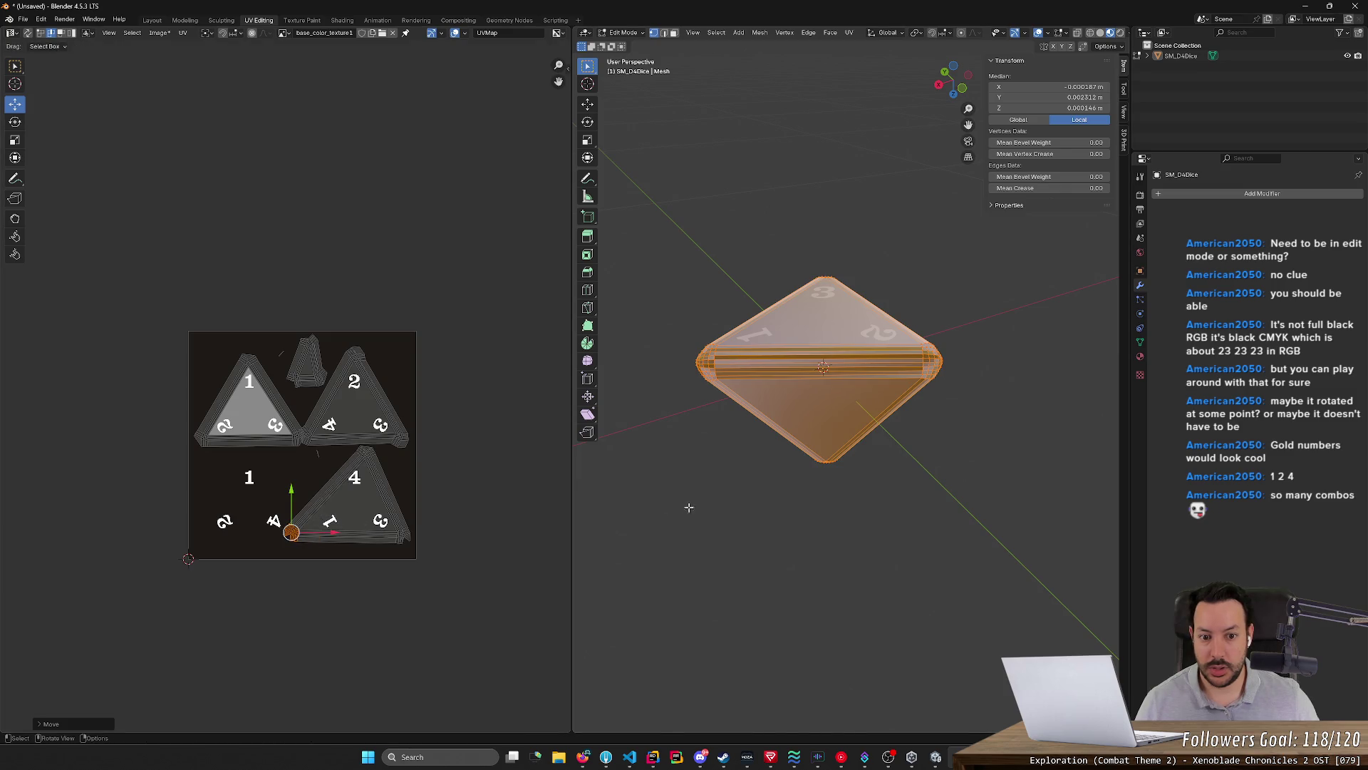
{"action": "middle_click_drag", "start_coordinate": [693, 506], "coordinate": [791, 459]}
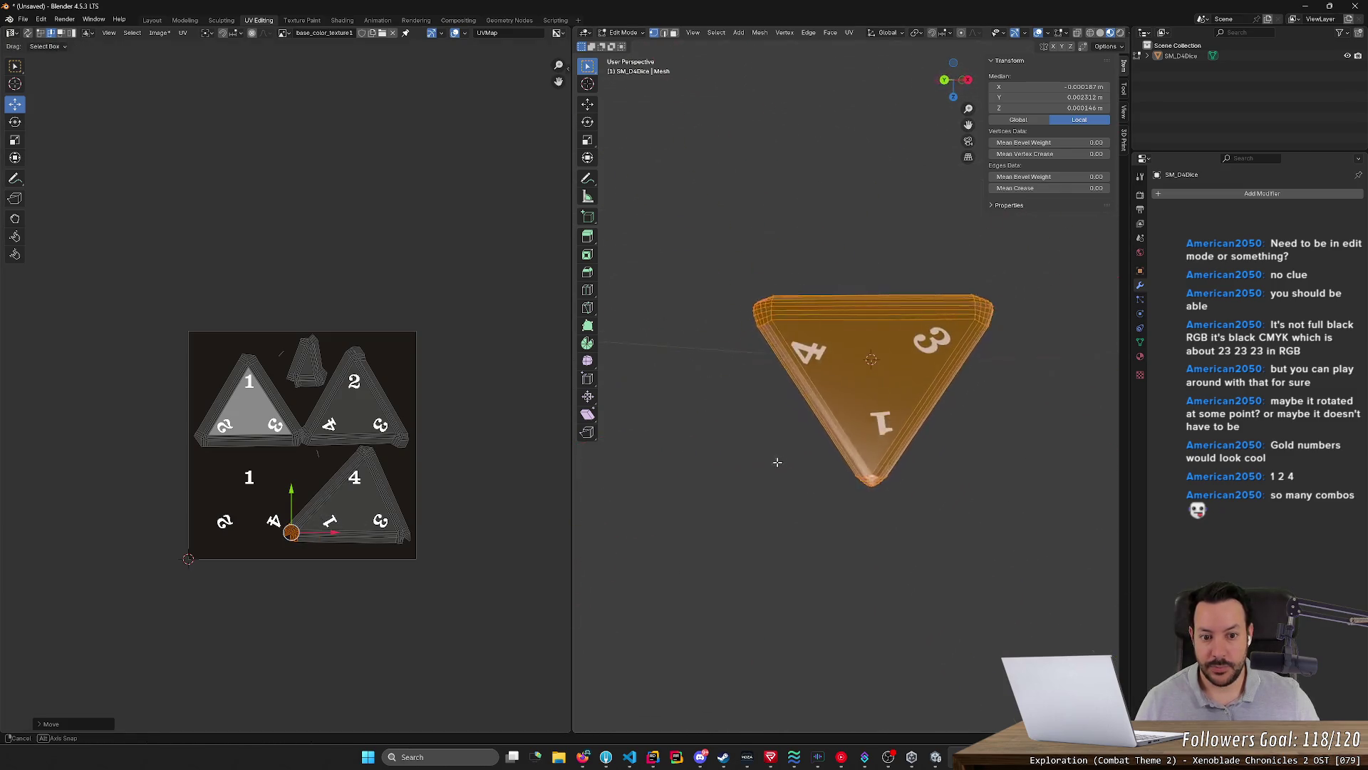
{"action": "middle_click_drag", "start_coordinate": [792, 460], "coordinate": [783, 497]}
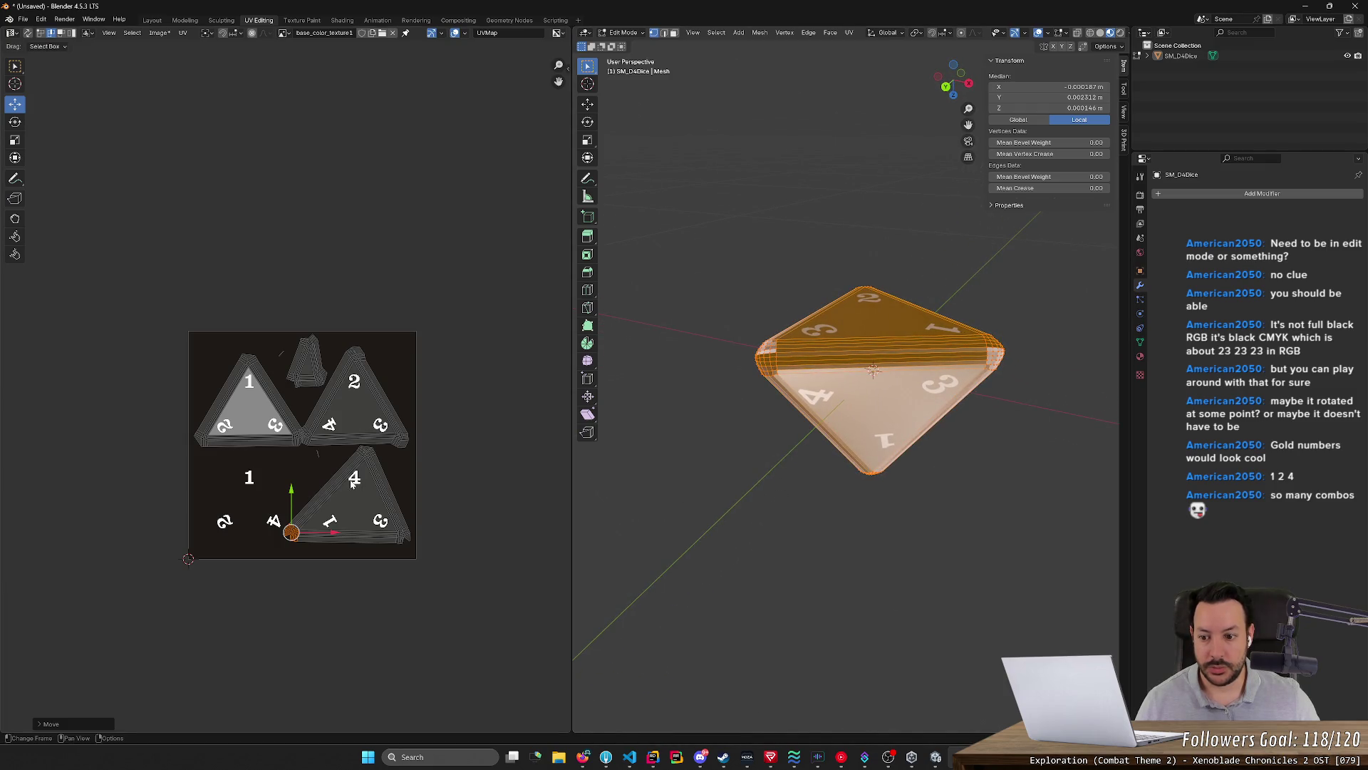
Select the whole 4 island and rotate it to realign its numbers
{"action": "left_click", "coordinate": [295, 548]}
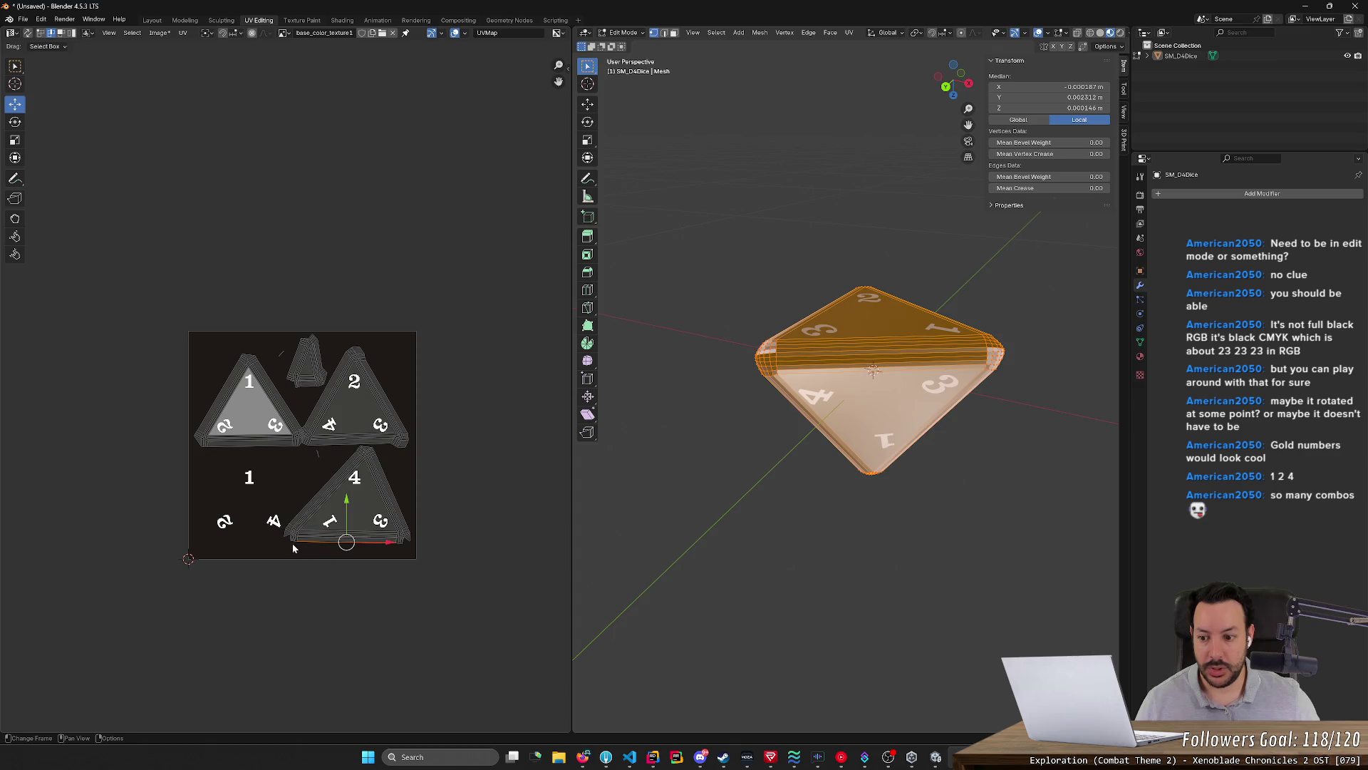
{"action": "left_click_drag", "start_coordinate": [454, 590], "coordinate": [265, 486]}
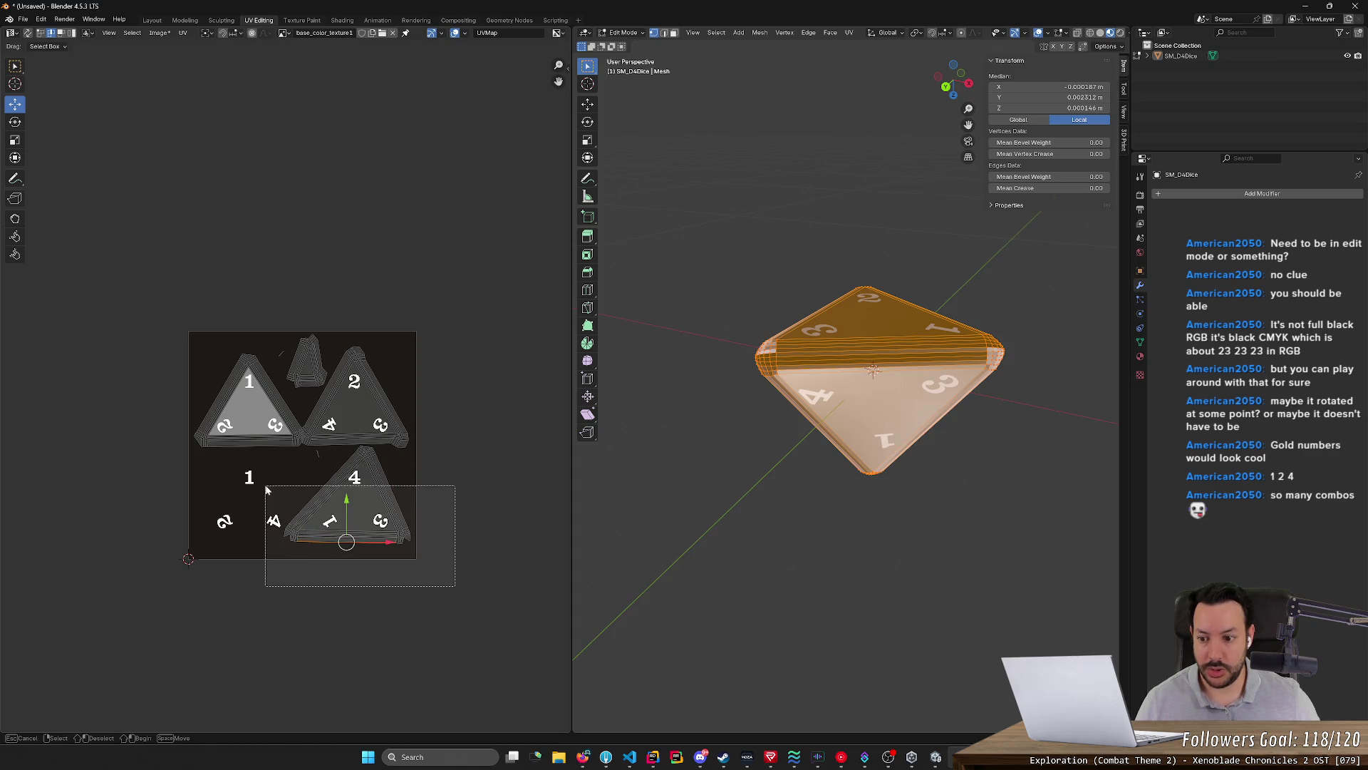
{"action": "left_click_drag", "start_coordinate": [352, 436], "coordinate": [382, 478], "text": "shift"}
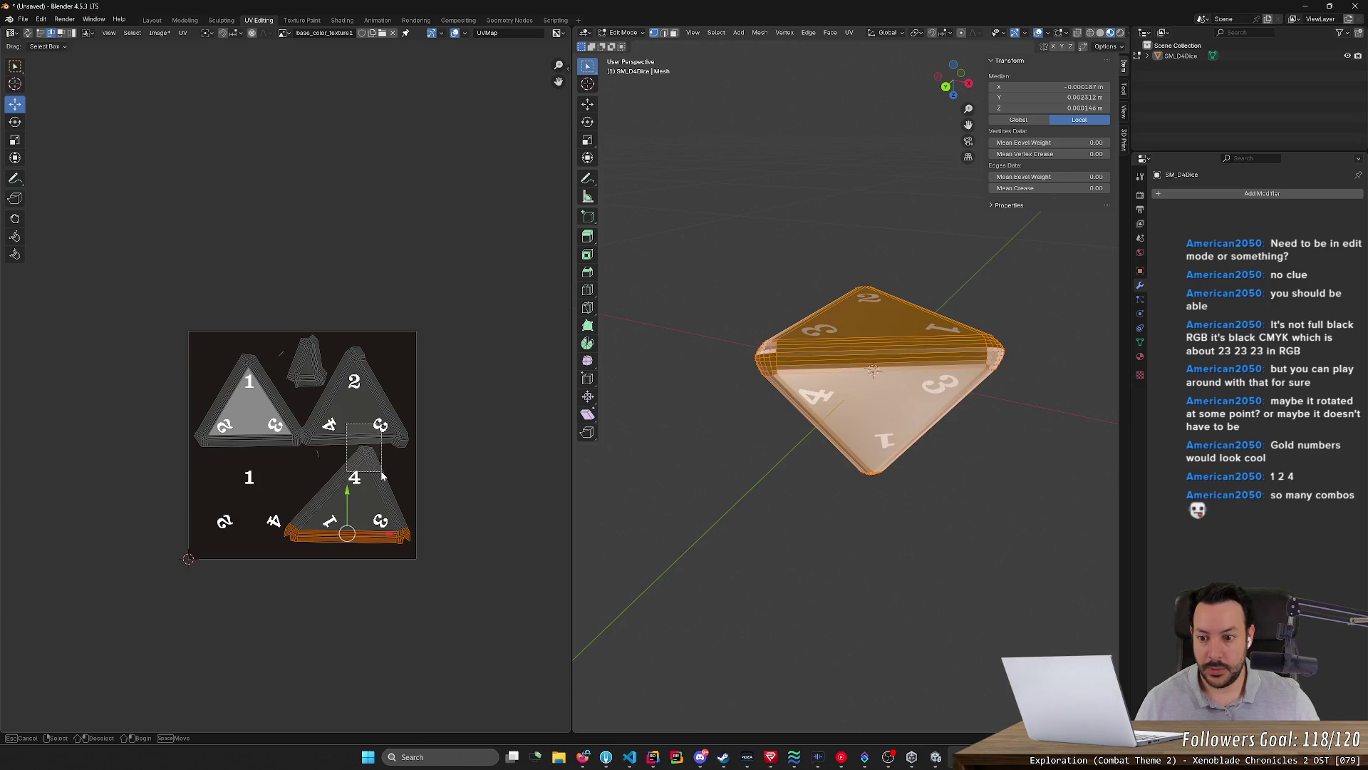
{"action": "left_click_drag", "start_coordinate": [473, 593], "coordinate": [256, 451]}
{"action": "left_click_drag", "start_coordinate": [516, 585], "coordinate": [240, 455]}
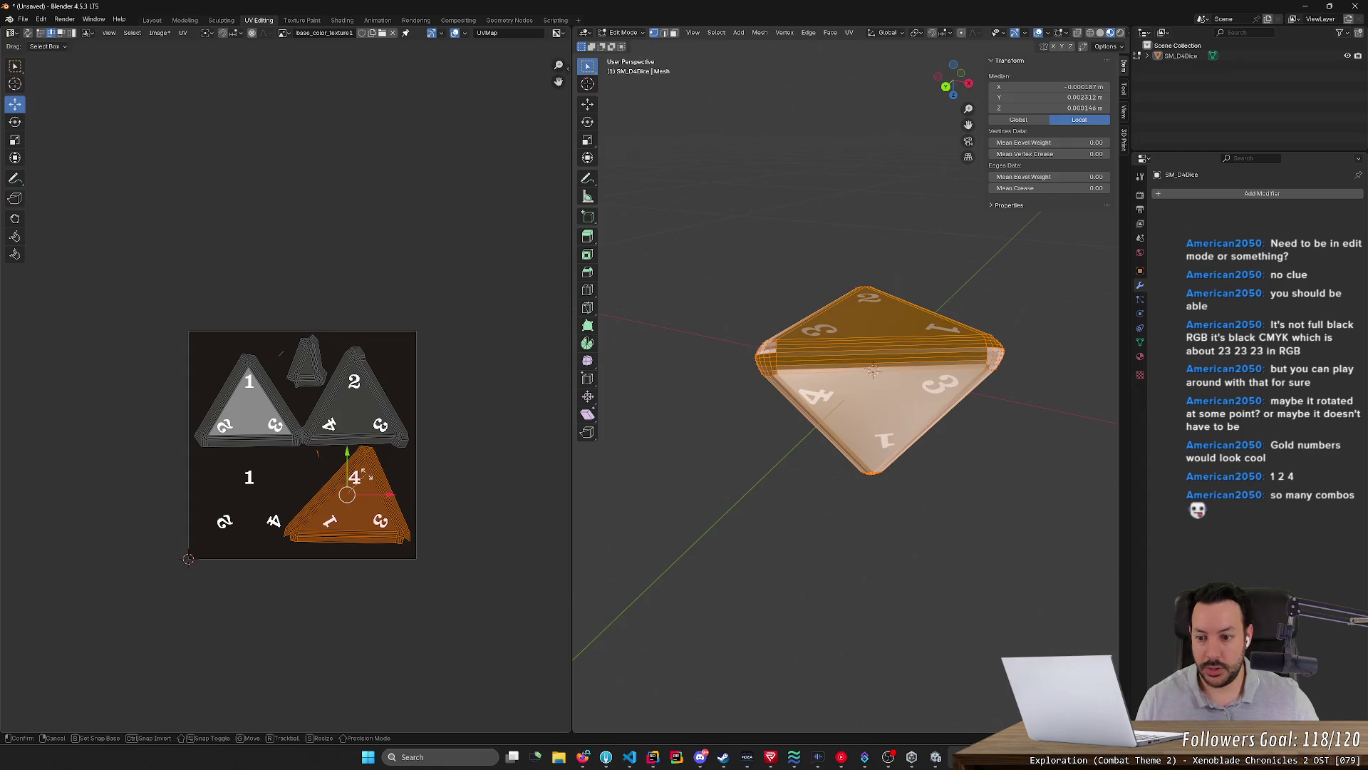
{"action": "key", "text": "r"}
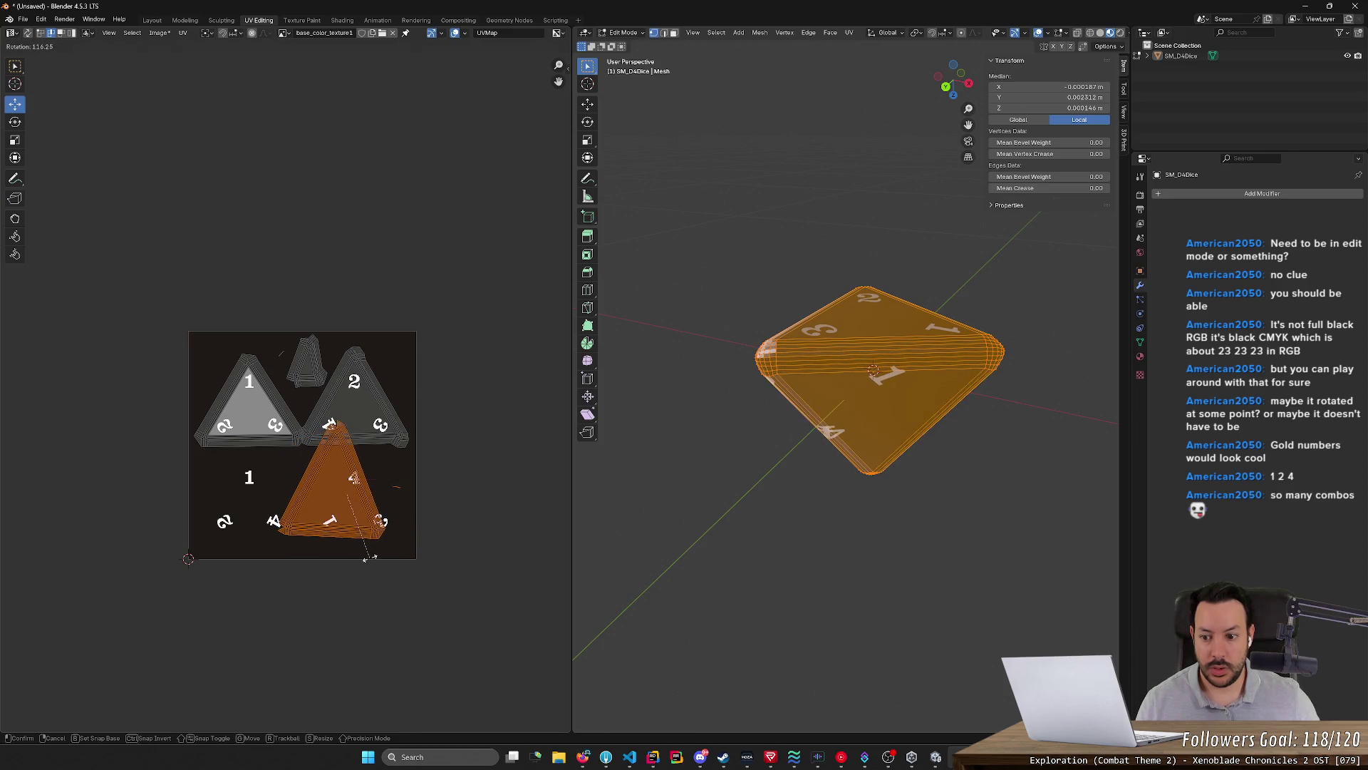
{"action": "left_click", "coordinate": [428, 534]}
Reposition the rotated island's right, top and bottom-left corners and preview the result
{"action": "left_click", "coordinate": [383, 534]}
{"action": "key", "text": "g"}
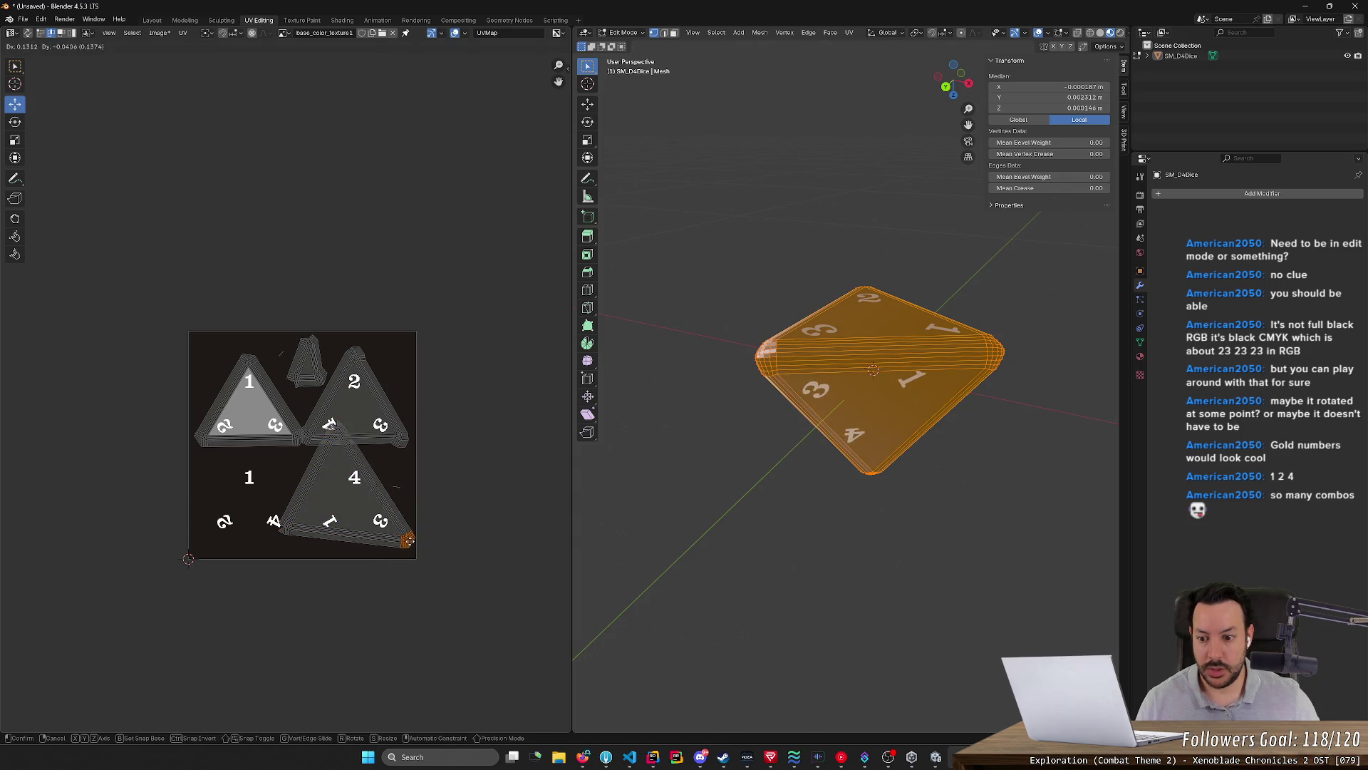
{"action": "left_click", "coordinate": [407, 538]}
{"action": "left_click_drag", "start_coordinate": [362, 411], "coordinate": [325, 452]}
{"action": "key", "text": "g"}
{"action": "left_click", "coordinate": [360, 442]}
{"action": "key", "text": "g"}
{"action": "left_click", "coordinate": [365, 468]}
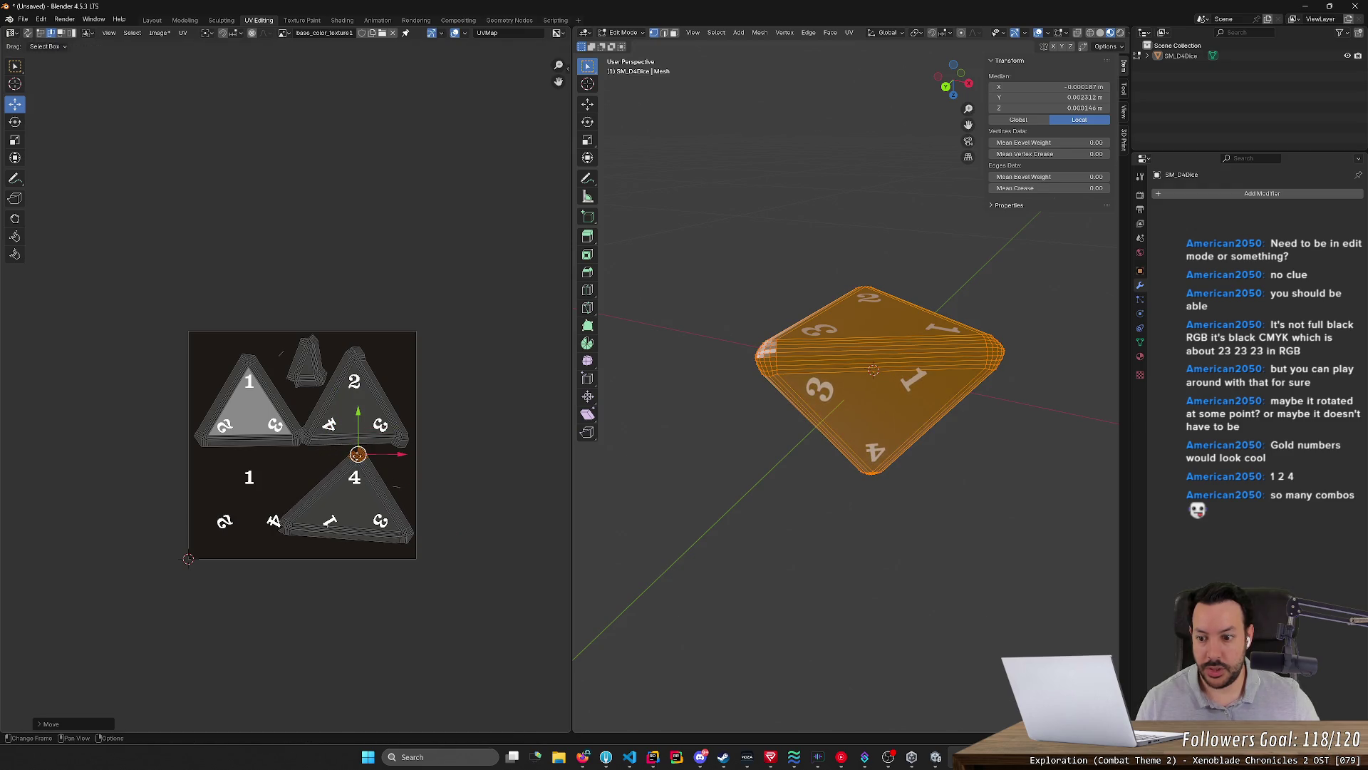
{"action": "left_click_drag", "start_coordinate": [268, 489], "coordinate": [291, 534]}
{"action": "key", "text": "g"}
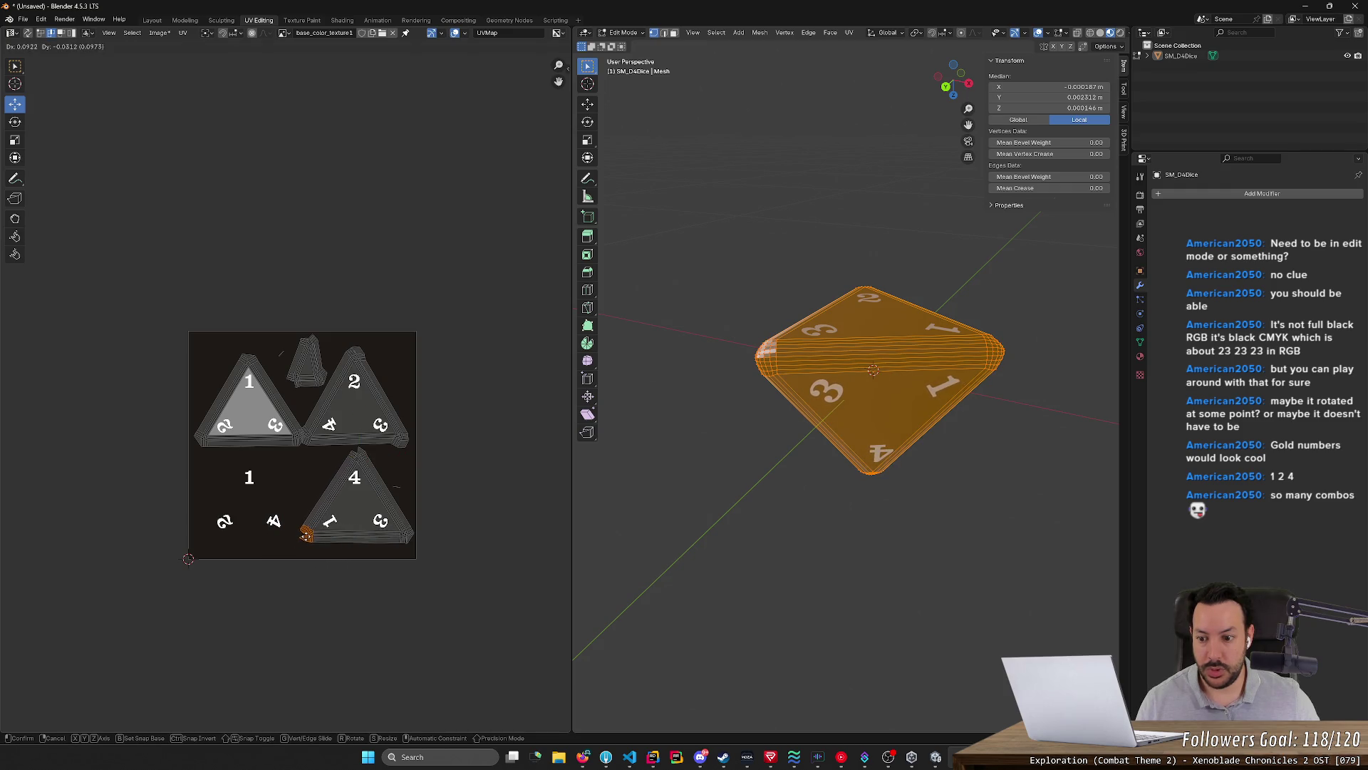
{"action": "left_click", "coordinate": [307, 535]}
{"action": "left_click", "coordinate": [763, 549]}
{"action": "mouse_move", "coordinate": [763, 549]}
{"action": "middle_mouse_down"}
{"action": "mouse_move", "coordinate": [818, 480]}
{"action": "mouse_move", "coordinate": [813, 498]}
{"action": "middle_mouse_up"}
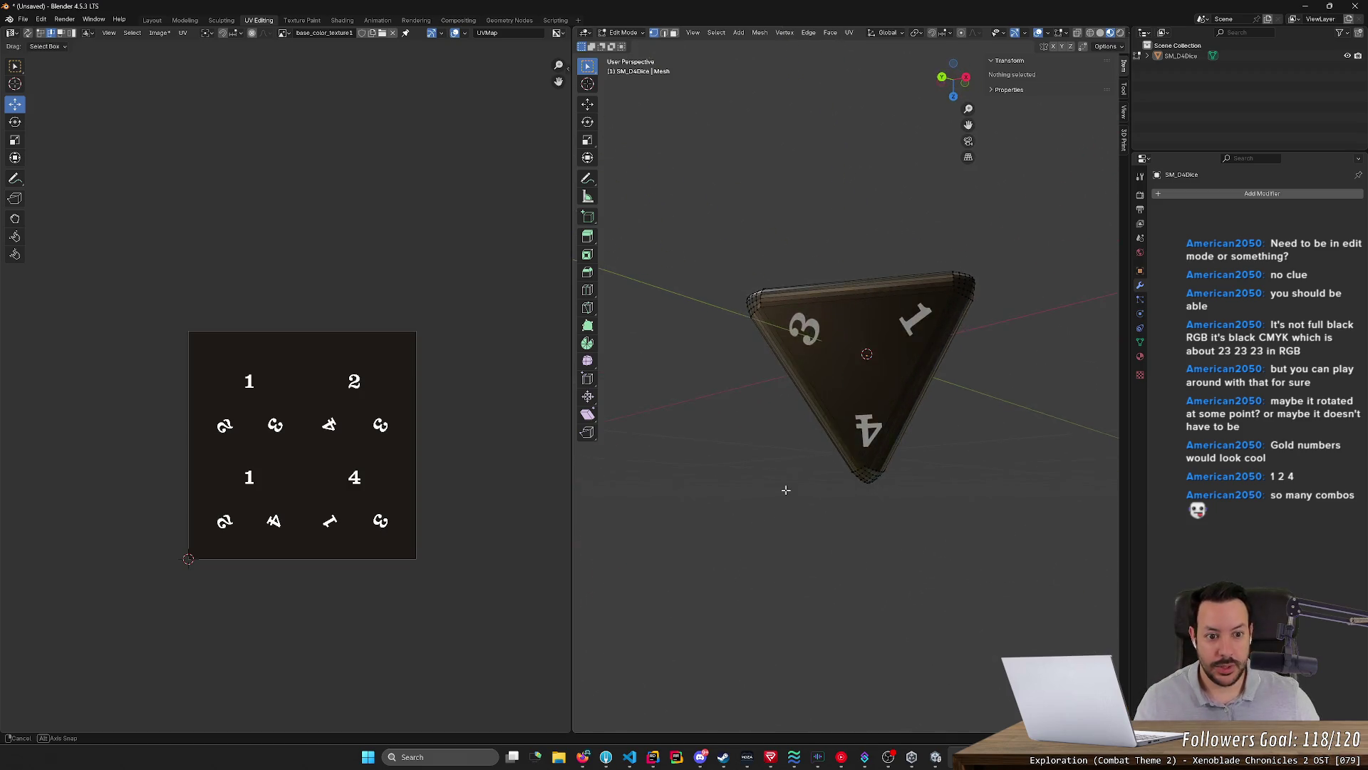
{"action": "middle_click_drag", "start_coordinate": [813, 498], "coordinate": [788, 467]}
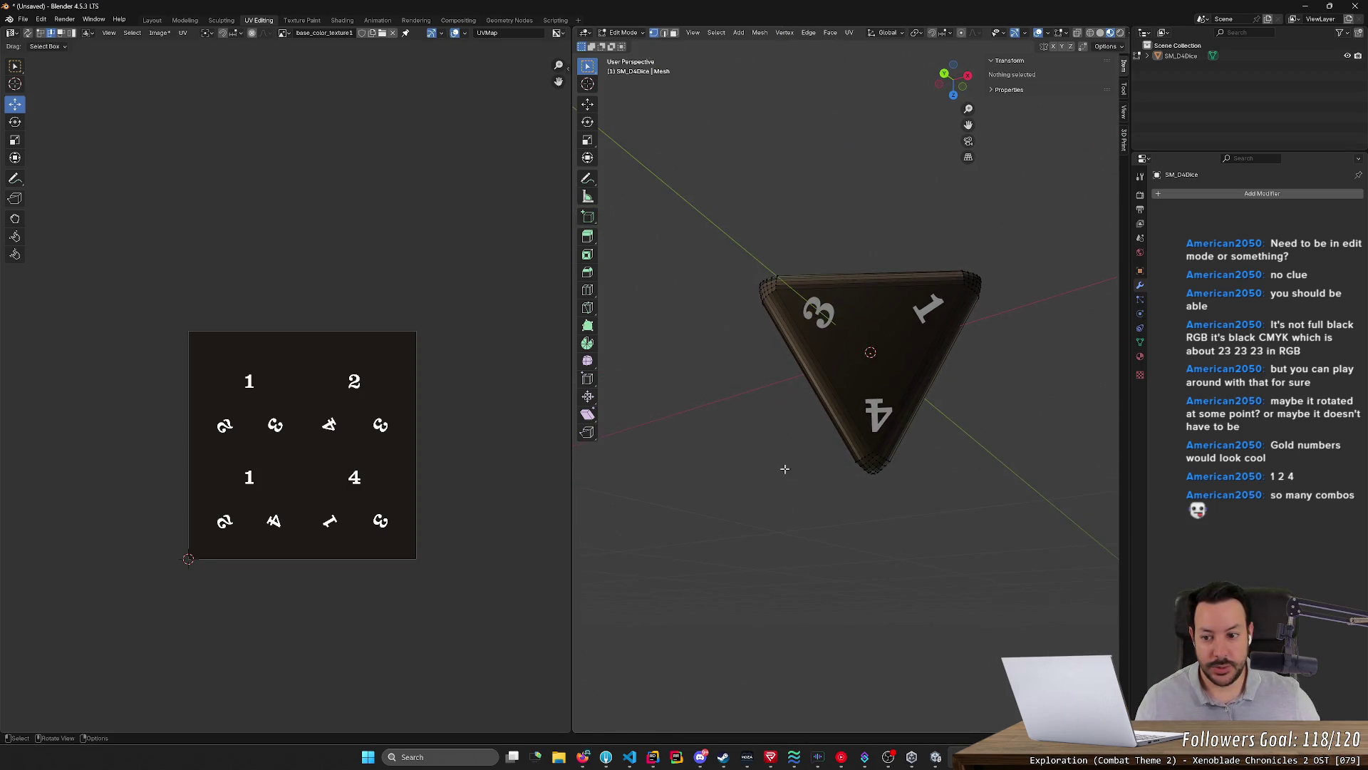
Fine-tune the 4 island's right and top corners, then deselect to inspect the die
{"action": "key", "text": "a"}
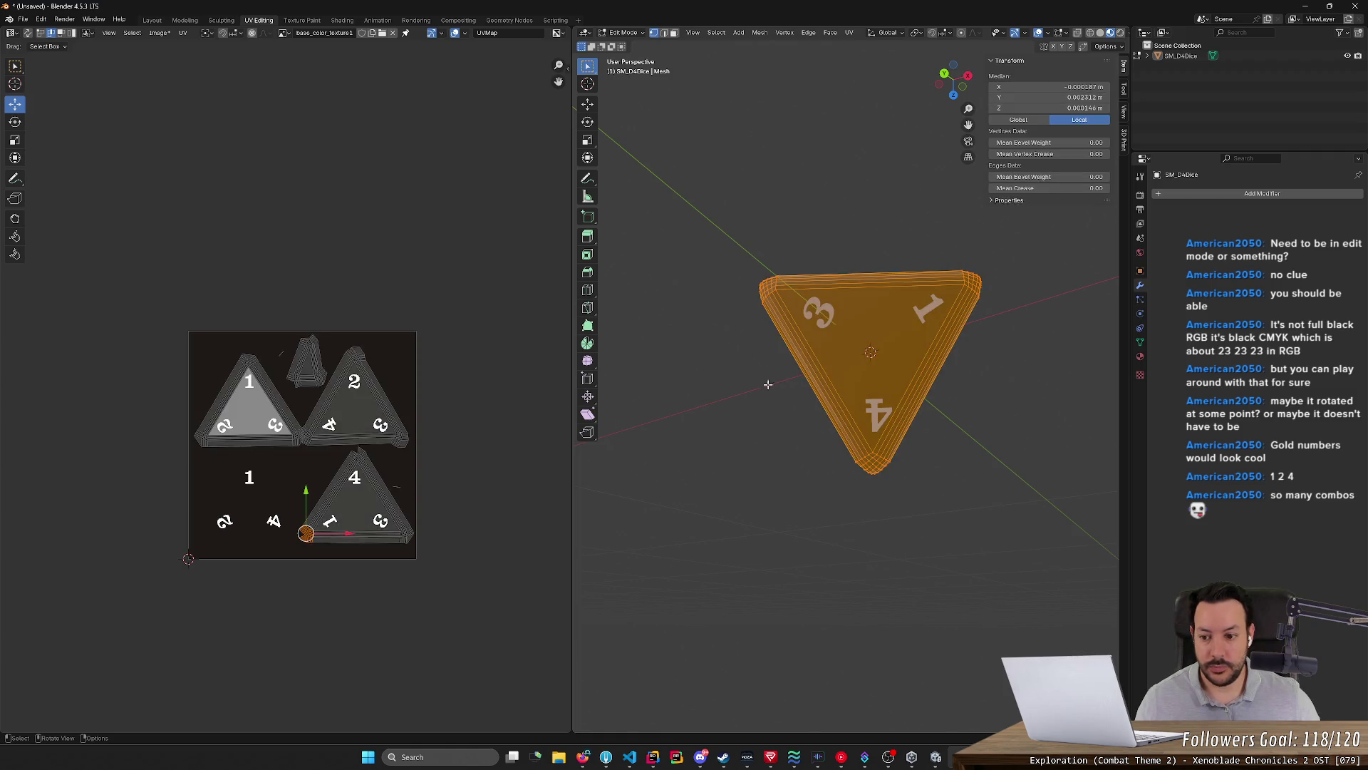
{"action": "left_click", "coordinate": [404, 535]}
{"action": "key", "text": "g"}
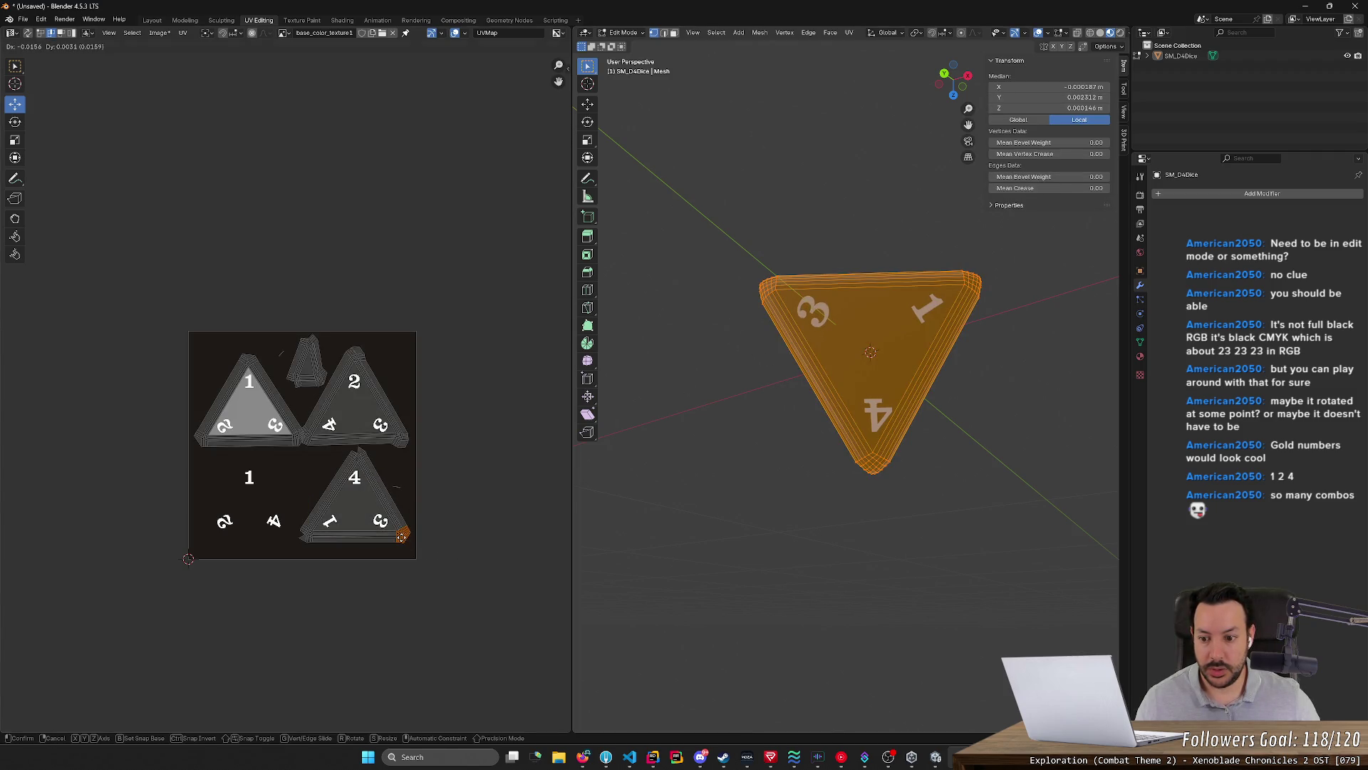
{"action": "left_click", "coordinate": [401, 535]}
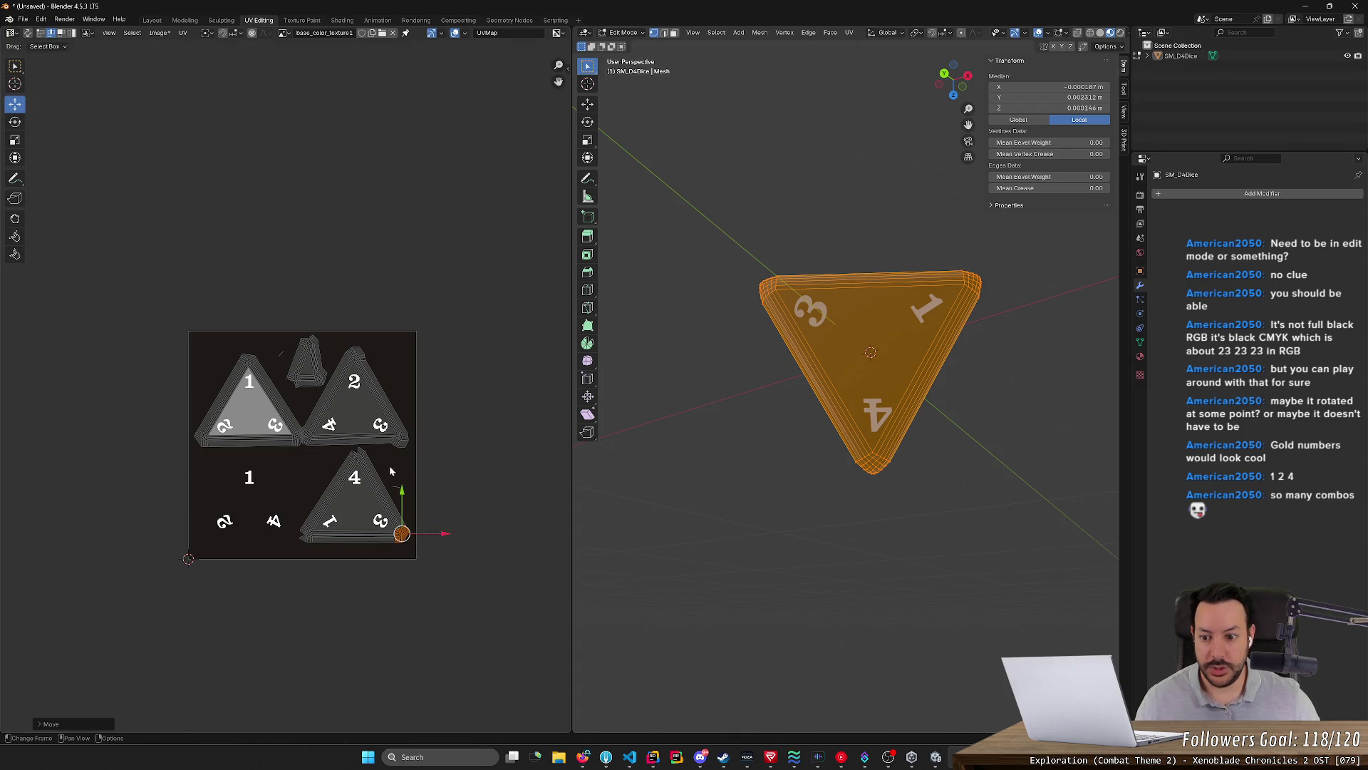
{"action": "left_click", "coordinate": [358, 454]}
{"action": "key", "text": "g"}
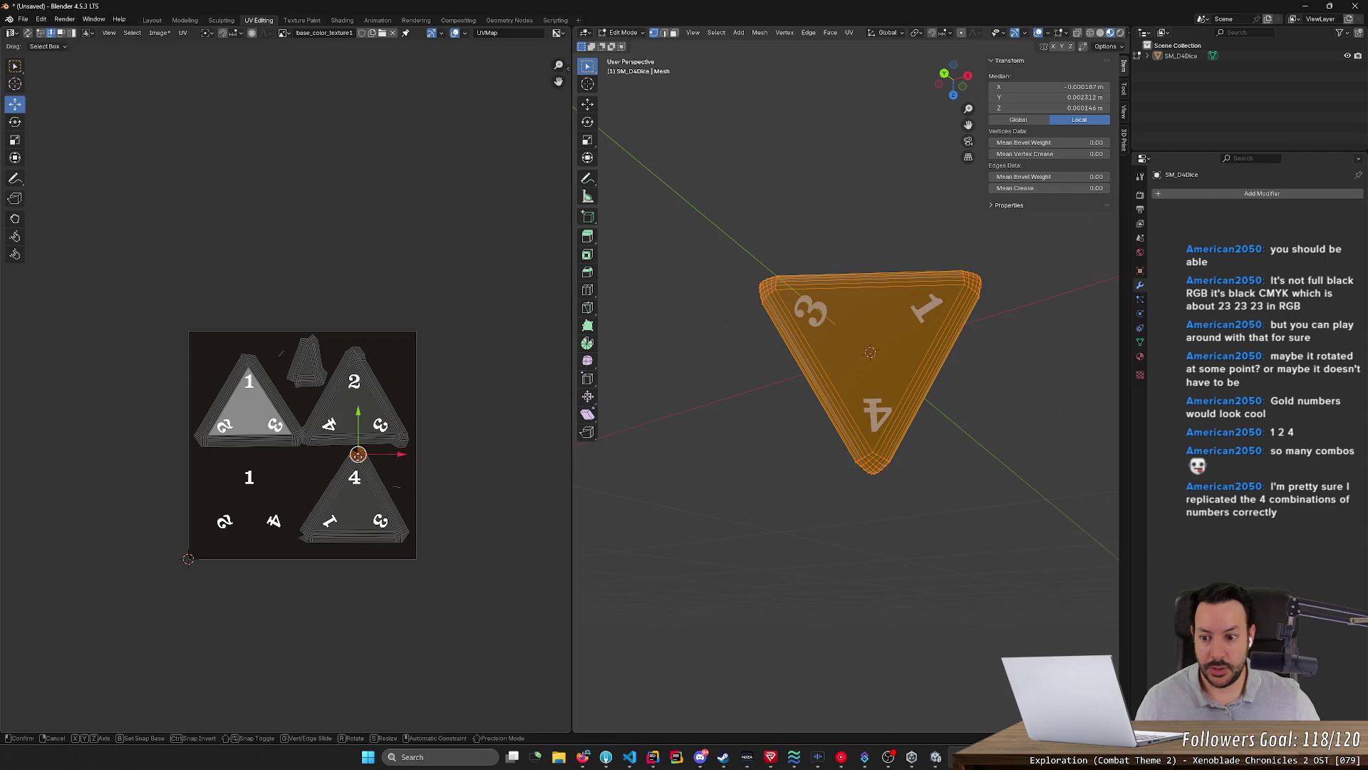
{"action": "left_click", "coordinate": [356, 454]}
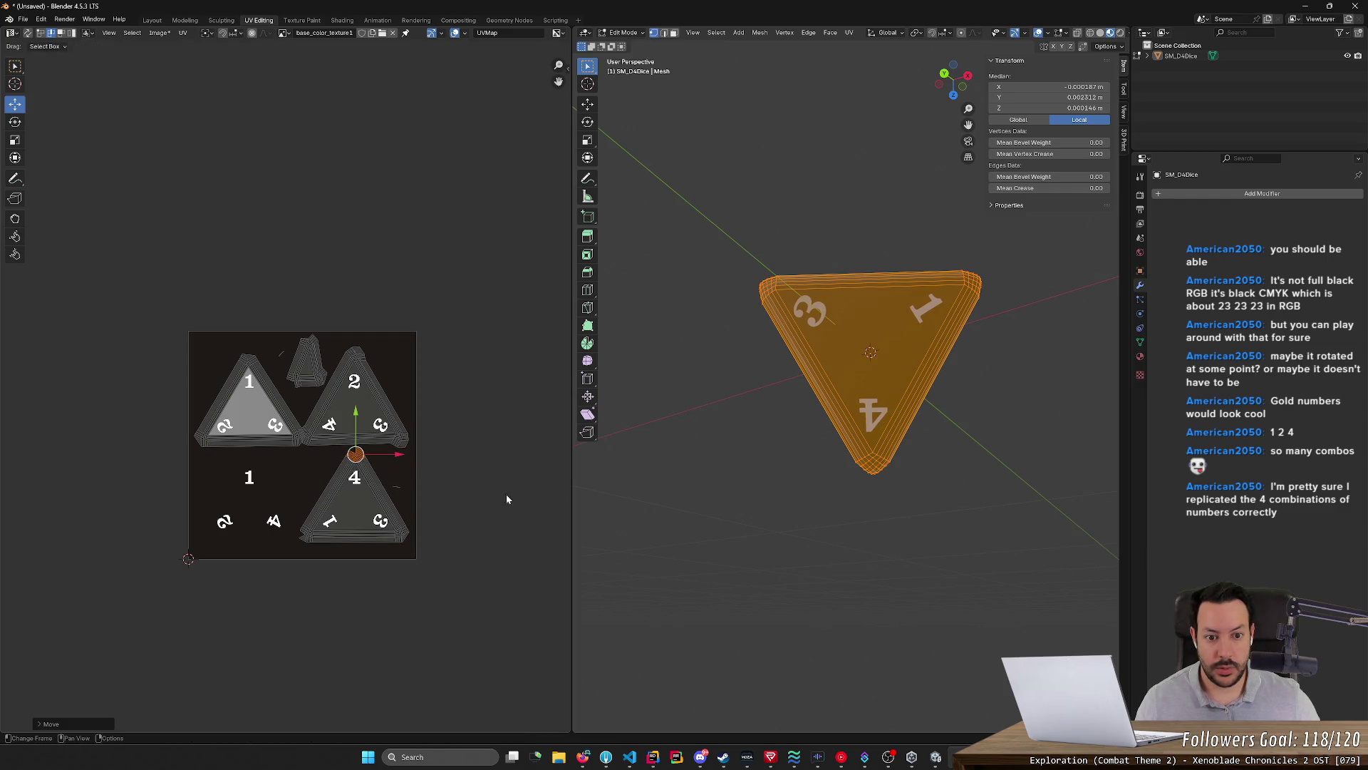
{"action": "key", "text": "alt+a"}
{"action": "mouse_move", "coordinate": [845, 514]}
{"action": "middle_mouse_down"}
{"action": "mouse_move", "coordinate": [816, 581]}
{"action": "mouse_move", "coordinate": [683, 539]}
{"action": "middle_mouse_up"}
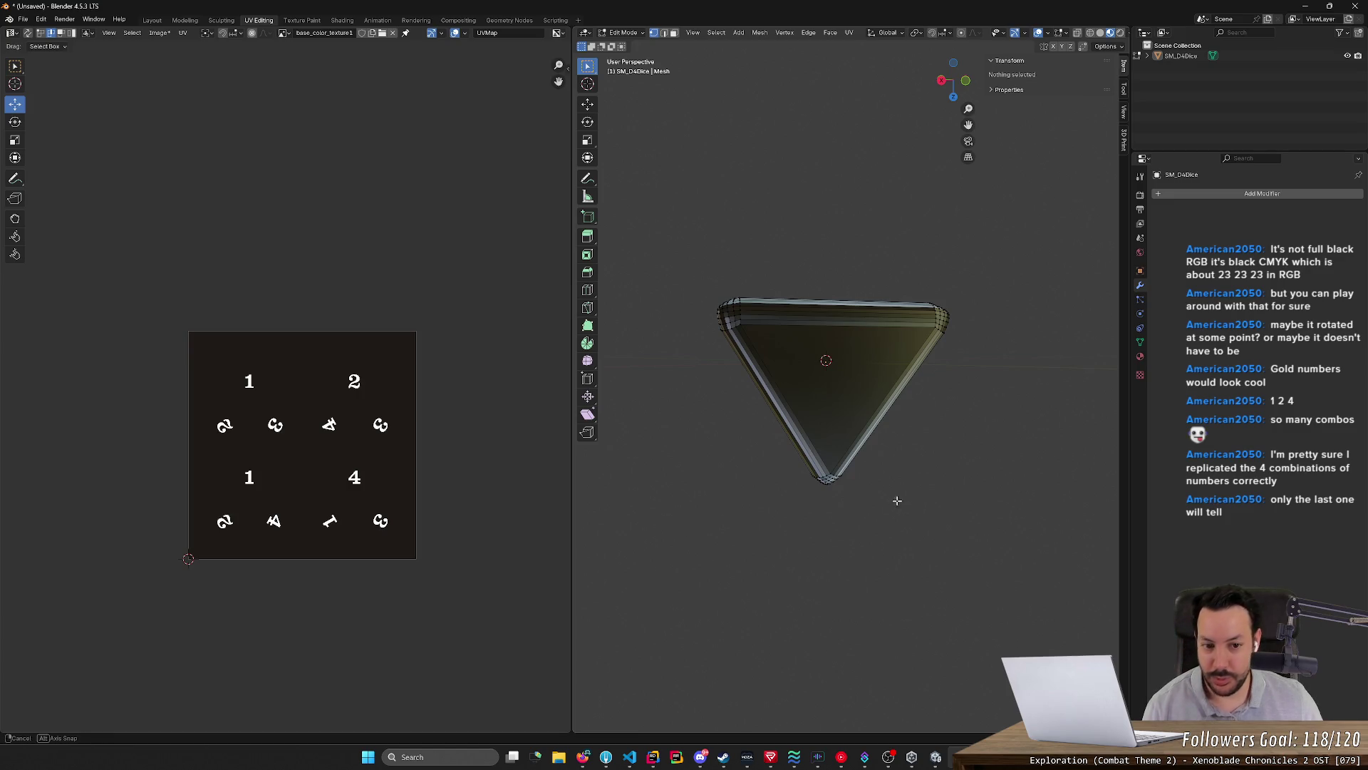
Drag the small stray UV island down onto the lower-left triangle
{"action": "middle_click_drag", "start_coordinate": [895, 499], "coordinate": [878, 531]}
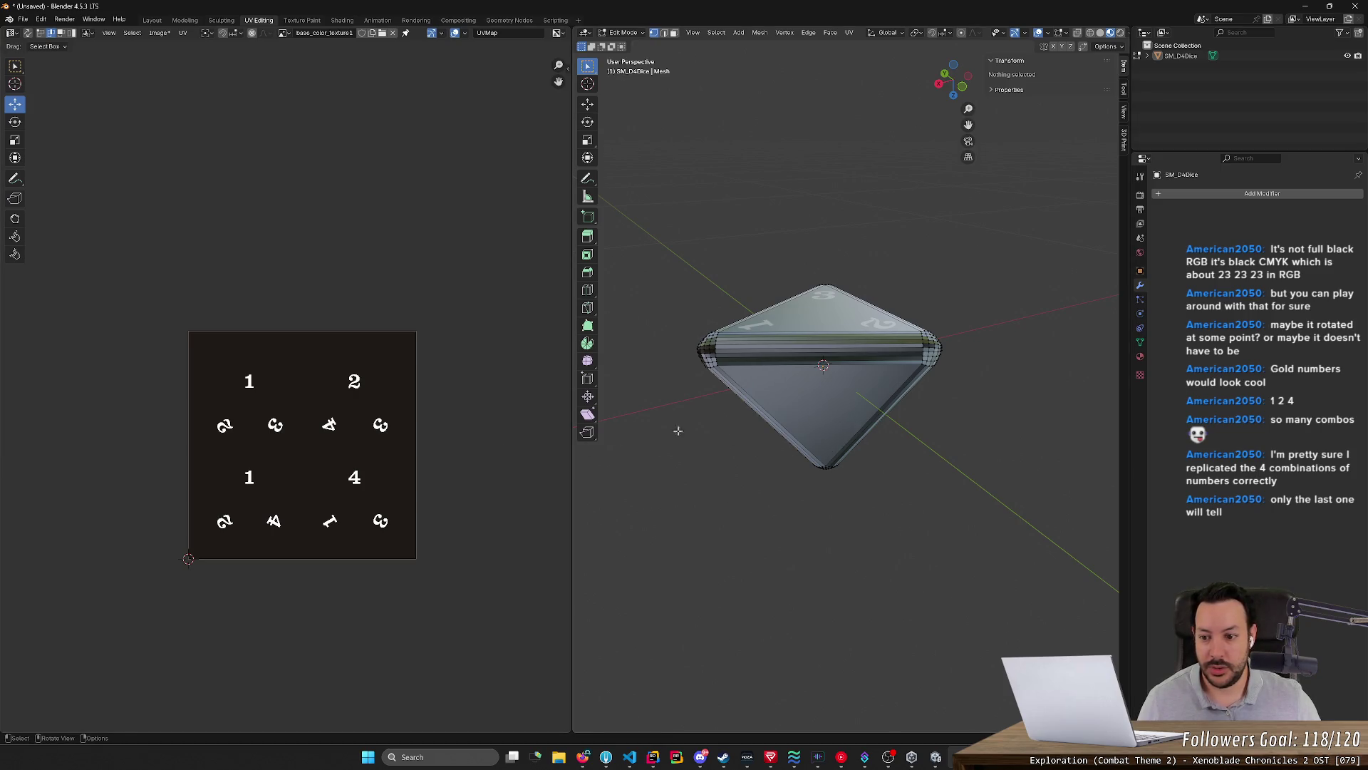
{"action": "key", "text": "a"}
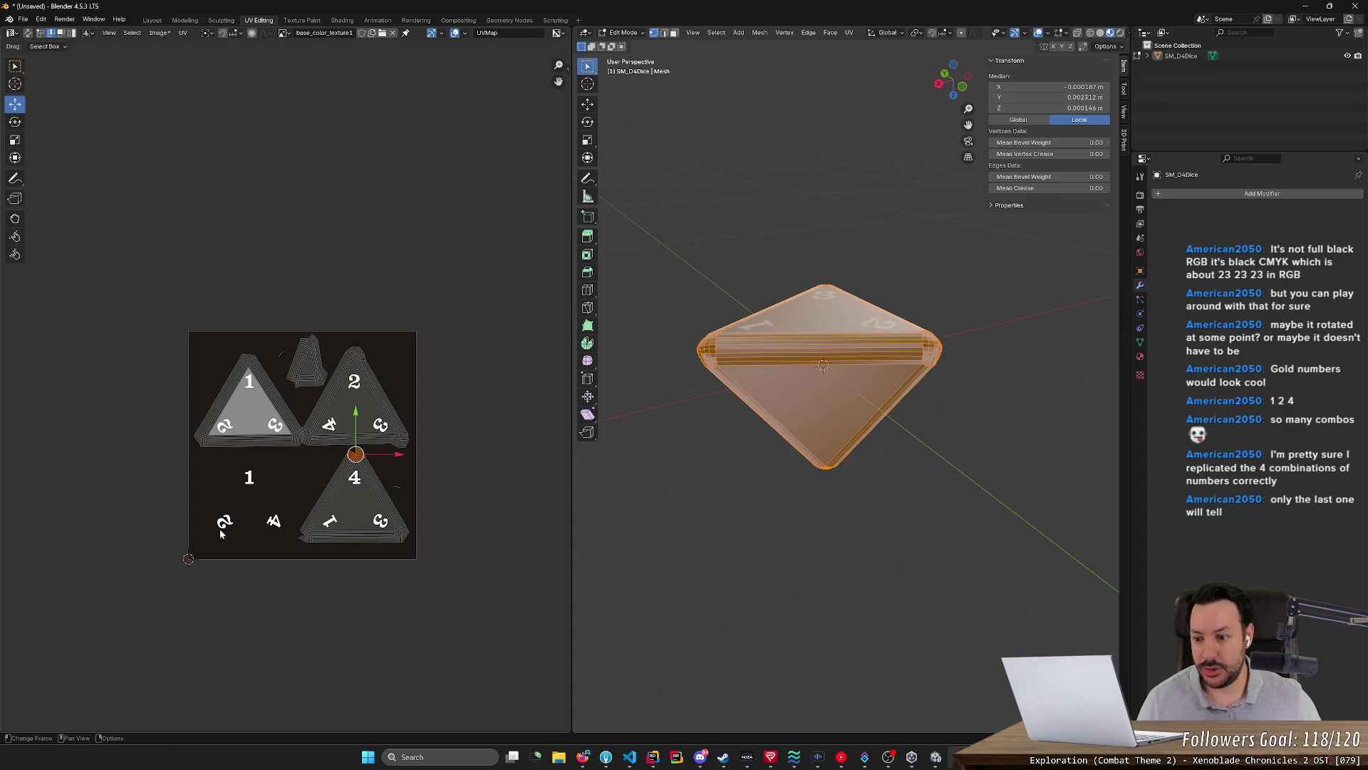
{"action": "left_click_drag", "start_coordinate": [279, 323], "coordinate": [328, 391]}
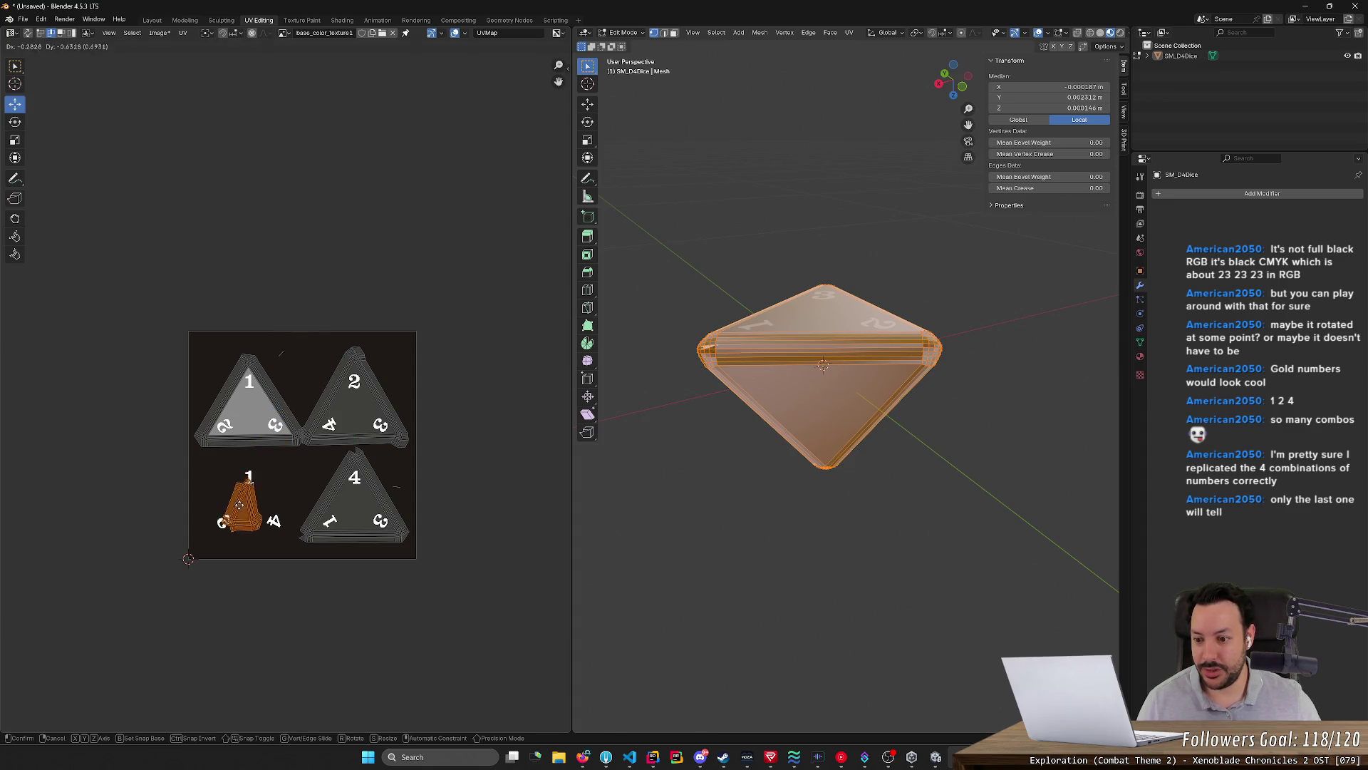
{"action": "left_click_drag", "start_coordinate": [327, 390], "coordinate": [218, 463]}
{"action": "left_click", "coordinate": [217, 460]}
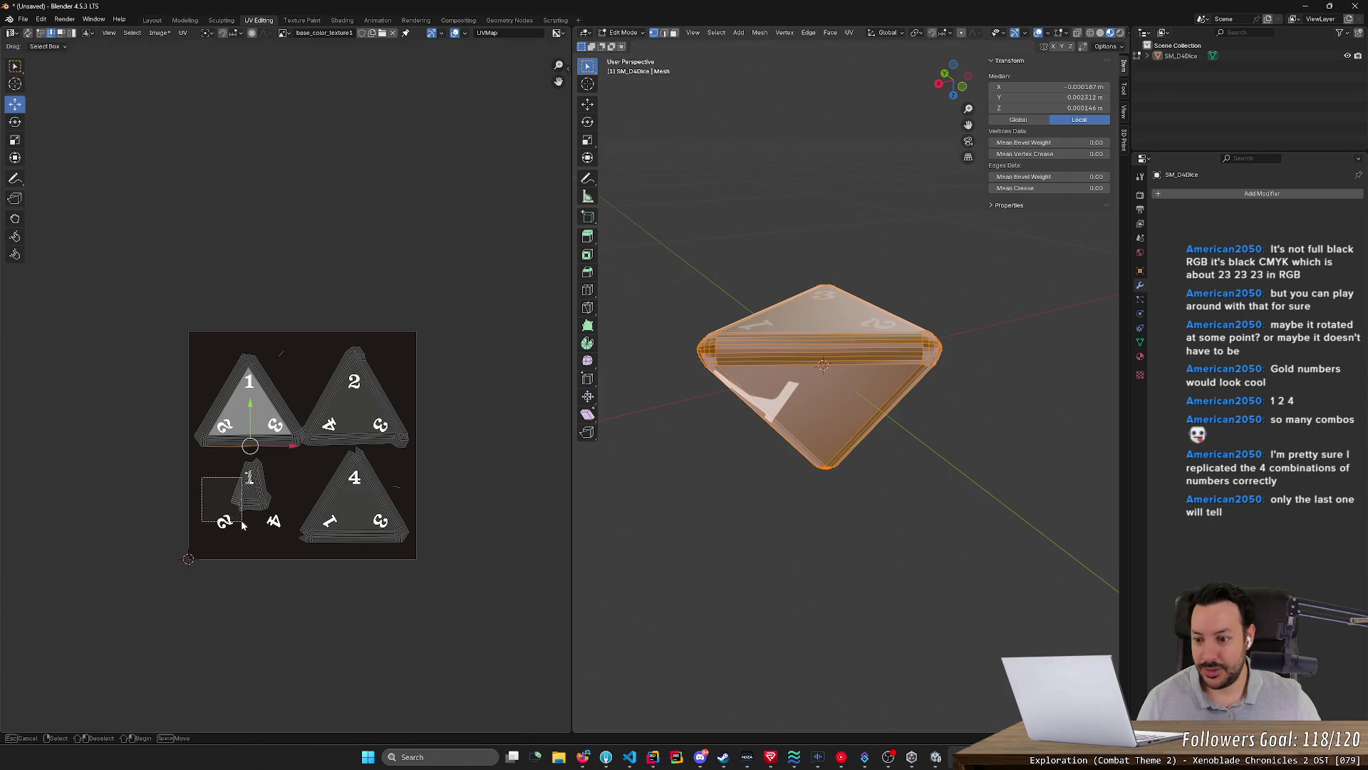
Move a corner of the lower-left island upward and select the island's bottom edge
{"action": "mouse_move", "coordinate": [249, 537]}
{"action": "left_mouse_down"}
{"action": "mouse_move", "coordinate": [212, 489]}
{"action": "mouse_move", "coordinate": [185, 526]}
{"action": "mouse_move", "coordinate": [246, 522]}
{"action": "left_mouse_up"}
{"action": "key", "text": "g"}
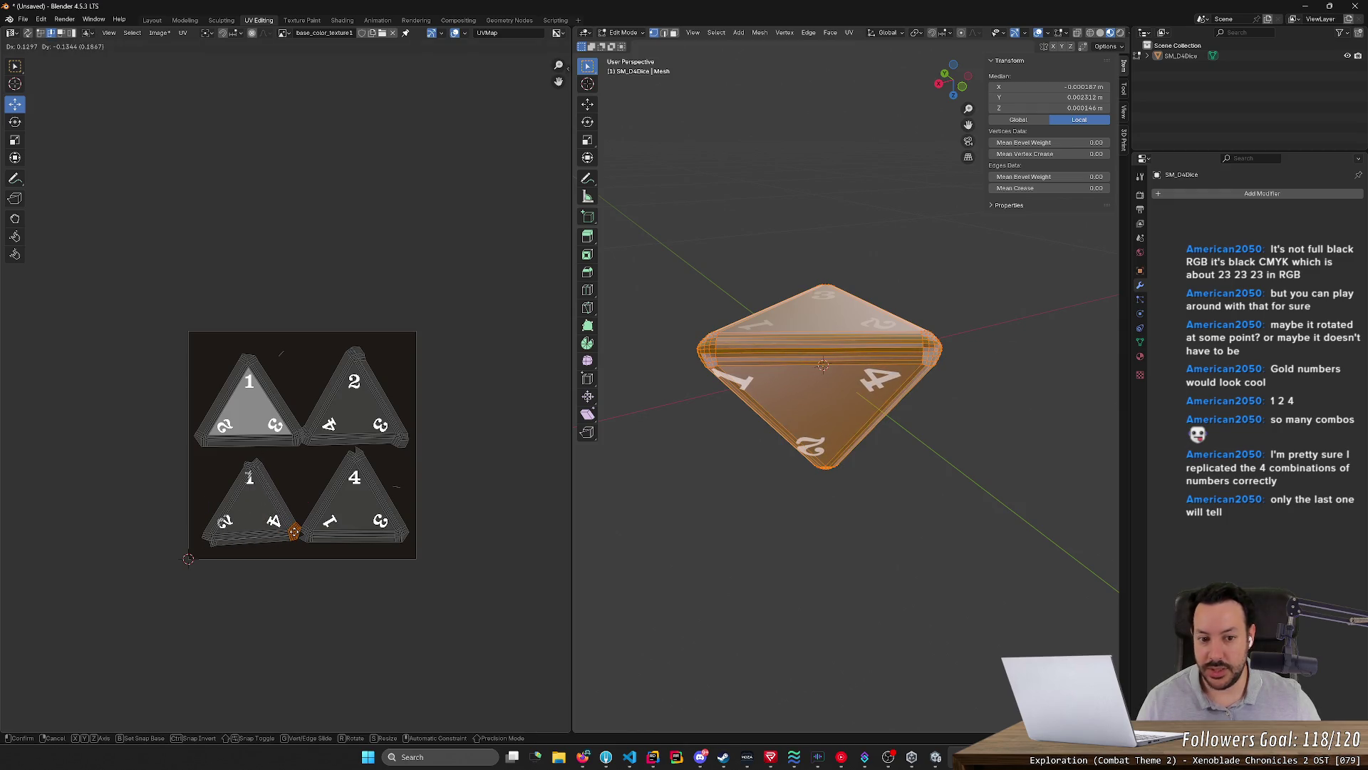
{"action": "left_click", "coordinate": [250, 501]}
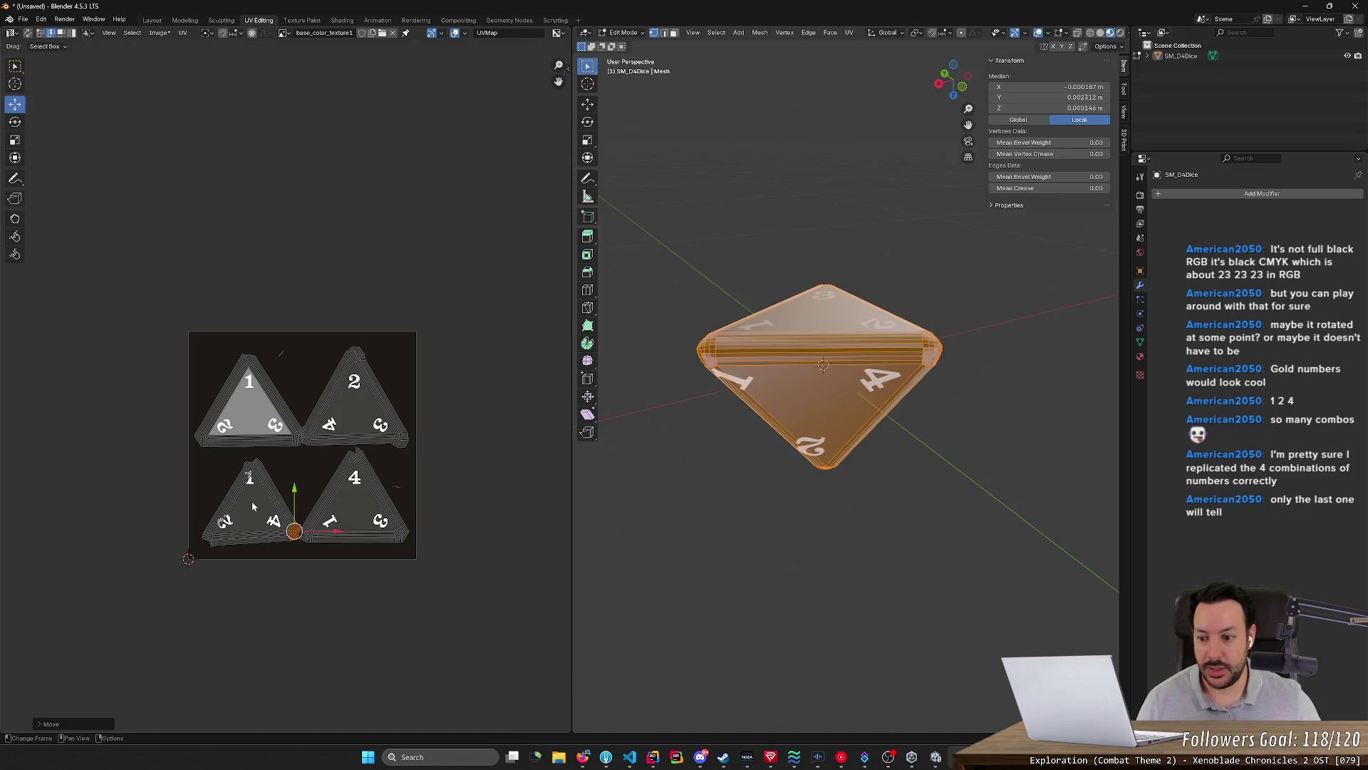
{"action": "left_click_drag", "start_coordinate": [169, 454], "coordinate": [288, 576]}
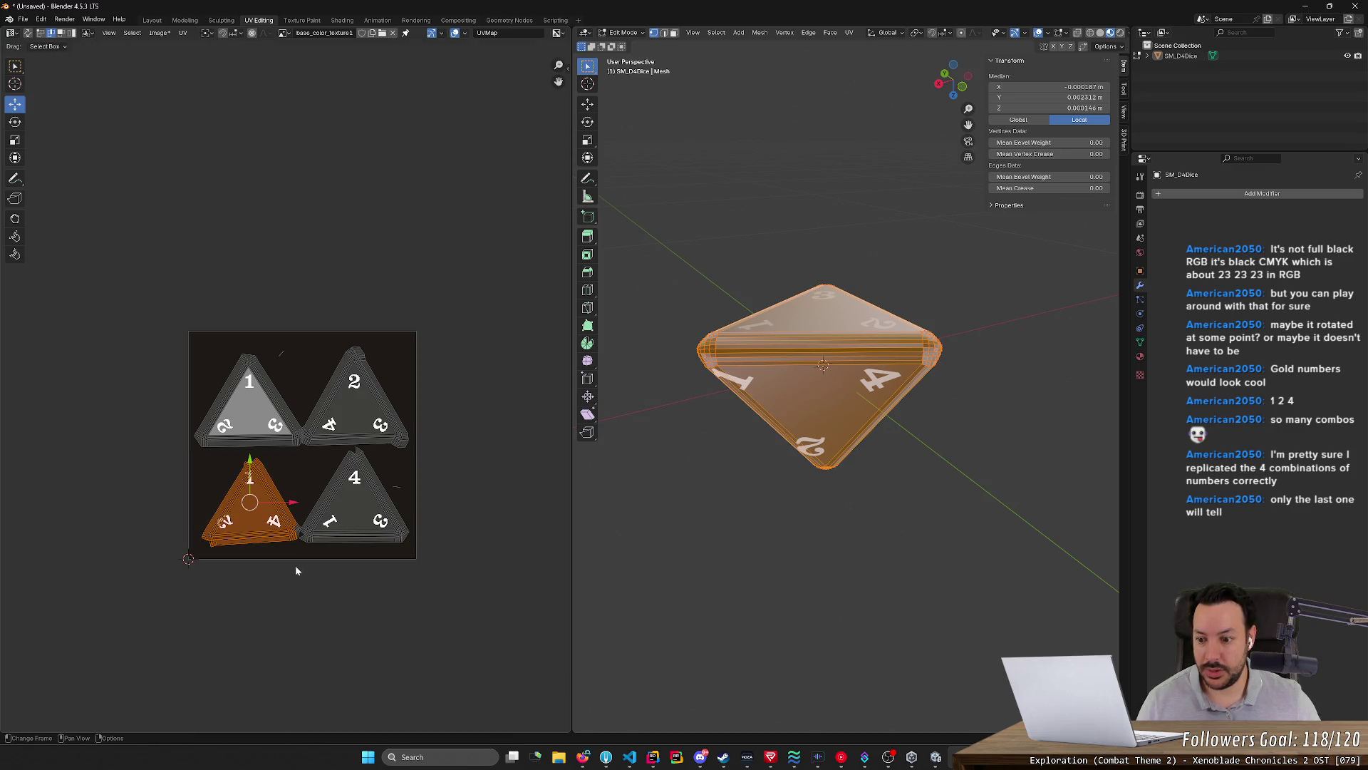
{"action": "left_click", "coordinate": [263, 559]}
{"action": "scroll", "coordinate": [352, 572], "scroll_direction": "up", "scroll_amount": 2}
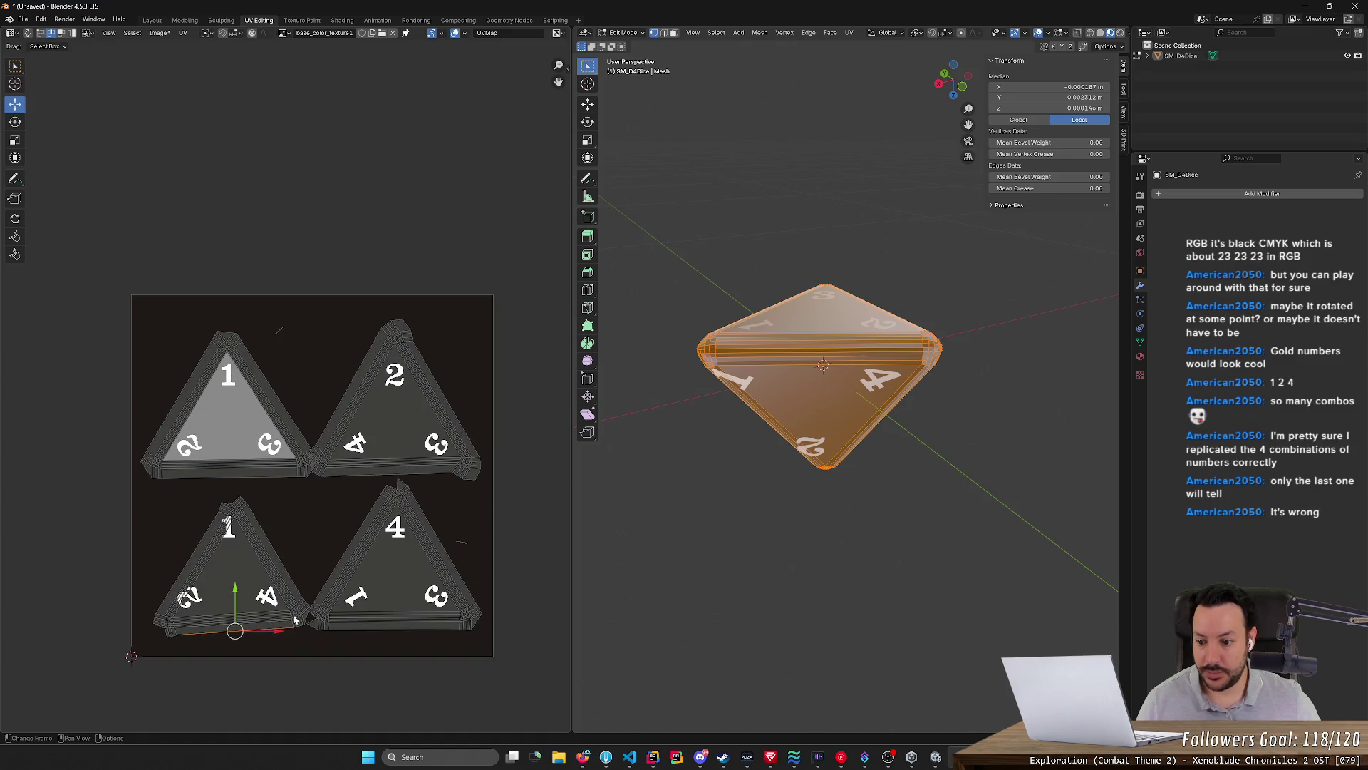
Move the lower-left island's bottom-right corner up and to the left
{"action": "middle_click_drag", "start_coordinate": [304, 607], "coordinate": [314, 546]}
{"action": "key", "text": "ctrl+l"}
{"action": "left_click", "coordinate": [317, 543]}
{"action": "left_click_drag", "start_coordinate": [318, 545], "coordinate": [265, 481]}
{"action": "key", "text": "g"}
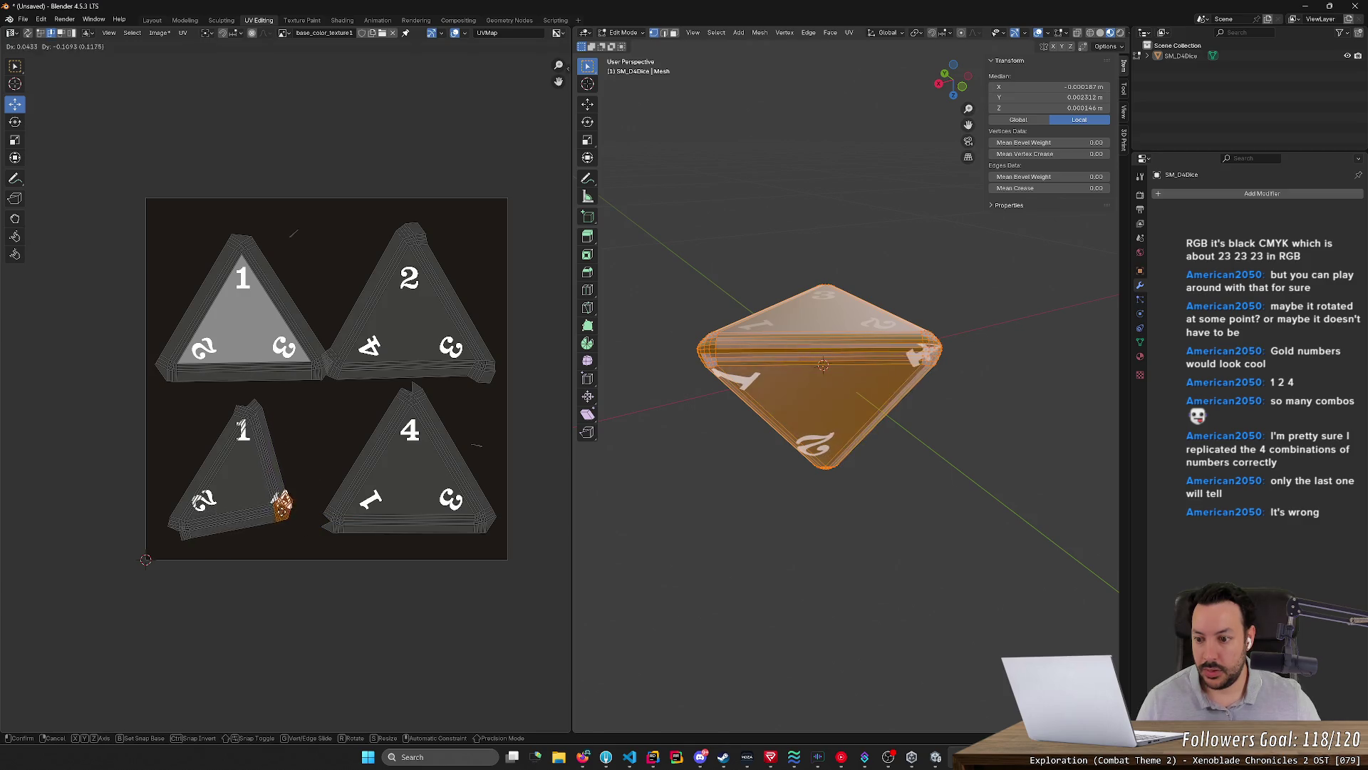
{"action": "left_click", "coordinate": [311, 550]}
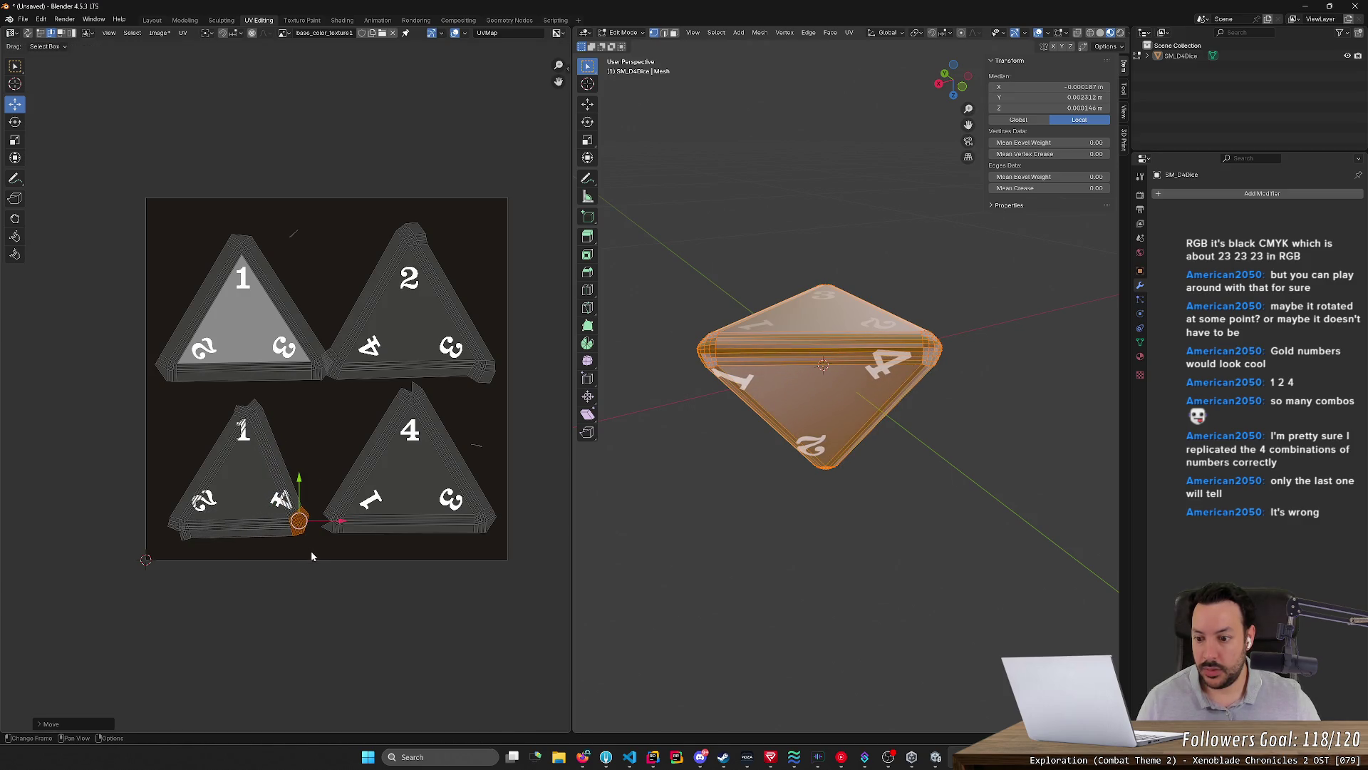
Rotate the whole lower-left island in three passes until it sits upright
{"action": "left_click_drag", "start_coordinate": [311, 551], "coordinate": [129, 390]}
{"action": "key", "text": "r"}
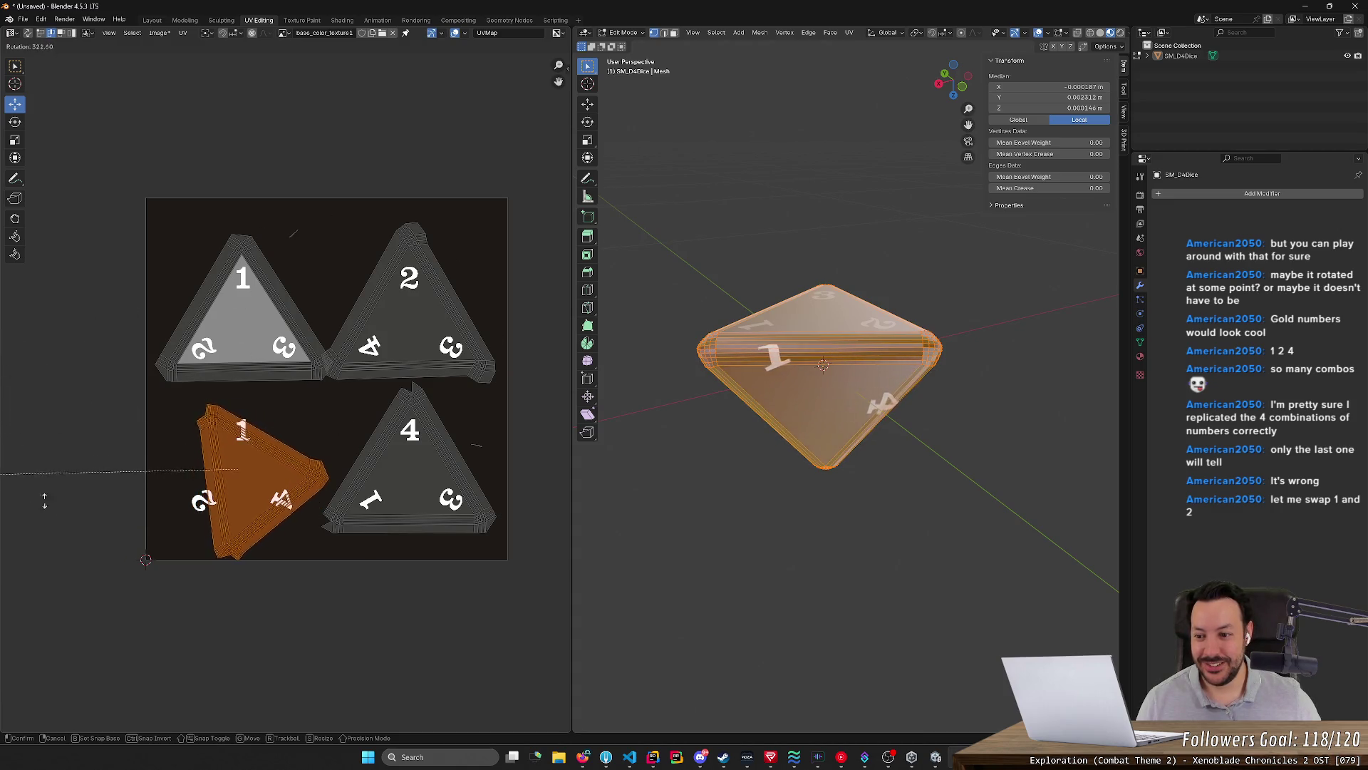
{"action": "left_click", "coordinate": [272, 322]}
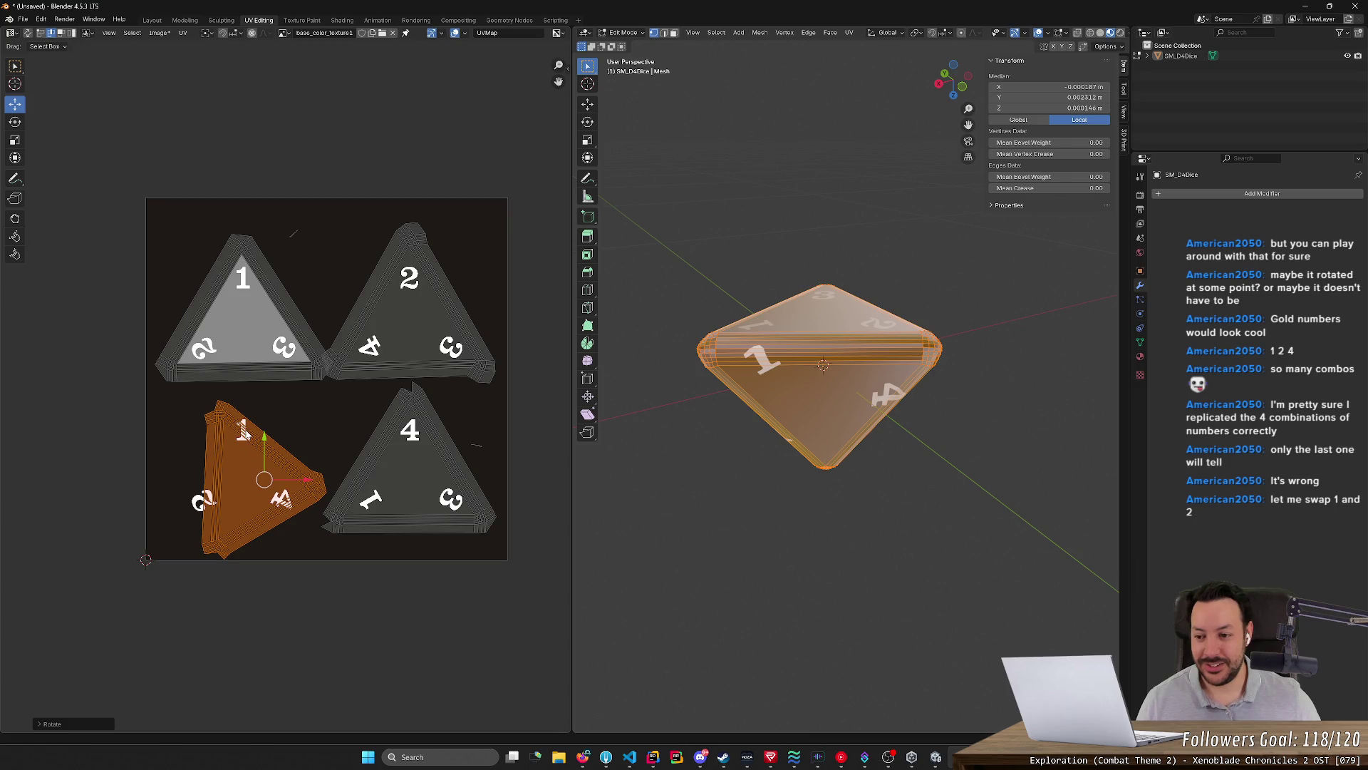
{"action": "key", "text": "r"}
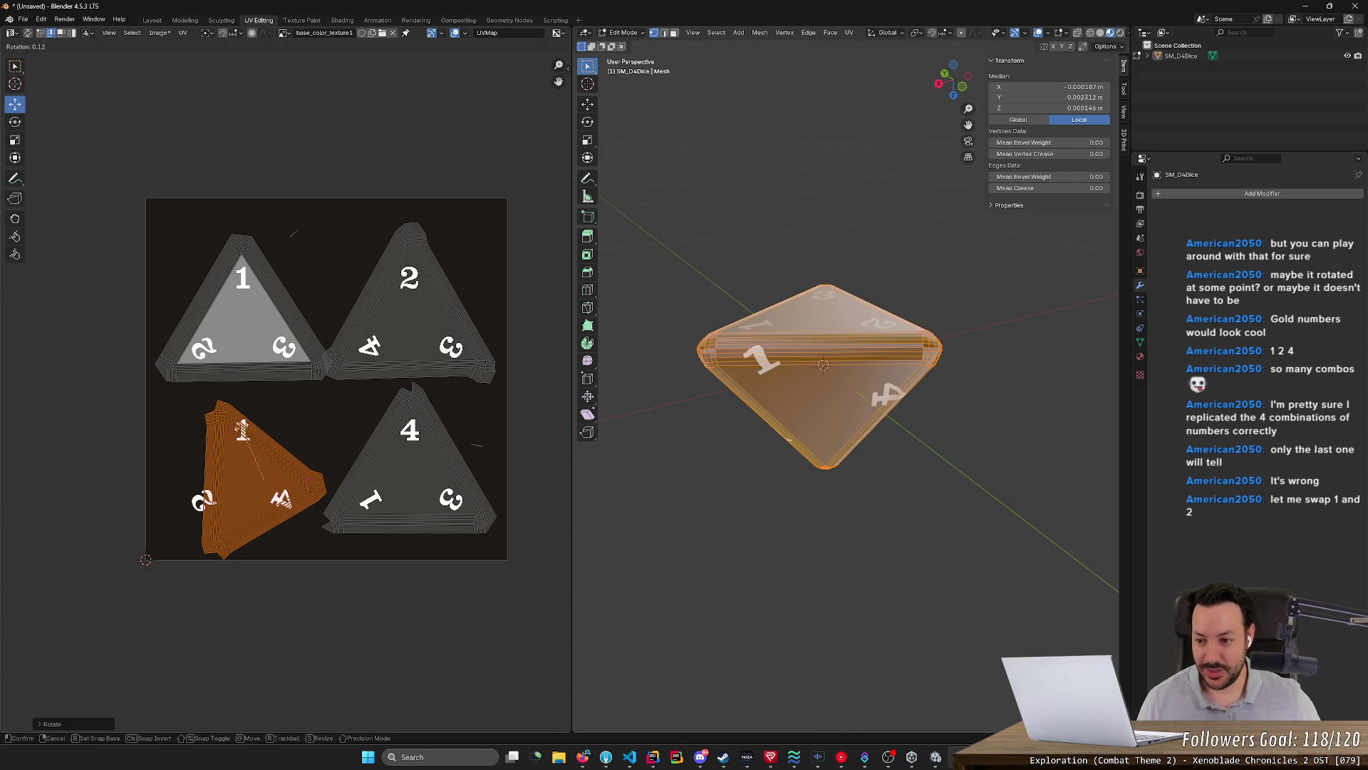
{"action": "left_click", "coordinate": [268, 399]}
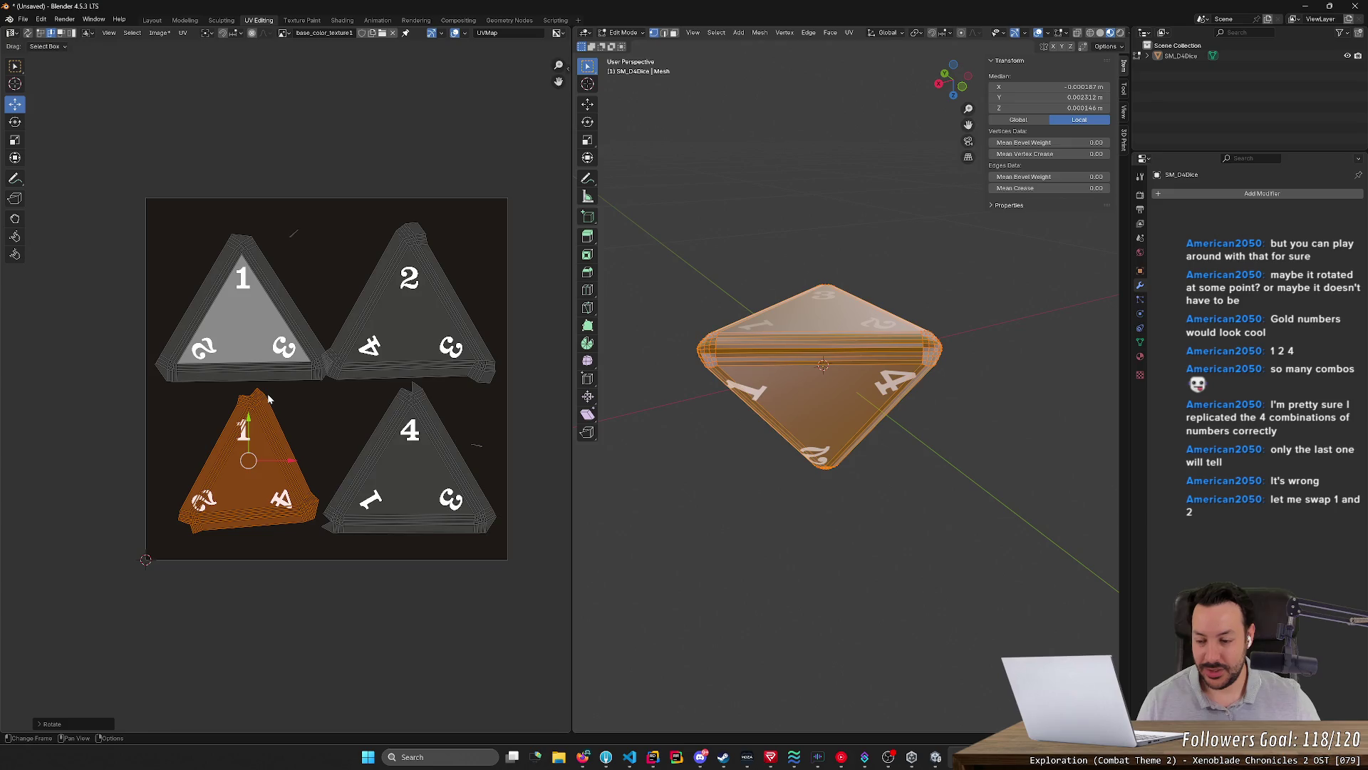
{"action": "key", "text": "r"}
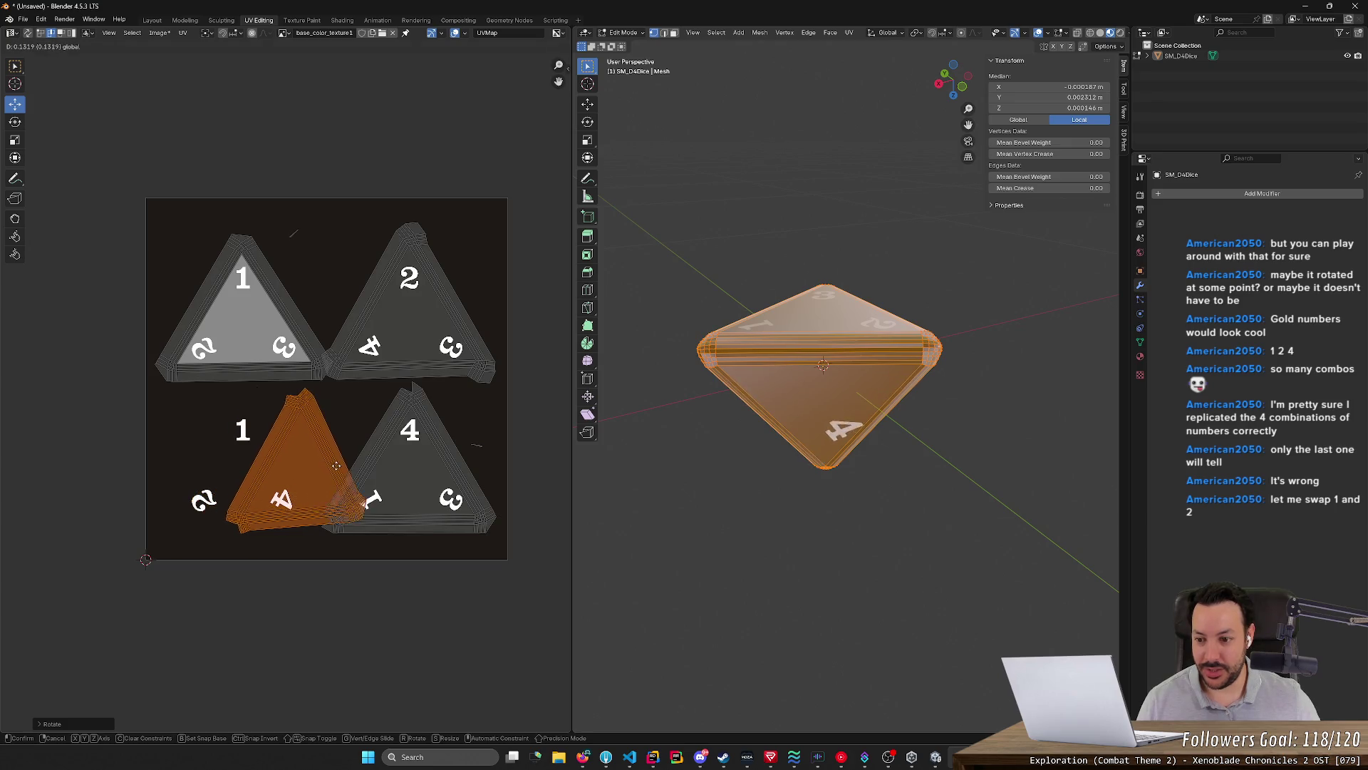
{"action": "left_click", "coordinate": [278, 477]}
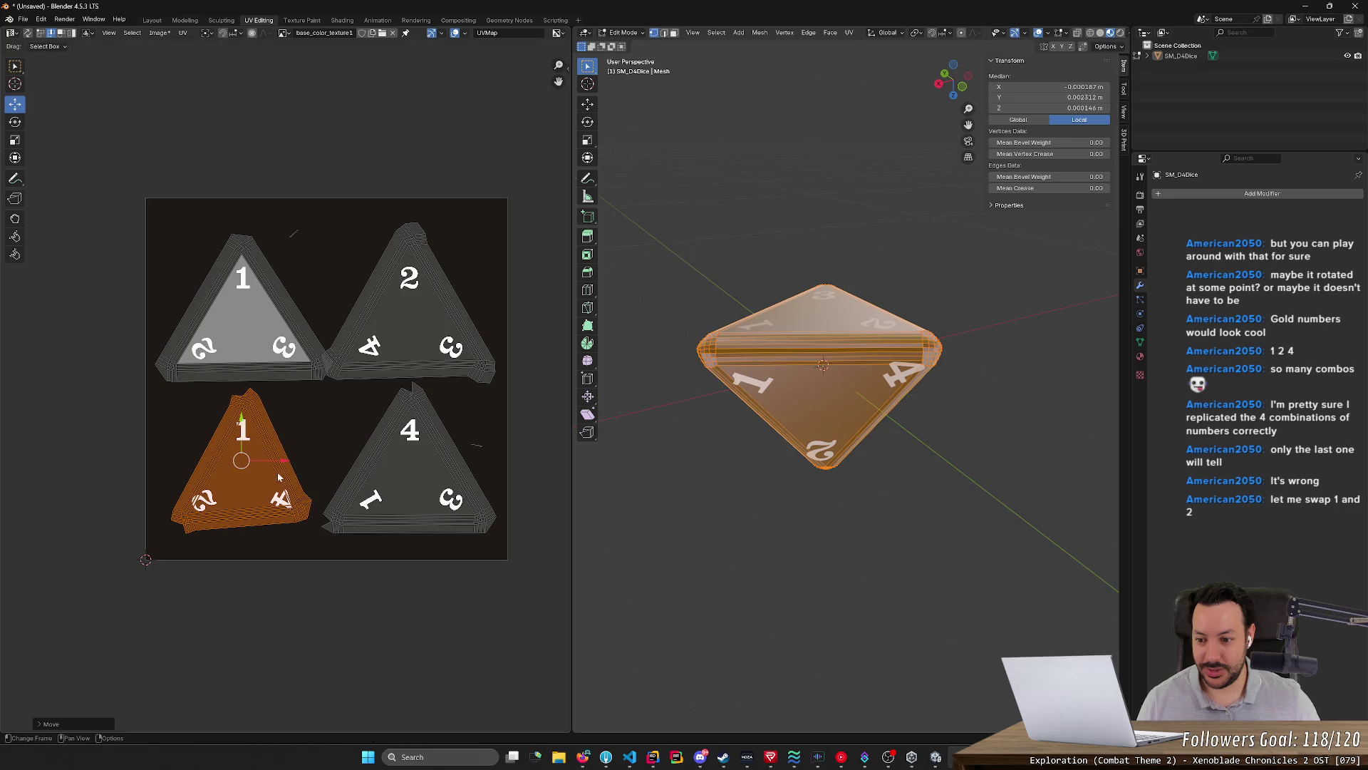
{"action": "left_click", "coordinate": [288, 533]}
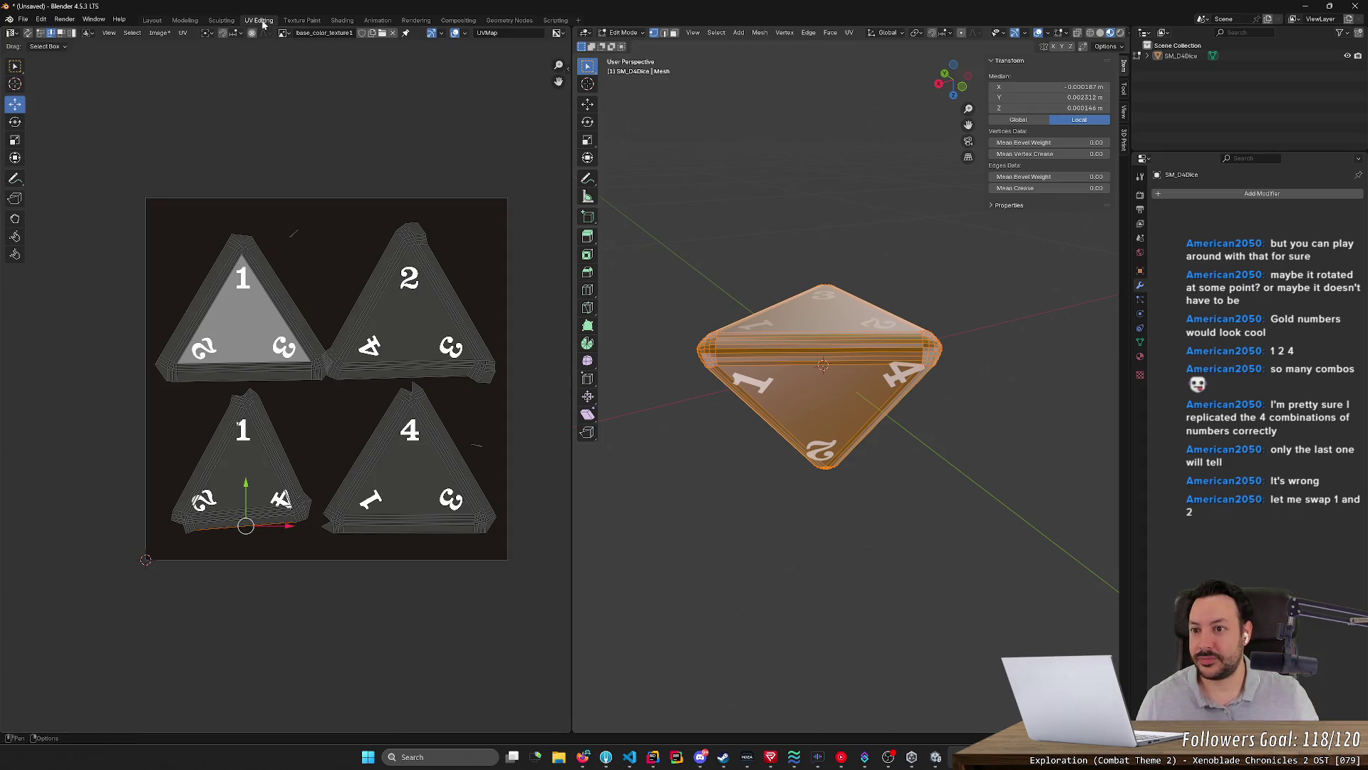
{"action": "left_click", "coordinate": [301, 21]}
{"action": "scroll", "coordinate": [170, 383], "scroll_direction": "up", "scroll_amount": 5}
{"action": "scroll", "coordinate": [154, 397], "scroll_direction": "down", "scroll_amount": 1}
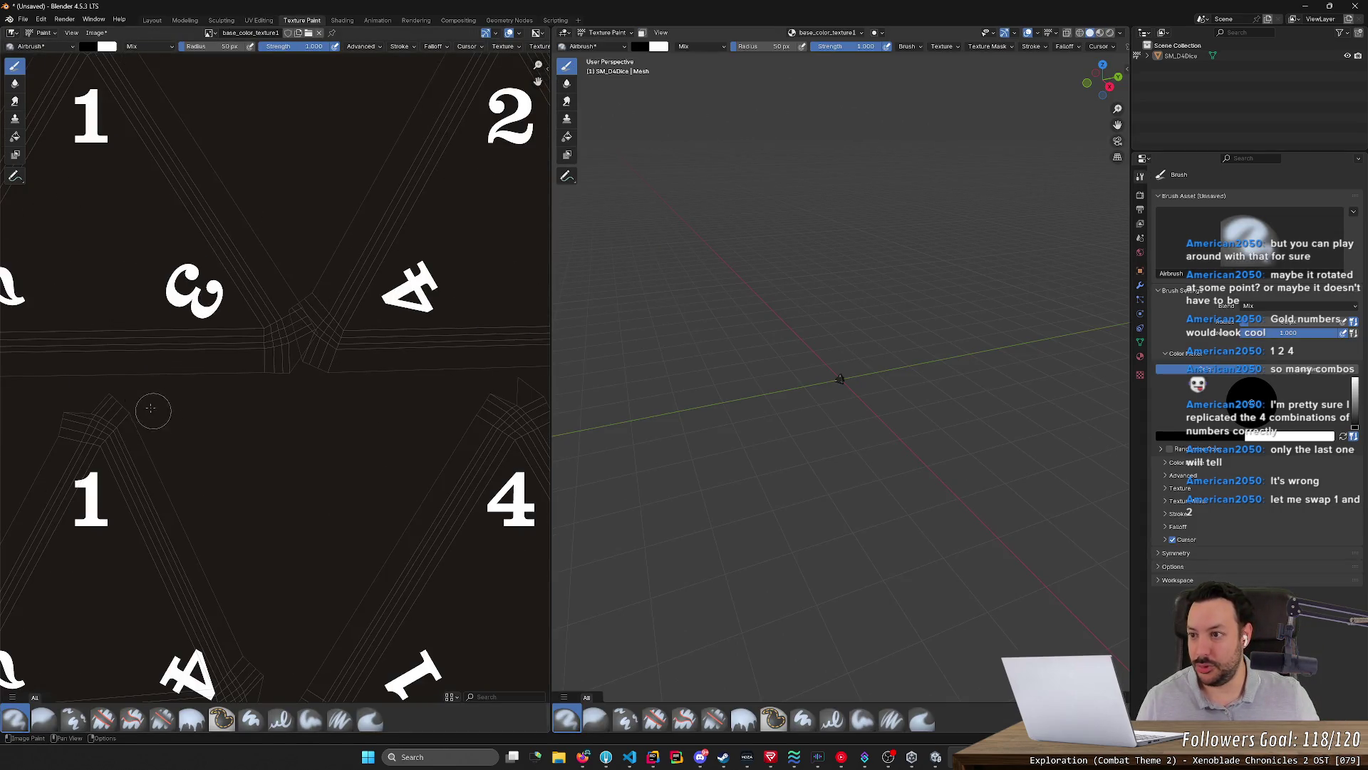
{"action": "scroll", "coordinate": [147, 407], "scroll_direction": "down", "scroll_amount": 1}
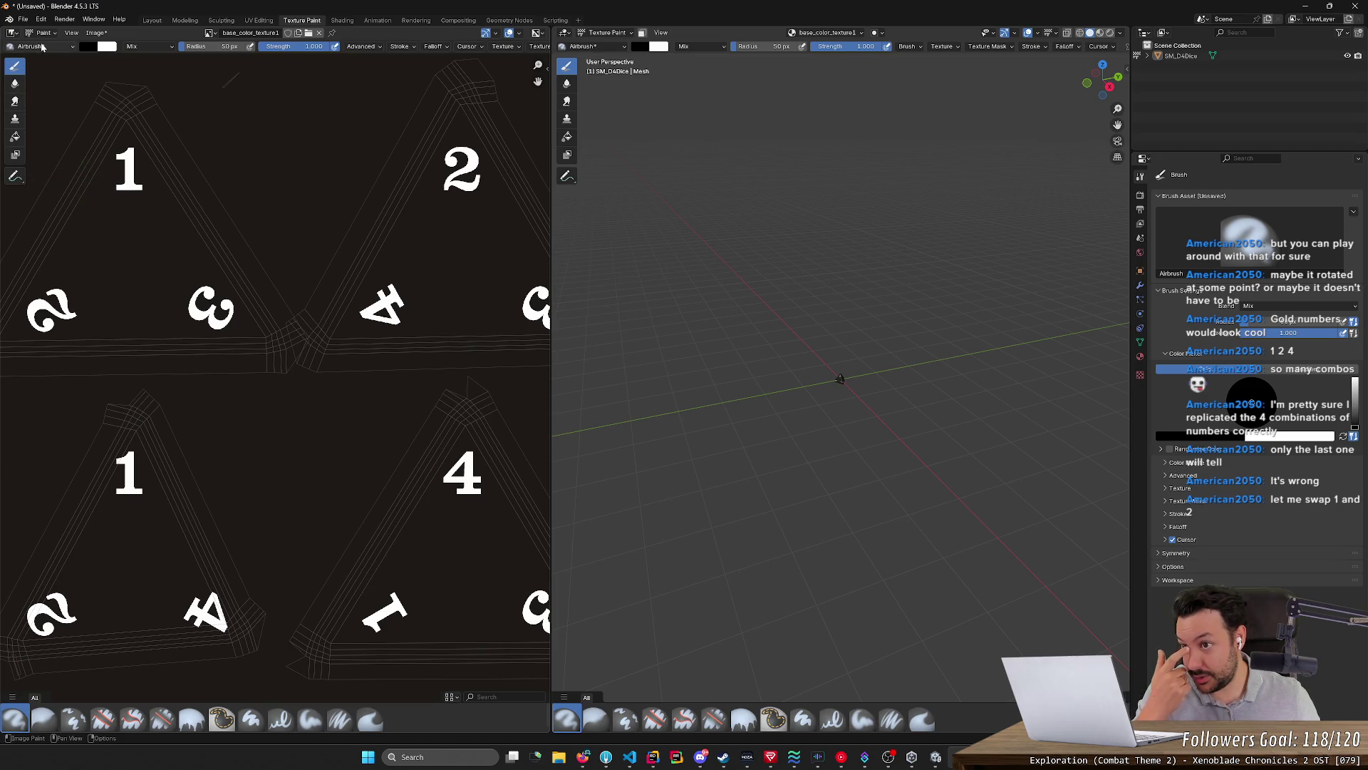
{"action": "key", "text": "shift+space"}
{"action": "left_click", "coordinate": [96, 33]}
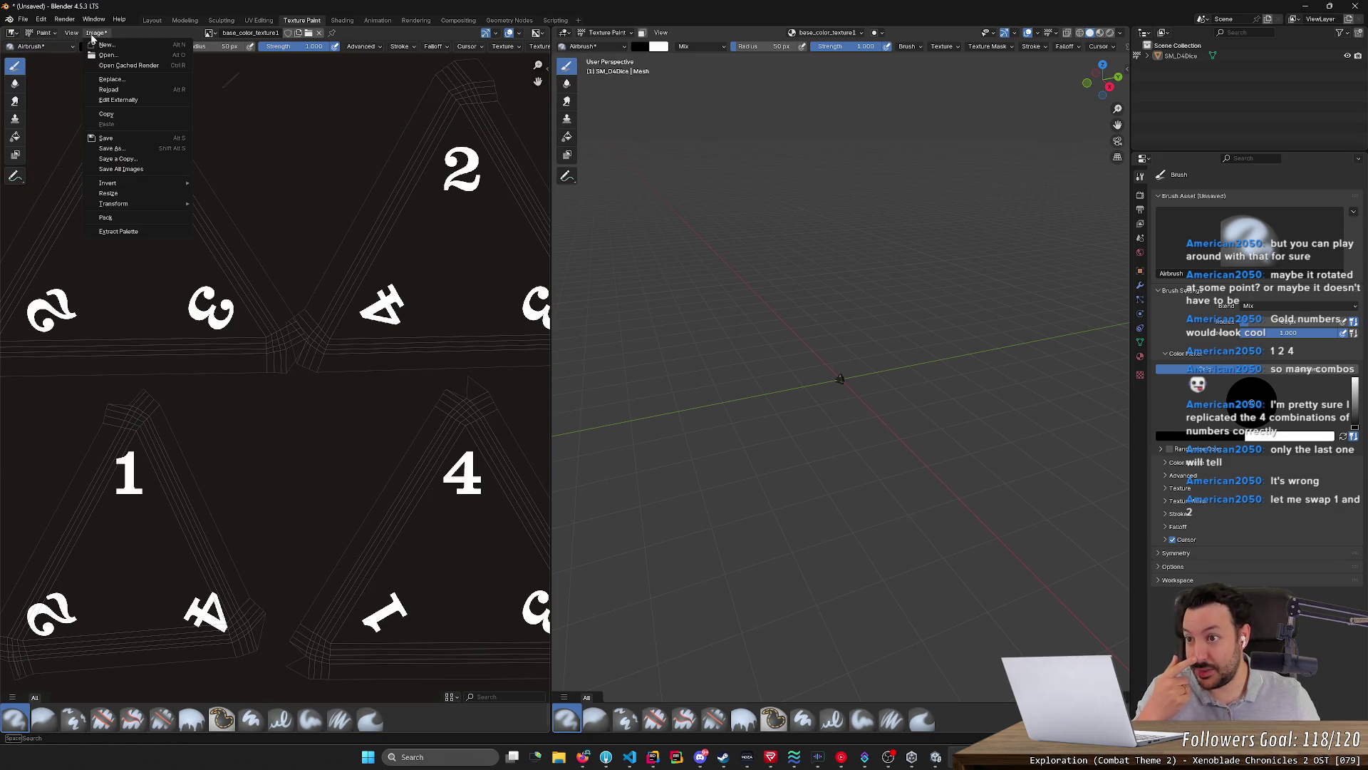
{"action": "left_click", "coordinate": [258, 20]}
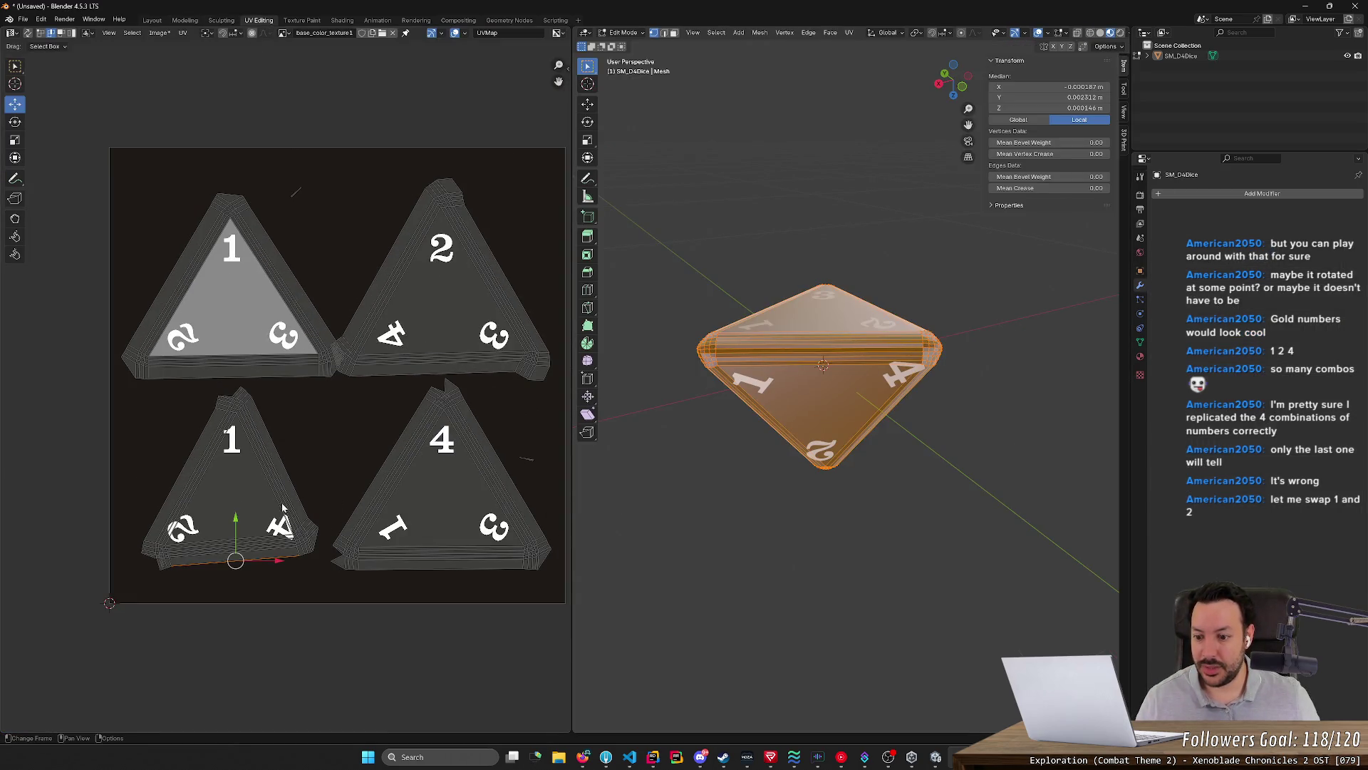
Move the lower-left island's top corner down and to the left
{"action": "left_click_drag", "start_coordinate": [332, 494], "coordinate": [249, 567]}
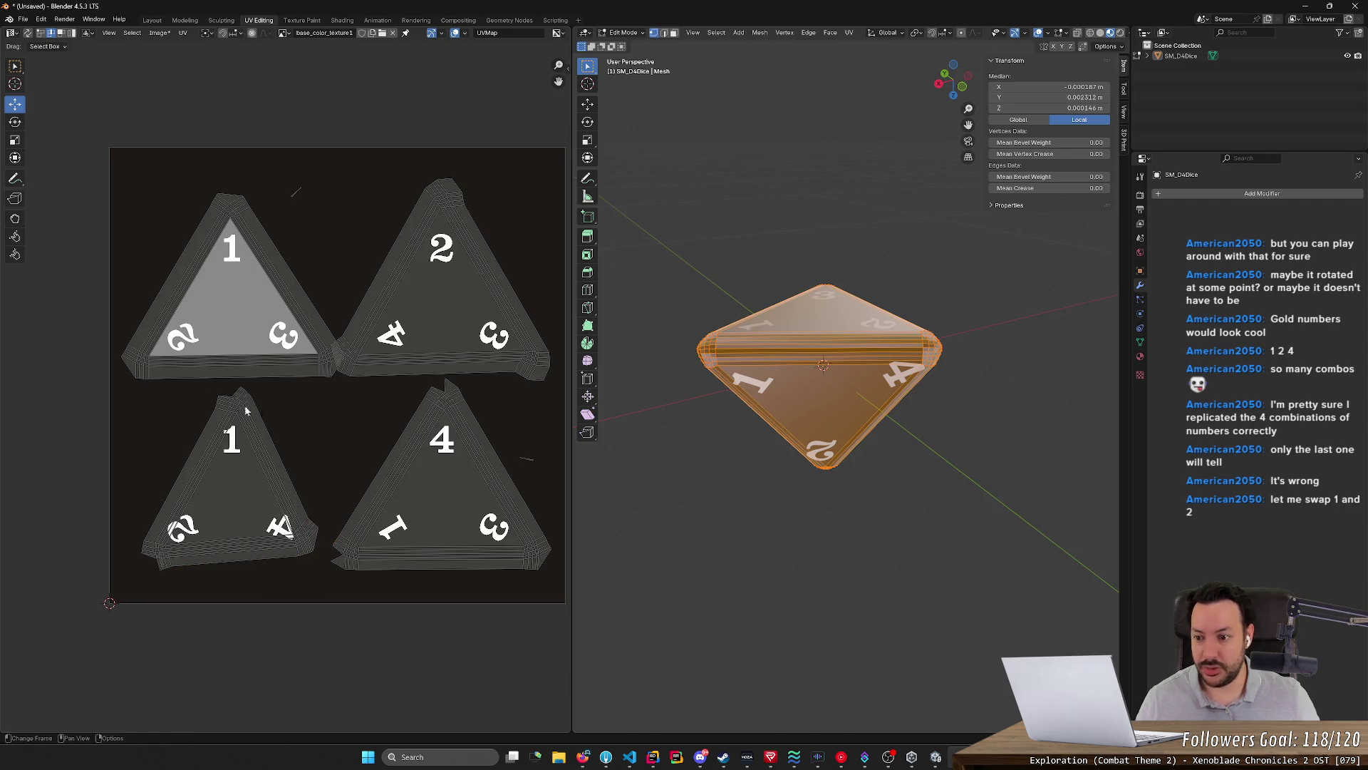
{"action": "left_click_drag", "start_coordinate": [196, 387], "coordinate": [284, 432]}
{"action": "key", "text": "g"}
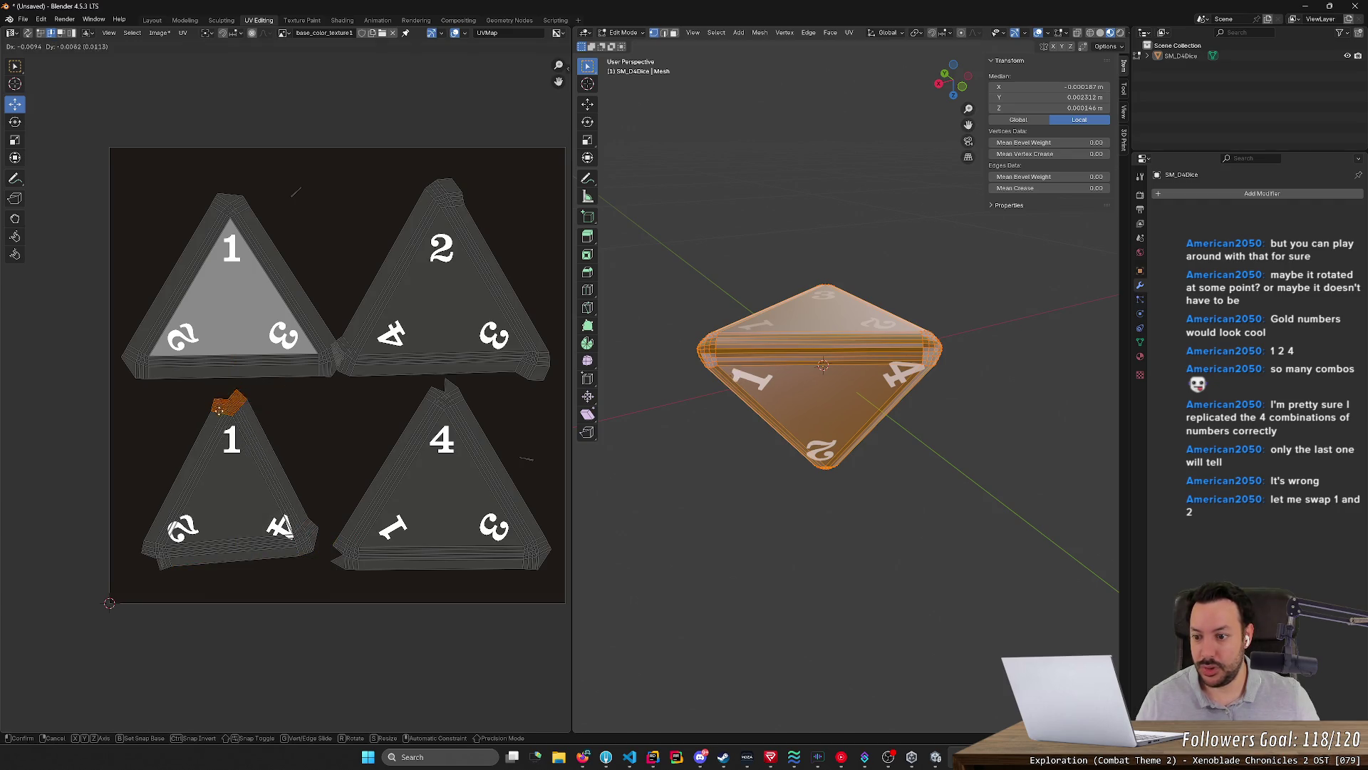
{"action": "left_click", "coordinate": [137, 494]}
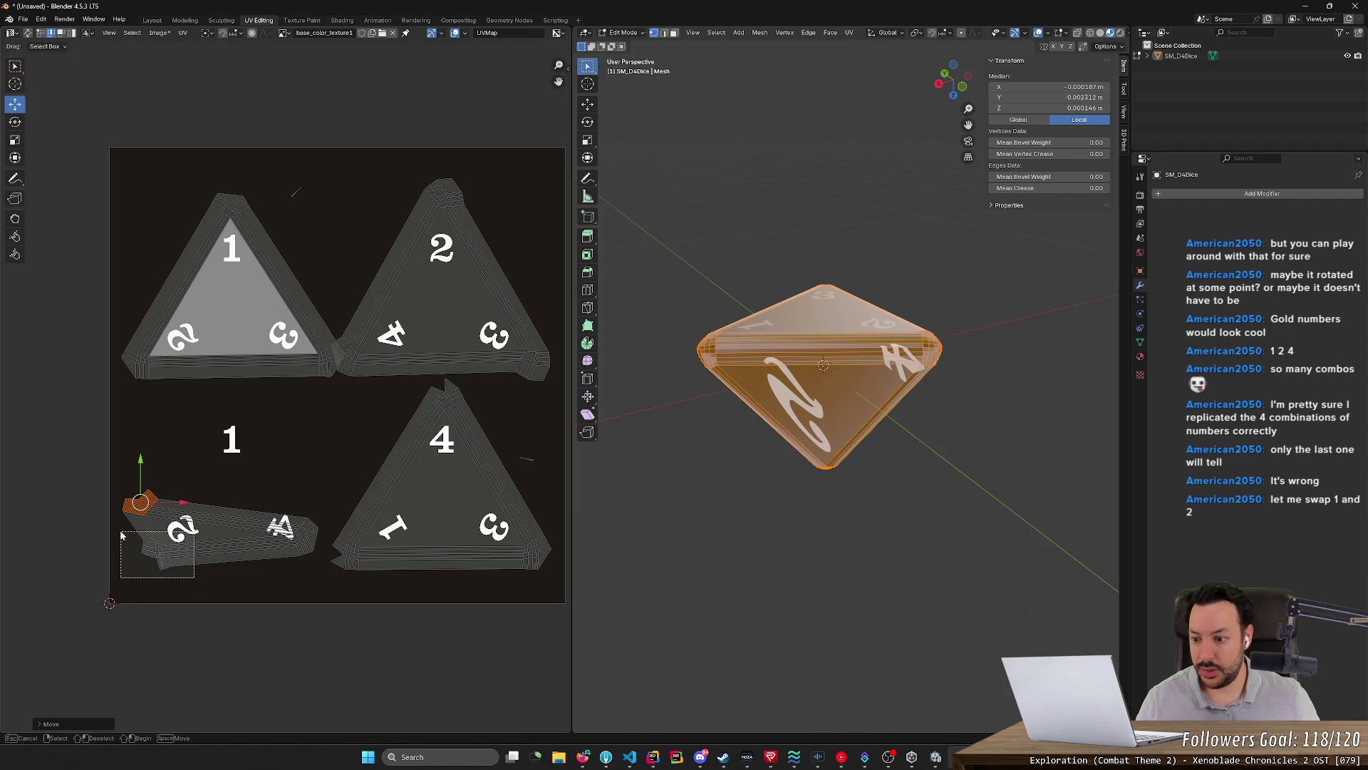
Cancel the stretched-corner edit and undo back to a clean triangle, then bring up the browser
{"action": "left_click_drag", "start_coordinate": [196, 577], "coordinate": [120, 511]}
{"action": "key", "text": "g"}
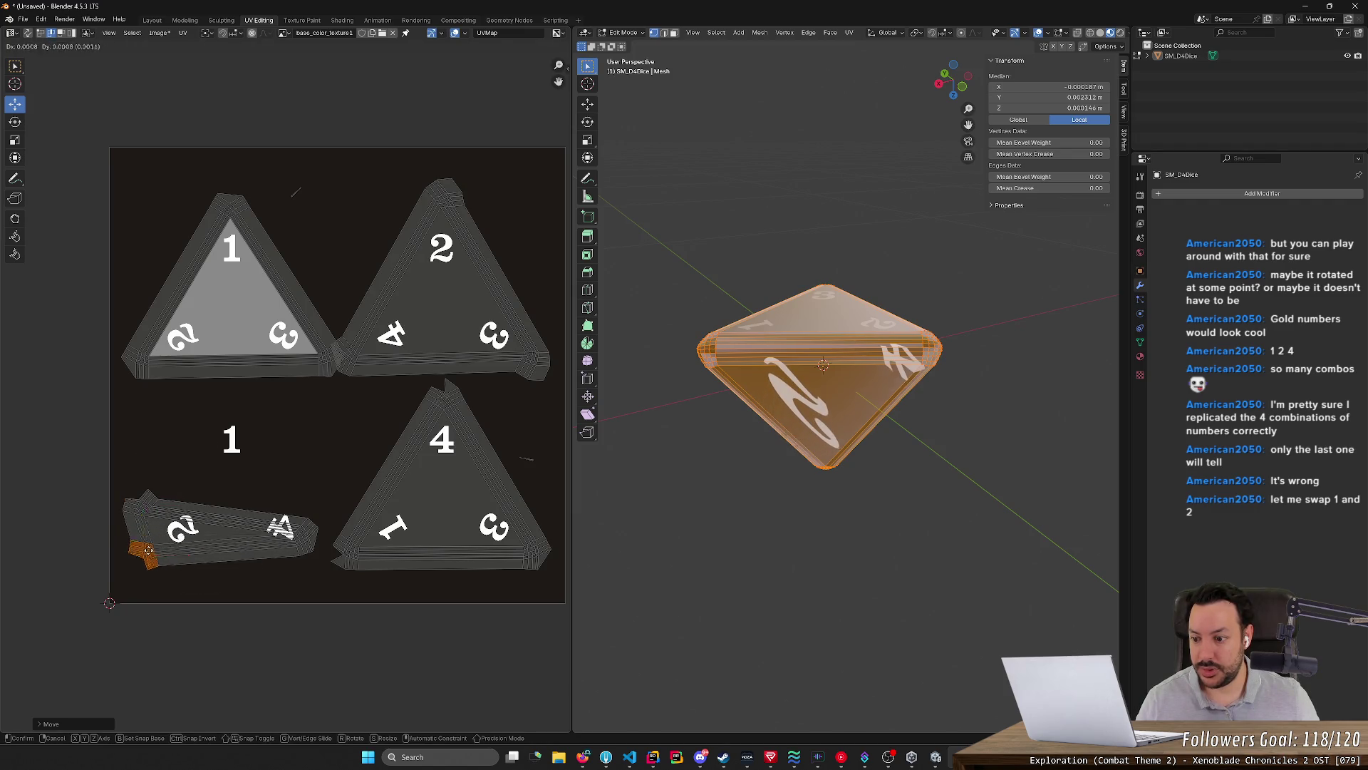
{"action": "key", "text": "r"}
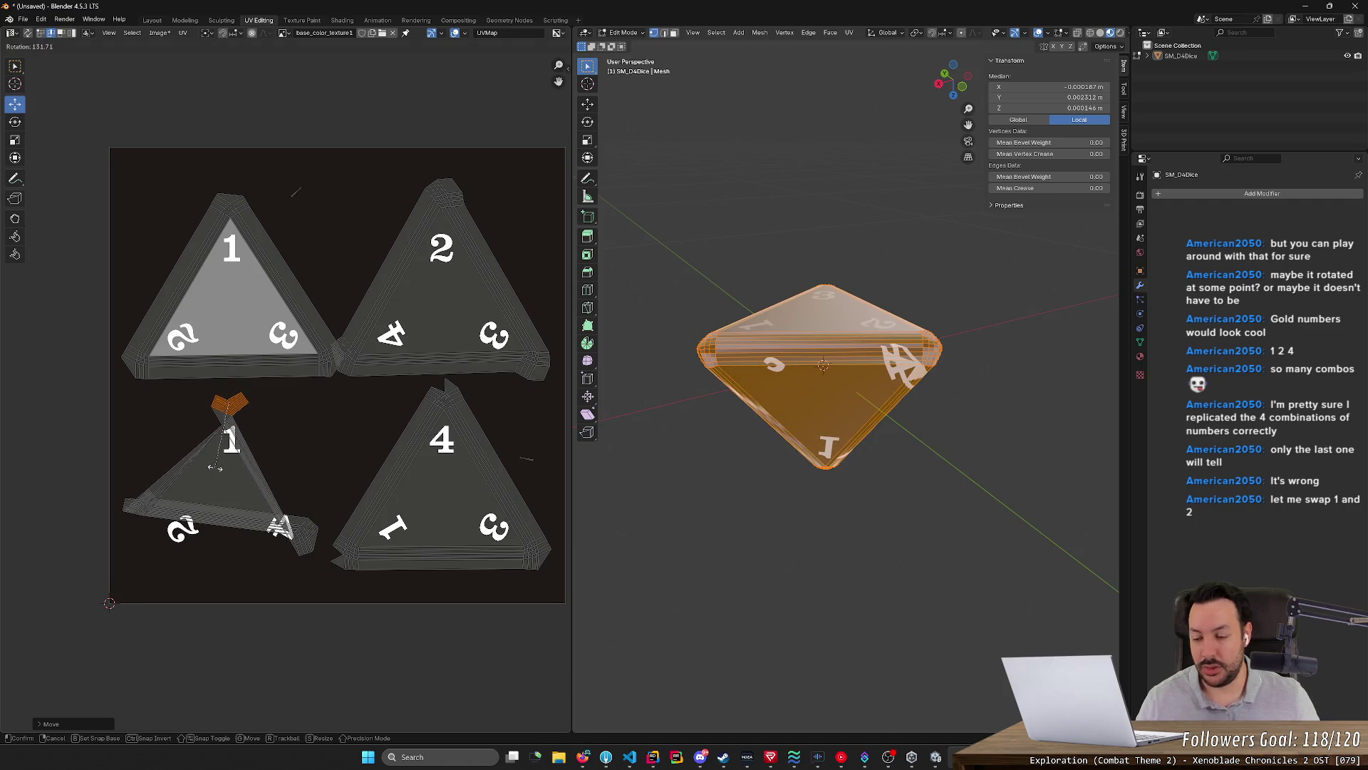
{"action": "key", "text": "Escape"}
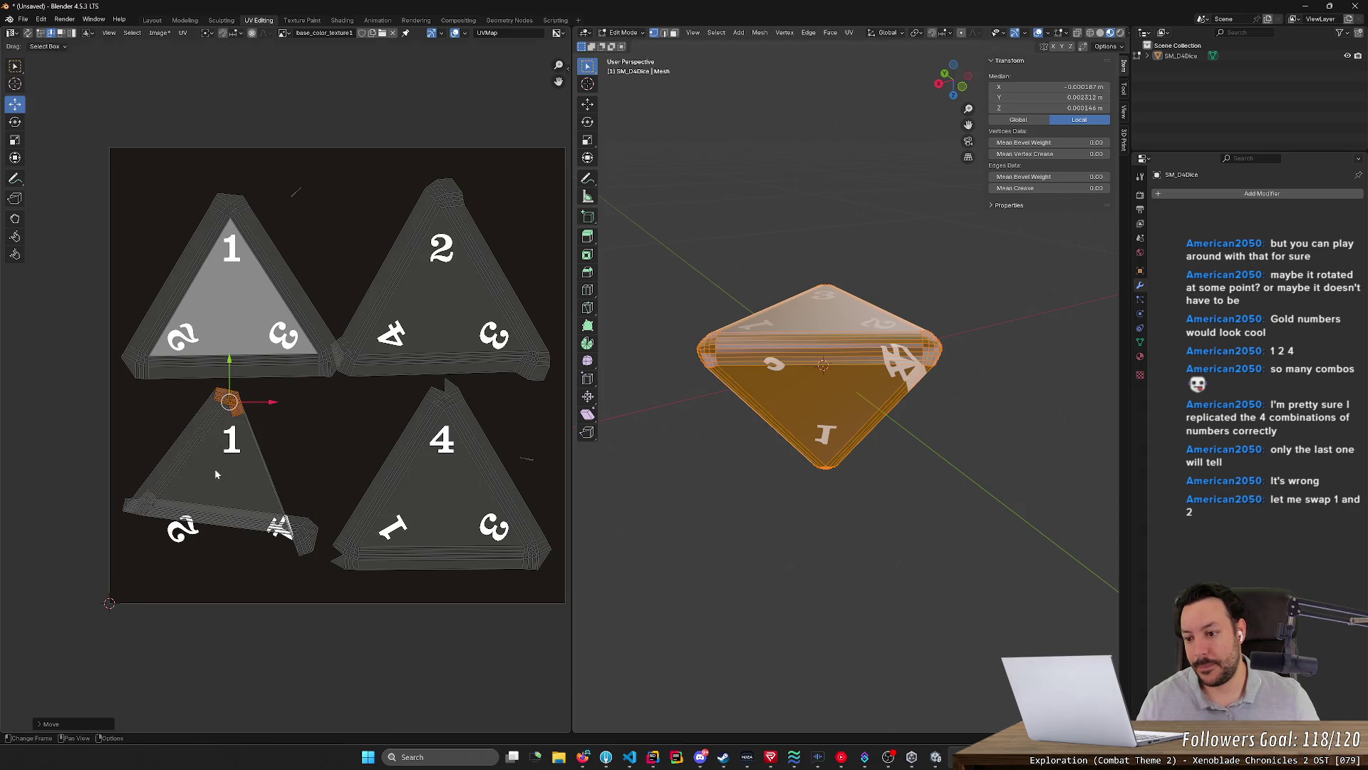
{"action": "key", "text": "ctrl+z"}
{"action": "key", "text": "ctrl+z"}
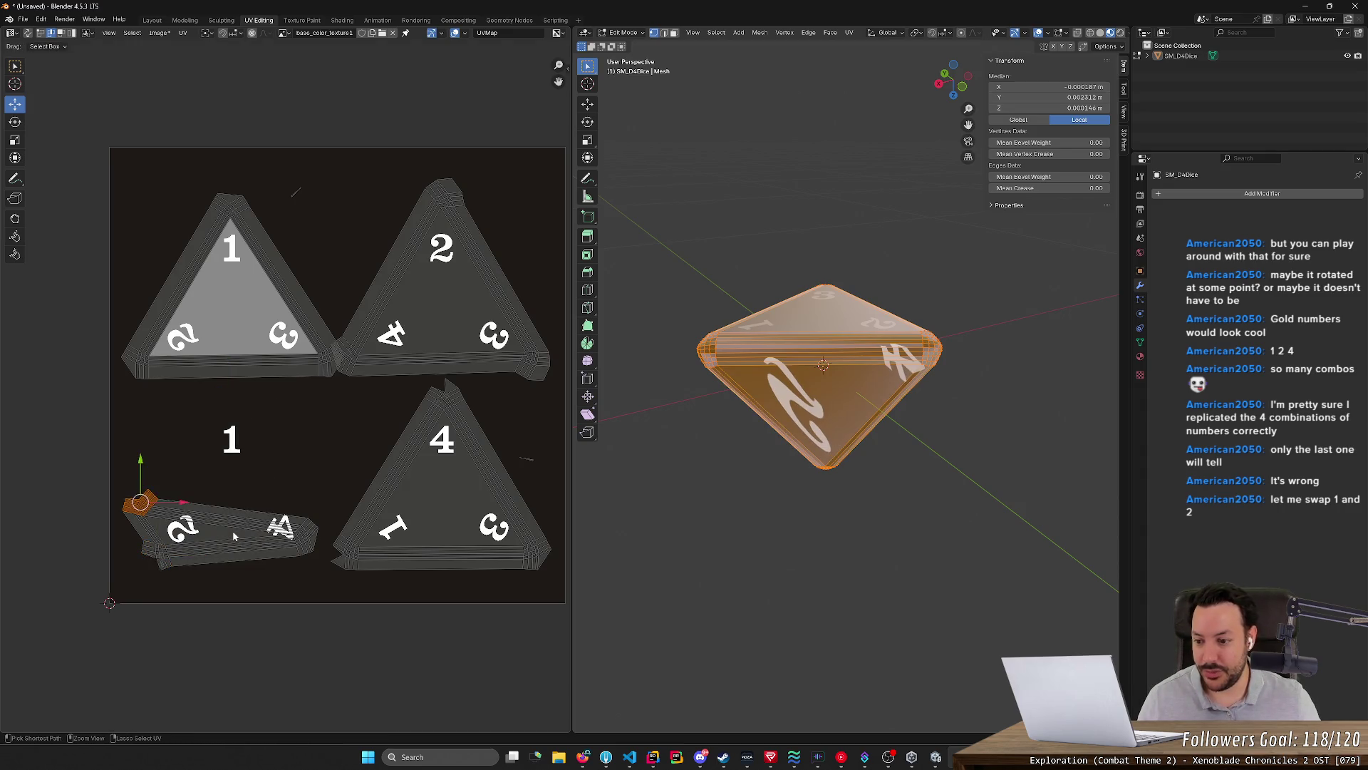
{"action": "key", "text": "ctrl+z"}
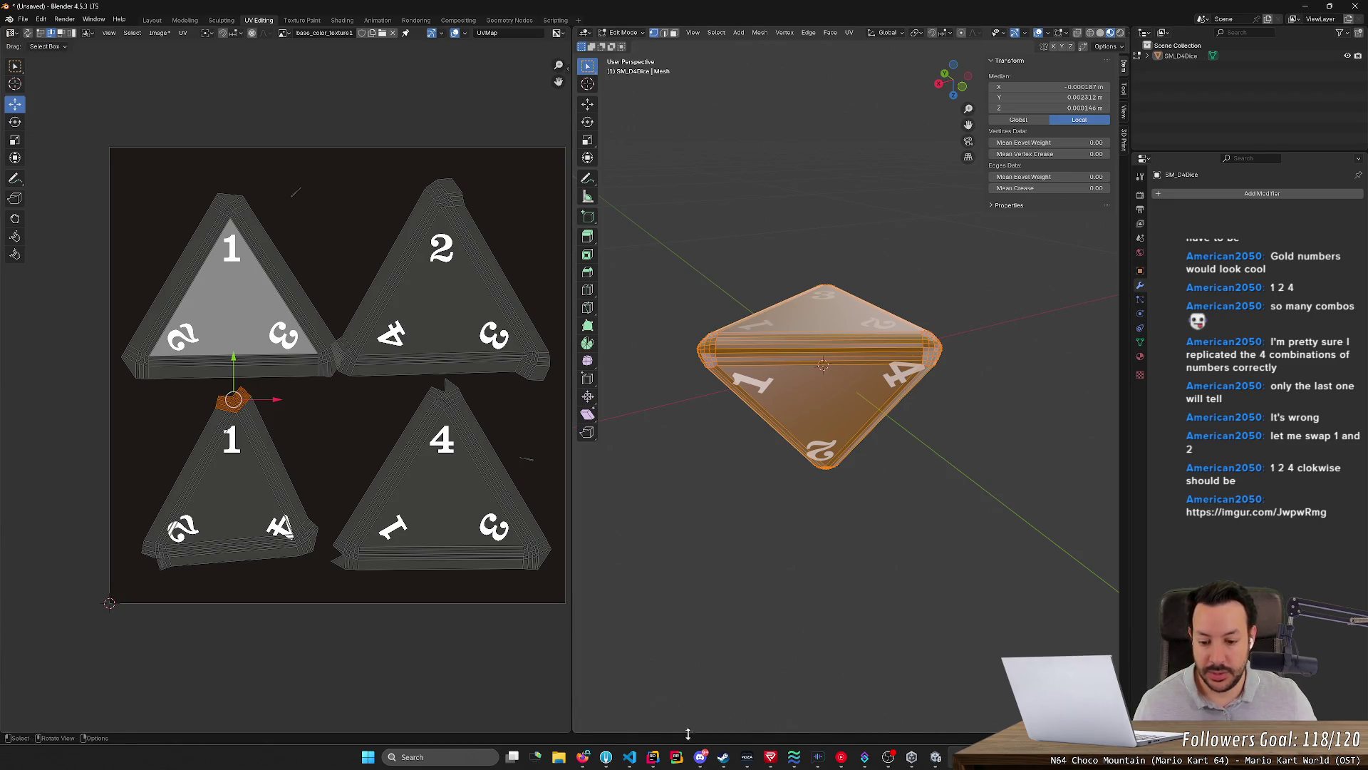
{"action": "left_click", "coordinate": [582, 757]}
Load the pasted Imgur dice image link in a new Firefox tab
{"action": "left_click", "coordinate": [1100, 12]}
{"action": "type", "text": "https://imgur.com/JwpwRmg"}
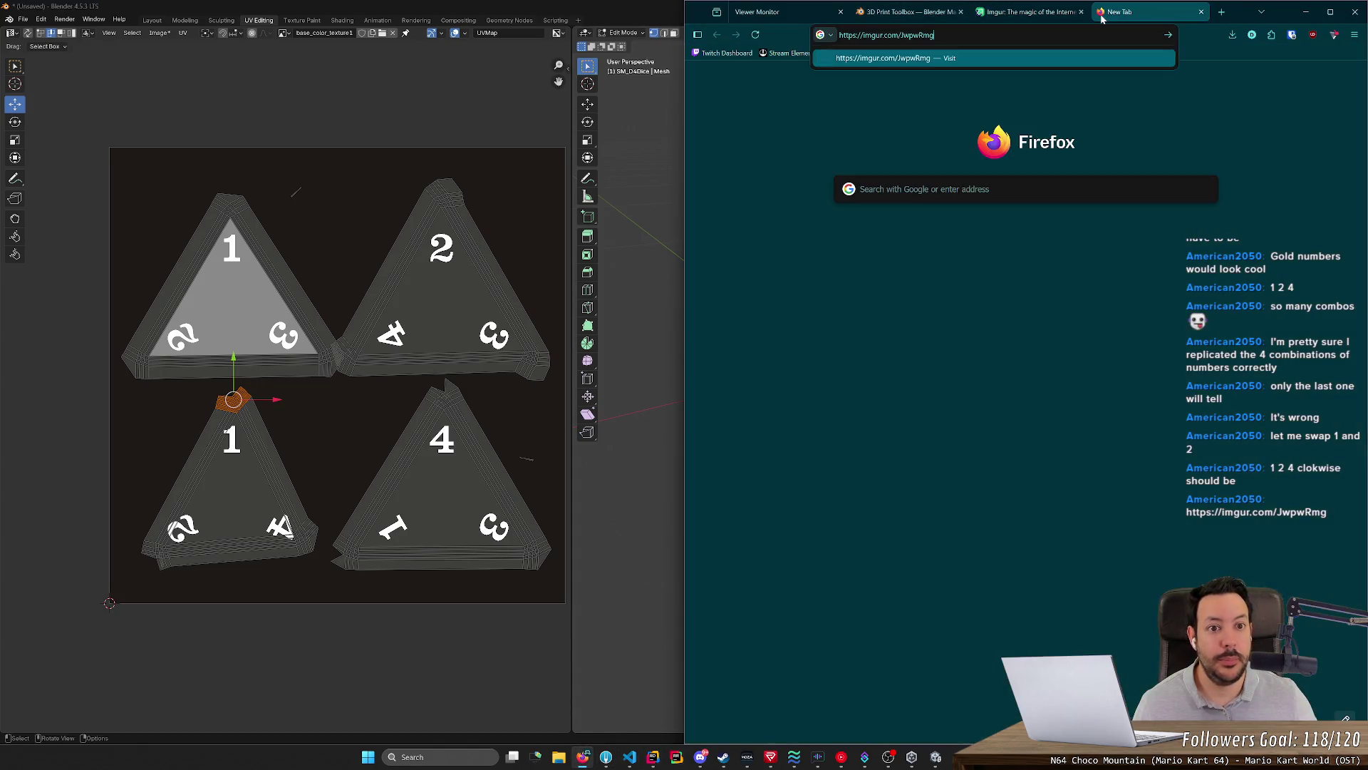
{"action": "key", "text": "Return"}
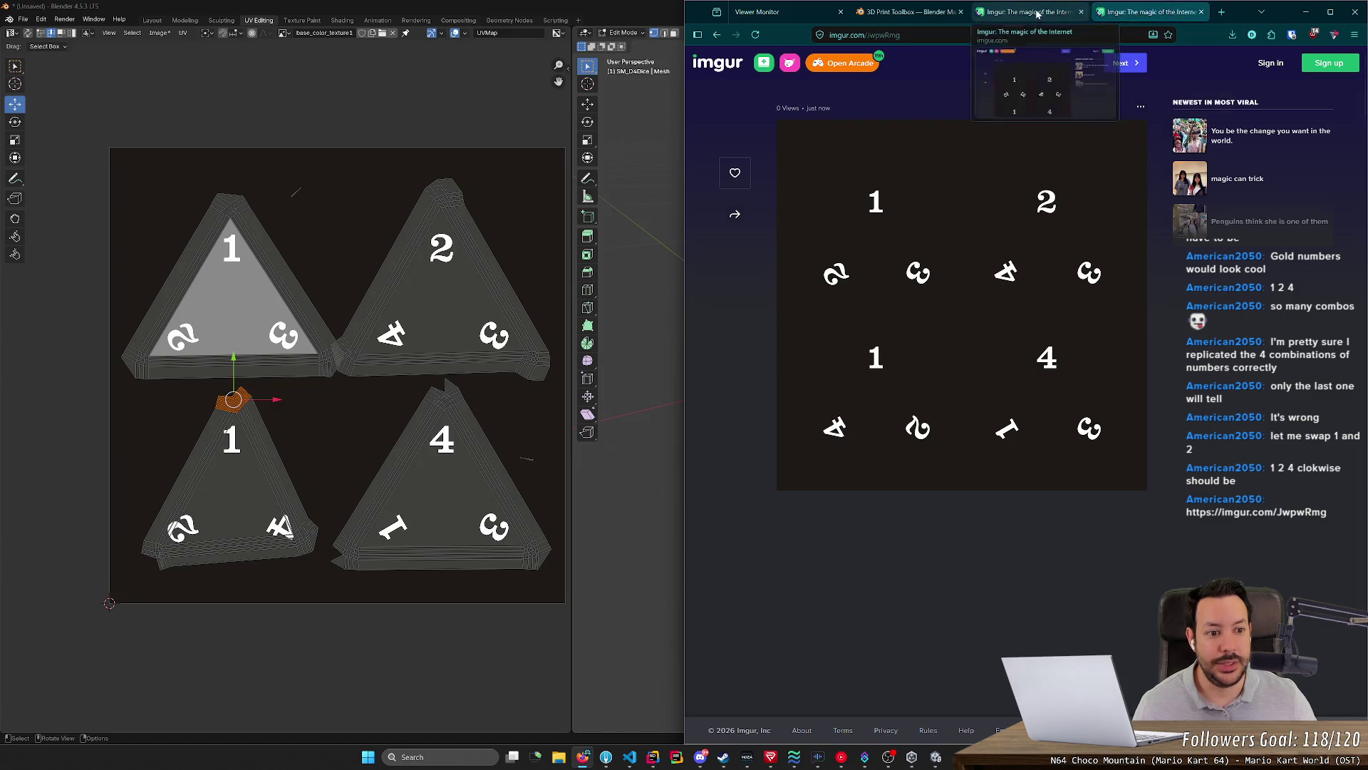
{"action": "middle_click", "coordinate": [1120, 21]}
Save the image over M_DiceD4_Base_color.png, confirming the replace, and return to Blender
{"action": "right_click", "coordinate": [971, 259]}
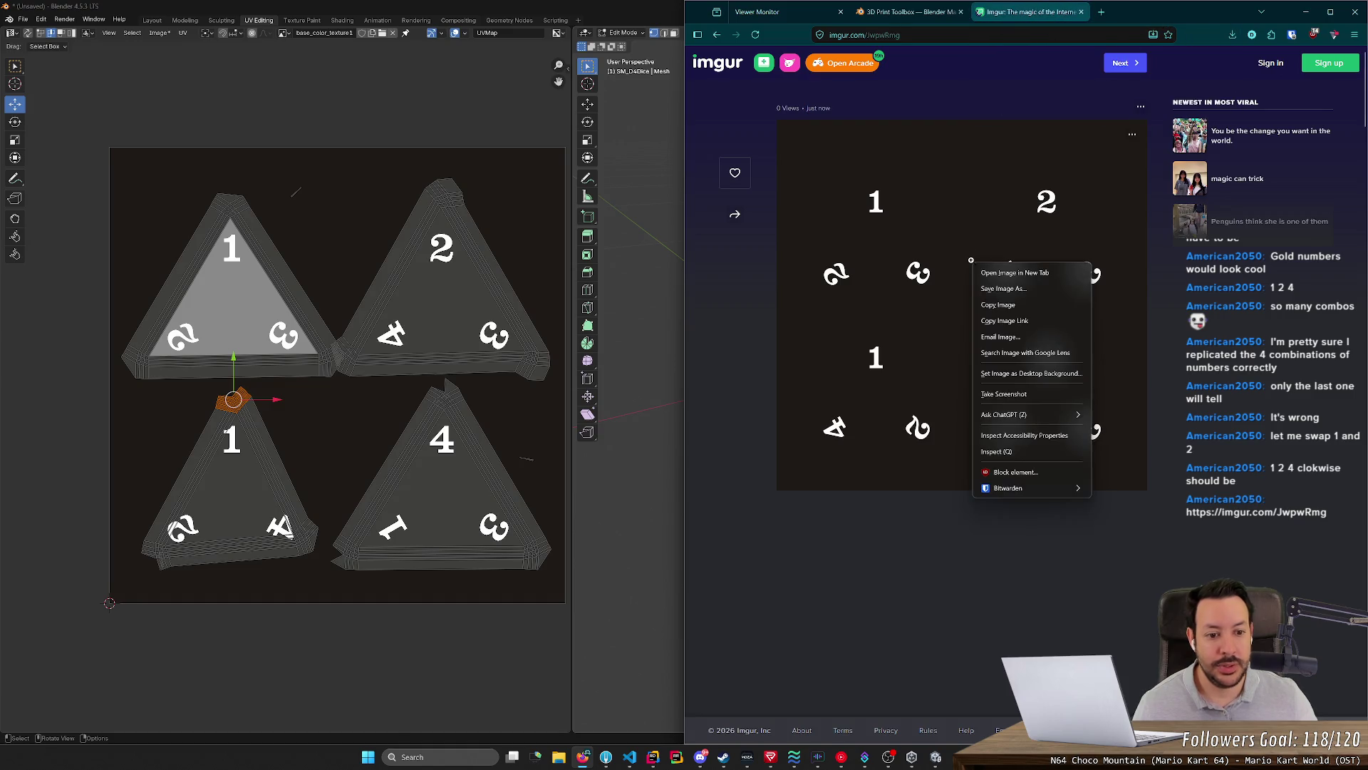
{"action": "left_click", "coordinate": [1005, 288]}
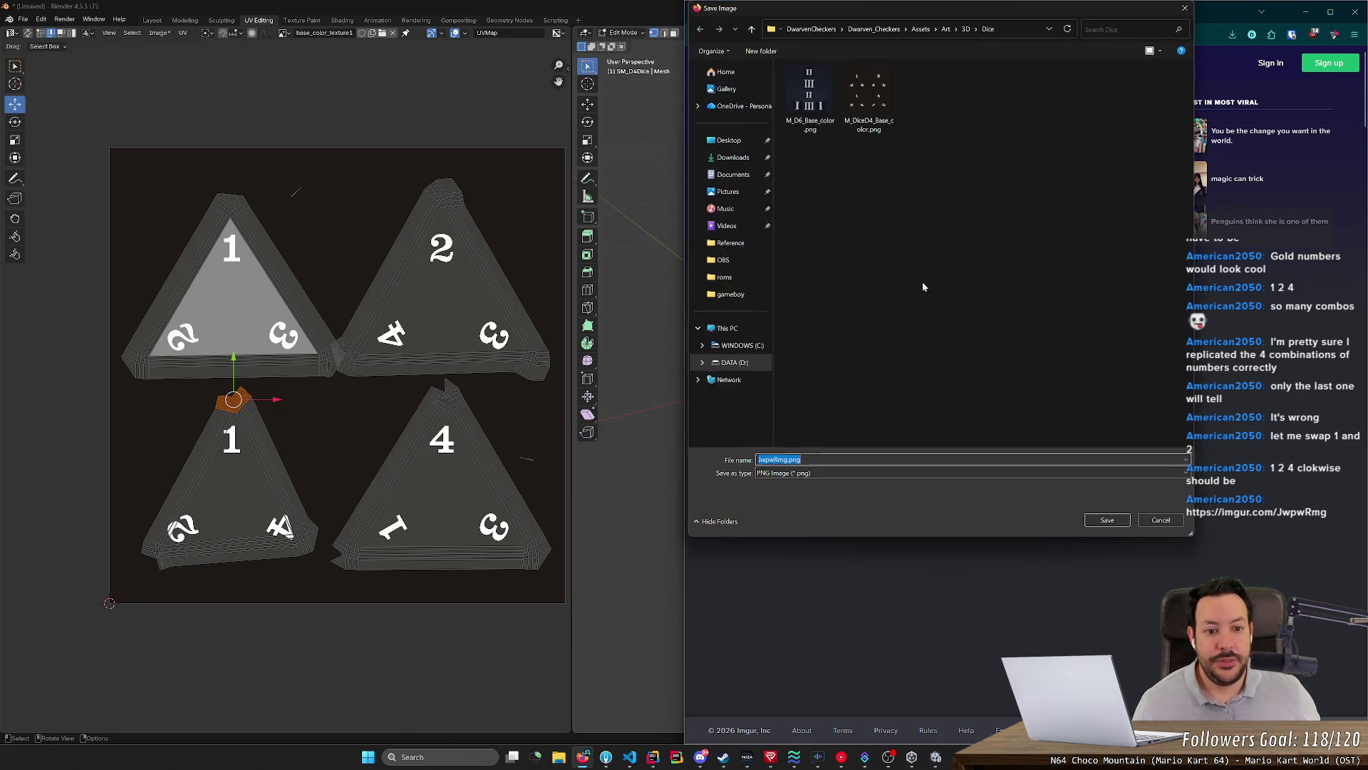
{"action": "double_click", "coordinate": [868, 97]}
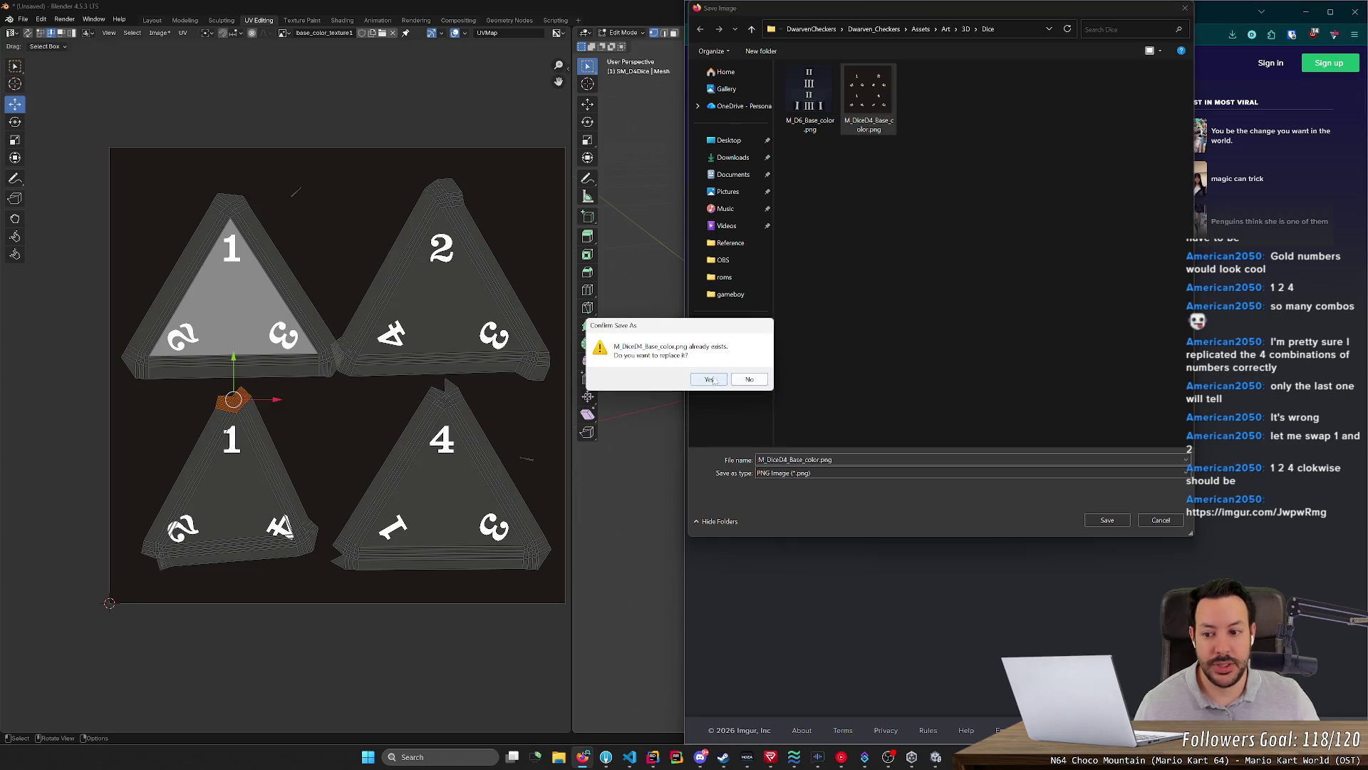
{"action": "left_click", "coordinate": [710, 380]}
{"action": "left_click", "coordinate": [417, 641]}
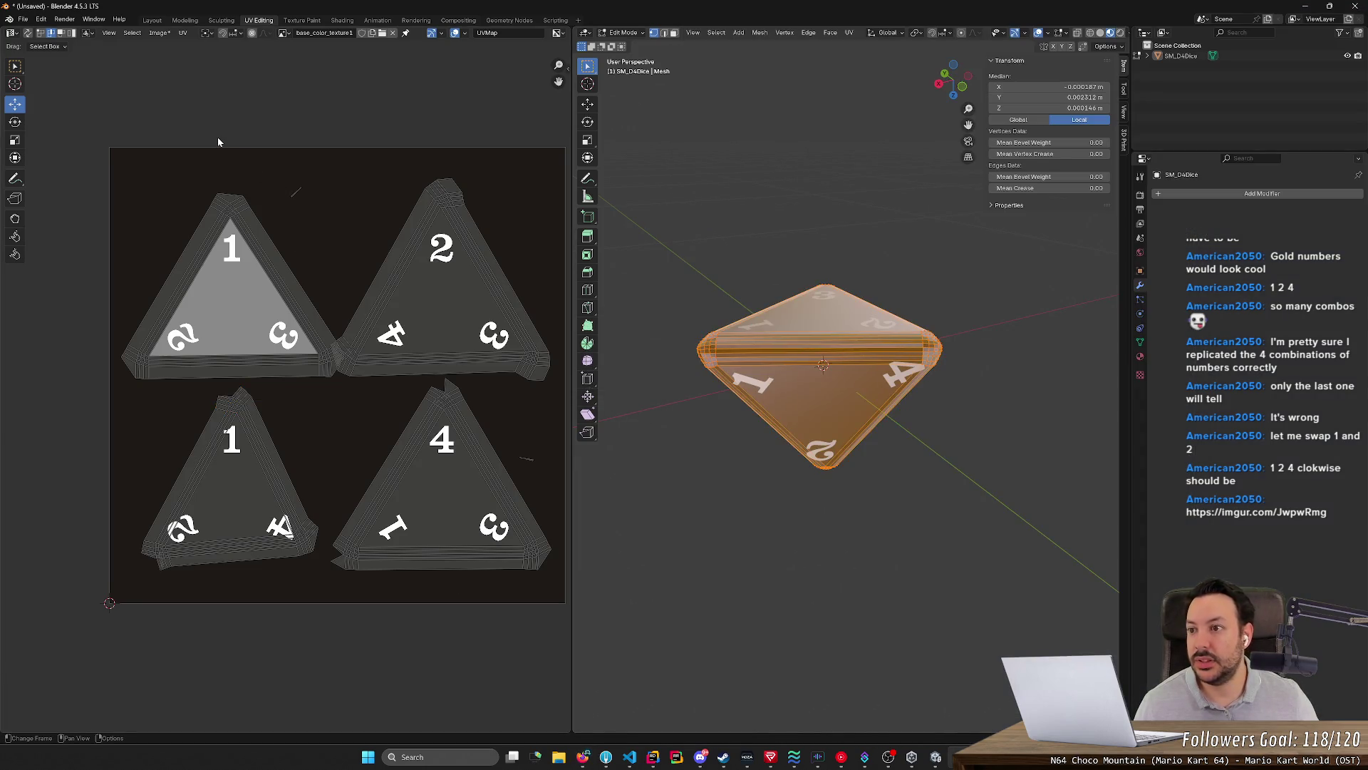
Reload the updated M_DiceD4_Base_color.png into the base colour image node and return to UV Editing
{"action": "left_click", "coordinate": [342, 19]}
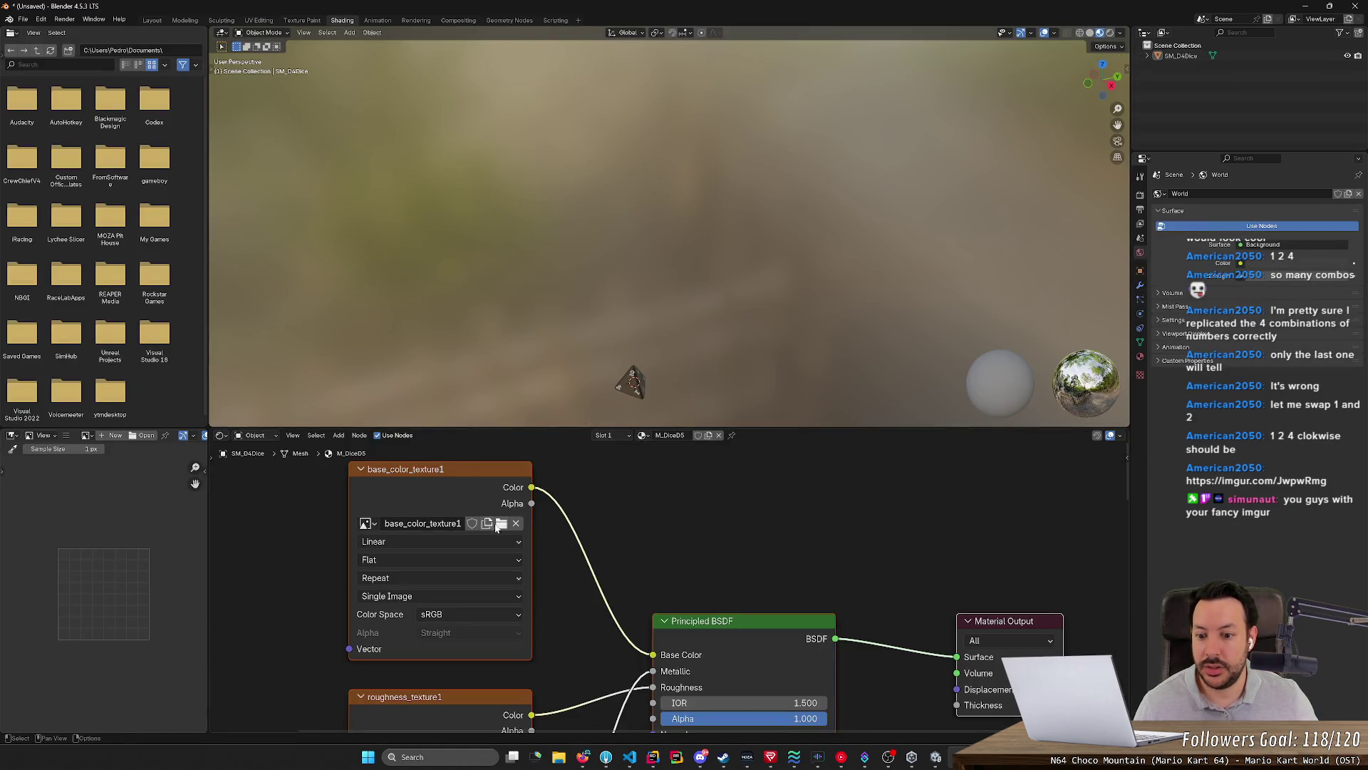
{"action": "left_click", "coordinate": [501, 525]}
{"action": "double_click", "coordinate": [533, 269]}
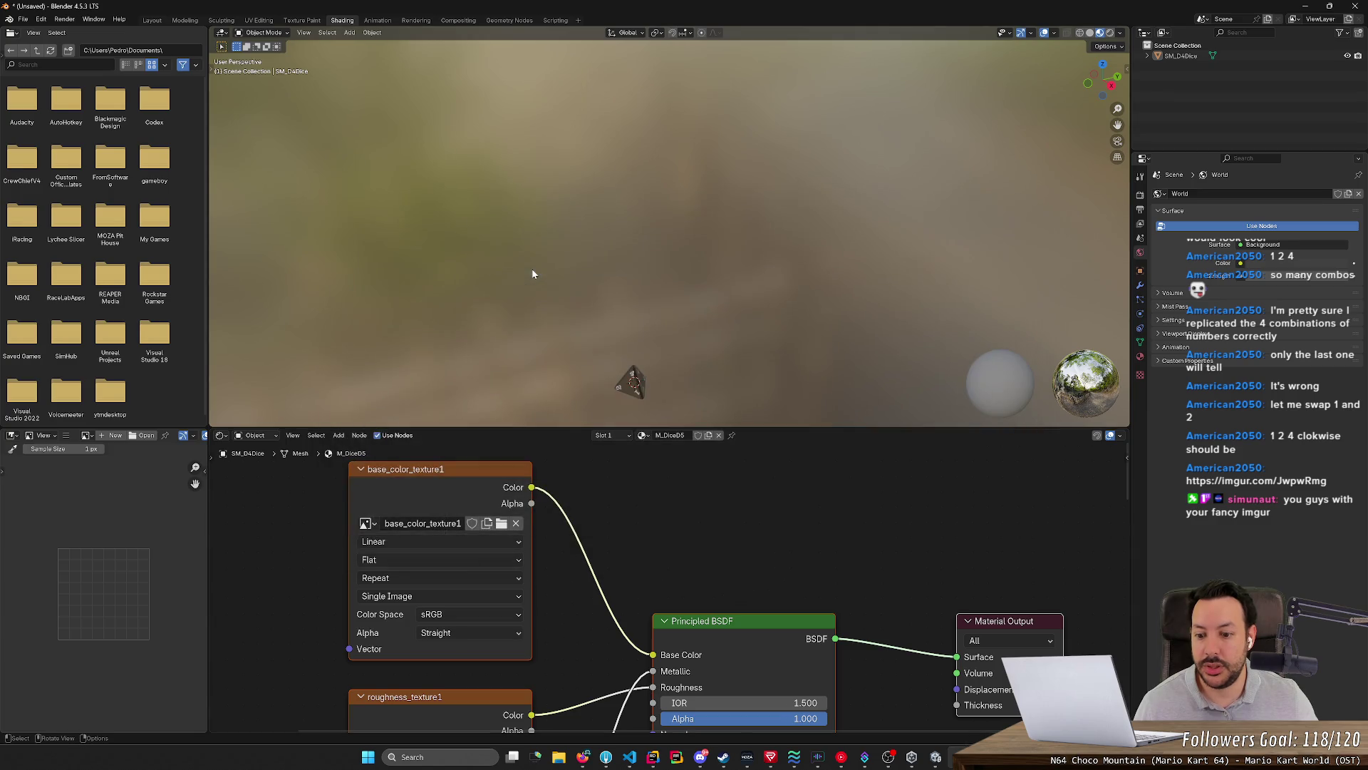
{"action": "left_click", "coordinate": [259, 20]}
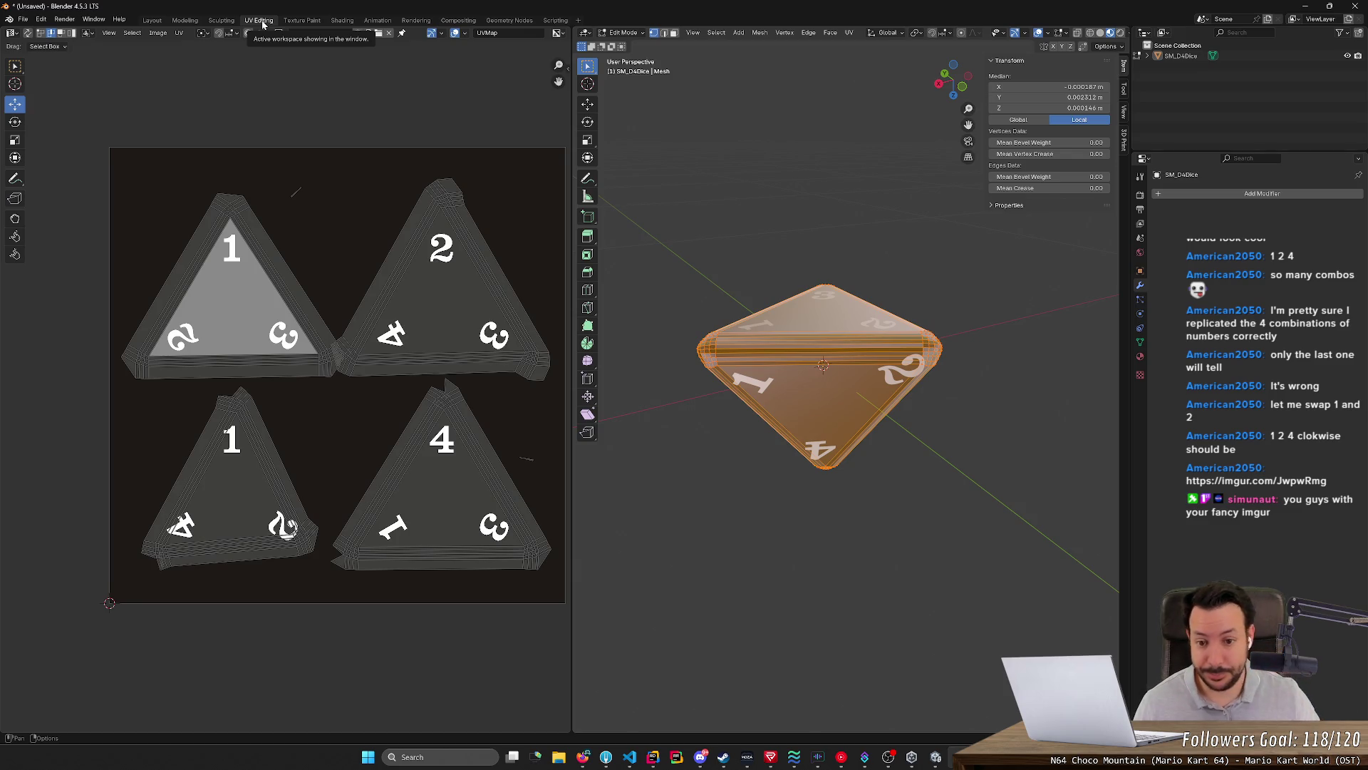
Rotate and move the lower-left island's top corner into place
{"action": "left_click_drag", "start_coordinate": [198, 395], "coordinate": [273, 424]}
{"action": "key", "text": "r"}
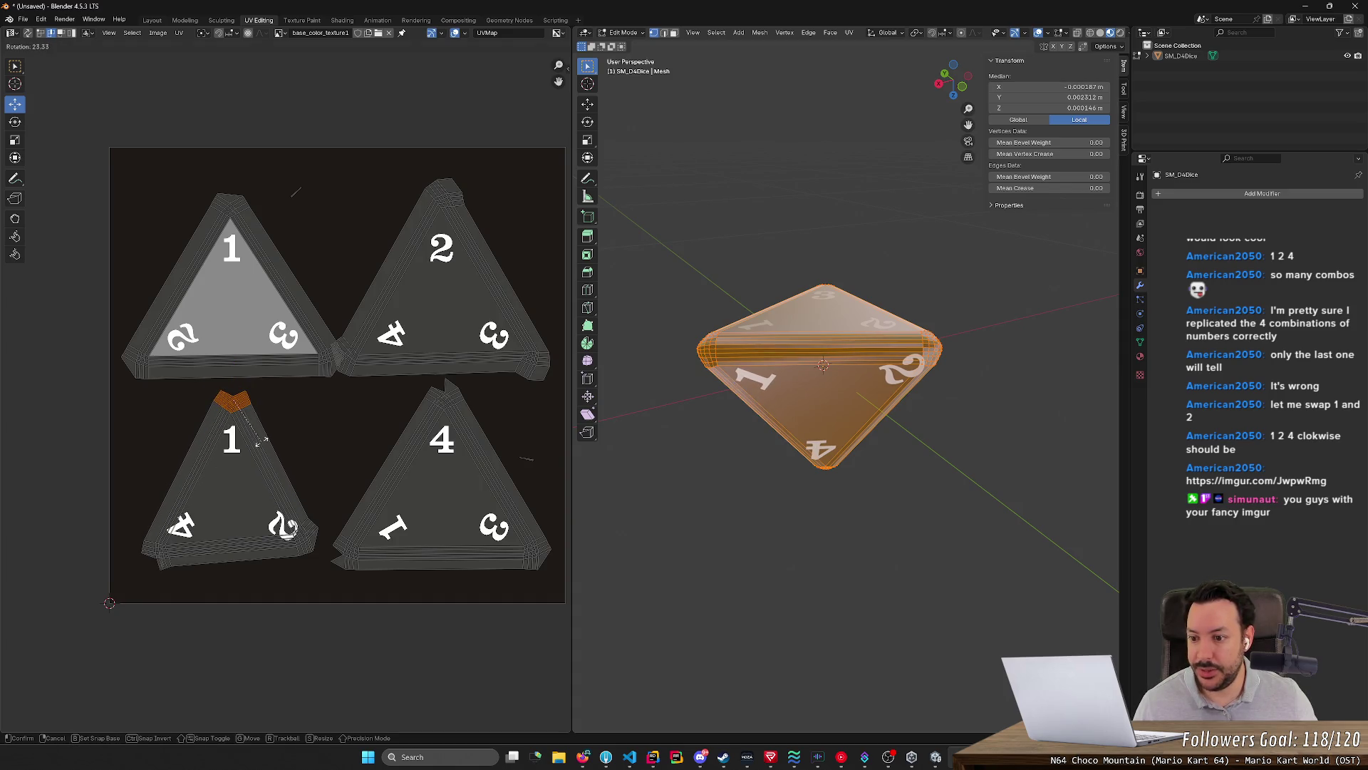
{"action": "left_click", "coordinate": [262, 440]}
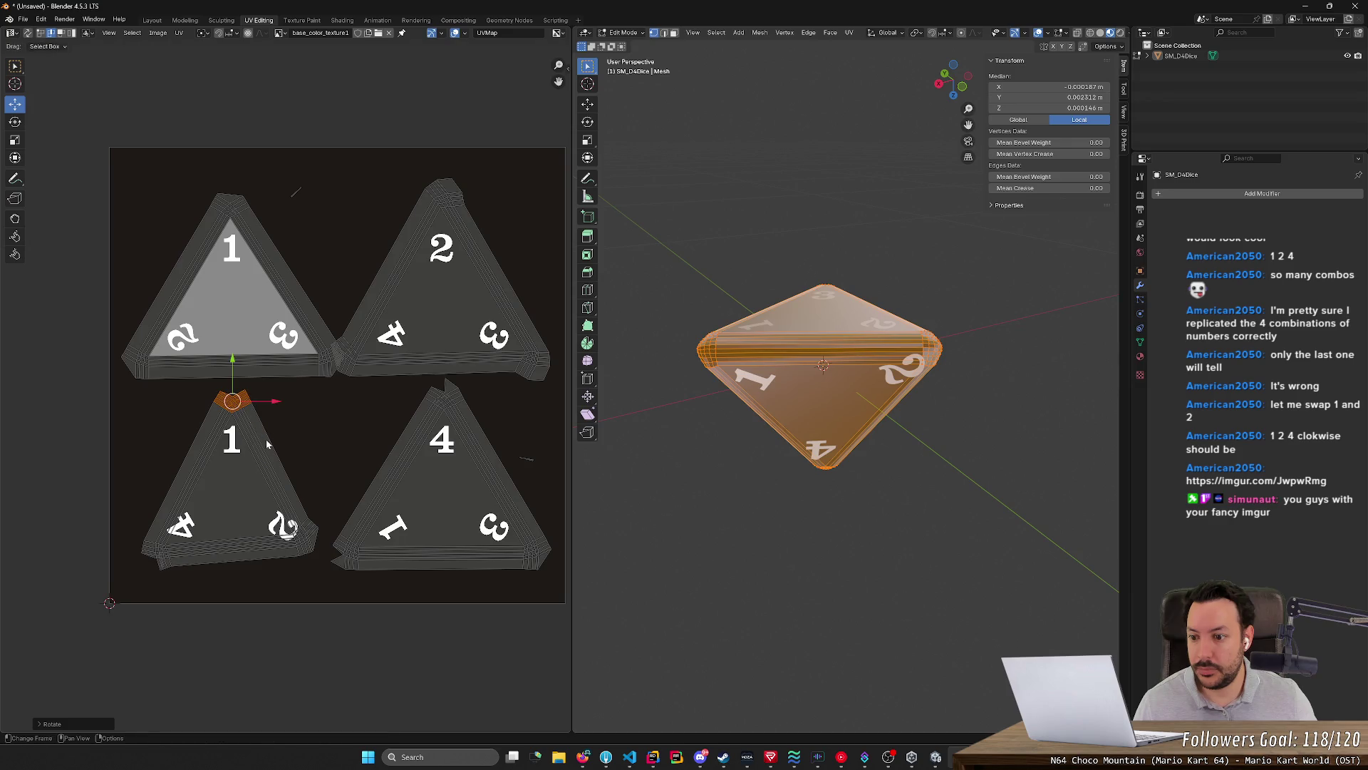
{"action": "key", "text": "g"}
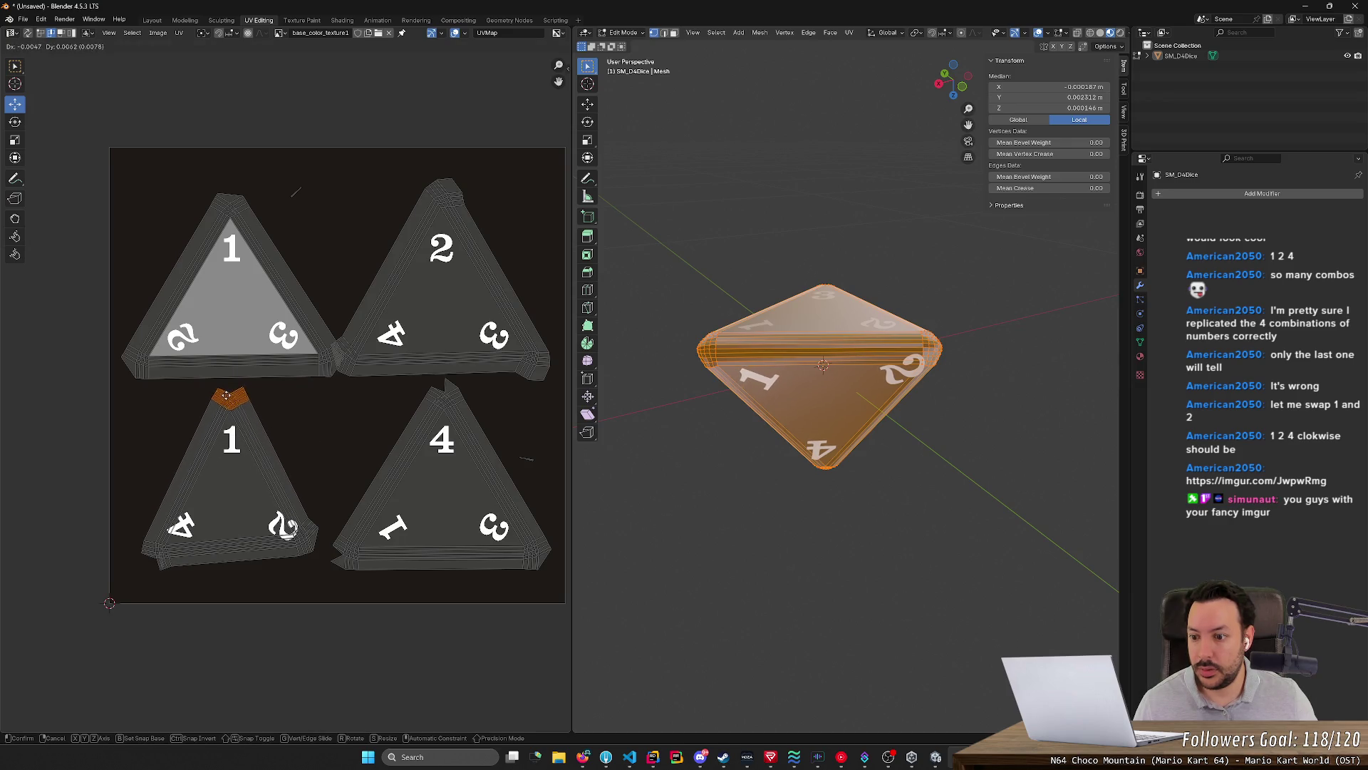
{"action": "left_click", "coordinate": [285, 527]}
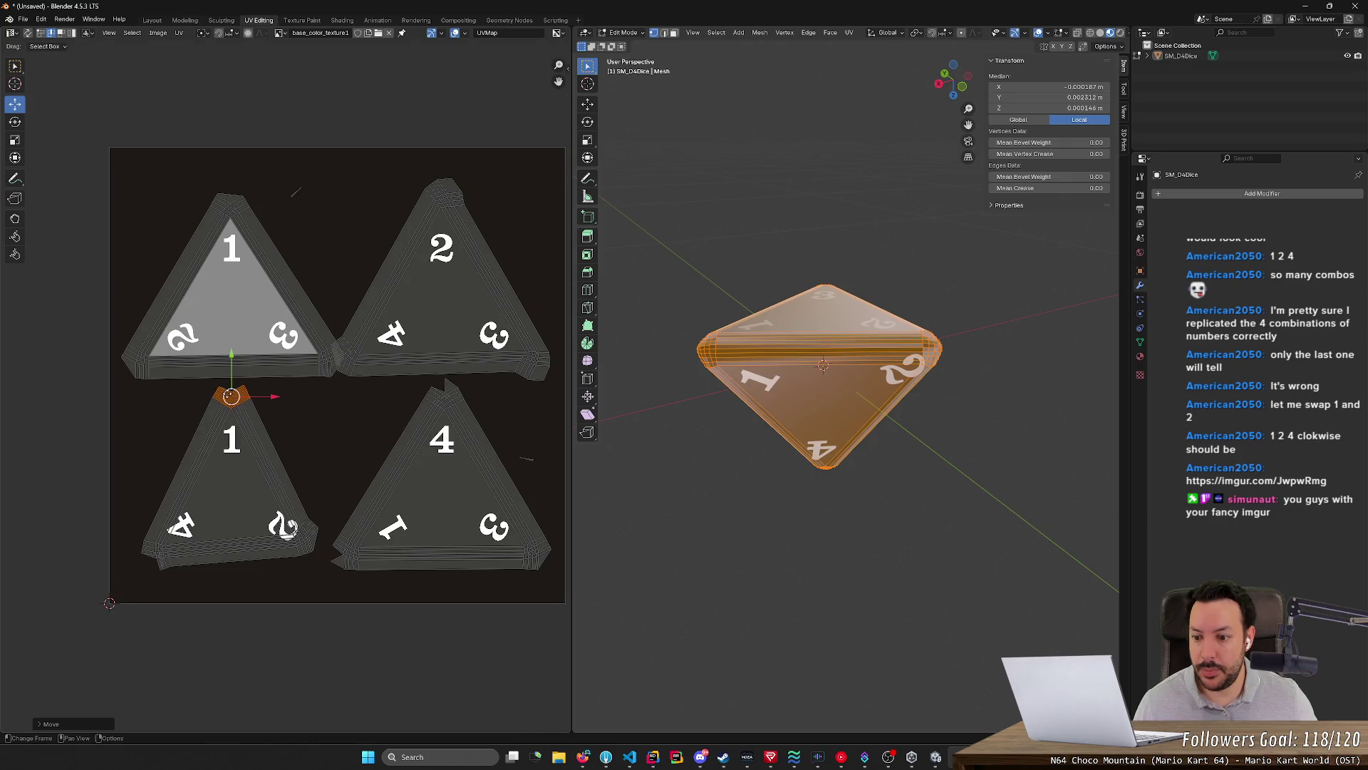
Rotate and move the bottom-left corner upright, checking against the die face
{"action": "left_click_drag", "start_coordinate": [121, 521], "coordinate": [184, 603]}
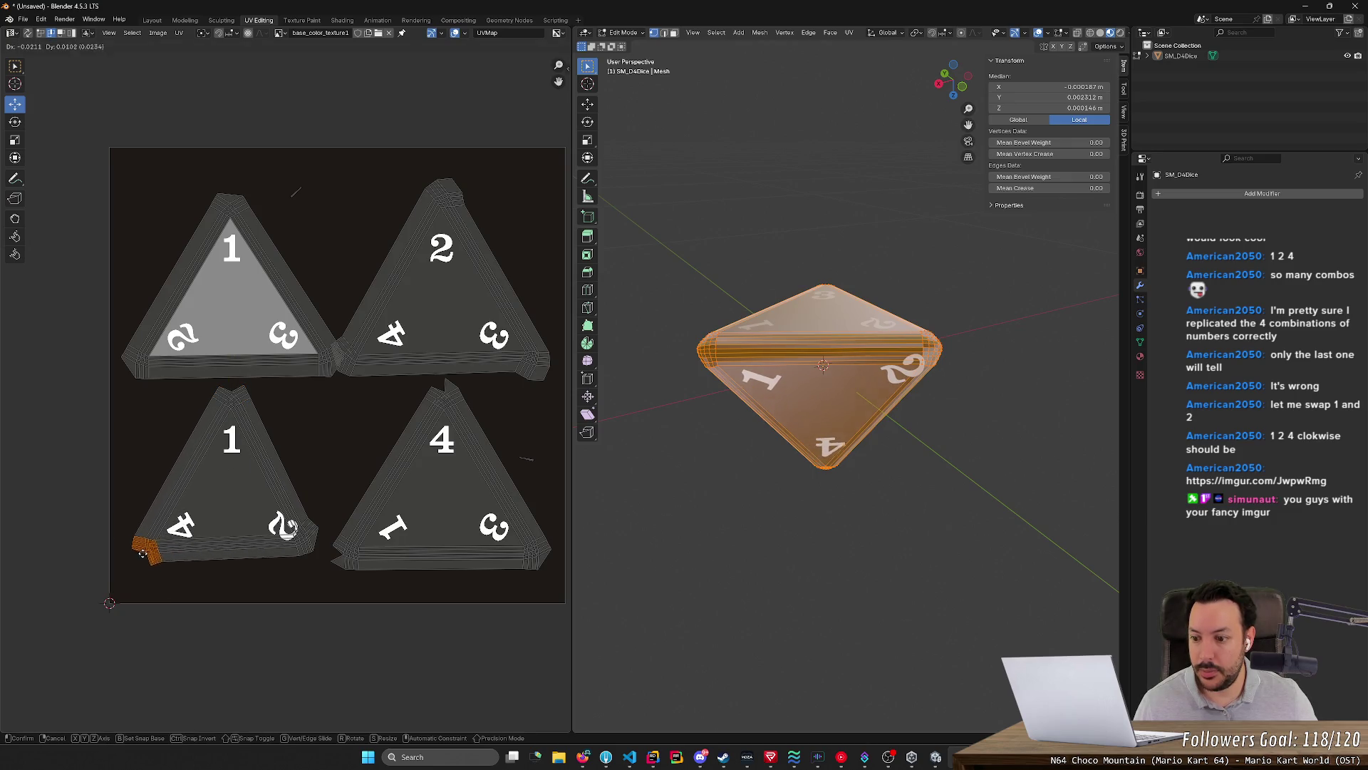
{"action": "key", "text": "r"}
{"action": "key", "text": "Return"}
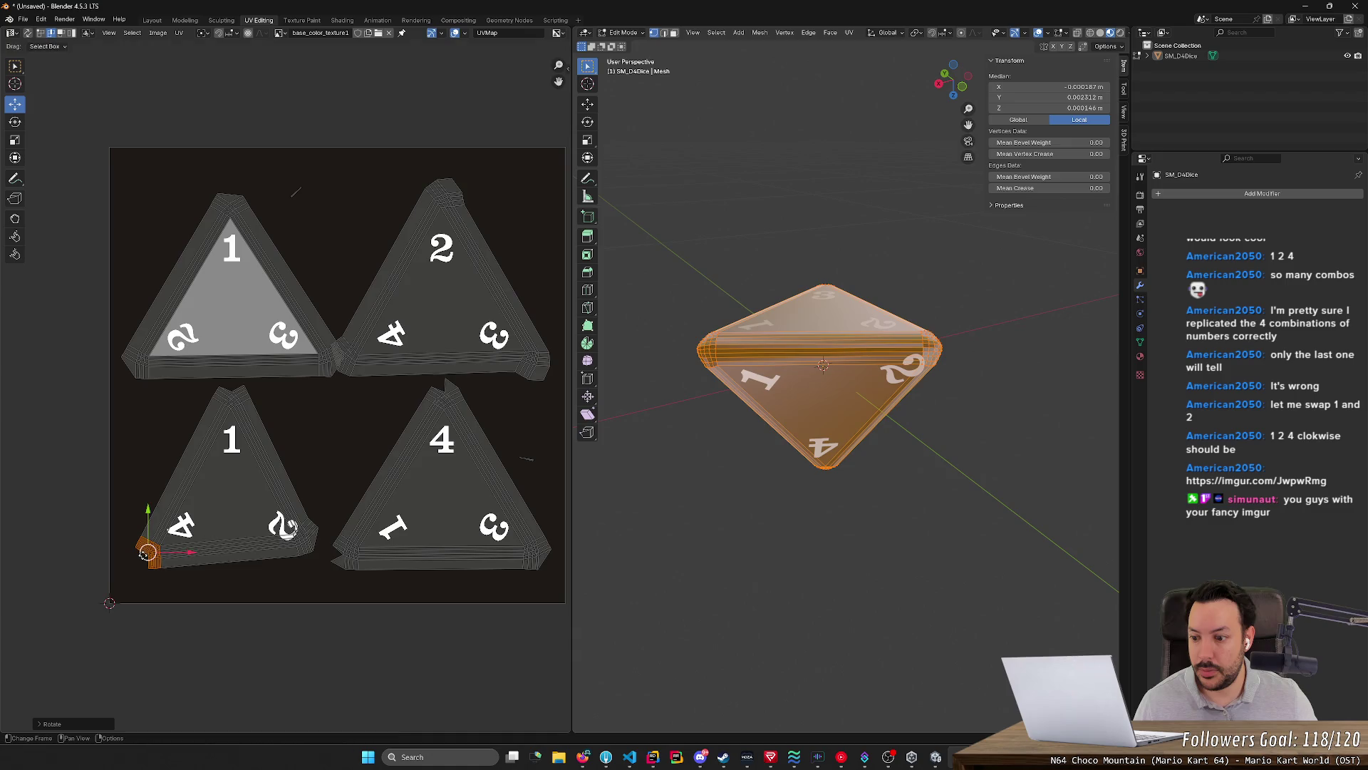
{"action": "key", "text": "g"}
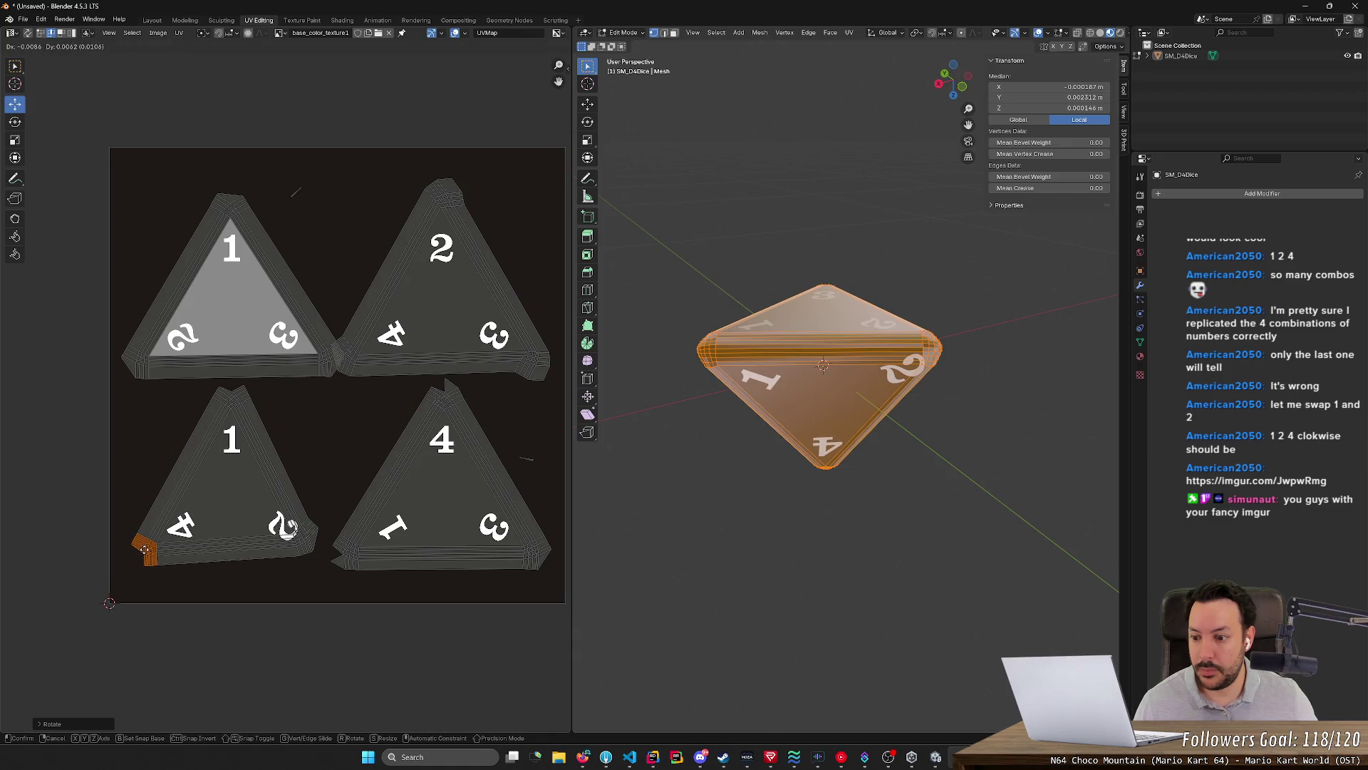
{"action": "key", "text": "Return"}
{"action": "middle_click_drag", "start_coordinate": [763, 556], "coordinate": [740, 534]}
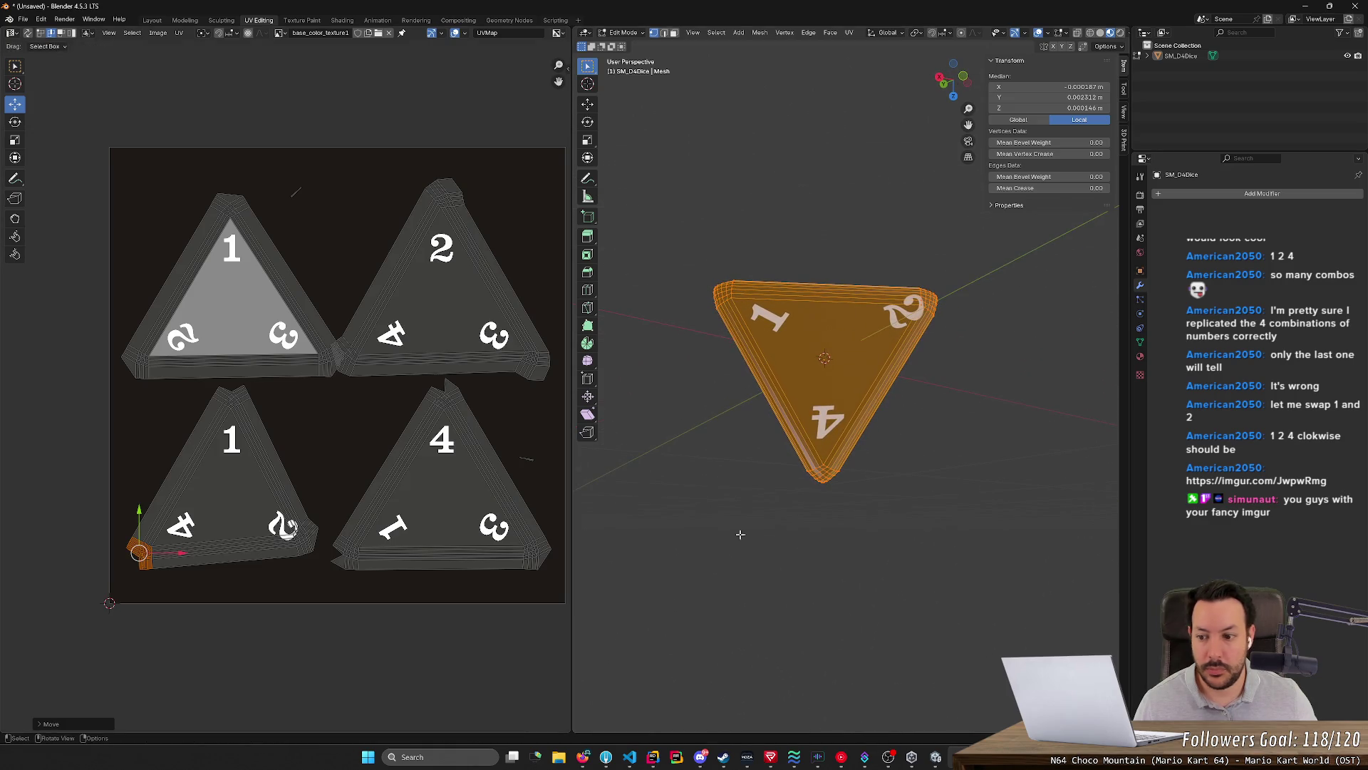
{"action": "key", "text": "r"}
{"action": "left_click", "coordinate": [151, 553]}
{"action": "key", "text": "g"}
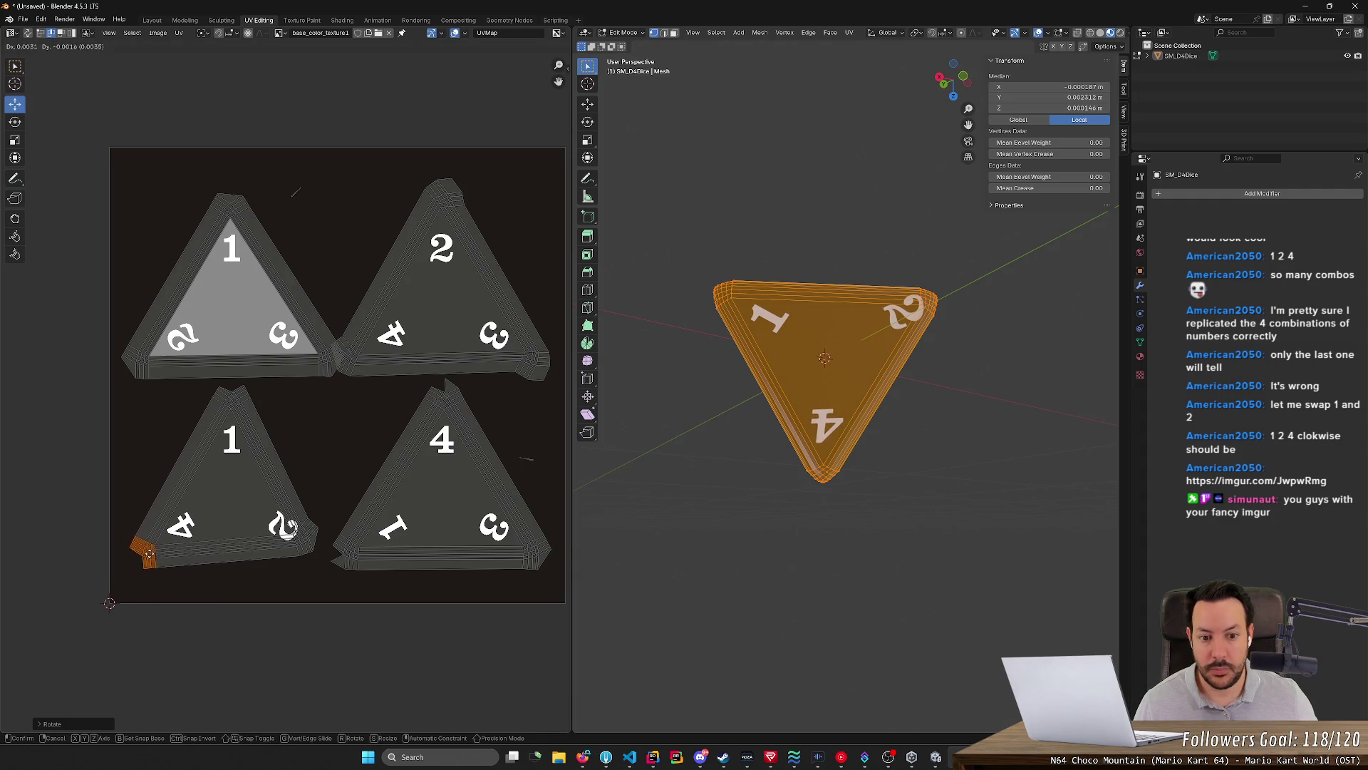
{"action": "left_click", "coordinate": [290, 512]}
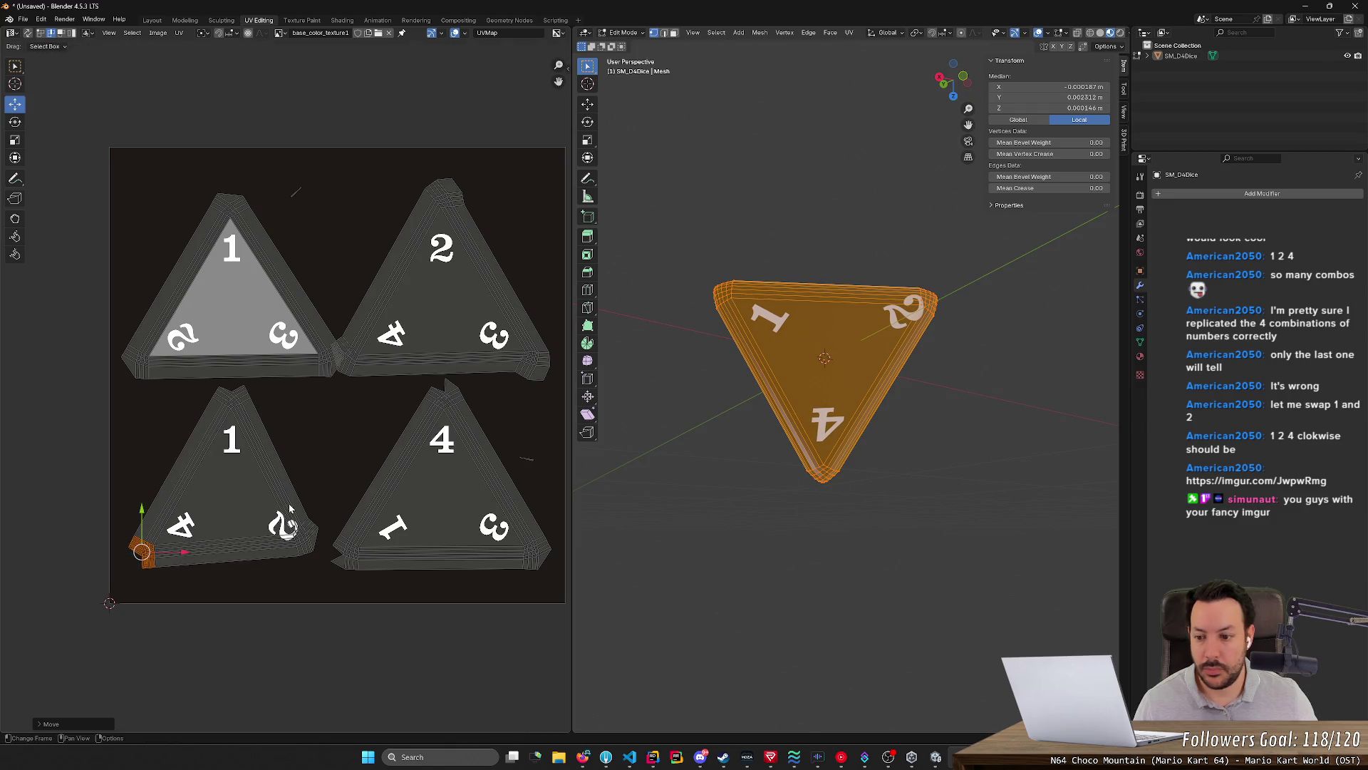
Move, rotate and nudge the corner beside the 2 into place
{"action": "left_click_drag", "start_coordinate": [330, 502], "coordinate": [247, 575]}
{"action": "key", "text": "g"}
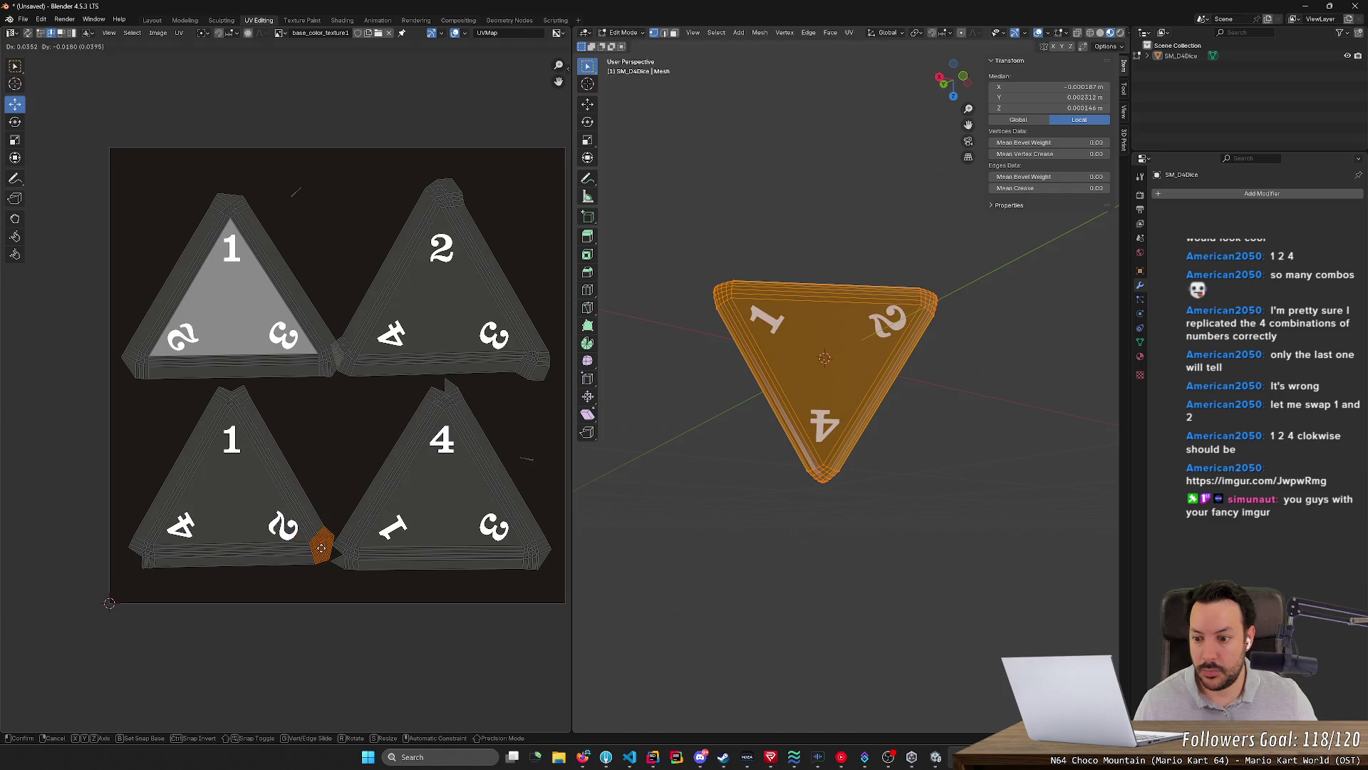
{"action": "left_click", "coordinate": [332, 550]}
{"action": "key", "text": "r"}
{"action": "left_click", "coordinate": [333, 550]}
{"action": "key", "text": "g"}
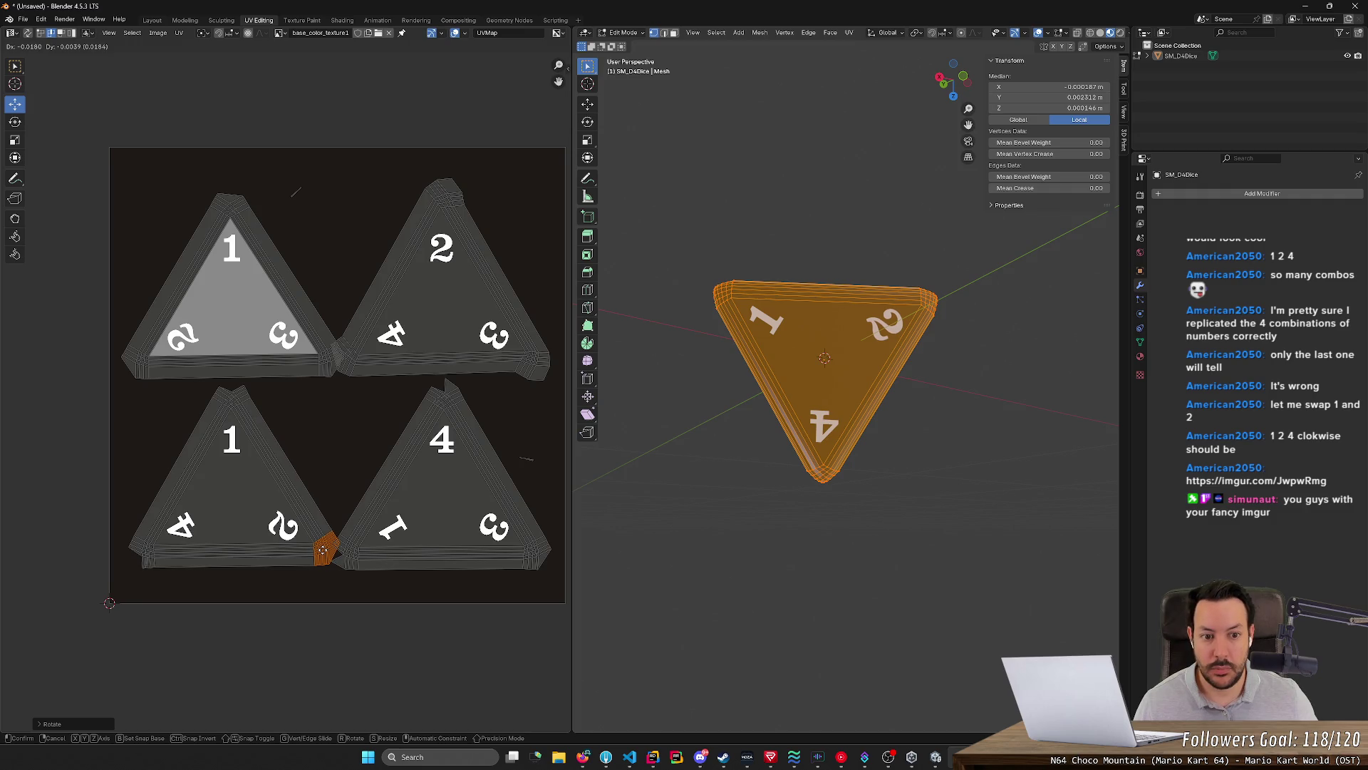
{"action": "left_click", "coordinate": [324, 551]}
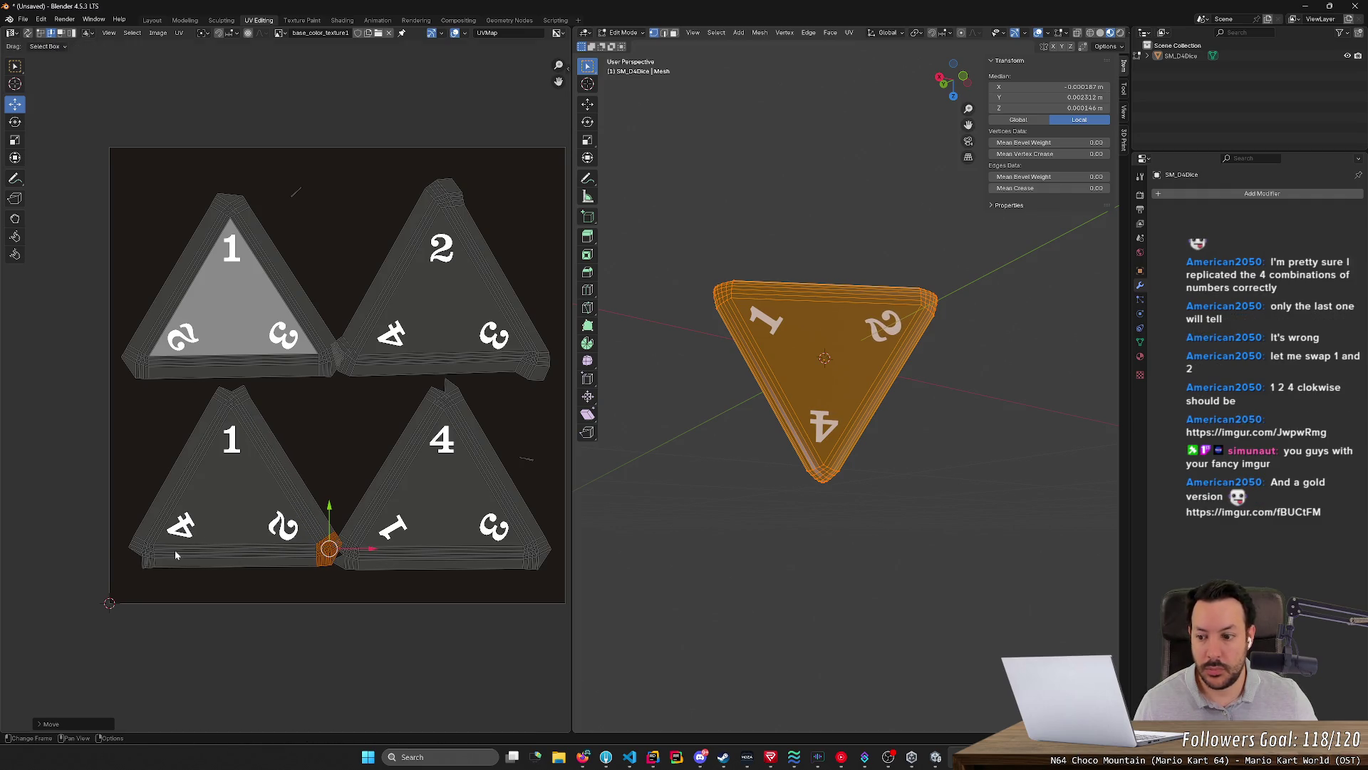
Final-adjust the bottom-left and top corners, then deselect and inspect the die
{"action": "left_click", "coordinate": [141, 552]}
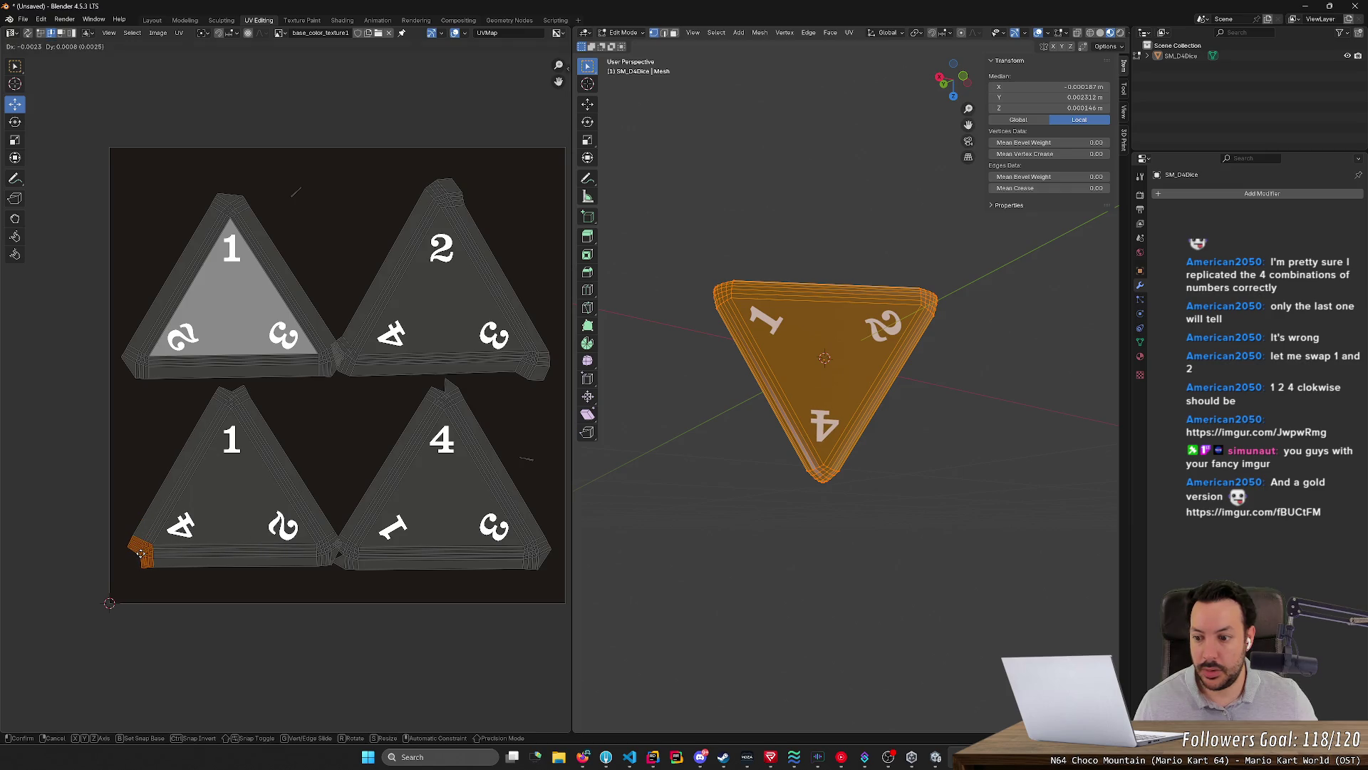
{"action": "left_click", "coordinate": [178, 510]}
{"action": "left_click_drag", "start_coordinate": [185, 352], "coordinate": [282, 434]}
{"action": "key", "text": "g"}
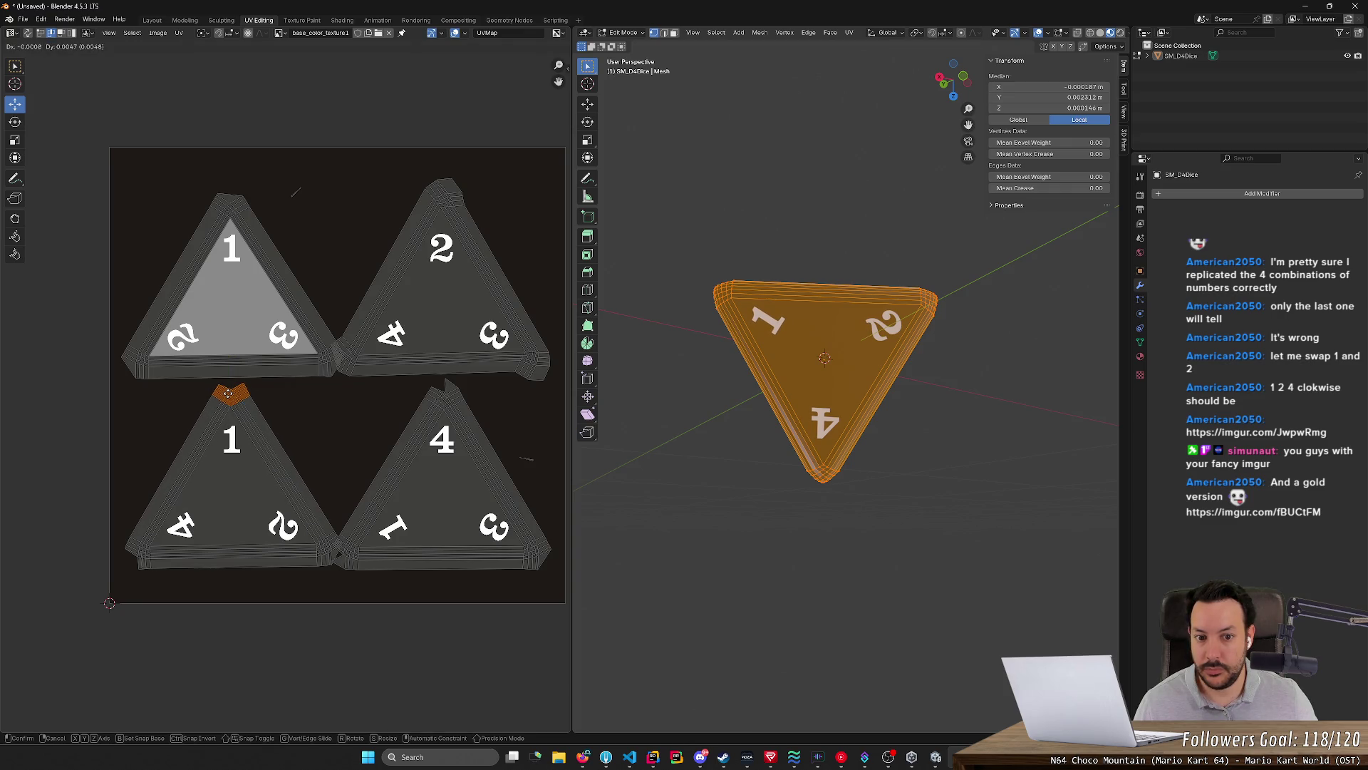
{"action": "left_click", "coordinate": [230, 394]}
{"action": "left_click", "coordinate": [926, 543]}
{"action": "mouse_move", "coordinate": [927, 542]}
{"action": "middle_mouse_down"}
{"action": "mouse_move", "coordinate": [866, 563]}
{"action": "mouse_move", "coordinate": [817, 521]}
{"action": "mouse_move", "coordinate": [1078, 480]}
{"action": "mouse_move", "coordinate": [897, 510]}
{"action": "middle_mouse_up"}
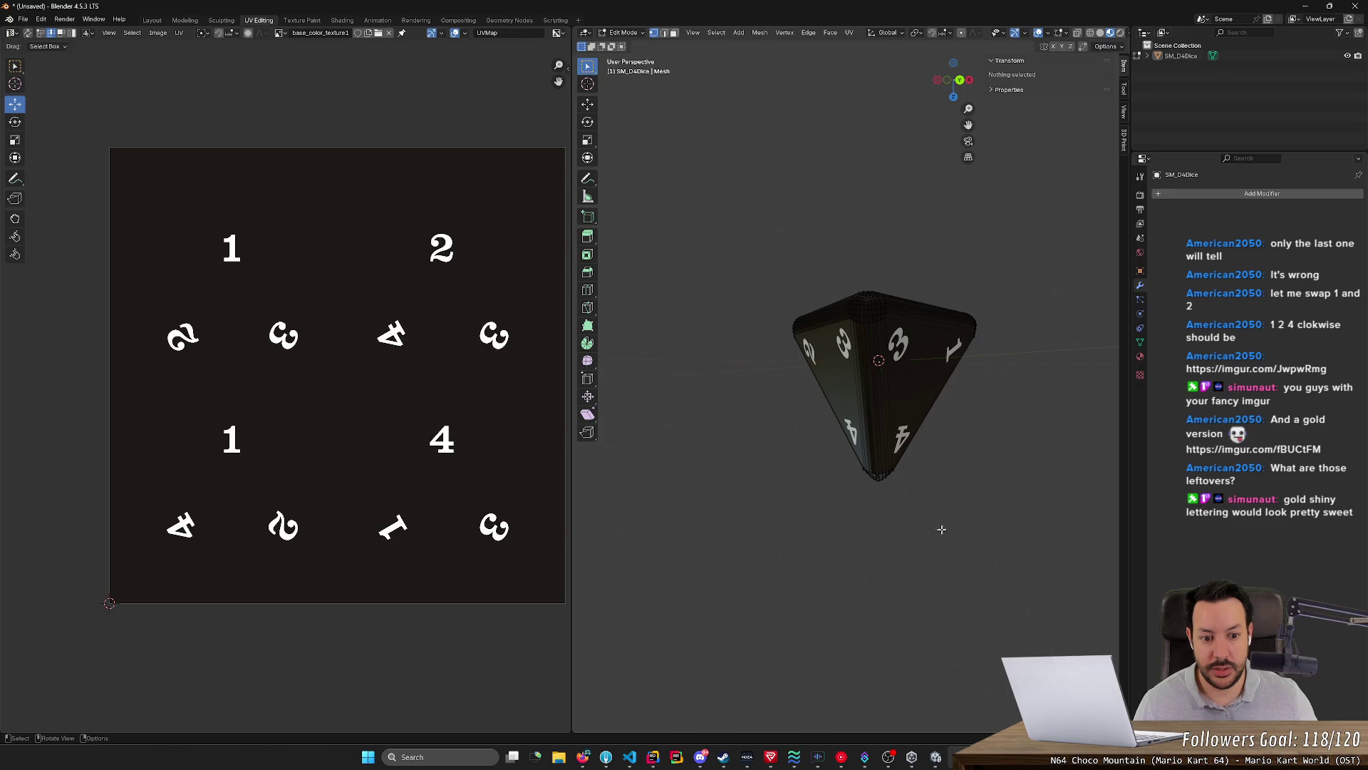
Nudge the 4 triangle's top UV corner onto its tip and check the die faces
{"action": "key", "text": "a"}
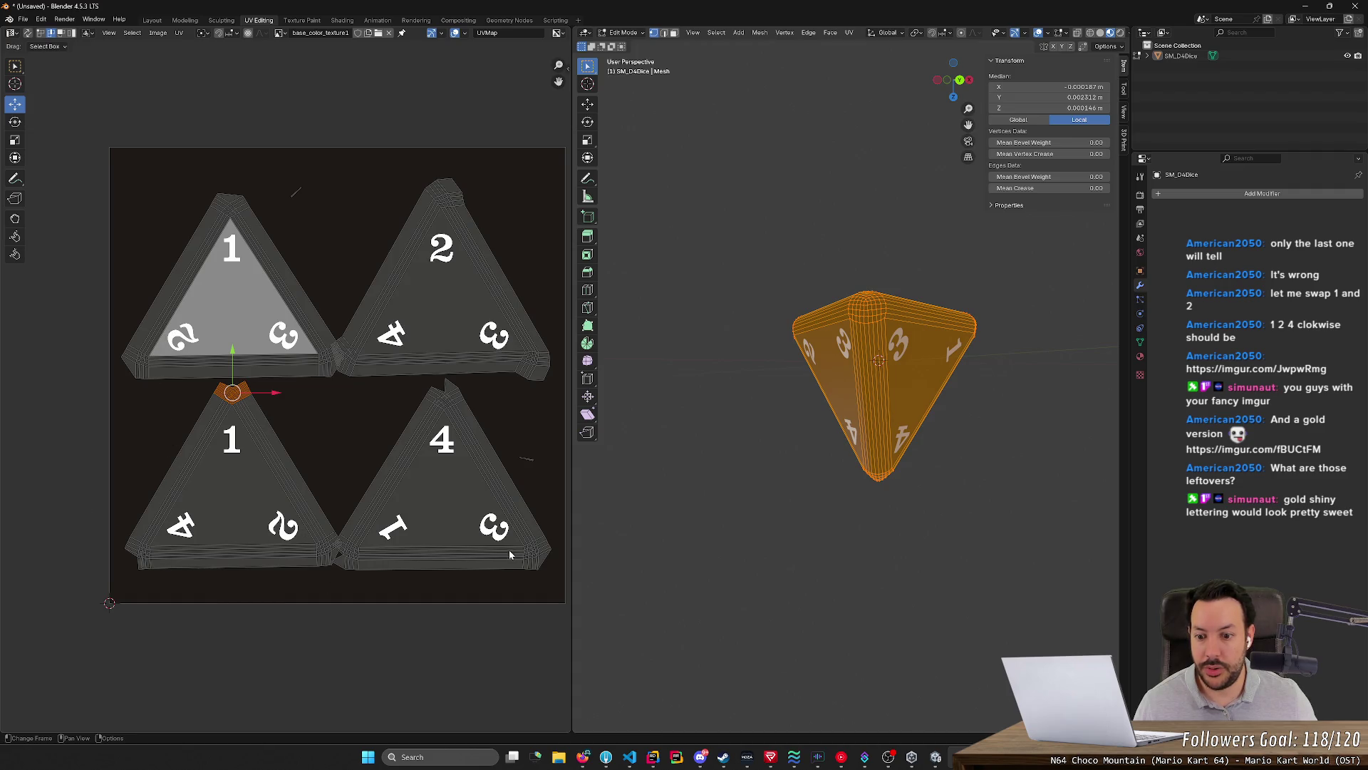
{"action": "left_click_drag", "start_coordinate": [511, 430], "coordinate": [391, 375]}
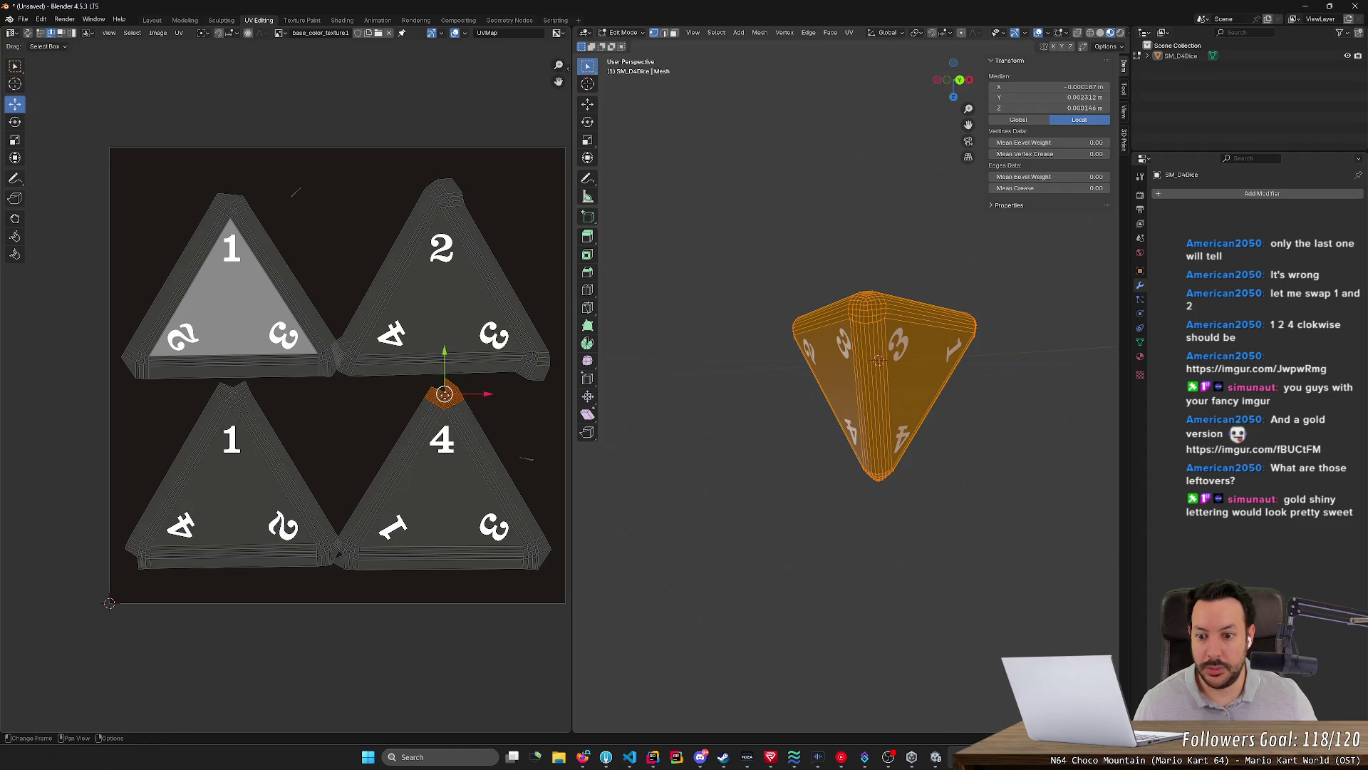
{"action": "key", "text": "g"}
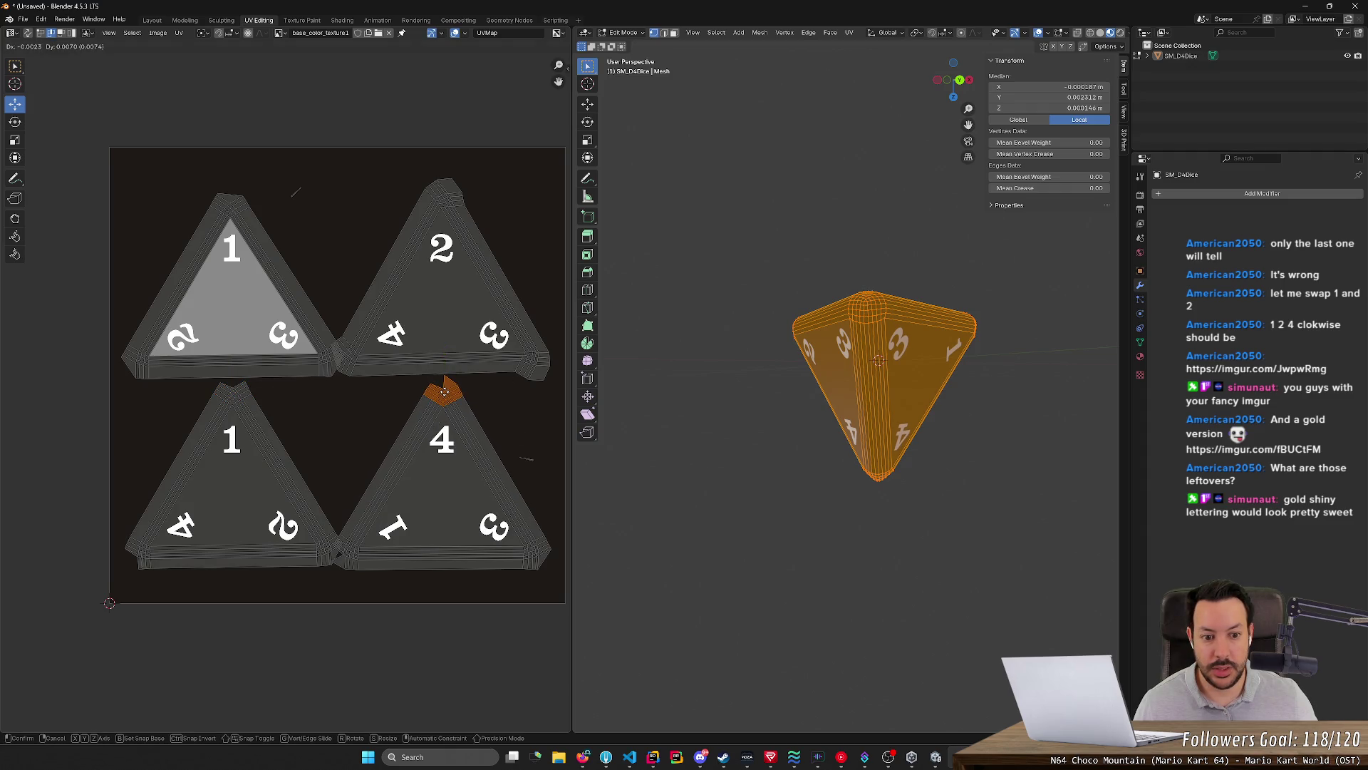
{"action": "left_click", "coordinate": [444, 389]}
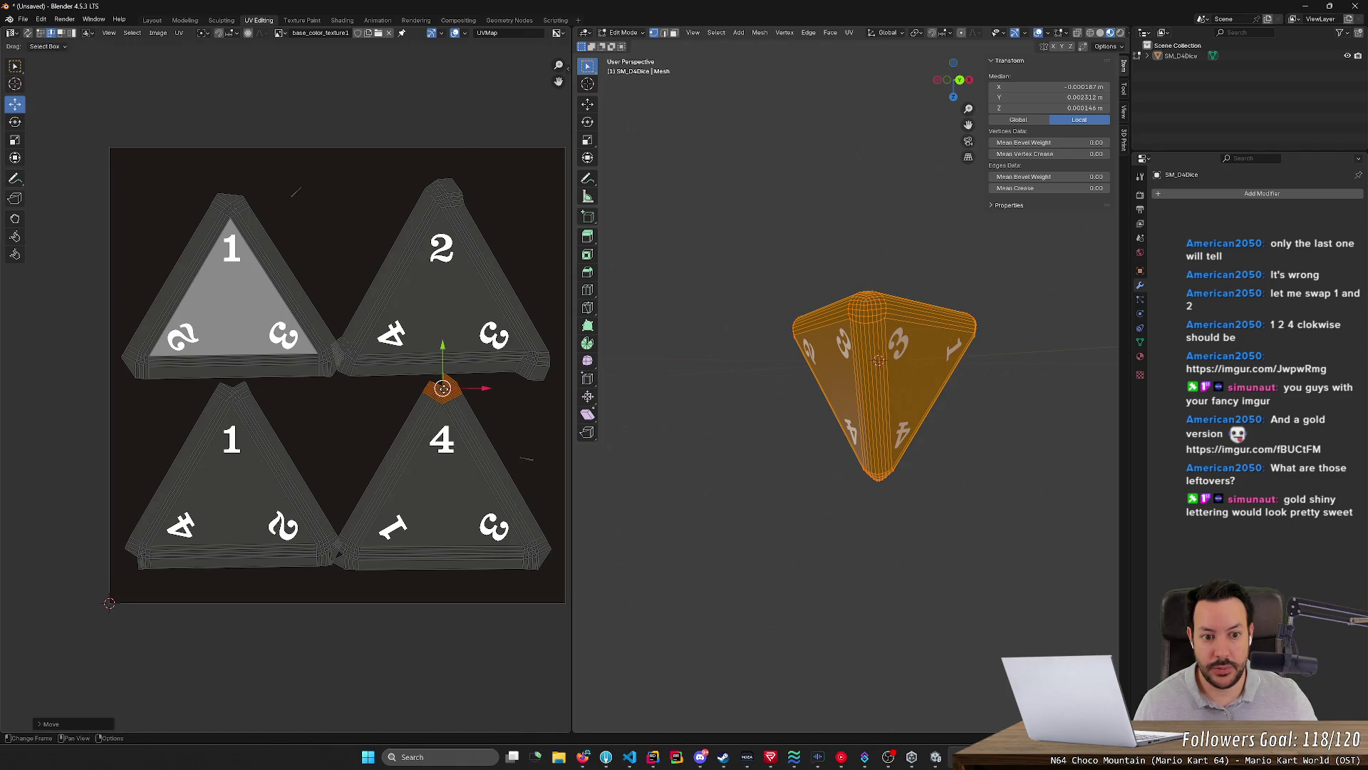
{"action": "mouse_move", "coordinate": [771, 460]}
{"action": "middle_mouse_down"}
{"action": "mouse_move", "coordinate": [702, 463]}
{"action": "mouse_move", "coordinate": [805, 454]}
{"action": "mouse_move", "coordinate": [765, 342]}
{"action": "middle_mouse_up"}
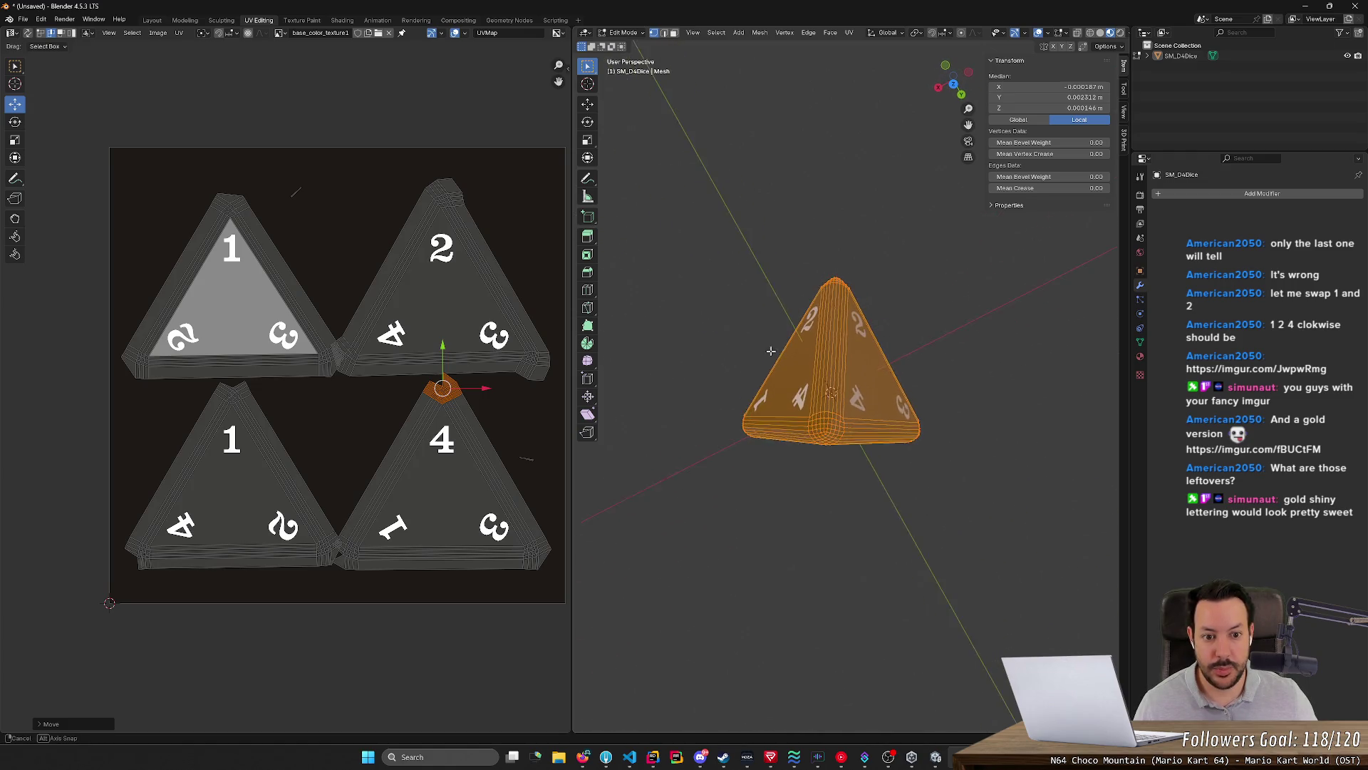
{"action": "mouse_move", "coordinate": [766, 343]}
{"action": "middle_mouse_down"}
{"action": "mouse_move", "coordinate": [733, 486]}
{"action": "mouse_move", "coordinate": [837, 658]}
{"action": "mouse_move", "coordinate": [793, 311]}
{"action": "middle_mouse_up"}
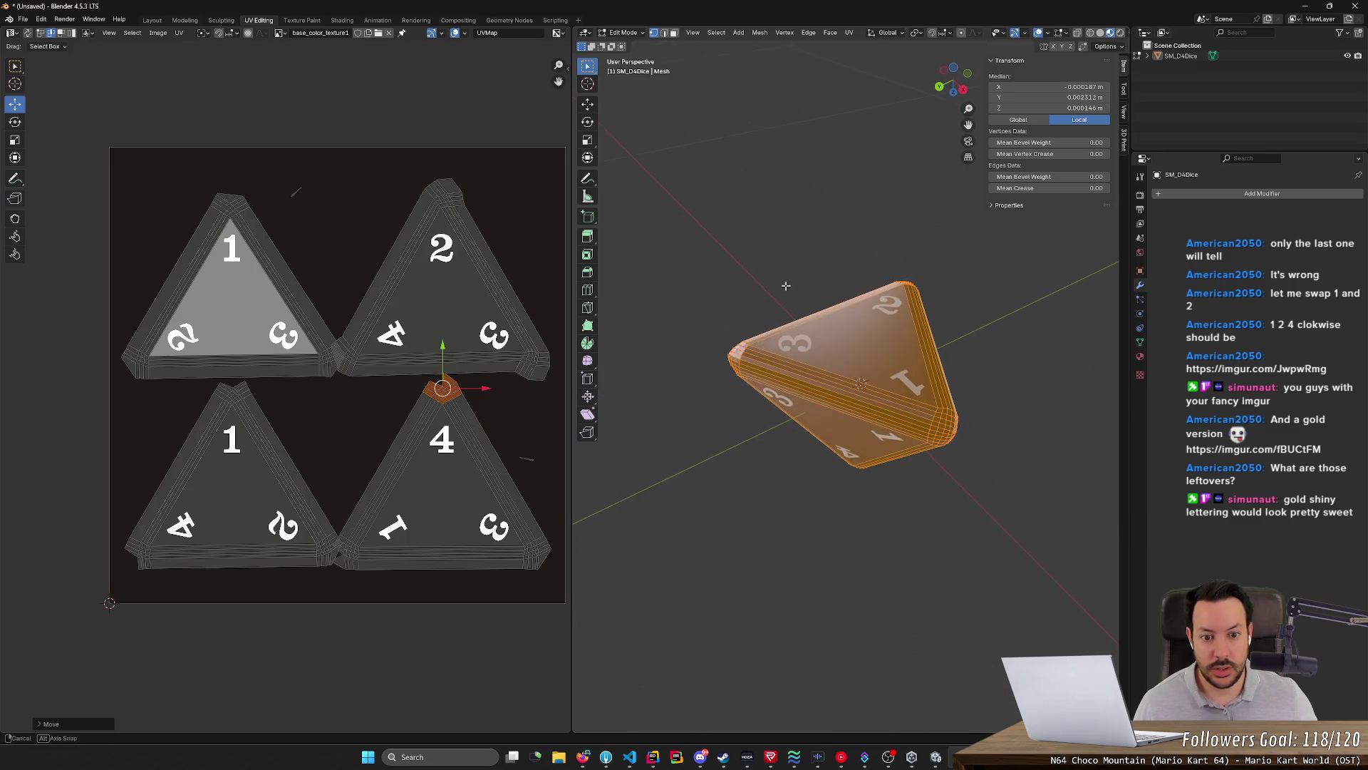
{"action": "mouse_move", "coordinate": [793, 310]}
{"action": "middle_mouse_down"}
{"action": "mouse_move", "coordinate": [905, 175]}
{"action": "mouse_move", "coordinate": [754, 515]}
{"action": "mouse_move", "coordinate": [912, 412]}
{"action": "mouse_move", "coordinate": [941, 424]}
{"action": "mouse_move", "coordinate": [848, 569]}
{"action": "middle_mouse_up"}
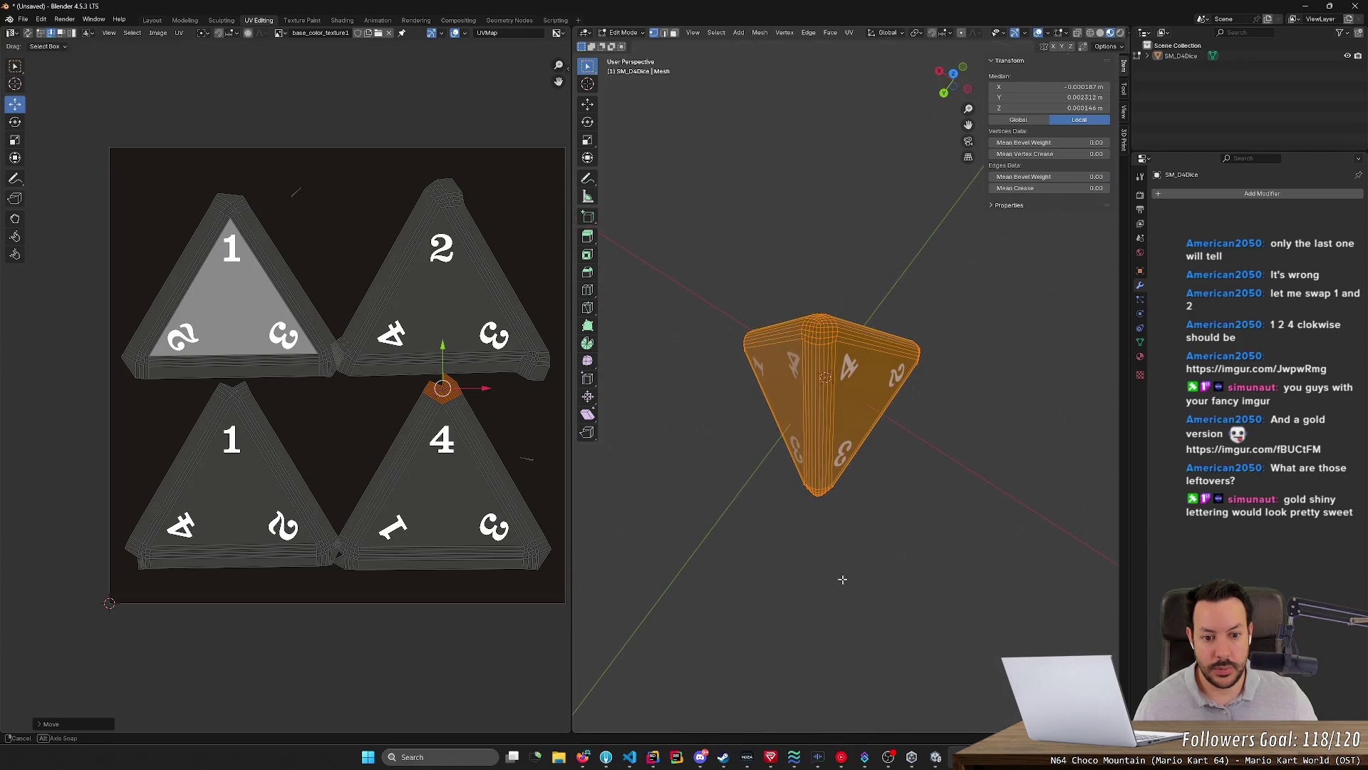
{"action": "mouse_move", "coordinate": [755, 377]}
{"action": "middle_mouse_down"}
{"action": "mouse_move", "coordinate": [862, 233]}
{"action": "mouse_move", "coordinate": [870, 181]}
{"action": "middle_mouse_up"}
{"action": "mouse_move", "coordinate": [870, 180]}
{"action": "middle_mouse_down"}
{"action": "mouse_move", "coordinate": [780, 348]}
{"action": "mouse_move", "coordinate": [765, 345]}
{"action": "mouse_move", "coordinate": [846, 195]}
{"action": "mouse_move", "coordinate": [727, 315]}
{"action": "mouse_move", "coordinate": [769, 345]}
{"action": "middle_mouse_up"}
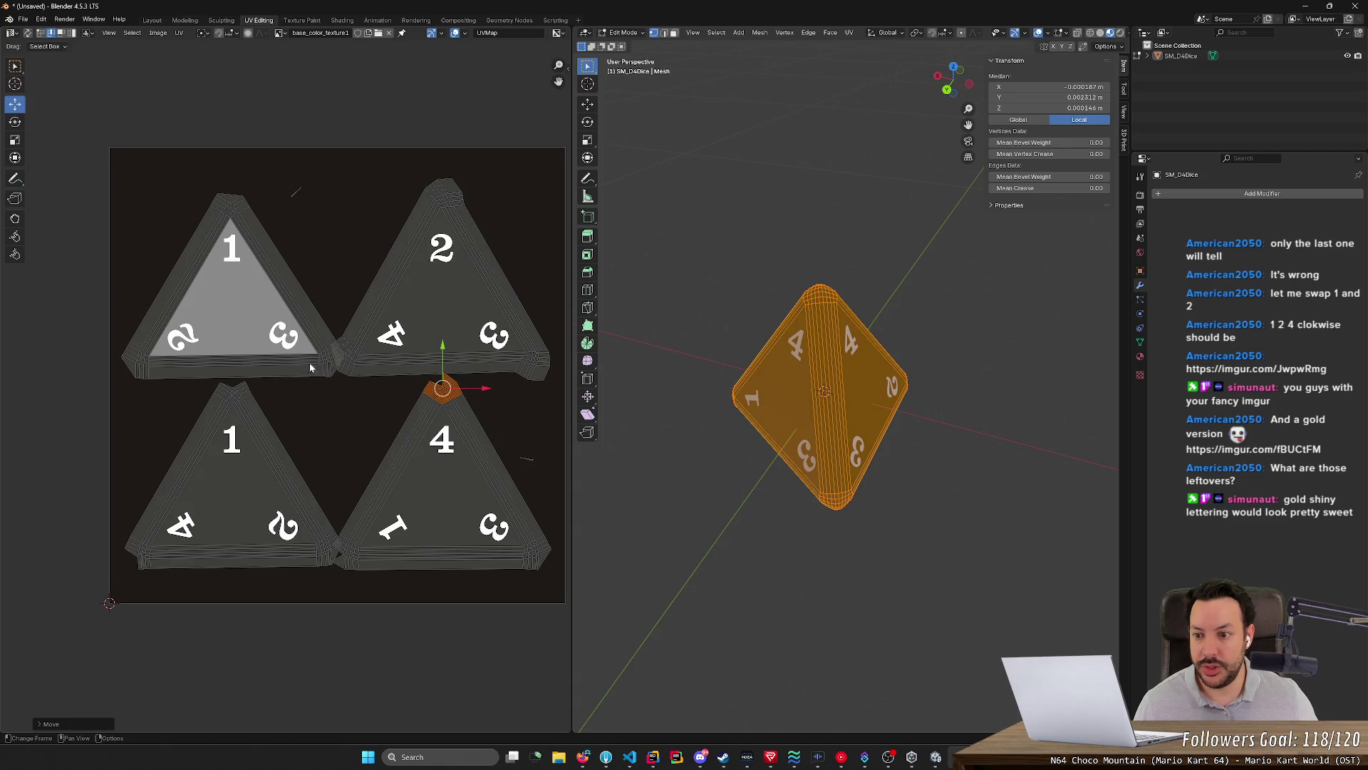
{"action": "left_click_drag", "start_coordinate": [567, 507], "coordinate": [487, 595]}
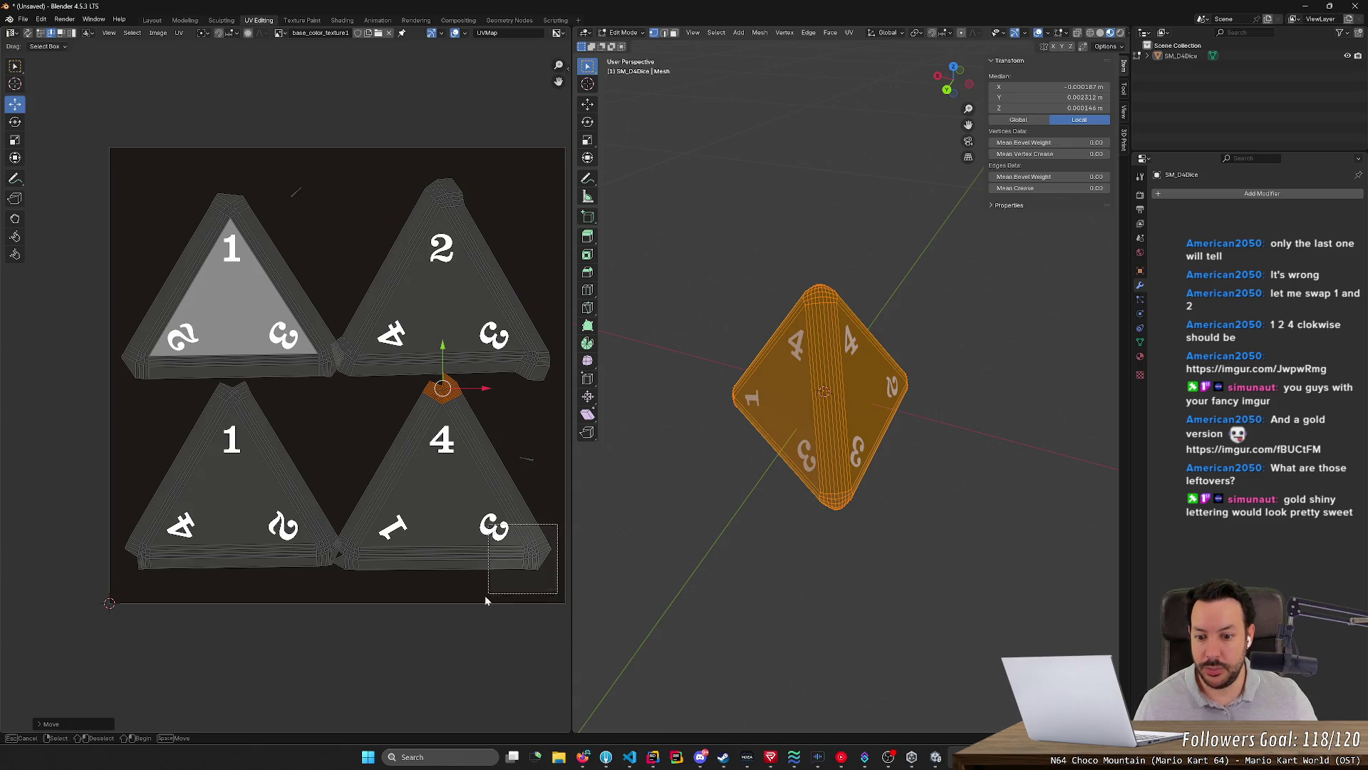
Move the bottom-right UV corners of the 4 and 2 islands into place
{"action": "key", "text": "g"}
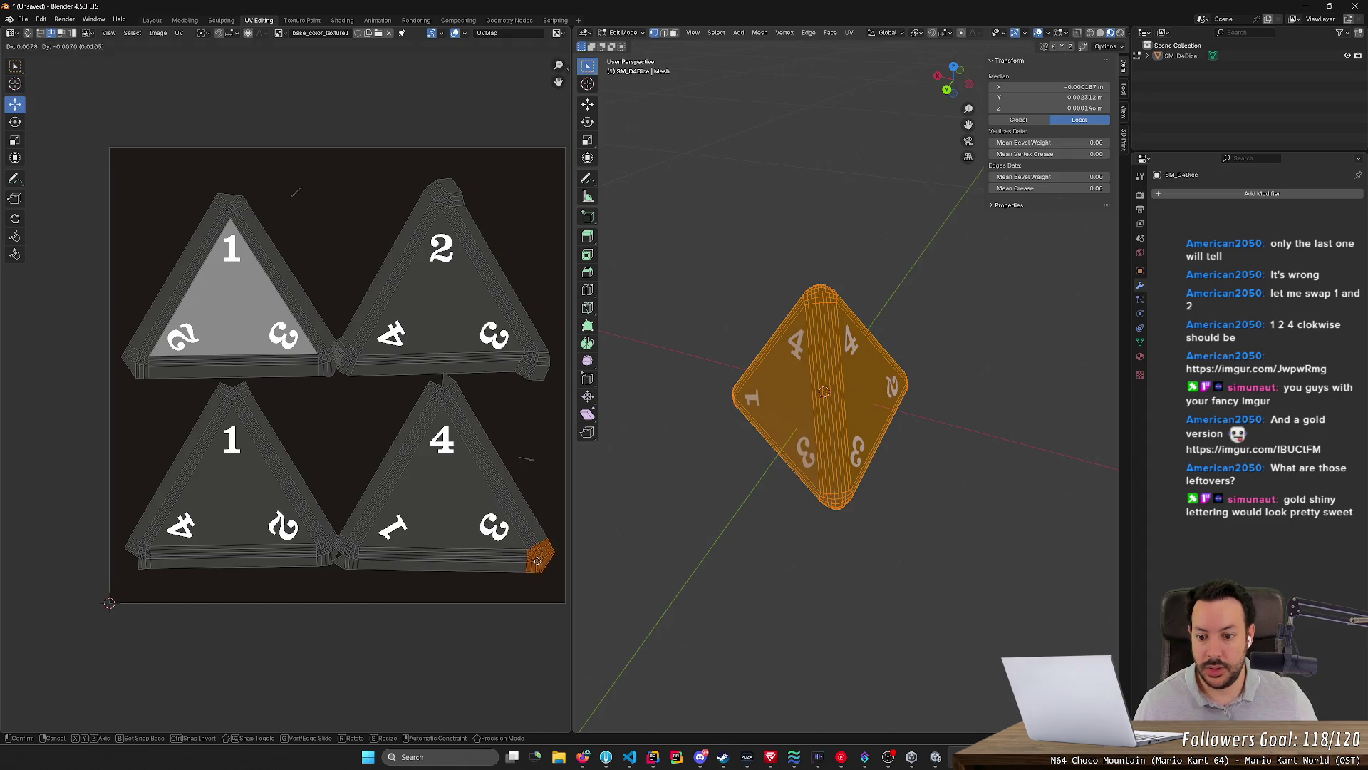
{"action": "left_click", "coordinate": [545, 553]}
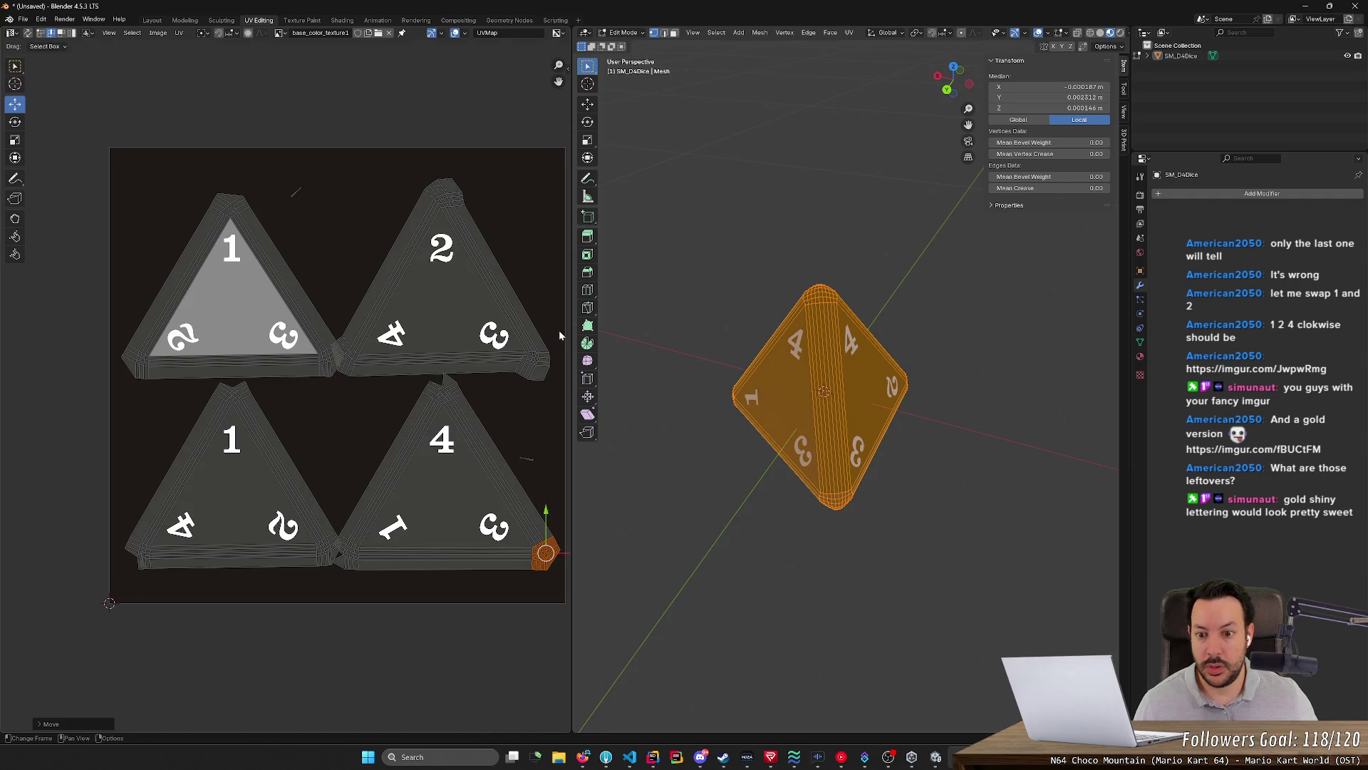
{"action": "left_click_drag", "start_coordinate": [559, 330], "coordinate": [509, 404]}
{"action": "key", "text": "g"}
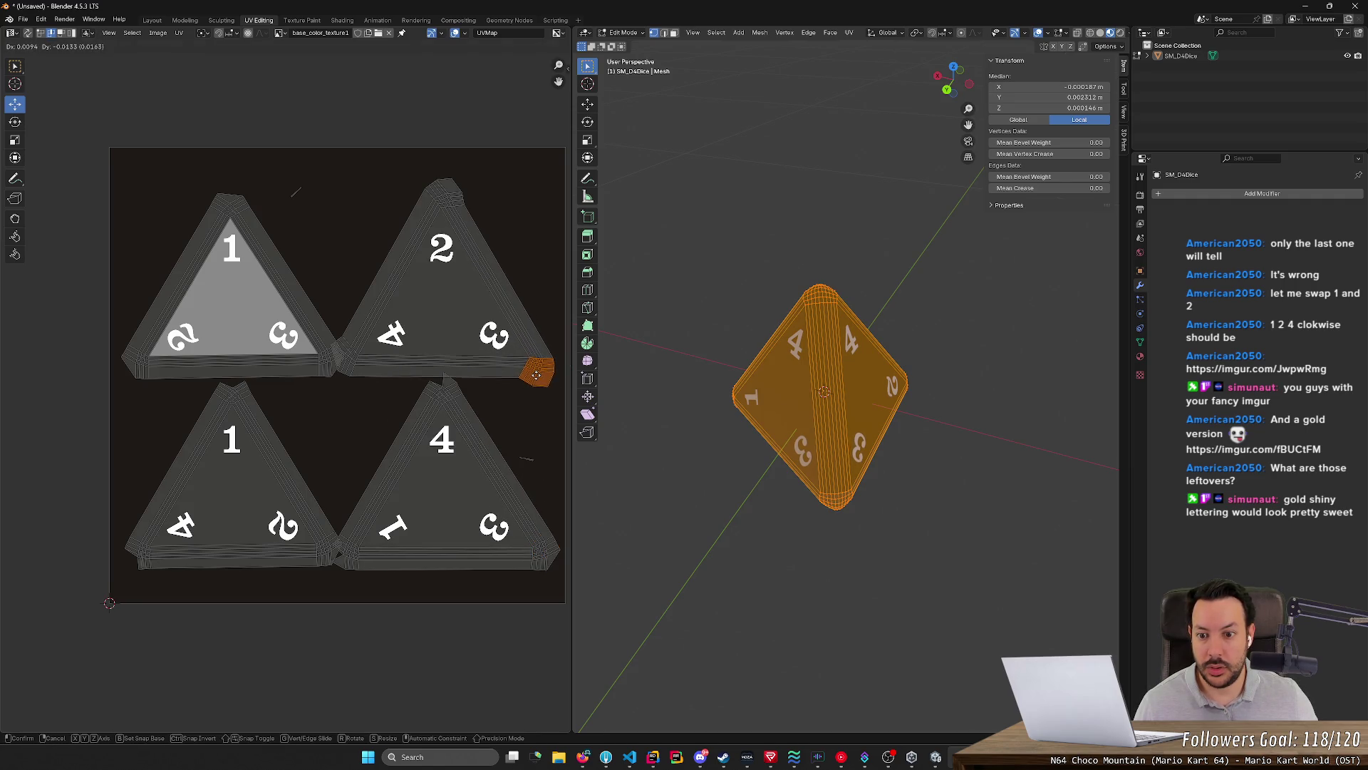
{"action": "left_click", "coordinate": [536, 371]}
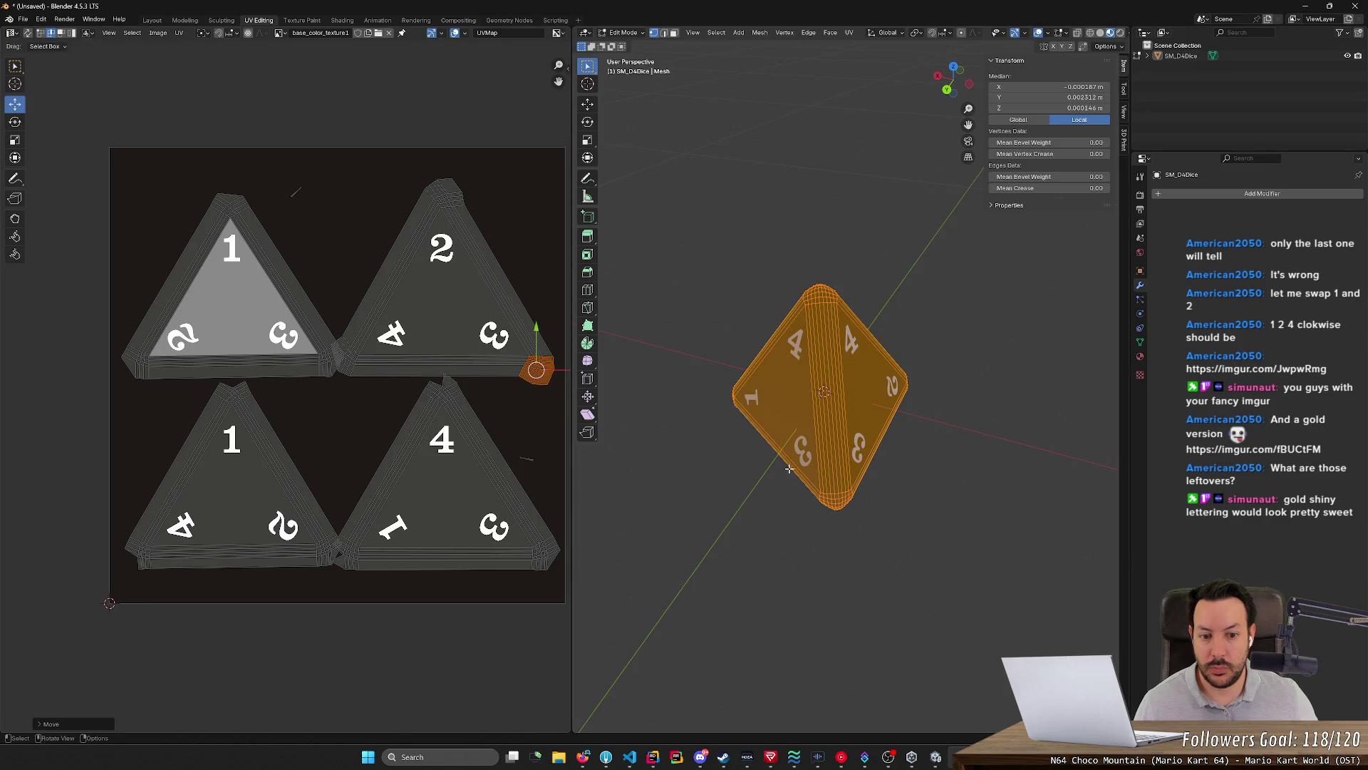
Deselect and orbit the textured die to inspect its faces, ending on the 3-1-4 face
{"action": "left_click", "coordinate": [898, 509]}
{"action": "mouse_move", "coordinate": [899, 510]}
{"action": "middle_mouse_down"}
{"action": "mouse_move", "coordinate": [874, 442]}
{"action": "mouse_move", "coordinate": [923, 298]}
{"action": "mouse_move", "coordinate": [942, 381]}
{"action": "mouse_move", "coordinate": [906, 377]}
{"action": "middle_mouse_up"}
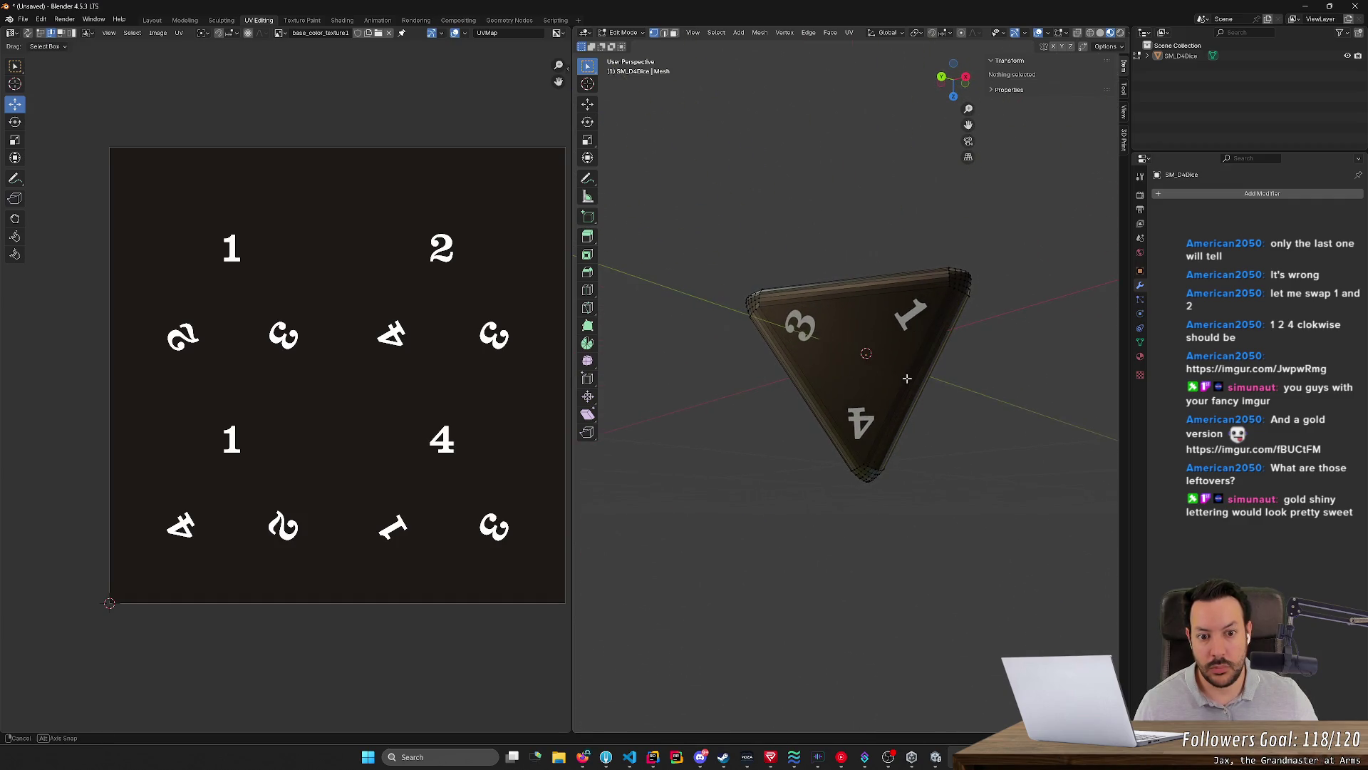
{"action": "mouse_move", "coordinate": [781, 203]}
{"action": "middle_mouse_down"}
{"action": "mouse_move", "coordinate": [863, 534]}
{"action": "mouse_move", "coordinate": [782, 360]}
{"action": "mouse_move", "coordinate": [855, 189]}
{"action": "mouse_move", "coordinate": [901, 361]}
{"action": "middle_mouse_up"}
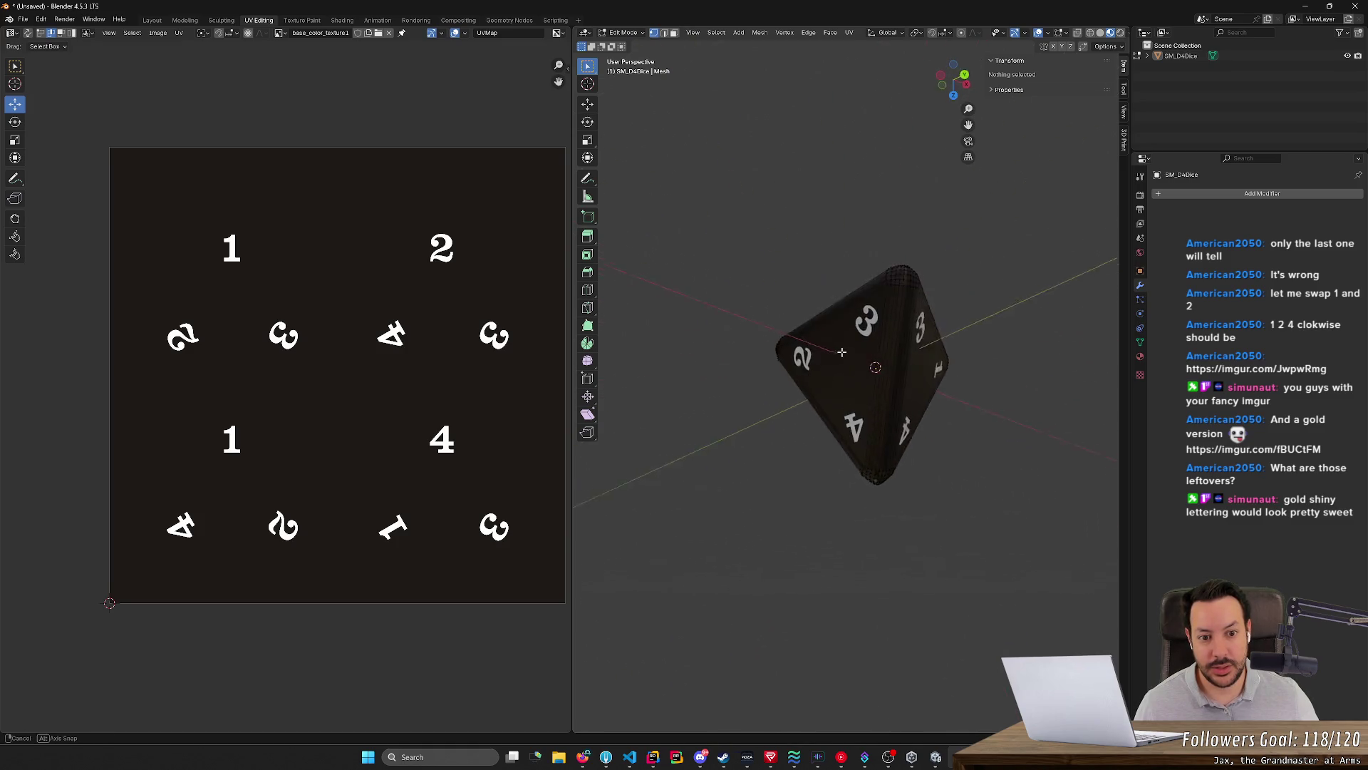
{"action": "middle_click_drag", "start_coordinate": [902, 361], "coordinate": [1081, 492]}
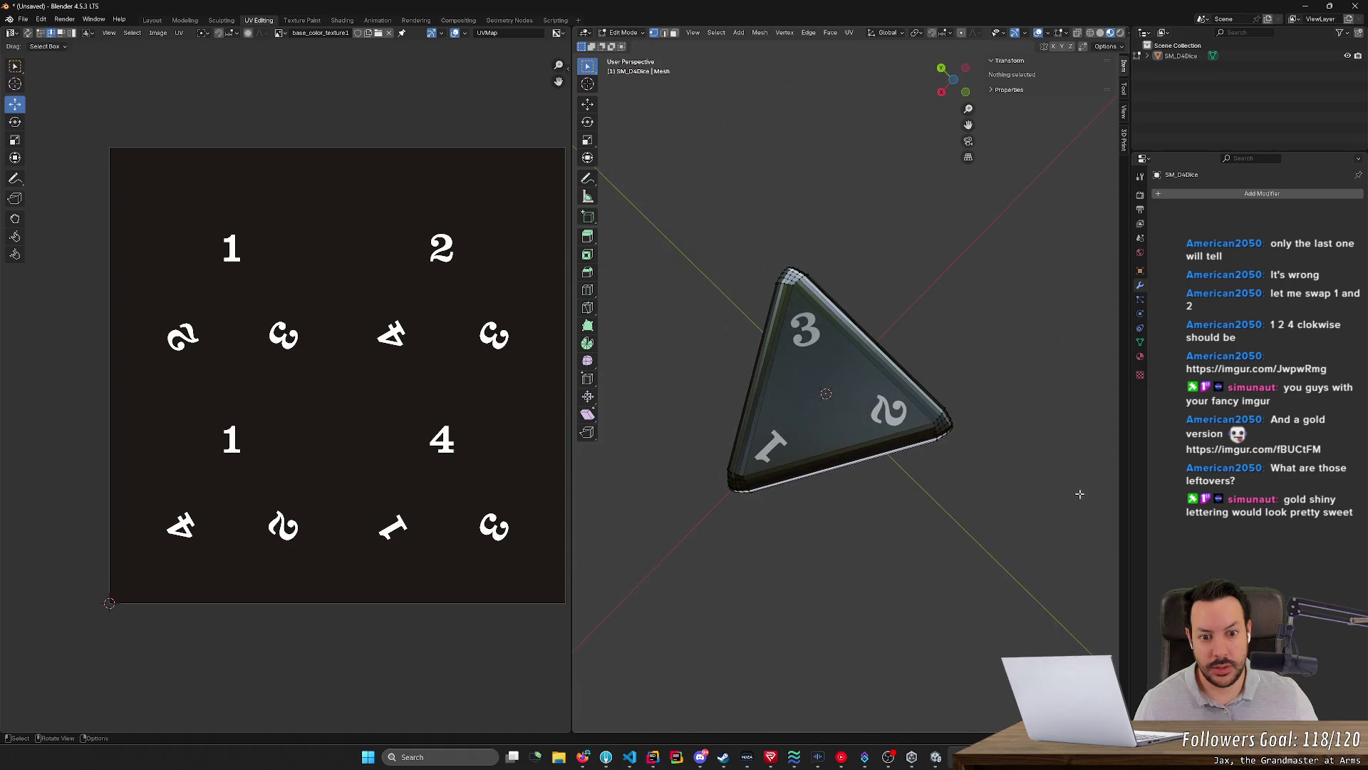
{"action": "middle_click_drag", "start_coordinate": [734, 386], "coordinate": [883, 229]}
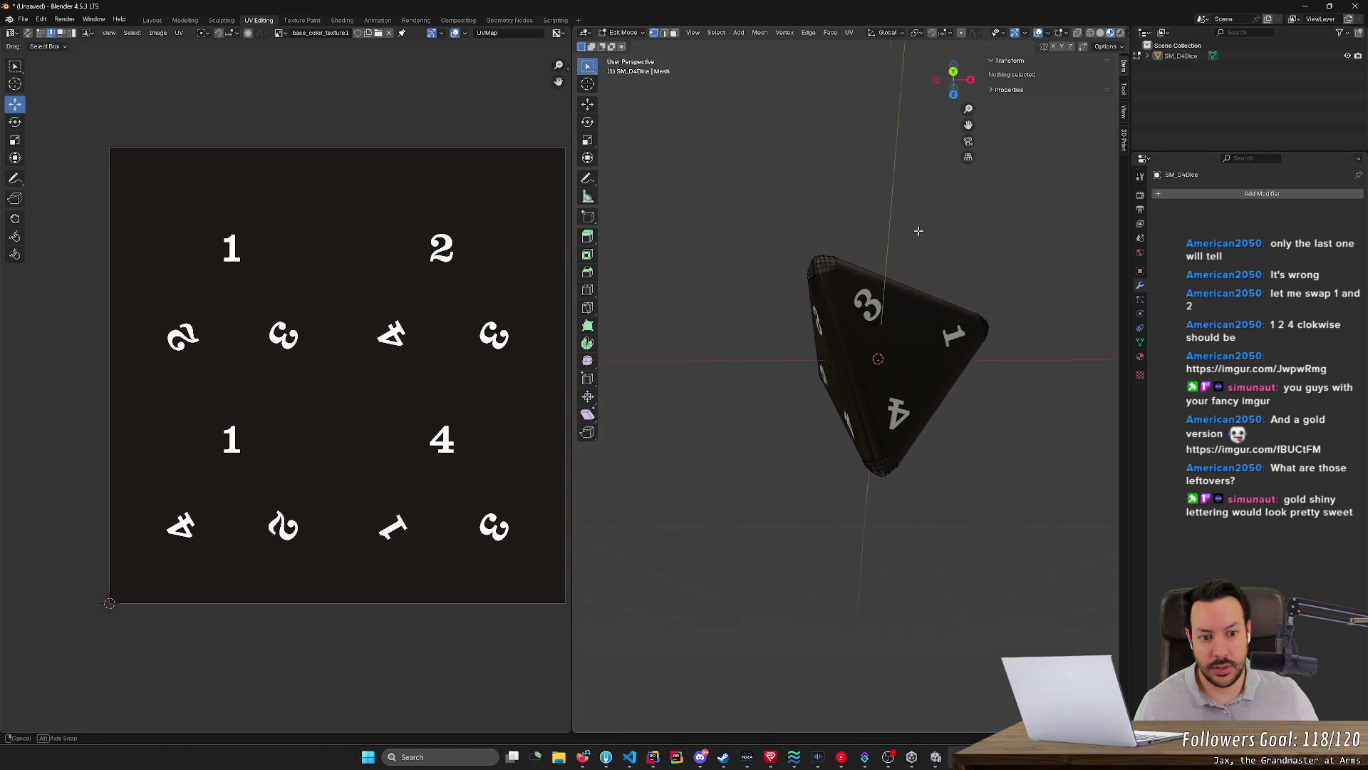
{"action": "key", "text": "a"}
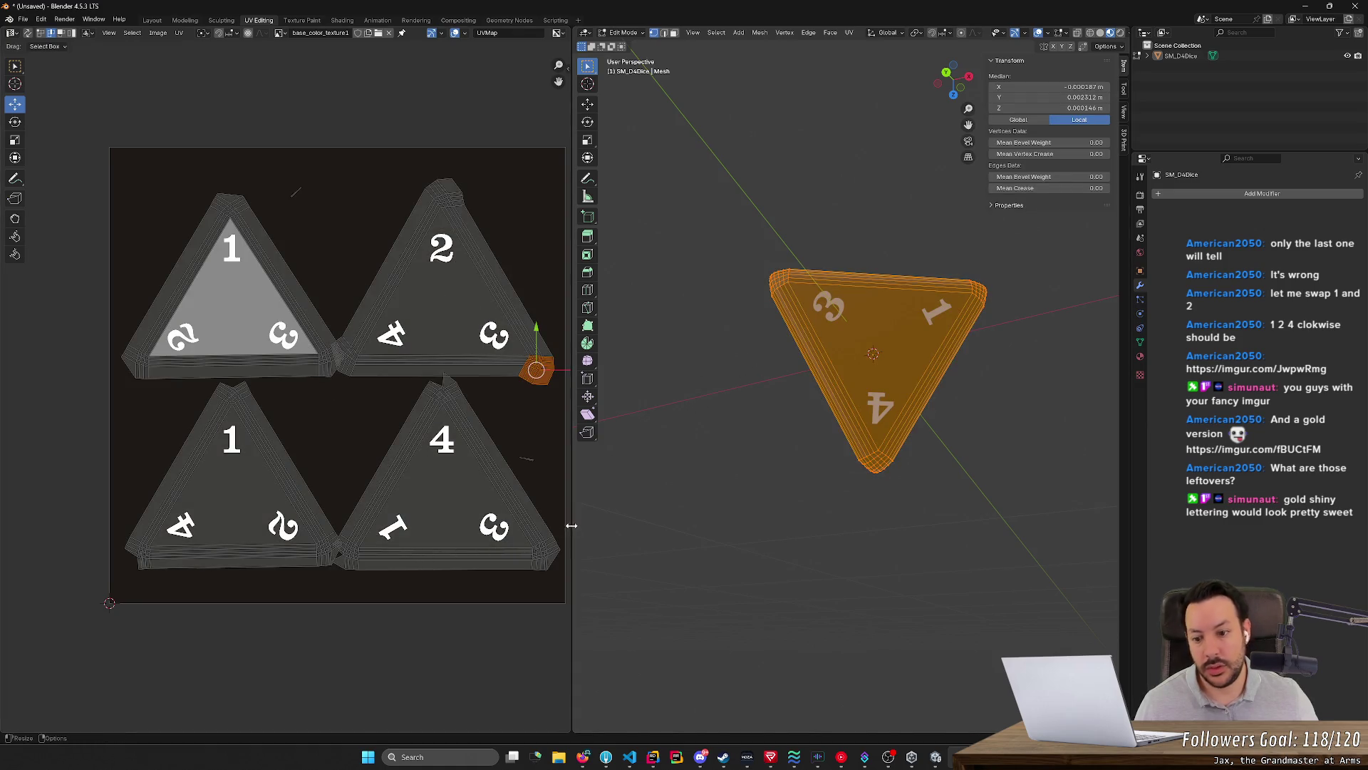
Nudge the lower-right UV triangle's bottom-right corner down-left, then orbit to review the die's faces
{"action": "left_click_drag", "start_coordinate": [511, 604], "coordinate": [618, 515]}
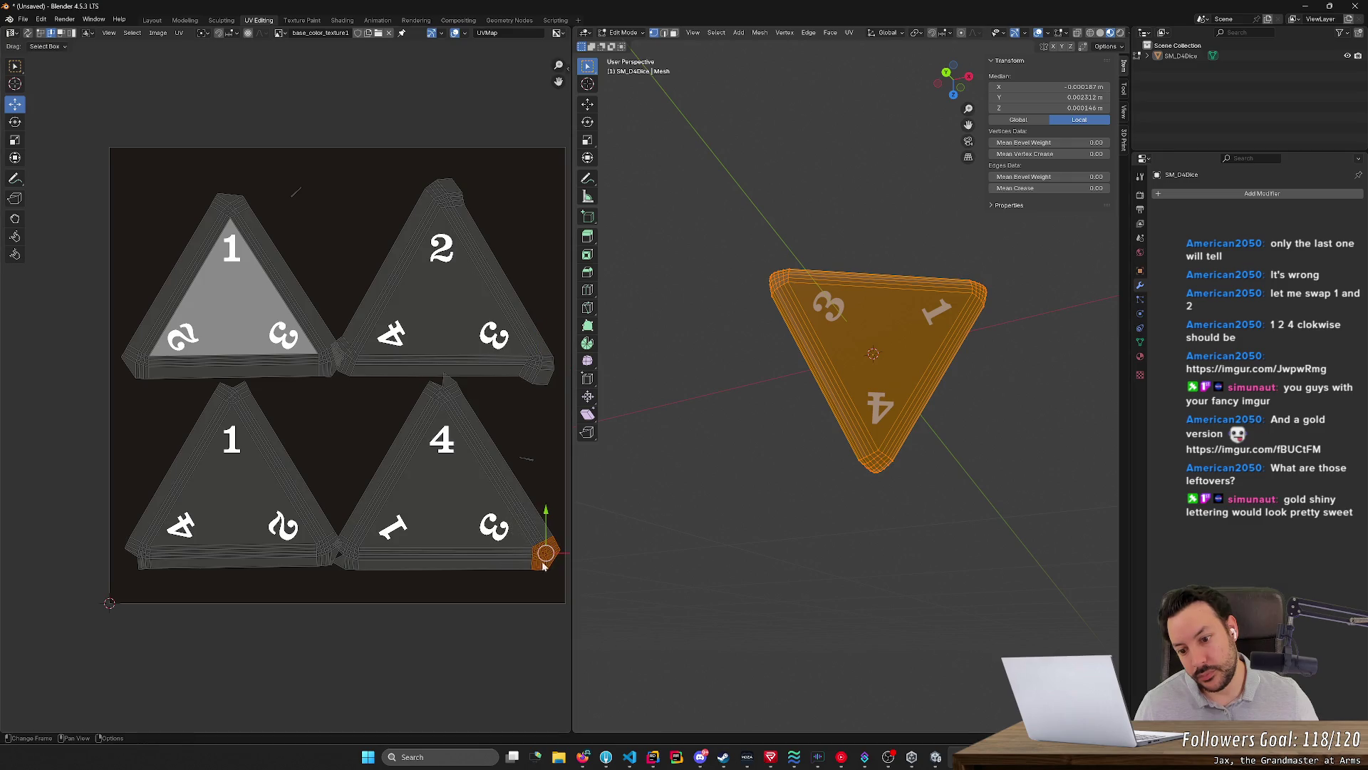
{"action": "key", "text": "g"}
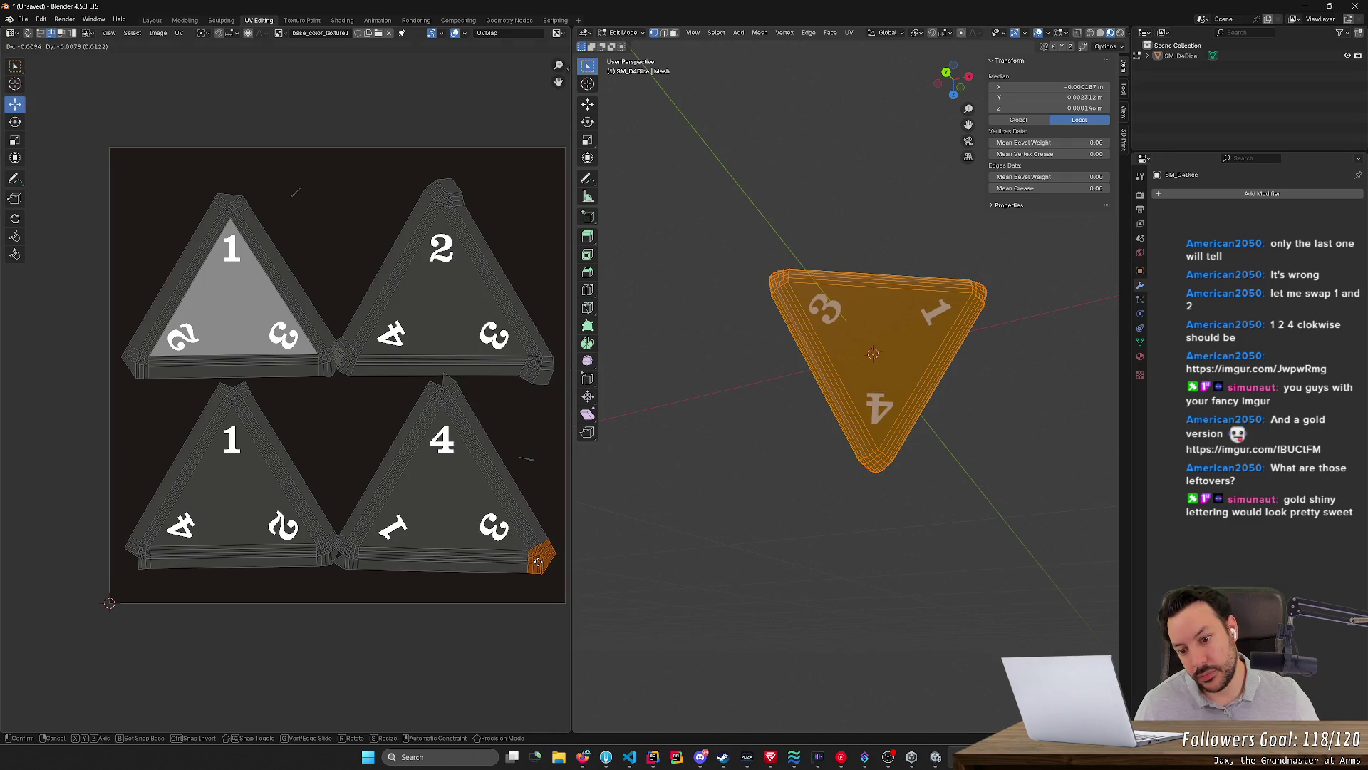
{"action": "left_click", "coordinate": [539, 560]}
{"action": "key", "text": "alt+a"}
{"action": "mouse_move", "coordinate": [941, 481]}
{"action": "middle_mouse_down"}
{"action": "mouse_move", "coordinate": [984, 551]}
{"action": "mouse_move", "coordinate": [812, 550]}
{"action": "mouse_move", "coordinate": [899, 422]}
{"action": "middle_mouse_up"}
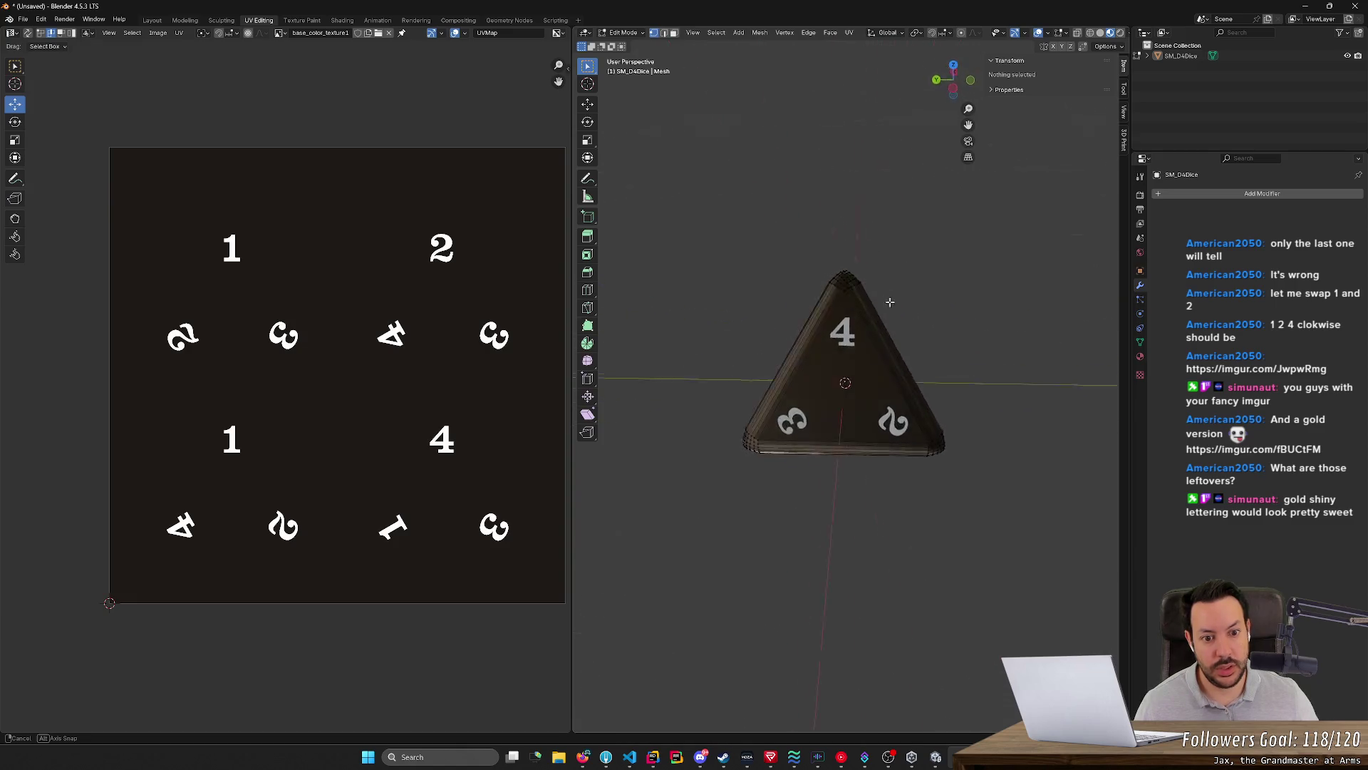
{"action": "mouse_move", "coordinate": [898, 421]}
{"action": "middle_mouse_down"}
{"action": "mouse_move", "coordinate": [962, 299]}
{"action": "mouse_move", "coordinate": [881, 368]}
{"action": "mouse_move", "coordinate": [854, 540]}
{"action": "mouse_move", "coordinate": [625, 542]}
{"action": "mouse_move", "coordinate": [823, 530]}
{"action": "mouse_move", "coordinate": [734, 571]}
{"action": "mouse_move", "coordinate": [807, 514]}
{"action": "mouse_move", "coordinate": [796, 600]}
{"action": "middle_mouse_up"}
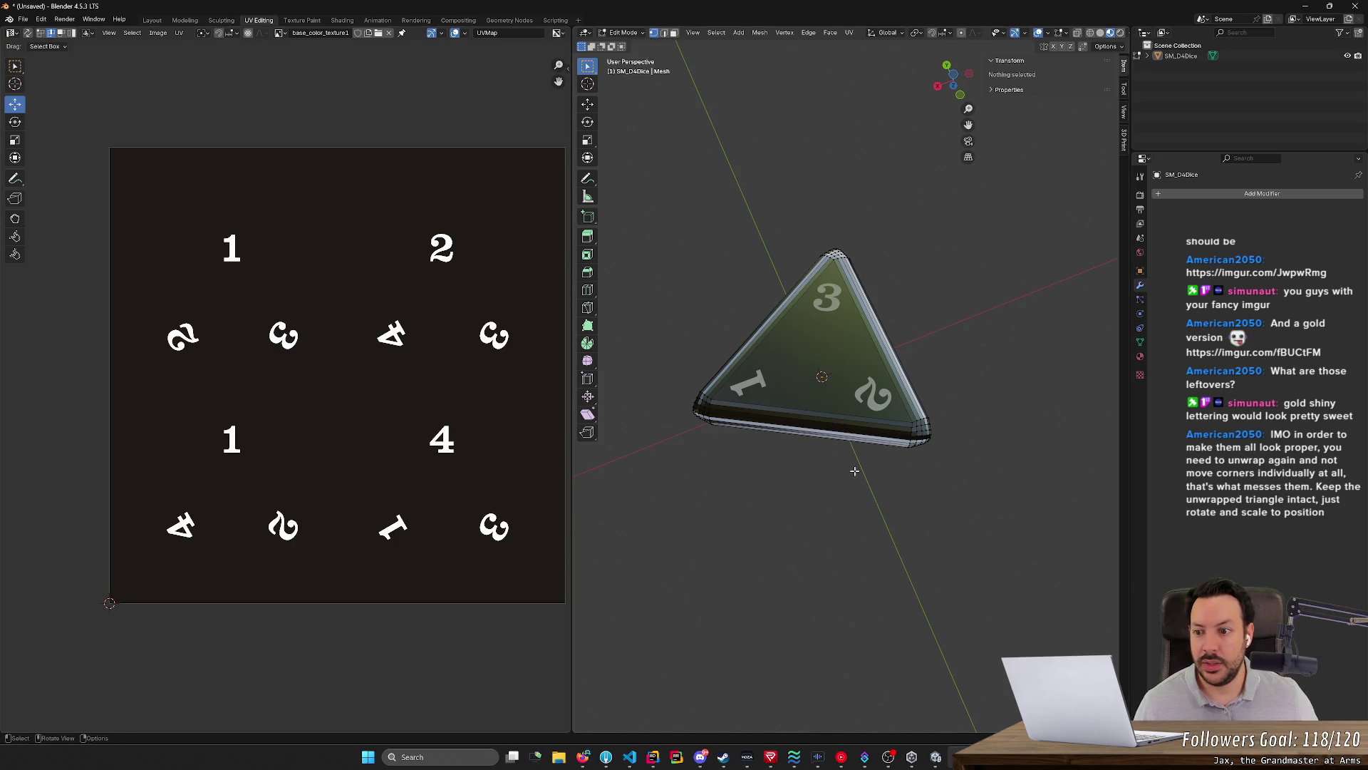
Nudge the 1 triangle's bottom-left UV corner, then orbit to check the 4-1-3 face
{"action": "key", "text": "a"}
{"action": "left_click_drag", "start_coordinate": [68, 315], "coordinate": [164, 406]}
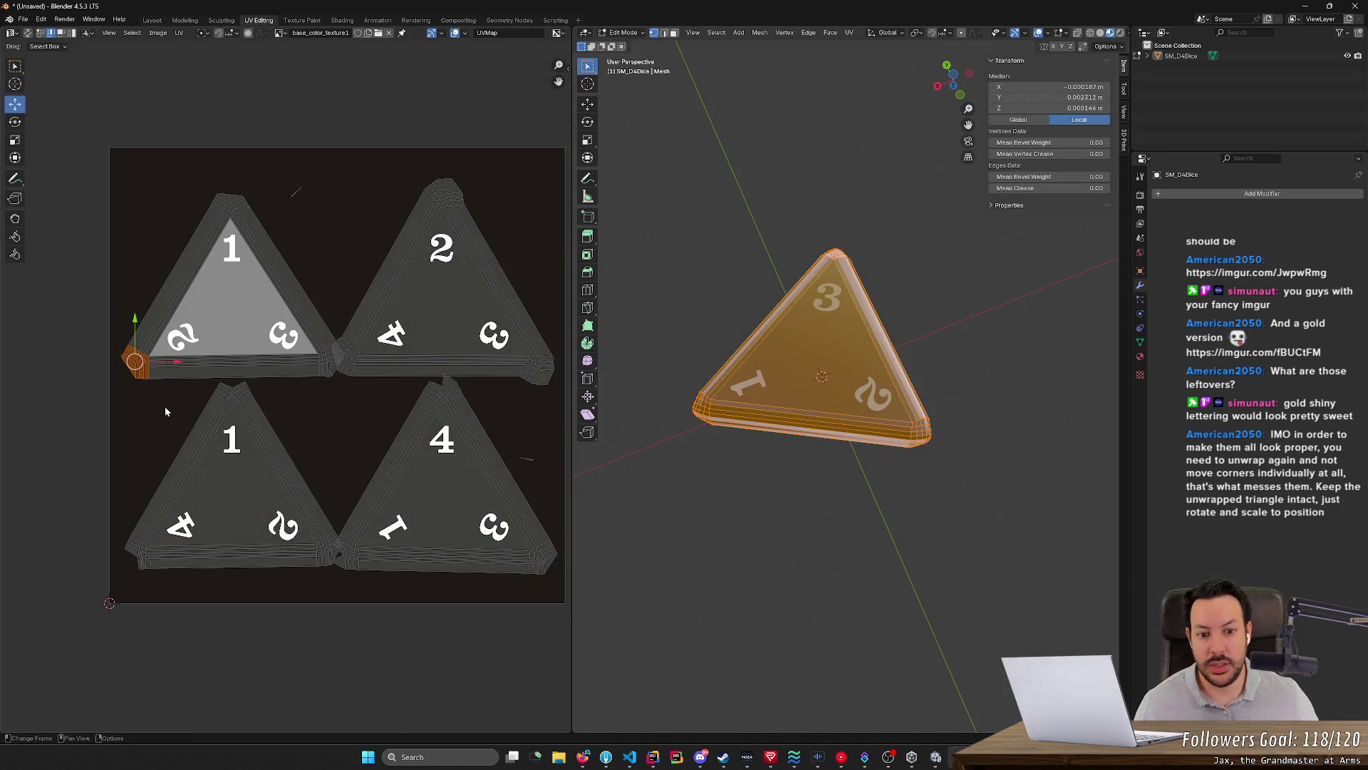
{"action": "middle_click_drag", "start_coordinate": [684, 460], "coordinate": [570, 450]}
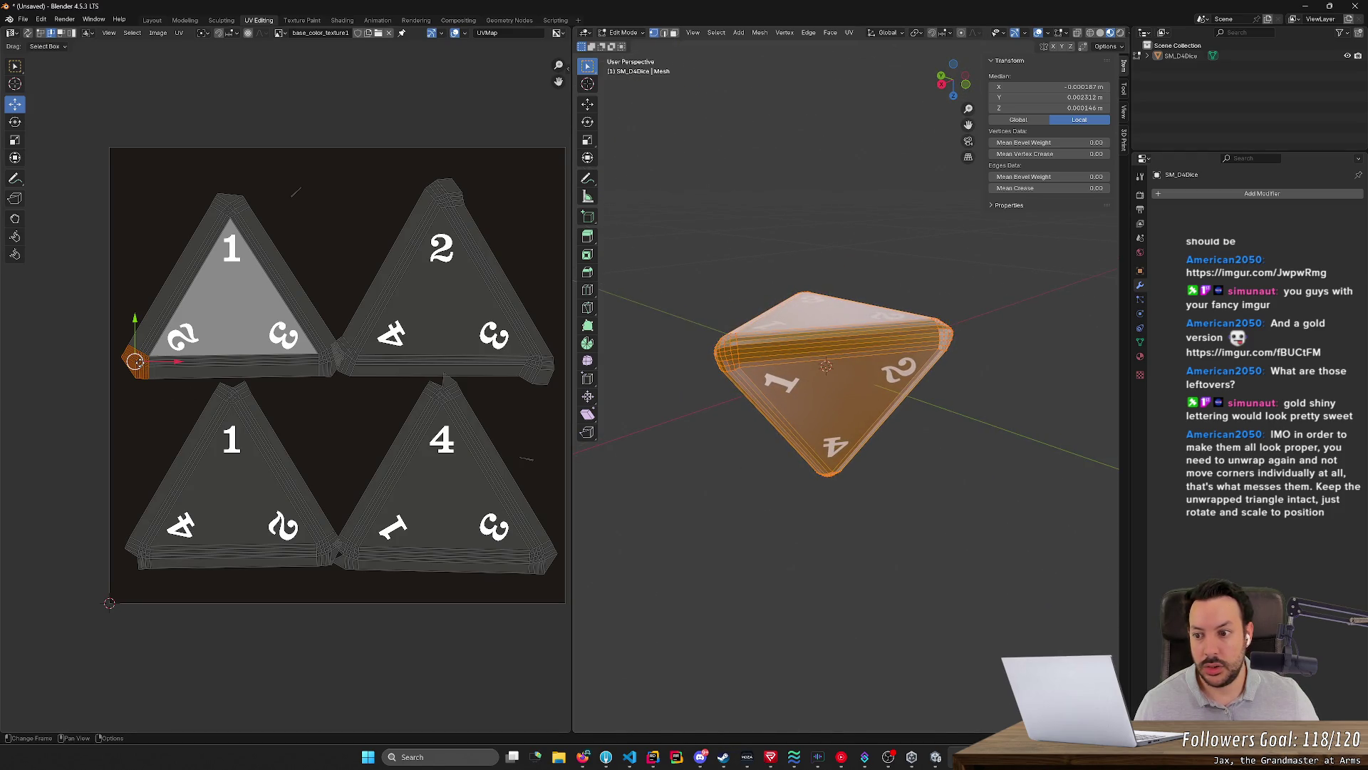
{"action": "key", "text": "g"}
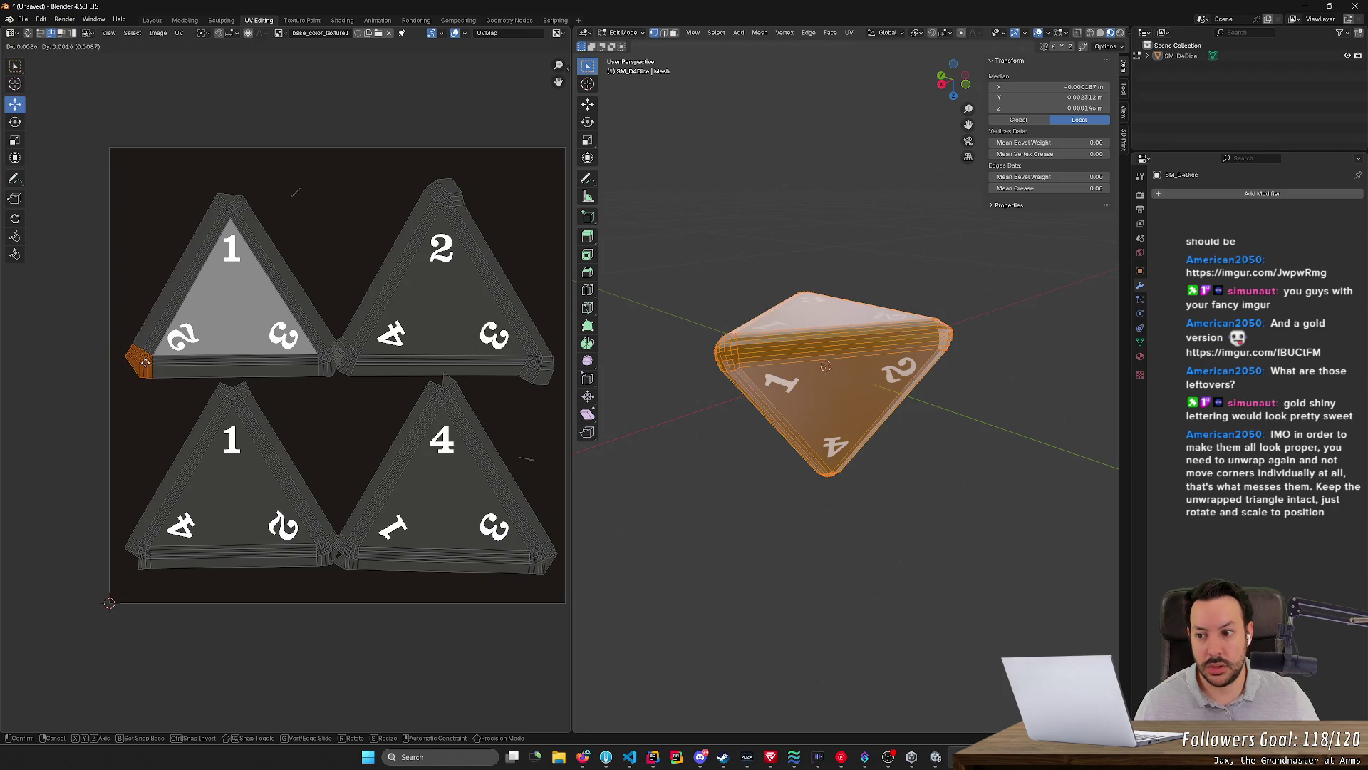
{"action": "left_click", "coordinate": [137, 355]}
{"action": "key", "text": "alt+a"}
{"action": "mouse_move", "coordinate": [812, 502]}
{"action": "middle_mouse_down"}
{"action": "mouse_move", "coordinate": [887, 524]}
{"action": "mouse_move", "coordinate": [891, 602]}
{"action": "mouse_move", "coordinate": [736, 550]}
{"action": "mouse_move", "coordinate": [879, 697]}
{"action": "mouse_move", "coordinate": [788, 635]}
{"action": "mouse_move", "coordinate": [830, 649]}
{"action": "mouse_move", "coordinate": [850, 679]}
{"action": "middle_mouse_up"}
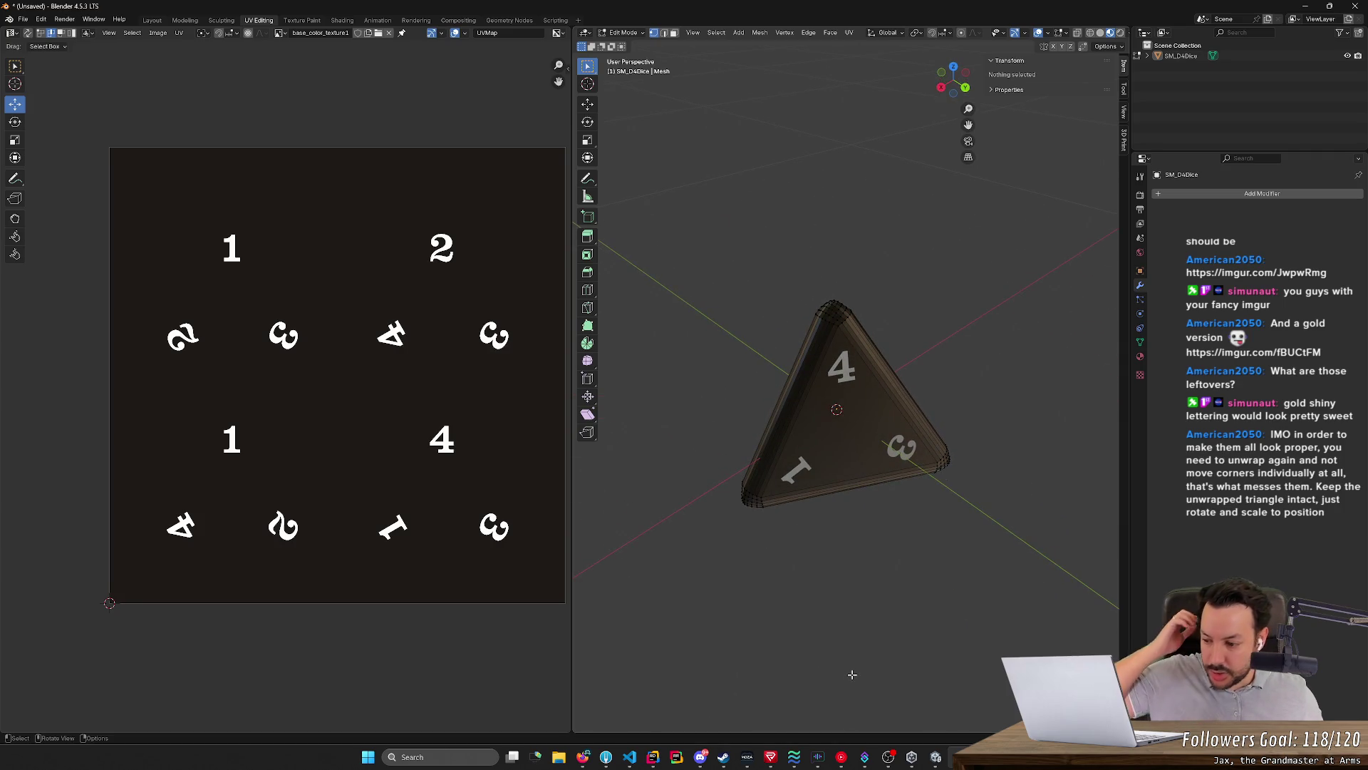
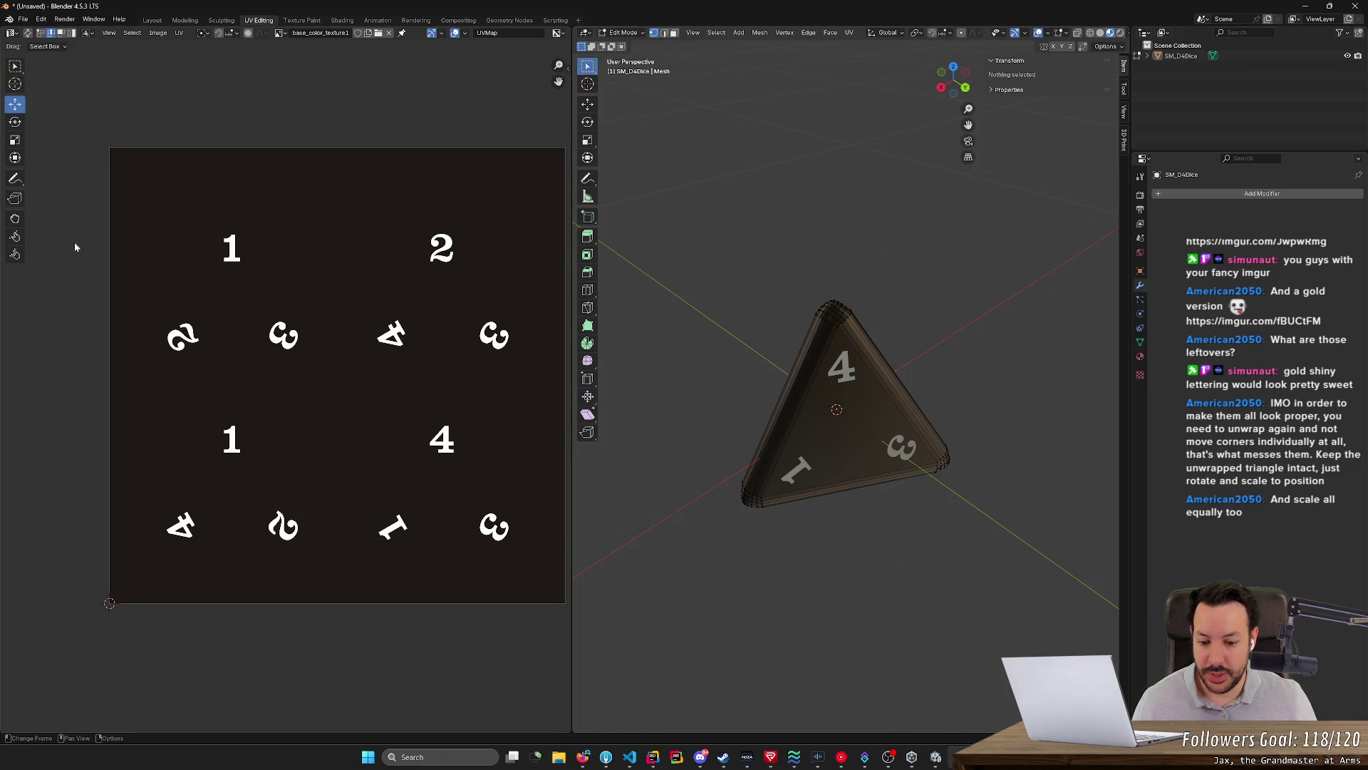
Go to the gold dice version's imgur page, backing out of saving the whole web page
{"action": "left_click", "coordinate": [587, 758]}
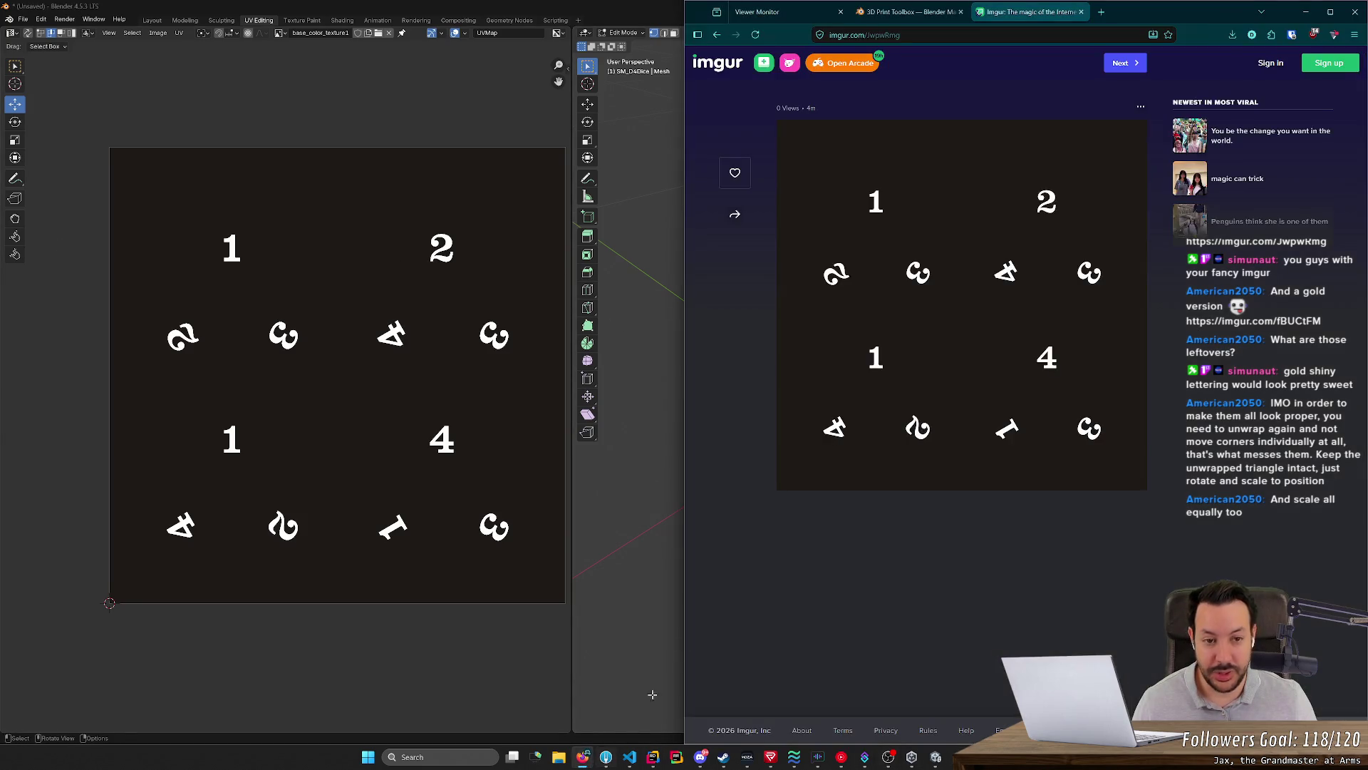
{"action": "type", "text": "imgur.com/fBUCtFM"}
{"action": "key", "text": "Return"}
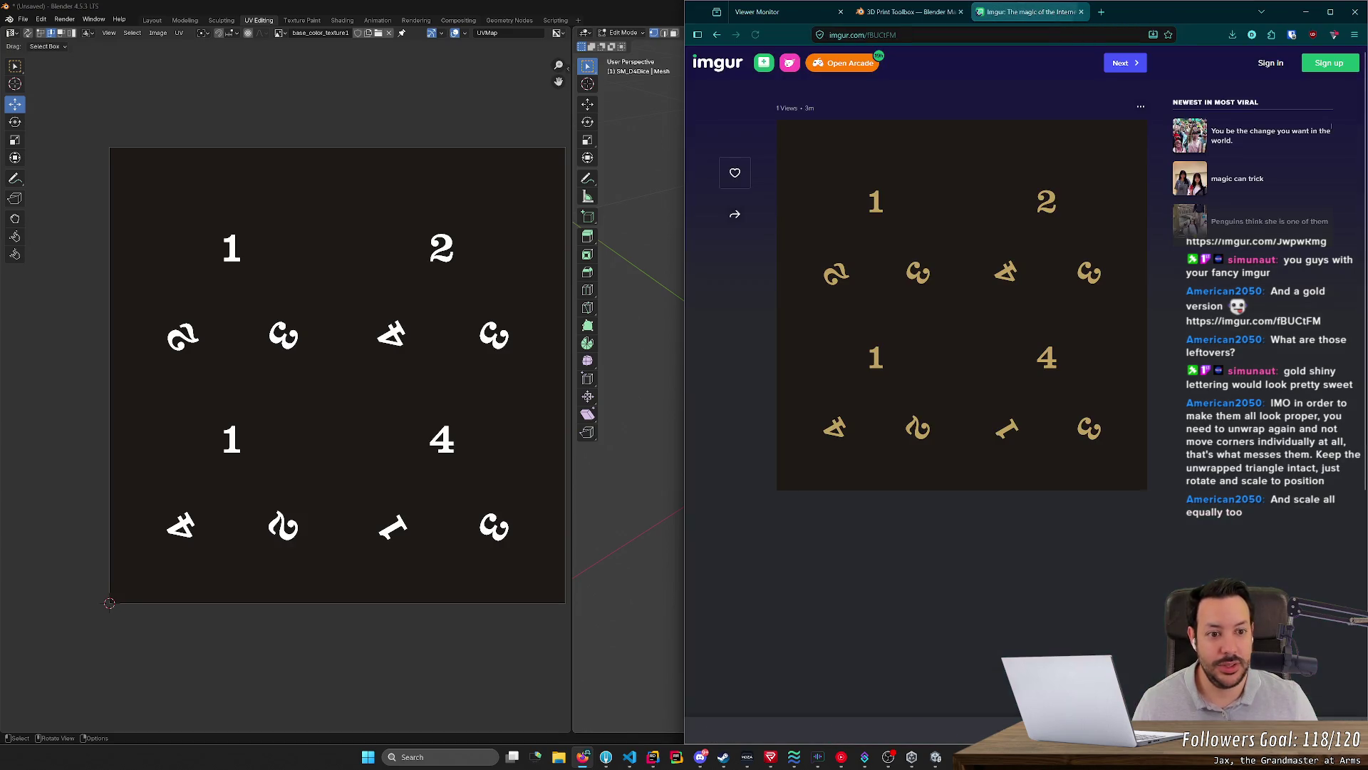
{"action": "key", "text": "ctrl+s"}
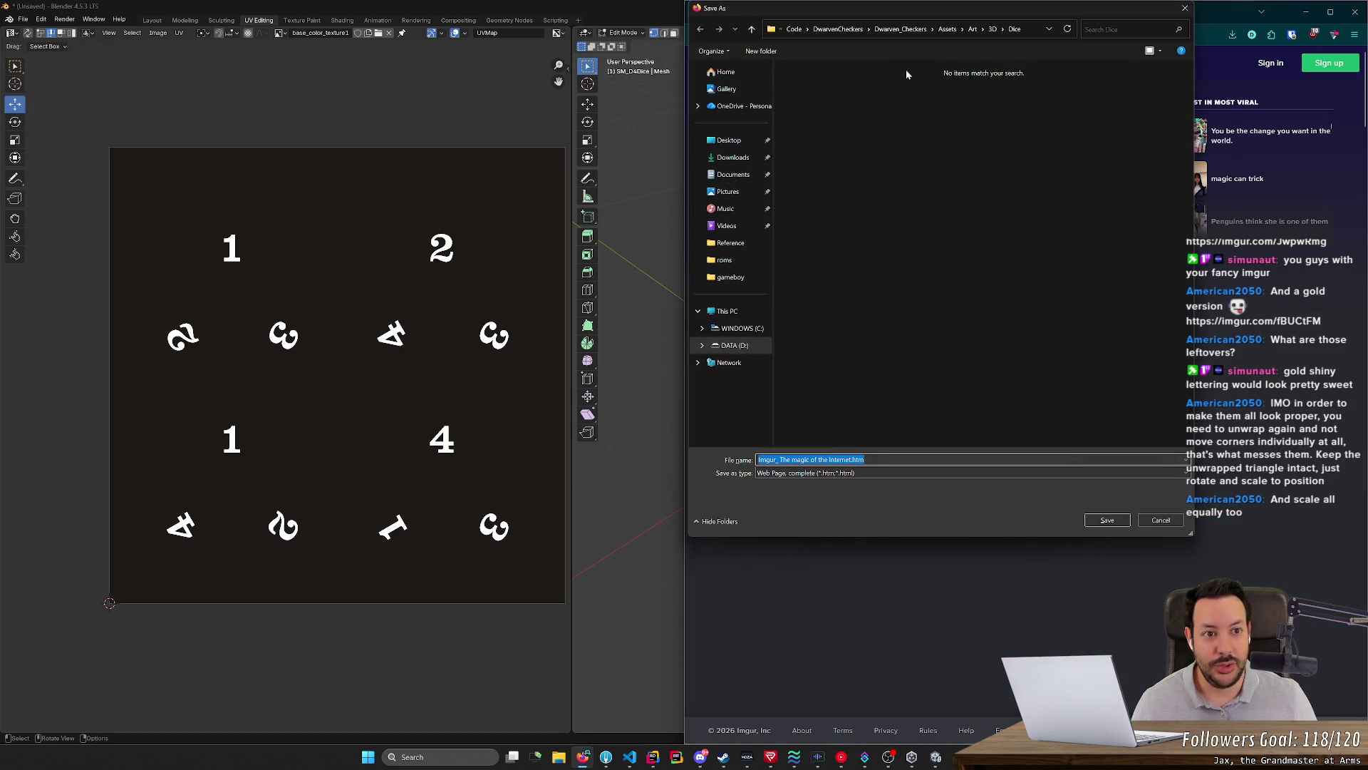
{"action": "left_click", "coordinate": [1161, 520]}
Save the gold dice image over the D4 base colour file in Dice, then hide Chrome
{"action": "right_click", "coordinate": [978, 308]}
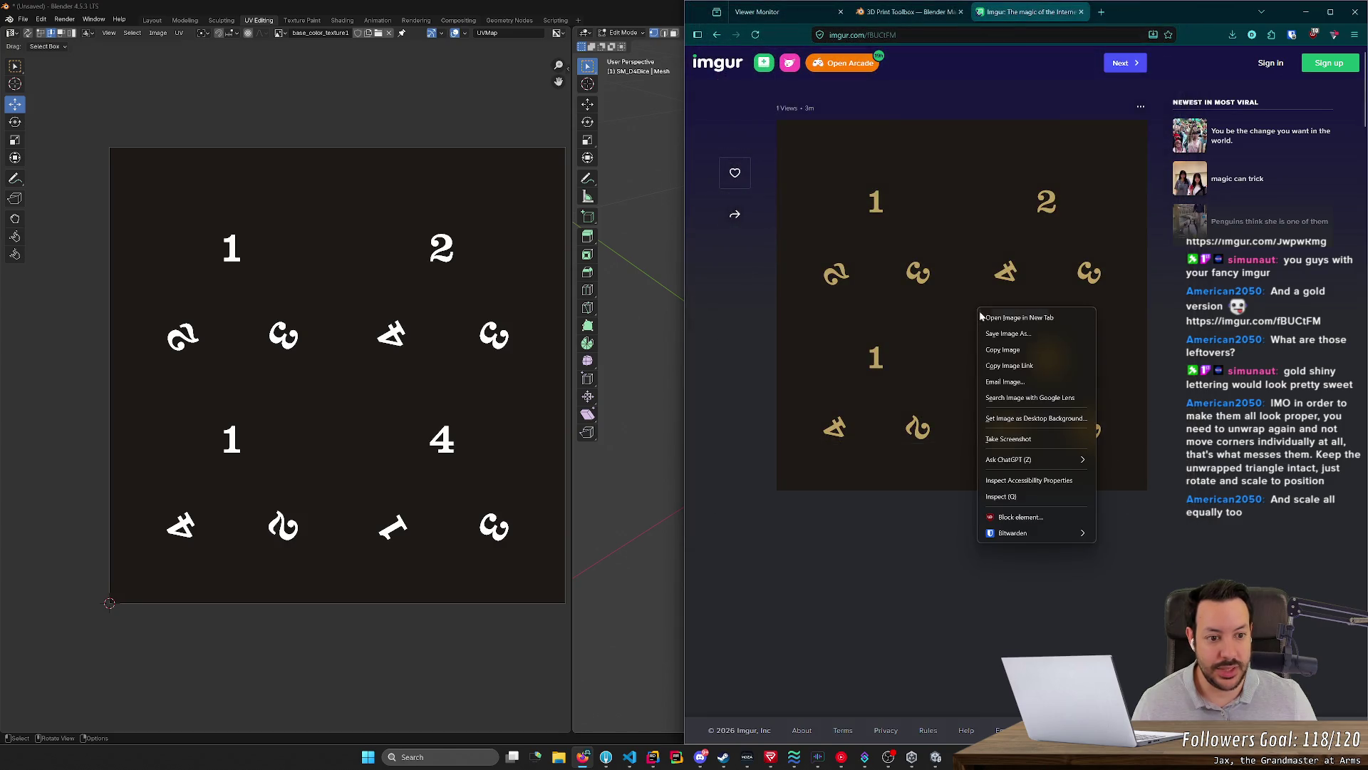
{"action": "left_click", "coordinate": [995, 340]}
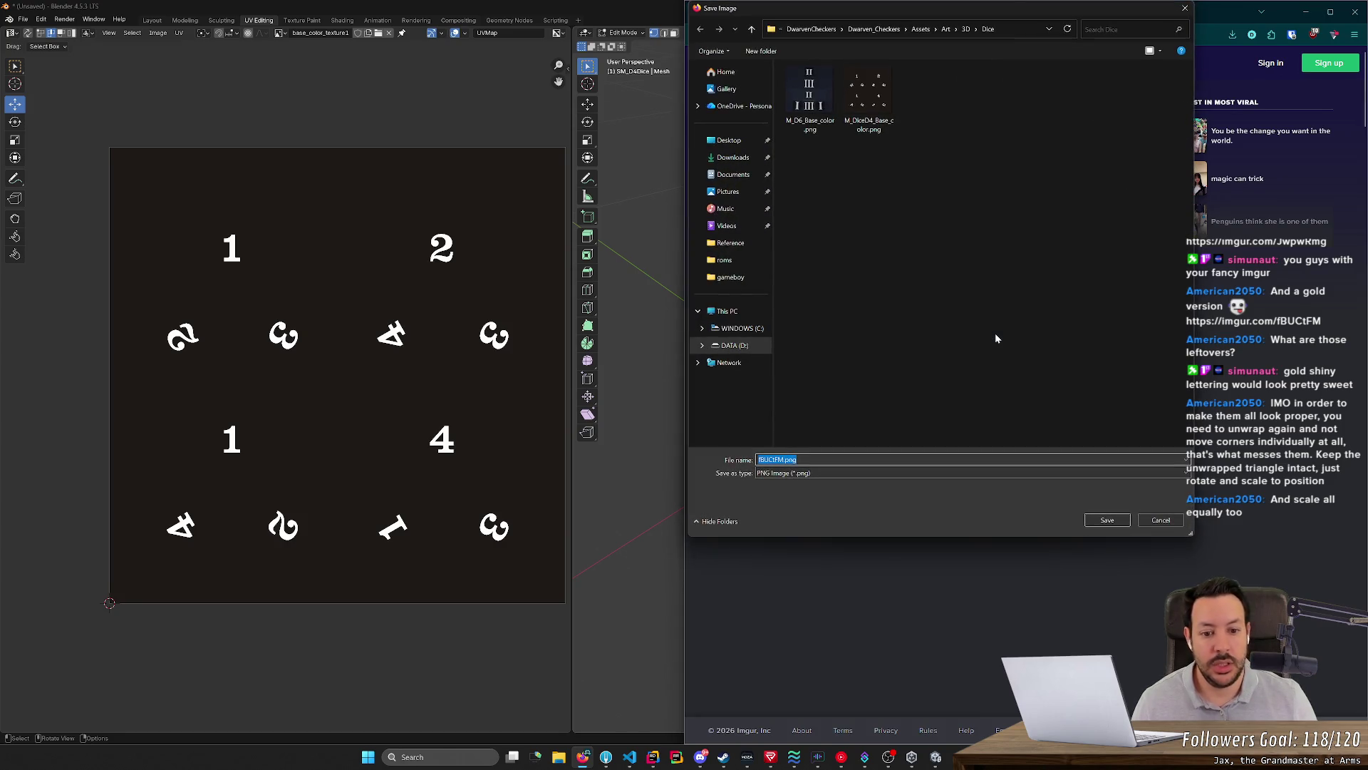
{"action": "left_click", "coordinate": [868, 99]}
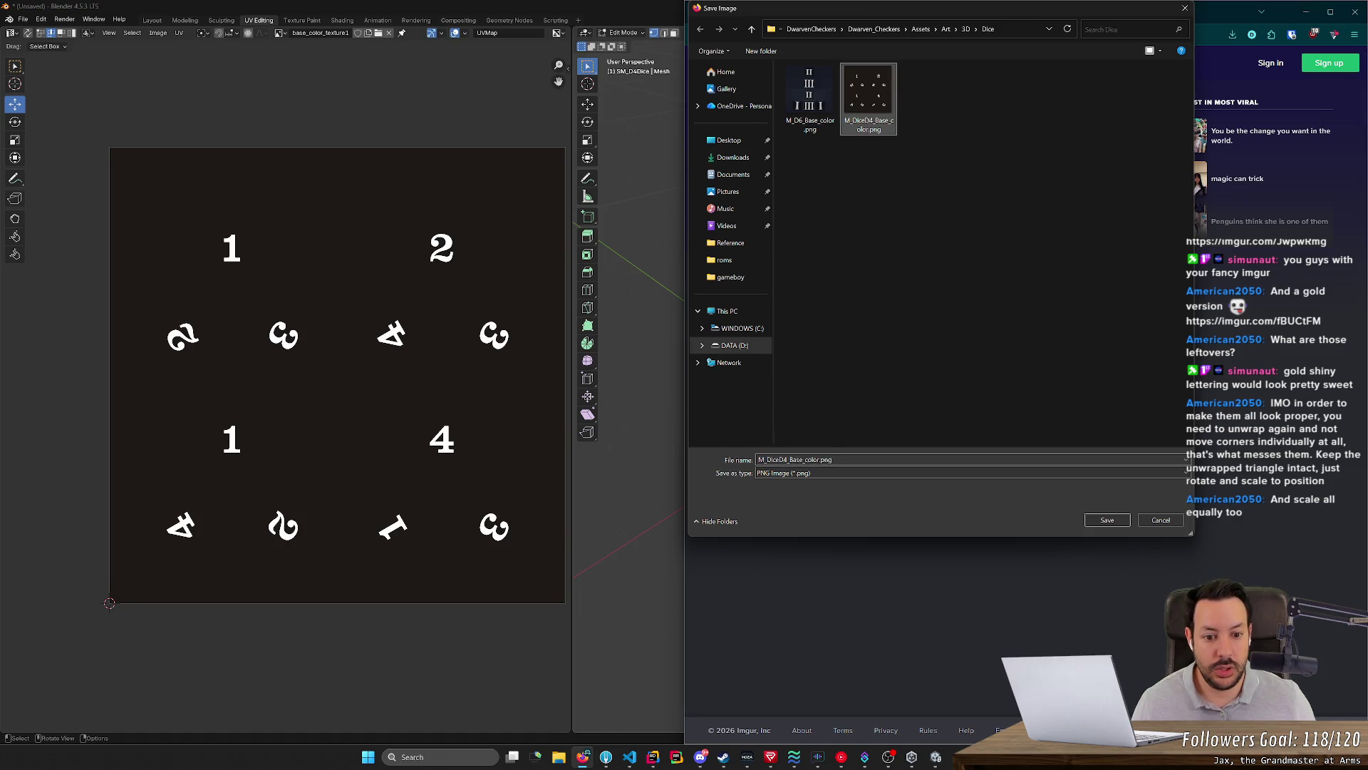
{"action": "left_click", "coordinate": [877, 457]}
{"action": "type", "text": "gold"}
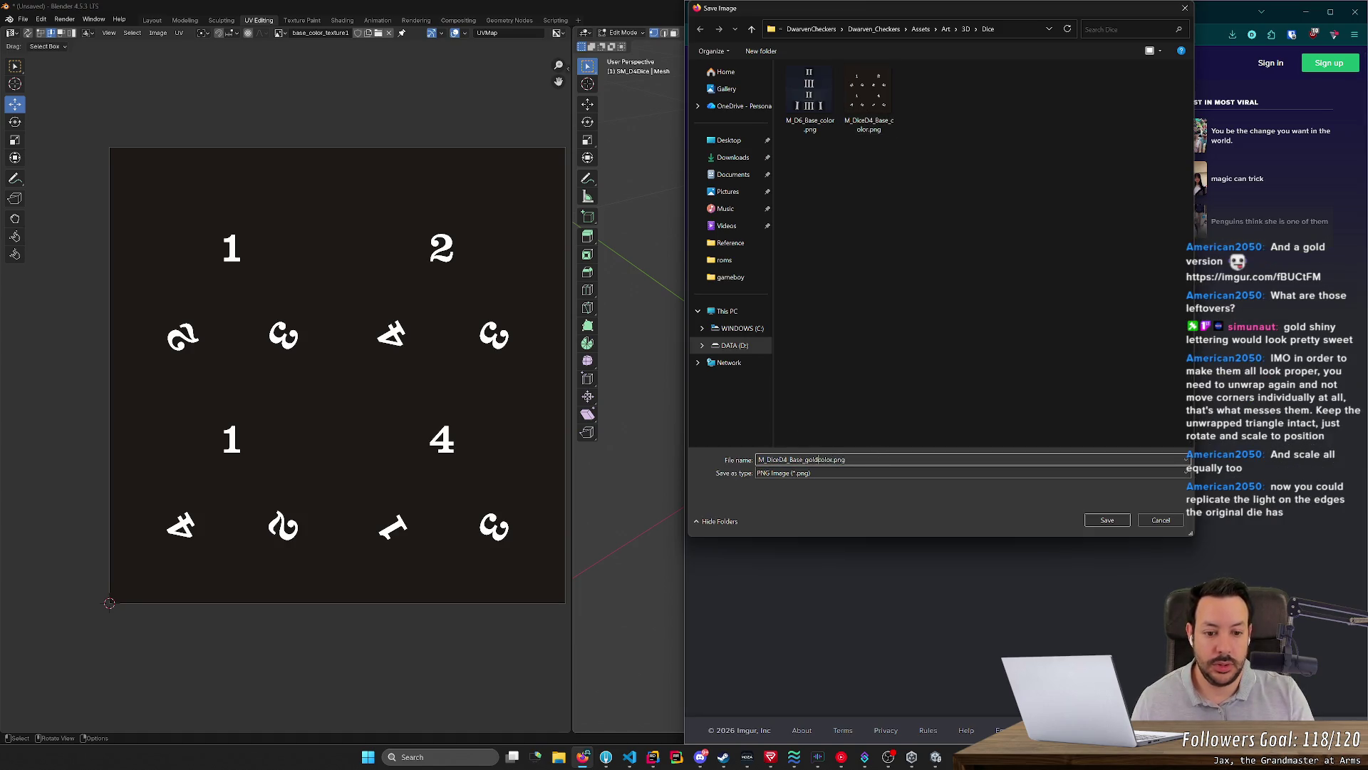
{"action": "key", "text": "Return"}
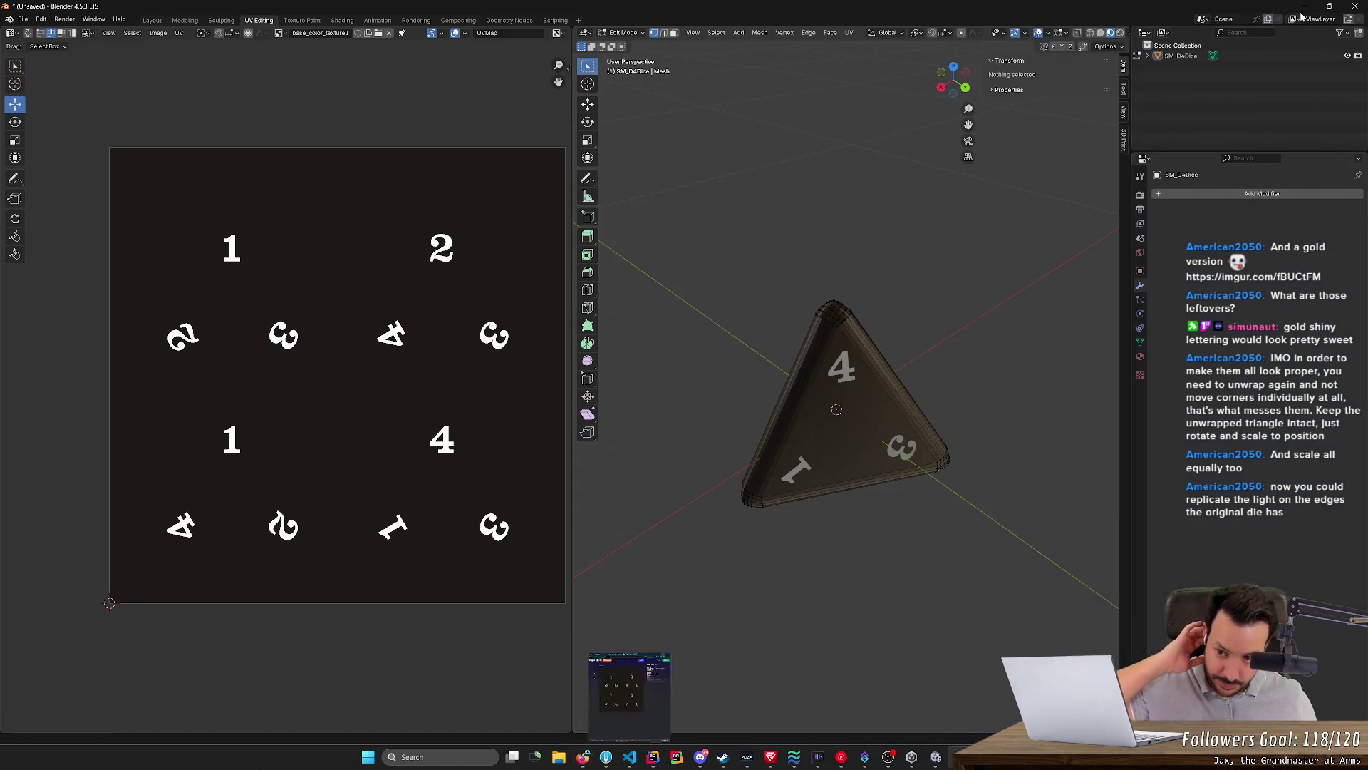
{"action": "left_click", "coordinate": [1302, 13]}
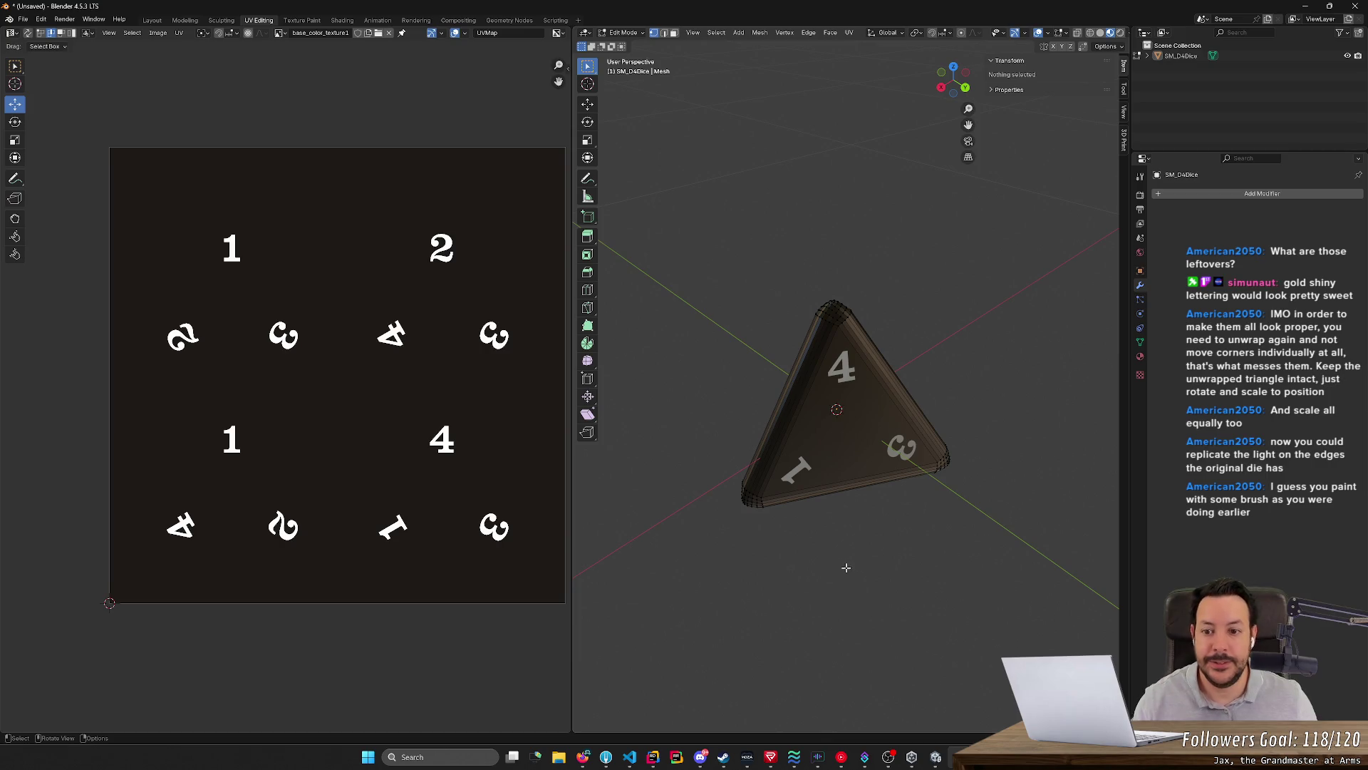
Inspect the die's numbered faces from several angles, selecting and deselecting its mesh
{"action": "middle_click_drag", "start_coordinate": [837, 519], "coordinate": [827, 467]}
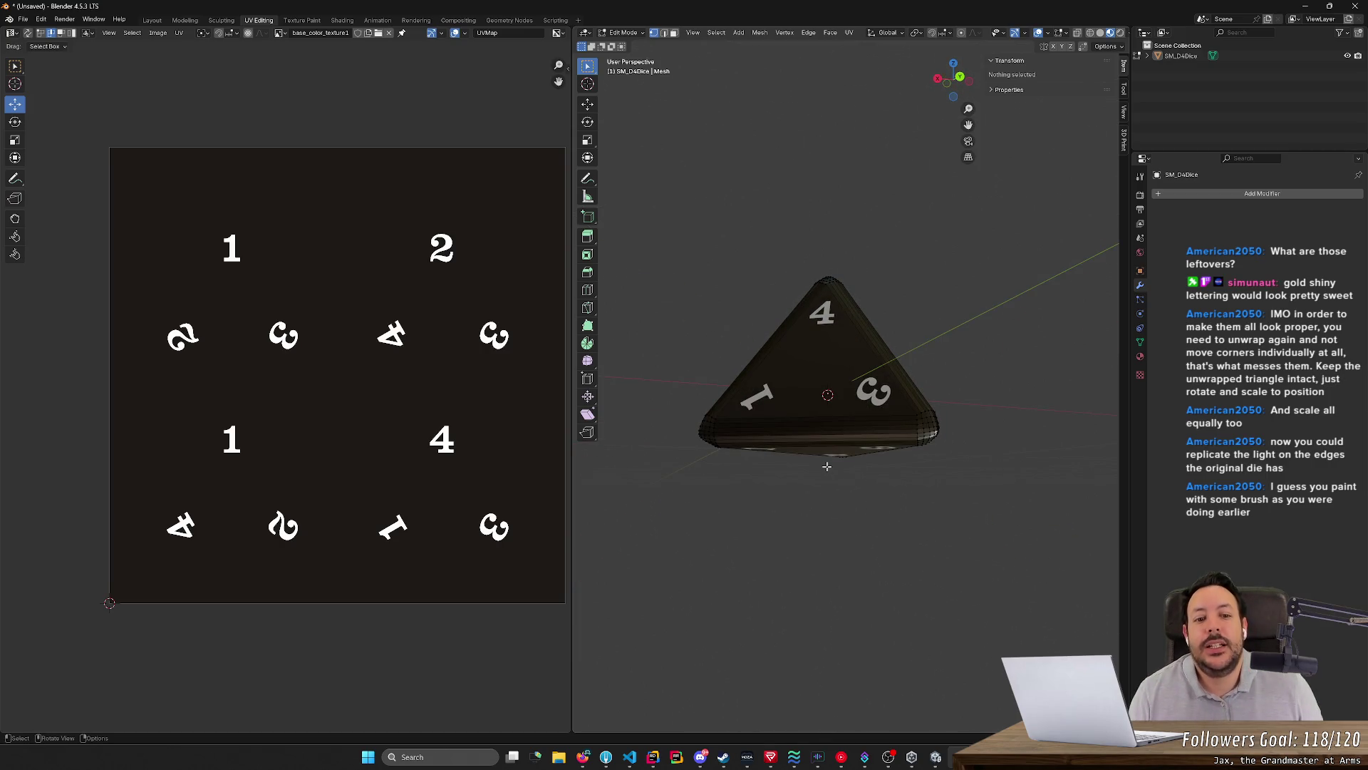
{"action": "key", "text": "a"}
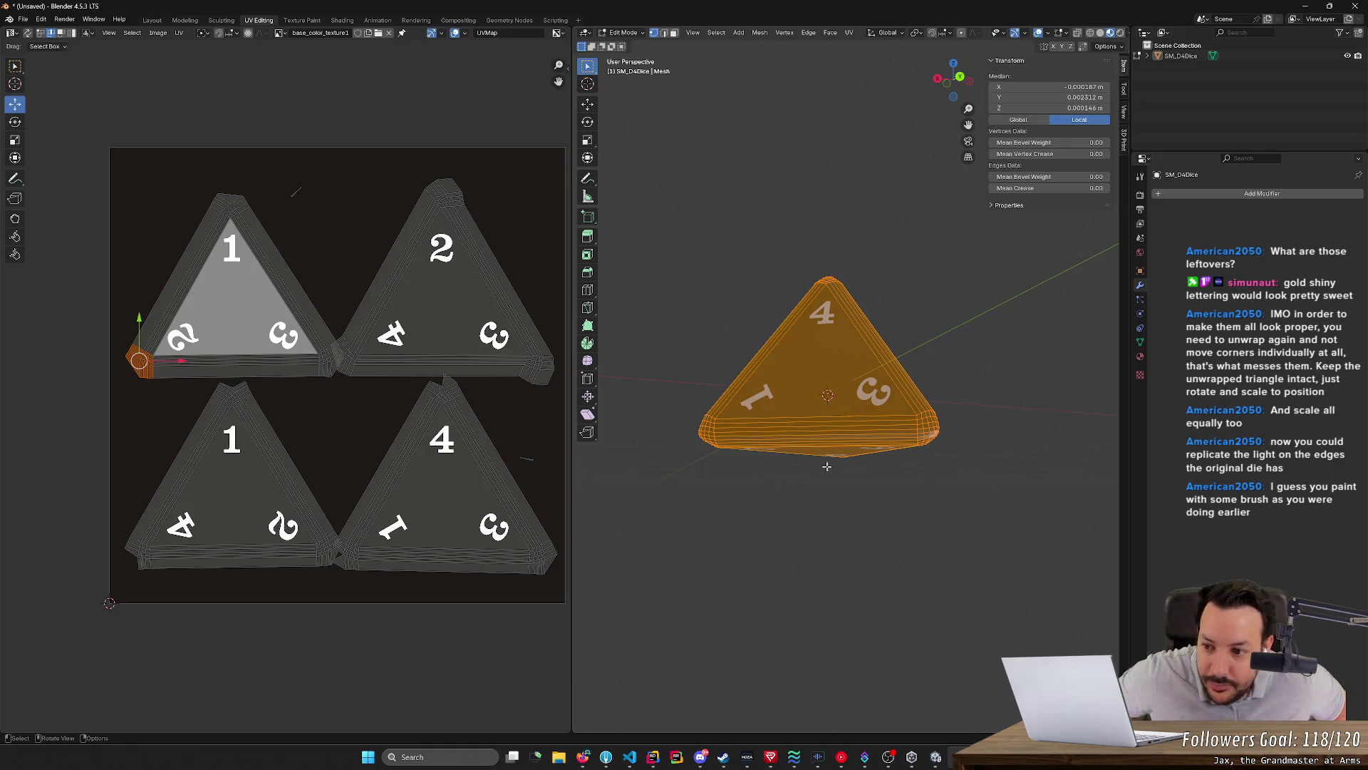
{"action": "middle_click_drag", "start_coordinate": [826, 466], "coordinate": [844, 536]}
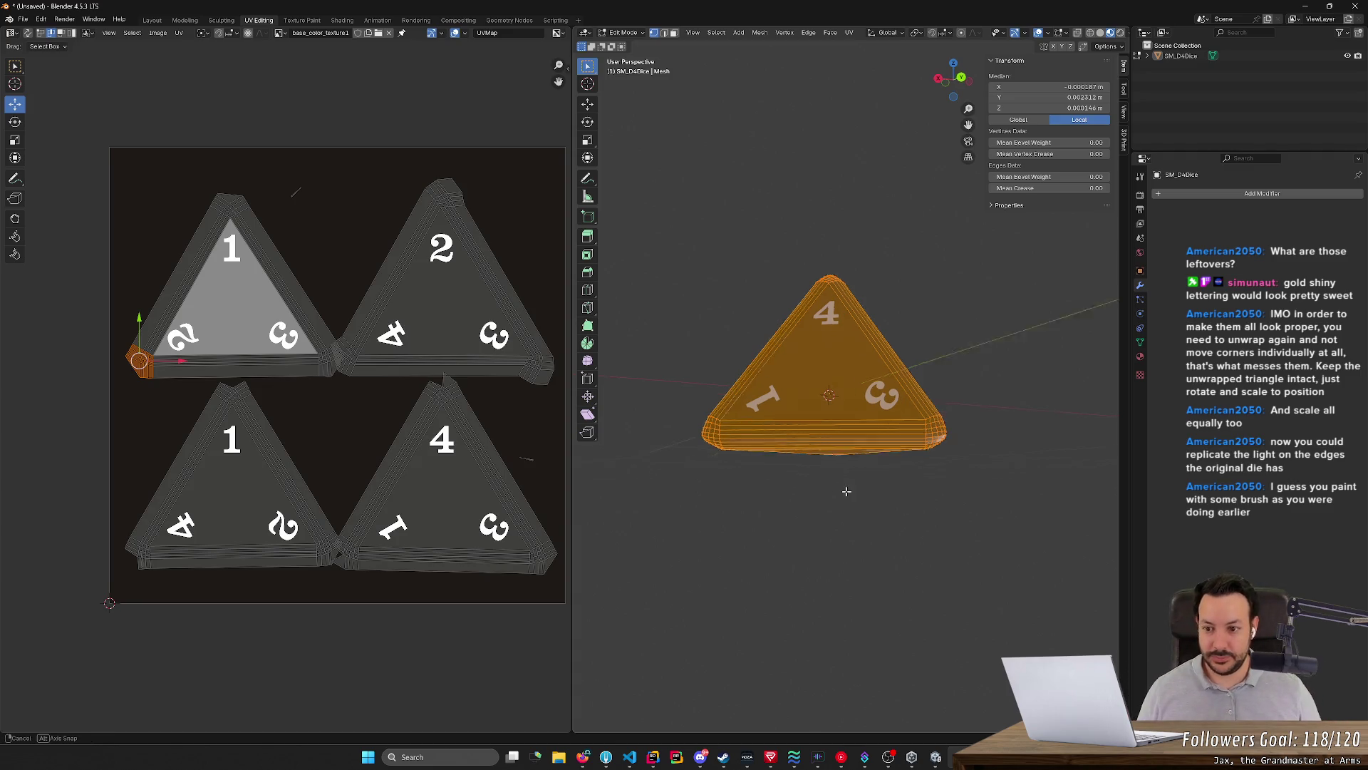
{"action": "key", "text": "alt+a"}
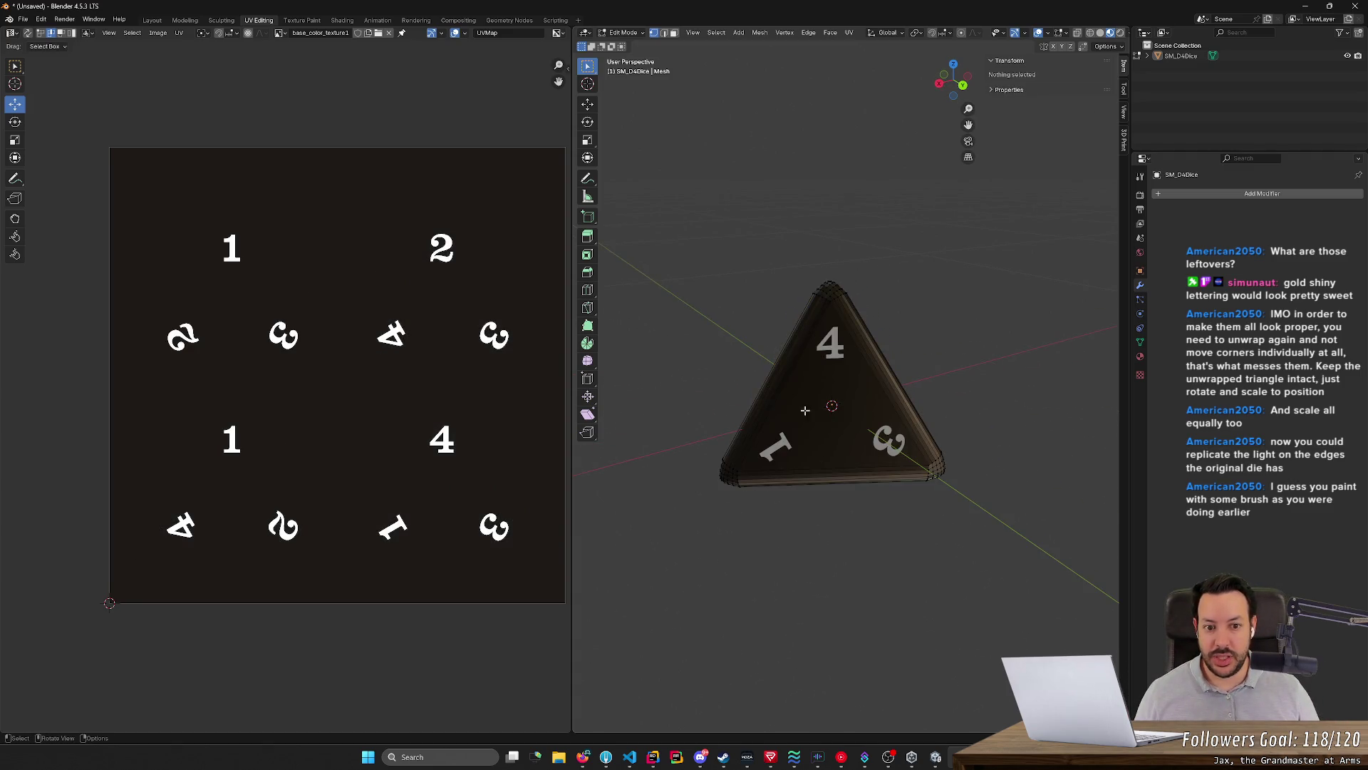
{"action": "left_click_drag", "start_coordinate": [797, 258], "coordinate": [888, 322]}
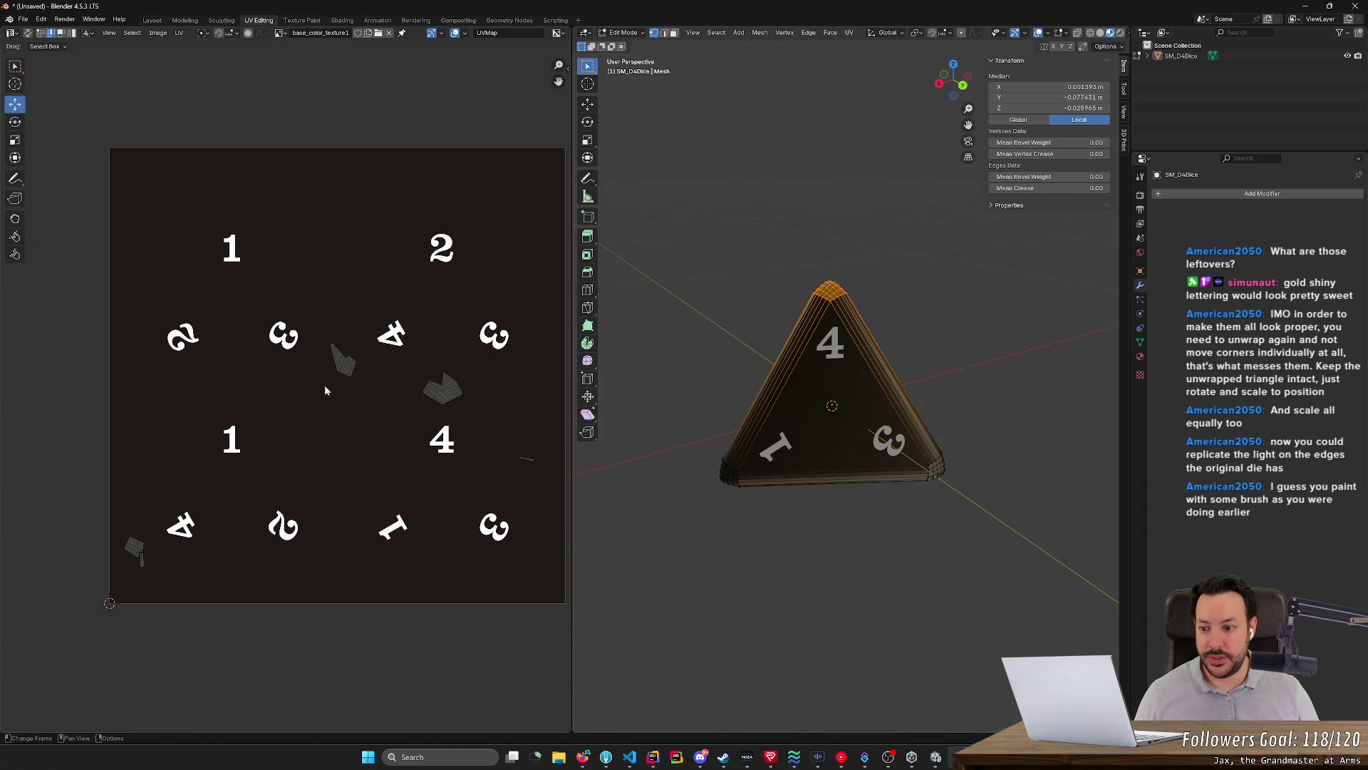
{"action": "key", "text": "a"}
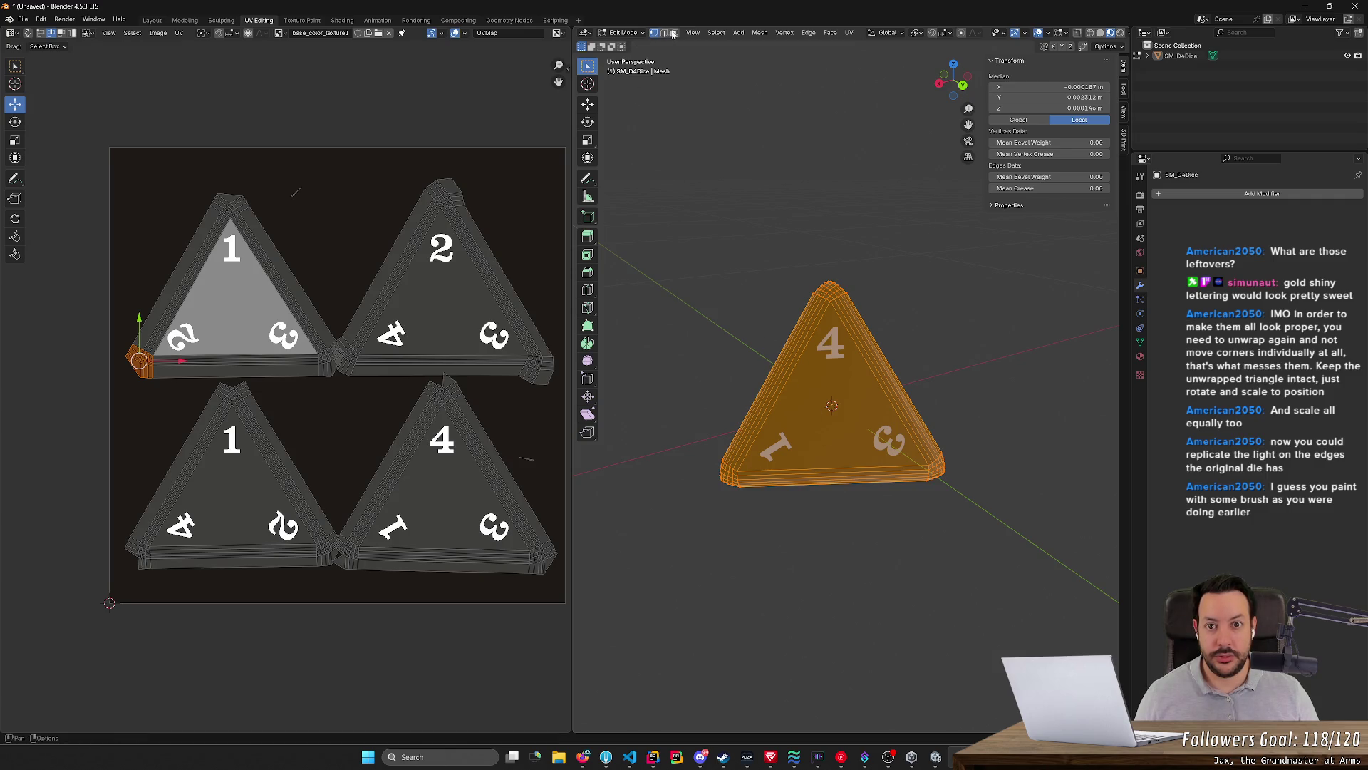
View a die face head-on, select all of its UV islands and begin scaling them
{"action": "middle_click_drag", "start_coordinate": [836, 403], "coordinate": [878, 437]}
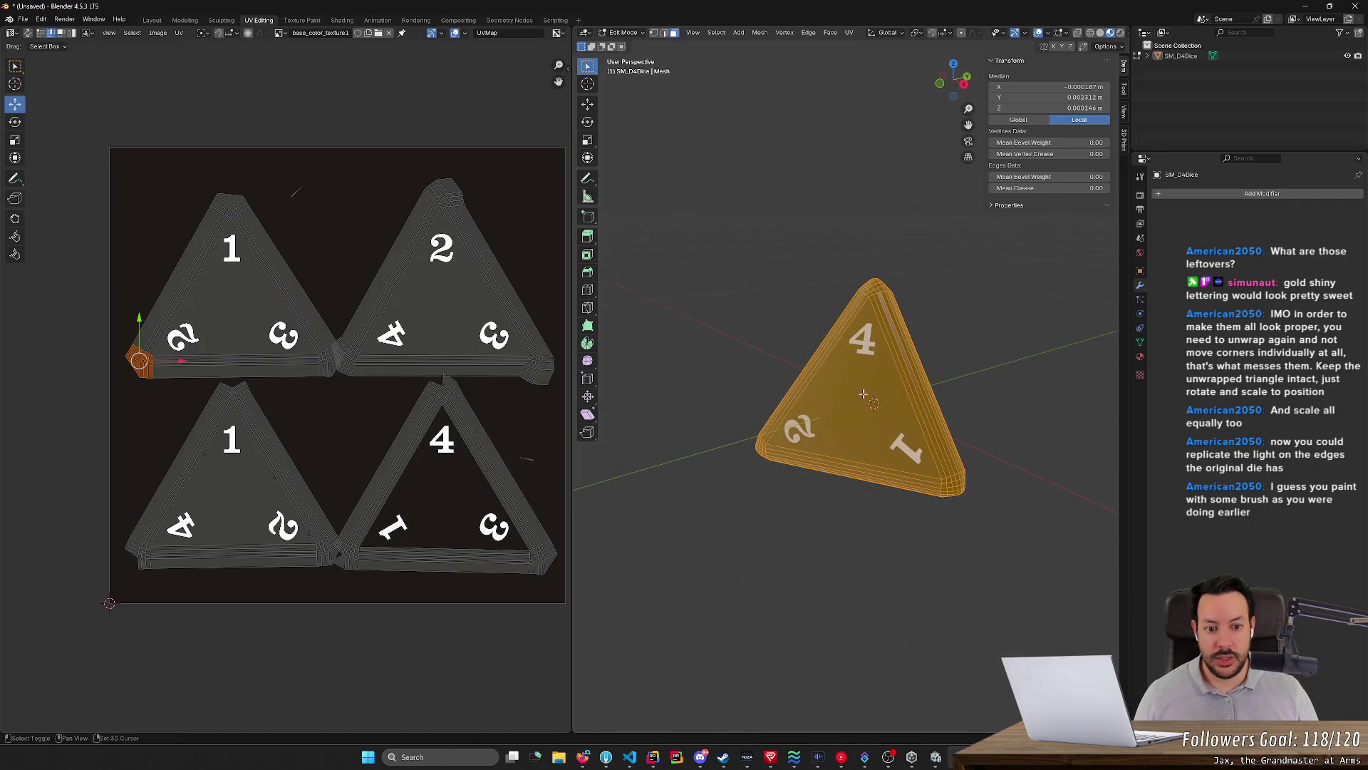
{"action": "mouse_move", "coordinate": [880, 438]}
{"action": "middle_mouse_down"}
{"action": "mouse_move", "coordinate": [834, 397]}
{"action": "mouse_move", "coordinate": [944, 613]}
{"action": "middle_mouse_up"}
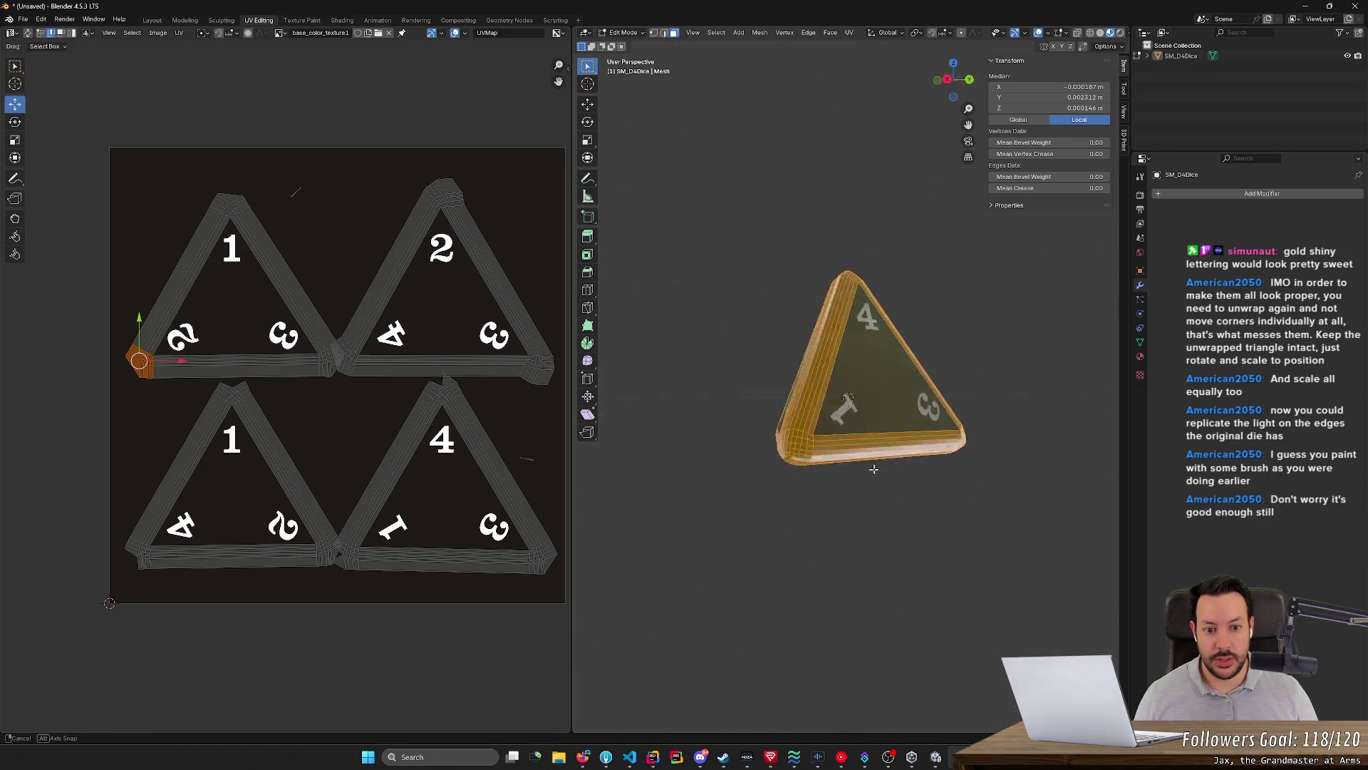
{"action": "middle_click_drag", "start_coordinate": [944, 612], "coordinate": [382, 361]}
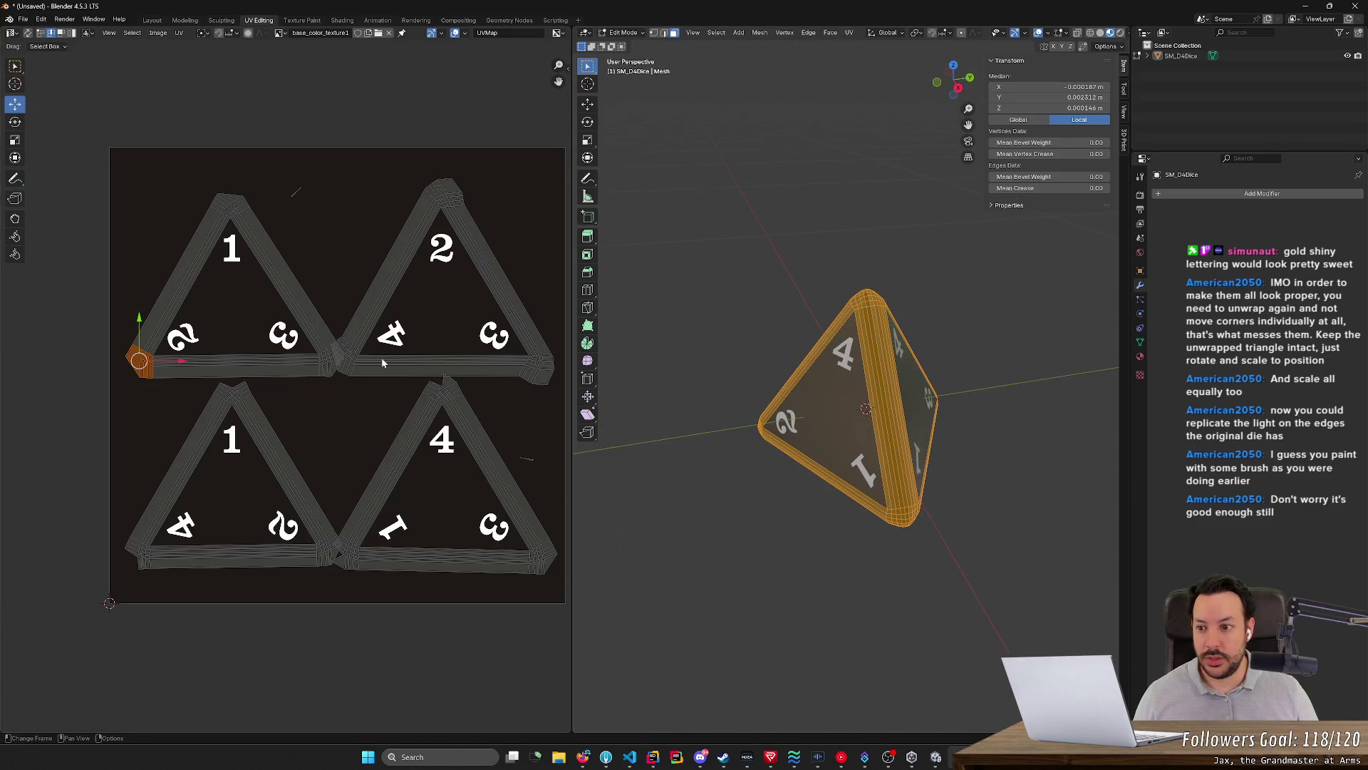
{"action": "key", "text": "a"}
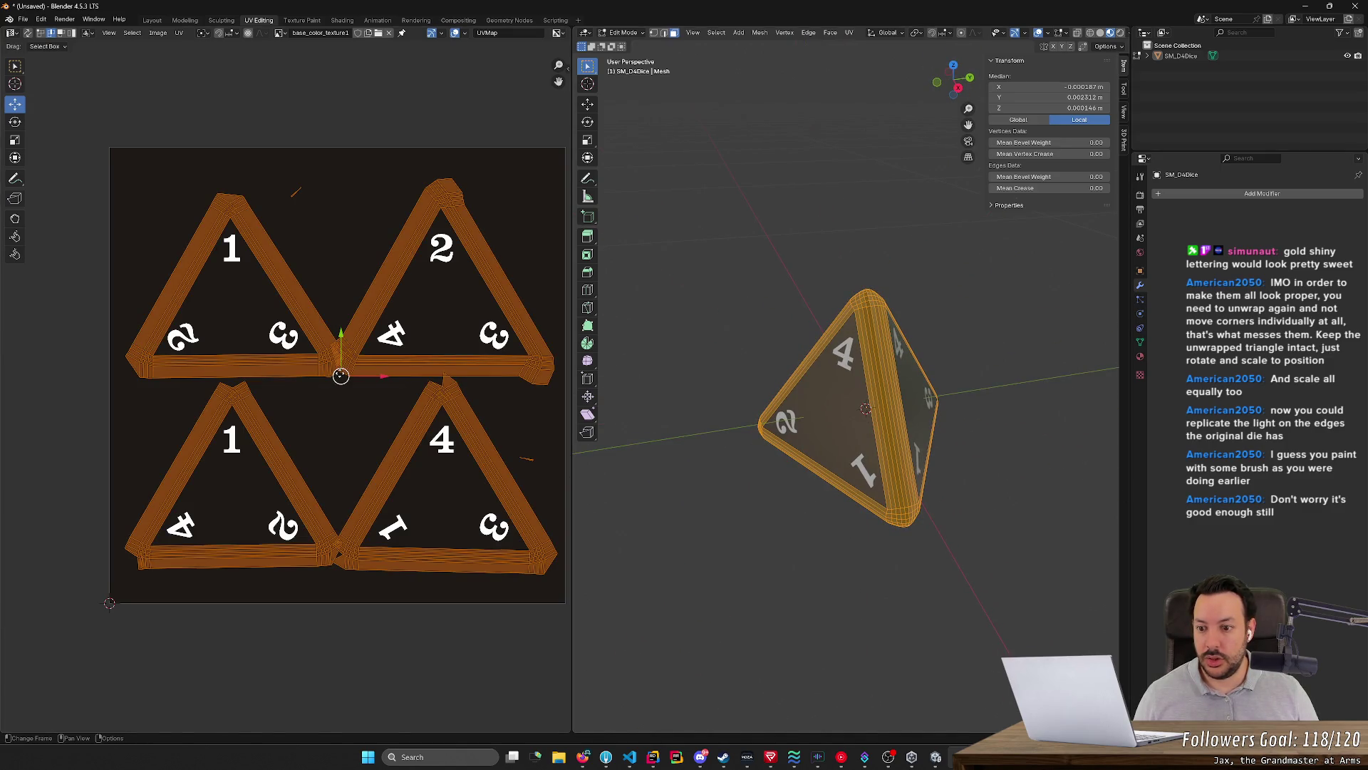
{"action": "key", "text": "s"}
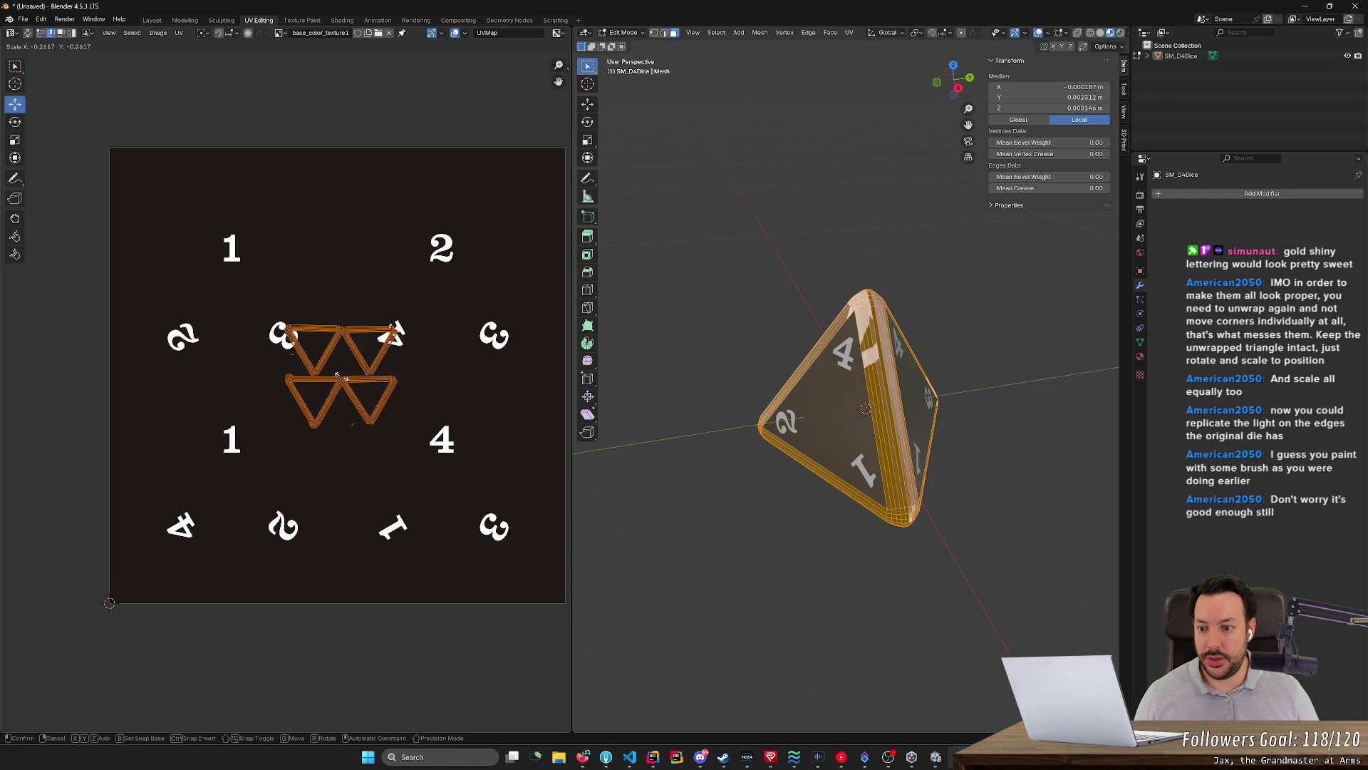
Shrink the UV islands into a tiny cluster and park them at the texture's top-left corner
{"action": "left_click", "coordinate": [340, 375]}
{"action": "key", "text": "s"}
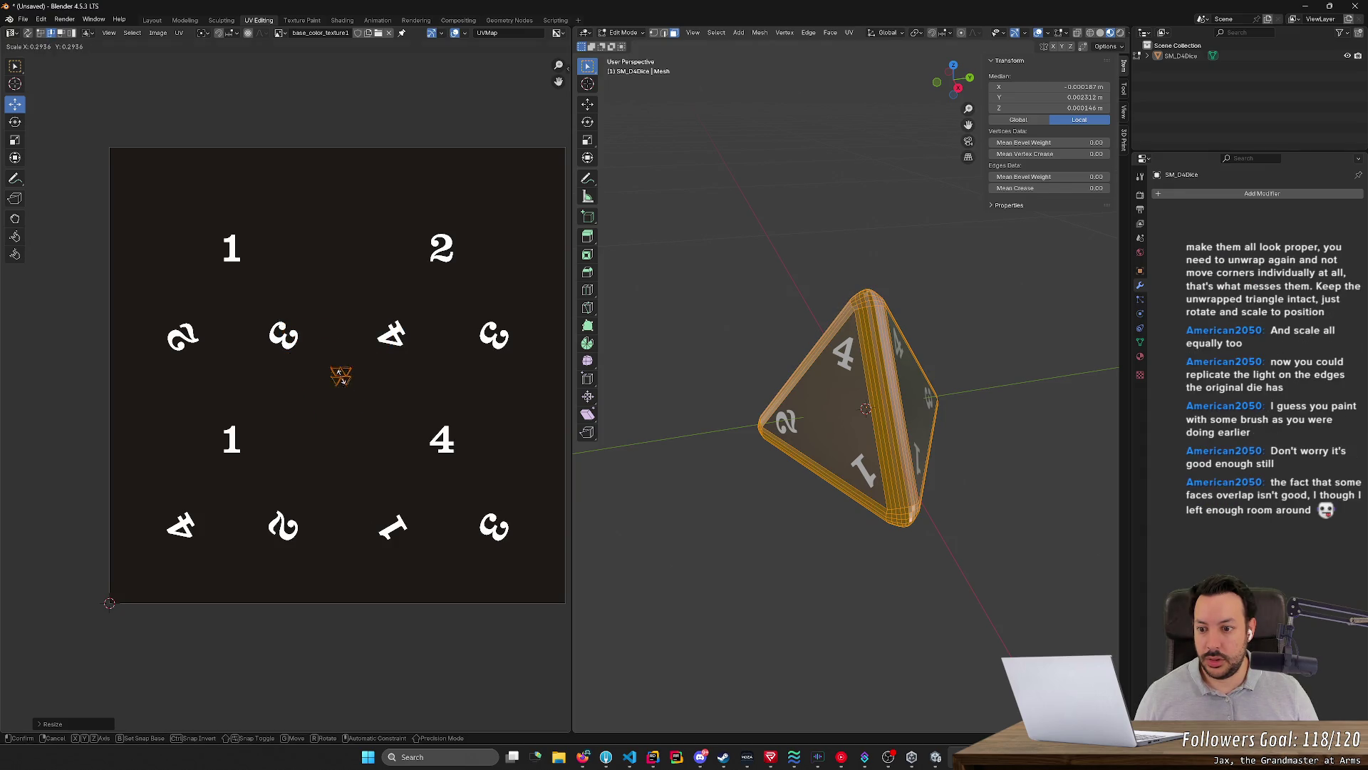
{"action": "left_click", "coordinate": [340, 375]}
{"action": "key", "text": "g"}
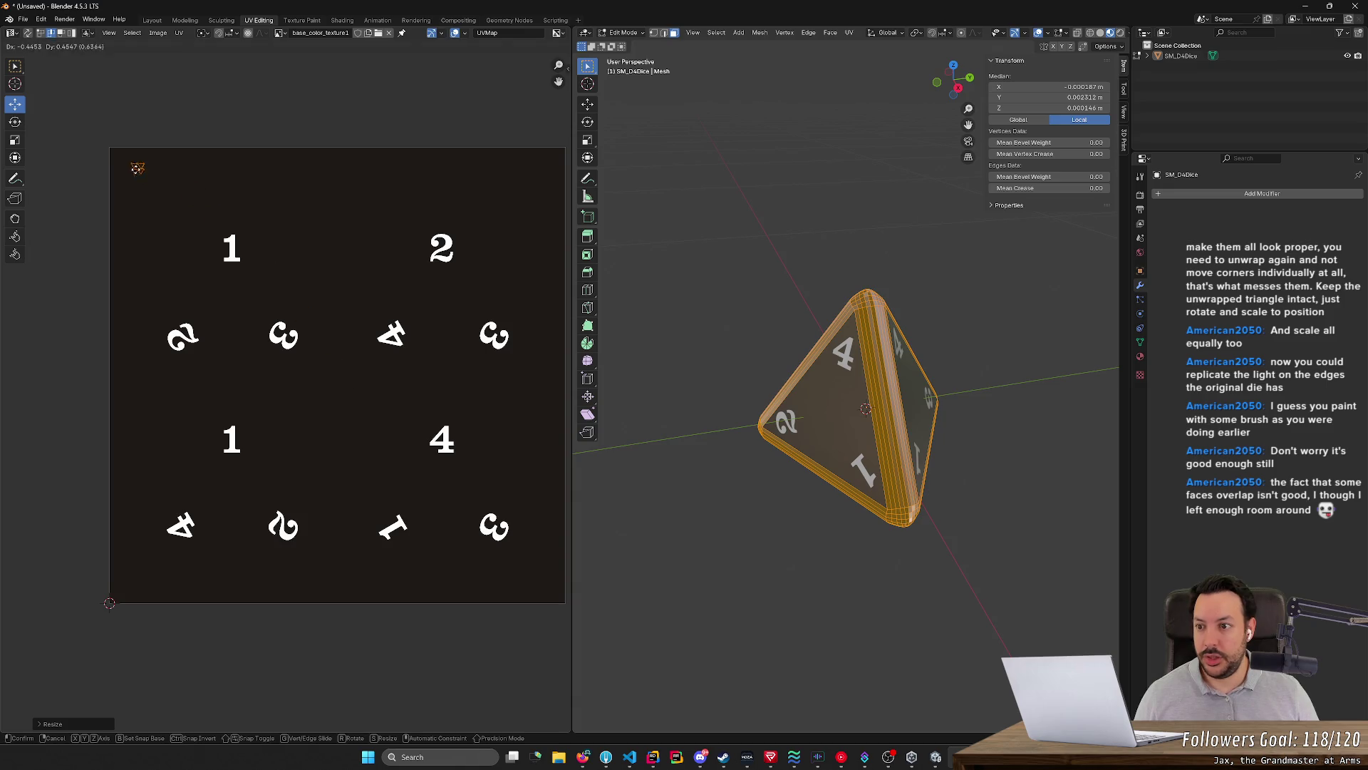
{"action": "left_click", "coordinate": [121, 158]}
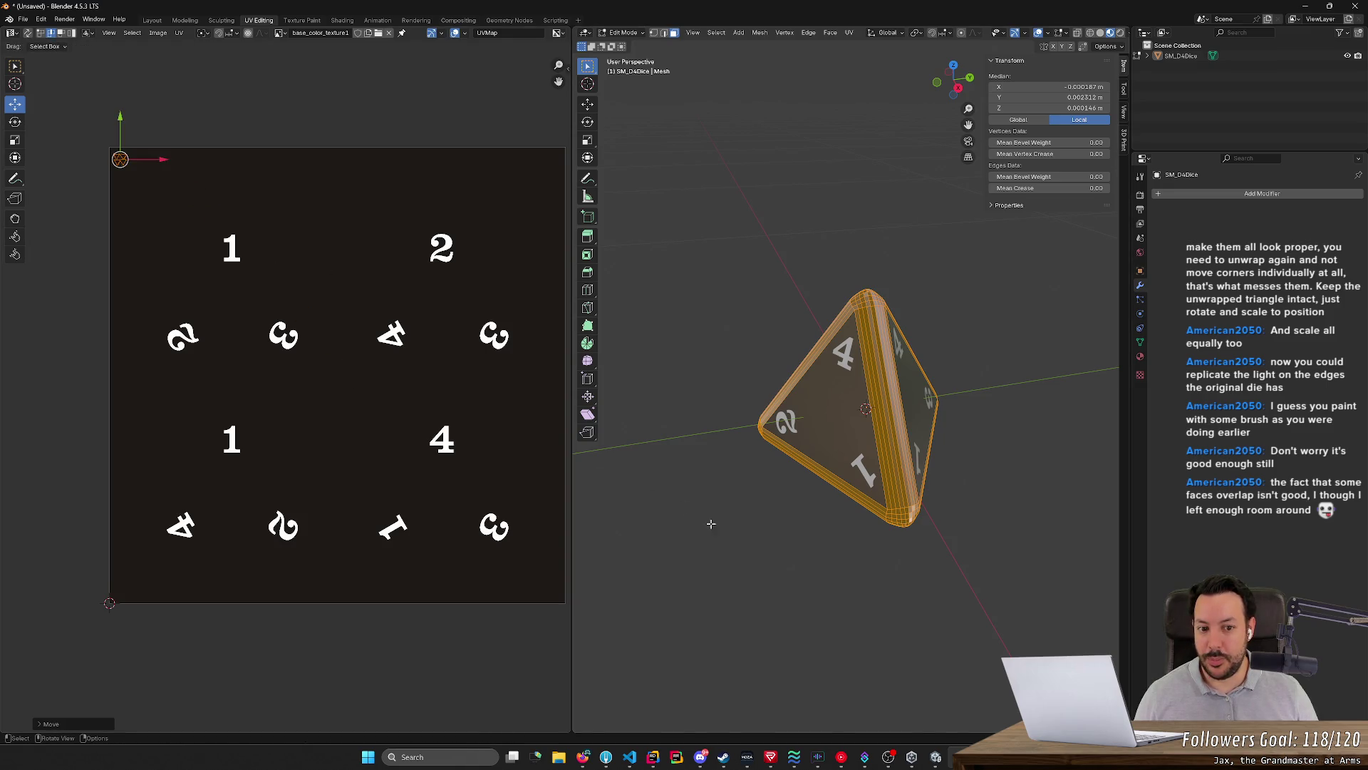
{"action": "left_click", "coordinate": [716, 525]}
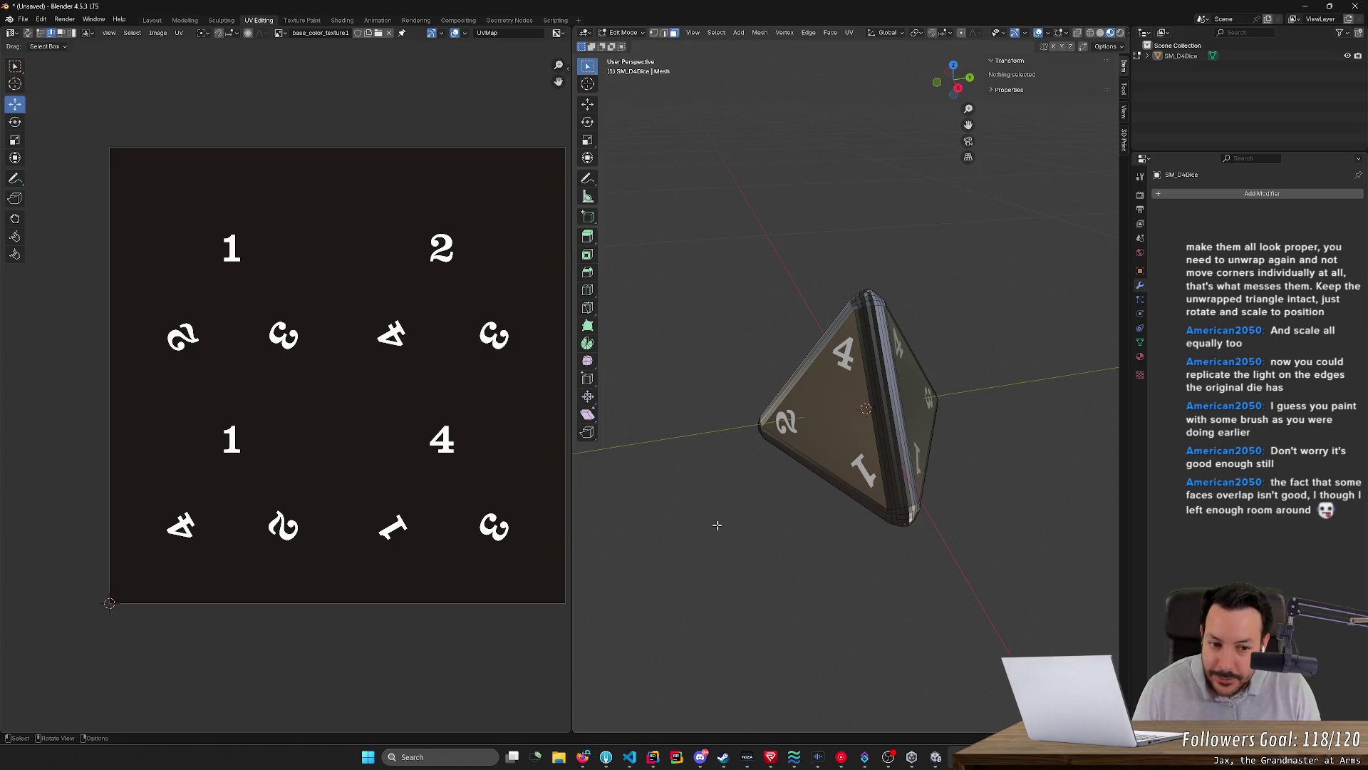
Select the die's front face and unwrap it angle-based as one intact triangle
{"action": "left_click", "coordinate": [826, 403]}
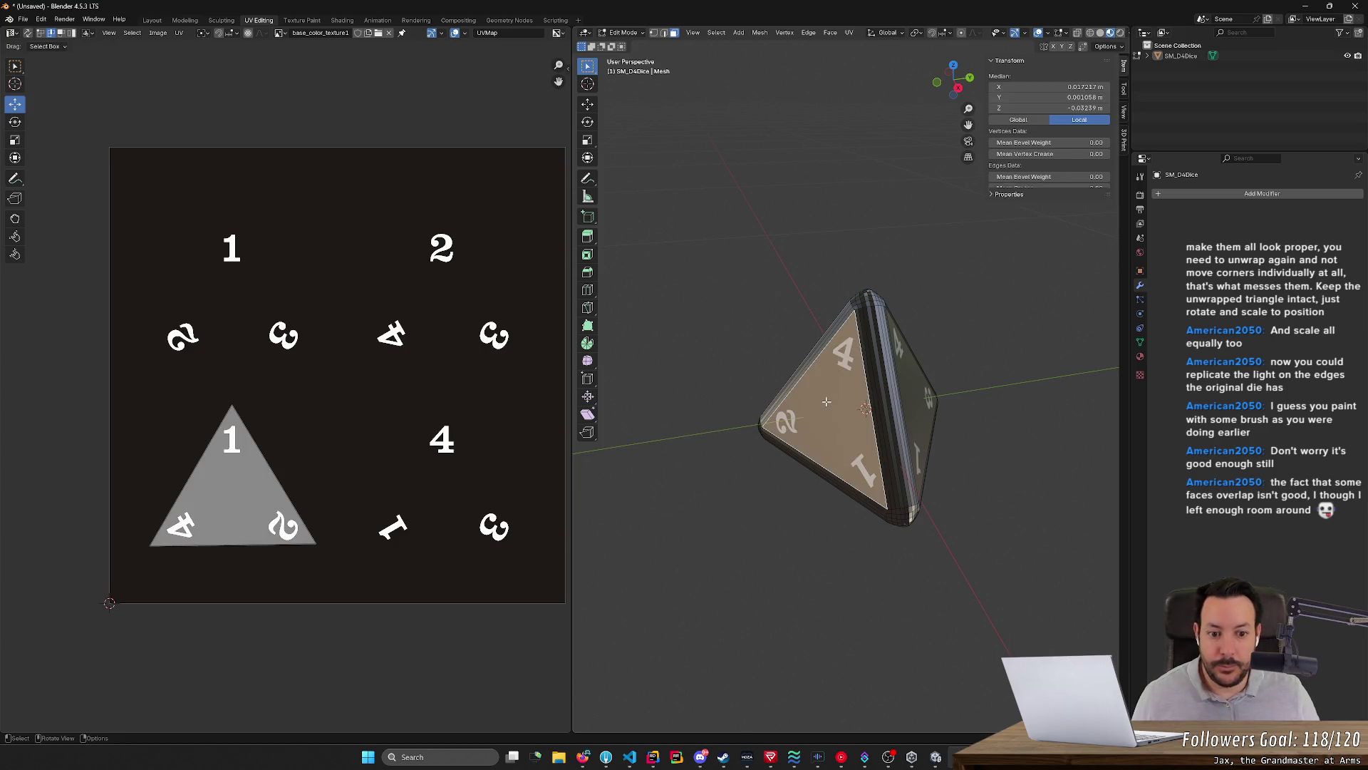
{"action": "left_click", "coordinate": [864, 407]}
{"action": "mouse_move", "coordinate": [864, 407]}
{"action": "middle_mouse_down"}
{"action": "mouse_move", "coordinate": [840, 409]}
{"action": "mouse_move", "coordinate": [889, 408]}
{"action": "middle_mouse_up"}
{"action": "left_click", "coordinate": [839, 409]}
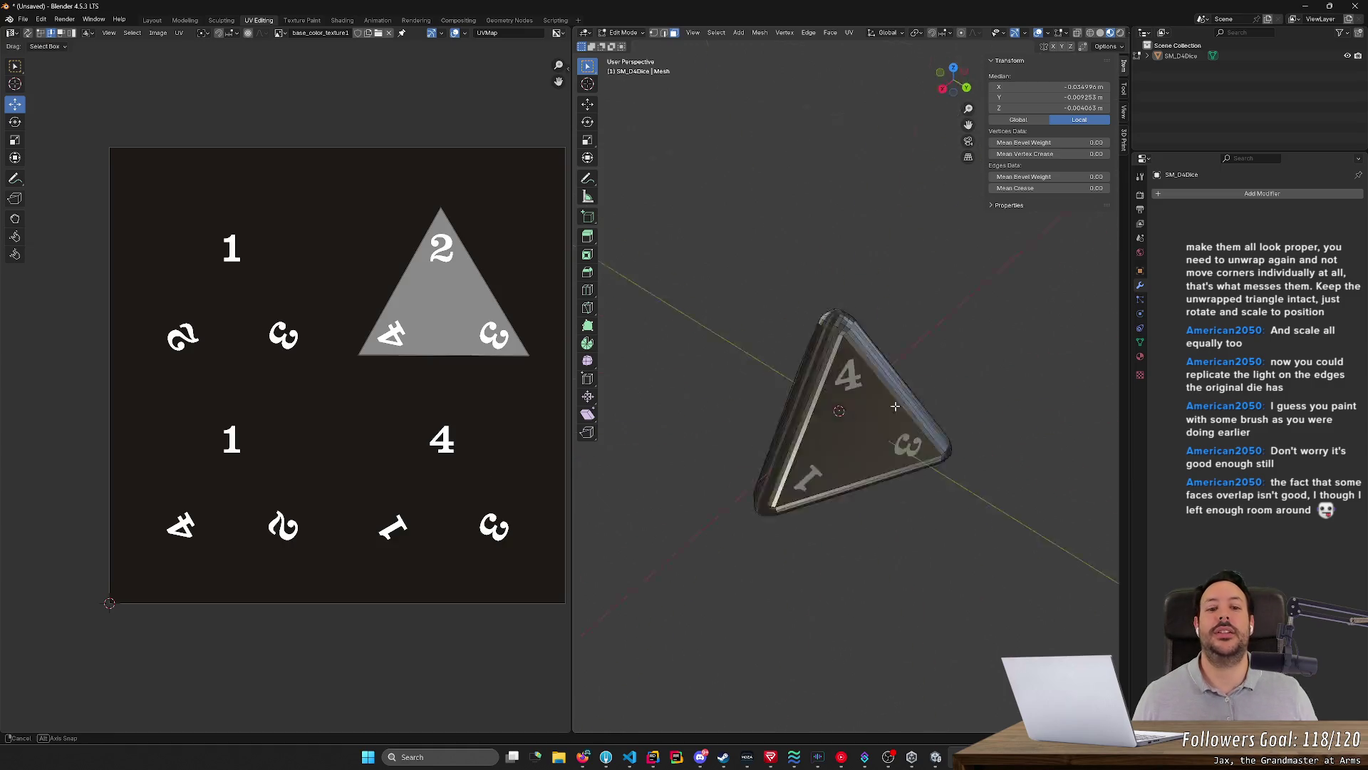
{"action": "left_click", "coordinate": [889, 407]}
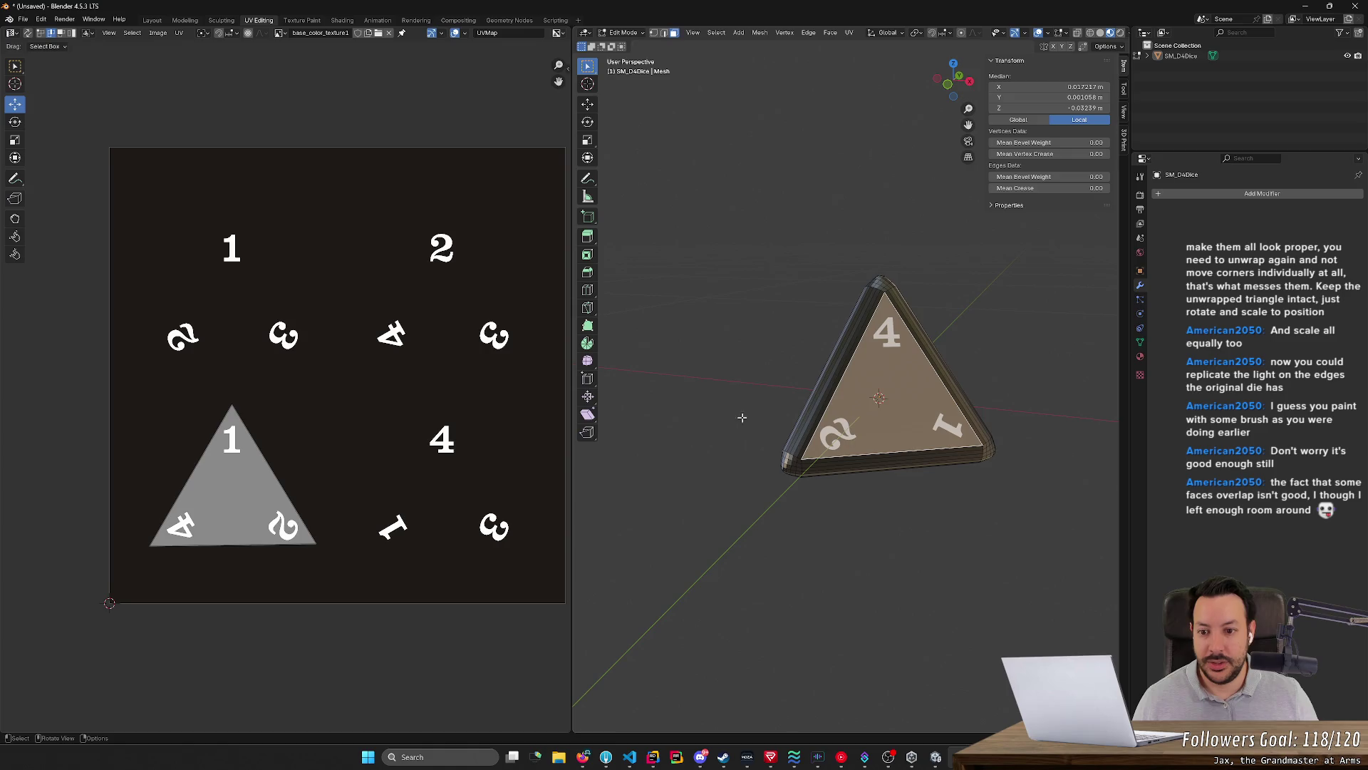
{"action": "right_click", "coordinate": [896, 400]}
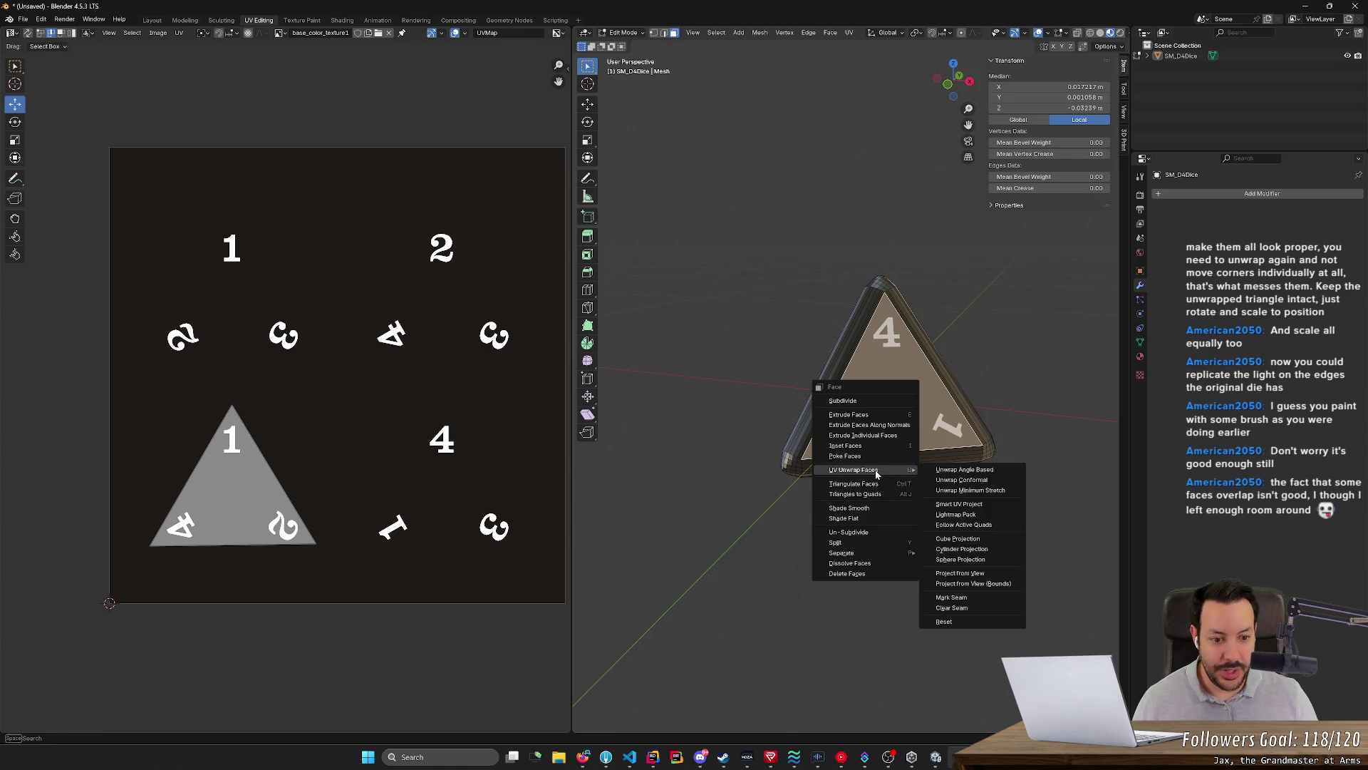
{"action": "left_click", "coordinate": [950, 468]}
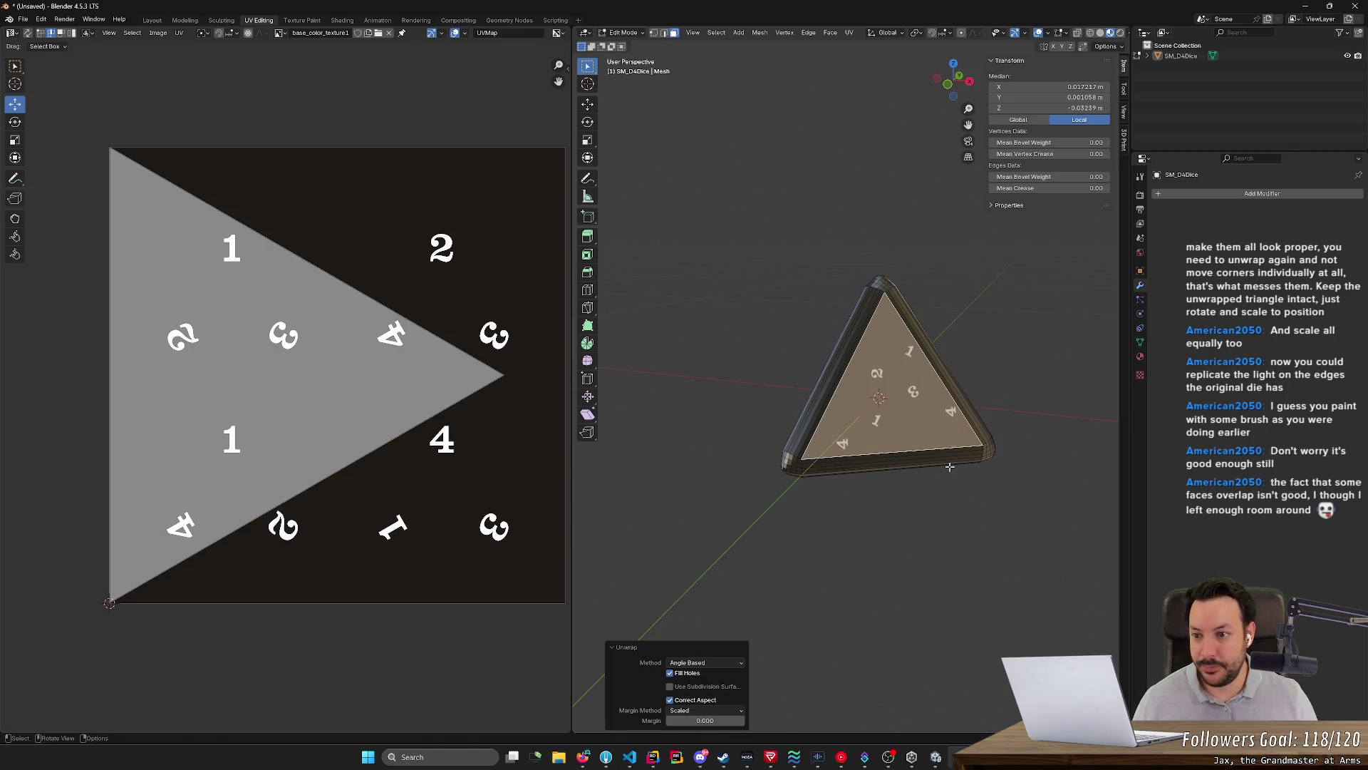
Shrink the face's whole UV triangle down over the texture's centre
{"action": "key", "text": "a"}
{"action": "key", "text": "s"}
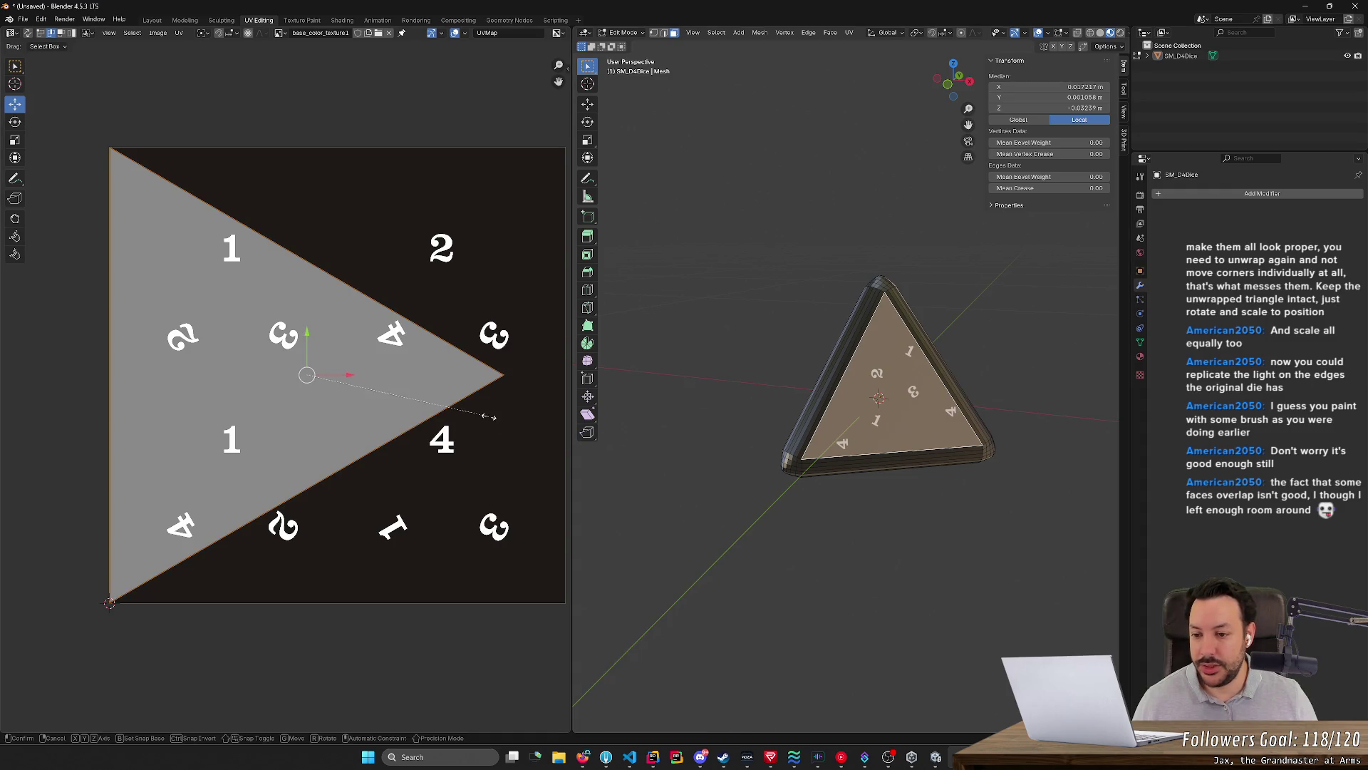
{"action": "left_click", "coordinate": [369, 426]}
{"action": "mouse_move", "coordinate": [696, 503]}
{"action": "middle_mouse_down"}
{"action": "mouse_move", "coordinate": [754, 527]}
{"action": "mouse_move", "coordinate": [484, 428]}
{"action": "middle_mouse_up"}
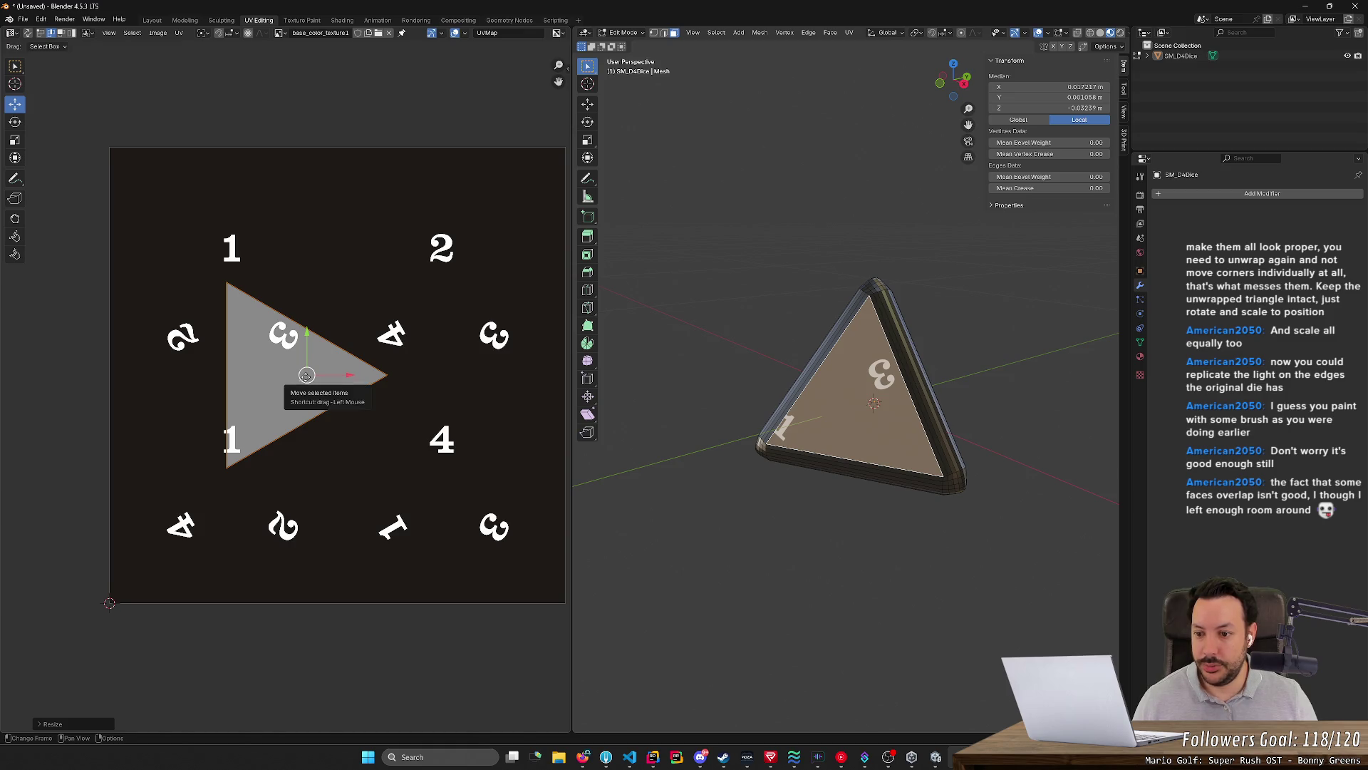
Drag the UV triangle down-left on the texture and rotate it
{"action": "left_click_drag", "start_coordinate": [306, 374], "coordinate": [252, 492]}
{"action": "key", "text": "r"}
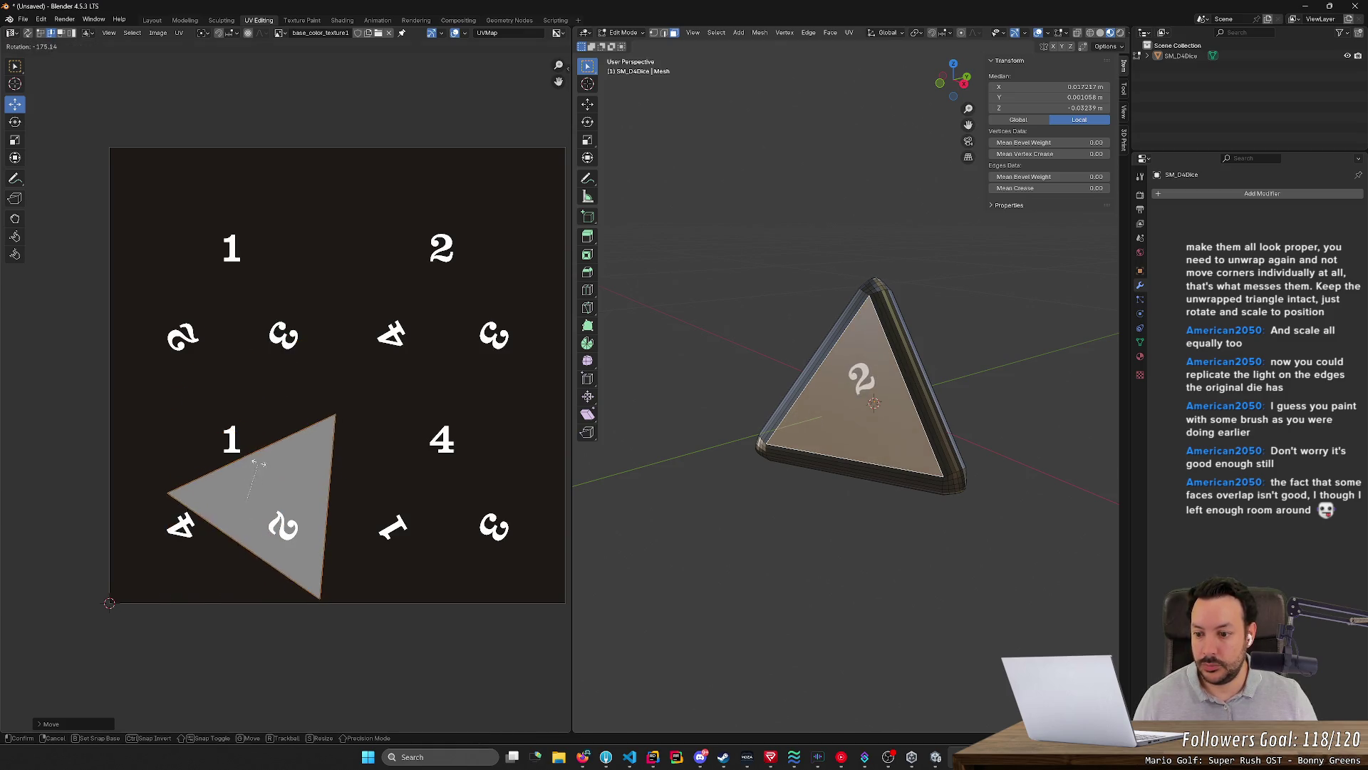
{"action": "left_click", "coordinate": [519, 556]}
{"action": "middle_click_drag", "start_coordinate": [813, 556], "coordinate": [770, 556]}
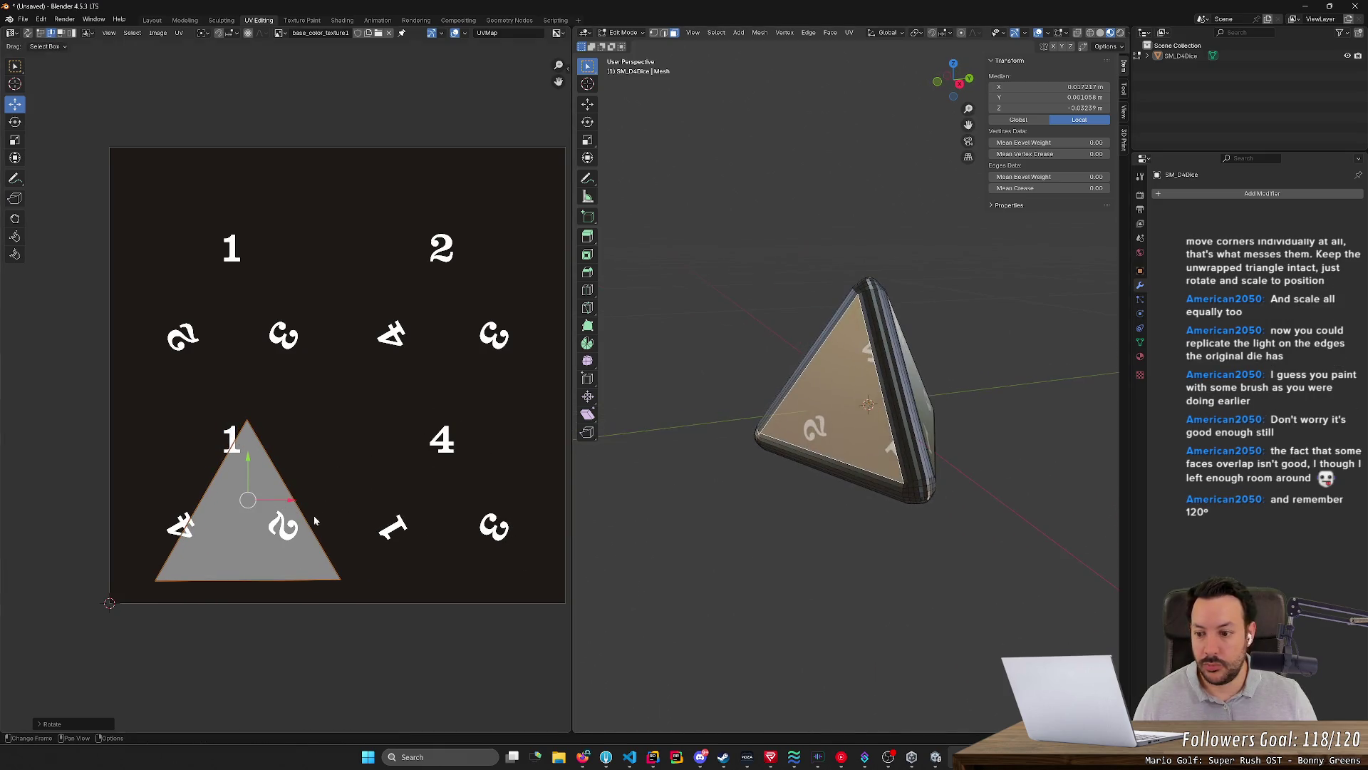
Move the UV triangle over the 1, 4 and 2 numbers and begin enlarging it
{"action": "key", "text": "g"}
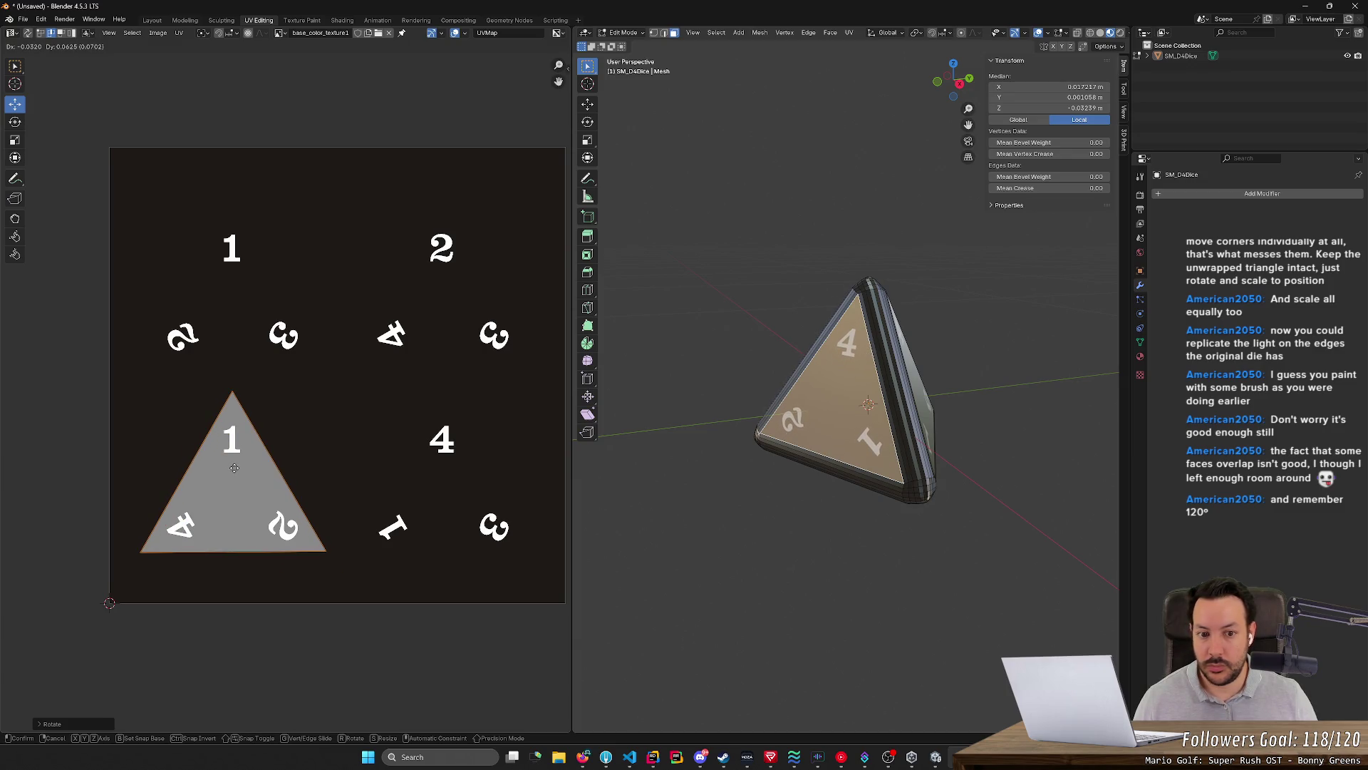
{"action": "left_click", "coordinate": [231, 470]}
{"action": "key", "text": "s"}
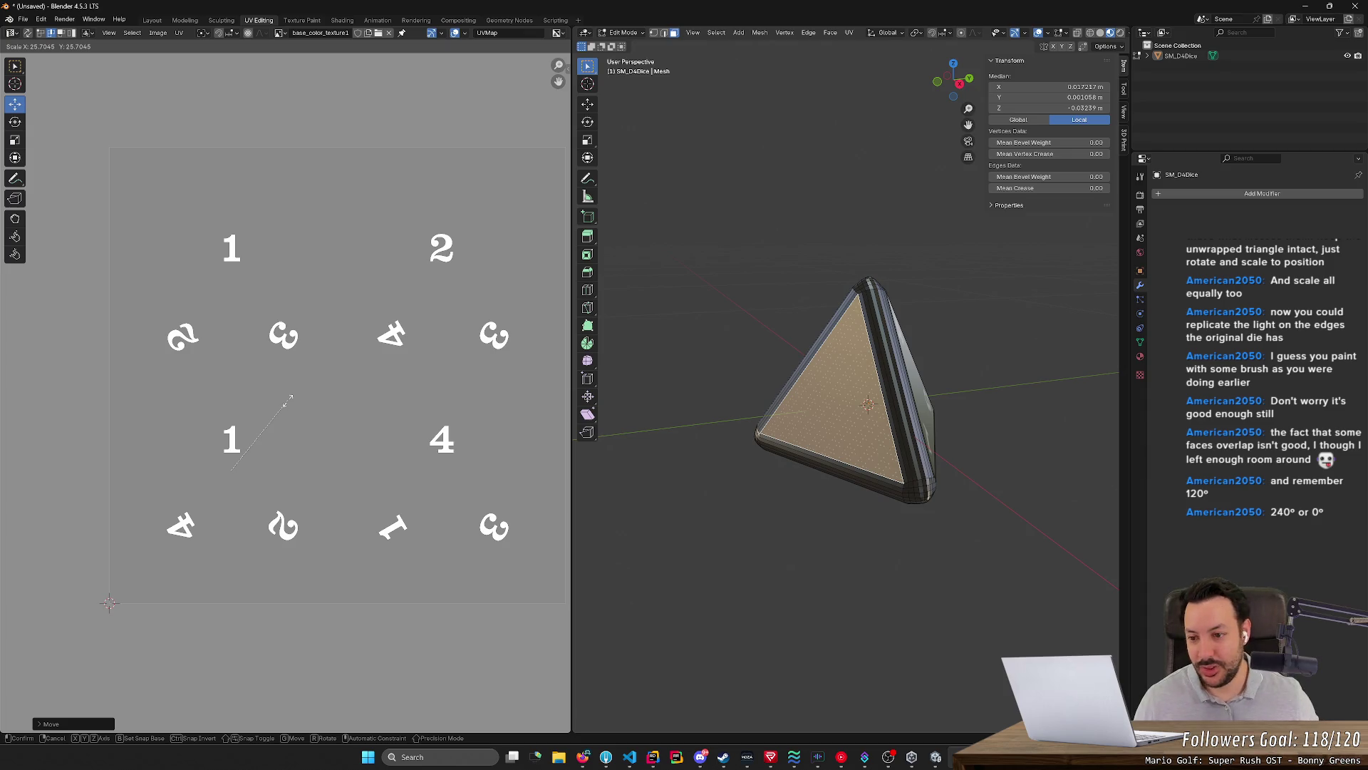
Confirm the oversized triangle, then shrink and rotate the whole UV face back over the digits
{"action": "left_click", "coordinate": [289, 403]}
{"action": "scroll", "coordinate": [917, 462], "scroll_direction": "up", "scroll_amount": 5}
{"action": "scroll", "coordinate": [917, 462], "scroll_direction": "up", "scroll_amount": 3}
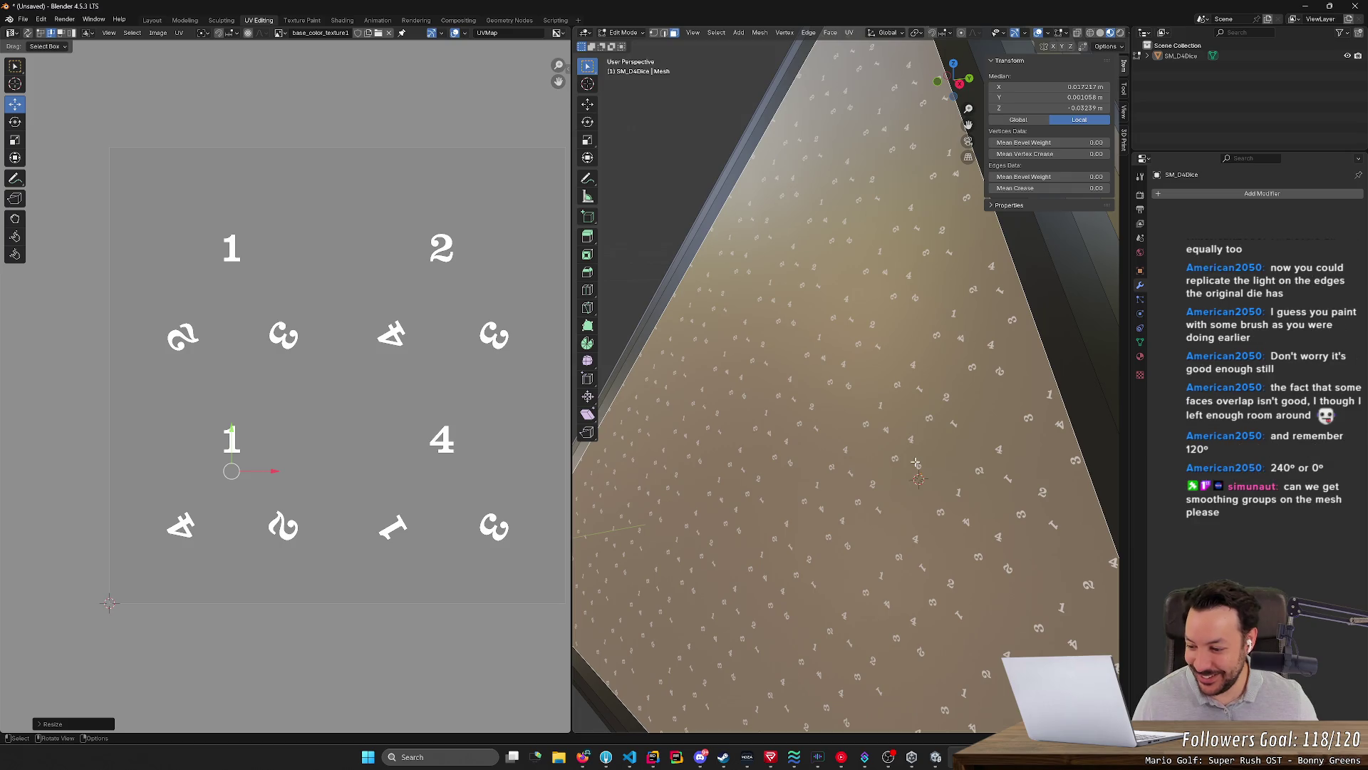
{"action": "scroll", "coordinate": [916, 462], "scroll_direction": "down", "scroll_amount": 8}
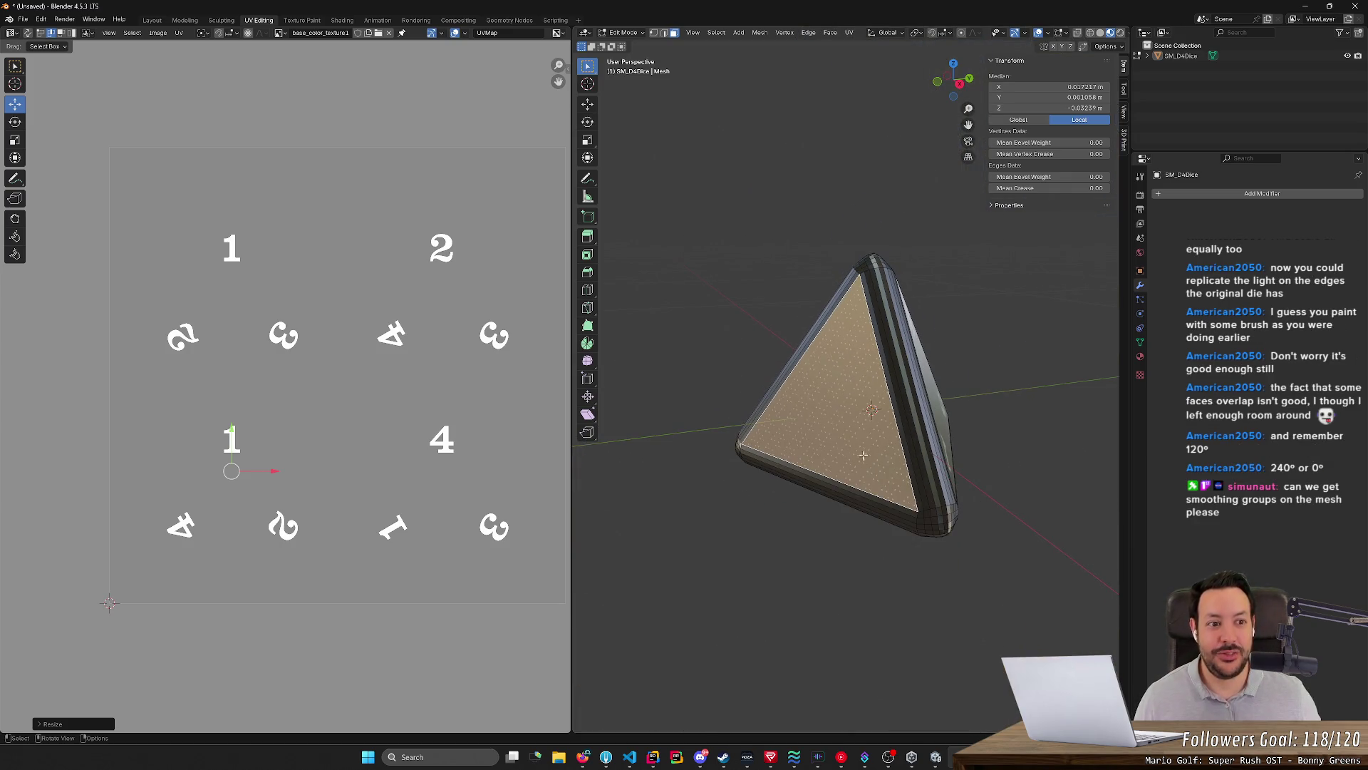
{"action": "left_click", "coordinate": [323, 409]}
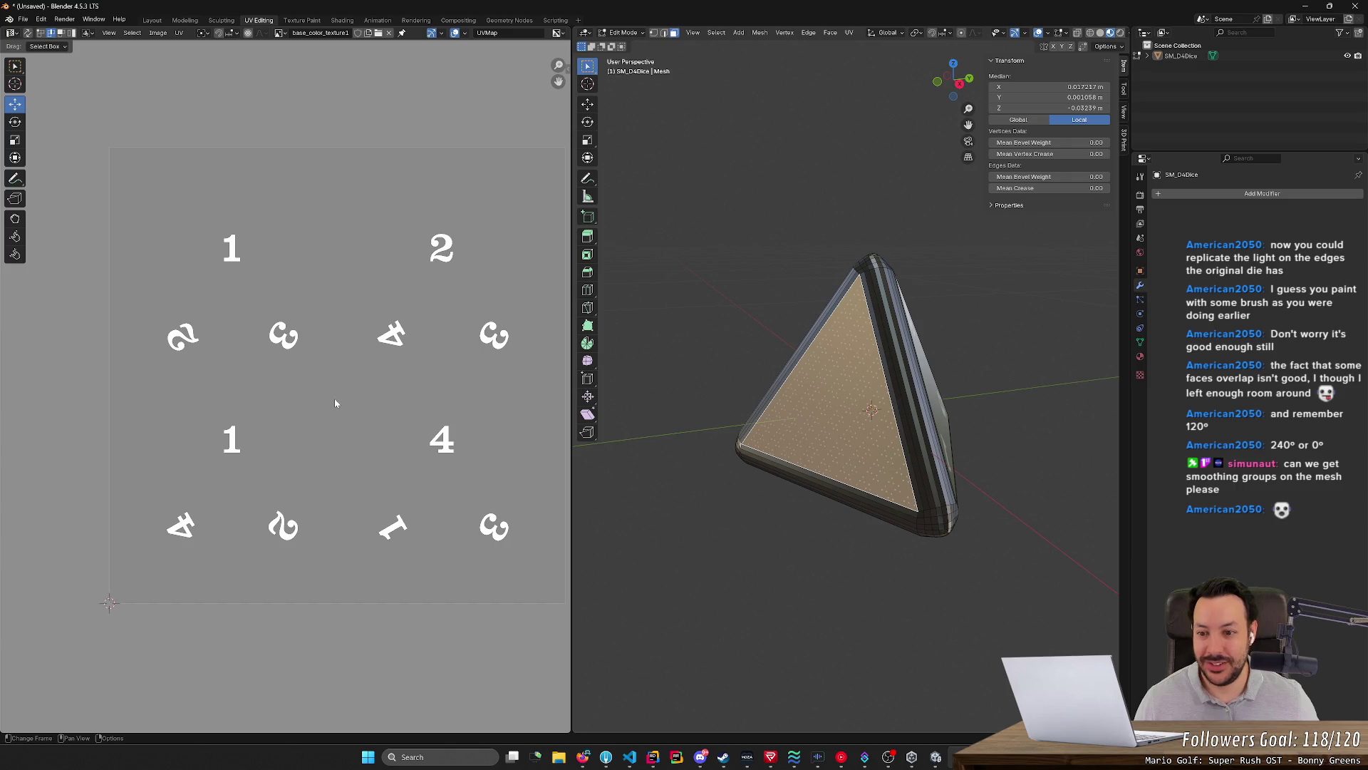
{"action": "key", "text": "a"}
{"action": "key", "text": "s"}
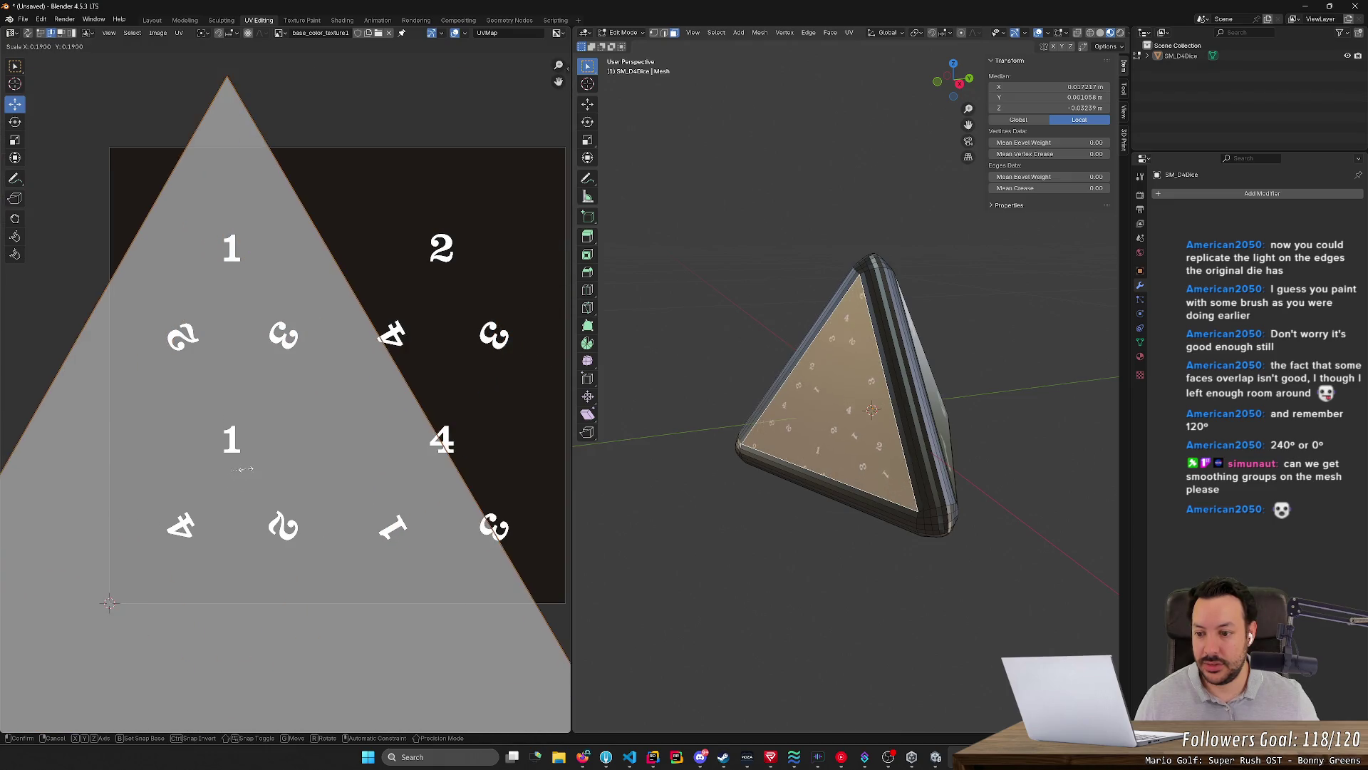
{"action": "left_click", "coordinate": [244, 470]}
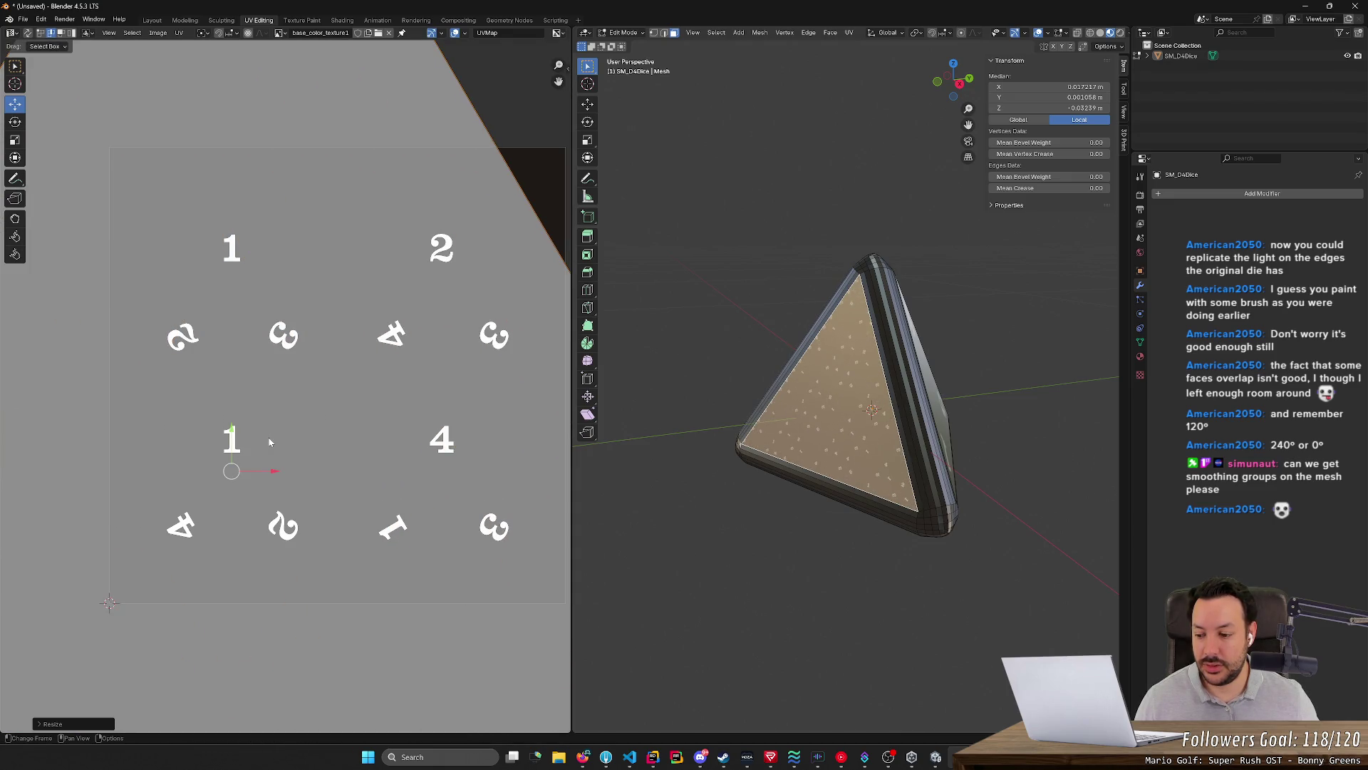
{"action": "key", "text": "r"}
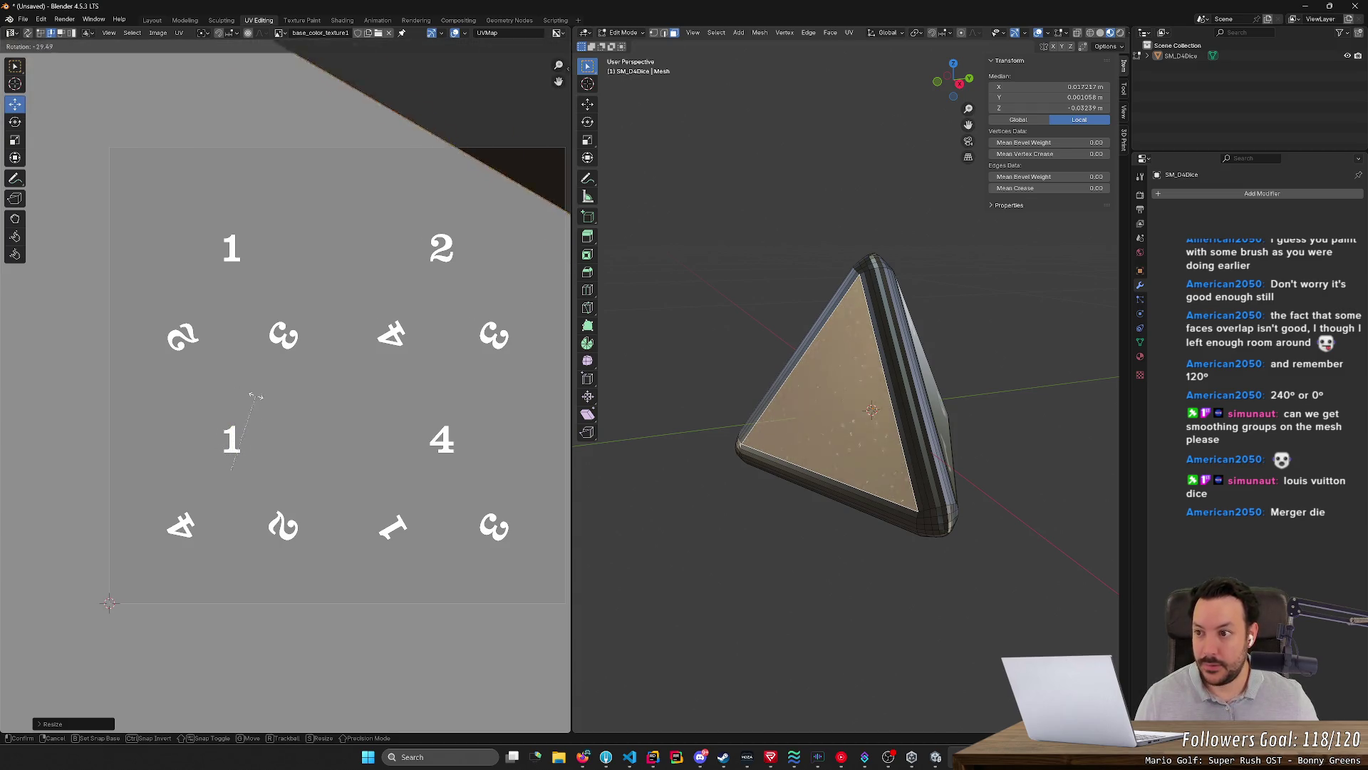
{"action": "left_click", "coordinate": [281, 402]}
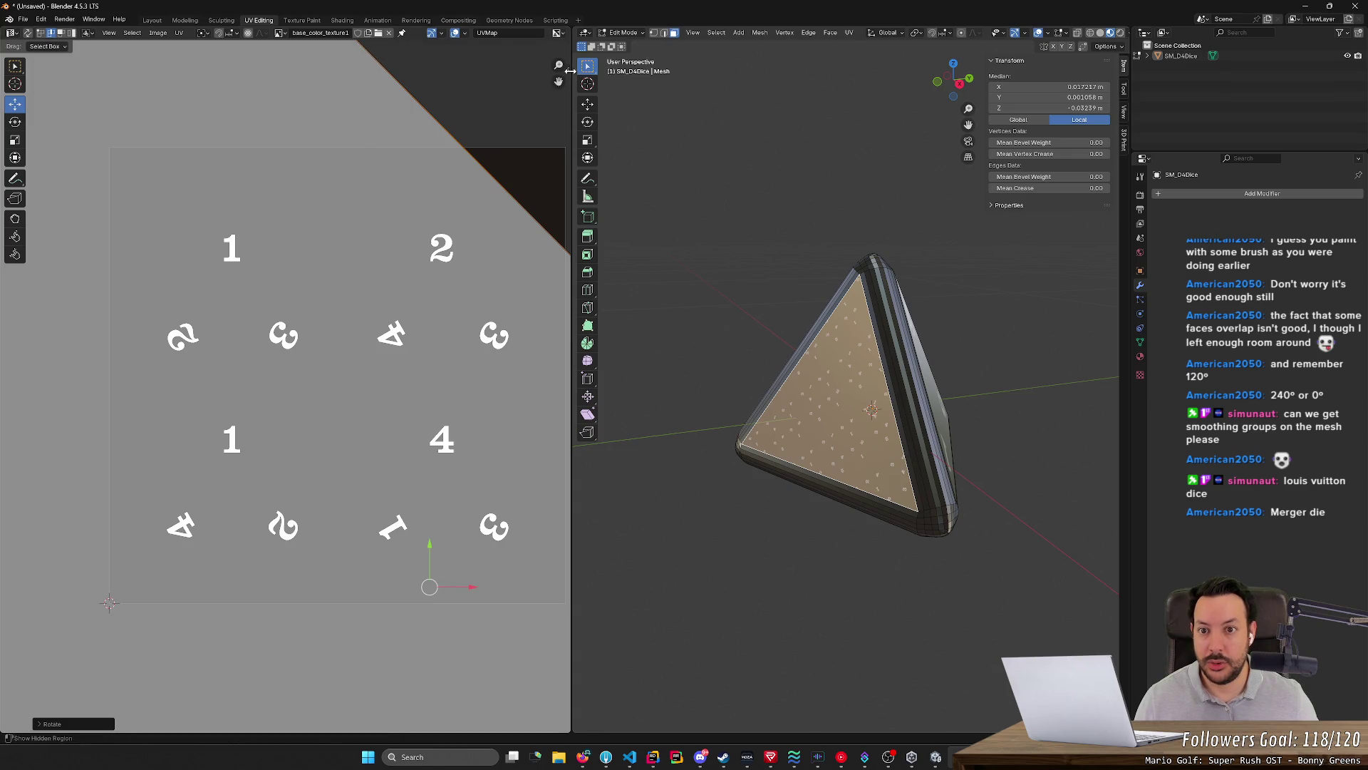
Show the UV vertex and image details, shrink the island again and rotate it 120°
{"action": "left_click", "coordinate": [566, 68]}
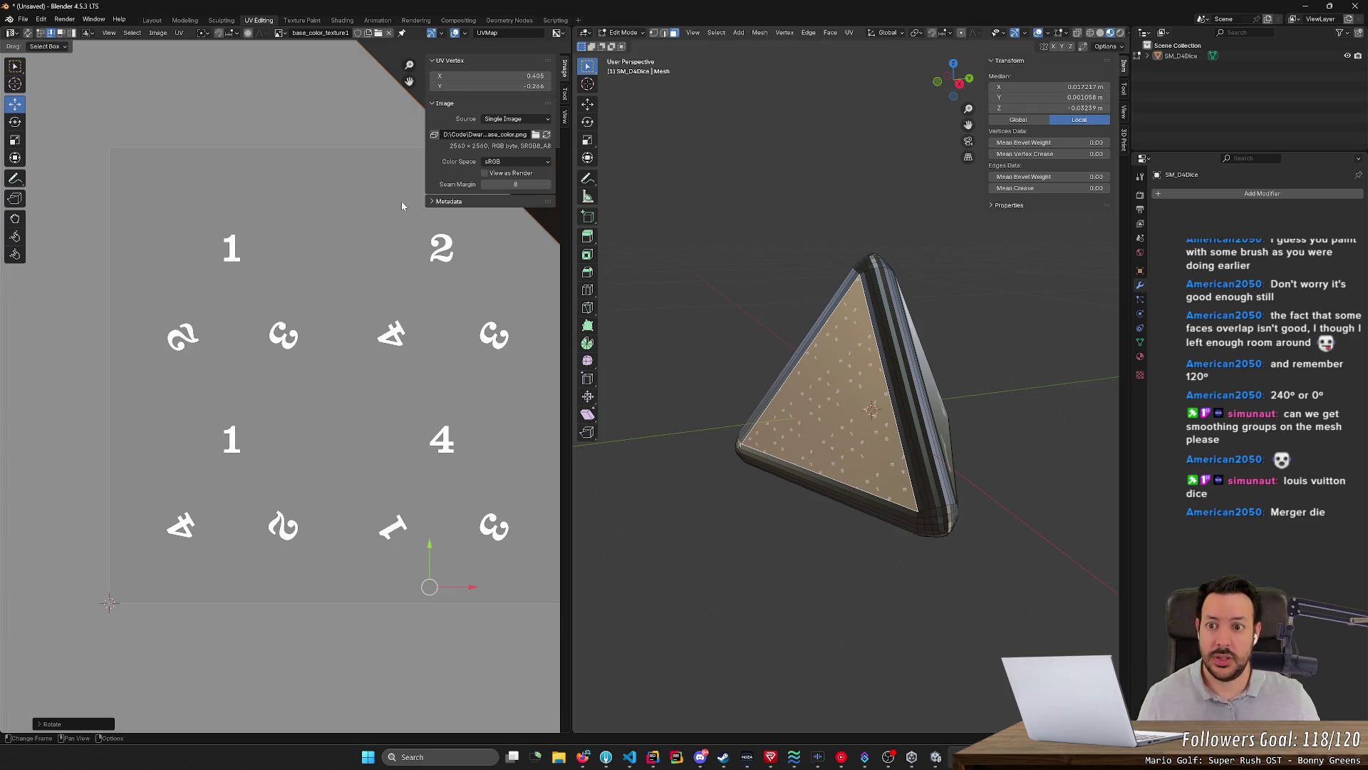
{"action": "key", "text": "s"}
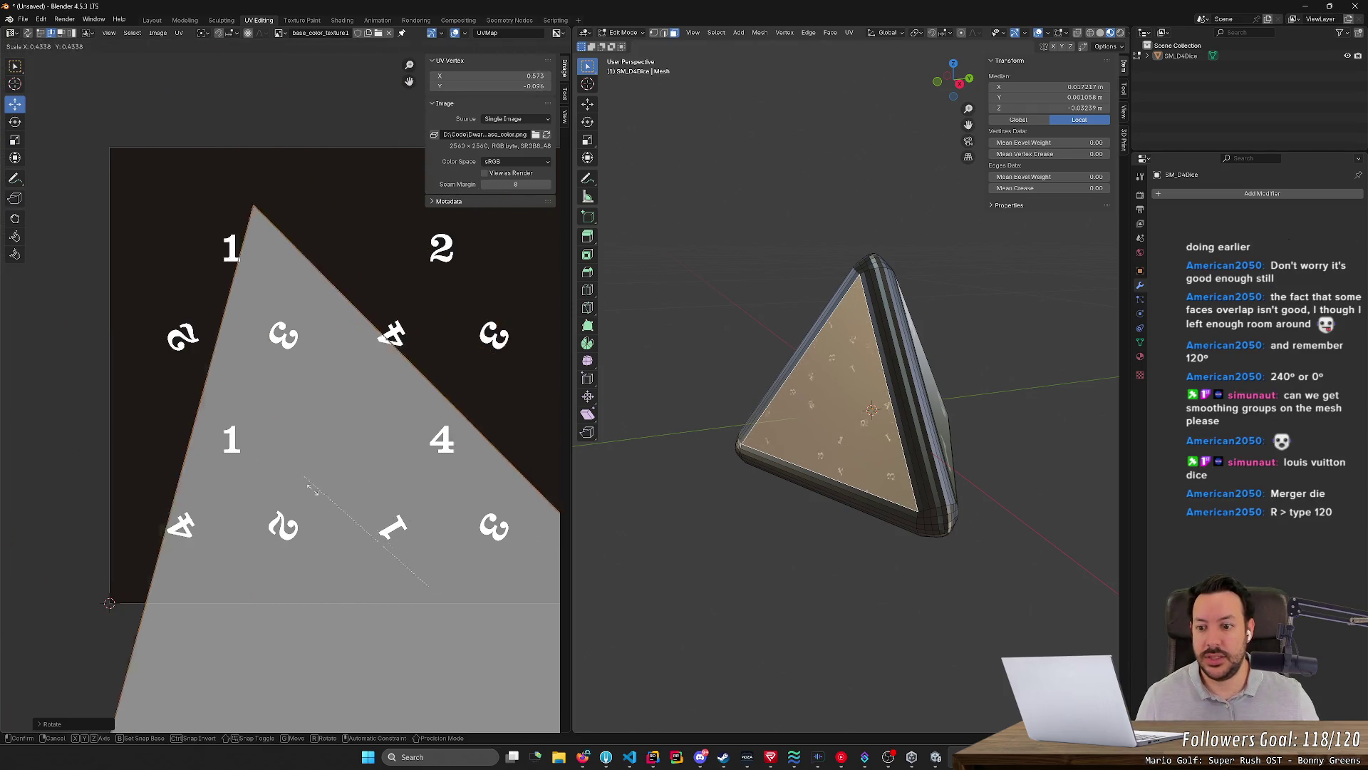
{"action": "left_click", "coordinate": [397, 560]}
{"action": "key", "text": "r"}
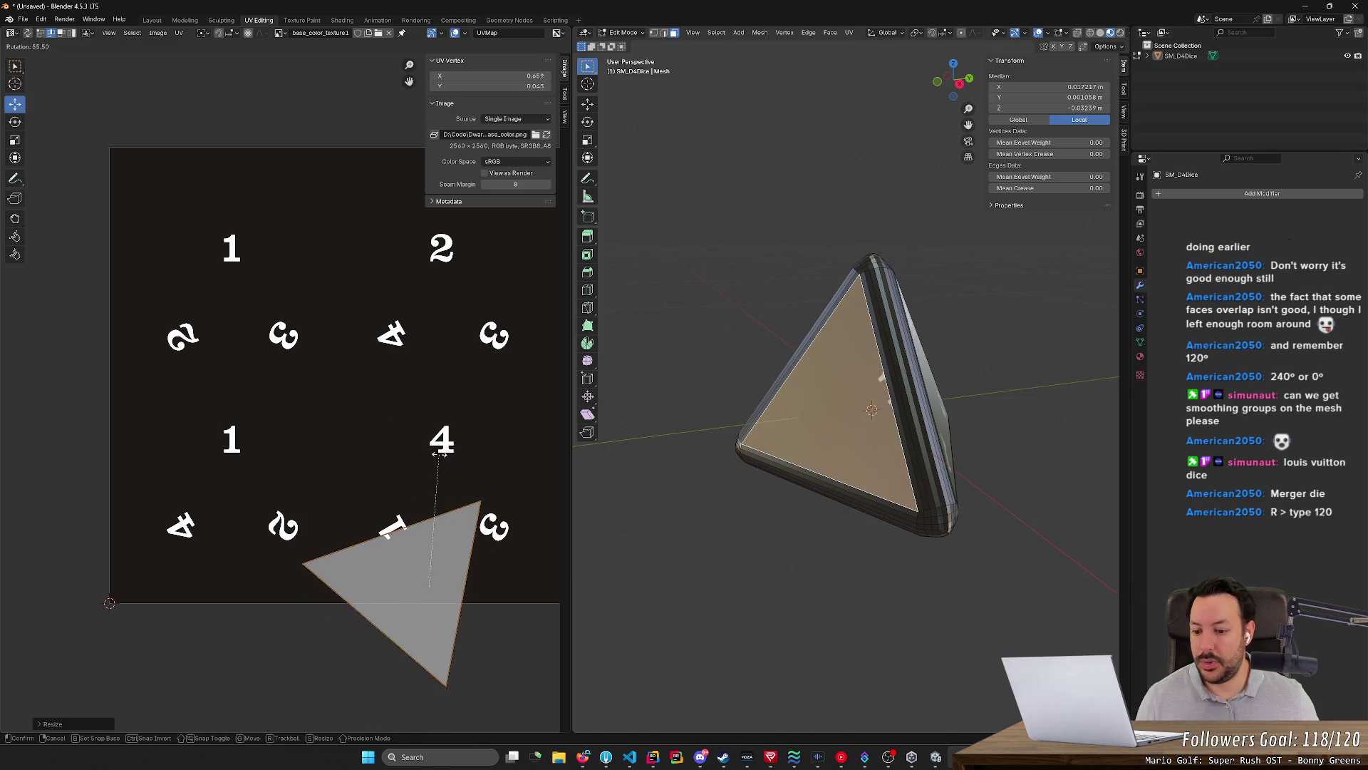
{"action": "type", "text": "120"}
{"action": "key", "text": "Return"}
{"action": "type", "text": "s2"}
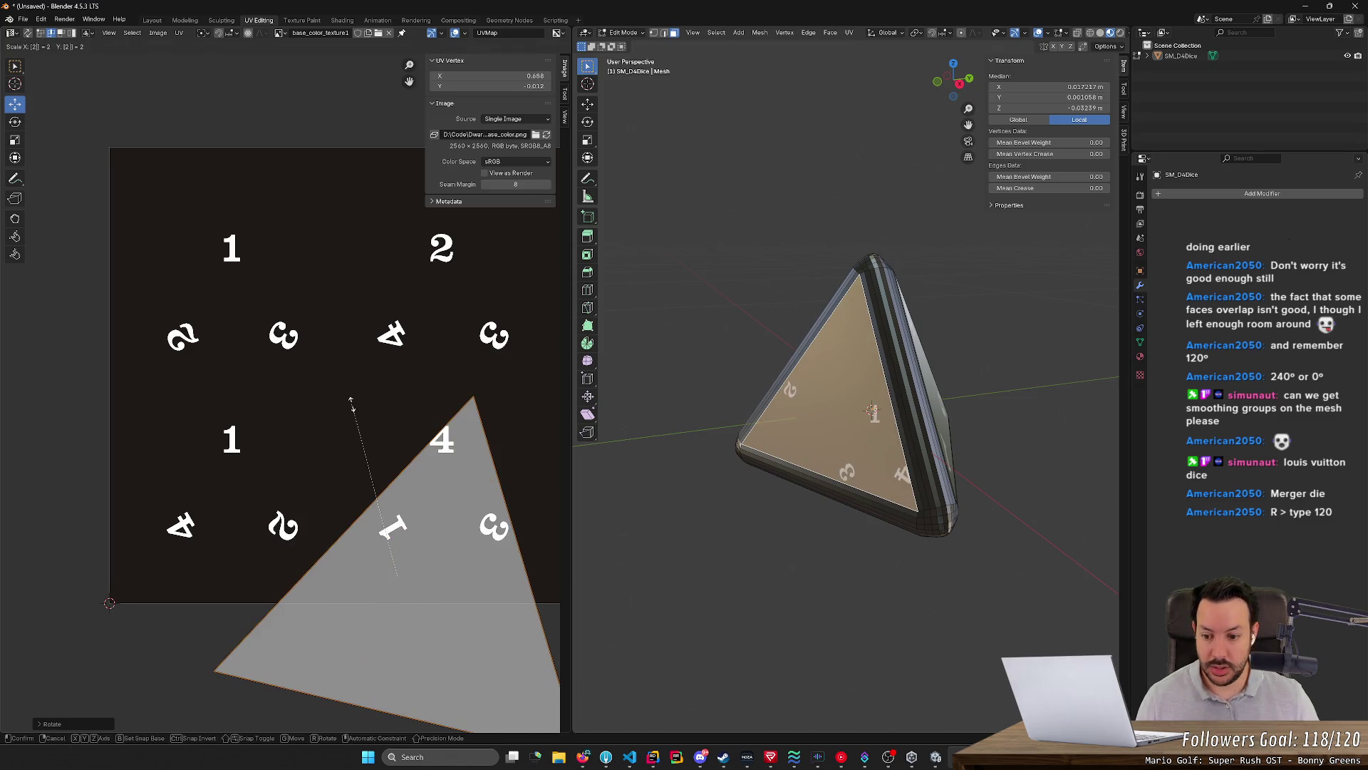
{"action": "type", "text": "0"}
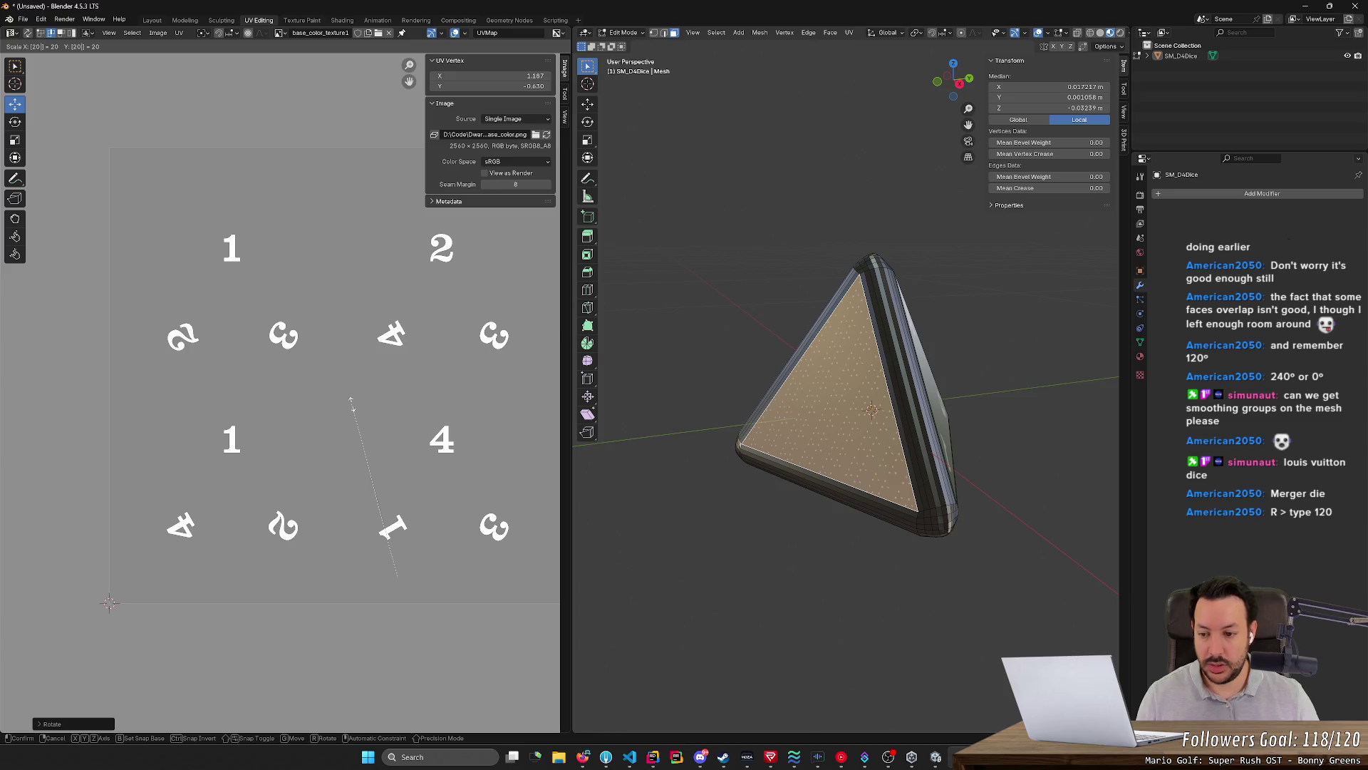
Cancel the enlargement and re-unwrap the die face angle-based, skipping Smart UV Project
{"action": "key", "text": "Escape"}
{"action": "right_click", "coordinate": [858, 394]}
{"action": "mouse_move", "coordinate": [814, 391]}
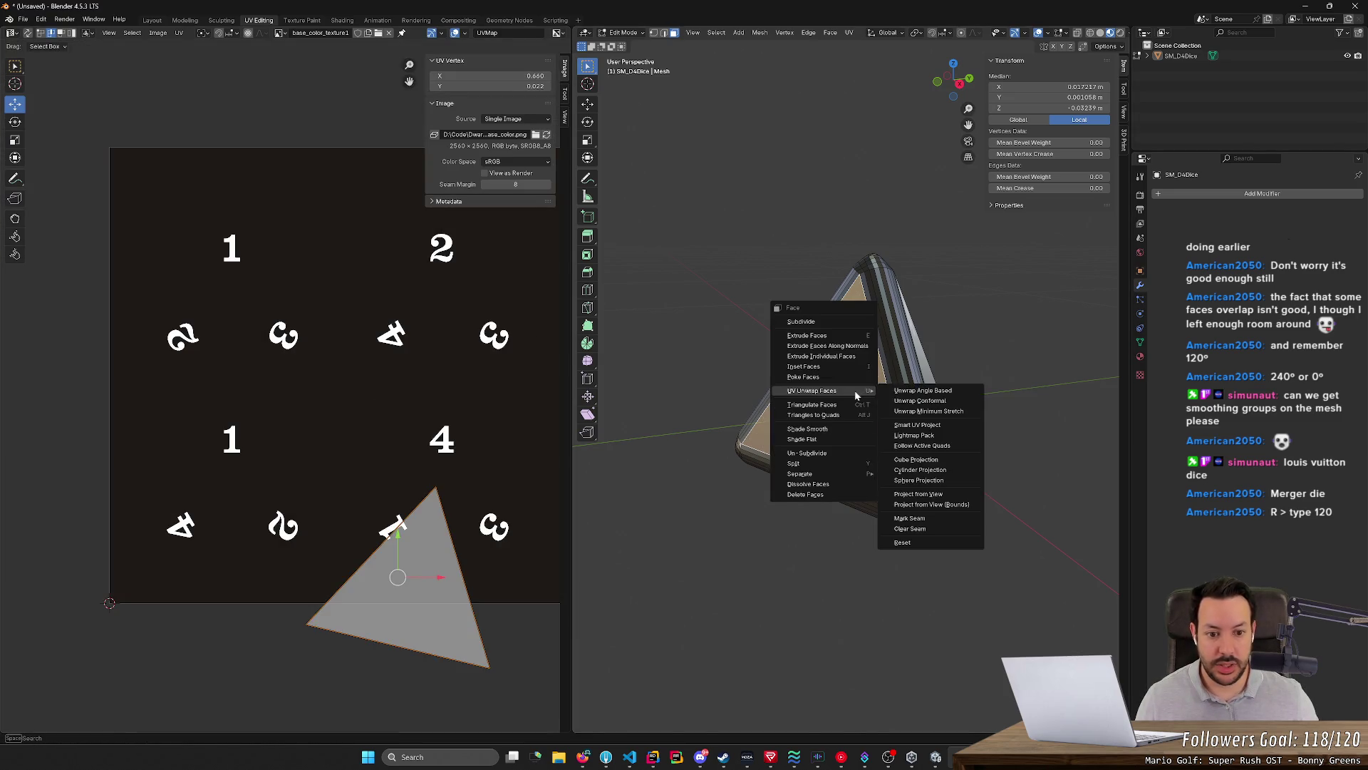
{"action": "left_click", "coordinate": [920, 425]}
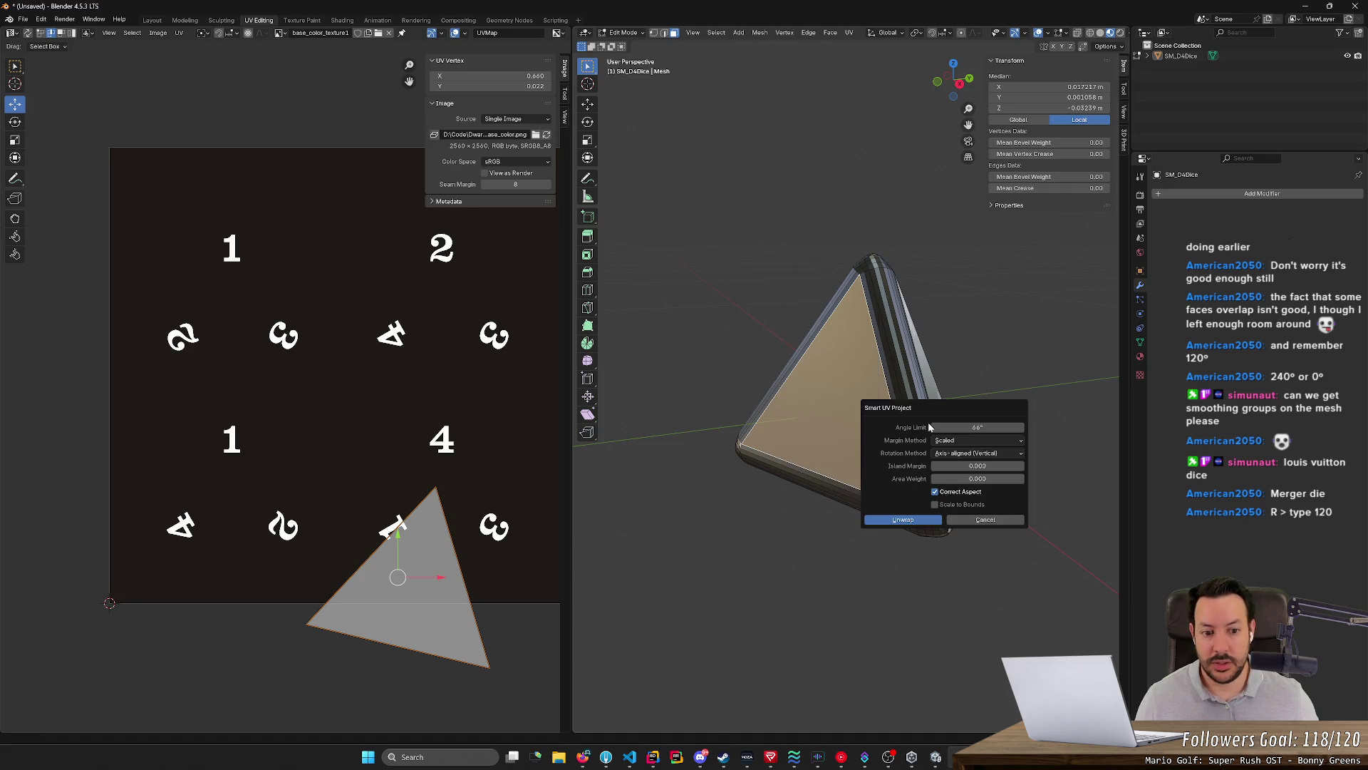
{"action": "left_click", "coordinate": [985, 521]}
{"action": "right_click", "coordinate": [855, 417]}
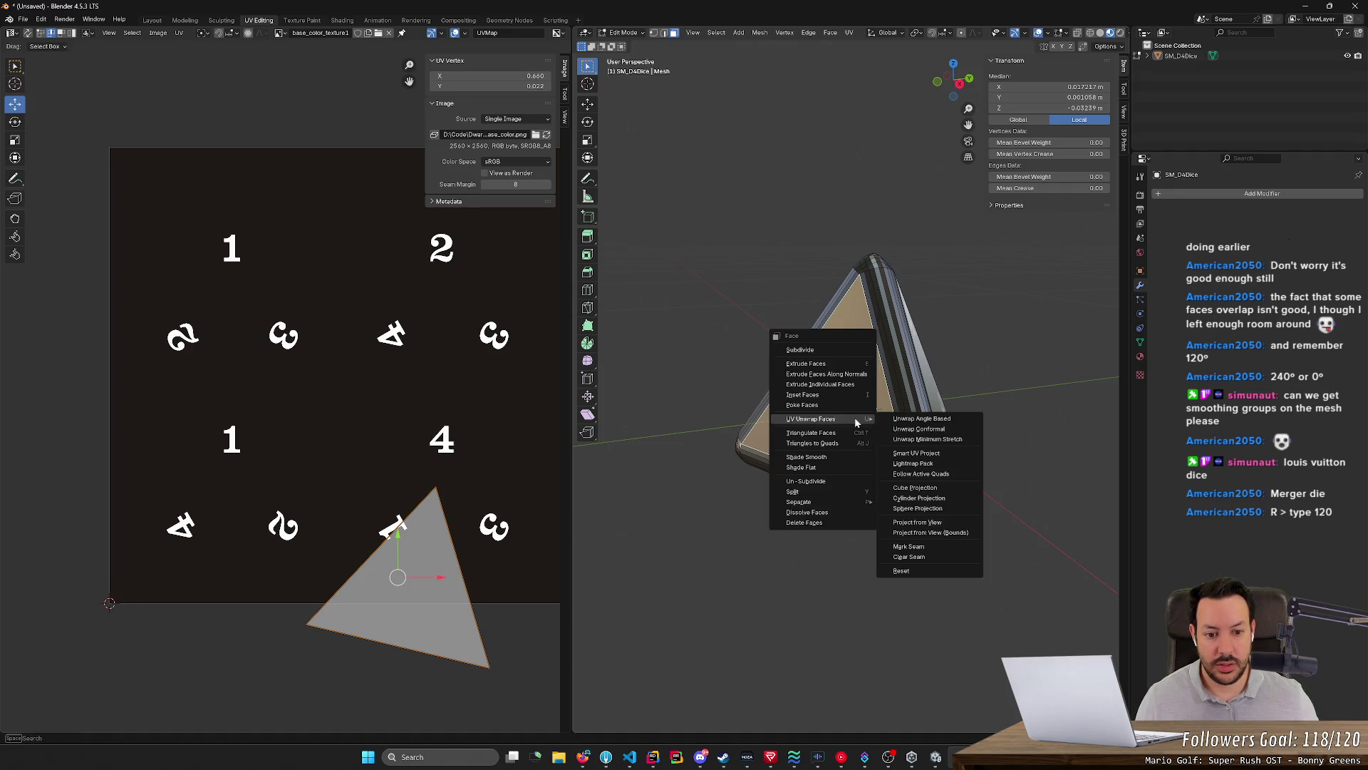
{"action": "left_click", "coordinate": [918, 419]}
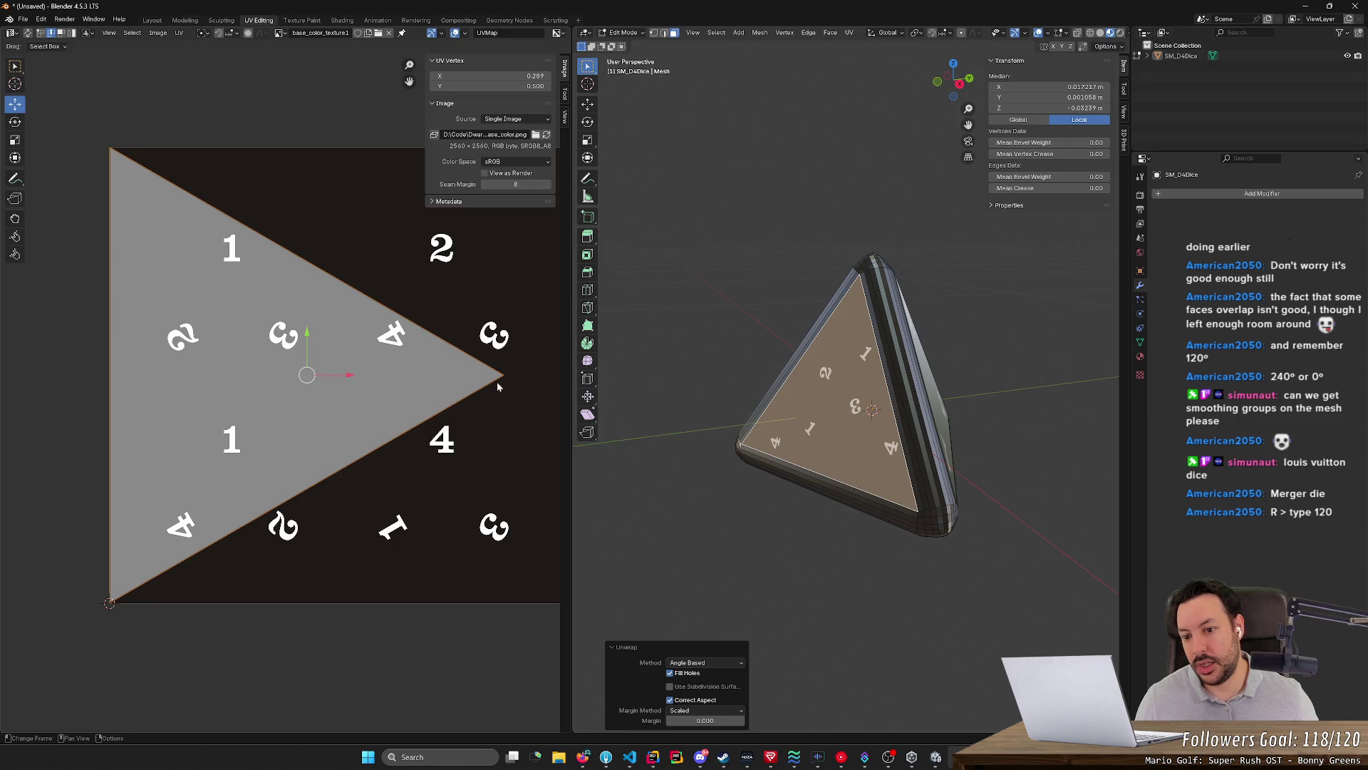
Rotate the new UV triangle 30°, halve its size and begin moving it
{"action": "left_click", "coordinate": [321, 425]}
{"action": "type", "text": "ar"}
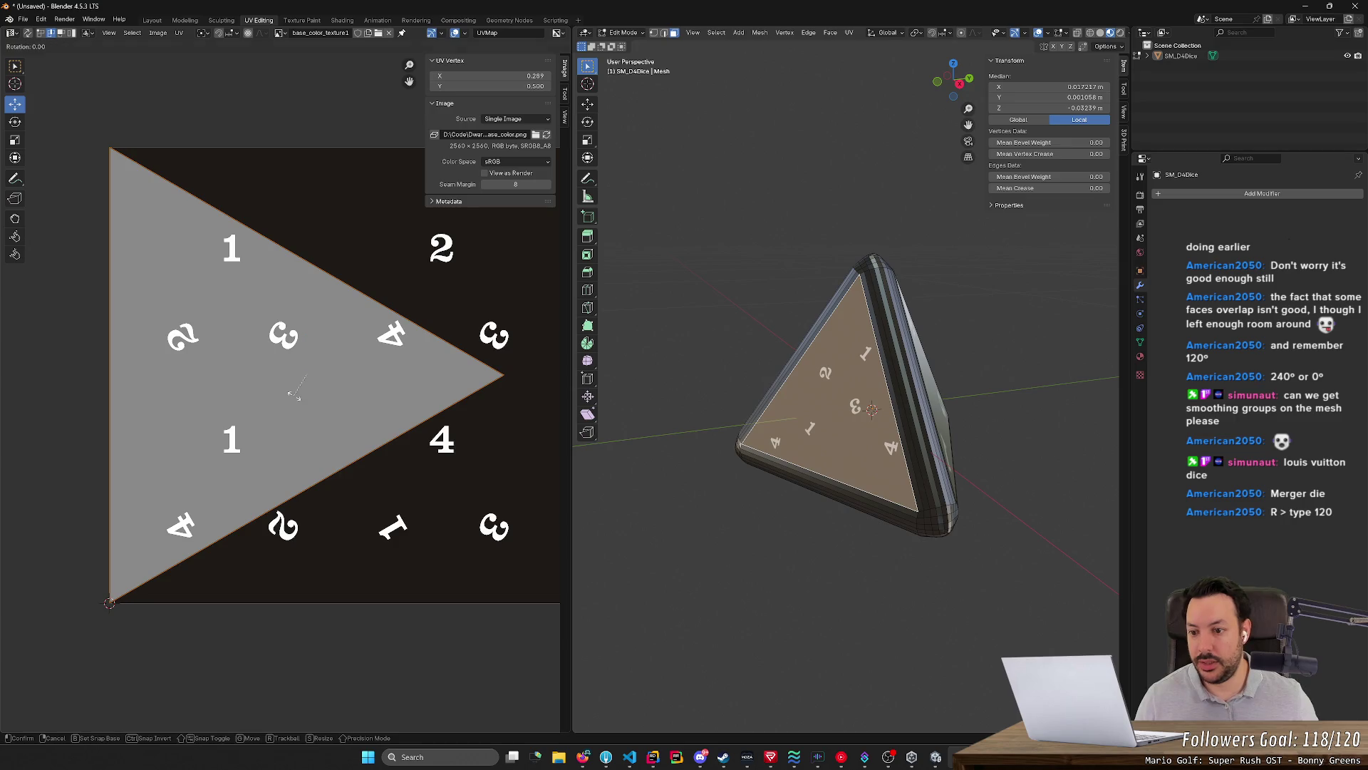
{"action": "type", "text": "30"}
{"action": "key", "text": "Return"}
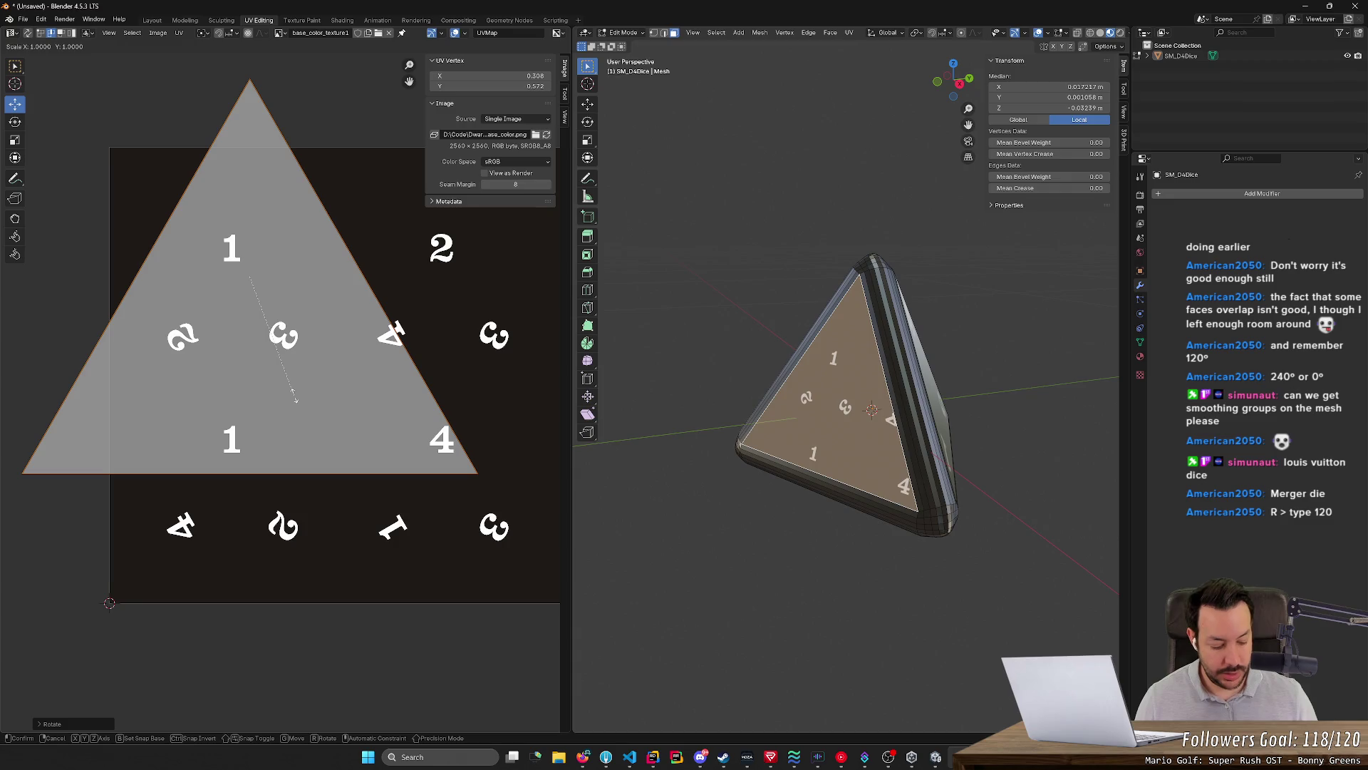
{"action": "type", "text": "s.5"}
{"action": "key", "text": "Return"}
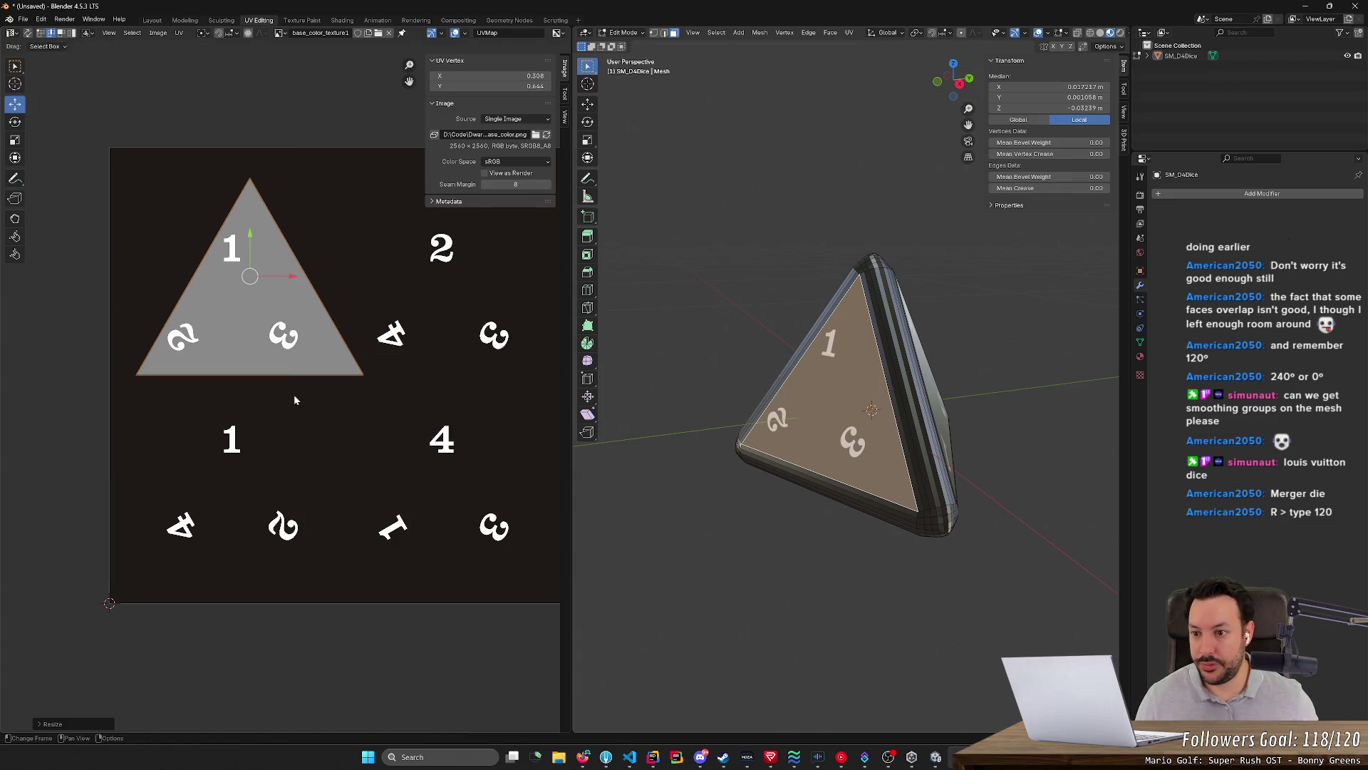
{"action": "key", "text": "g"}
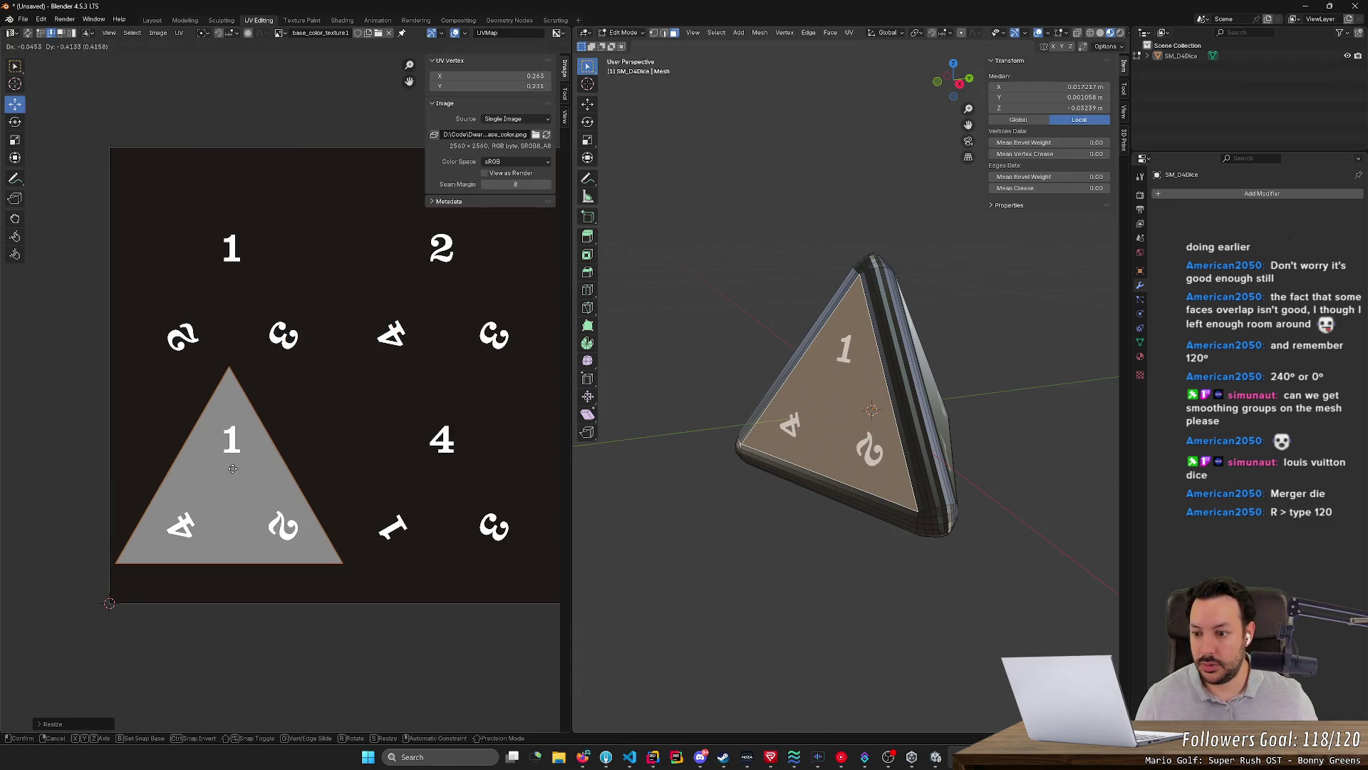
Place the triangle over 1, 4 and 2, double it, then try scale values until it fits smaller
{"action": "left_click", "coordinate": [235, 468]}
{"action": "key", "text": "s"}
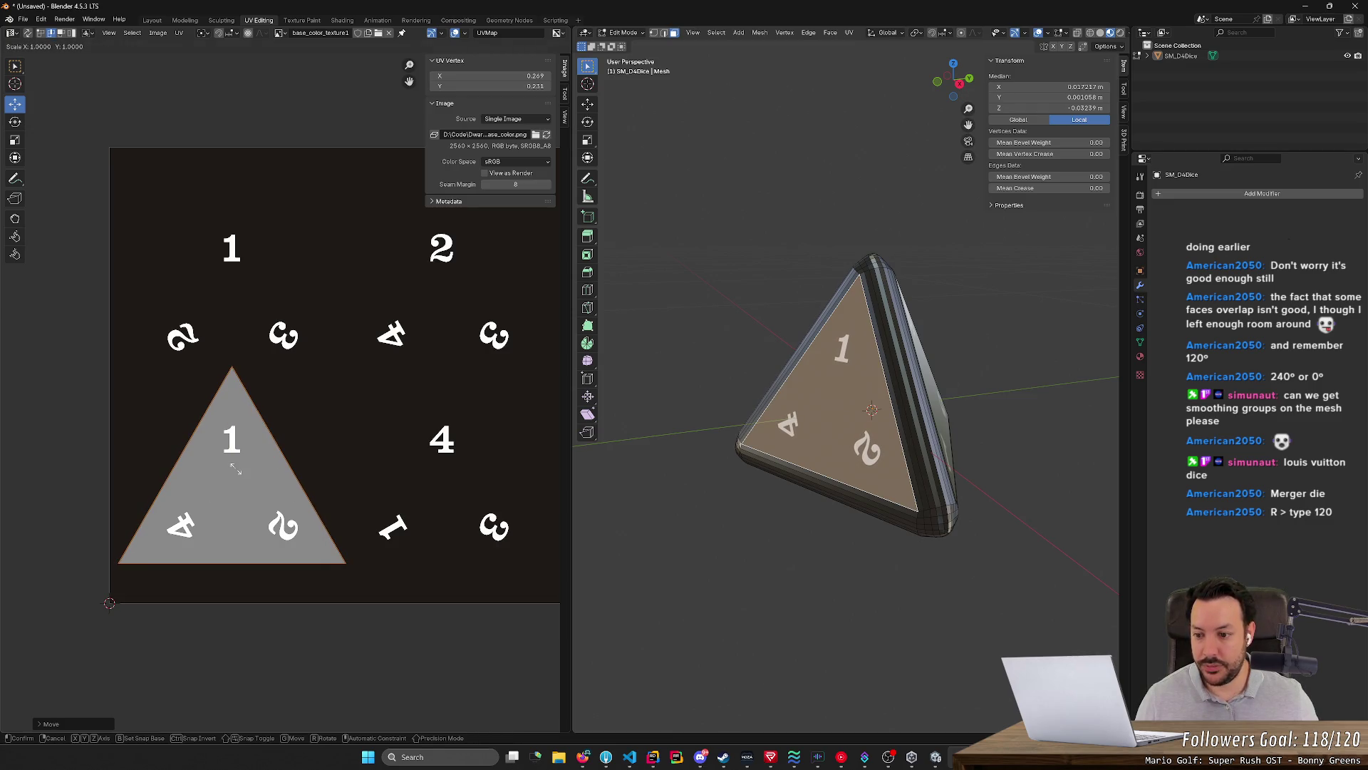
{"action": "key", "text": "2"}
{"action": "key", "text": "Return"}
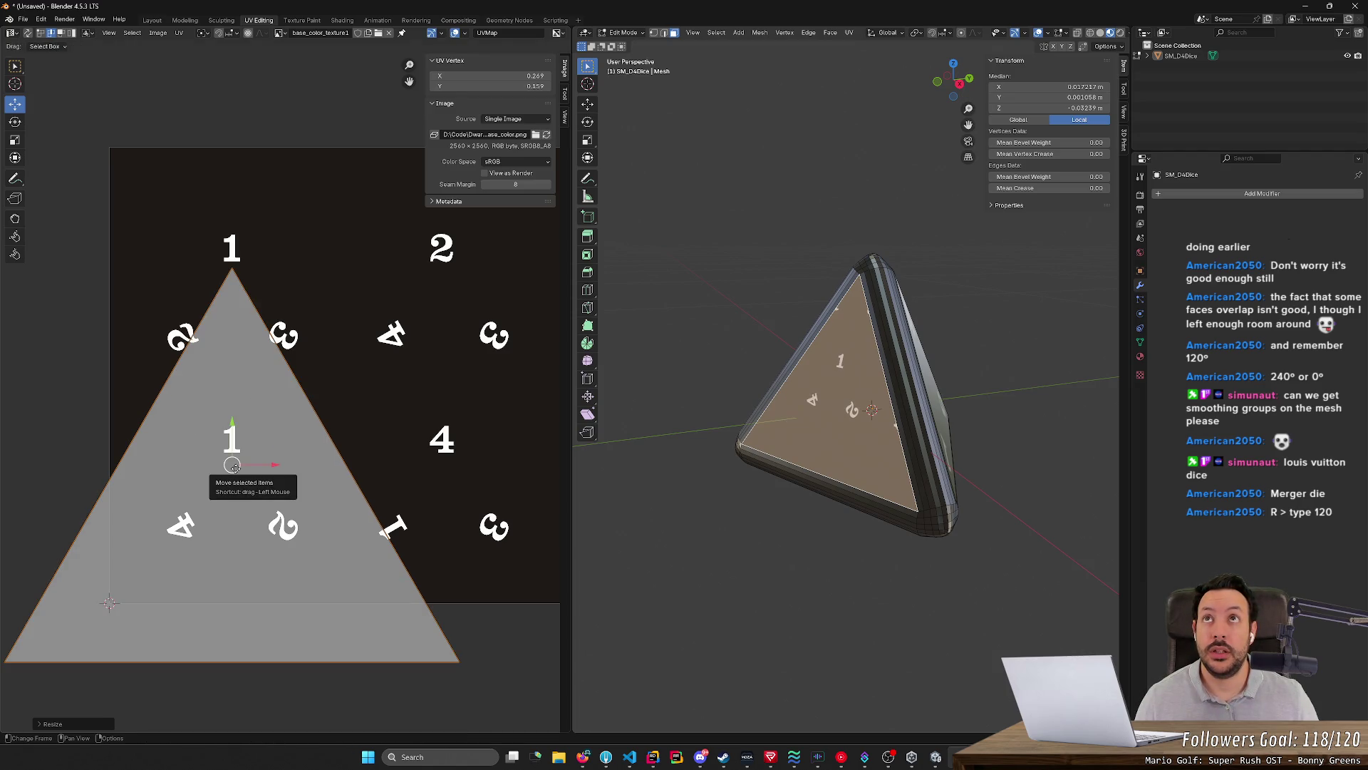
{"action": "type", "text": "s"}
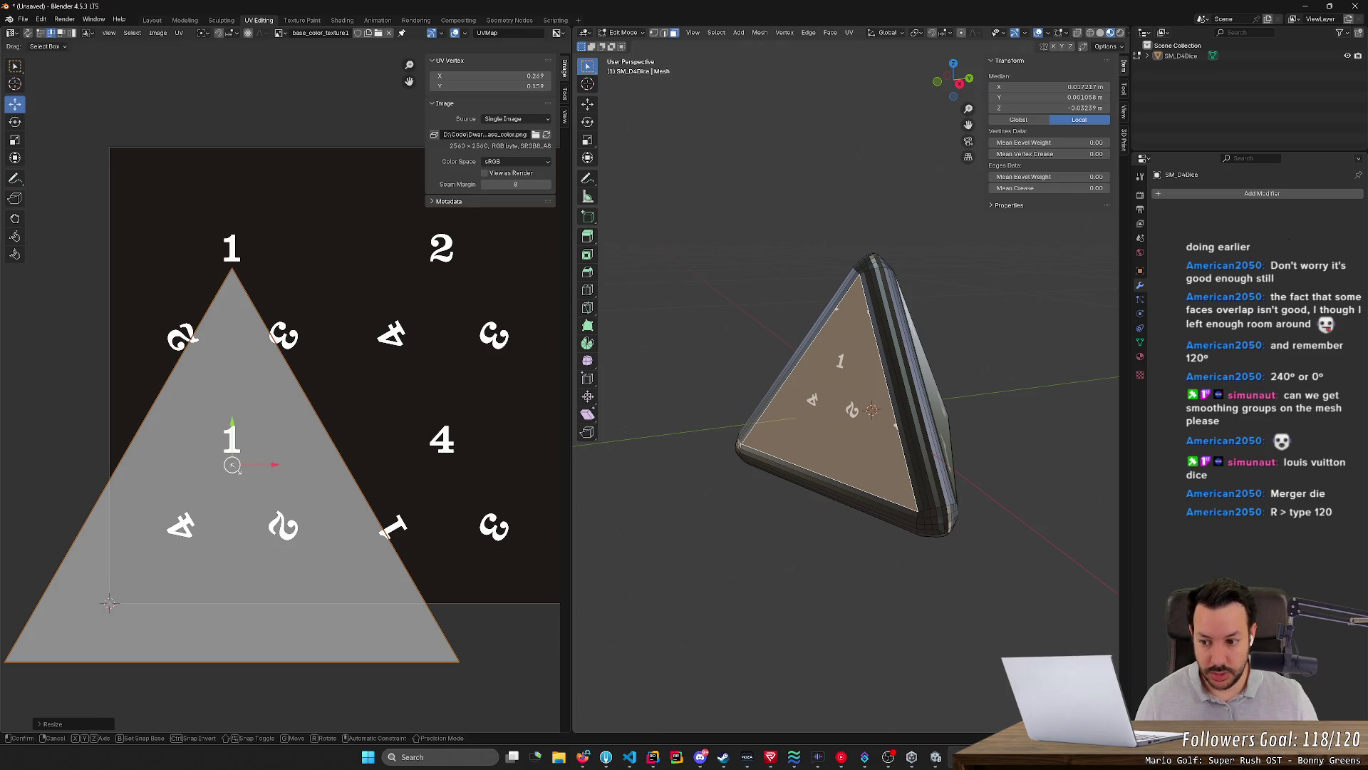
{"action": "type", "text": ".75"}
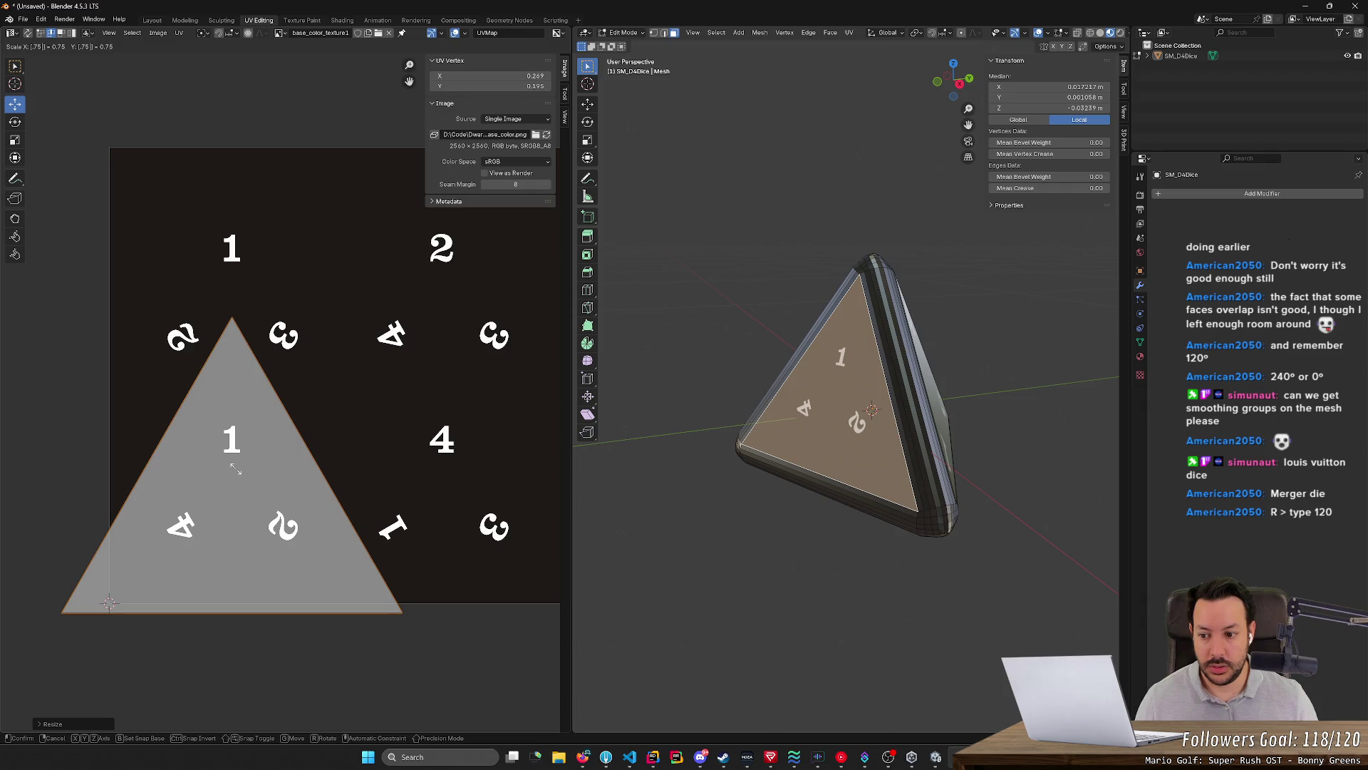
{"action": "key", "text": "BackSpace"}
{"action": "key", "text": "BackSpace"}
{"action": "key", "text": "BackSpace"}
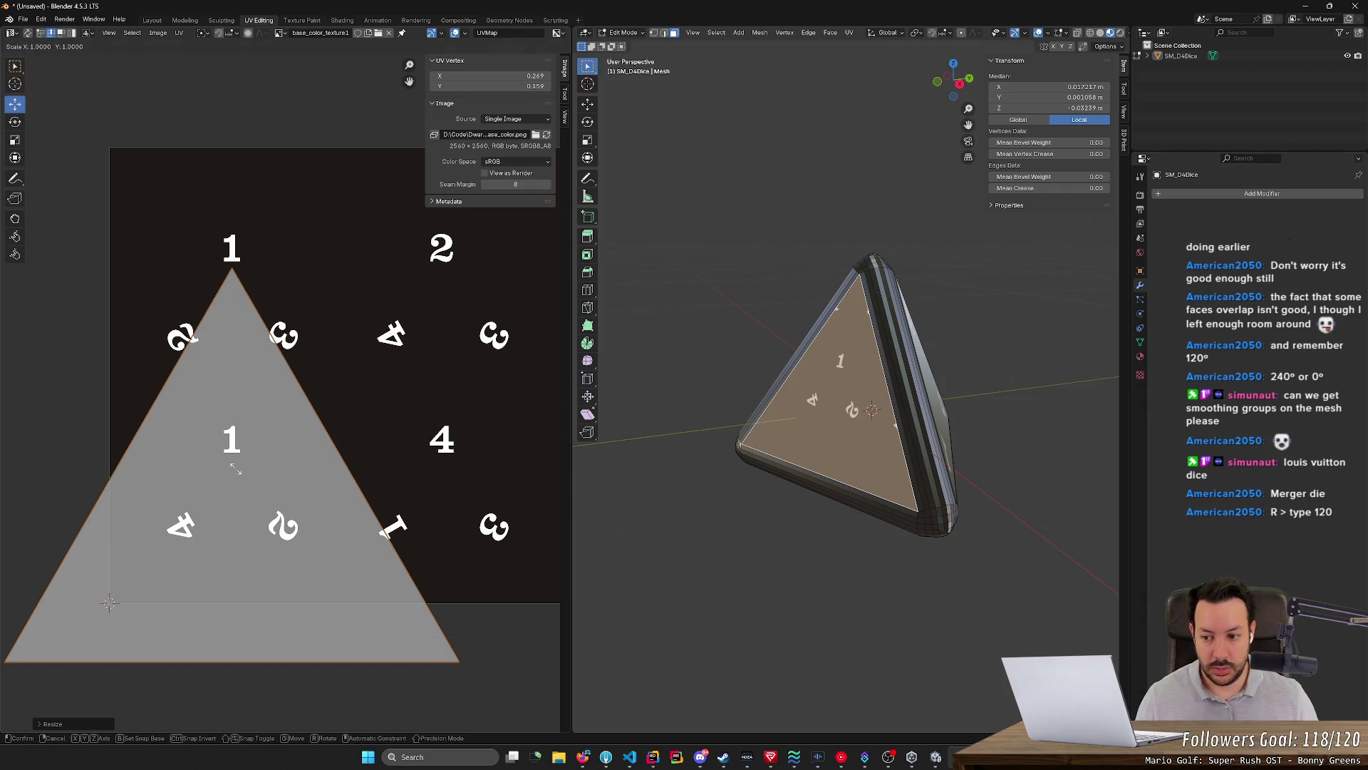
{"action": "type", "text": ".25"}
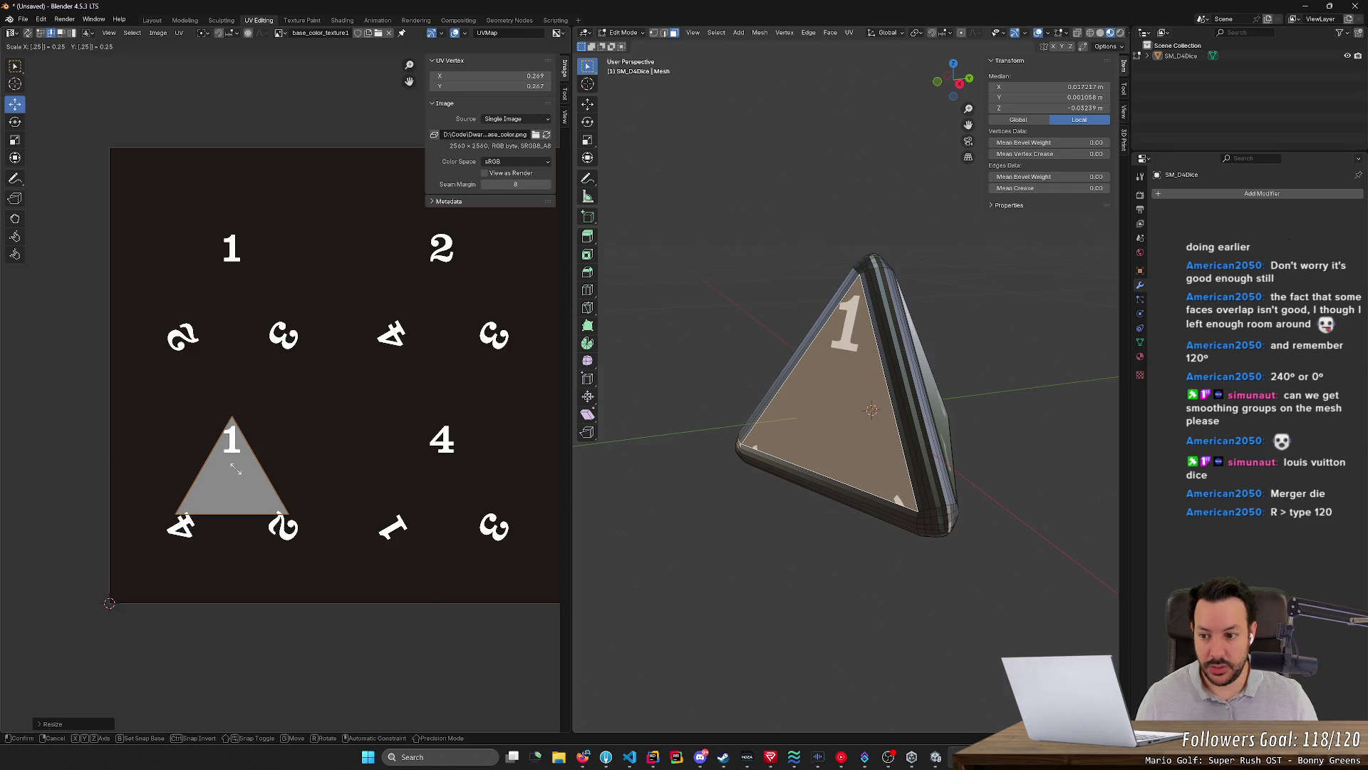
{"action": "key", "text": "BackSpace"}
{"action": "key", "text": "BackSpace"}
{"action": "key", "text": "BackSpace"}
{"action": "type", "text": ".33"}
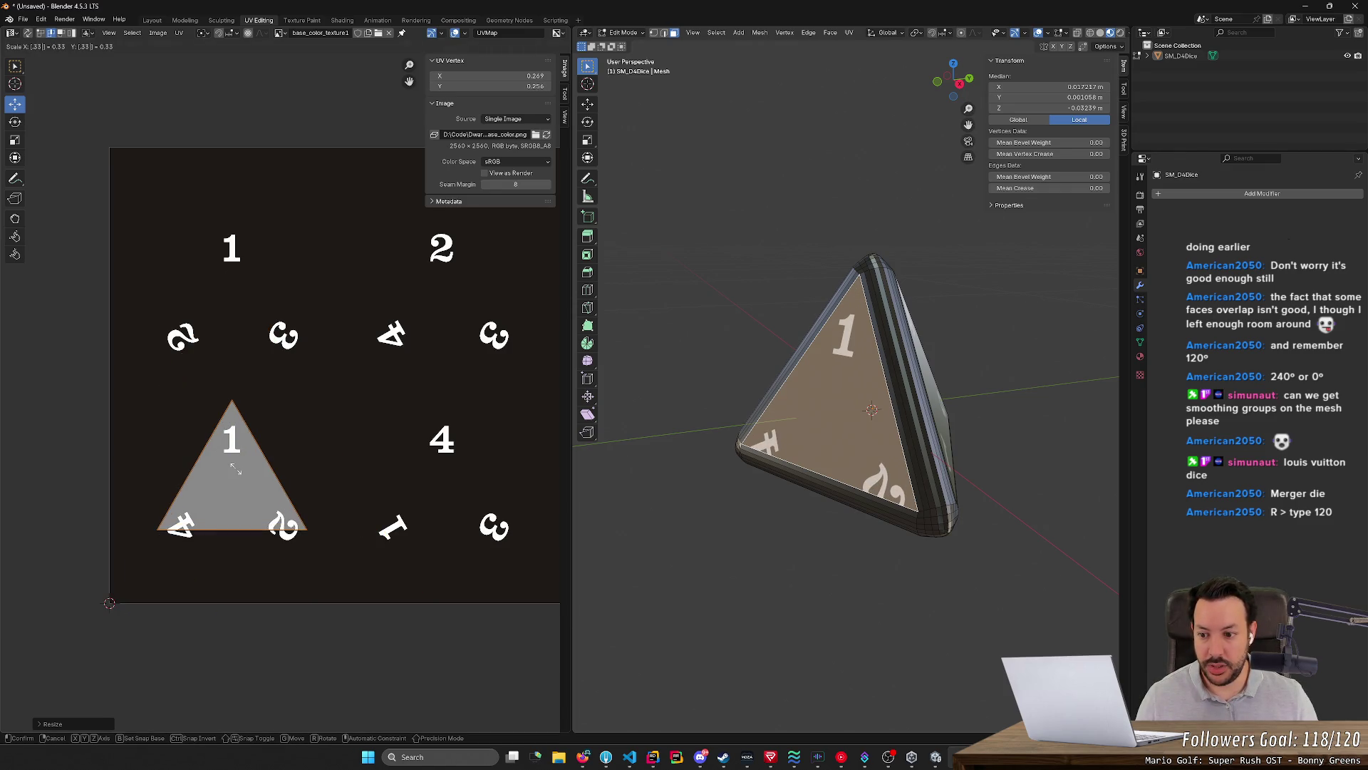
{"action": "key", "text": "BackSpace"}
{"action": "key", "text": "BackSpace"}
{"action": "key", "text": "BackSpace"}
{"action": "type", "text": "."}
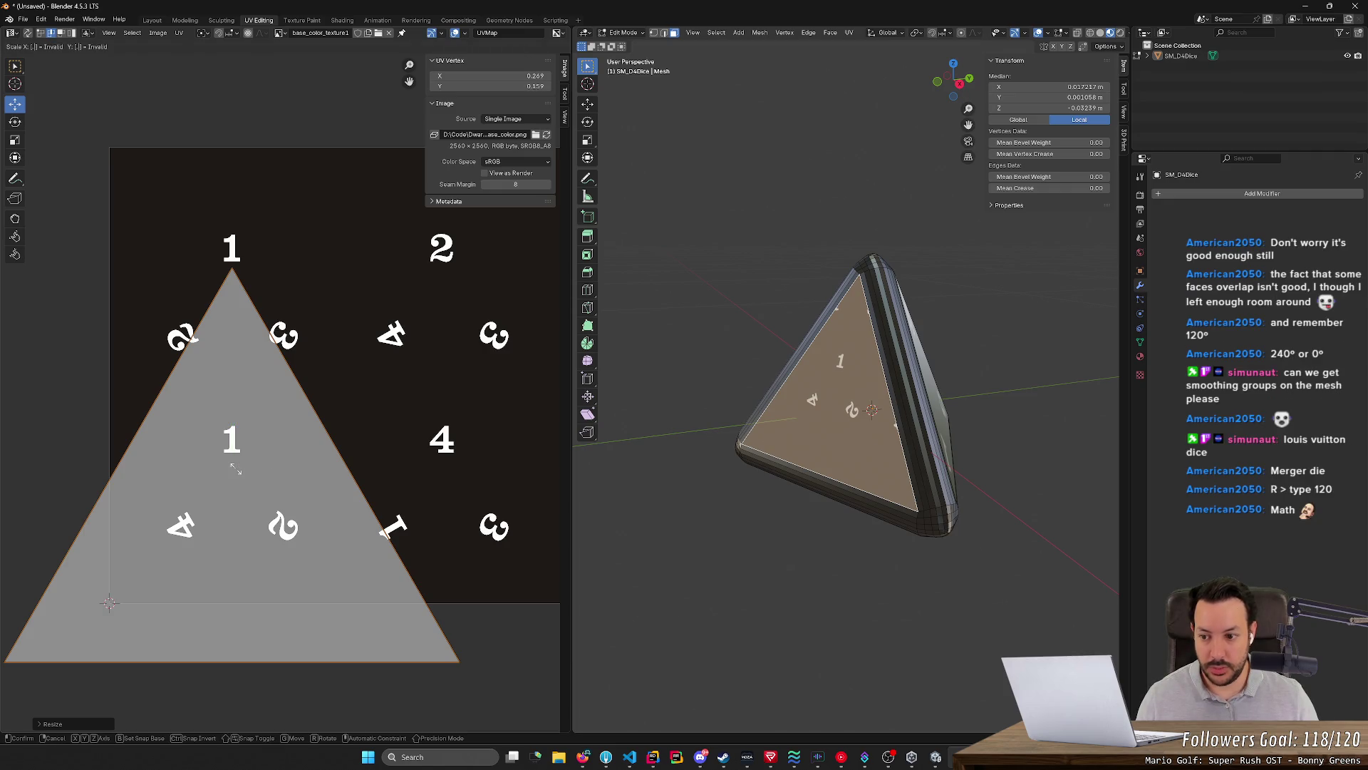
{"action": "type", "text": "4"}
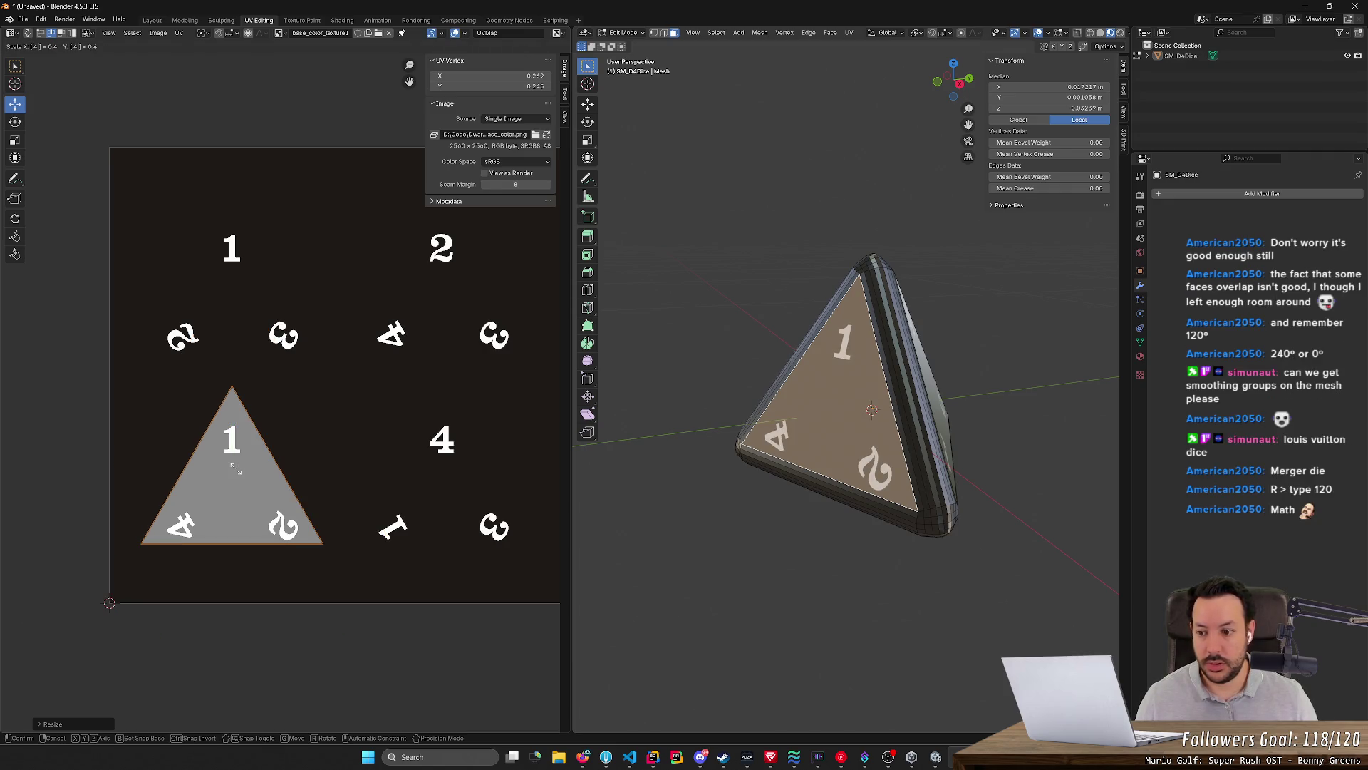
{"action": "key", "text": "Return"}
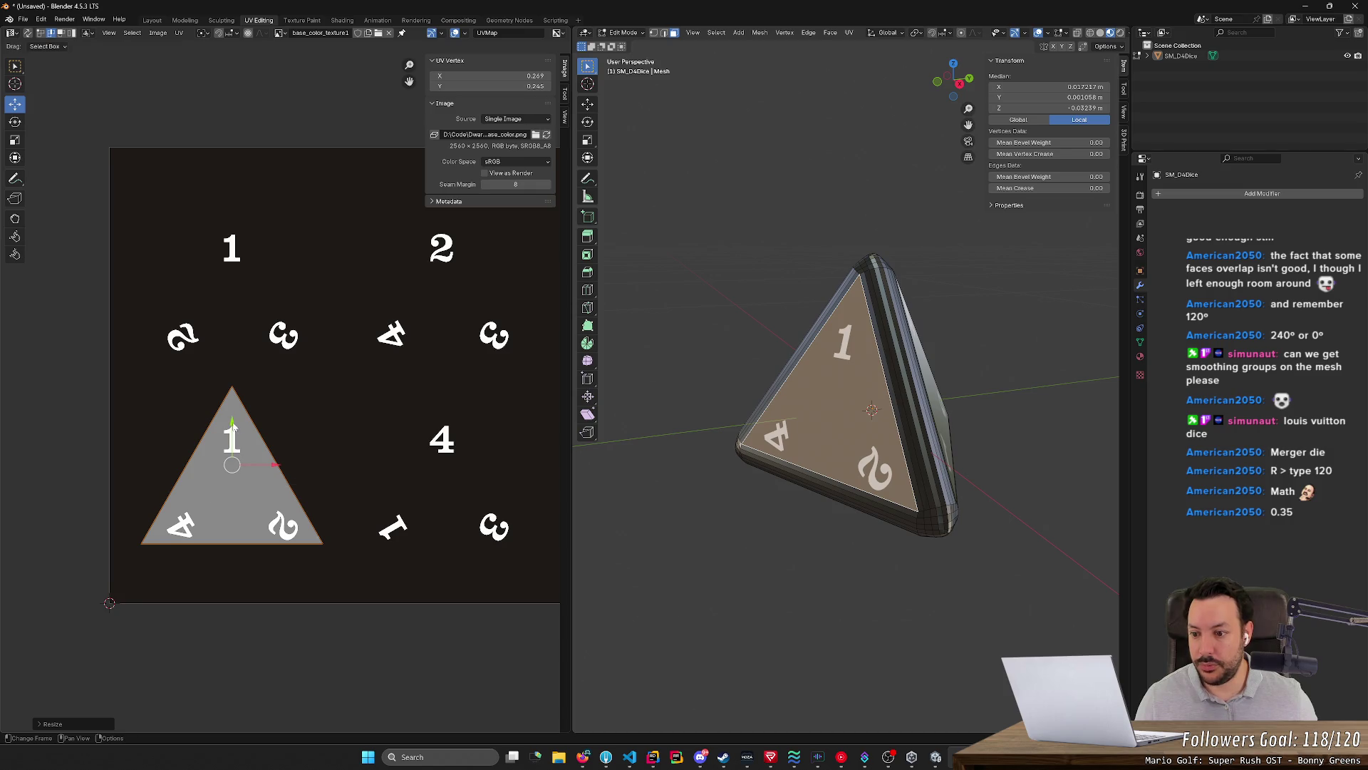
Nudge the UV triangle slightly down, deselect the face and view the die head-on
{"action": "left_click_drag", "start_coordinate": [233, 427], "coordinate": [232, 429]}
{"action": "left_click", "coordinate": [230, 430]}
{"action": "left_click", "coordinate": [385, 660]}
{"action": "mouse_move", "coordinate": [926, 651]}
{"action": "middle_mouse_down"}
{"action": "mouse_move", "coordinate": [940, 551]}
{"action": "mouse_move", "coordinate": [863, 568]}
{"action": "mouse_move", "coordinate": [859, 554]}
{"action": "middle_mouse_up"}
{"action": "left_click", "coordinate": [941, 551]}
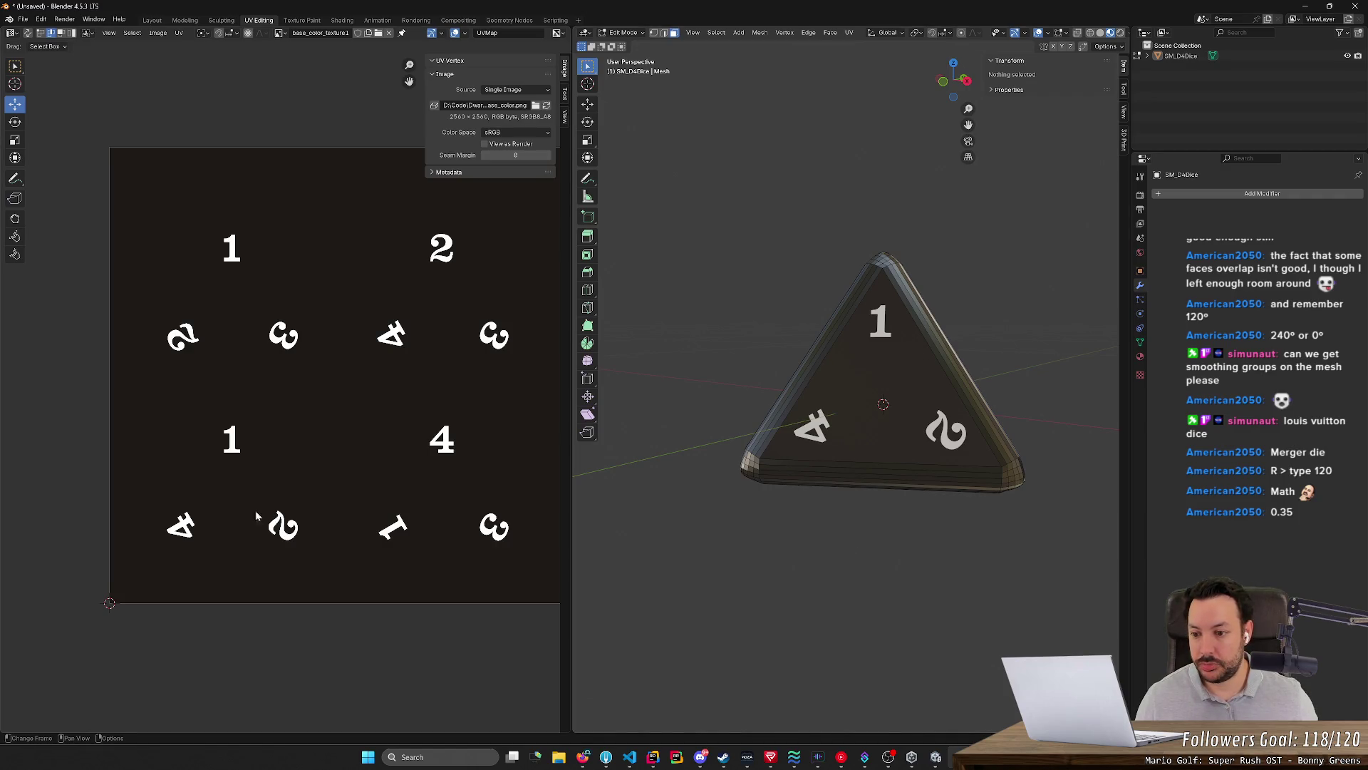
Undo back to the face selection and scale its UV triangle to 0.35, undoing an accidental zero scale
{"action": "key", "text": "ctrl+z"}
{"action": "key", "text": "ctrl+z"}
{"action": "left_click", "coordinate": [274, 493]}
{"action": "key", "text": "ctrl+z"}
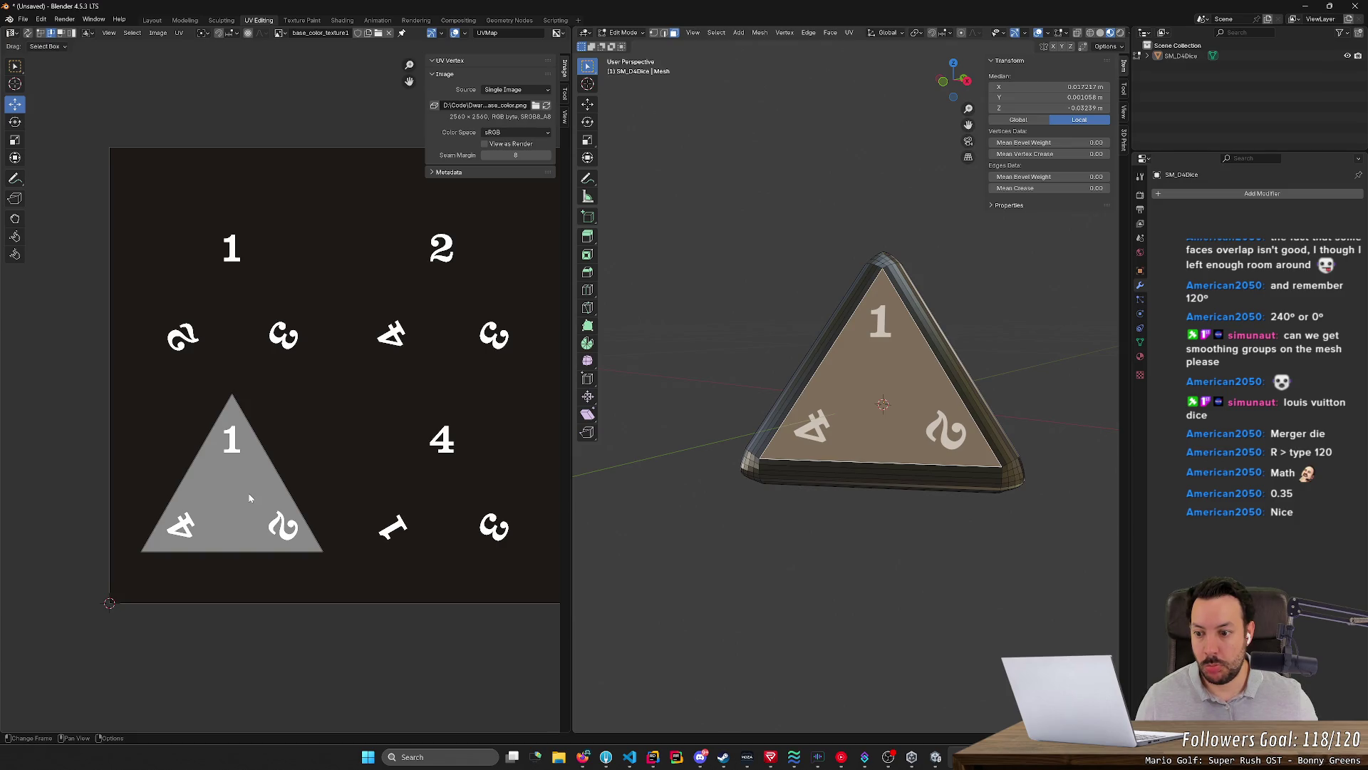
{"action": "key", "text": "a"}
{"action": "key", "text": "s"}
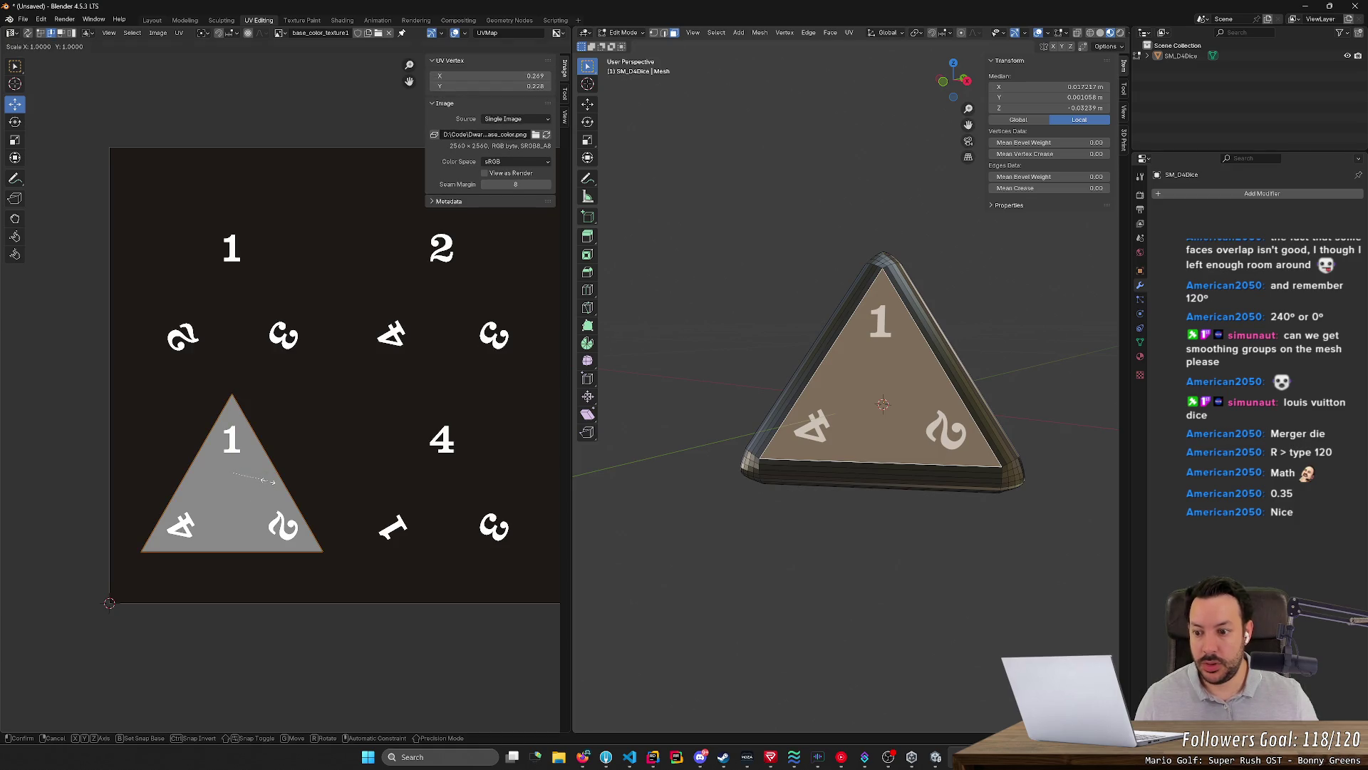
{"action": "type", "text": "0"}
{"action": "key", "text": "Return"}
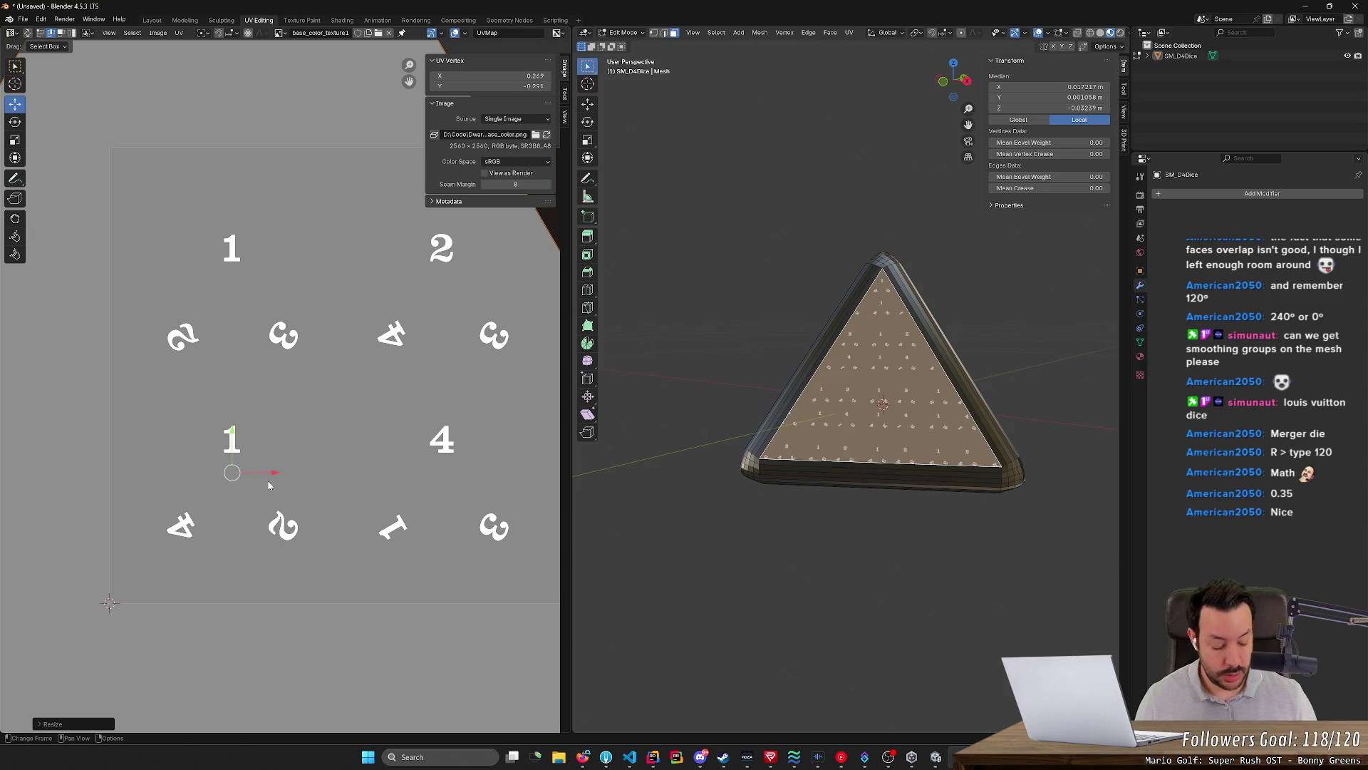
{"action": "key", "text": "ctrl+z"}
{"action": "key", "text": "s"}
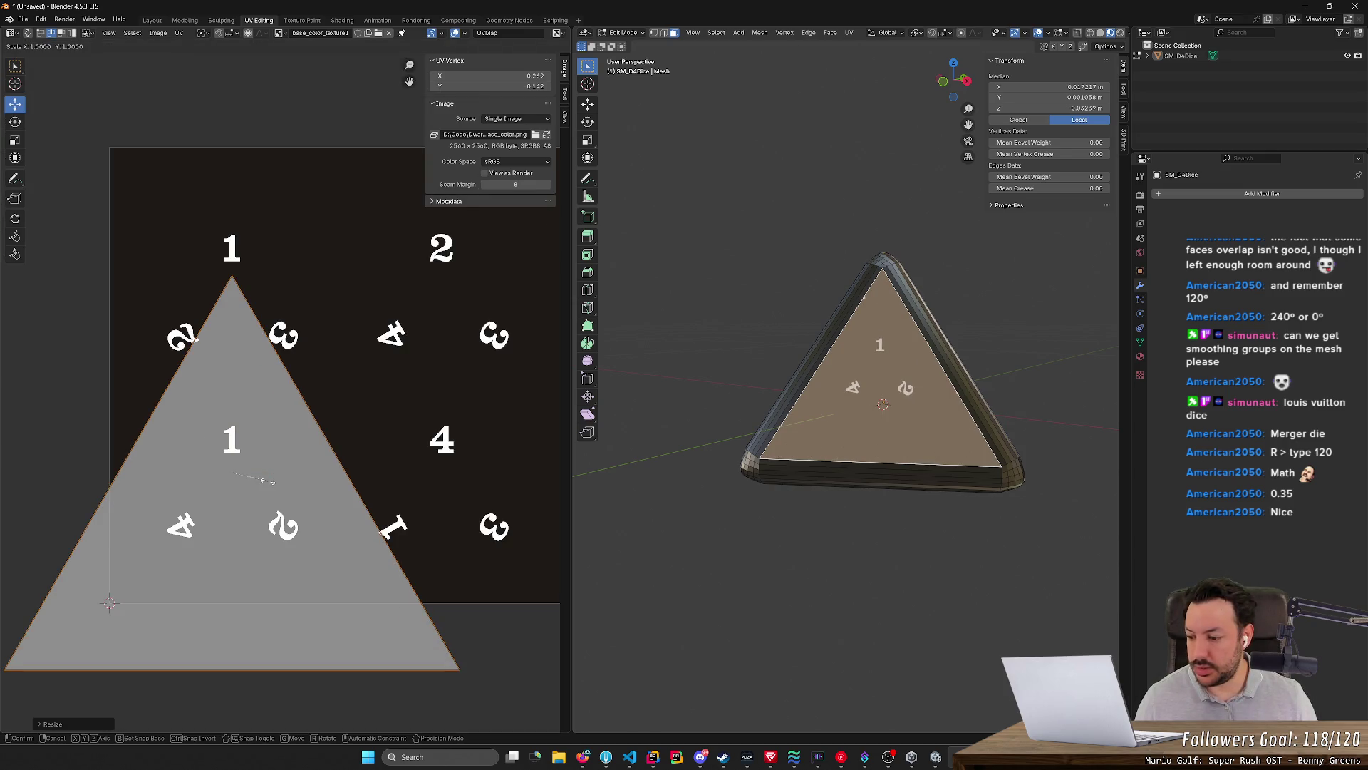
{"action": "type", "text": ".35"}
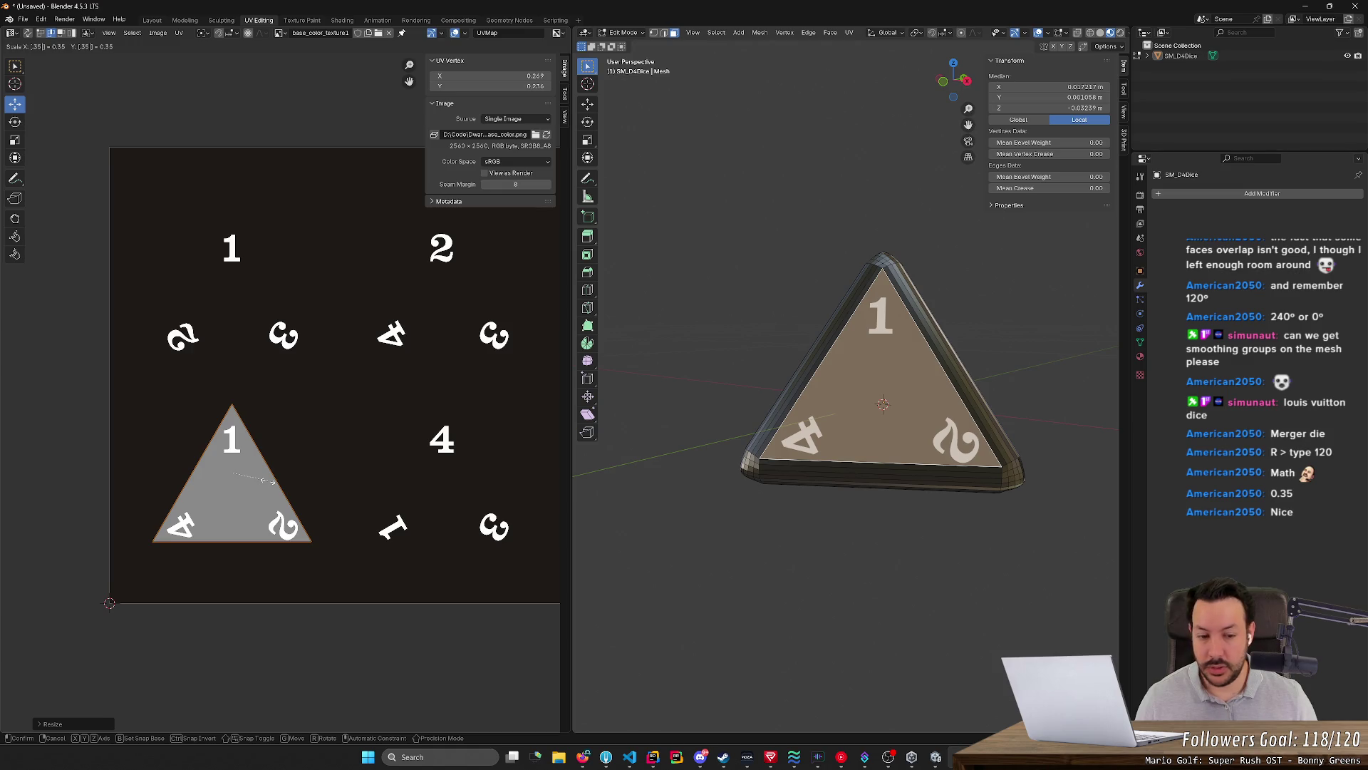
{"action": "key", "text": "Return"}
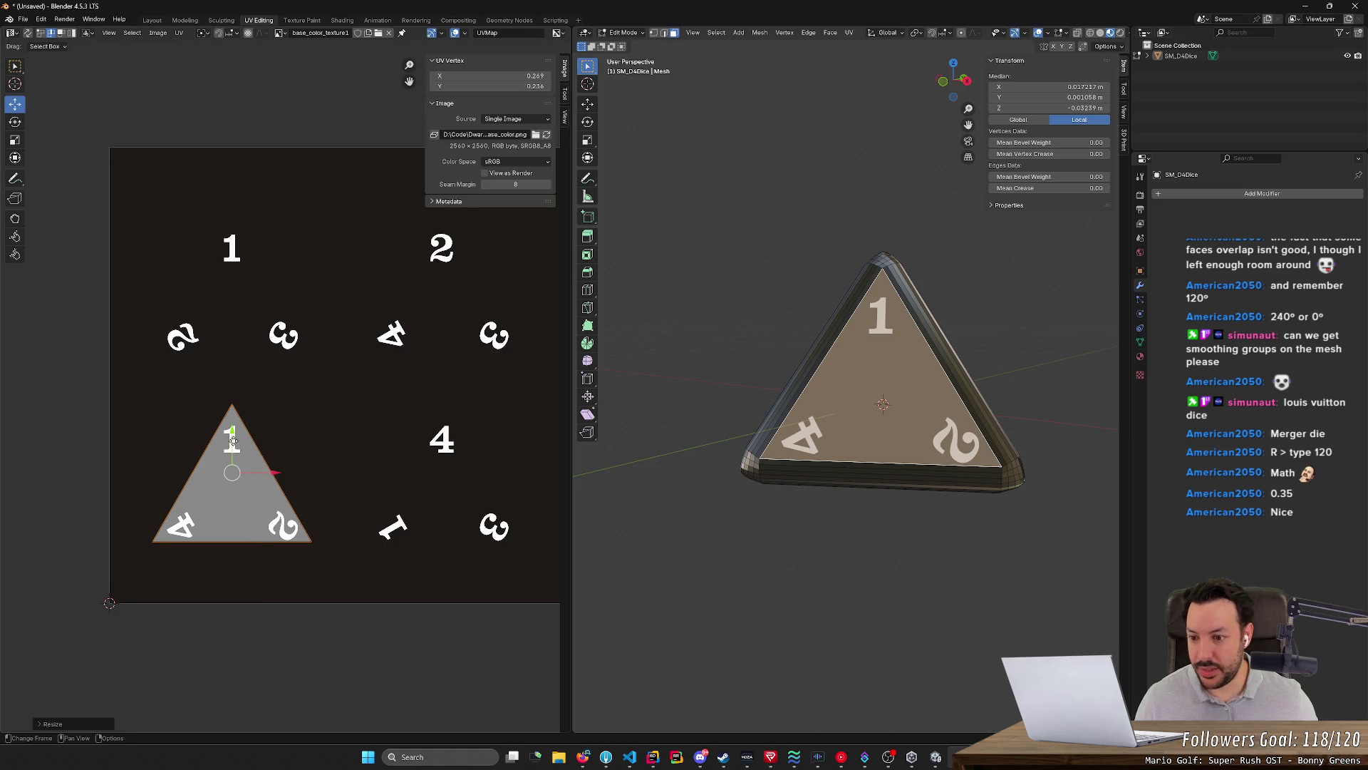
Nudge the UV triangle in small moves until 1, 4 and 2 sit centred, then deselect the face
{"action": "key", "text": "g"}
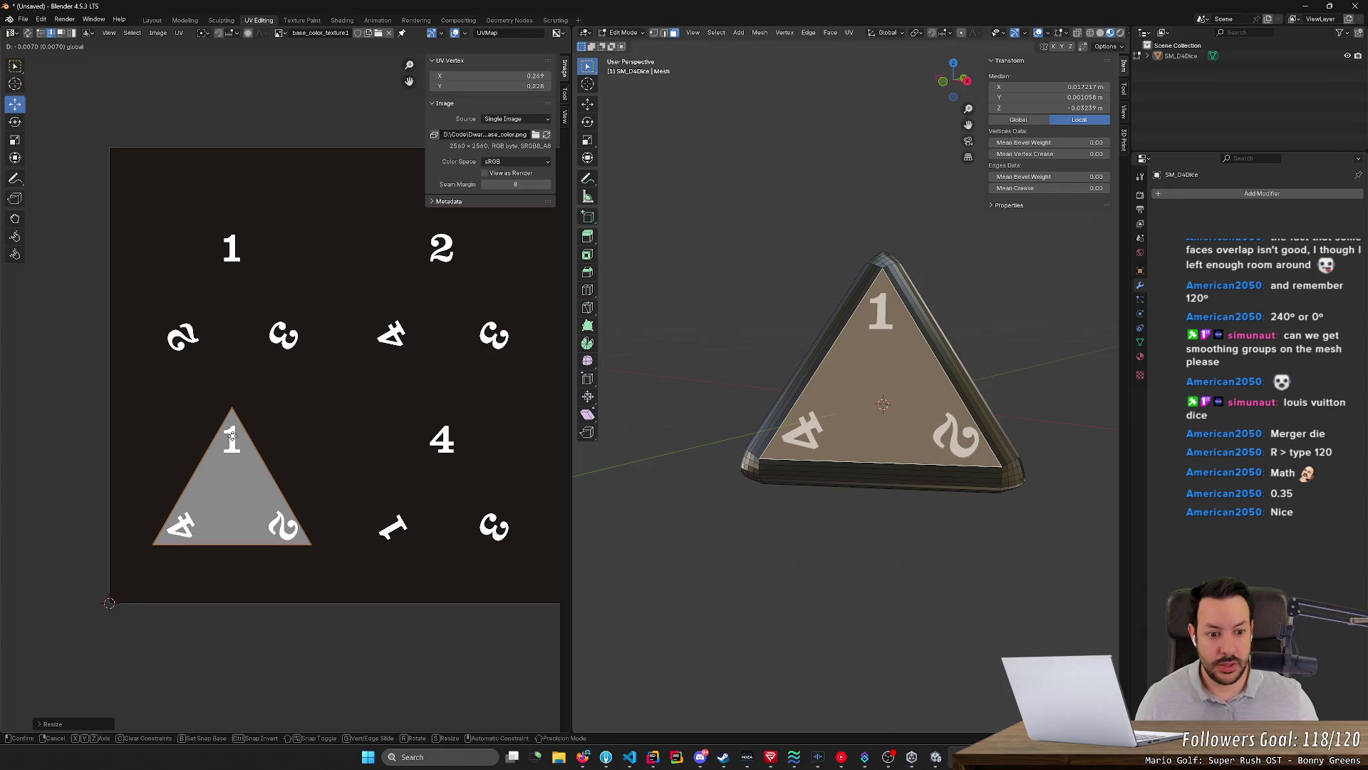
{"action": "left_click", "coordinate": [230, 434]}
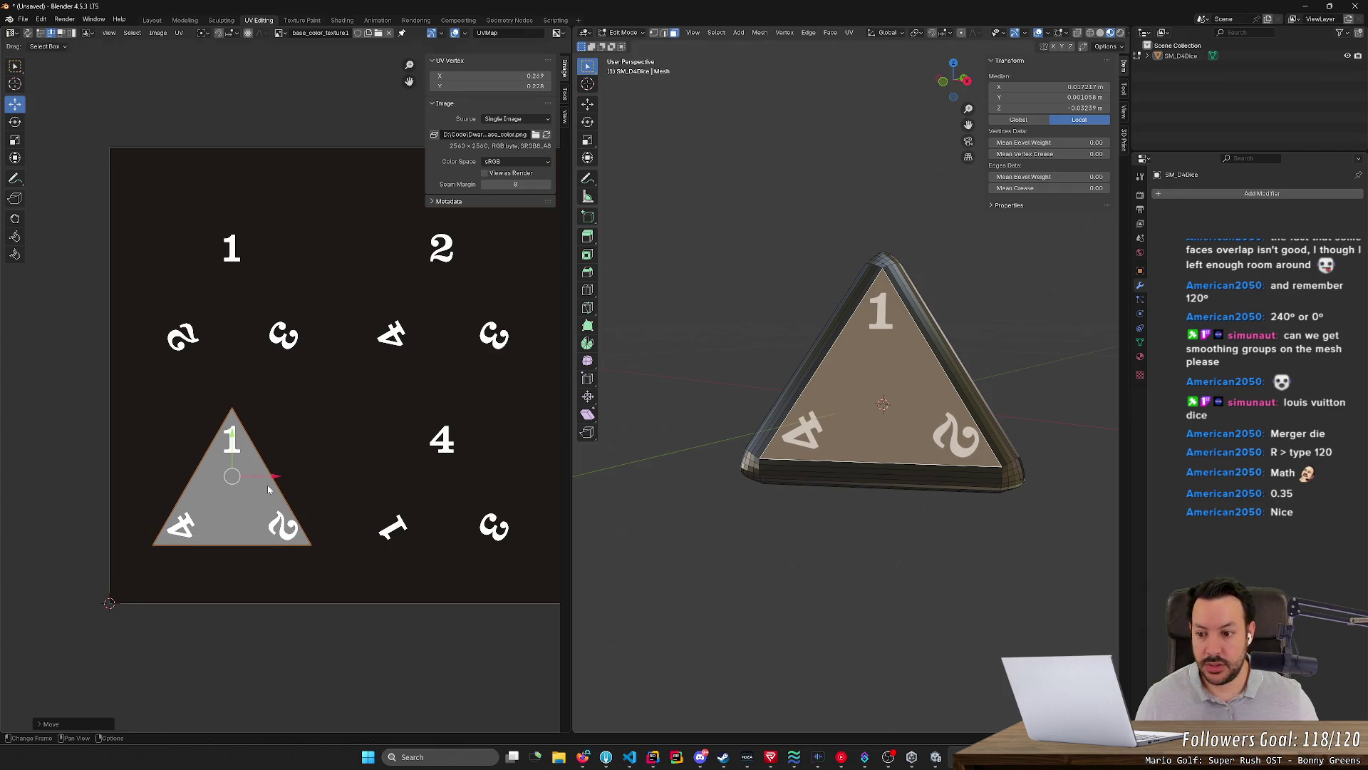
{"action": "left_click_drag", "start_coordinate": [273, 478], "coordinate": [271, 473]}
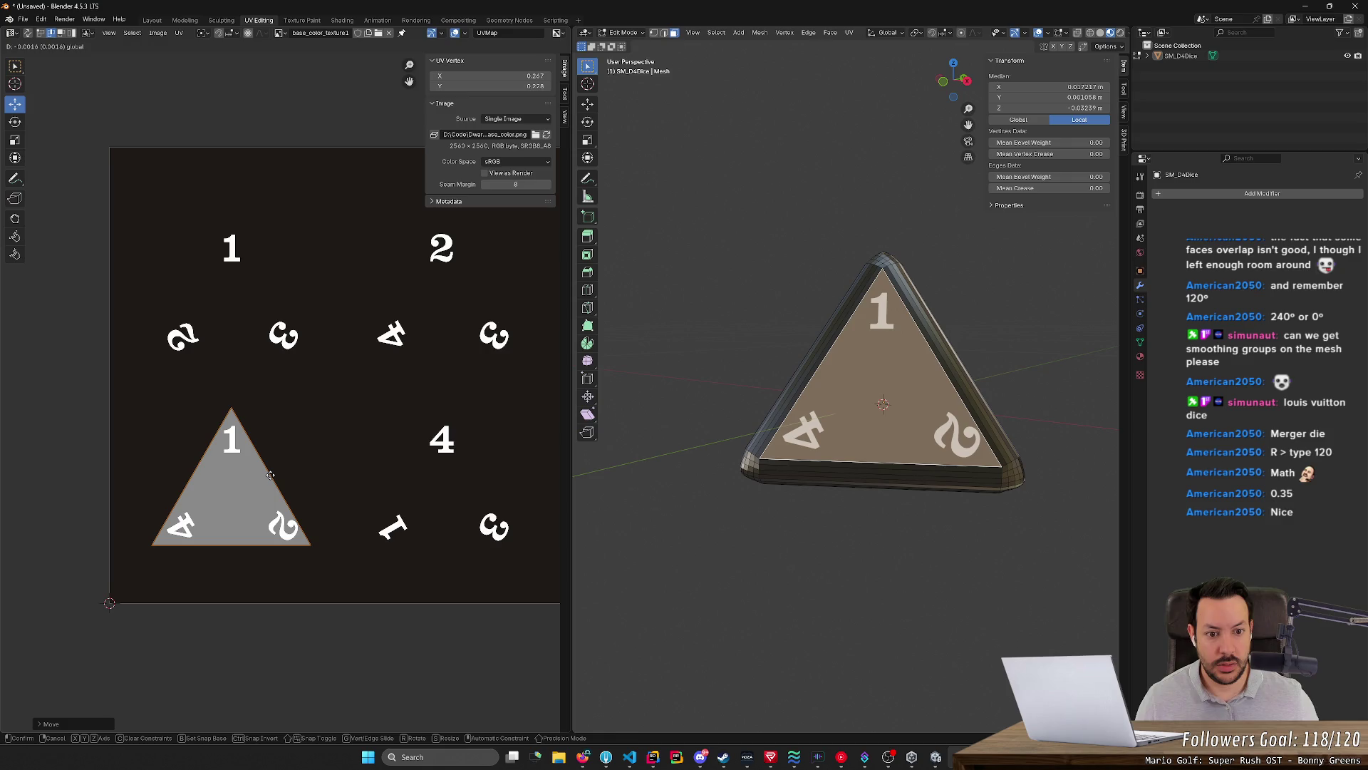
{"action": "left_click", "coordinate": [271, 474]}
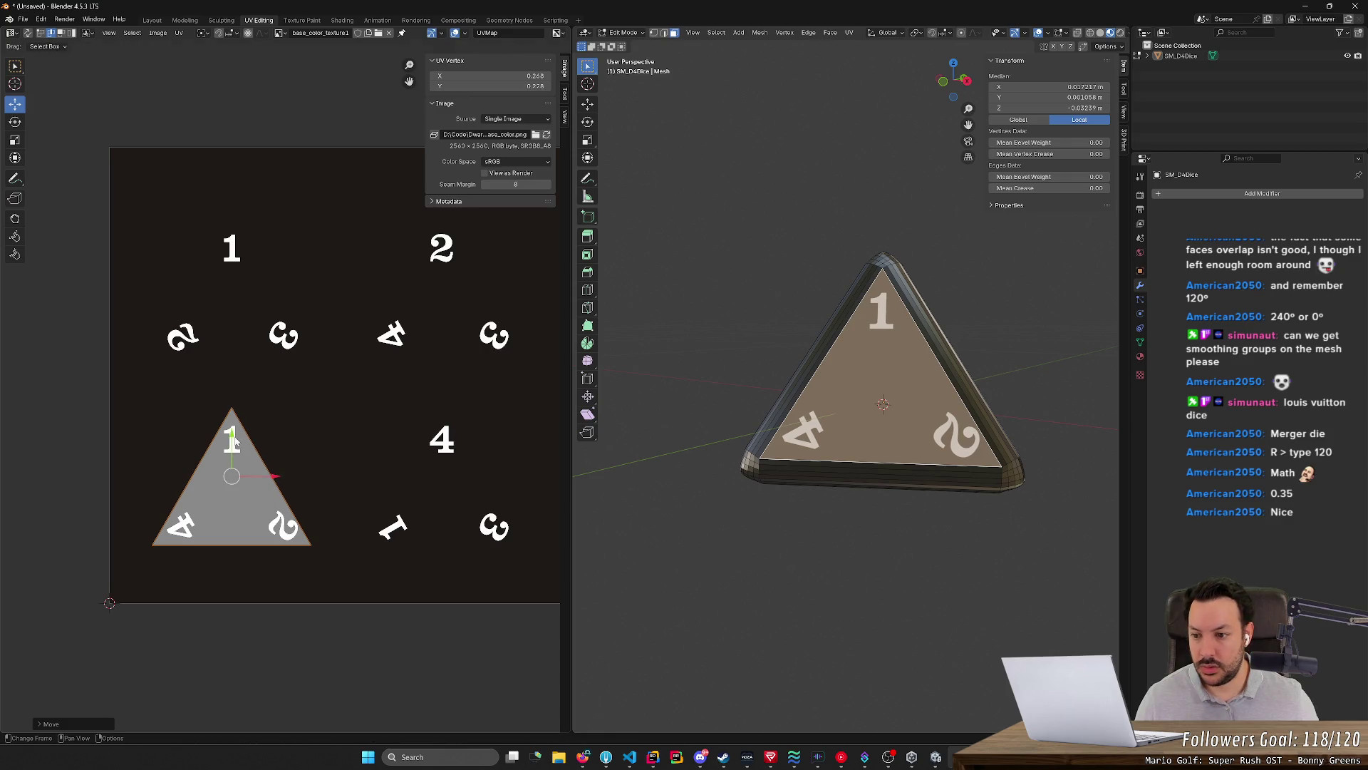
{"action": "key", "text": "g"}
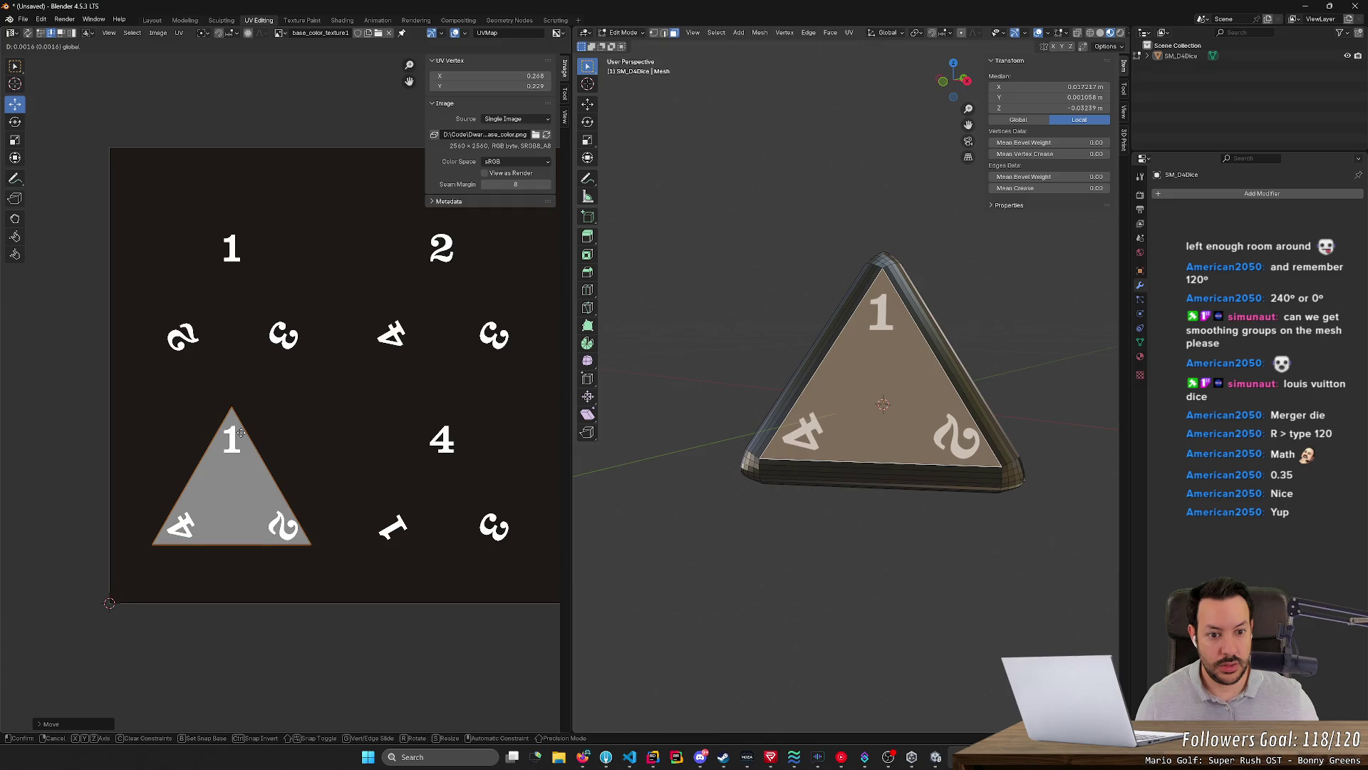
{"action": "left_click", "coordinate": [243, 432]}
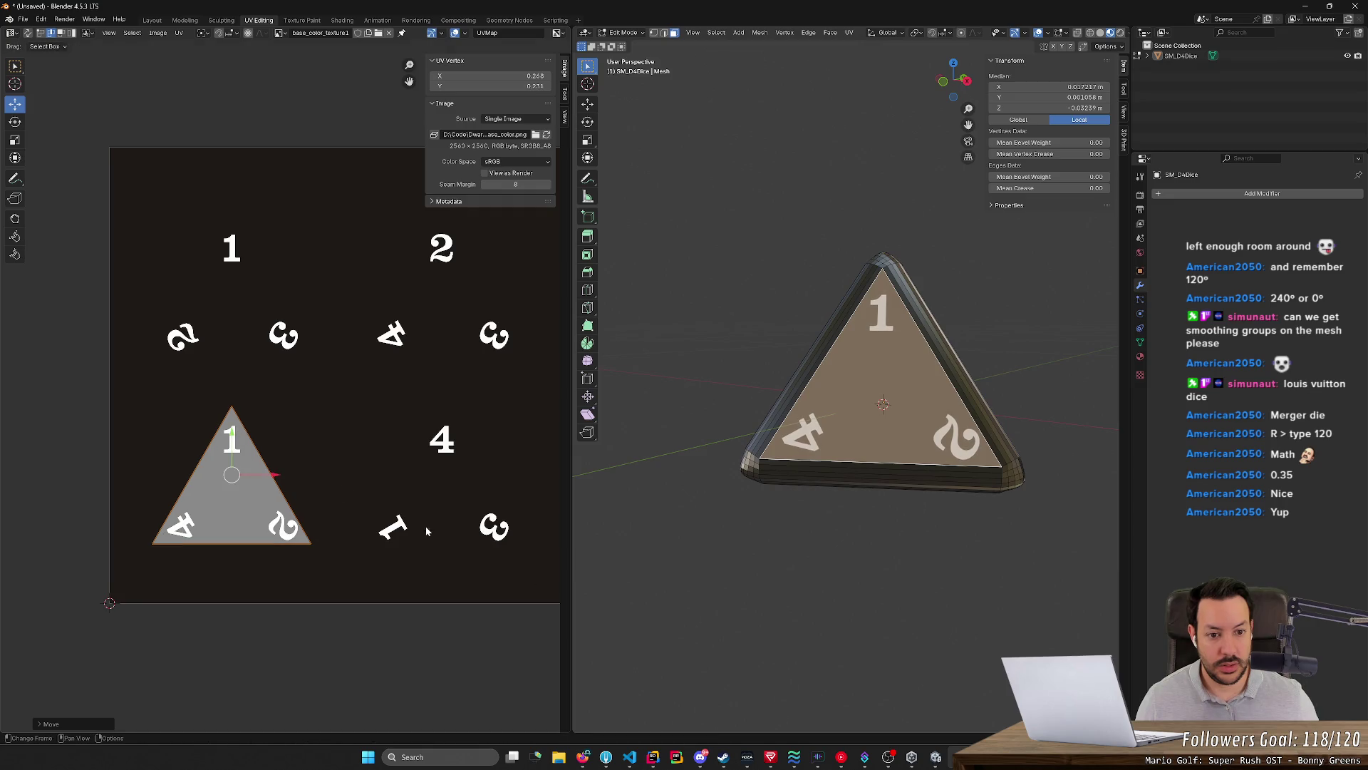
{"action": "left_click", "coordinate": [801, 610]}
{"action": "mouse_move", "coordinate": [801, 610]}
{"action": "middle_mouse_down"}
{"action": "mouse_move", "coordinate": [809, 632]}
{"action": "mouse_move", "coordinate": [903, 323]}
{"action": "mouse_move", "coordinate": [915, 503]}
{"action": "middle_mouse_up"}
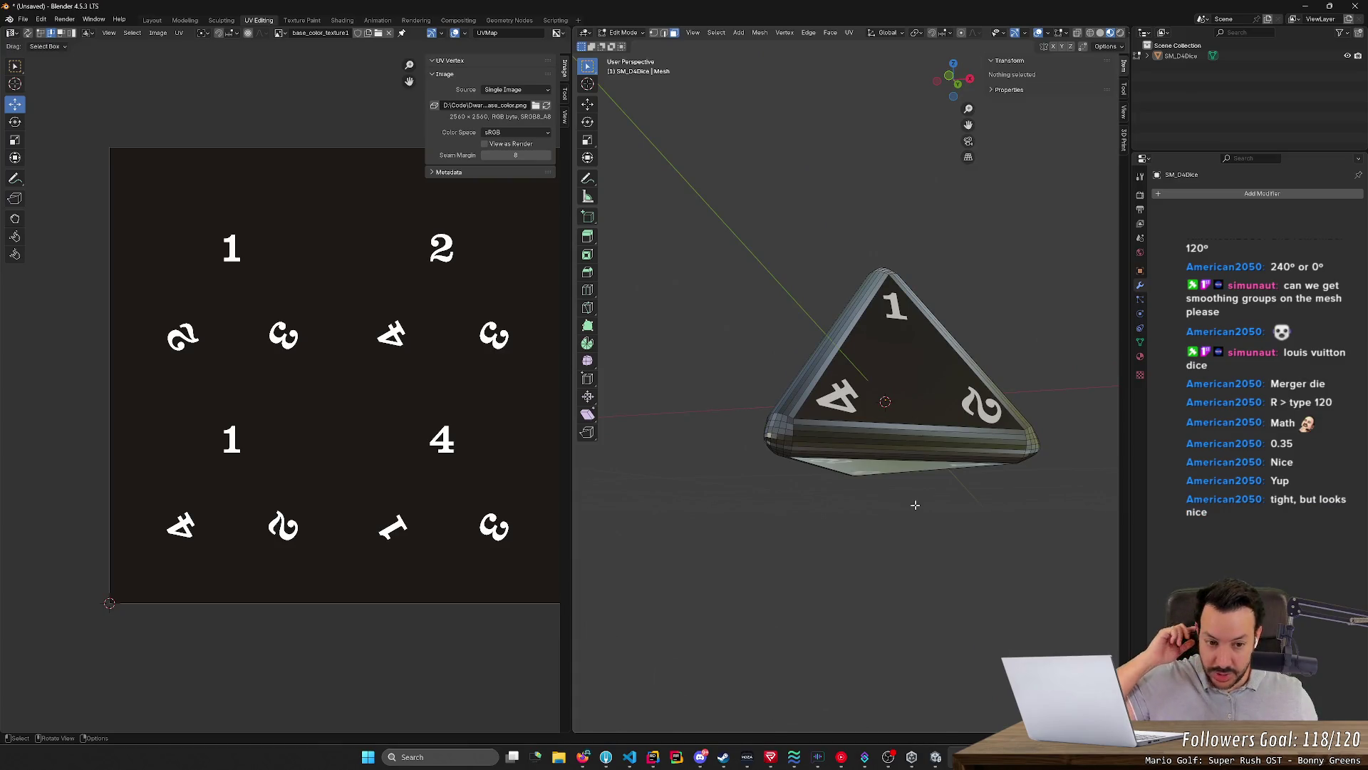
Select the die's 4-and-3 face and unwrap it on its own
{"action": "middle_click_drag", "start_coordinate": [912, 516], "coordinate": [729, 526]}
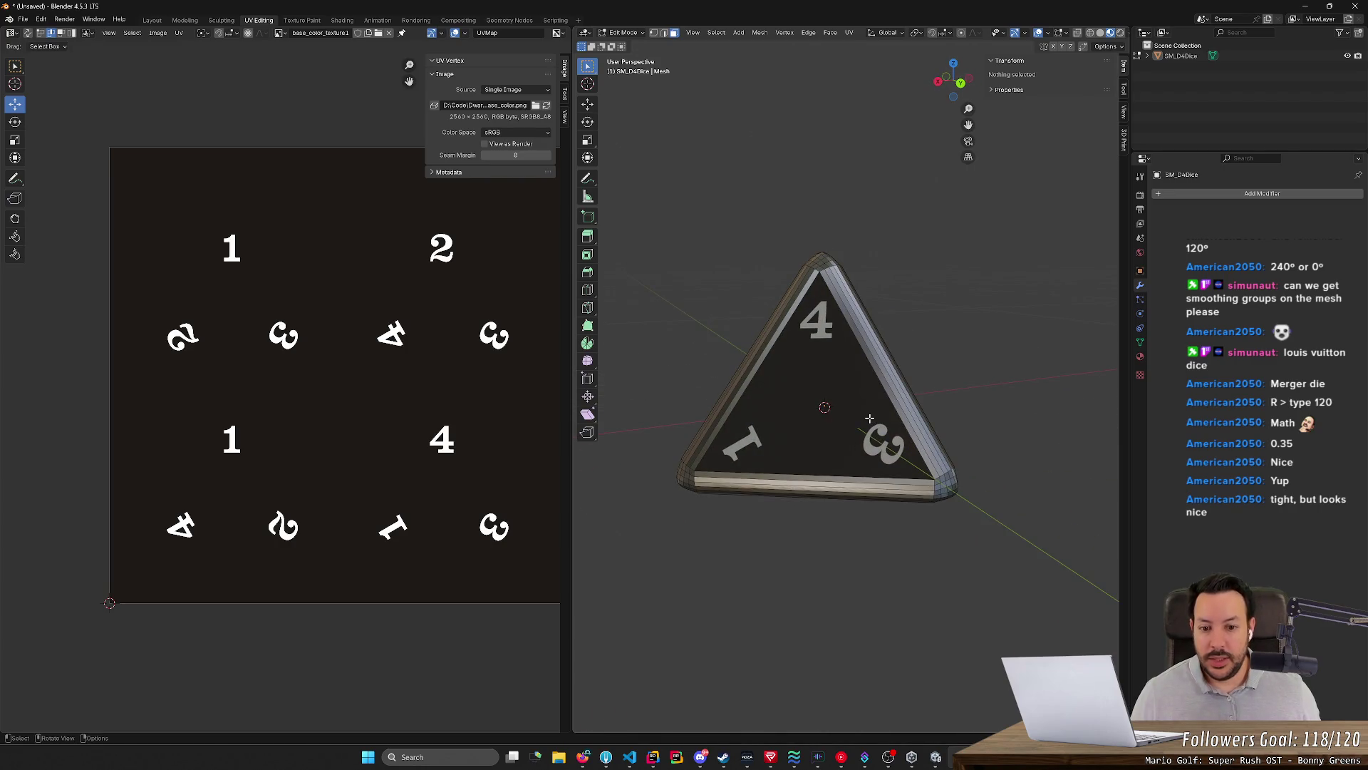
{"action": "left_click", "coordinate": [869, 418]}
{"action": "right_click", "coordinate": [868, 418]}
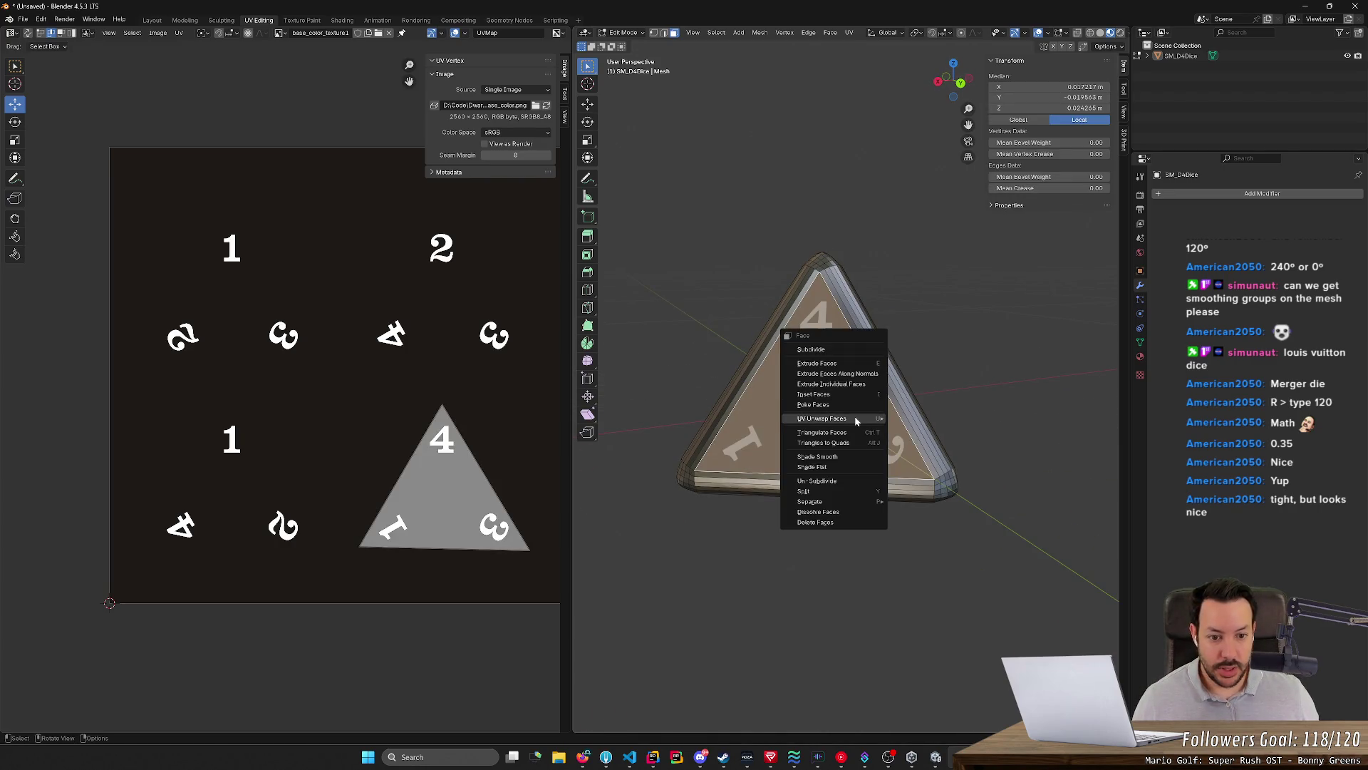
{"action": "mouse_move", "coordinate": [829, 417]}
{"action": "left_click", "coordinate": [915, 417]}
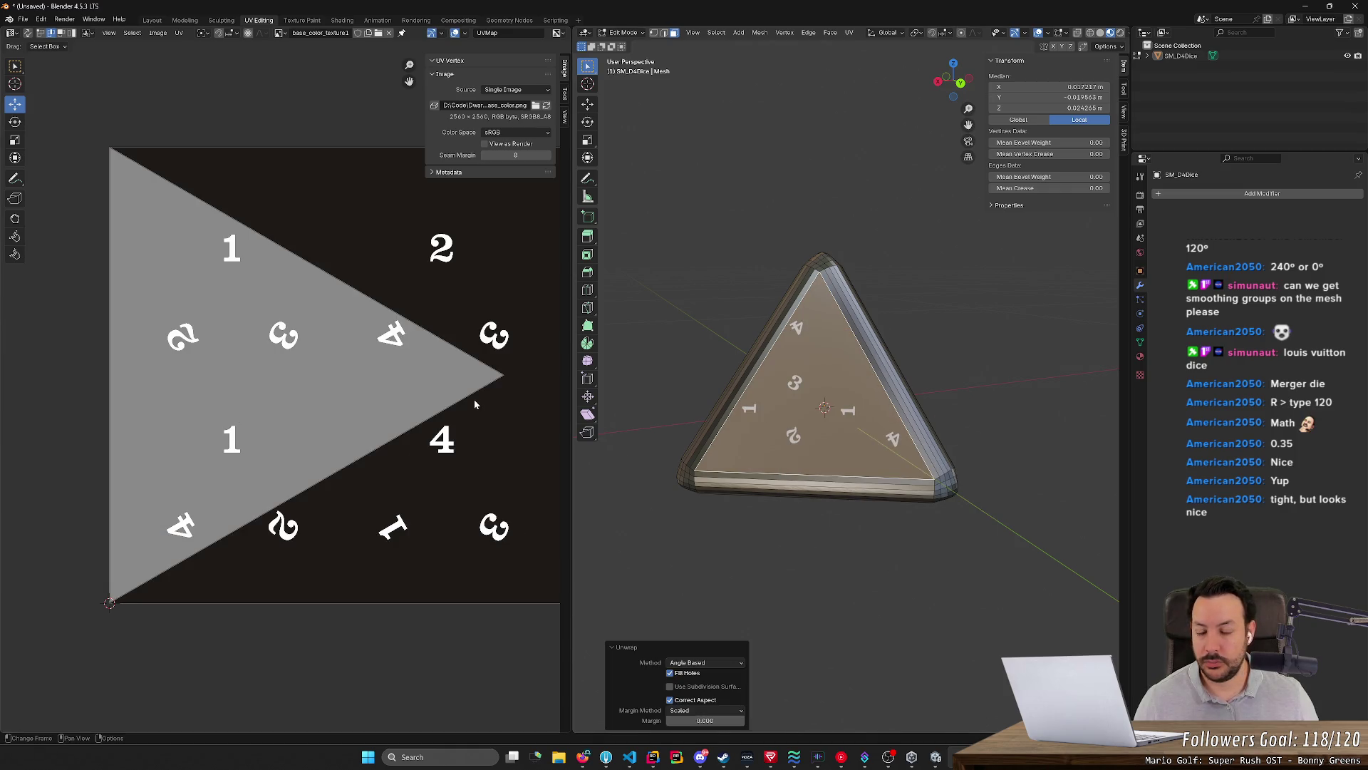
{"action": "left_click", "coordinate": [415, 382]}
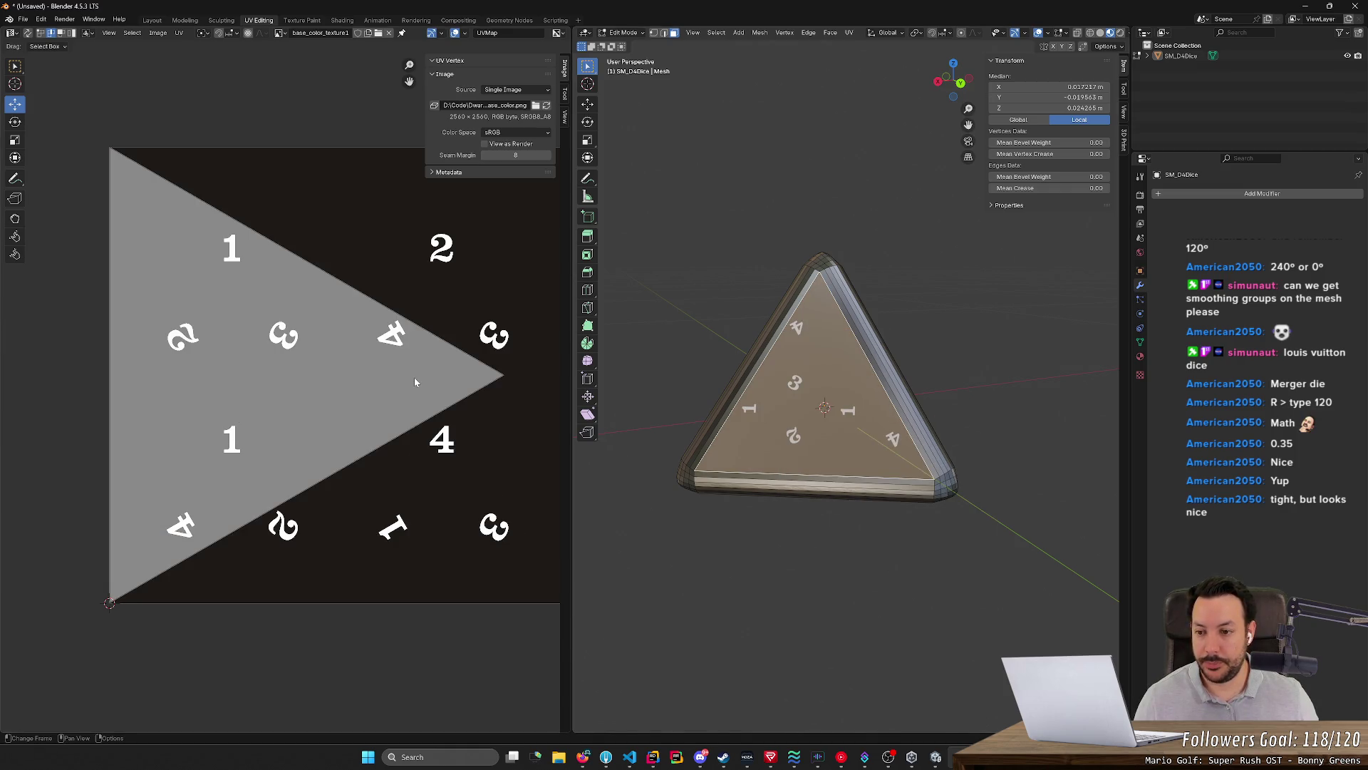
{"action": "type", "text": "ar"}
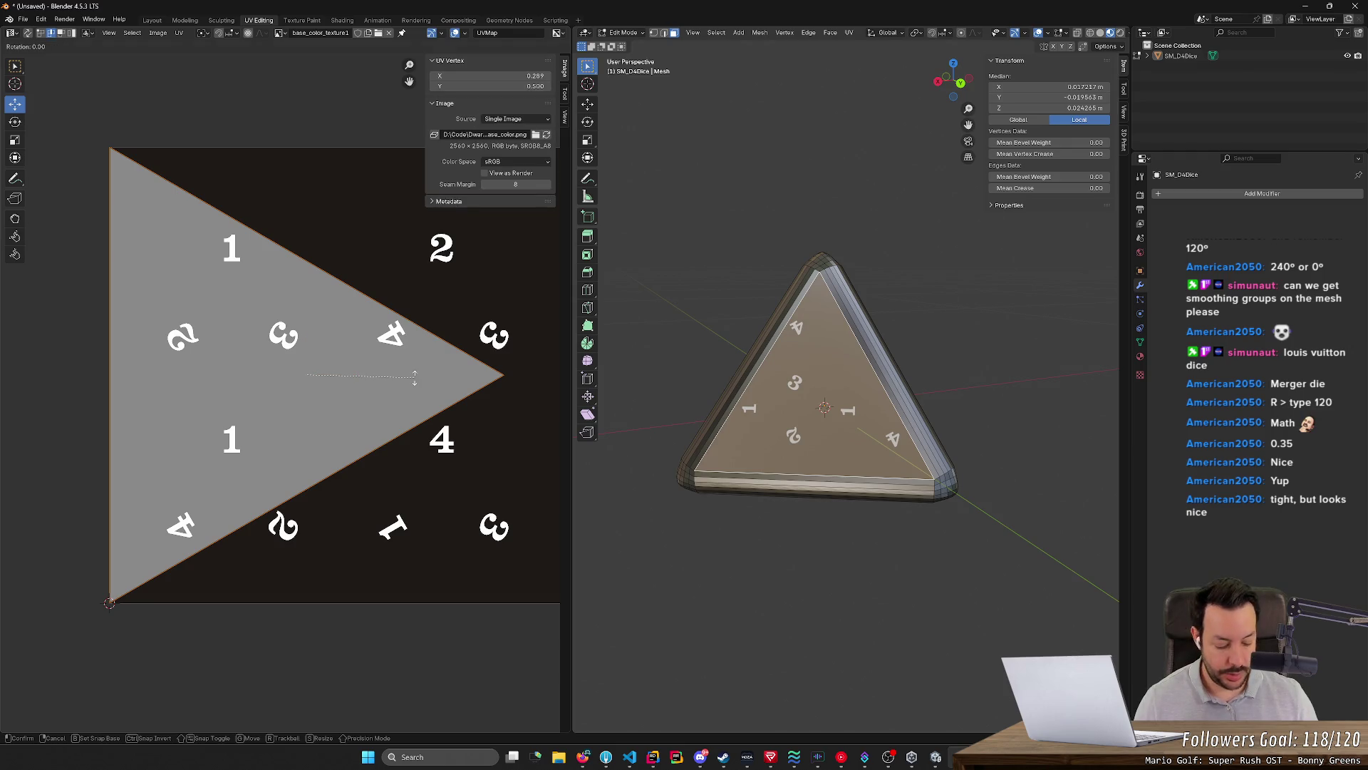
{"action": "type", "text": "90"}
Turn the UV triangle upright 90°, scale it to 0.35 and place it on the 4, 1 and 3 numbers
{"action": "key", "text": "Return"}
{"action": "type", "text": "s.35"}
{"action": "key", "text": "Return"}
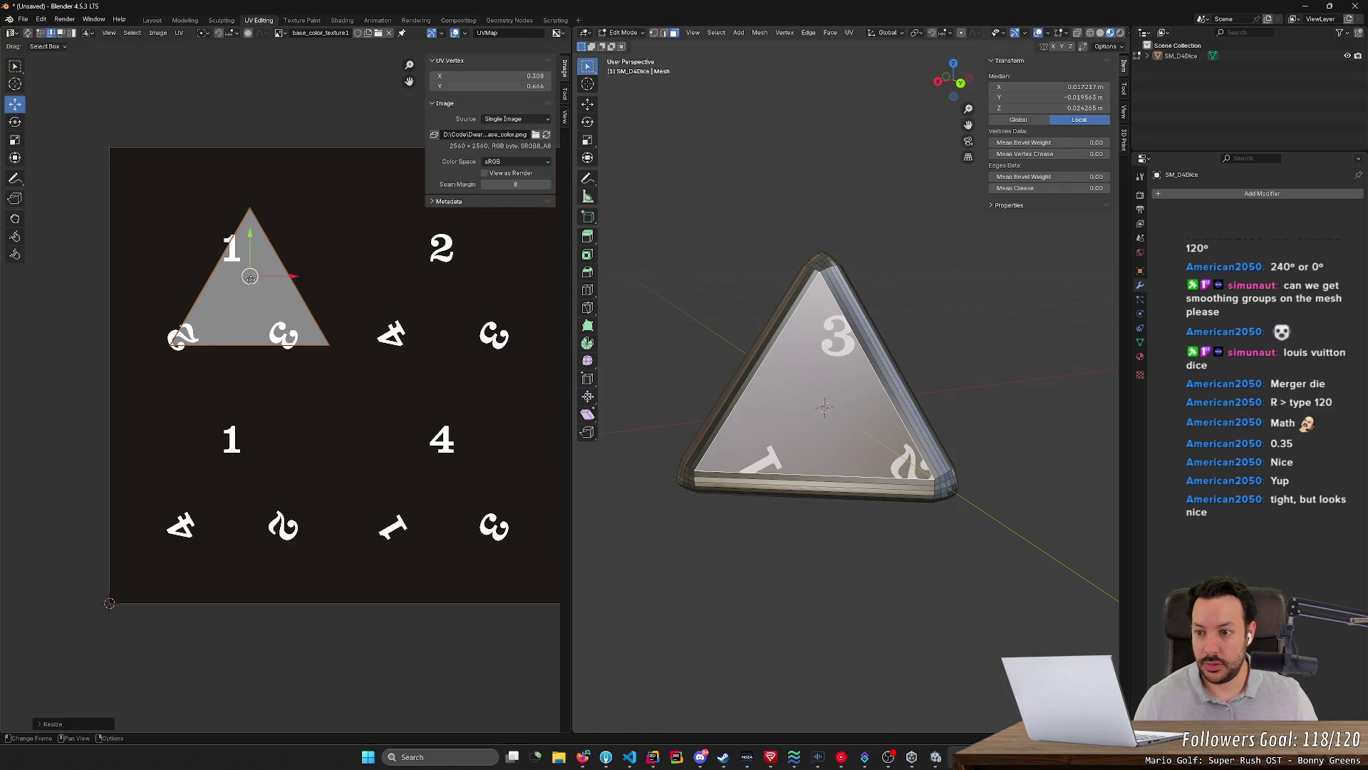
{"action": "key", "text": "g"}
{"action": "left_click", "coordinate": [443, 482]}
Orbit until the 1 face is head-on and select the whole mesh
{"action": "middle_click_drag", "start_coordinate": [748, 503], "coordinate": [792, 527]}
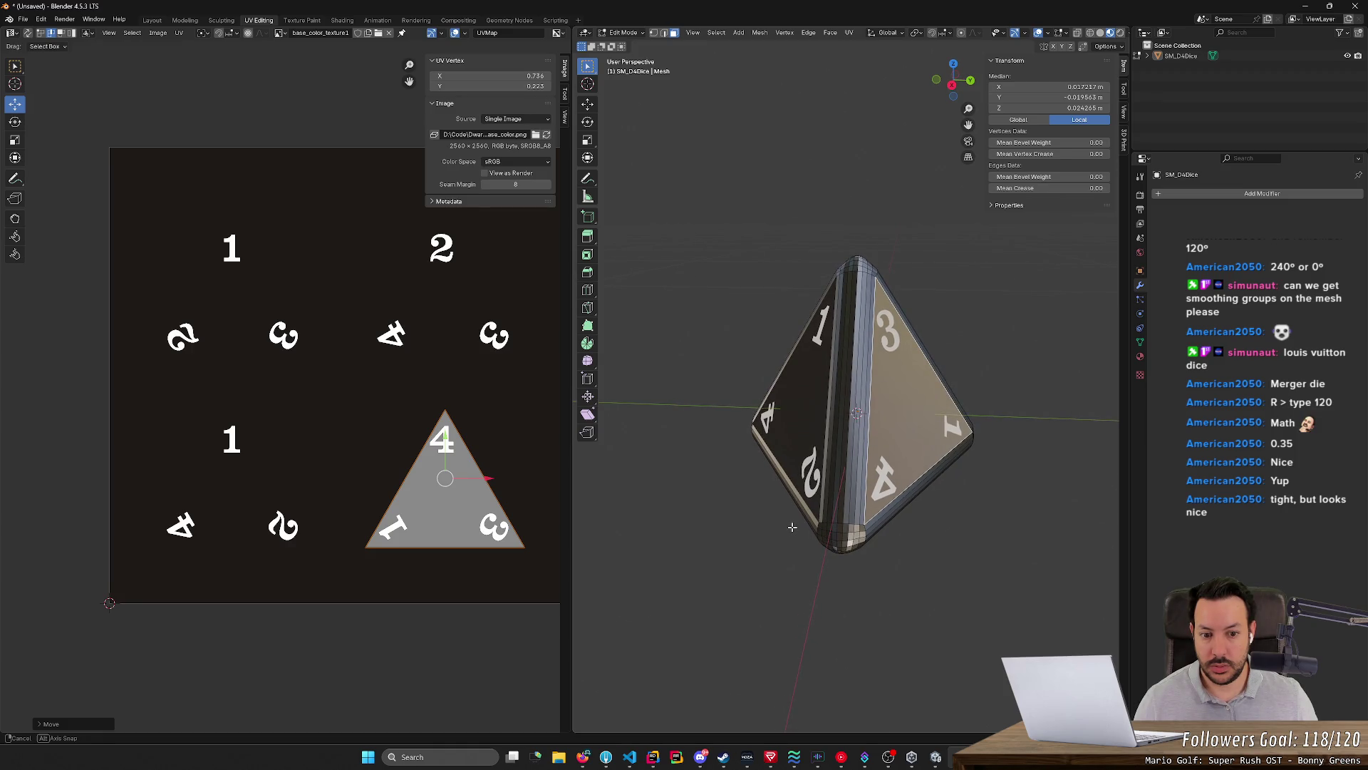
{"action": "middle_click_drag", "start_coordinate": [793, 527], "coordinate": [889, 516]}
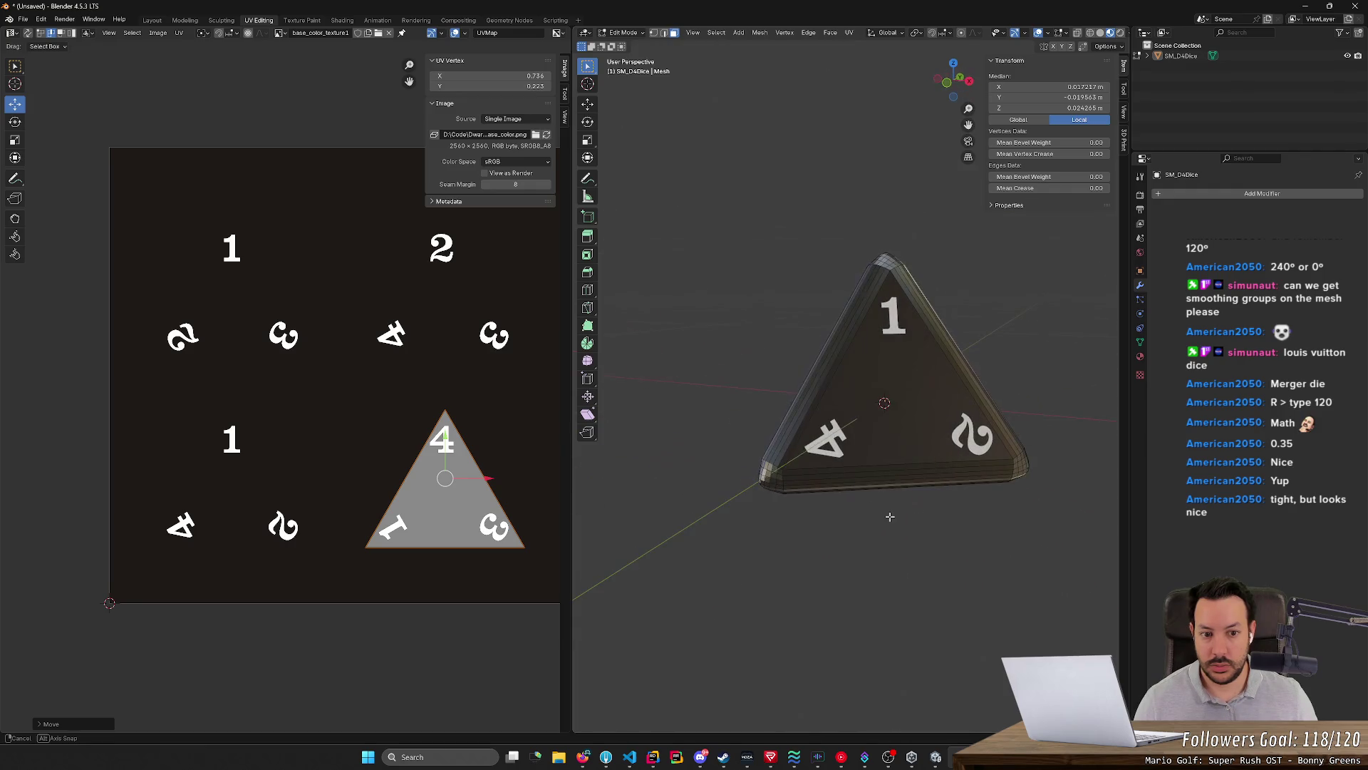
{"action": "middle_click_drag", "start_coordinate": [890, 516], "coordinate": [862, 524]}
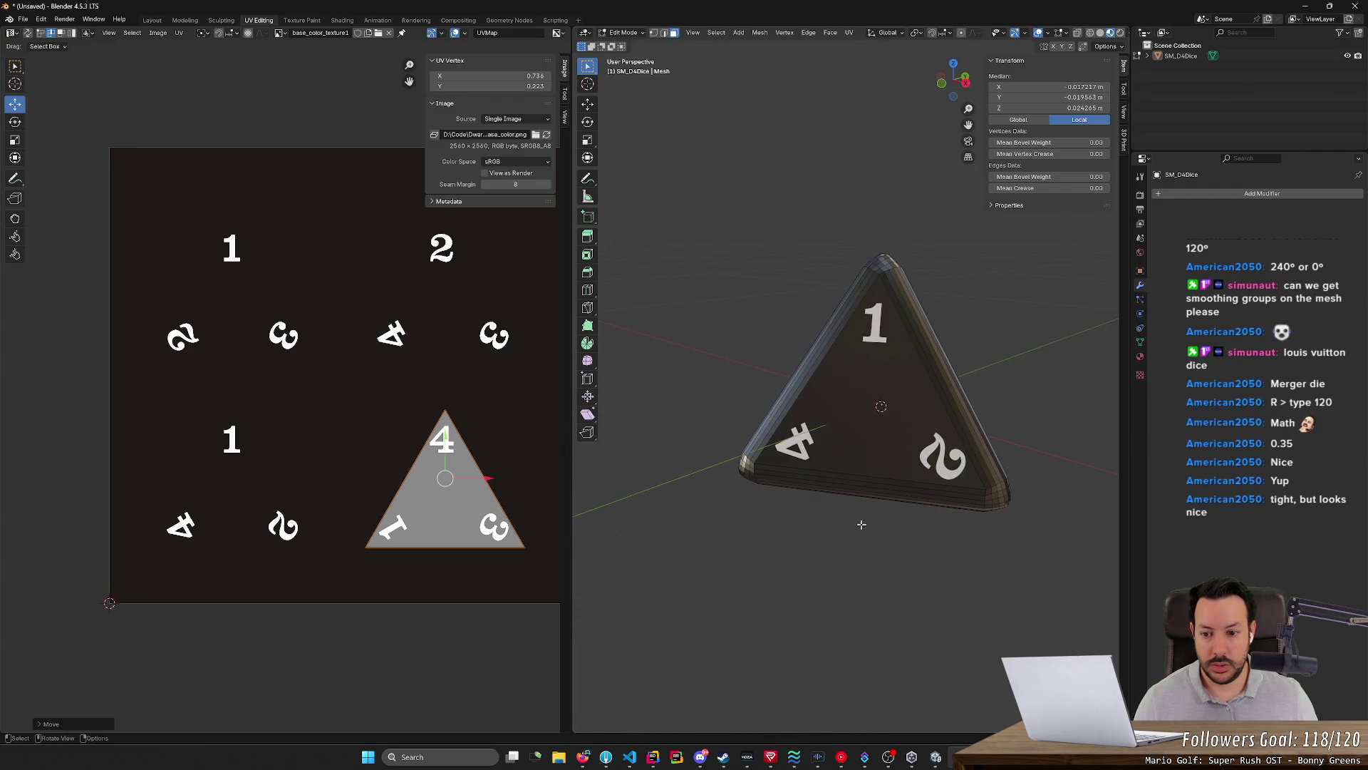
{"action": "key", "text": "a"}
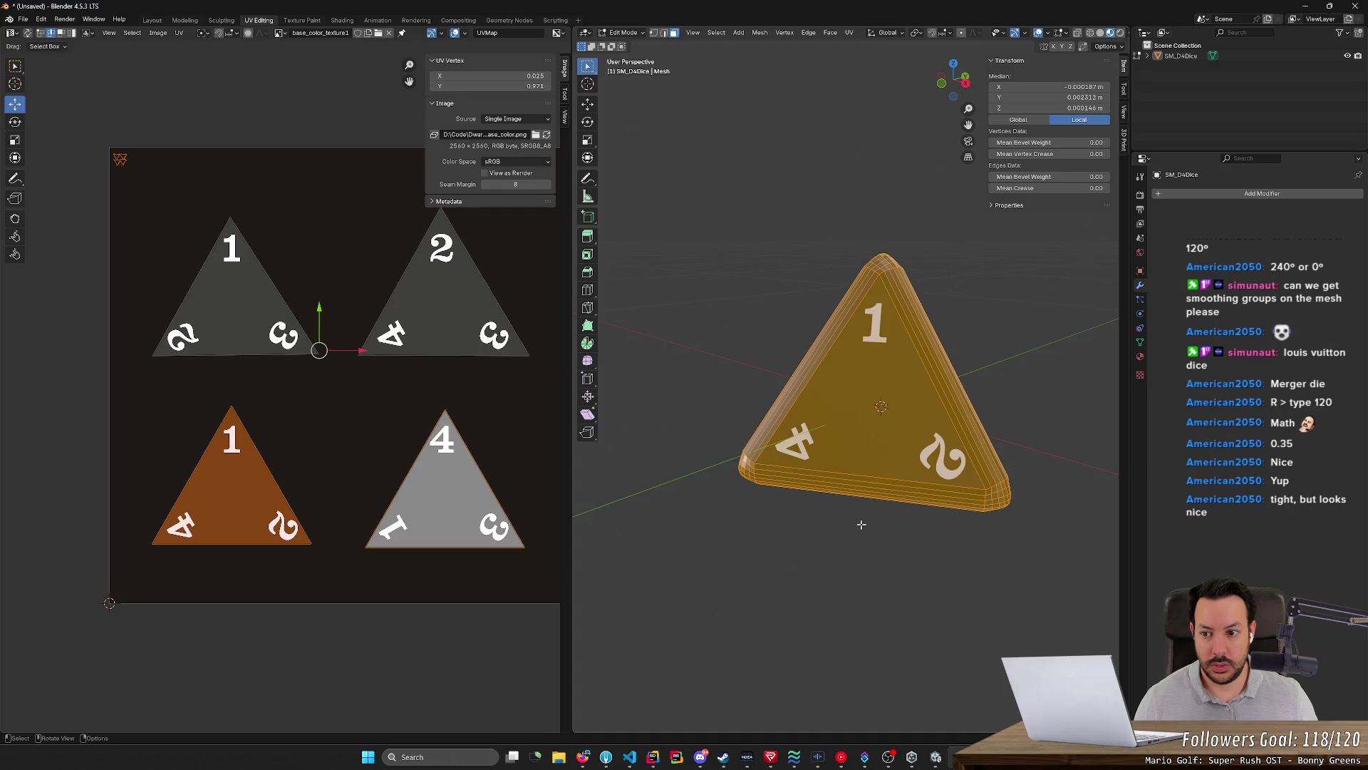
Deselect all, select the die face showing 3 and begin rotating its UV triangle
{"action": "key", "text": "alt+a"}
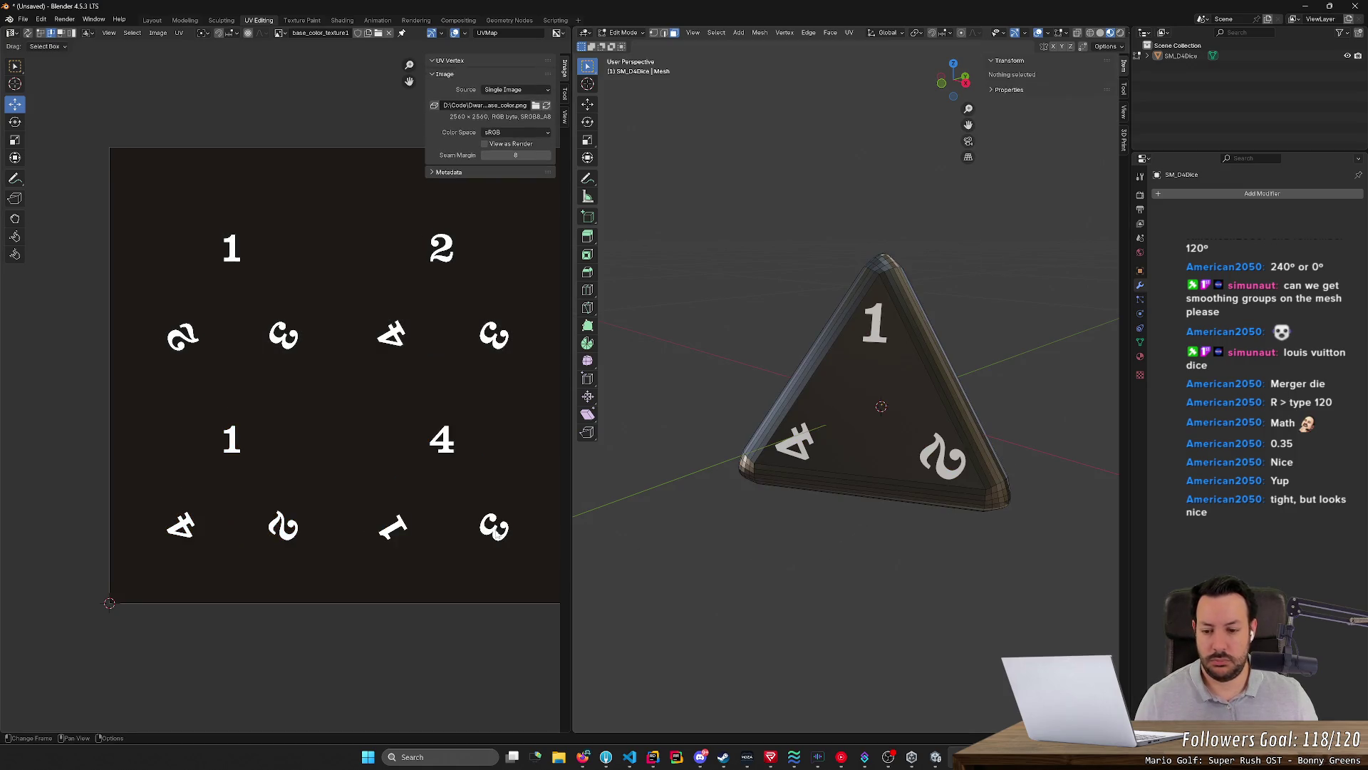
{"action": "left_click", "coordinate": [866, 408]}
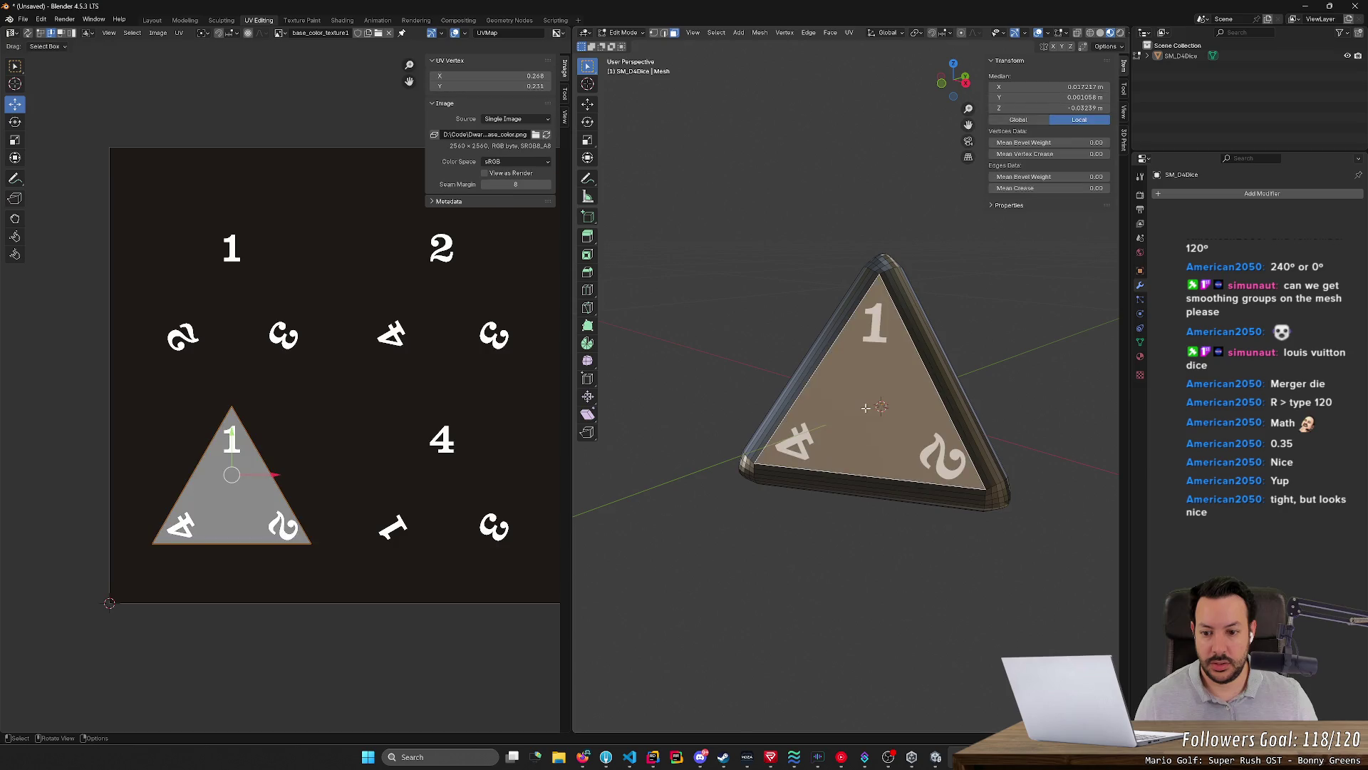
{"action": "middle_click_drag", "start_coordinate": [866, 407], "coordinate": [863, 441]}
{"action": "left_click", "coordinate": [862, 442]}
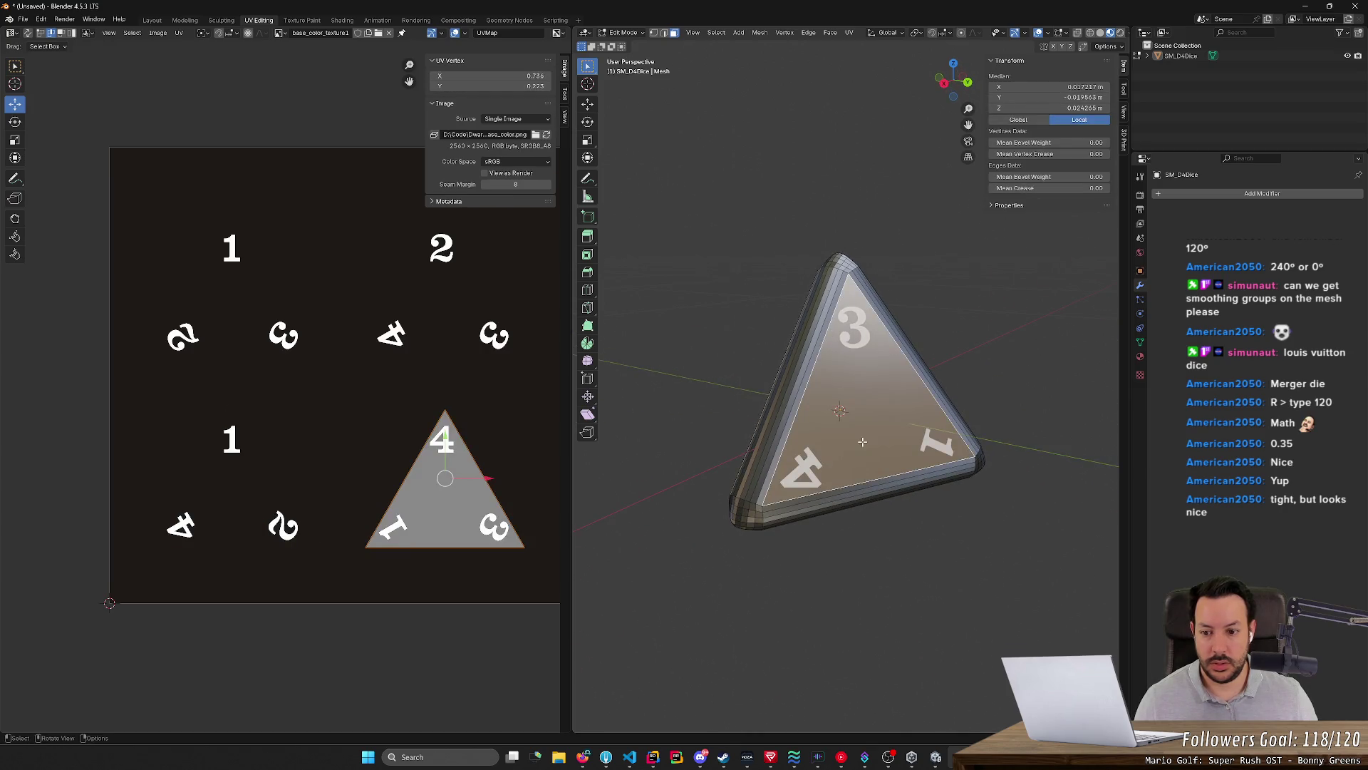
{"action": "middle_click_drag", "start_coordinate": [861, 443], "coordinate": [895, 514]}
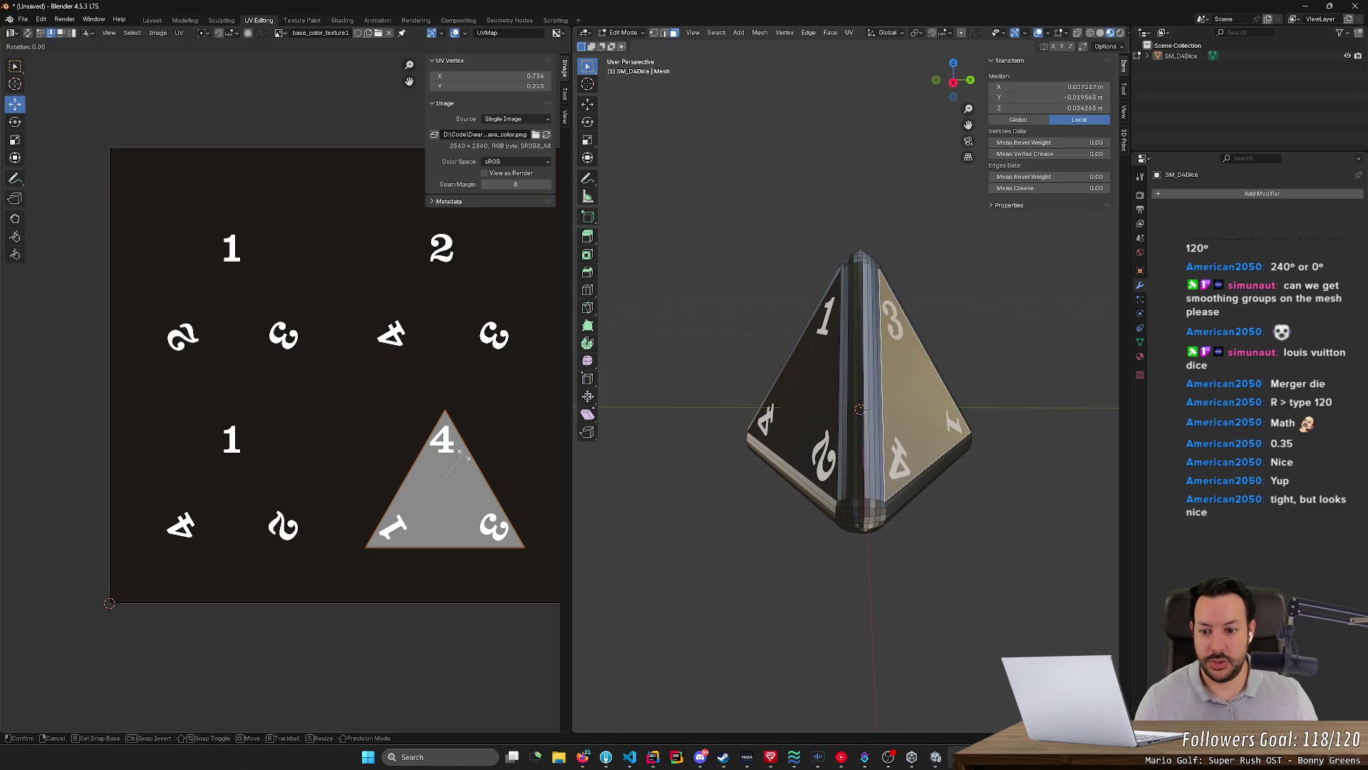
{"action": "key", "text": "r"}
{"action": "type", "text": "60"}
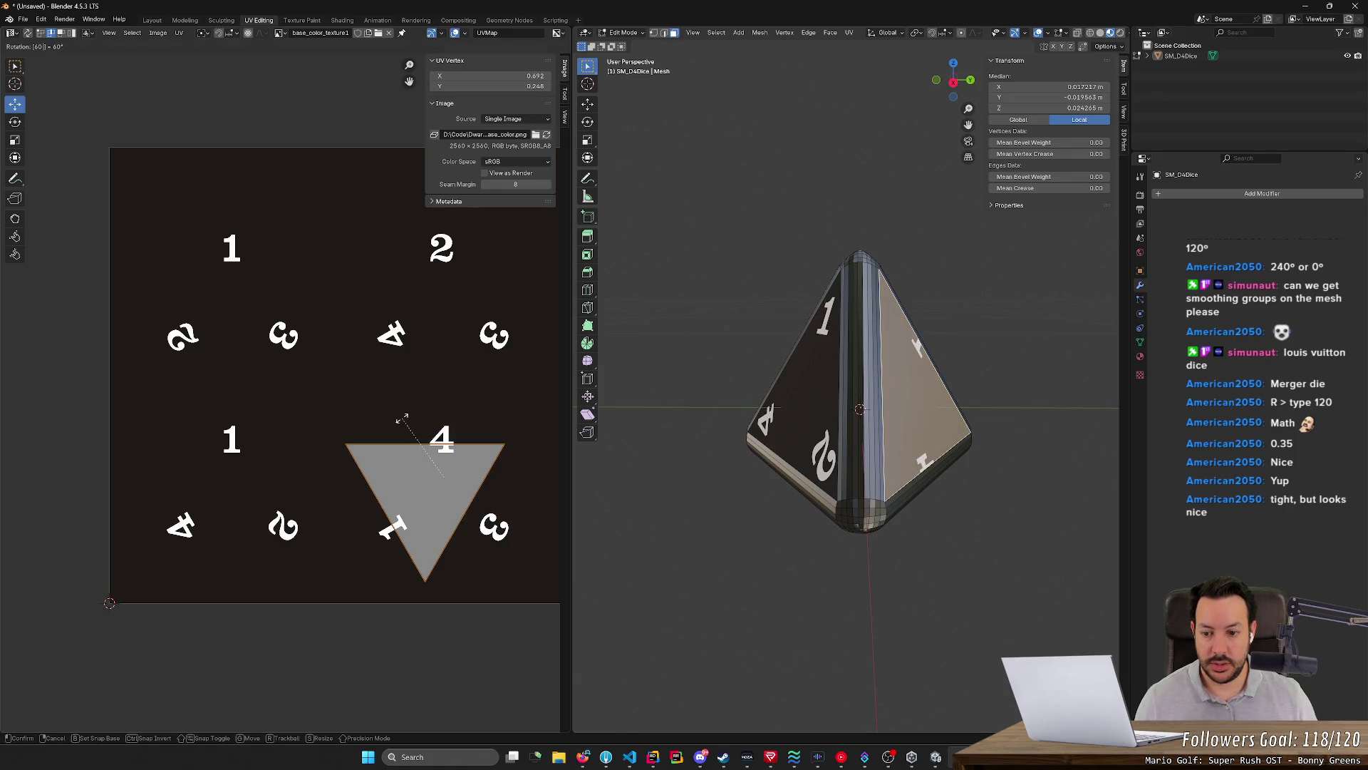
Try turning the UV triangle, cancelling a 30-degree trial and confirming a 60-degree turn
{"action": "key", "text": "BackSpace"}
{"action": "key", "text": "BackSpace"}
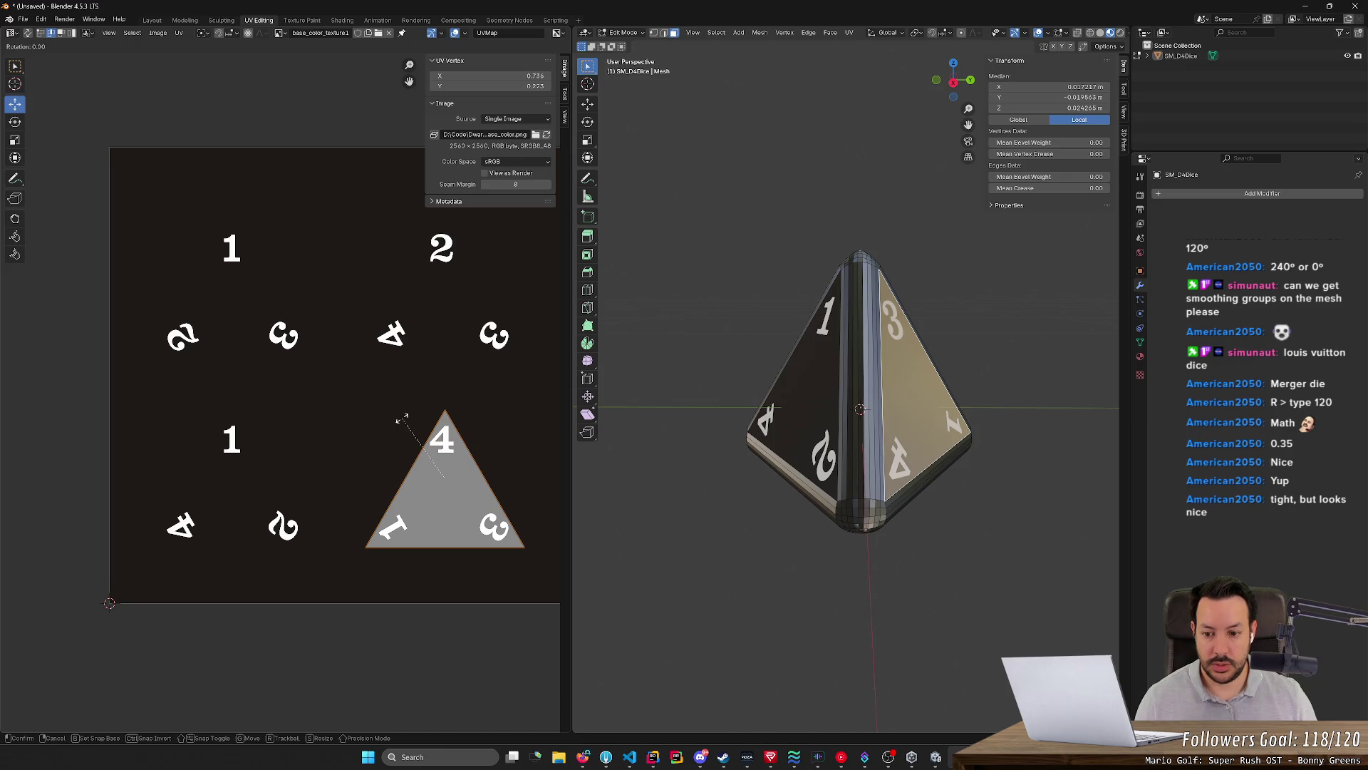
{"action": "type", "text": "30"}
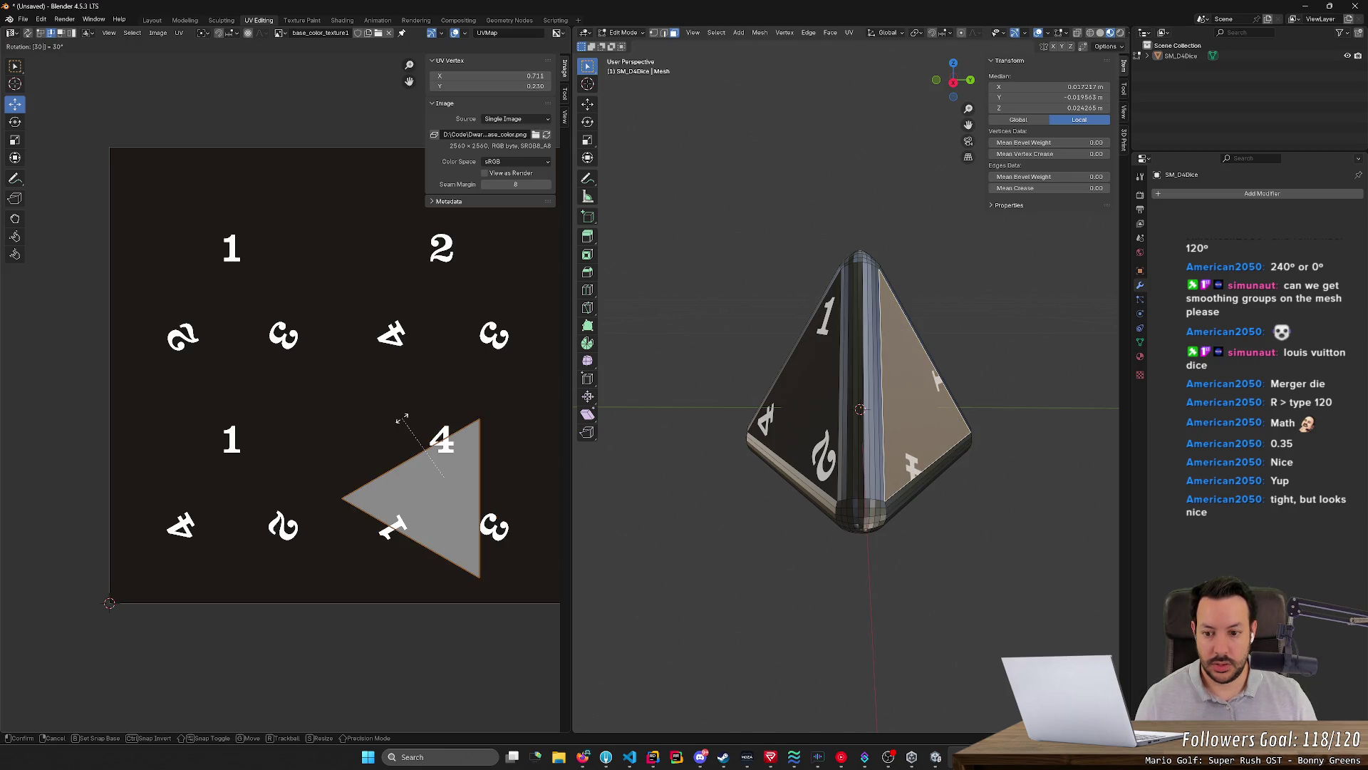
{"action": "key", "text": "Escape"}
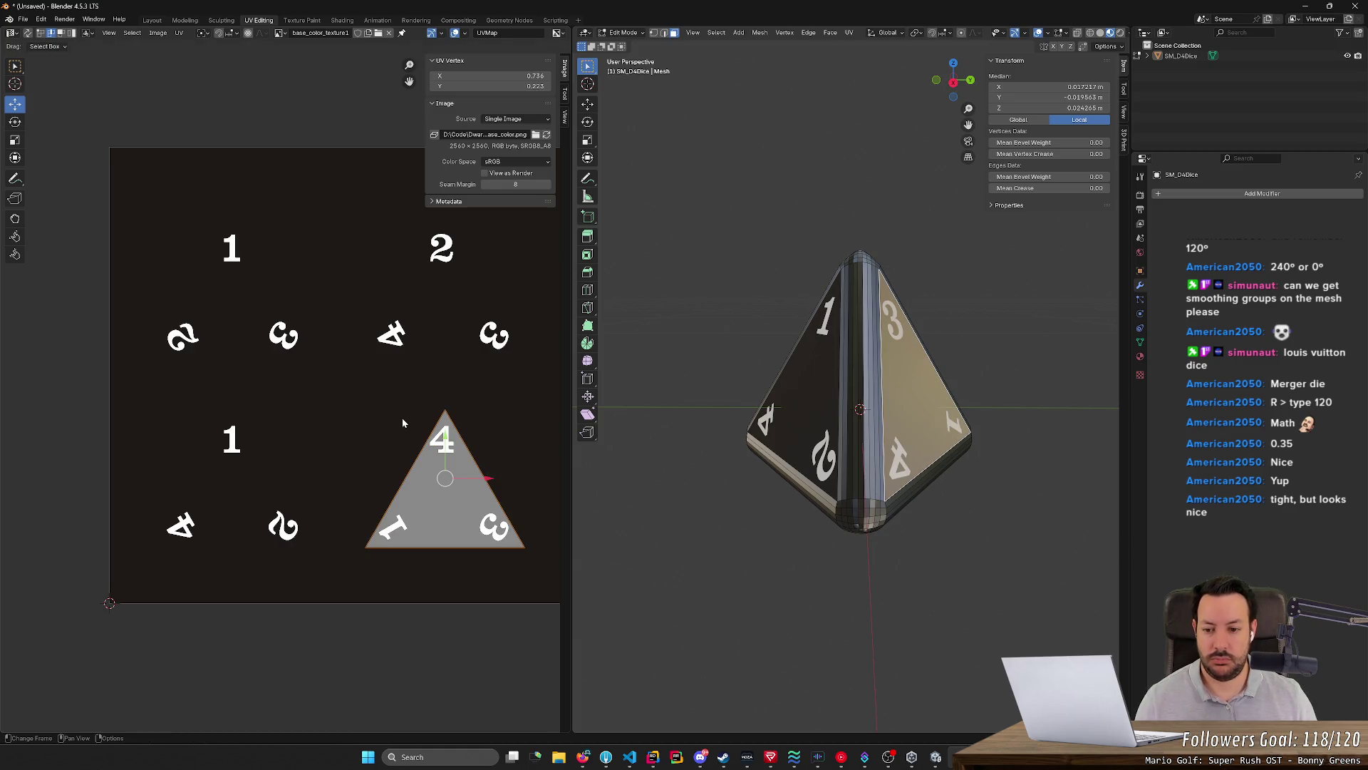
{"action": "type", "text": "r60"}
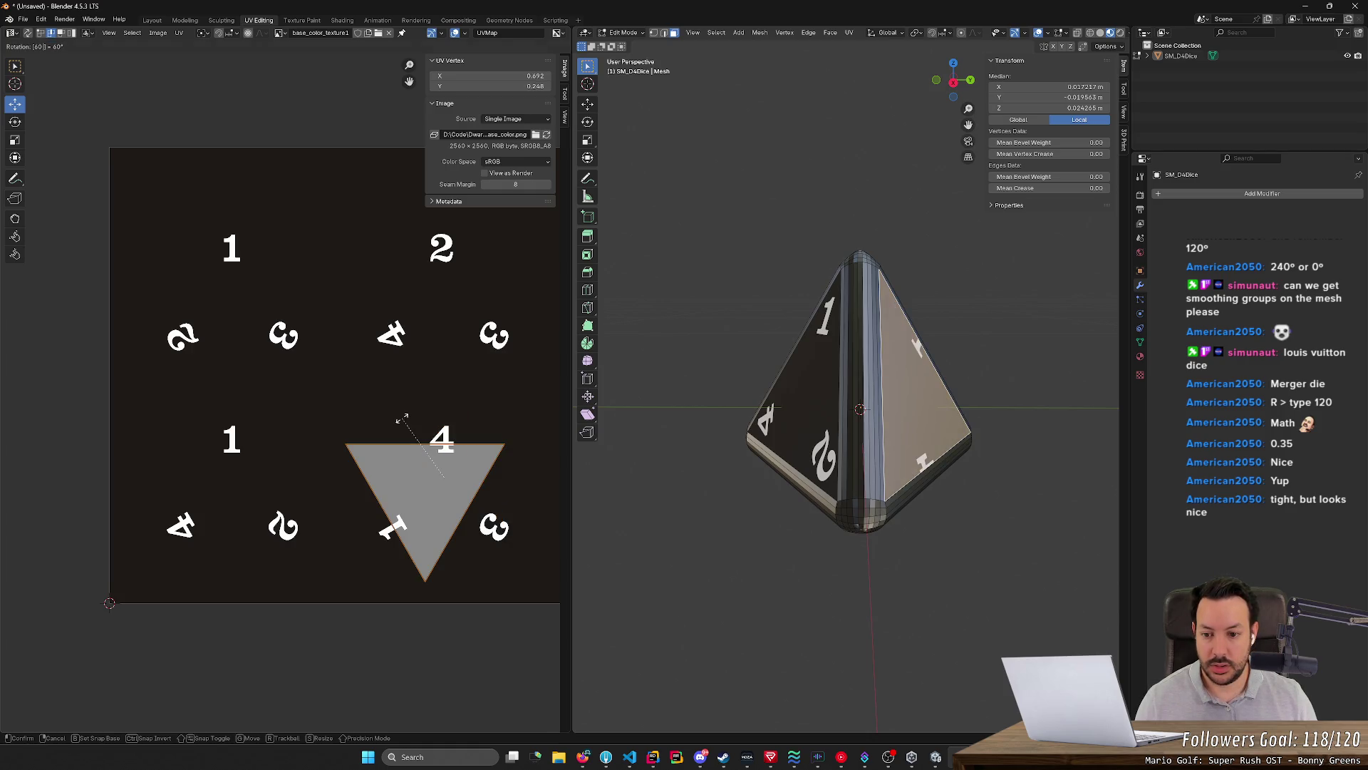
{"action": "key", "text": "Return"}
{"action": "key", "text": "r"}
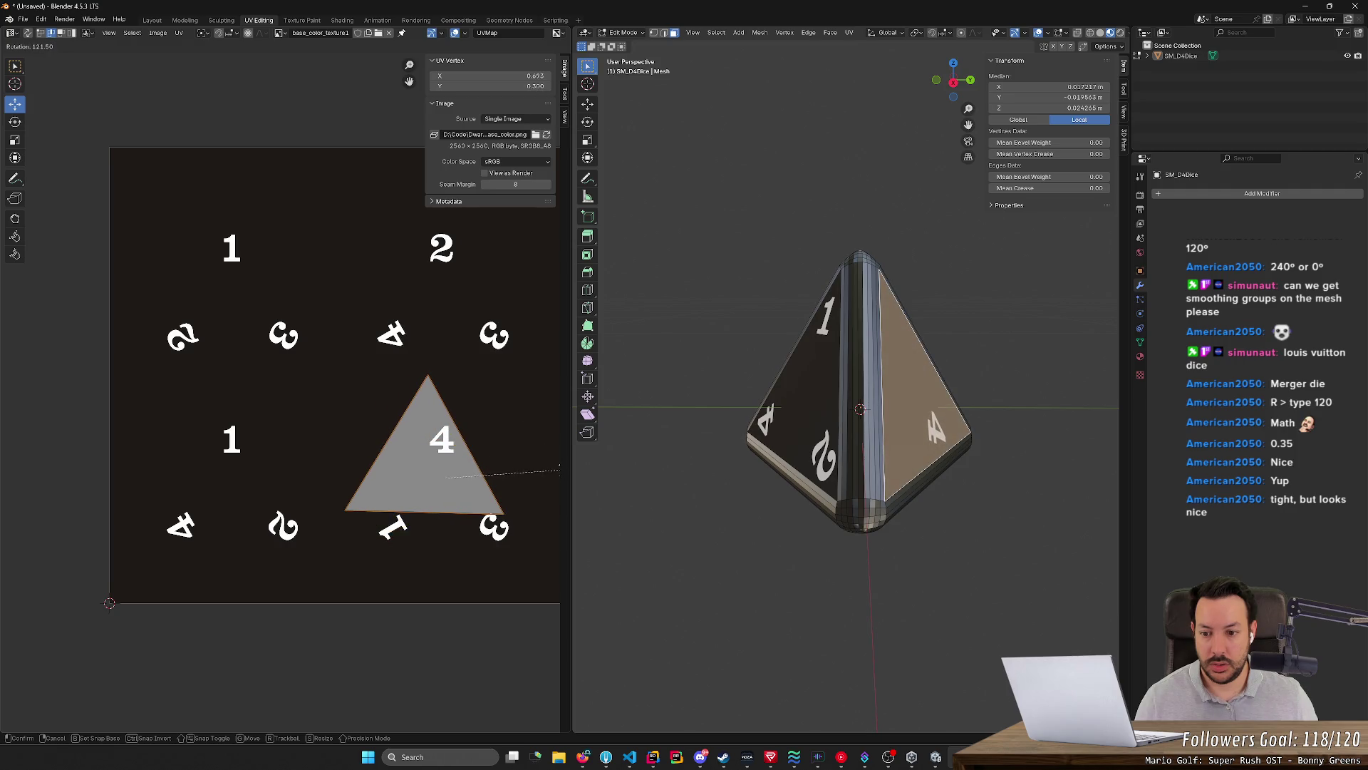
{"action": "type", "text": "120"}
{"action": "key", "text": "Return"}
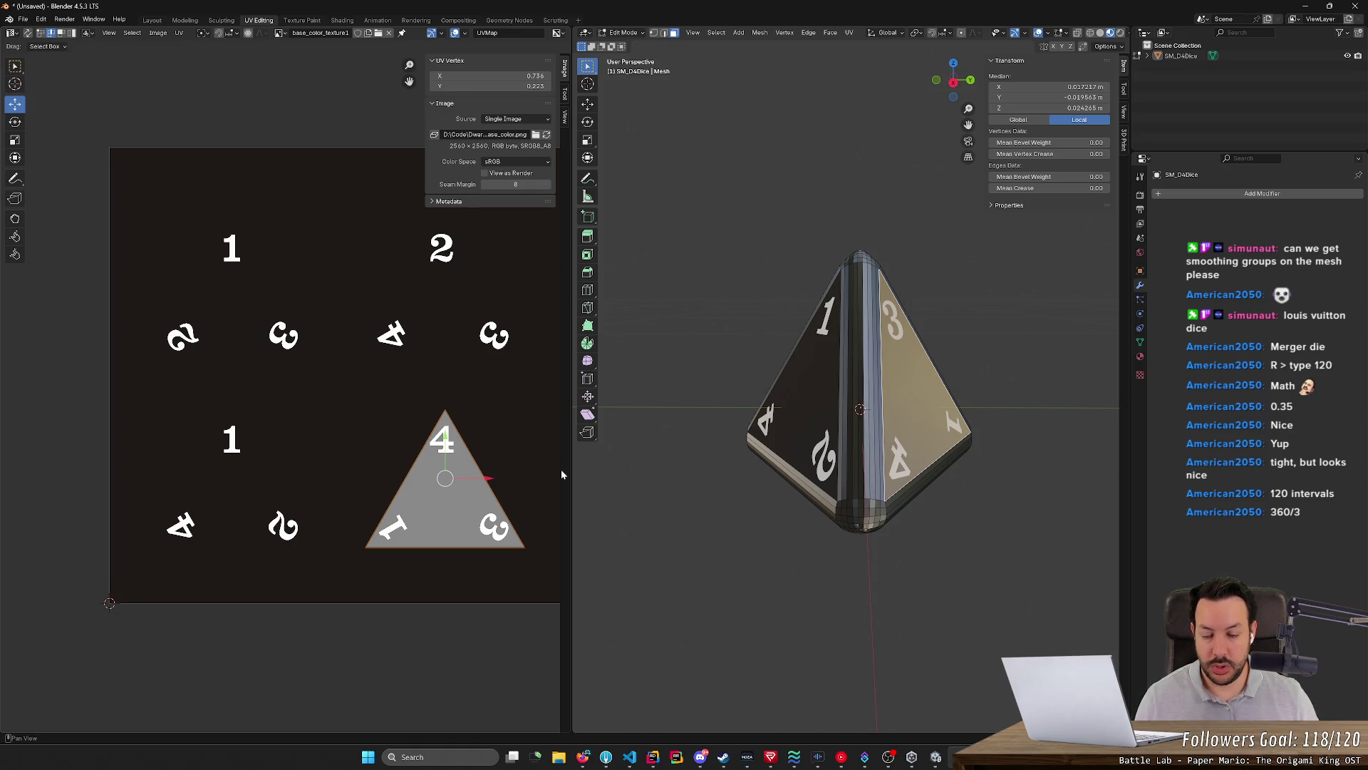
Reselect only the lower-right 4-1-3 UV triangle and rotate it 120 degrees
{"action": "key", "text": "a"}
{"action": "key", "text": "alt+a"}
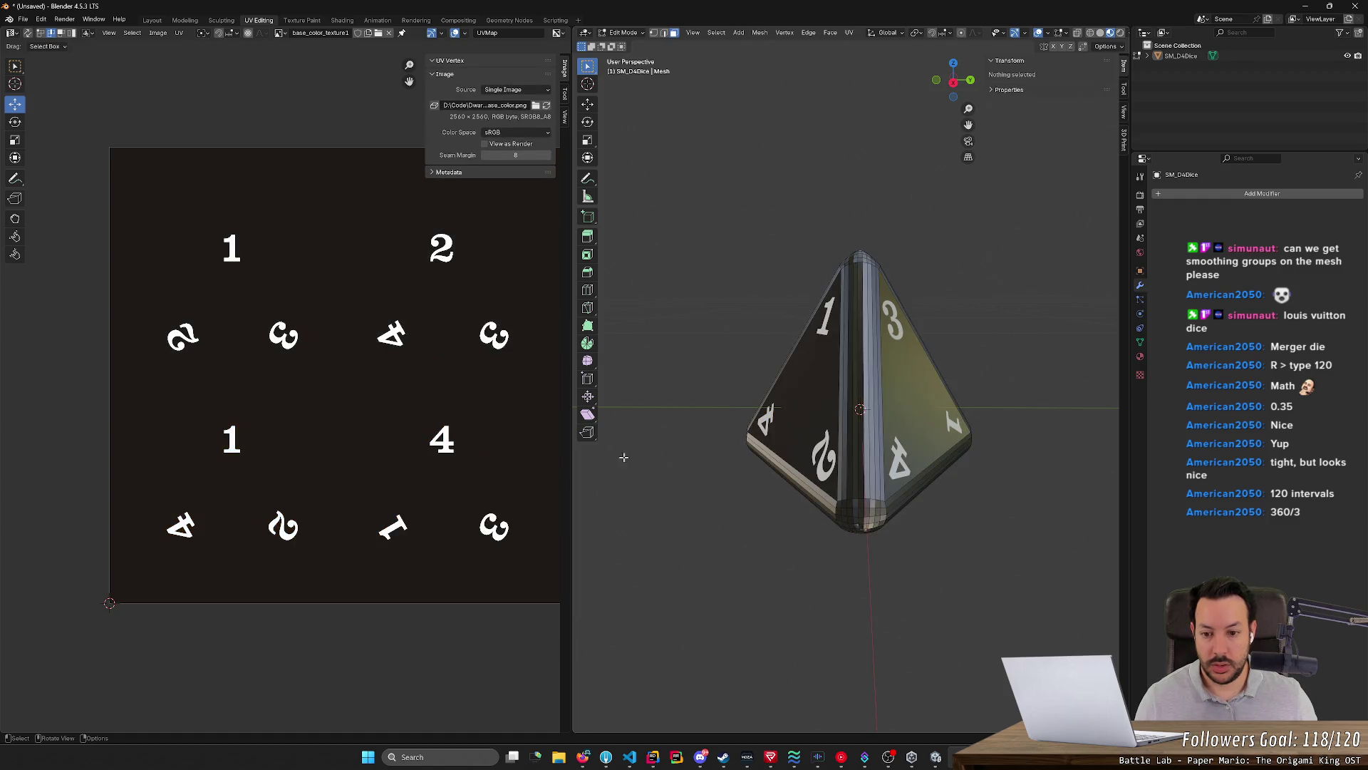
{"action": "left_click", "coordinate": [467, 501]}
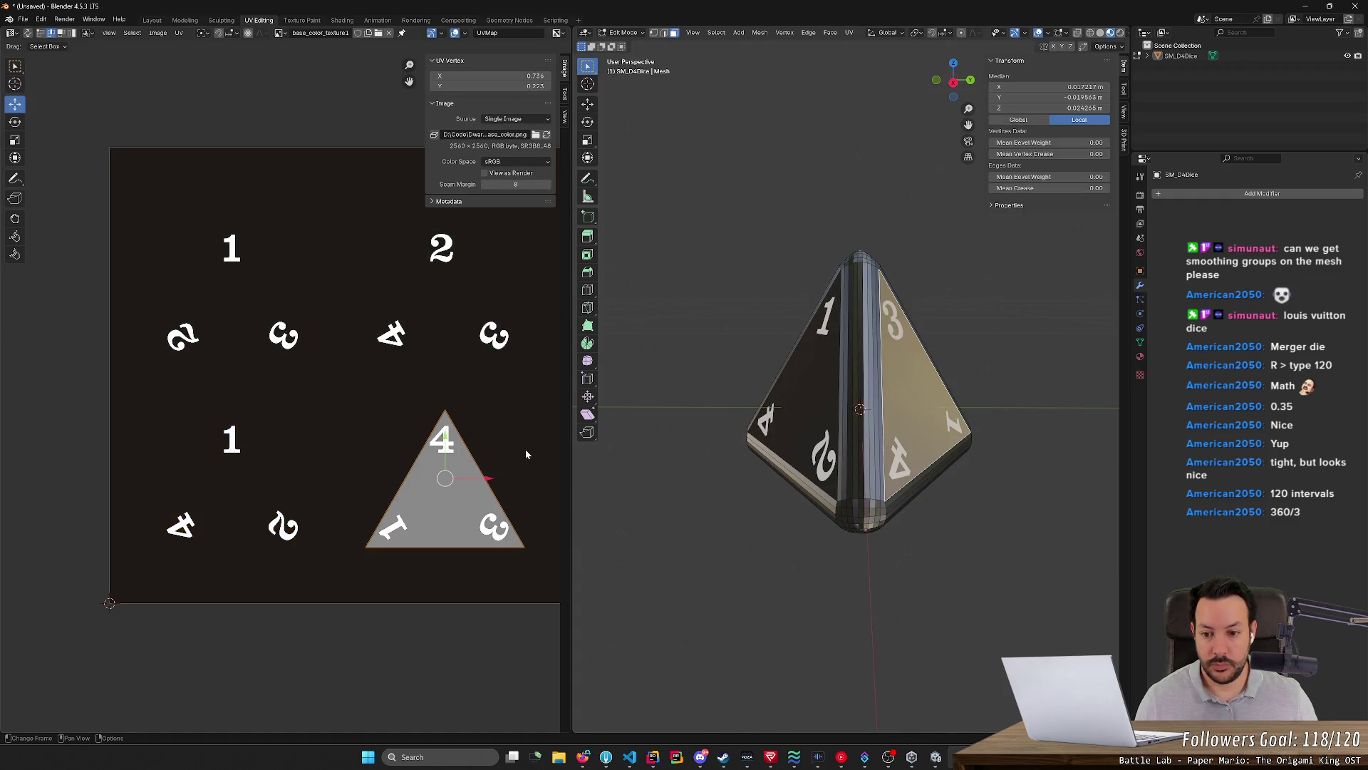
{"action": "type", "text": "r"}
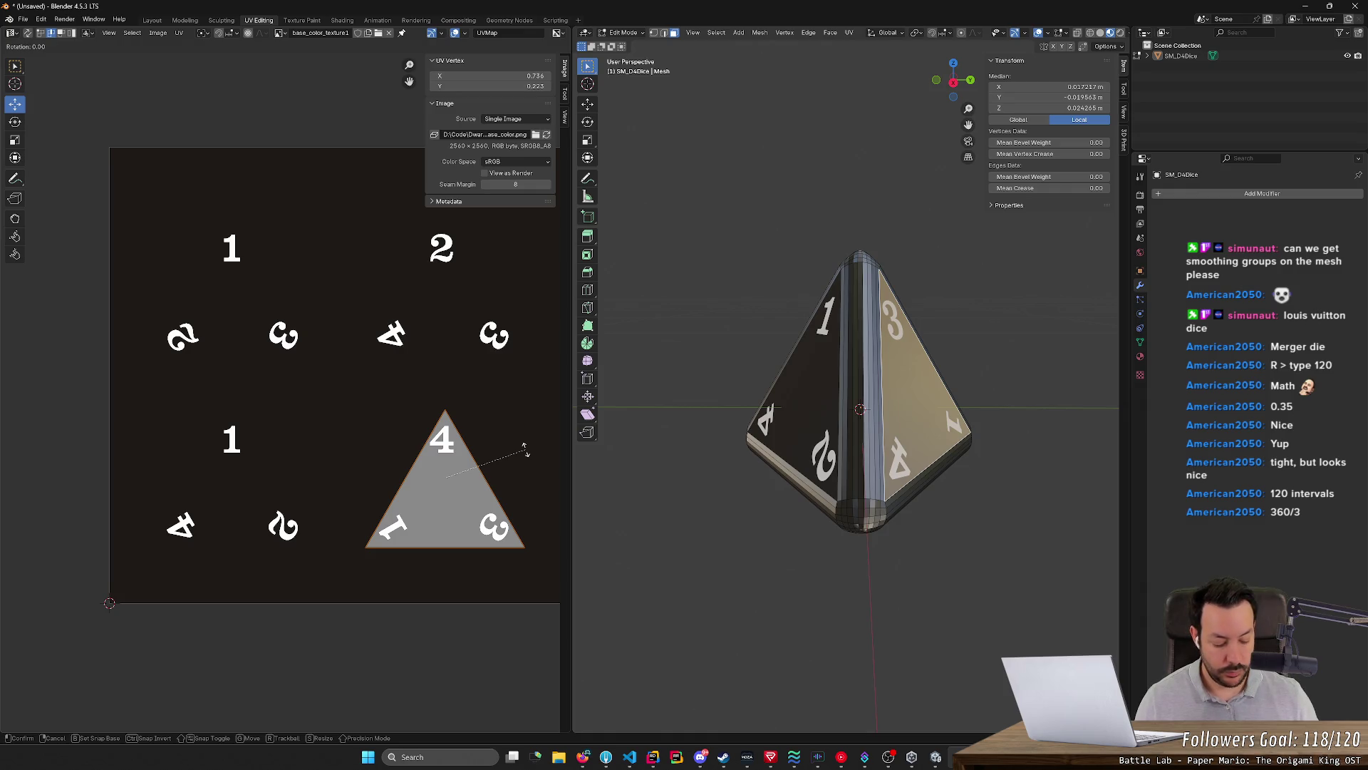
{"action": "type", "text": "120"}
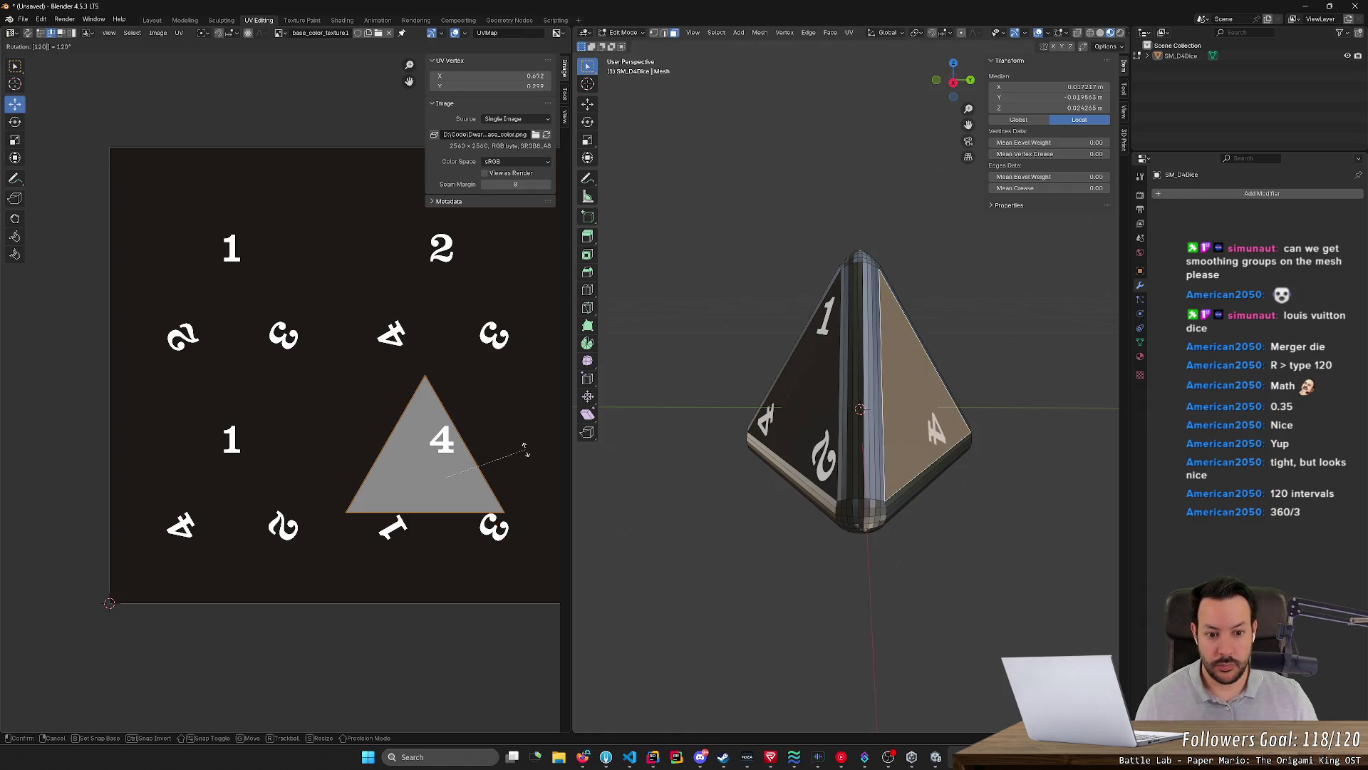
{"action": "key", "text": "Return"}
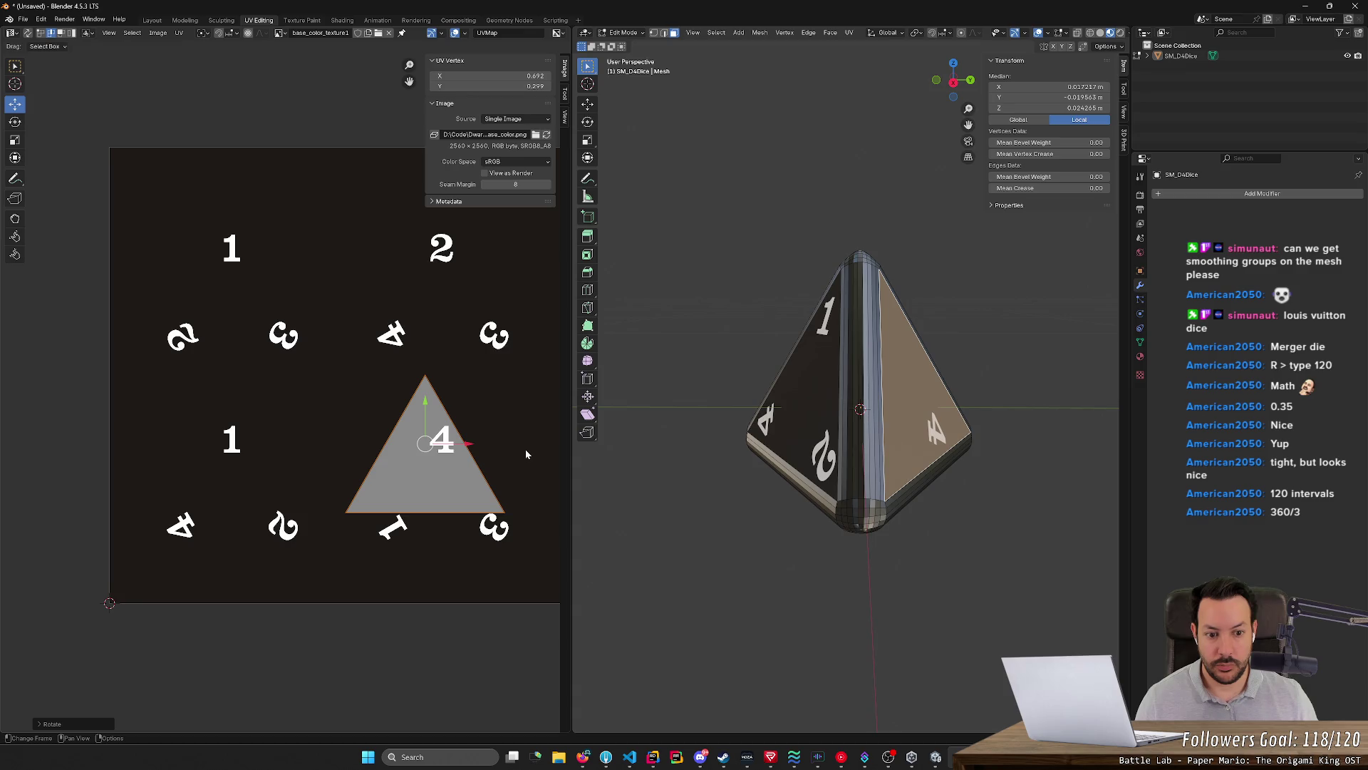
Move the 4-1-3 triangle over the 4, 1 and 3 numerals on the texture, then deselect it
{"action": "key", "text": "g"}
{"action": "left_click", "coordinate": [526, 449]}
{"action": "key", "text": "g"}
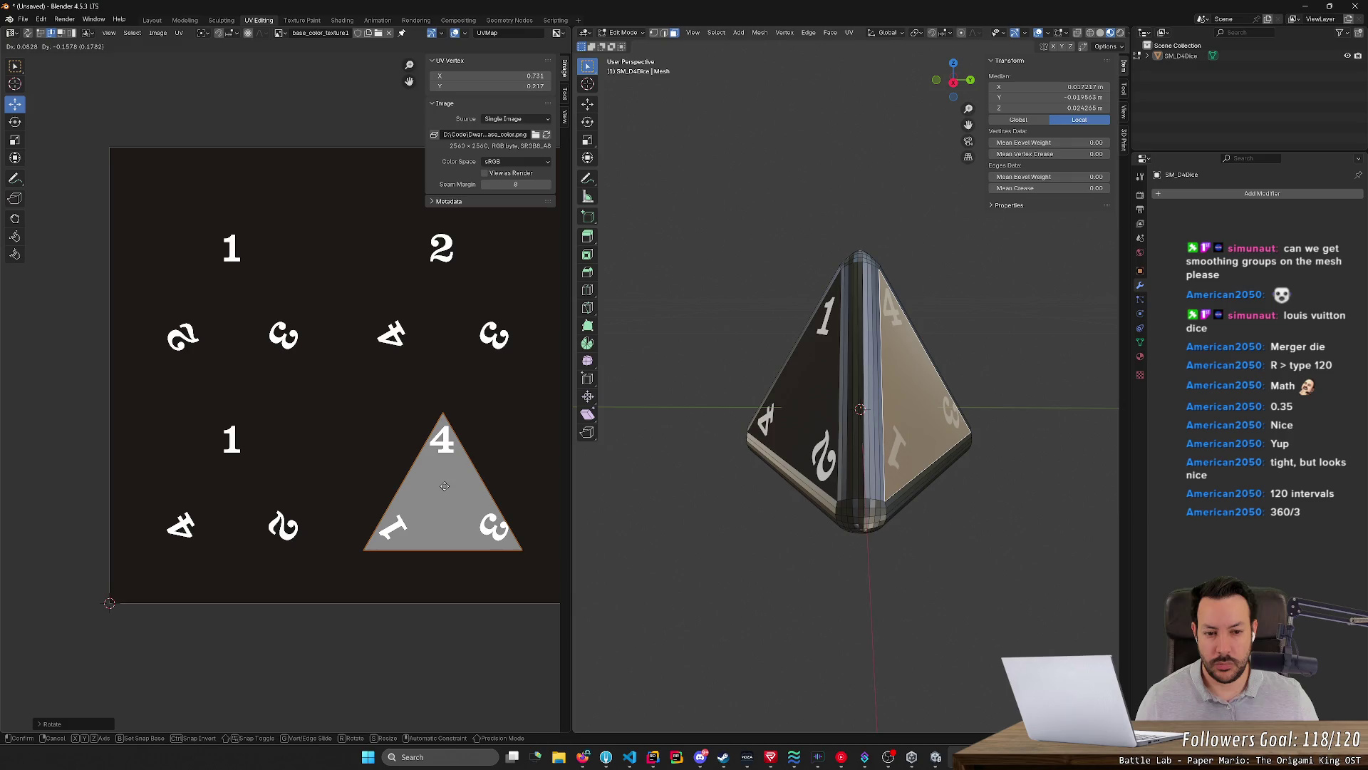
{"action": "left_click", "coordinate": [443, 484]}
{"action": "left_click", "coordinate": [239, 507]}
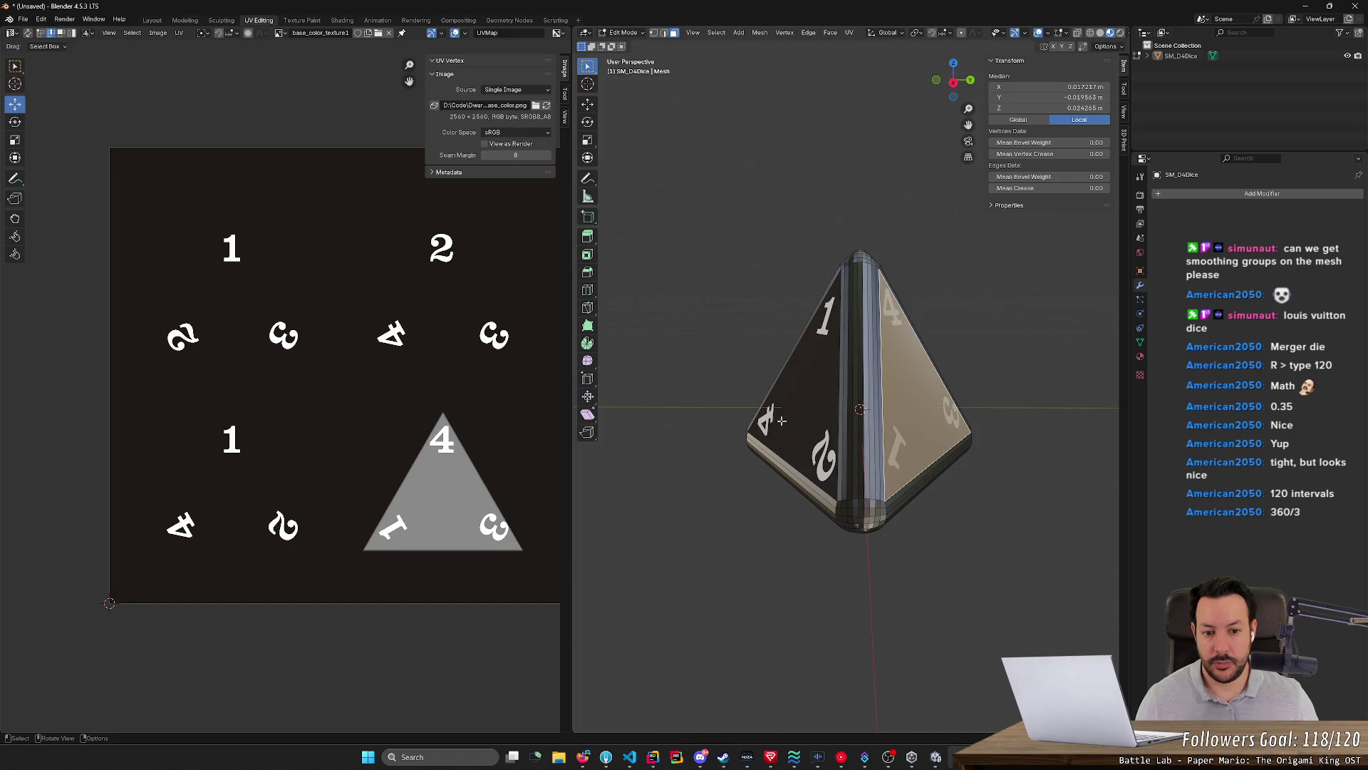
Select the left UV triangle, rotate it 120 degrees and try a move, undoing it
{"action": "left_click", "coordinate": [238, 507]}
{"action": "type", "text": "r"}
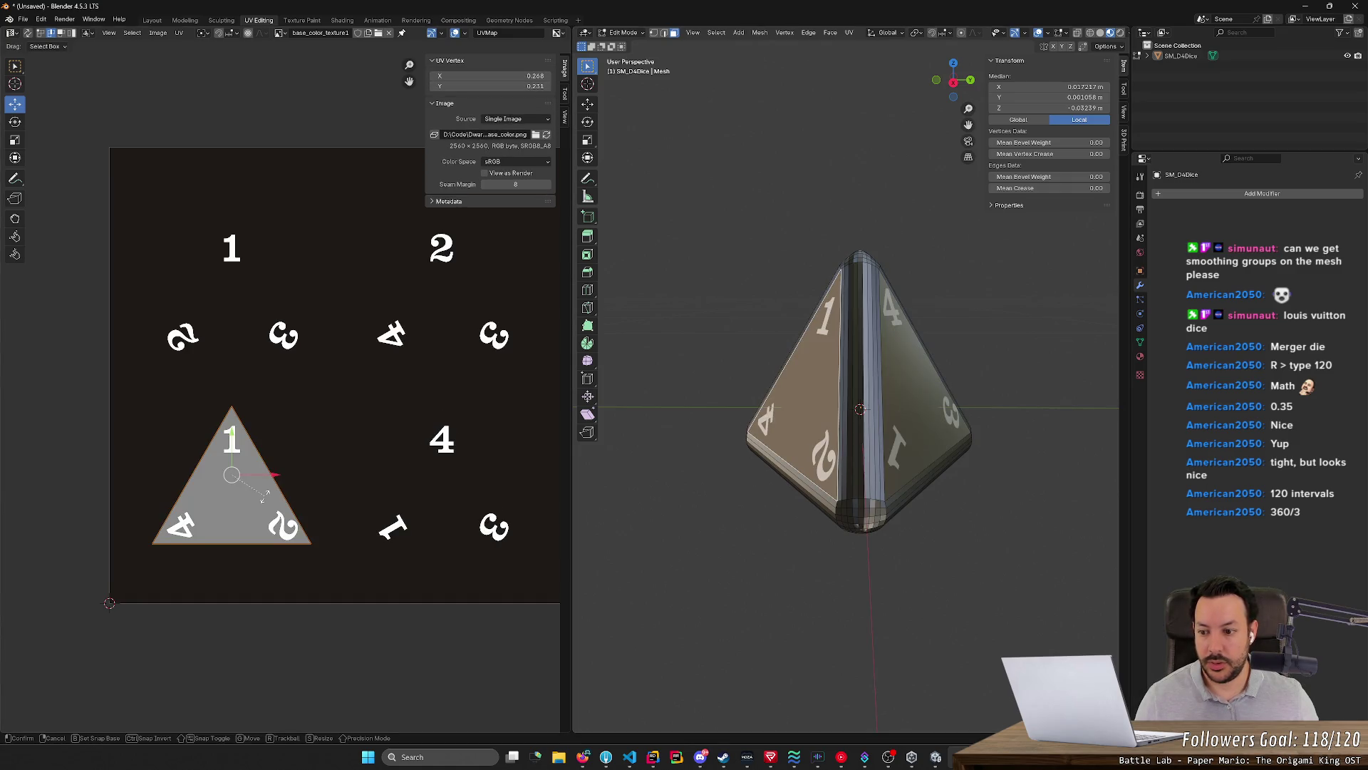
{"action": "type", "text": "120"}
{"action": "key", "text": "Return"}
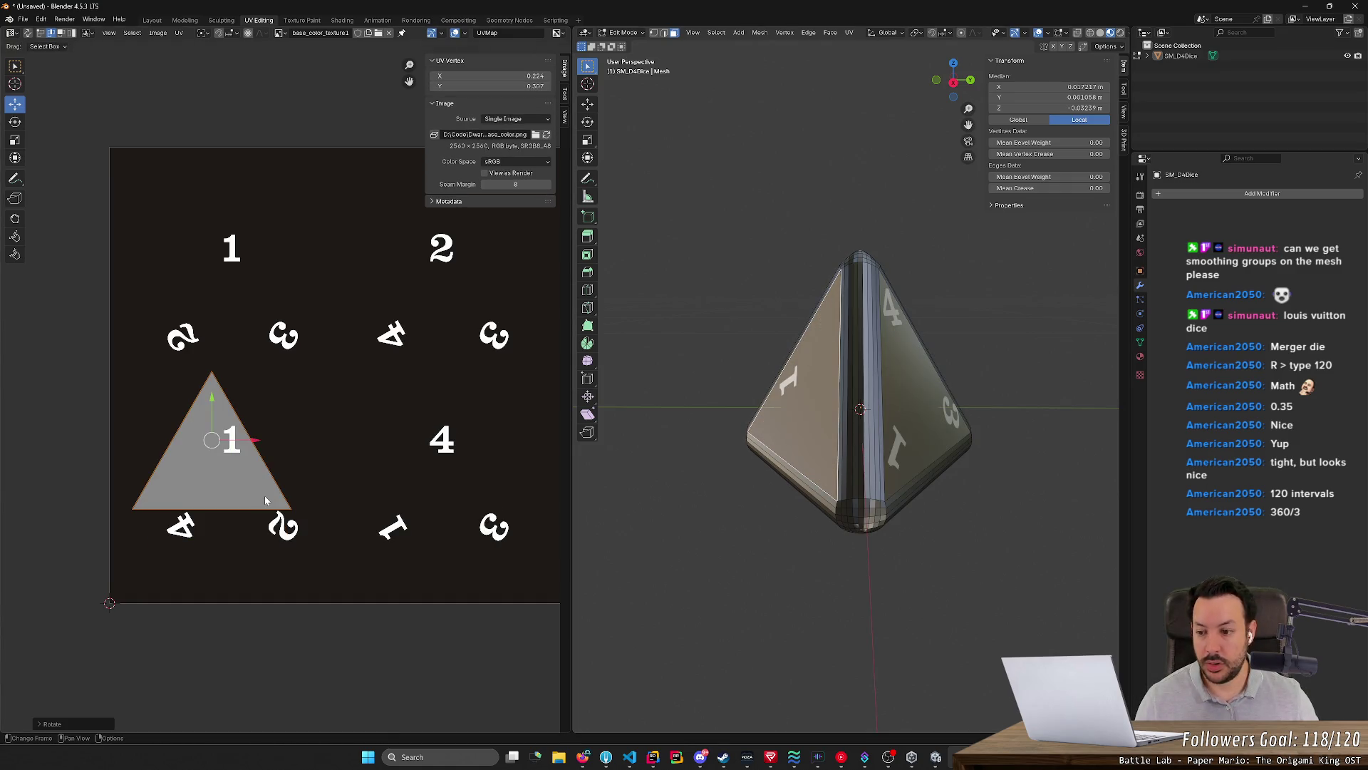
{"action": "key", "text": "g"}
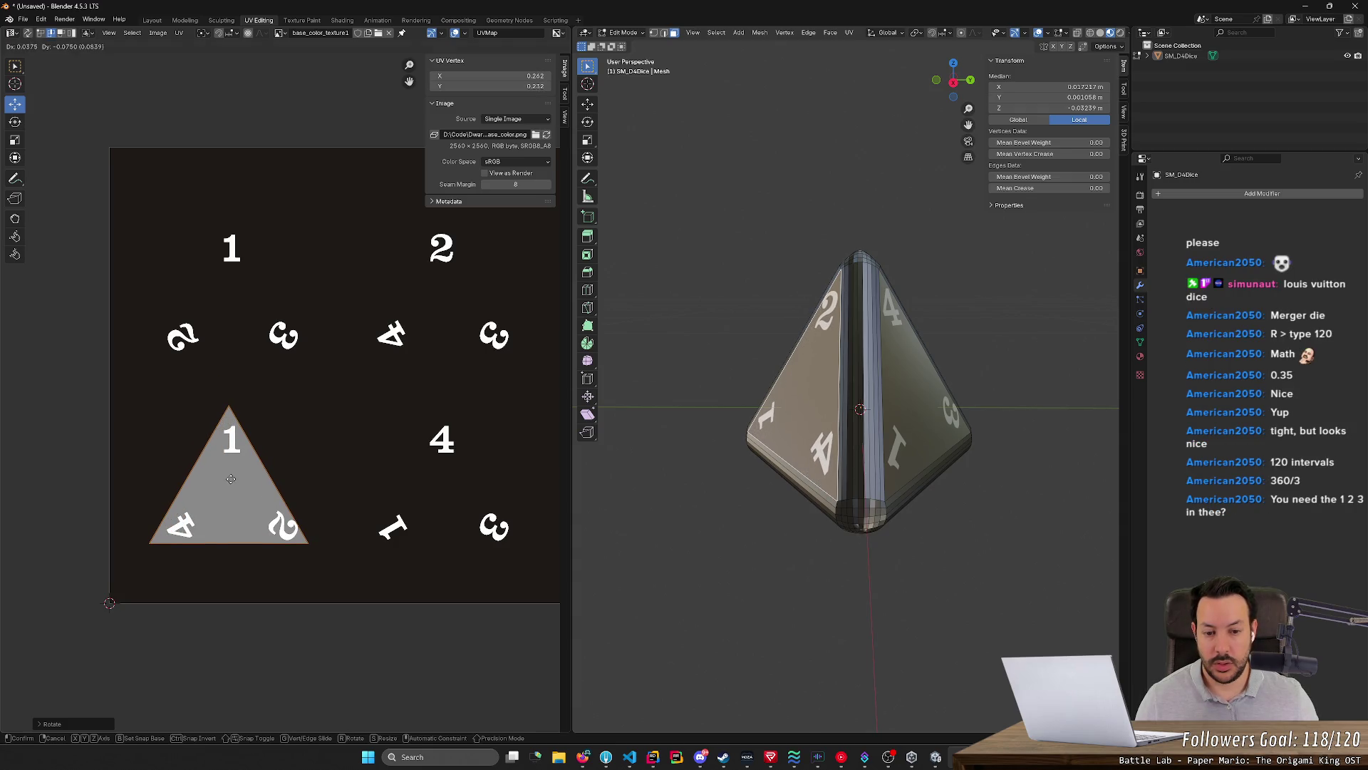
{"action": "left_click", "coordinate": [230, 479]}
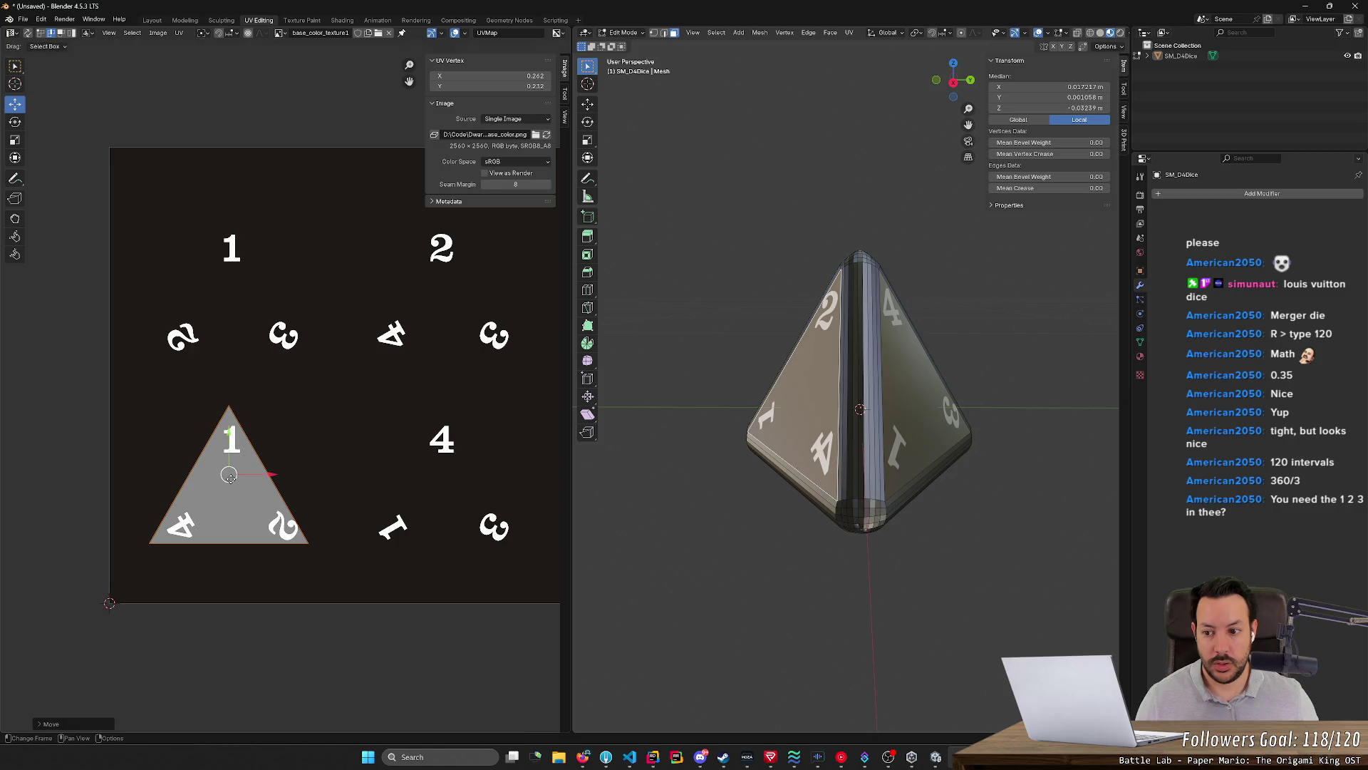
{"action": "key", "text": "ctrl+z"}
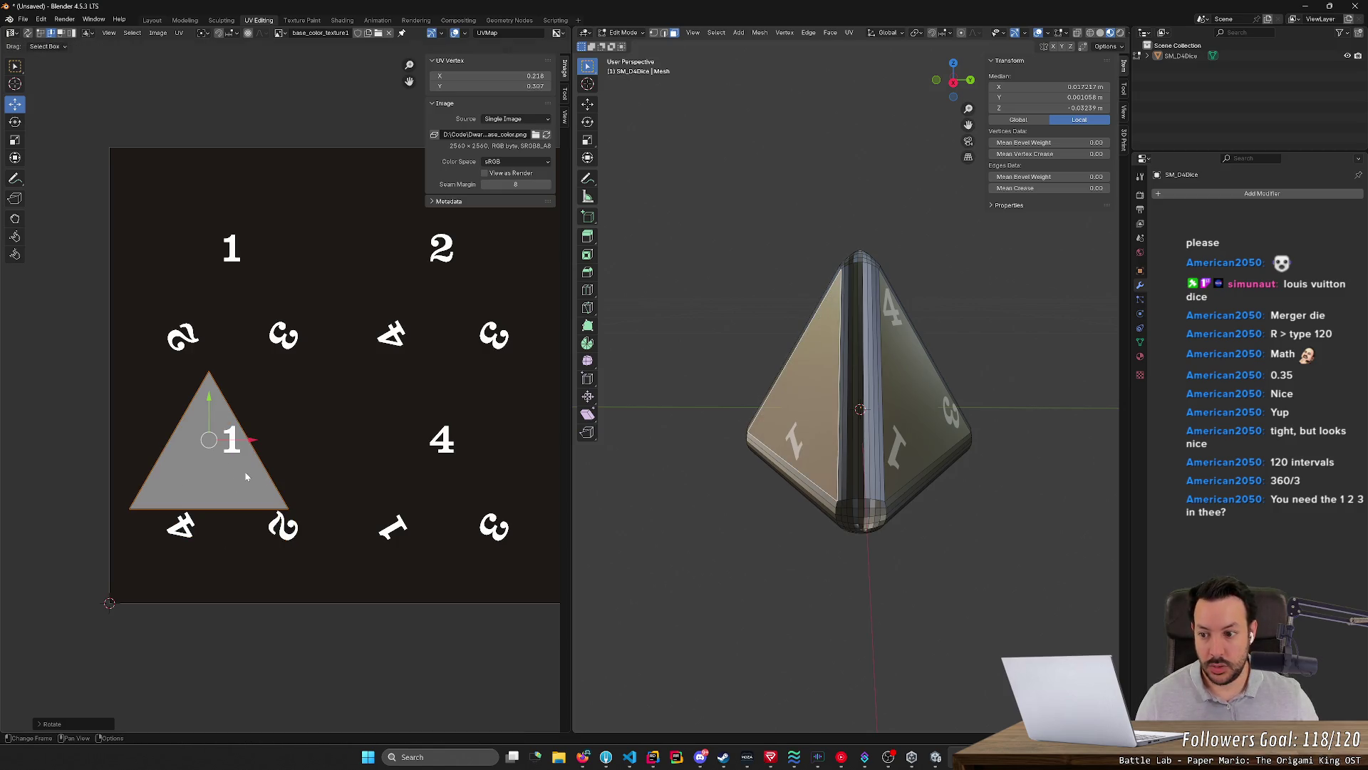
Nudge the left triangle in small moves until it sits over the 1, 4 and 2 numerals
{"action": "key", "text": "g"}
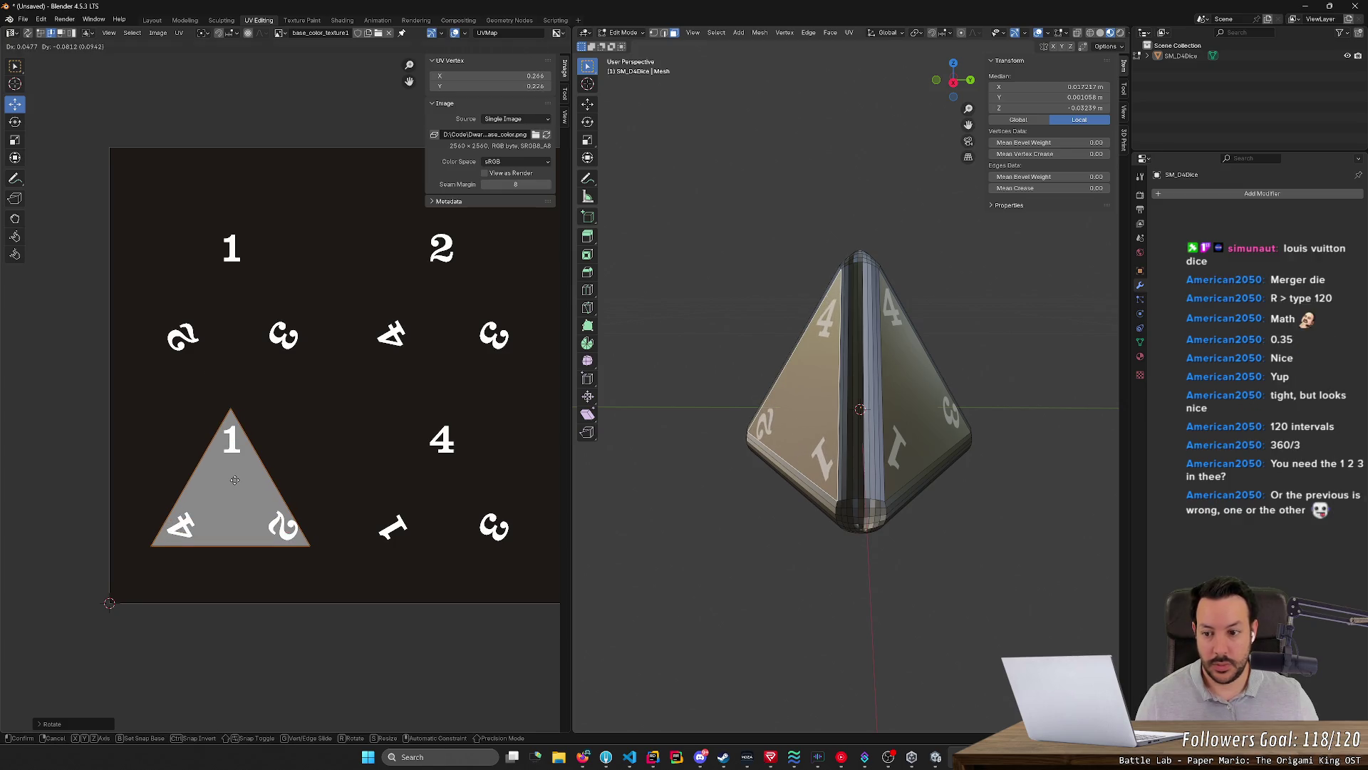
{"action": "right_click", "coordinate": [231, 479]}
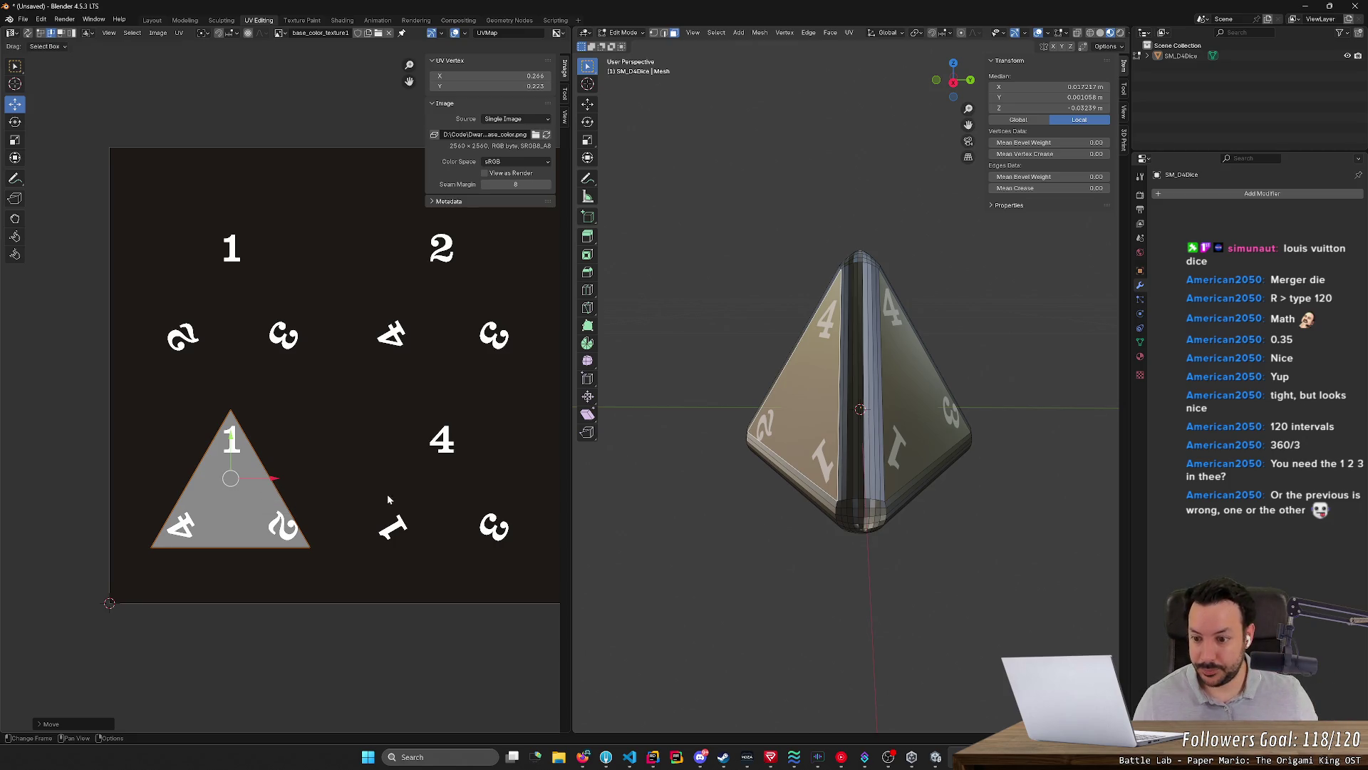
{"action": "key", "text": "g"}
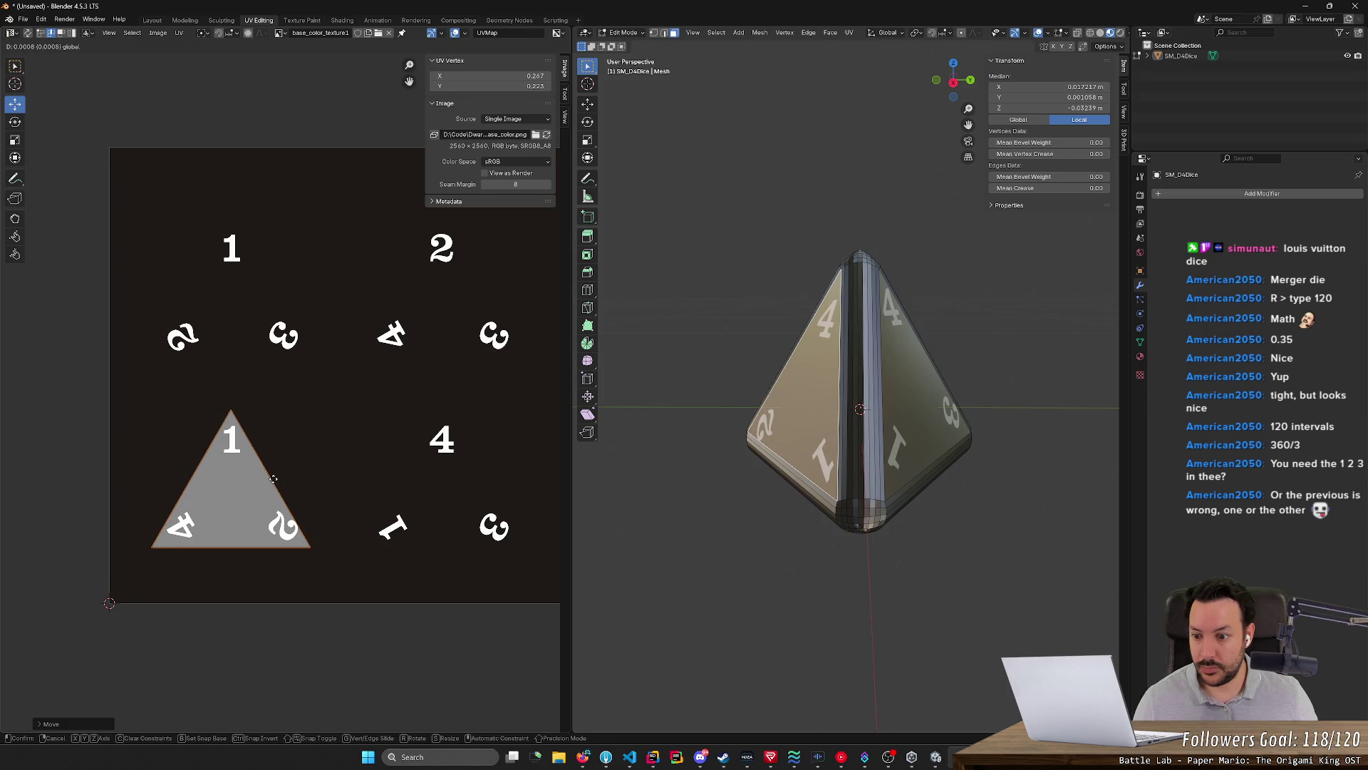
{"action": "left_click", "coordinate": [273, 479]}
{"action": "key", "text": "g"}
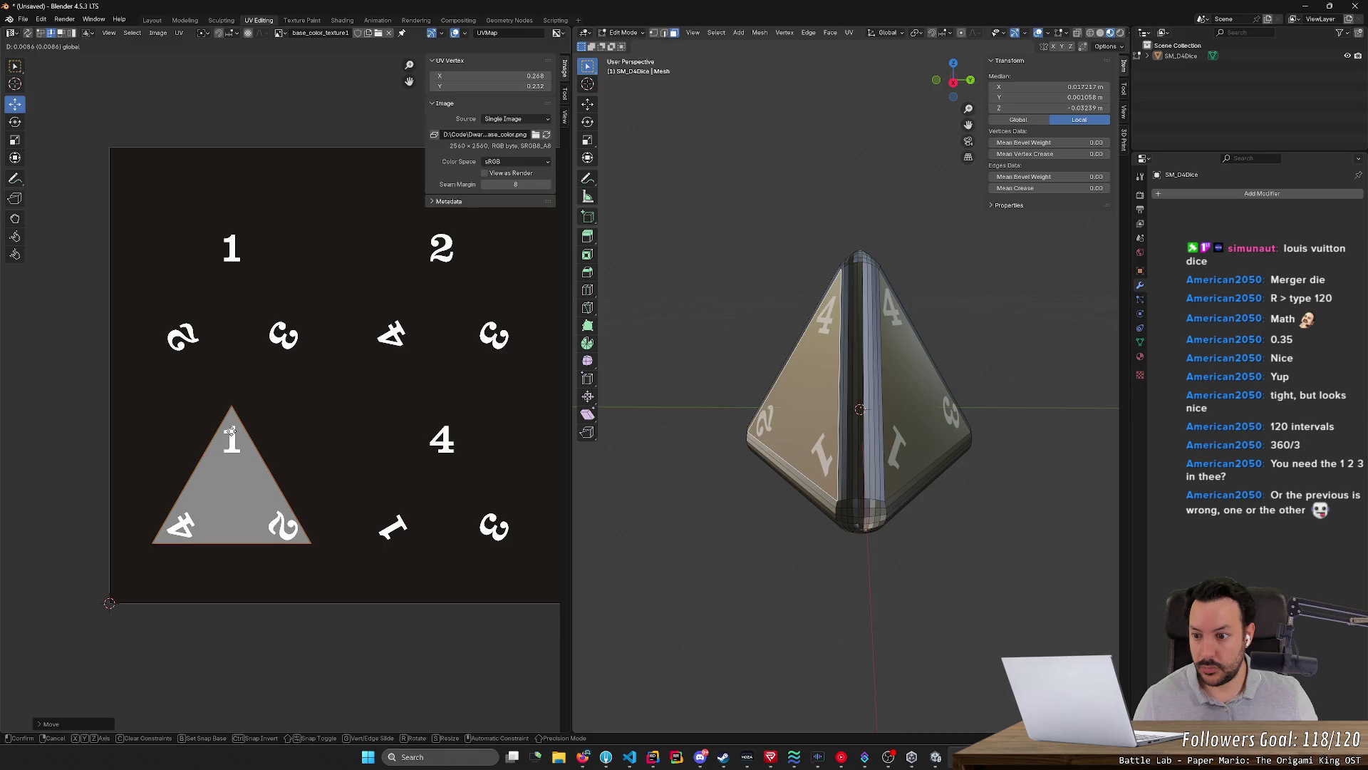
{"action": "left_click", "coordinate": [229, 431]}
Clear the UV selection and orbit to check the 4-2-1 face, deselecting it
{"action": "left_click", "coordinate": [327, 628]}
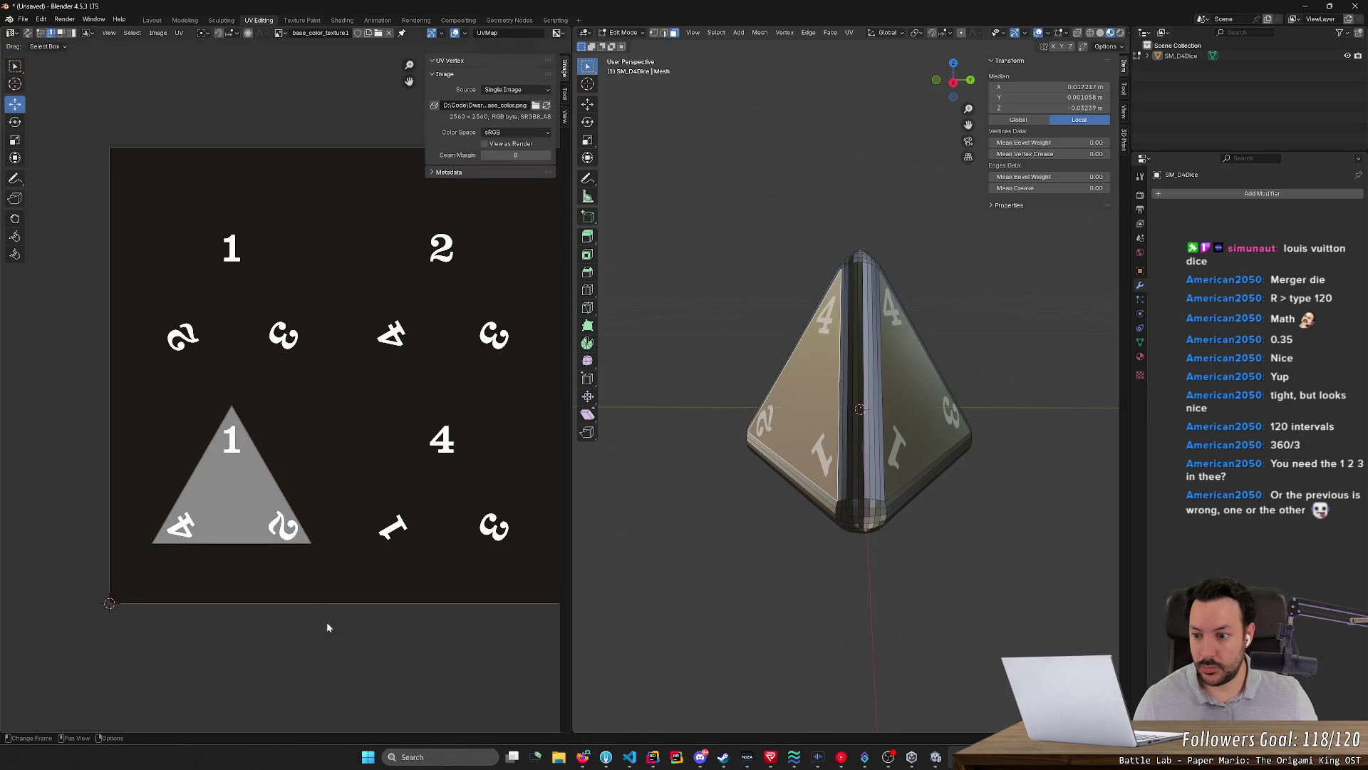
{"action": "left_click", "coordinate": [259, 468]}
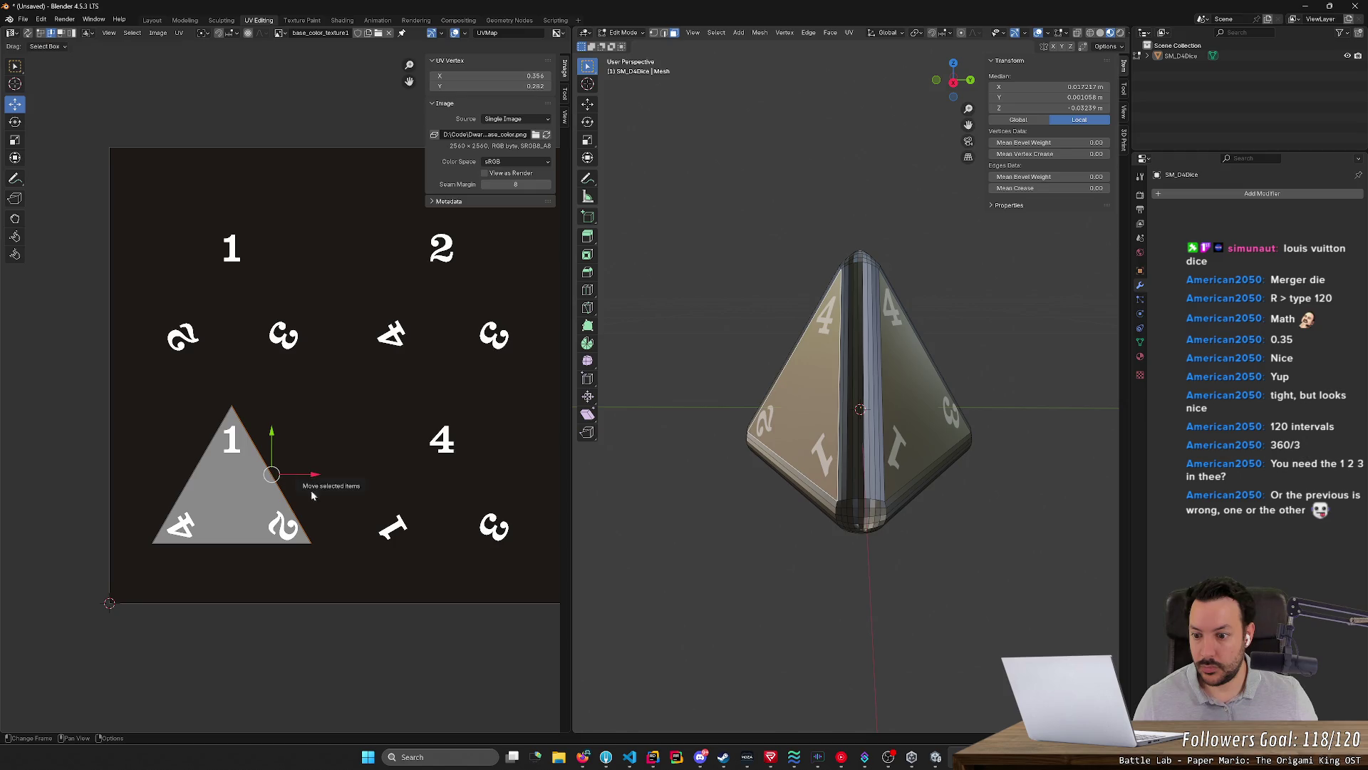
{"action": "left_click", "coordinate": [361, 610]}
{"action": "mouse_move", "coordinate": [748, 599]}
{"action": "middle_mouse_down"}
{"action": "mouse_move", "coordinate": [797, 590]}
{"action": "mouse_move", "coordinate": [827, 611]}
{"action": "mouse_move", "coordinate": [812, 633]}
{"action": "mouse_move", "coordinate": [852, 581]}
{"action": "mouse_move", "coordinate": [746, 595]}
{"action": "middle_mouse_up"}
{"action": "left_click", "coordinate": [796, 588]}
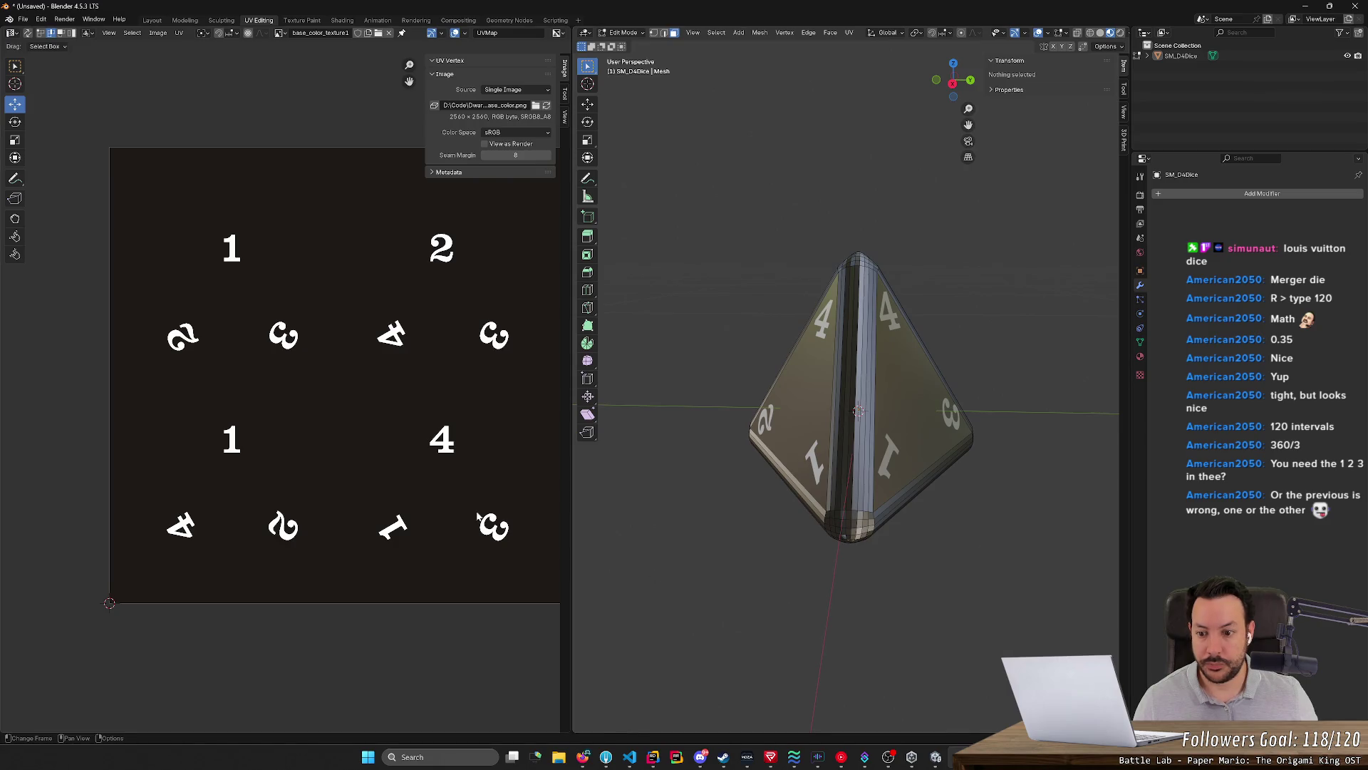
Select the right face's 4-1-3 UV triangle, nudge it twice into place, then deselect and orbit
{"action": "left_click", "coordinate": [917, 428]}
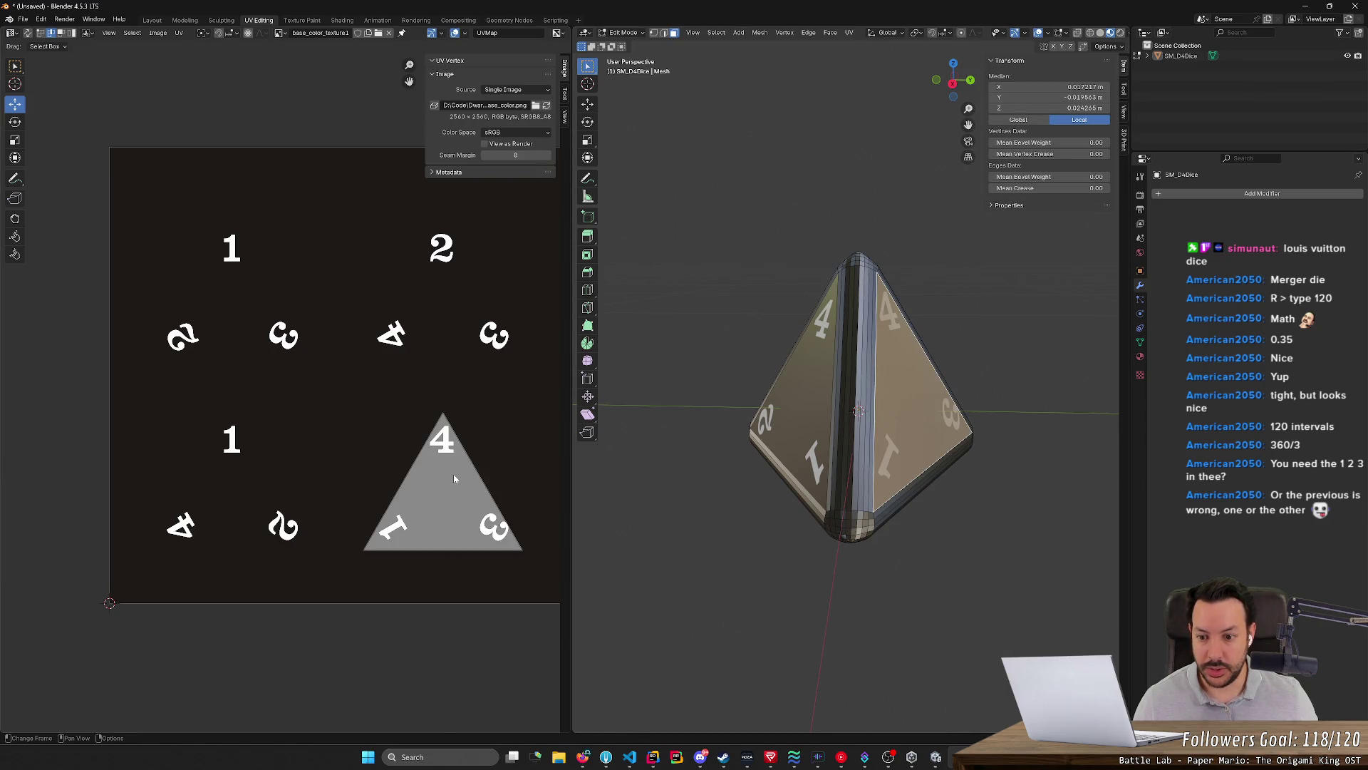
{"action": "left_click", "coordinate": [453, 499]}
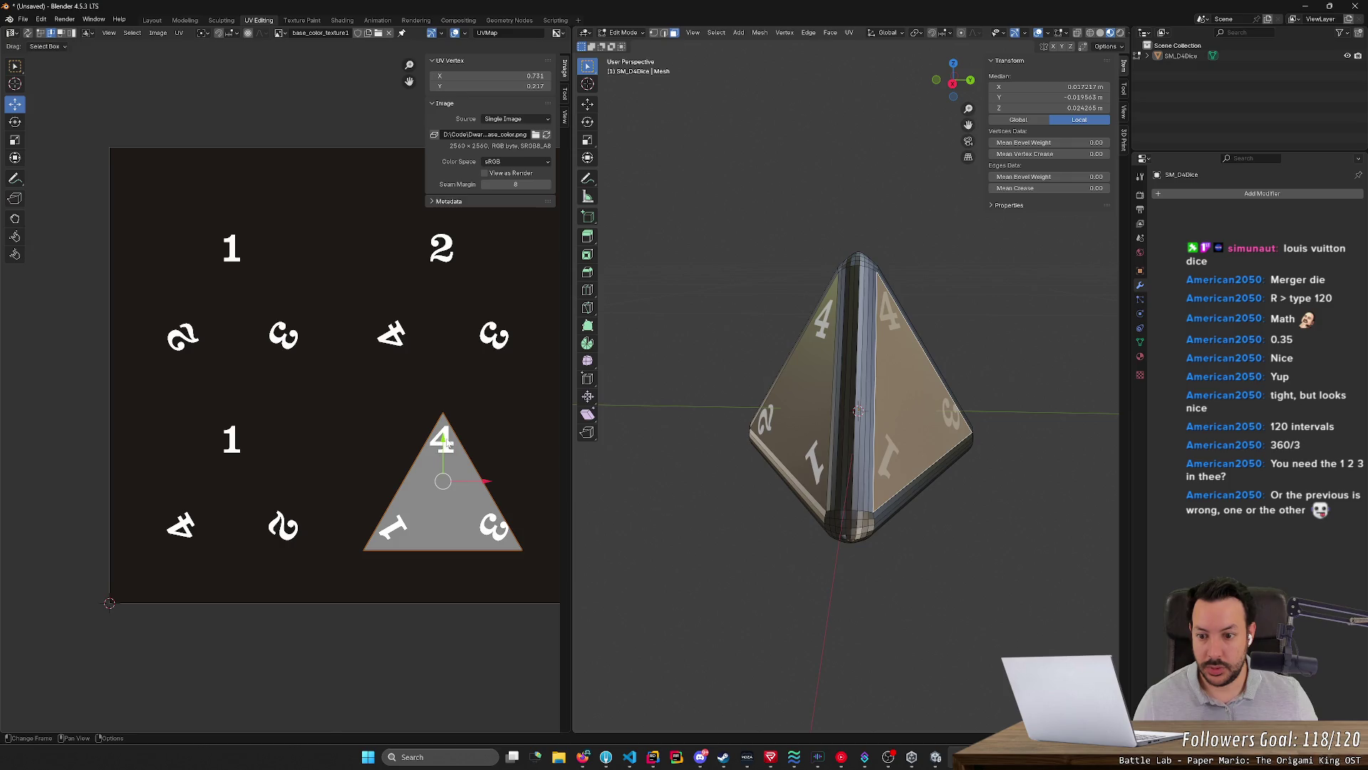
{"action": "key", "text": "g"}
{"action": "left_click", "coordinate": [486, 447]}
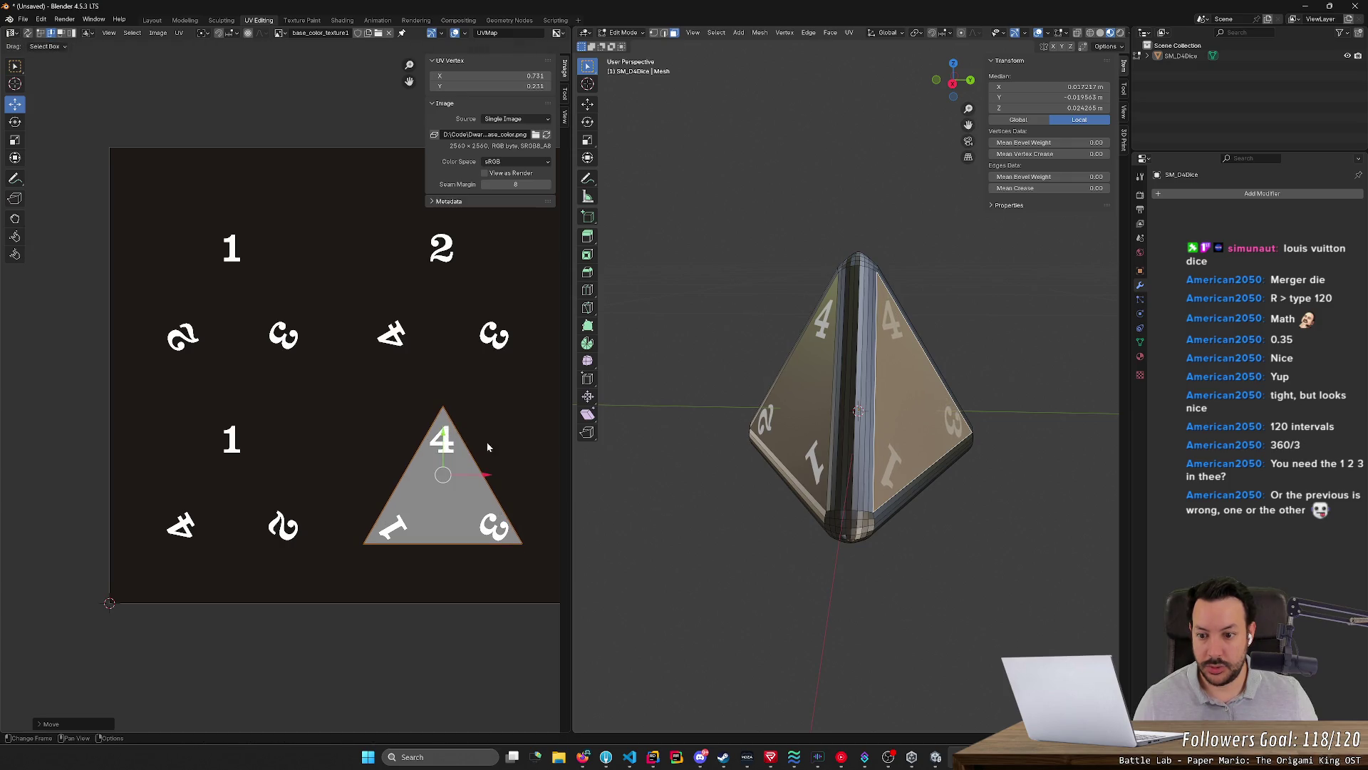
{"action": "key", "text": "g"}
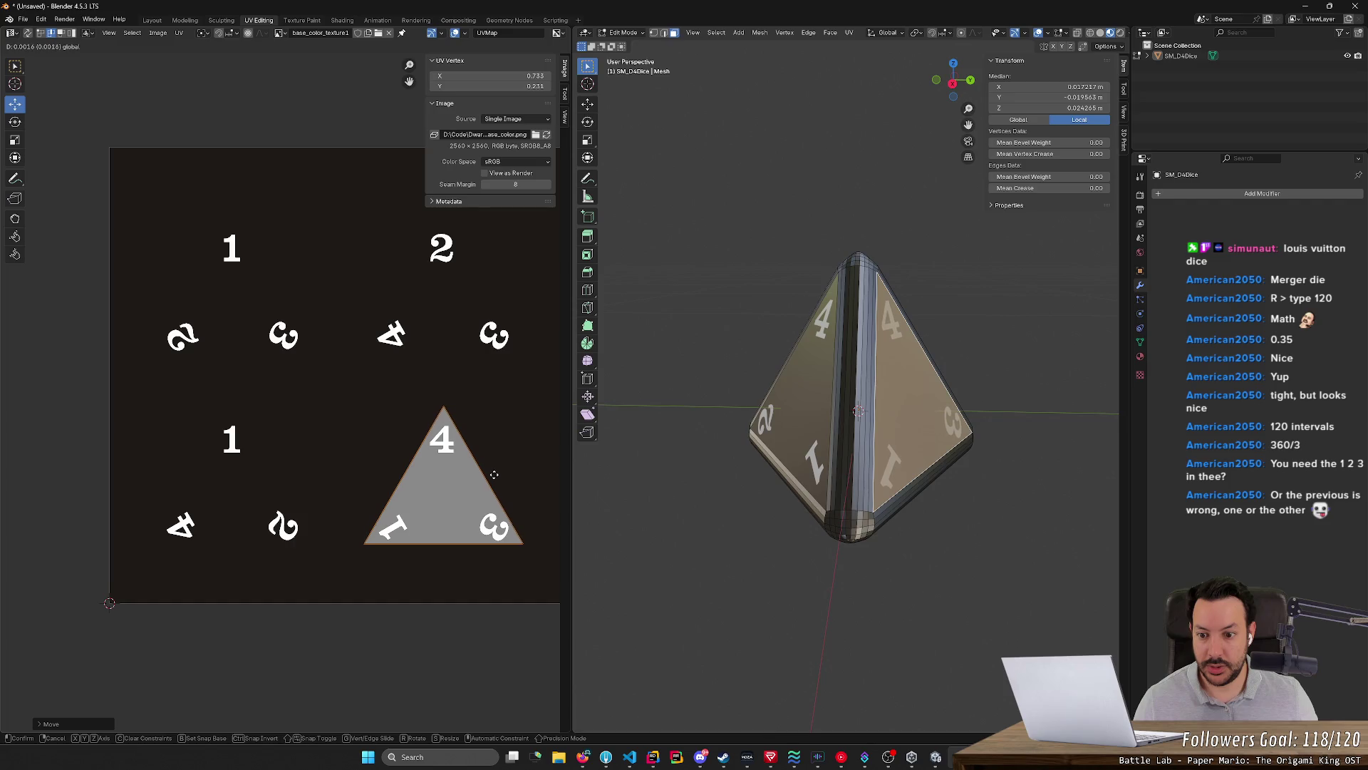
{"action": "left_click", "coordinate": [496, 473]}
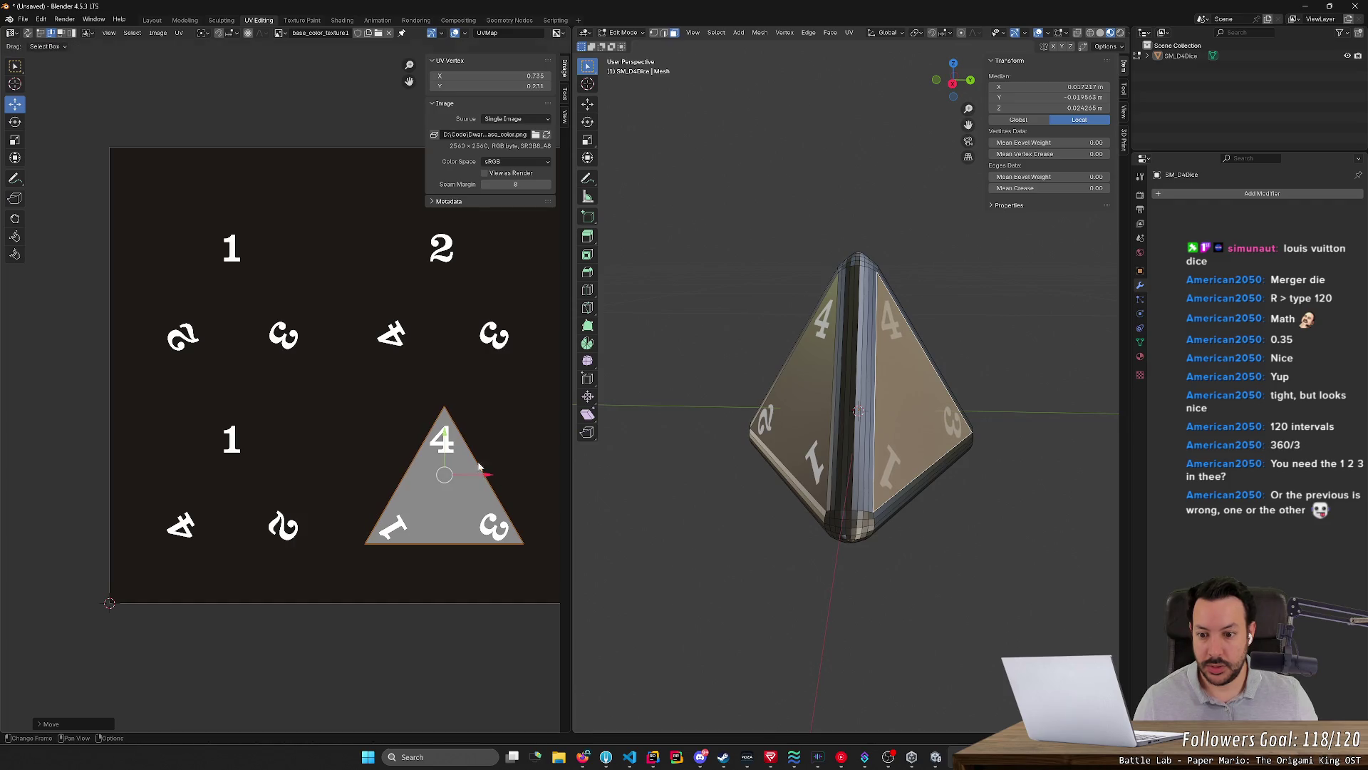
{"action": "left_click", "coordinate": [457, 443]}
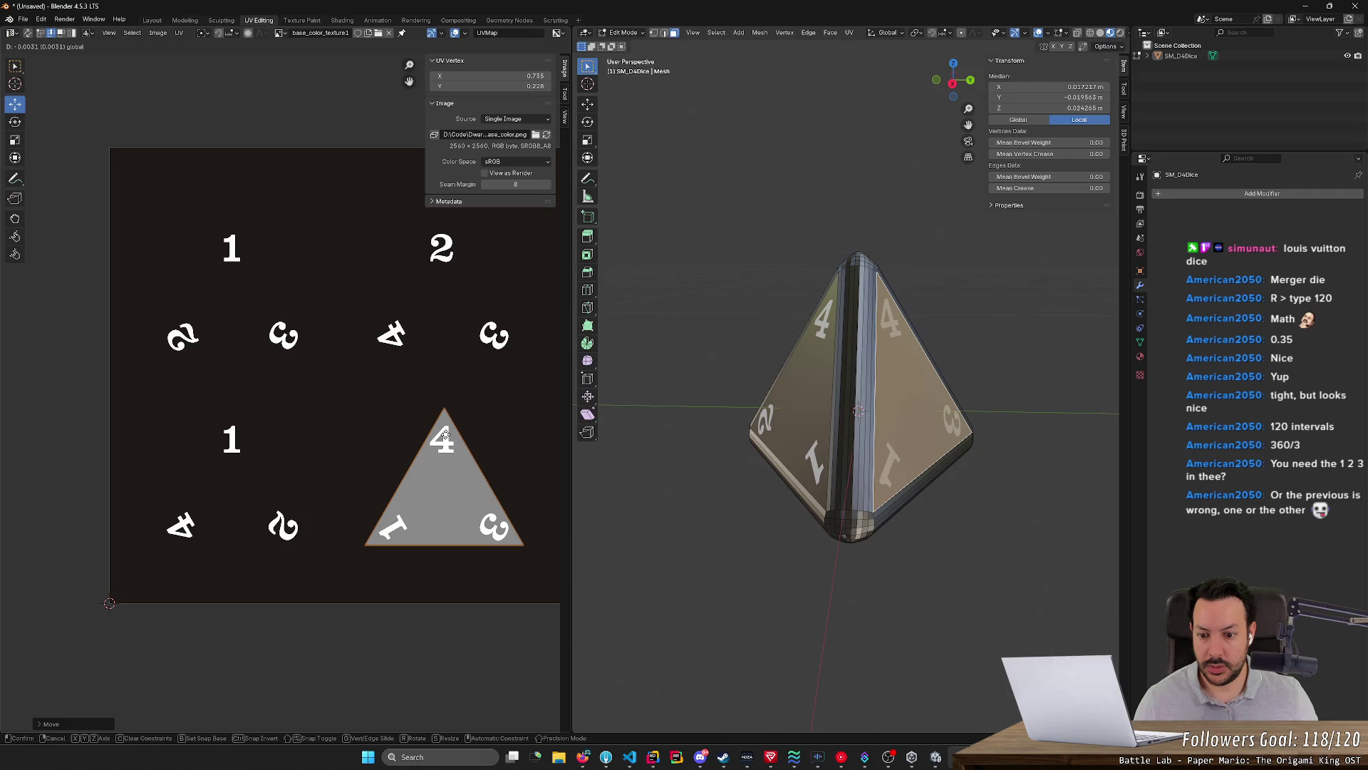
{"action": "left_click", "coordinate": [660, 519]}
{"action": "mouse_move", "coordinate": [669, 523]}
{"action": "middle_mouse_down"}
{"action": "mouse_move", "coordinate": [721, 530]}
{"action": "mouse_move", "coordinate": [664, 527]}
{"action": "mouse_move", "coordinate": [724, 560]}
{"action": "mouse_move", "coordinate": [809, 534]}
{"action": "mouse_move", "coordinate": [733, 504]}
{"action": "mouse_move", "coordinate": [638, 544]}
{"action": "mouse_move", "coordinate": [794, 519]}
{"action": "mouse_move", "coordinate": [656, 525]}
{"action": "mouse_move", "coordinate": [667, 525]}
{"action": "middle_mouse_up"}
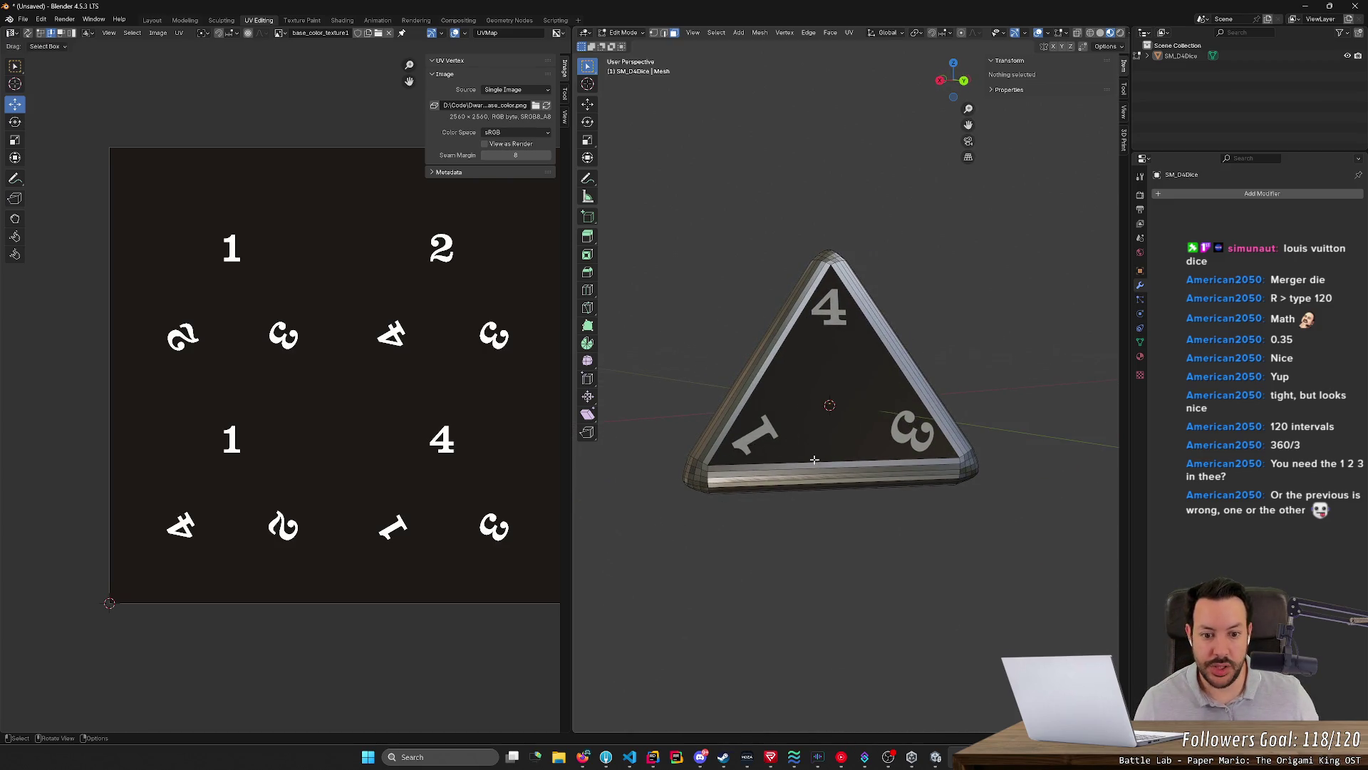
Orbit to the 4-1-3 face, select it and fine-tune its triangle over the numerals
{"action": "mouse_move", "coordinate": [792, 491]}
{"action": "middle_mouse_down"}
{"action": "mouse_move", "coordinate": [906, 463]}
{"action": "mouse_move", "coordinate": [905, 525]}
{"action": "middle_mouse_up"}
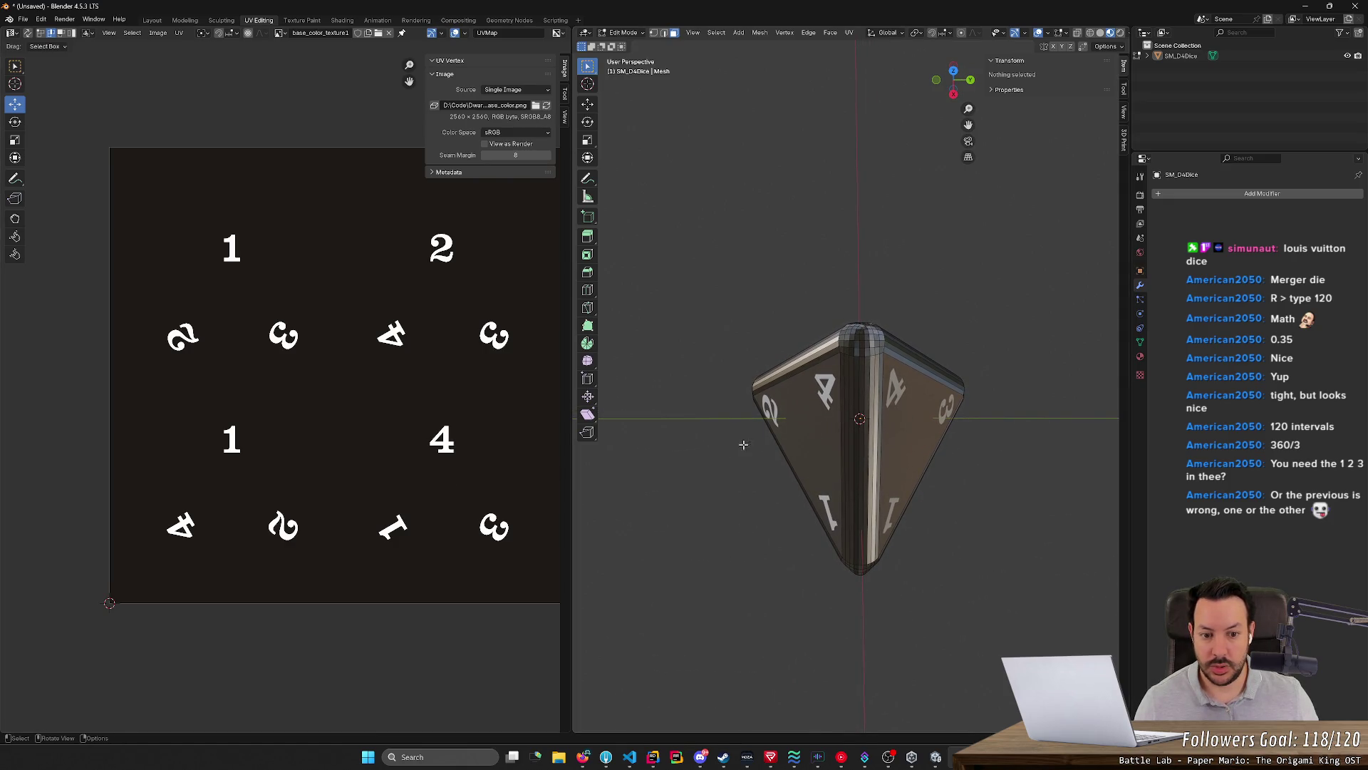
{"action": "left_click", "coordinate": [813, 425]}
{"action": "left_click", "coordinate": [875, 428], "text": "shift"}
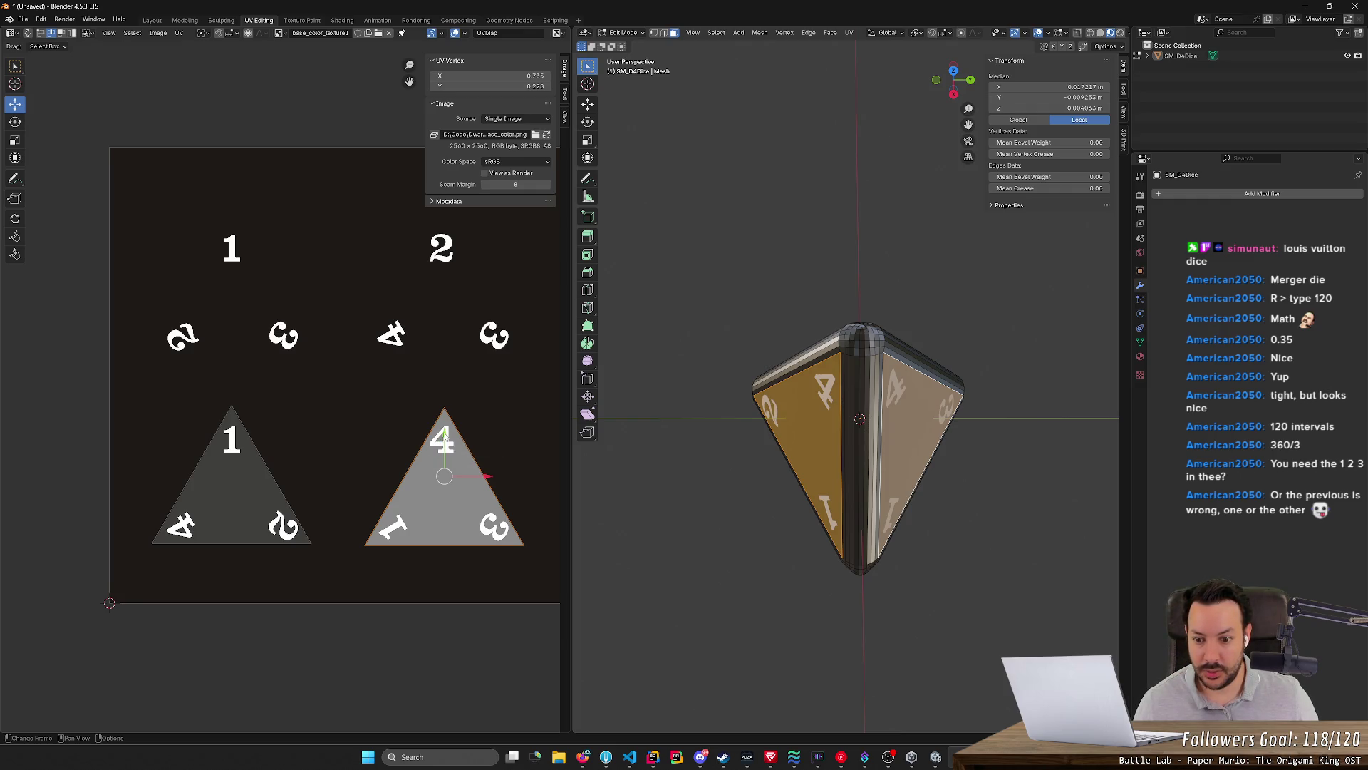
{"action": "left_click_drag", "start_coordinate": [444, 436], "coordinate": [443, 432]}
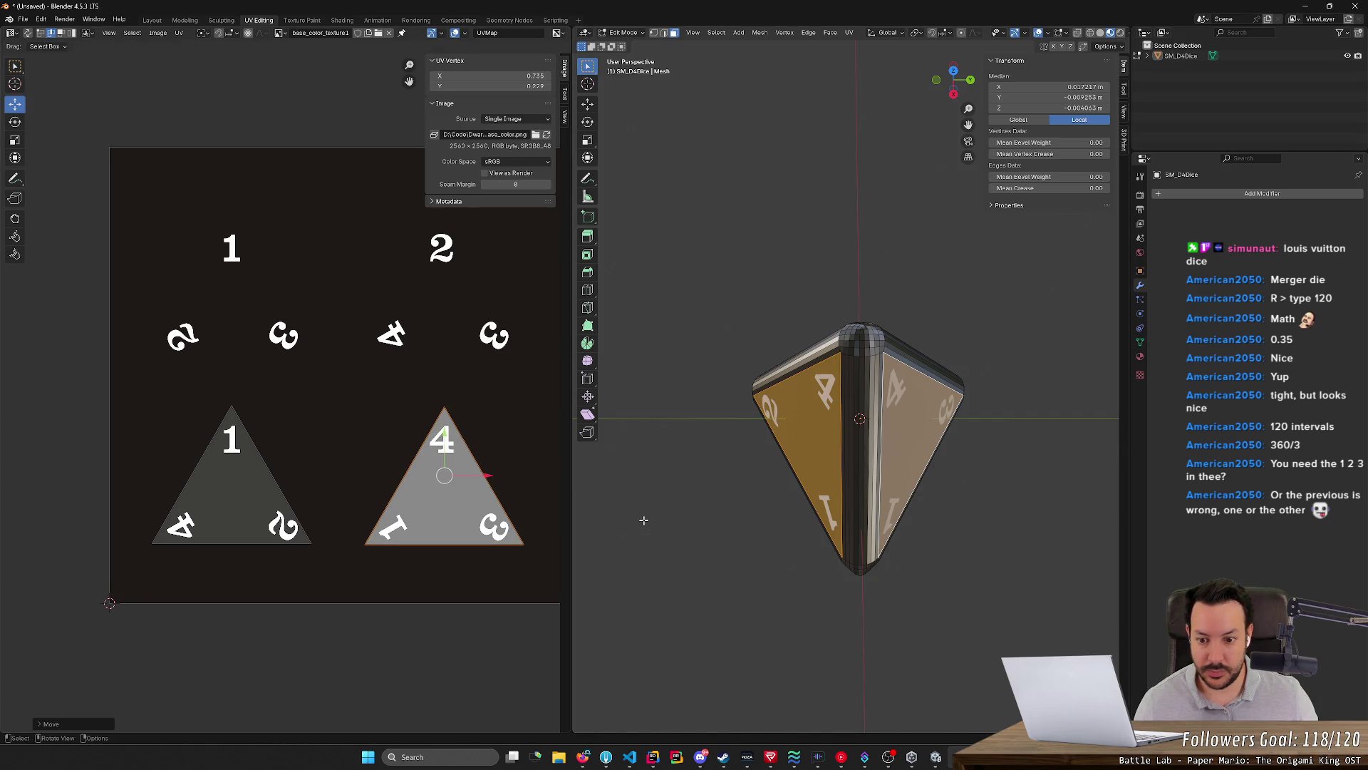
Clear the selection, orbit to another side and select the die's front face
{"action": "left_click", "coordinate": [643, 519]}
{"action": "mouse_move", "coordinate": [738, 541]}
{"action": "middle_mouse_down"}
{"action": "mouse_move", "coordinate": [696, 475]}
{"action": "mouse_move", "coordinate": [652, 483]}
{"action": "mouse_move", "coordinate": [1077, 491]}
{"action": "middle_mouse_up"}
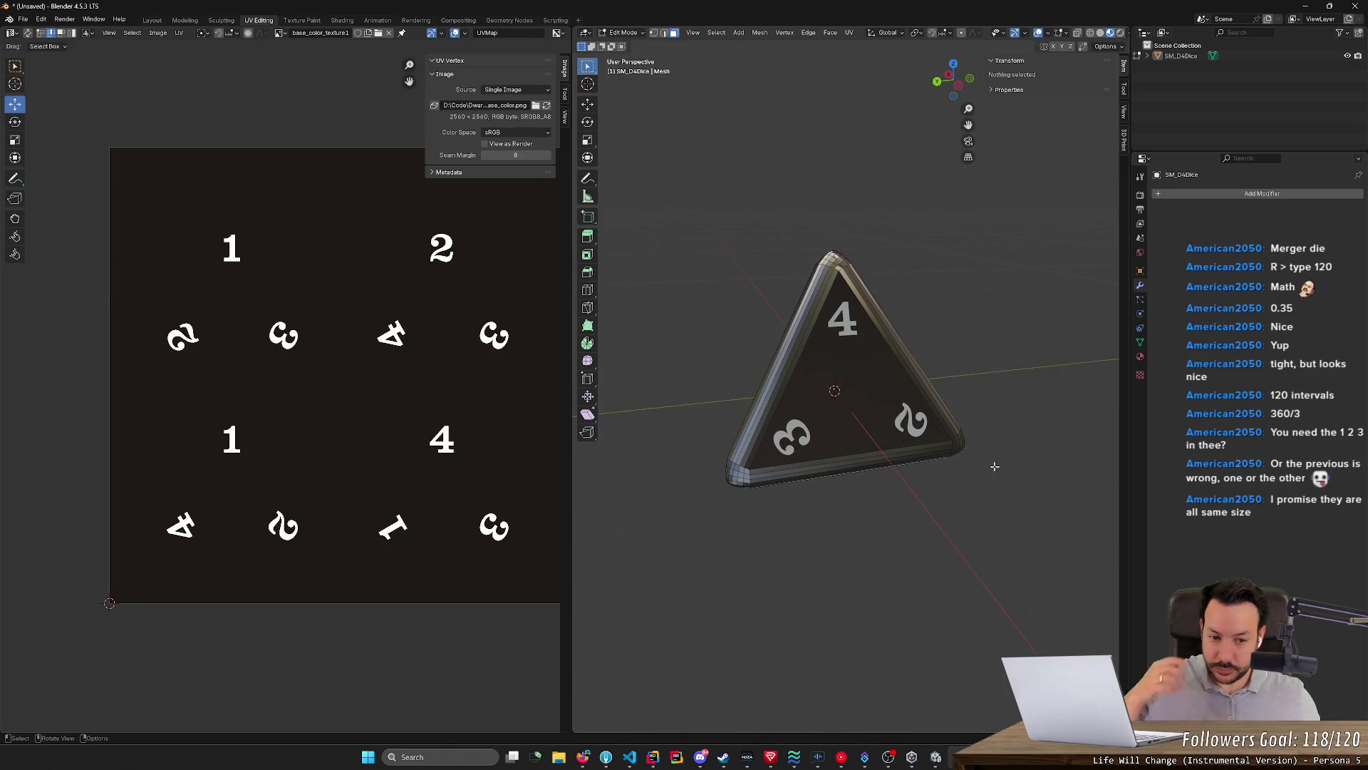
{"action": "left_click", "coordinate": [842, 396]}
Unwrap the selected front face from the face operations menu
{"action": "key", "text": "ctrl+f"}
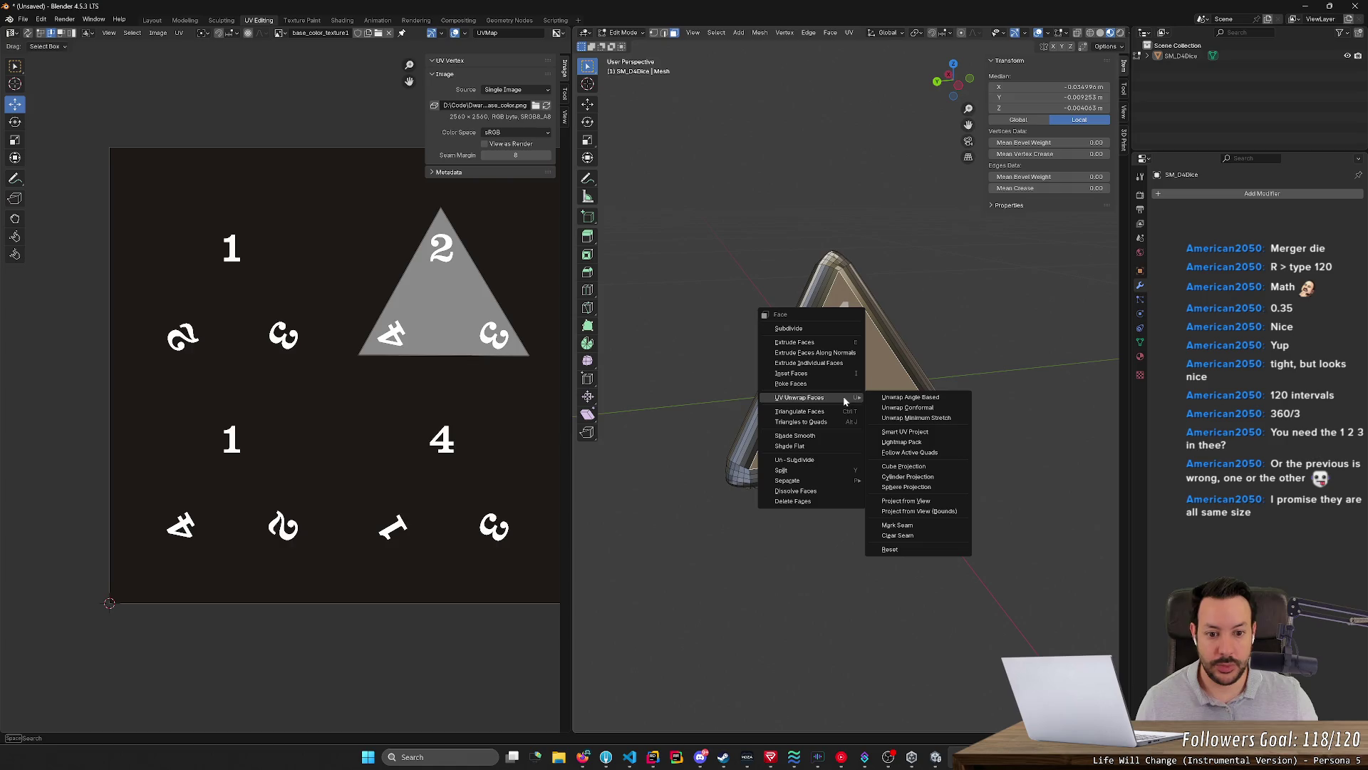
{"action": "left_click", "coordinate": [917, 397]}
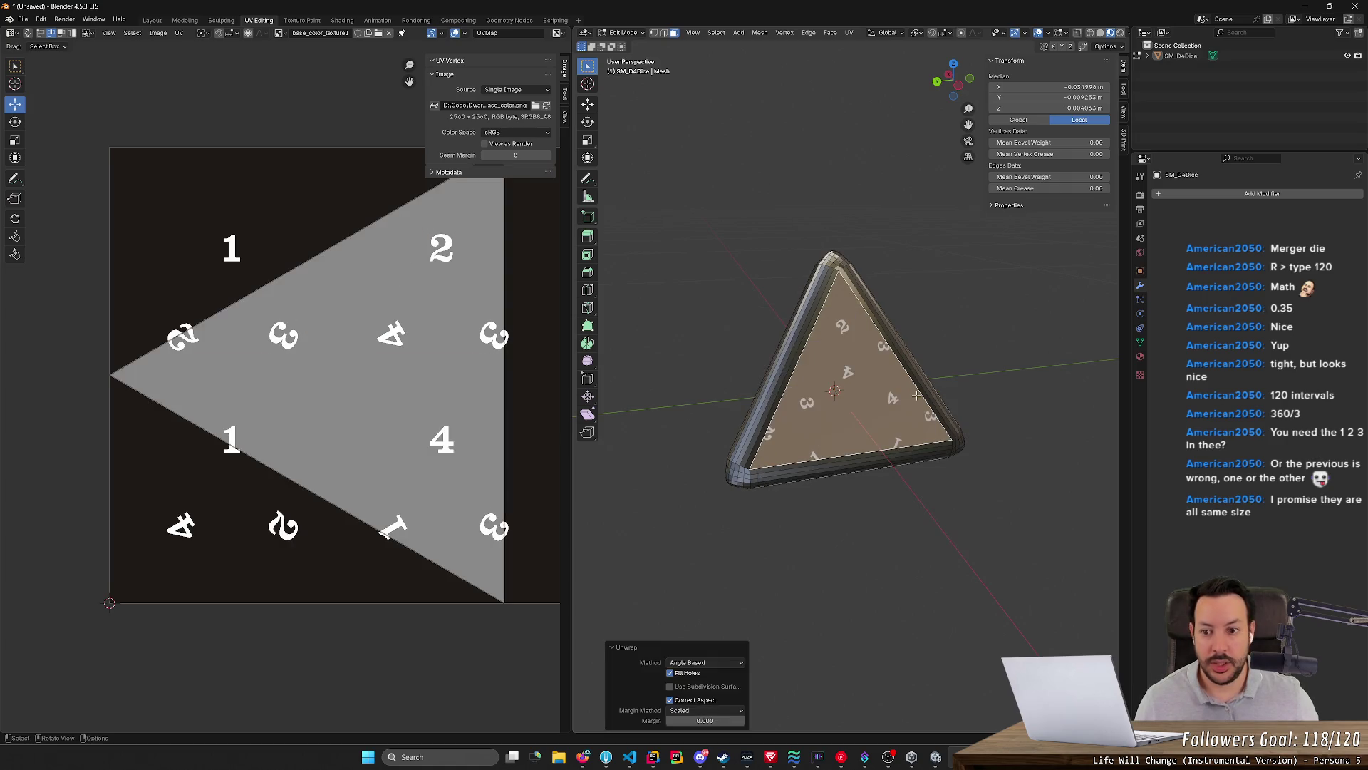
{"action": "type", "text": "r"}
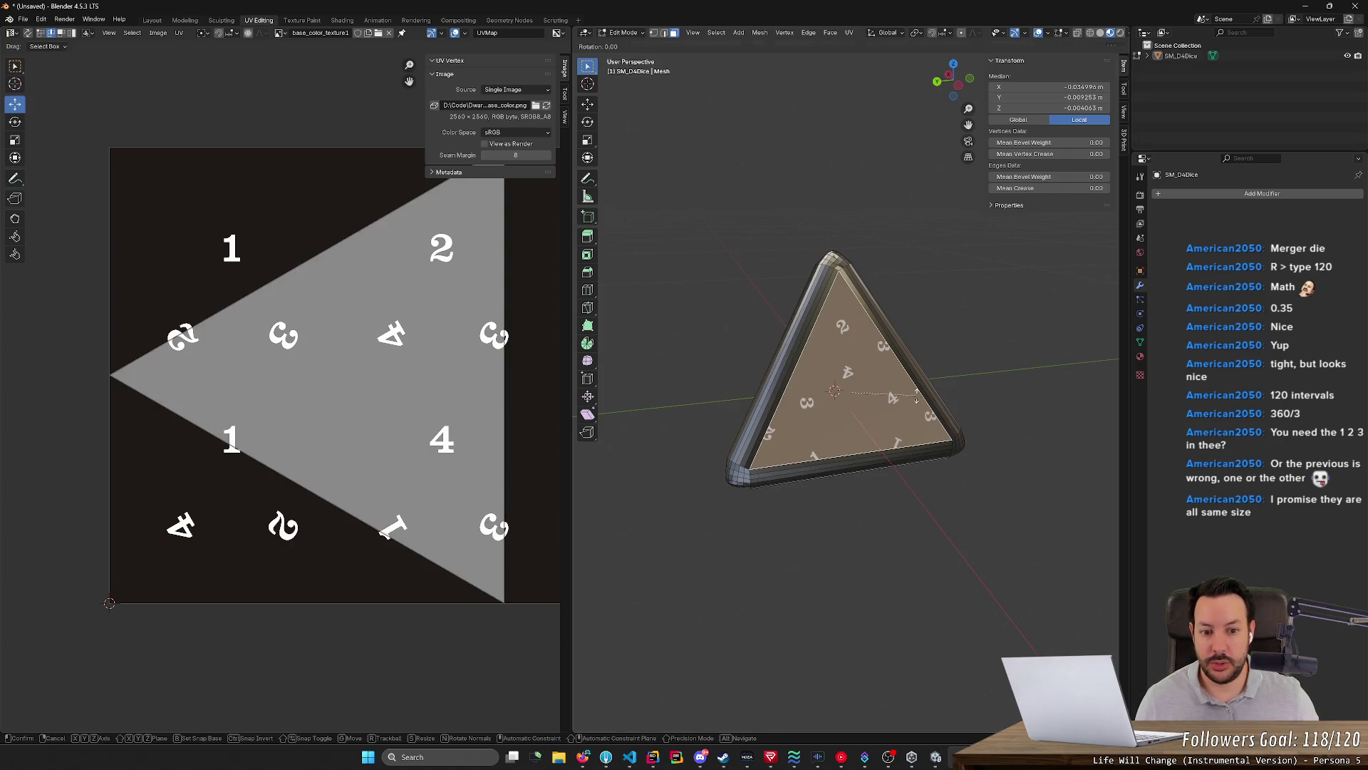
{"action": "type", "text": "30"}
{"action": "key", "text": "Return"}
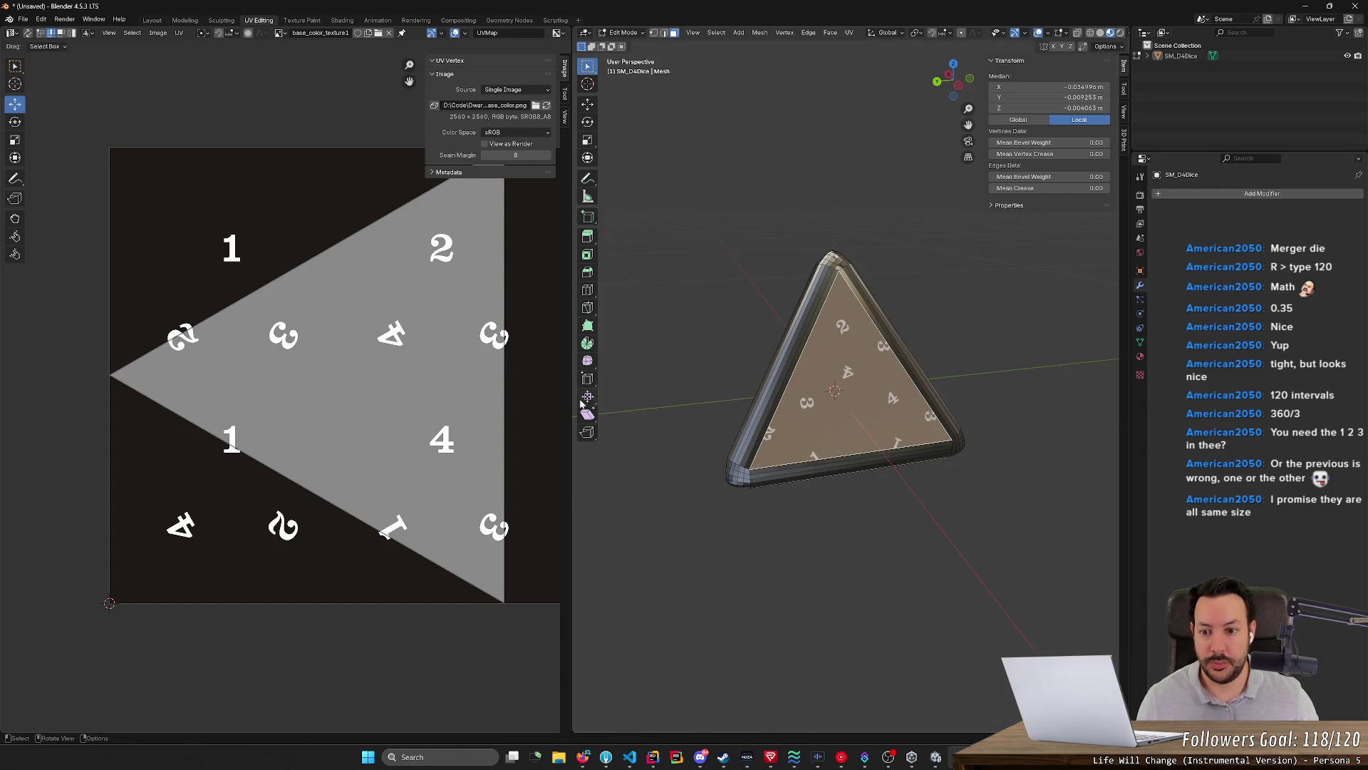
{"action": "type", "text": "ar"}
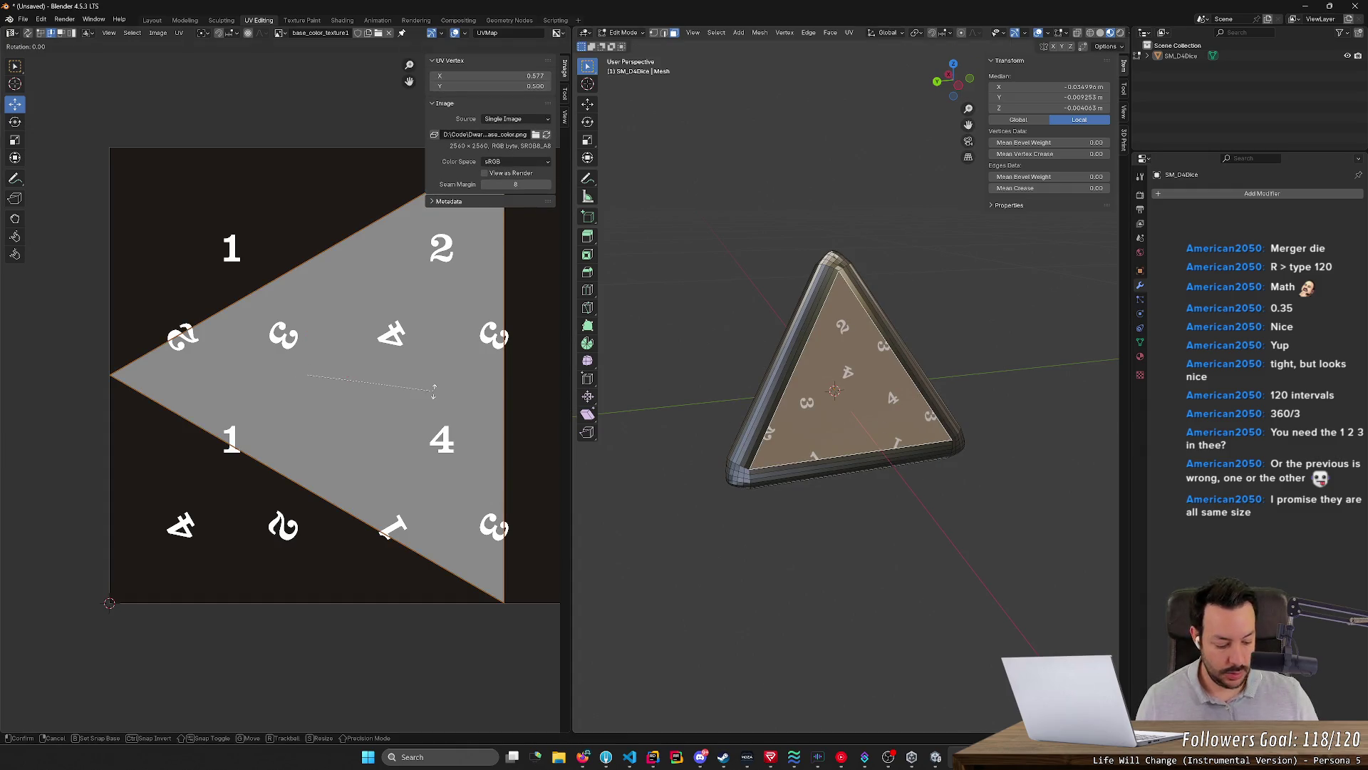
{"action": "type", "text": "90"}
Turn the new UV triangle in 90-degree steps until it points up and scale it to 0.35
{"action": "key", "text": "Return"}
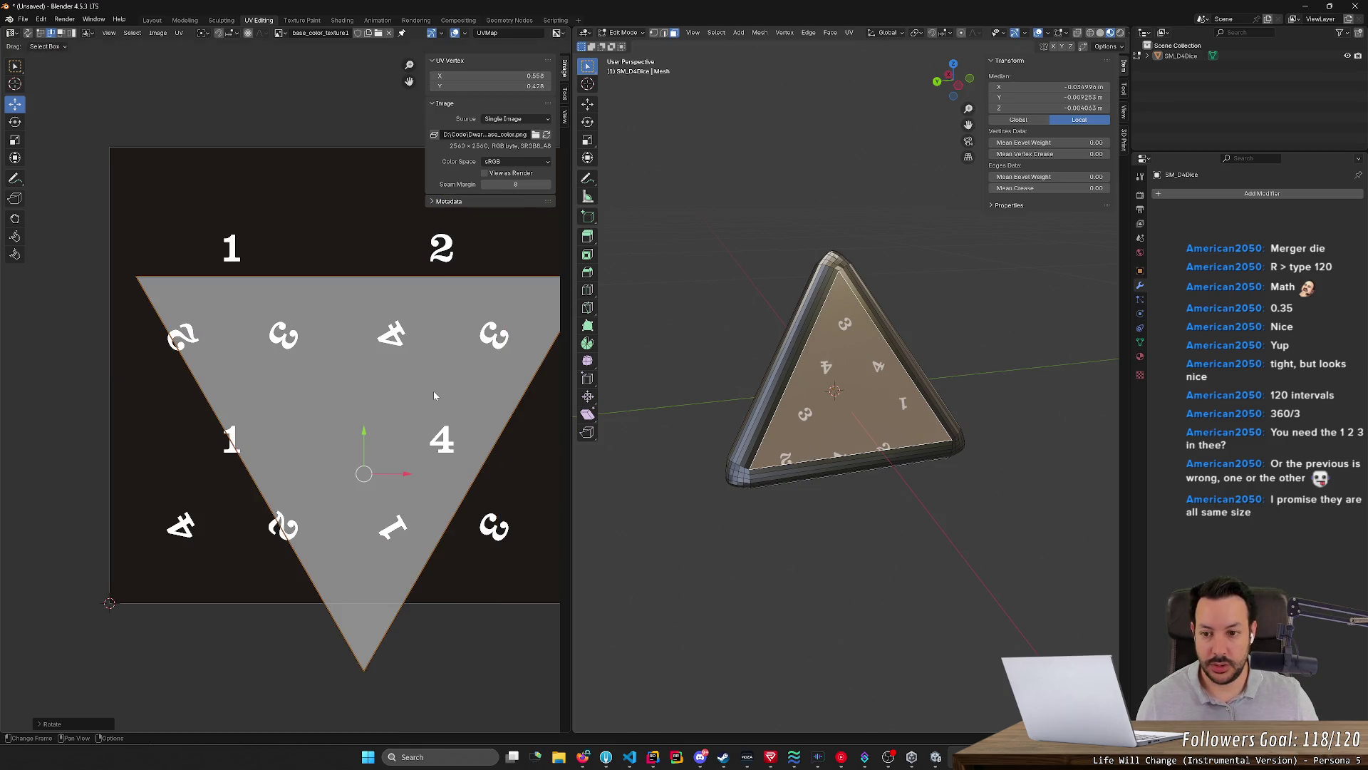
{"action": "type", "text": "r90"}
{"action": "key", "text": "Return"}
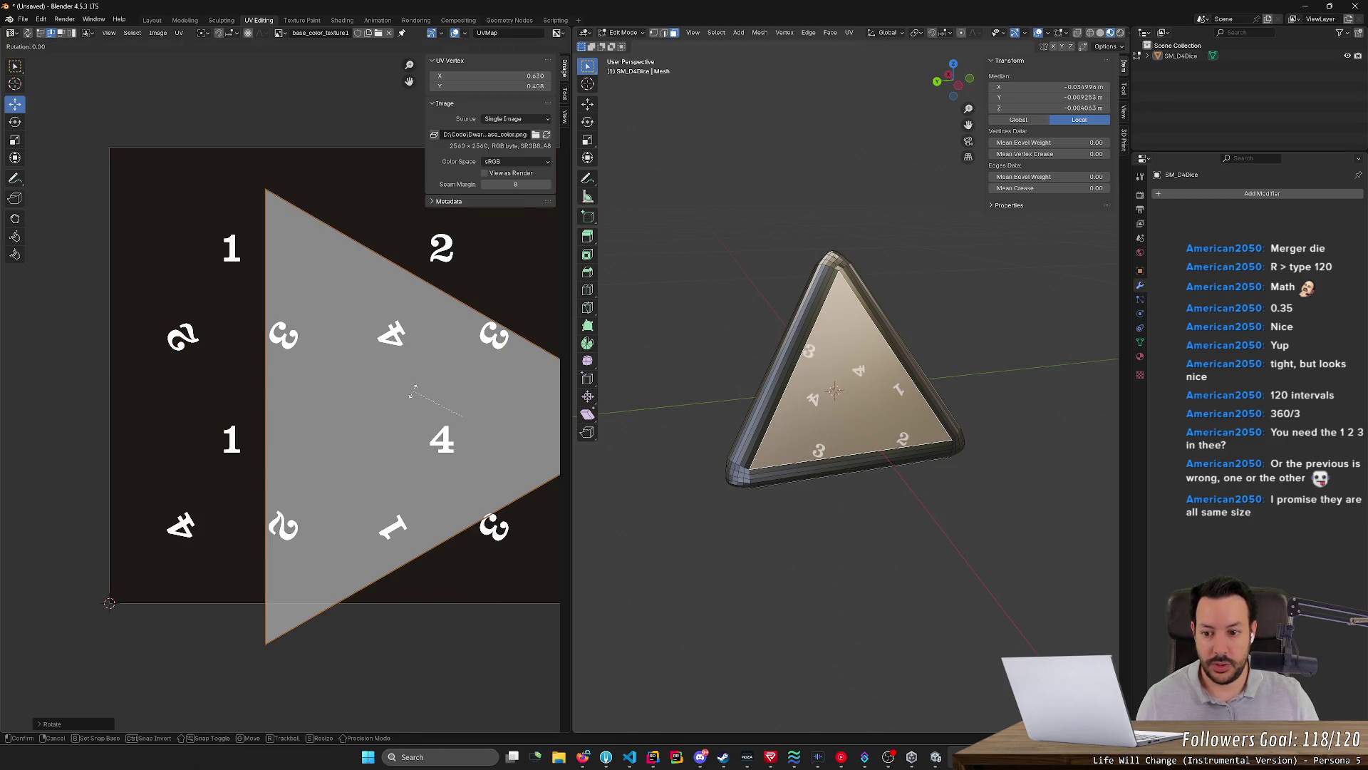
{"action": "type", "text": "r90"}
{"action": "key", "text": "Return"}
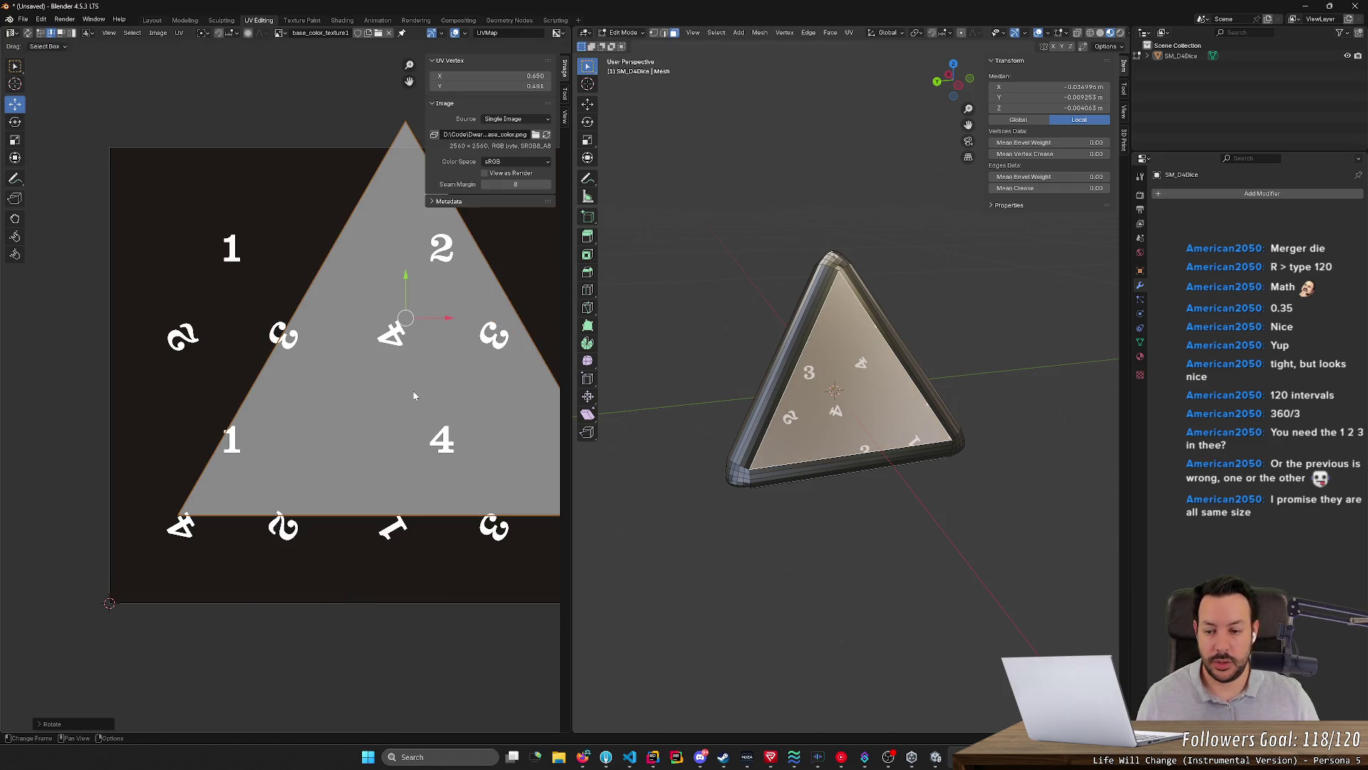
{"action": "type", "text": "s0.35"}
{"action": "key", "text": "Return"}
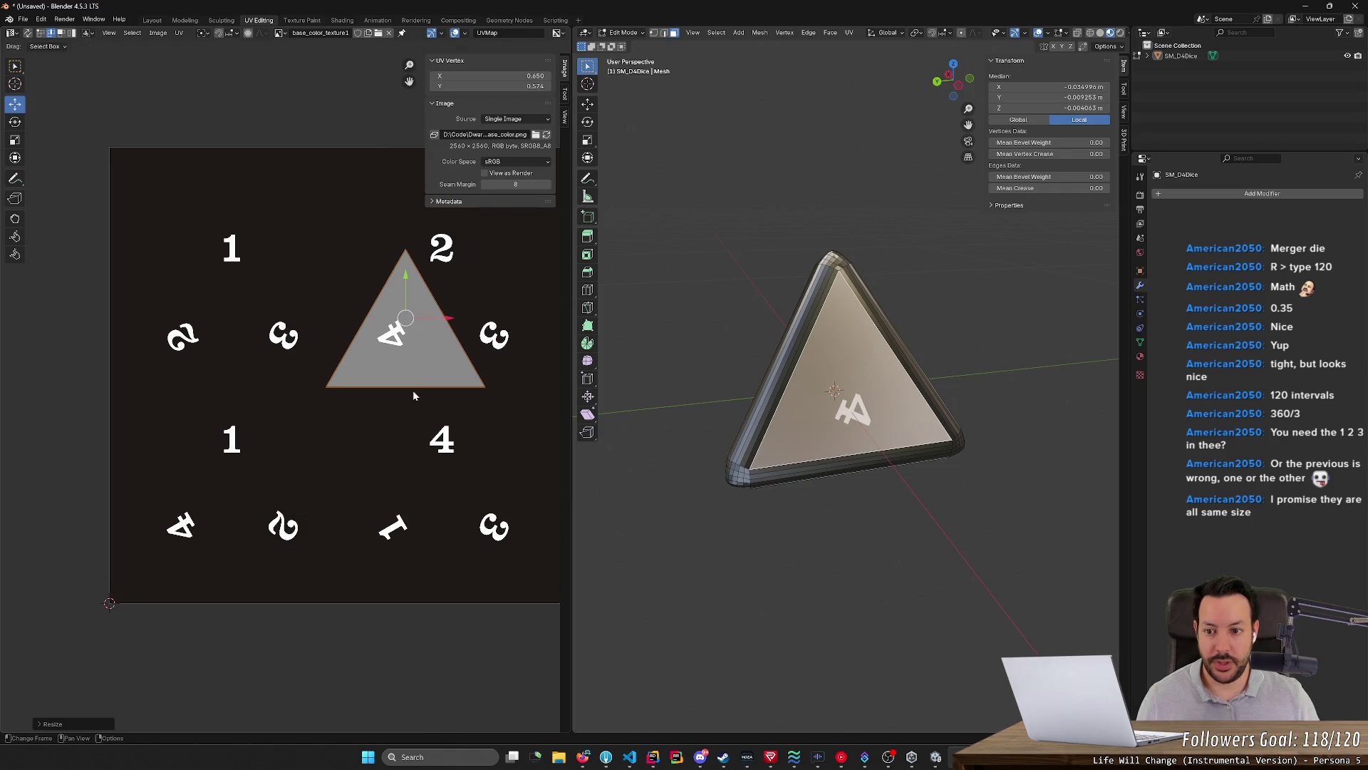
{"action": "middle_click_drag", "start_coordinate": [840, 462], "coordinate": [897, 535]}
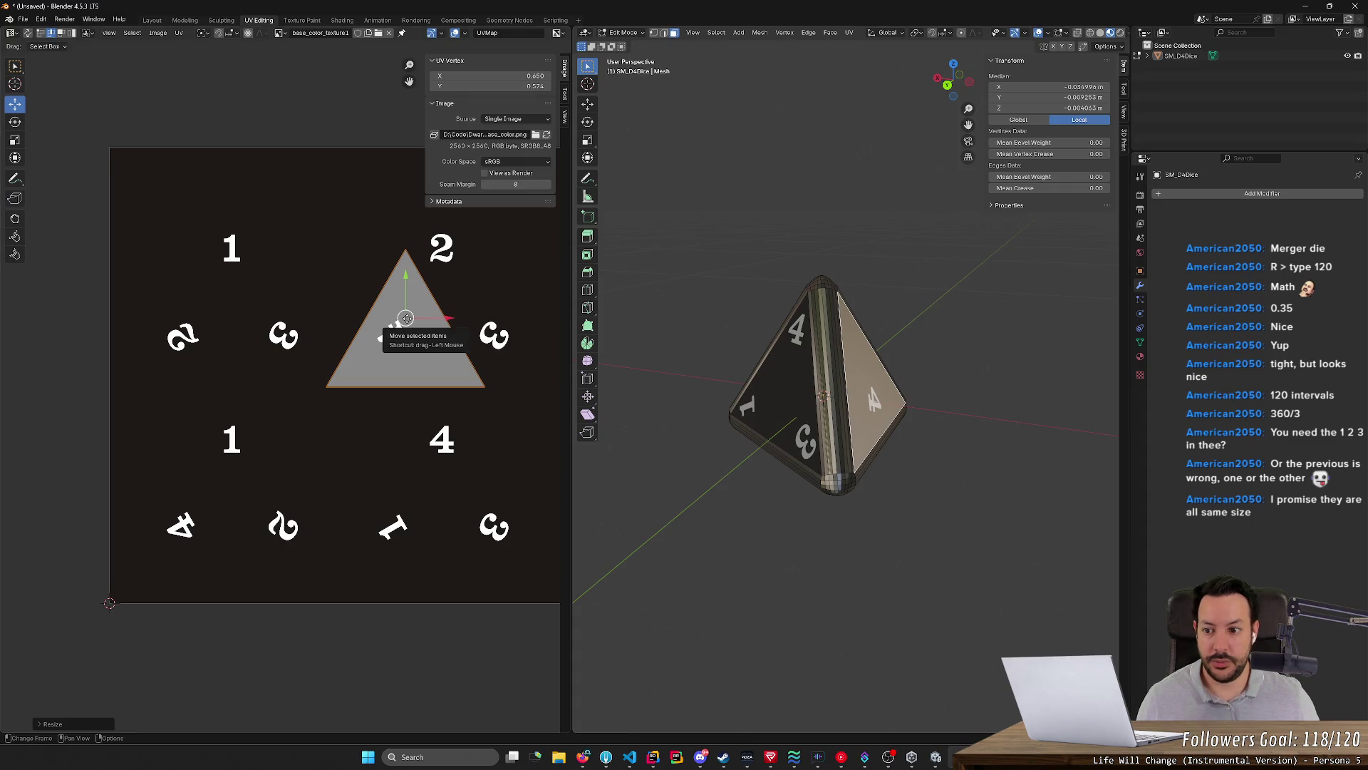
Place the triangle over the 2-4-3 numerals, rotate it 120 degrees and refine its position
{"action": "key", "text": "g"}
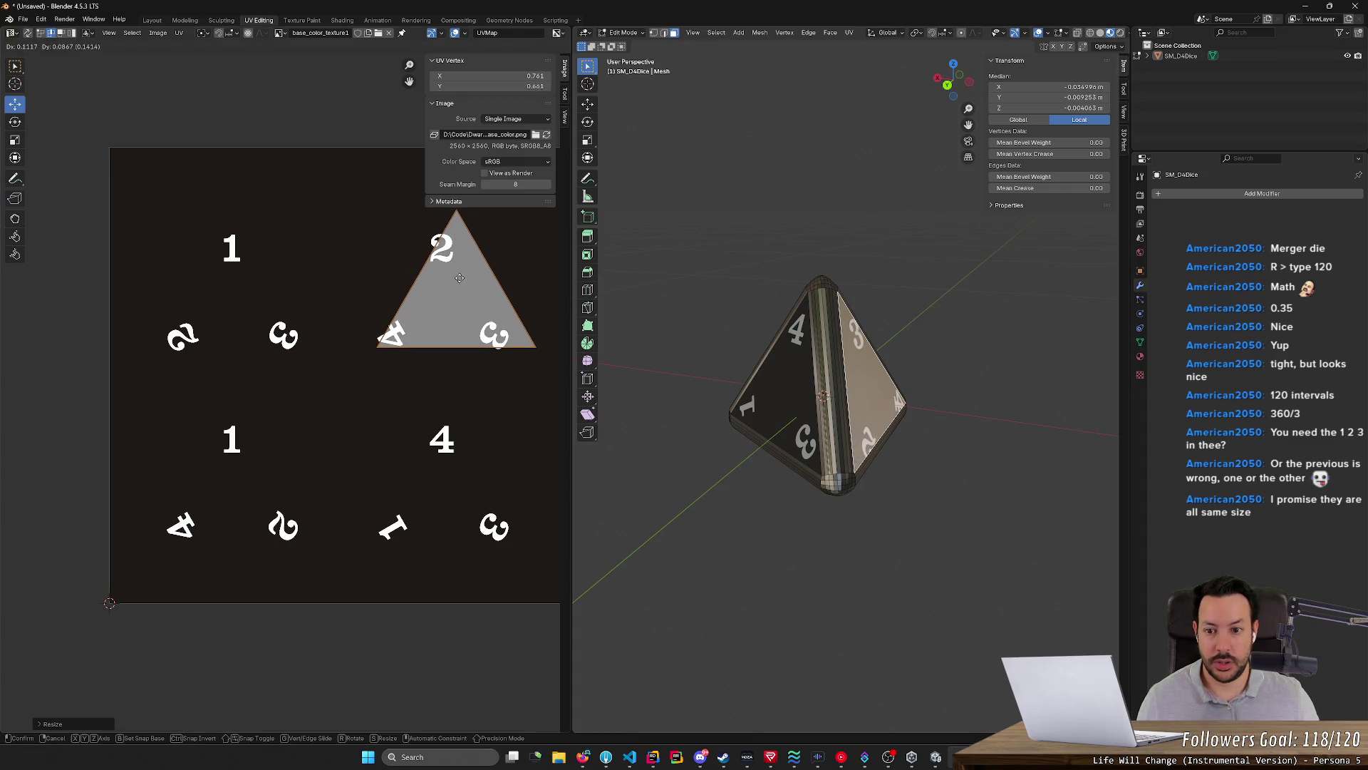
{"action": "left_click", "coordinate": [450, 279]}
{"action": "type", "text": "r120"}
{"action": "key", "text": "Return"}
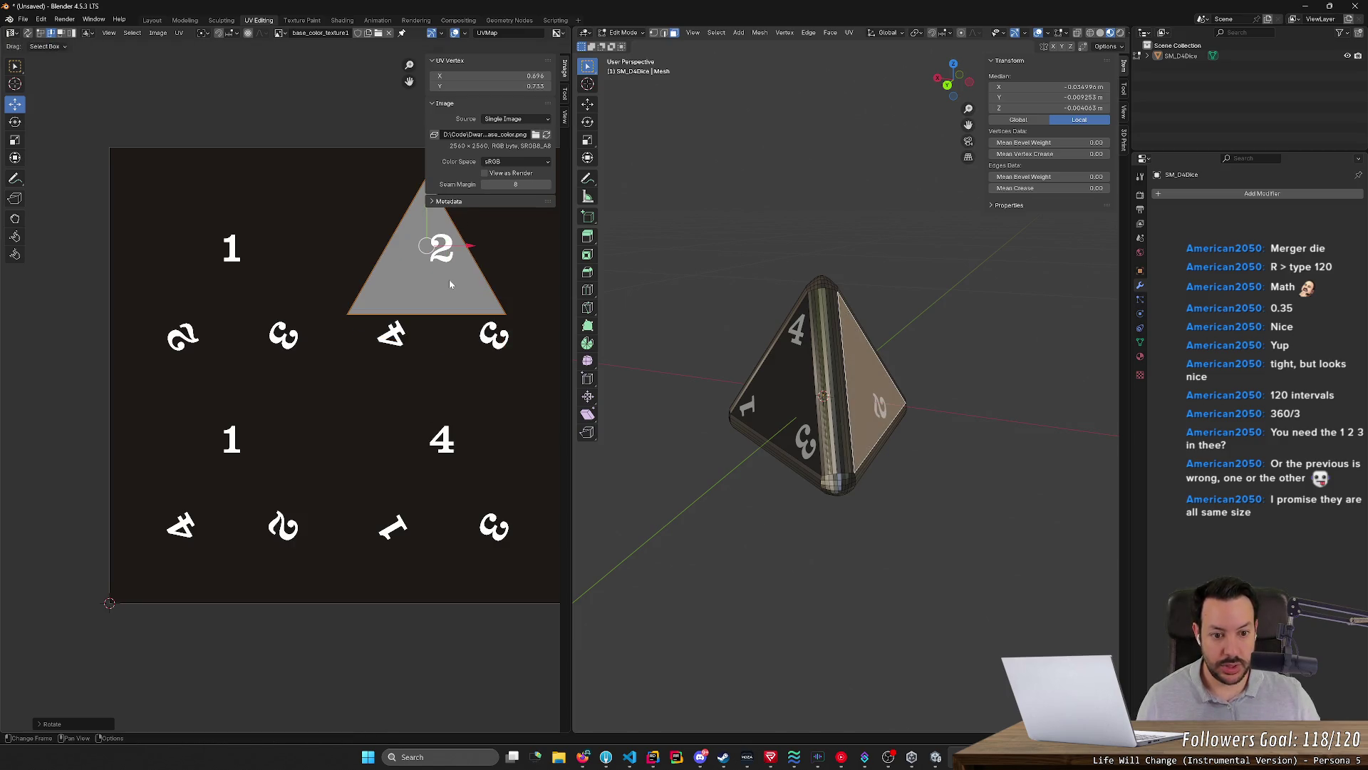
{"action": "key", "text": "g"}
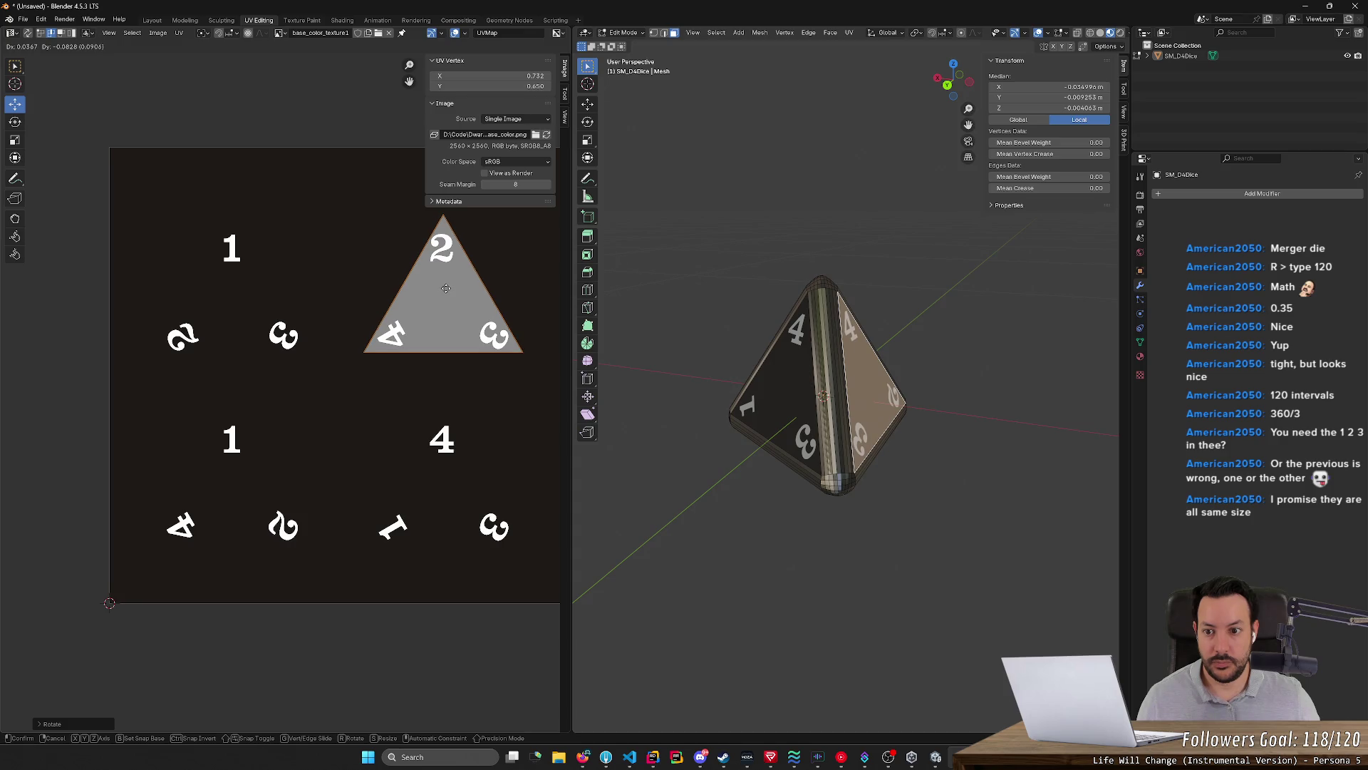
{"action": "left_click", "coordinate": [444, 286]}
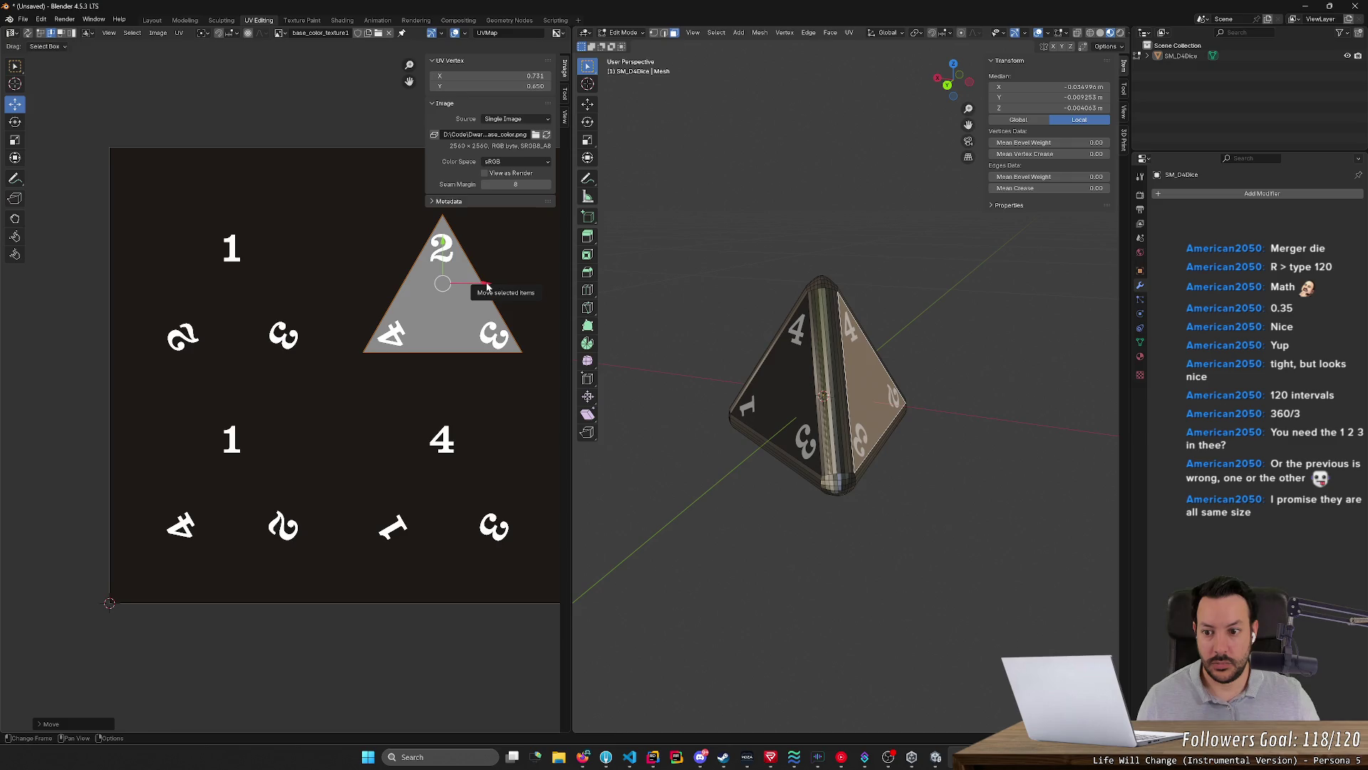
{"action": "mouse_move", "coordinate": [796, 504]}
{"action": "middle_mouse_down"}
{"action": "mouse_move", "coordinate": [683, 486]}
{"action": "mouse_move", "coordinate": [718, 567]}
{"action": "middle_mouse_up"}
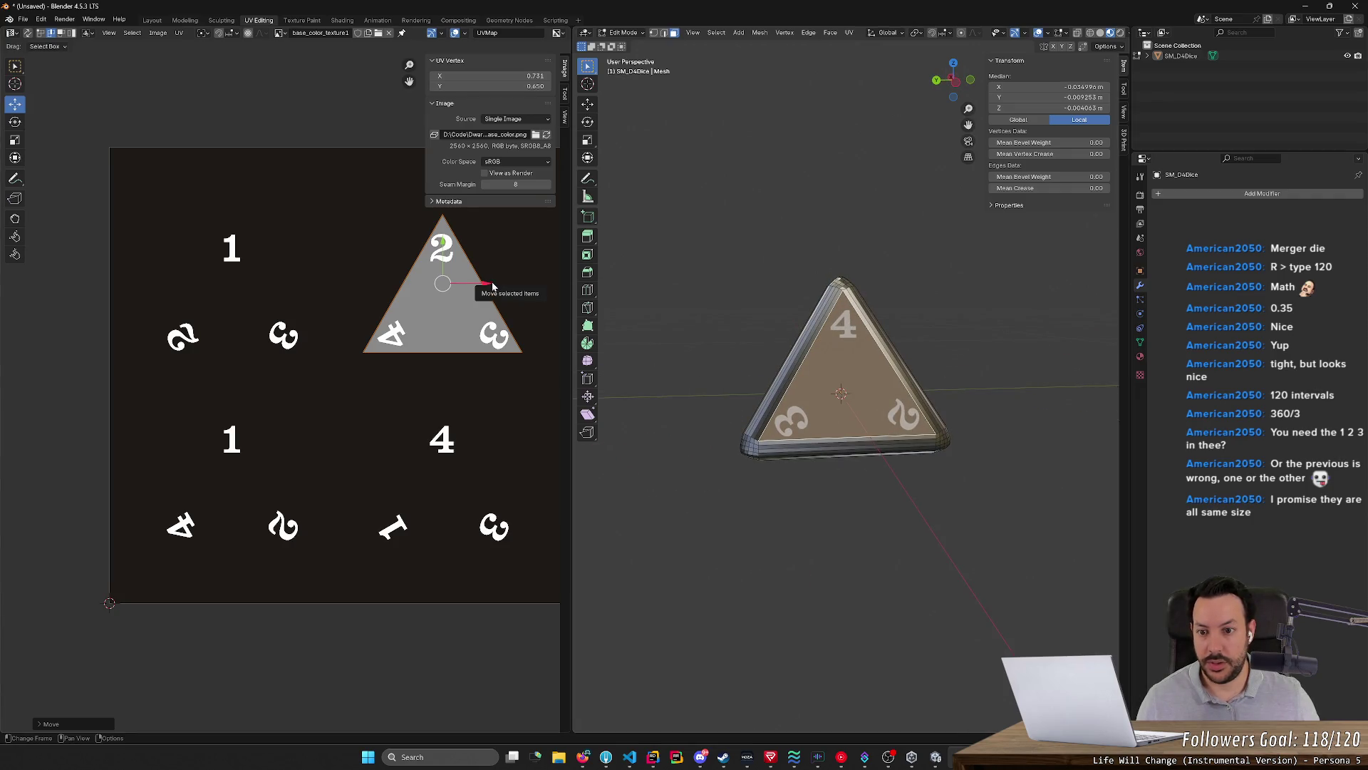
{"action": "left_click_drag", "start_coordinate": [486, 287], "coordinate": [484, 285]}
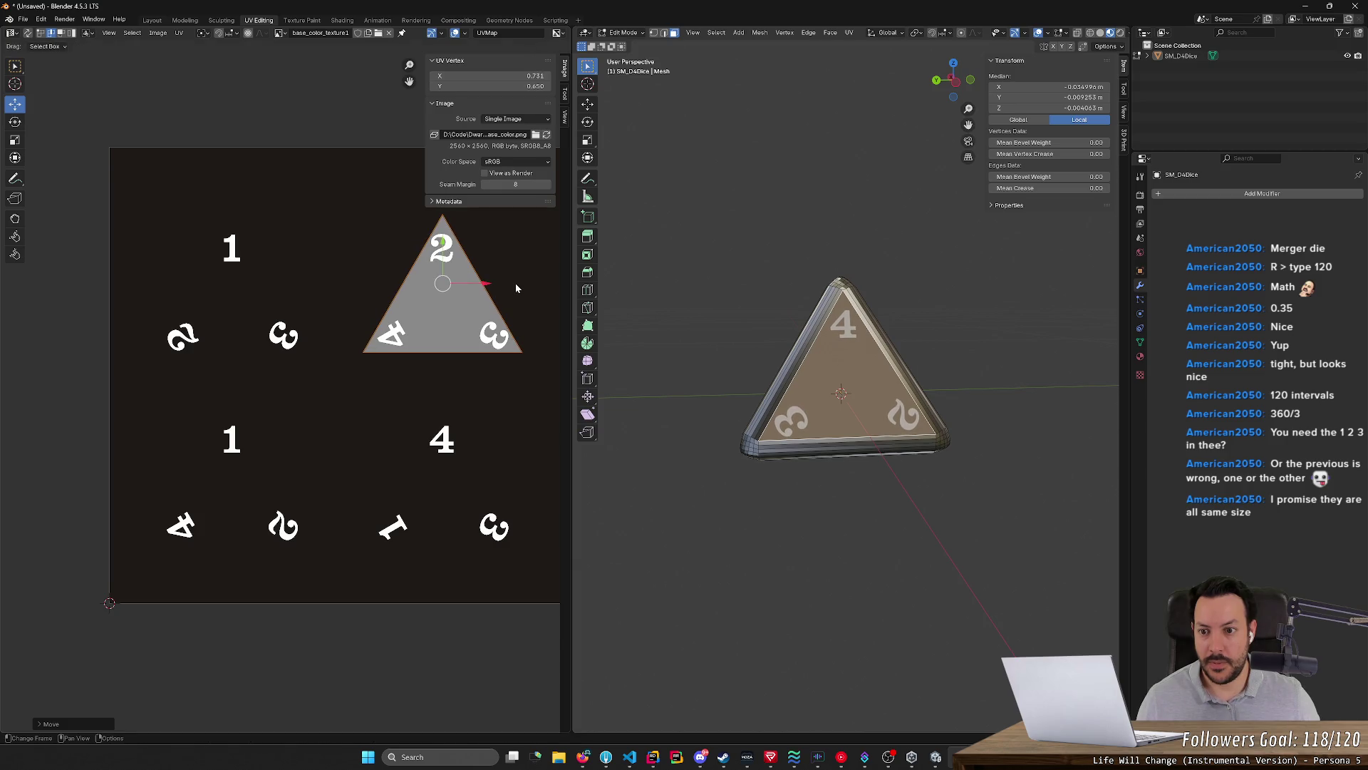
{"action": "scroll", "coordinate": [516, 284], "scroll_direction": "down", "scroll_amount": 2}
{"action": "scroll", "coordinate": [520, 260], "scroll_direction": "up", "scroll_amount": 5}
{"action": "scroll", "coordinate": [519, 259], "scroll_direction": "down", "scroll_amount": 3}
{"action": "middle_click_drag", "start_coordinate": [383, 389], "coordinate": [205, 480]}
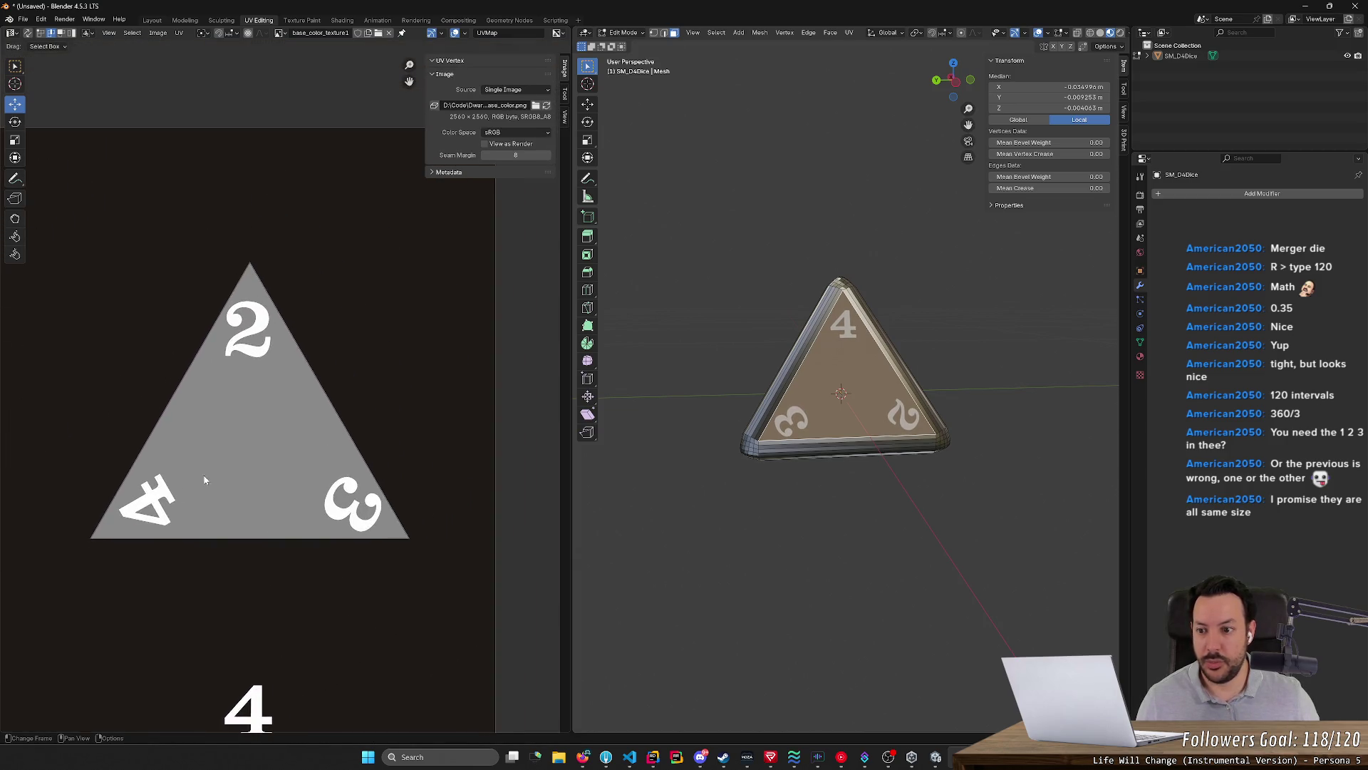
{"action": "scroll", "coordinate": [289, 427], "scroll_direction": "down", "scroll_amount": 1}
{"action": "middle_click_drag", "start_coordinate": [289, 428], "coordinate": [374, 413]}
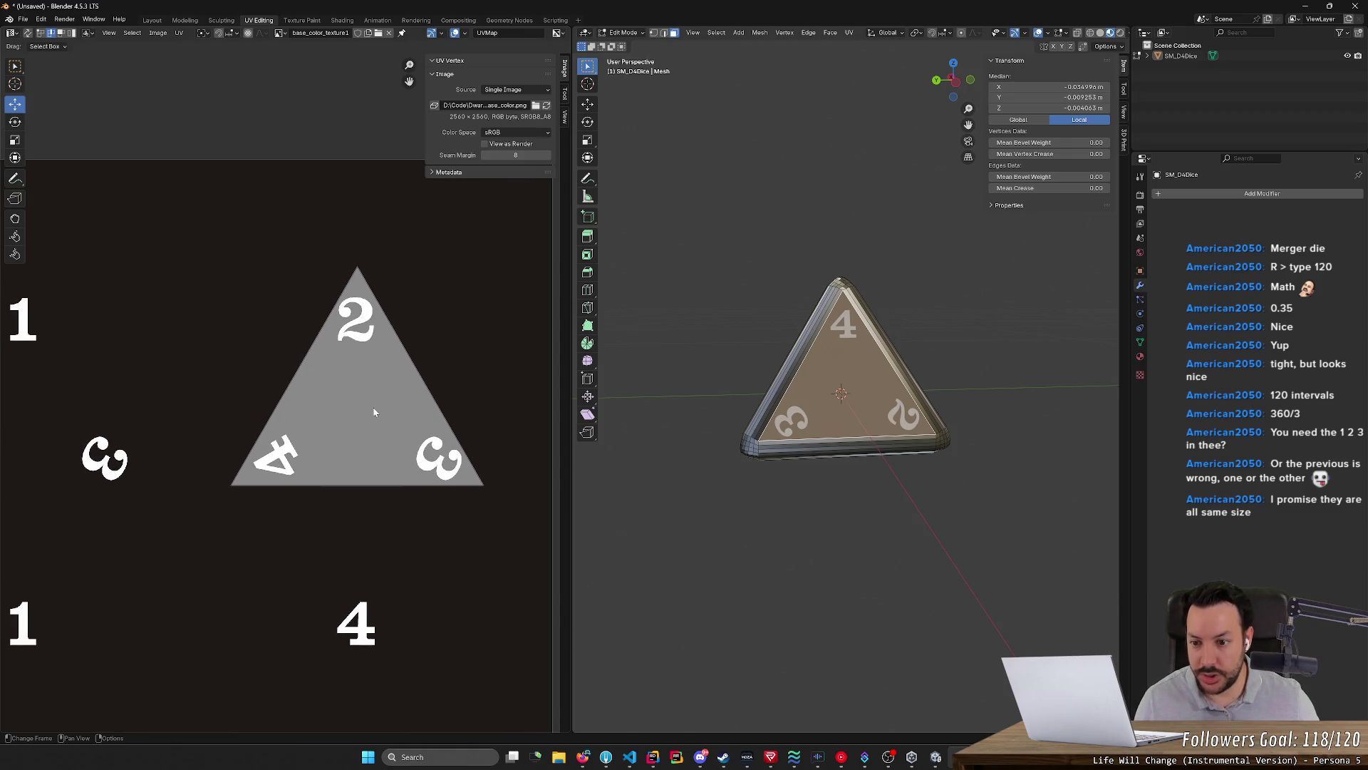
{"action": "key", "text": "a"}
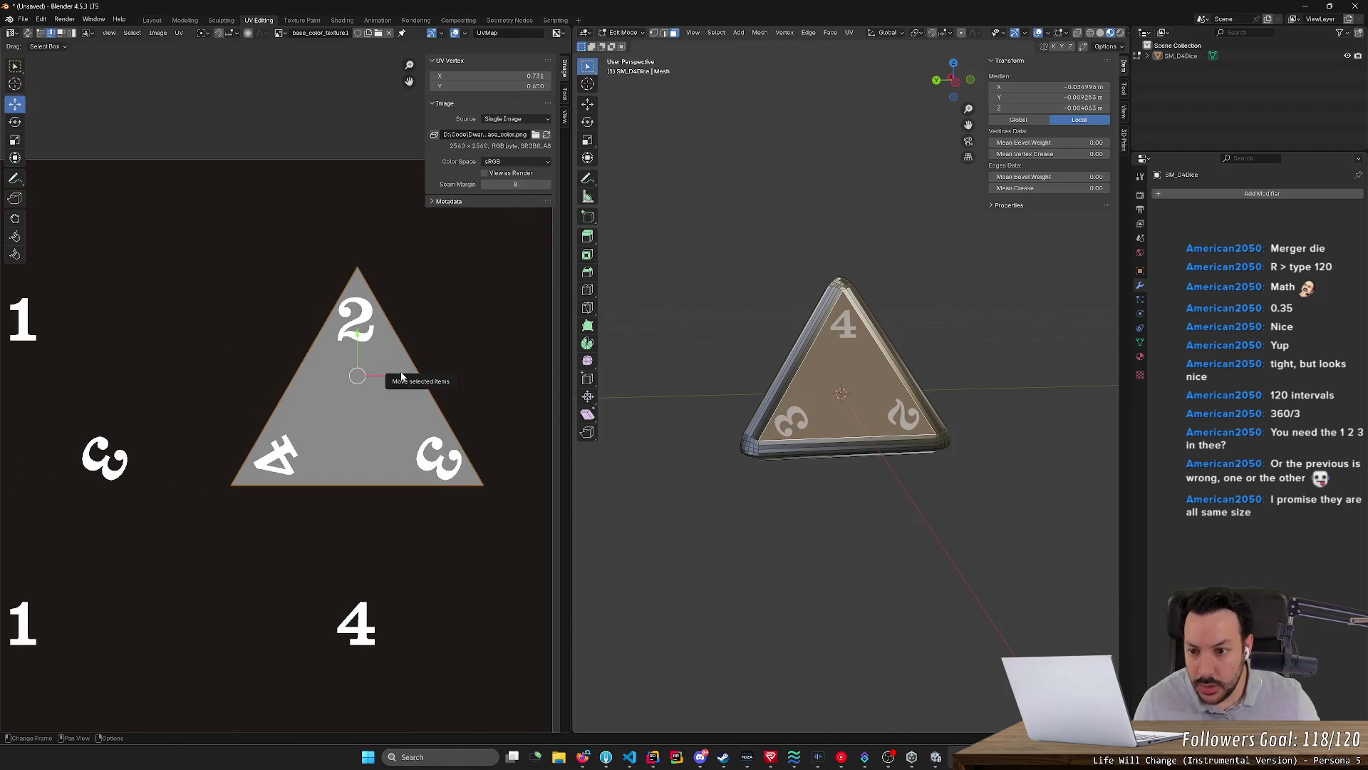
{"action": "key", "text": "g"}
{"action": "key", "text": "Escape"}
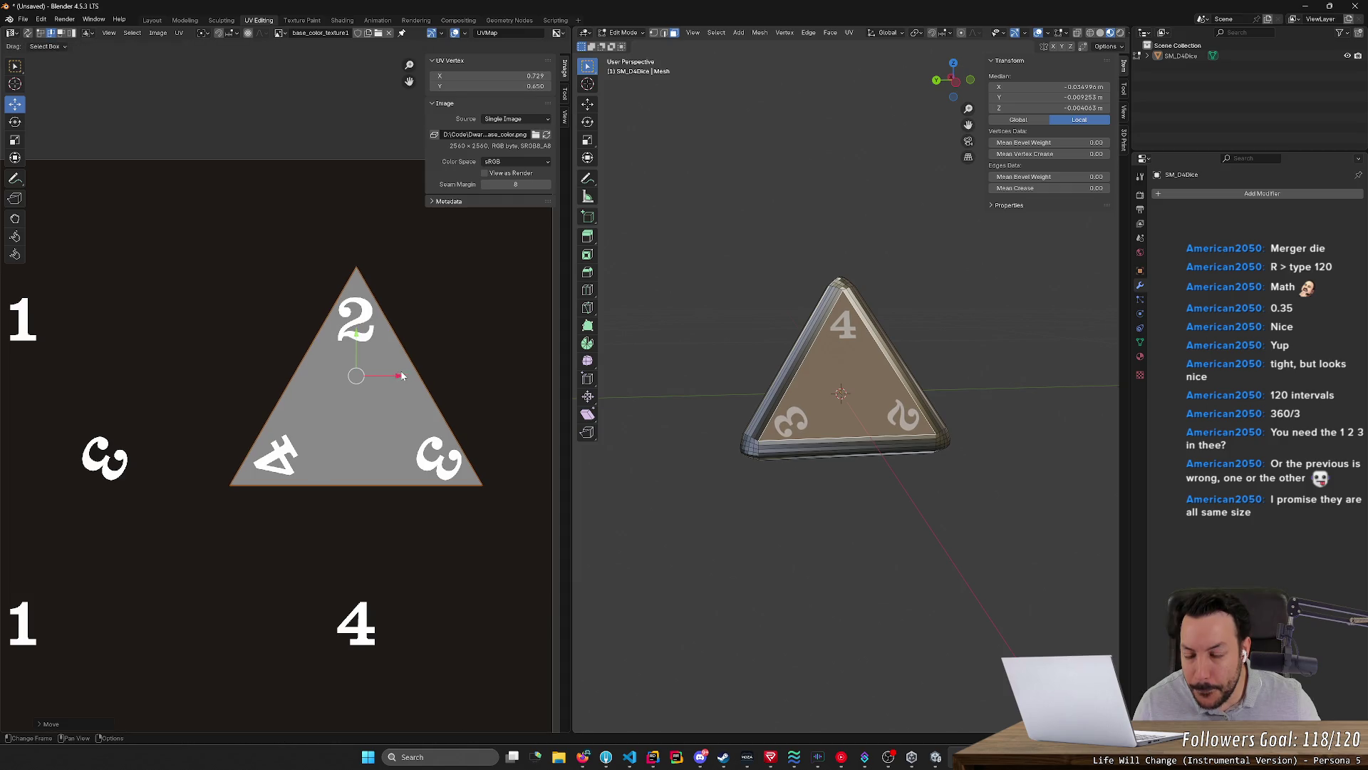
{"action": "left_click", "coordinate": [464, 375]}
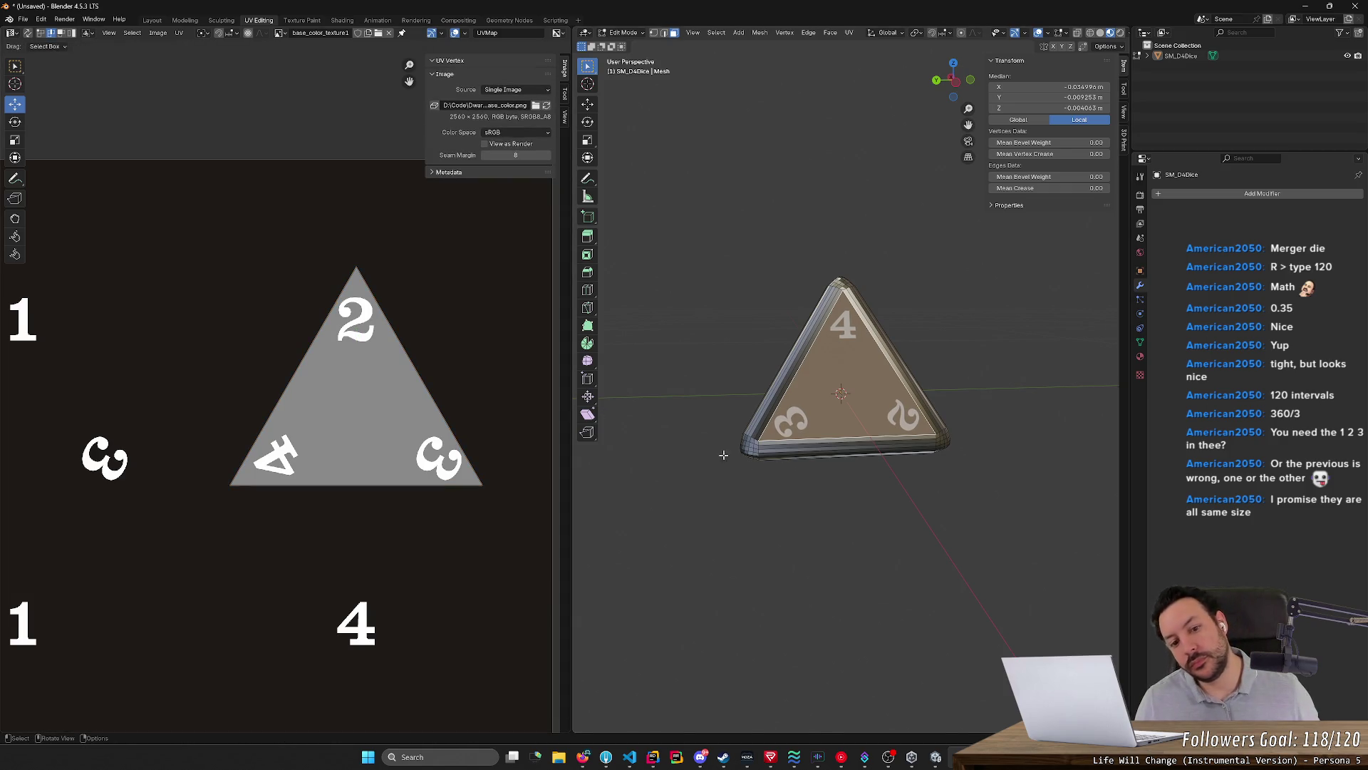
{"action": "left_click", "coordinate": [780, 480]}
{"action": "mouse_move", "coordinate": [780, 479]}
{"action": "middle_mouse_down"}
{"action": "mouse_move", "coordinate": [910, 471]}
{"action": "mouse_move", "coordinate": [704, 482]}
{"action": "mouse_move", "coordinate": [886, 462]}
{"action": "mouse_move", "coordinate": [717, 480]}
{"action": "middle_mouse_up"}
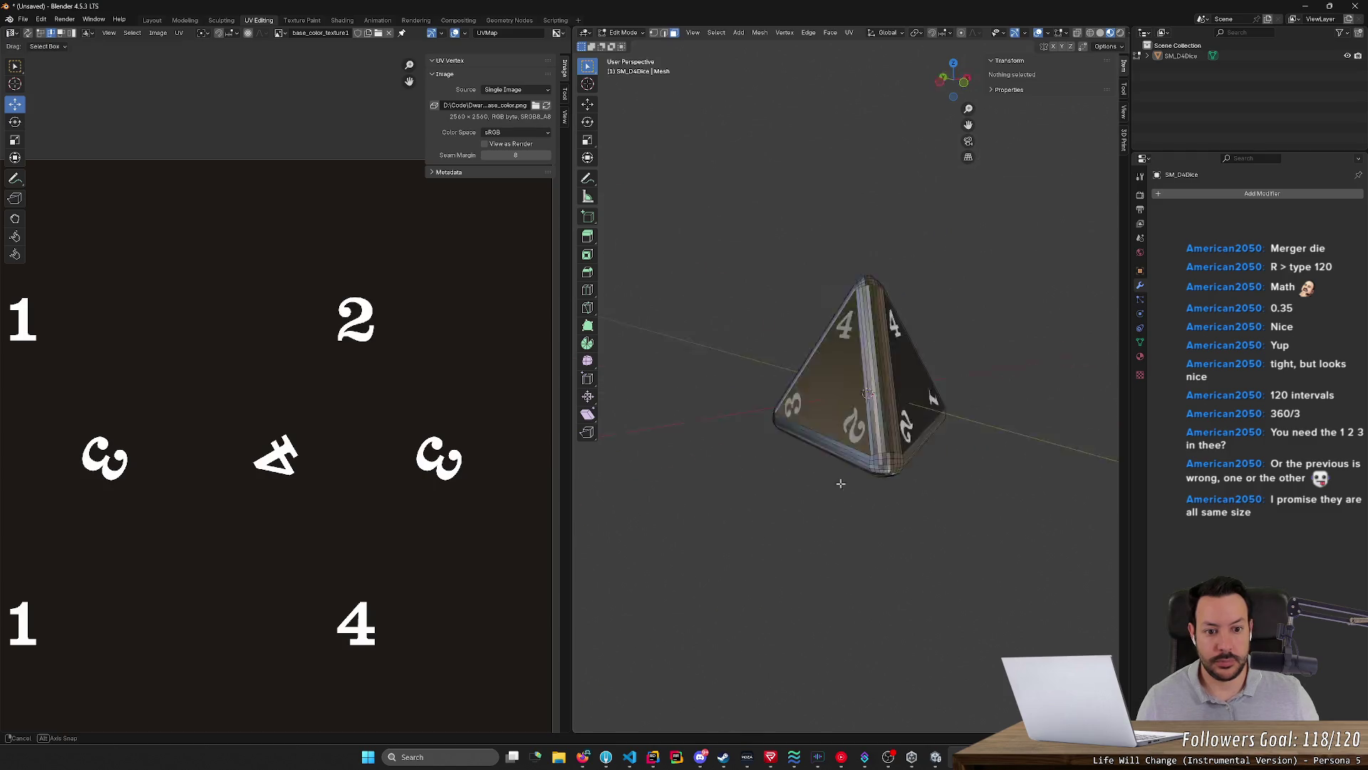
{"action": "scroll", "coordinate": [547, 456], "scroll_direction": "down", "scroll_amount": 2}
Orbit to the next die face, select it and unwrap it Angle Based
{"action": "mouse_move", "coordinate": [620, 471]}
{"action": "middle_mouse_down"}
{"action": "mouse_move", "coordinate": [809, 509]}
{"action": "mouse_move", "coordinate": [756, 490]}
{"action": "mouse_move", "coordinate": [851, 376]}
{"action": "middle_mouse_up"}
{"action": "key", "text": "l"}
{"action": "left_click", "coordinate": [826, 499]}
{"action": "key", "text": "l"}
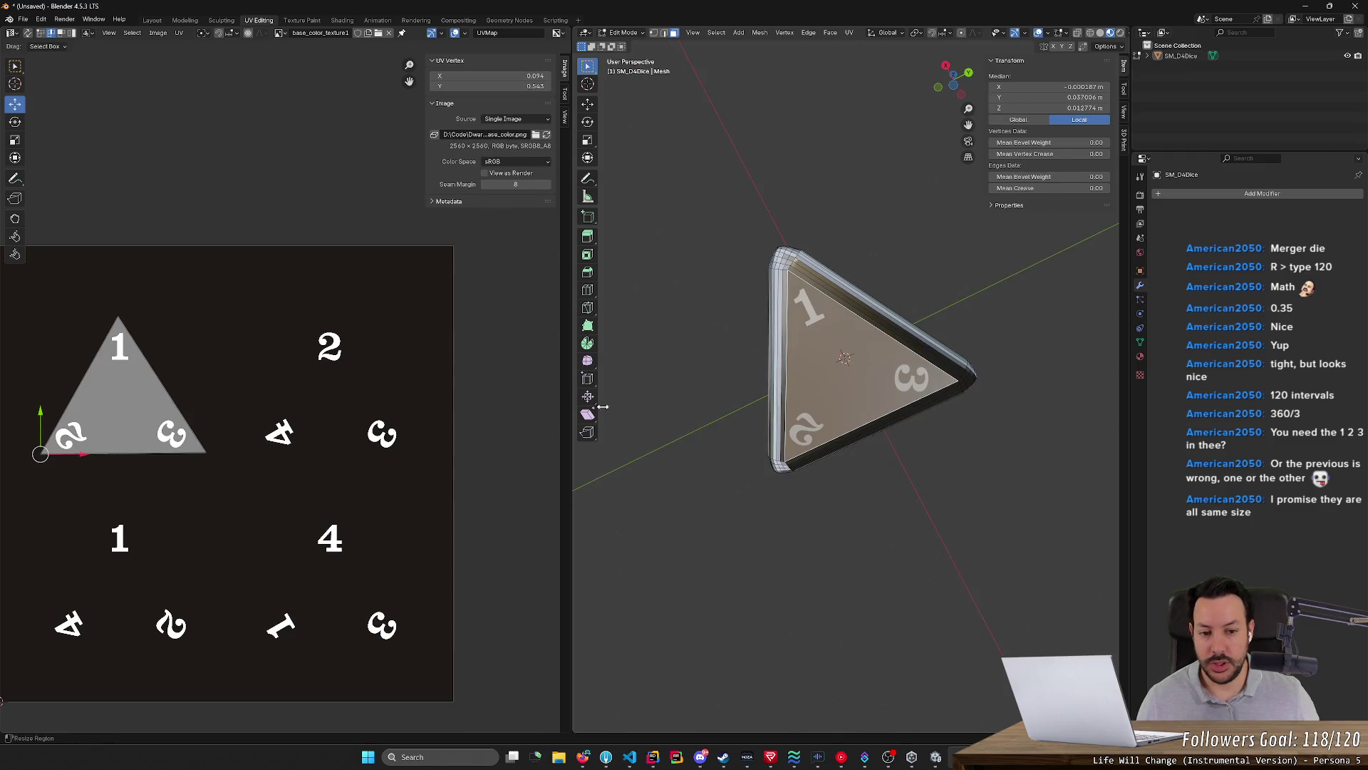
{"action": "middle_click_drag", "start_coordinate": [602, 407], "coordinate": [723, 437]}
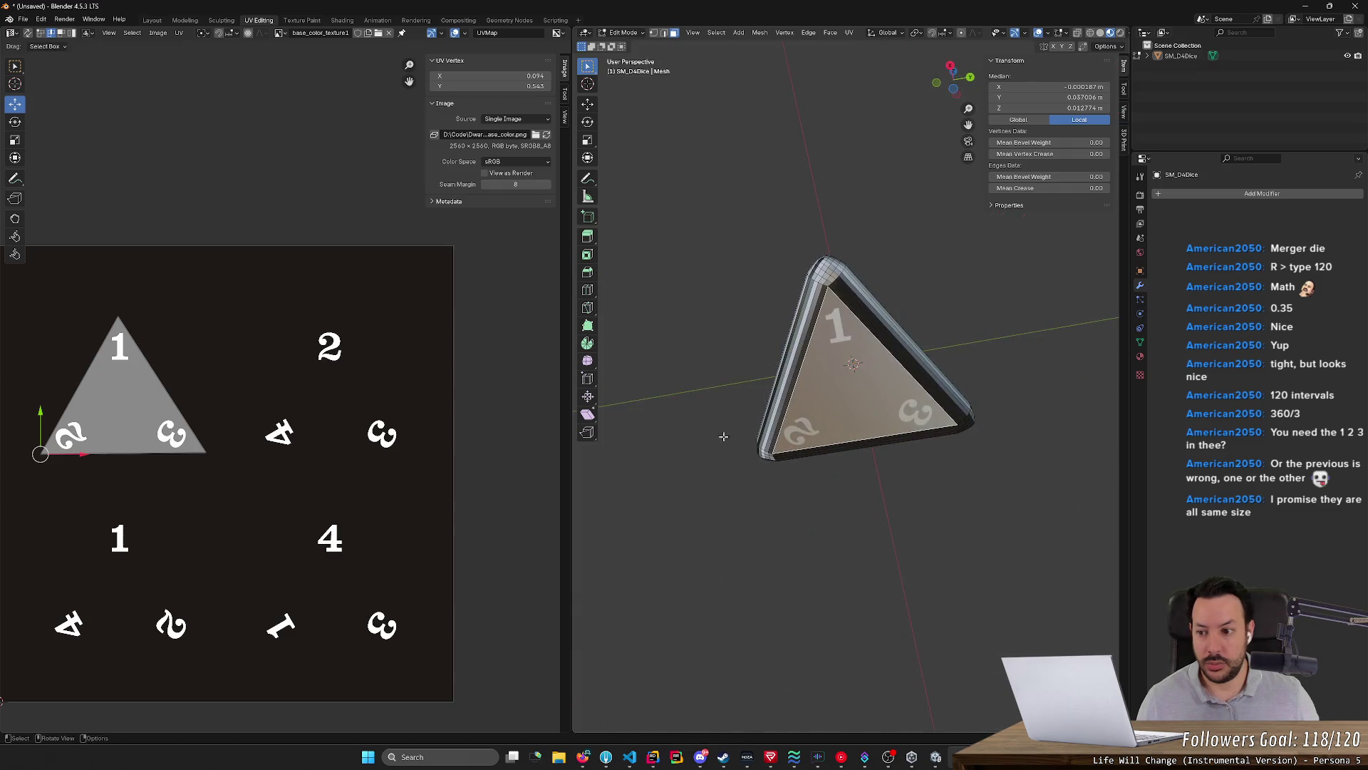
{"action": "key", "text": "u"}
{"action": "left_click", "coordinate": [901, 371]}
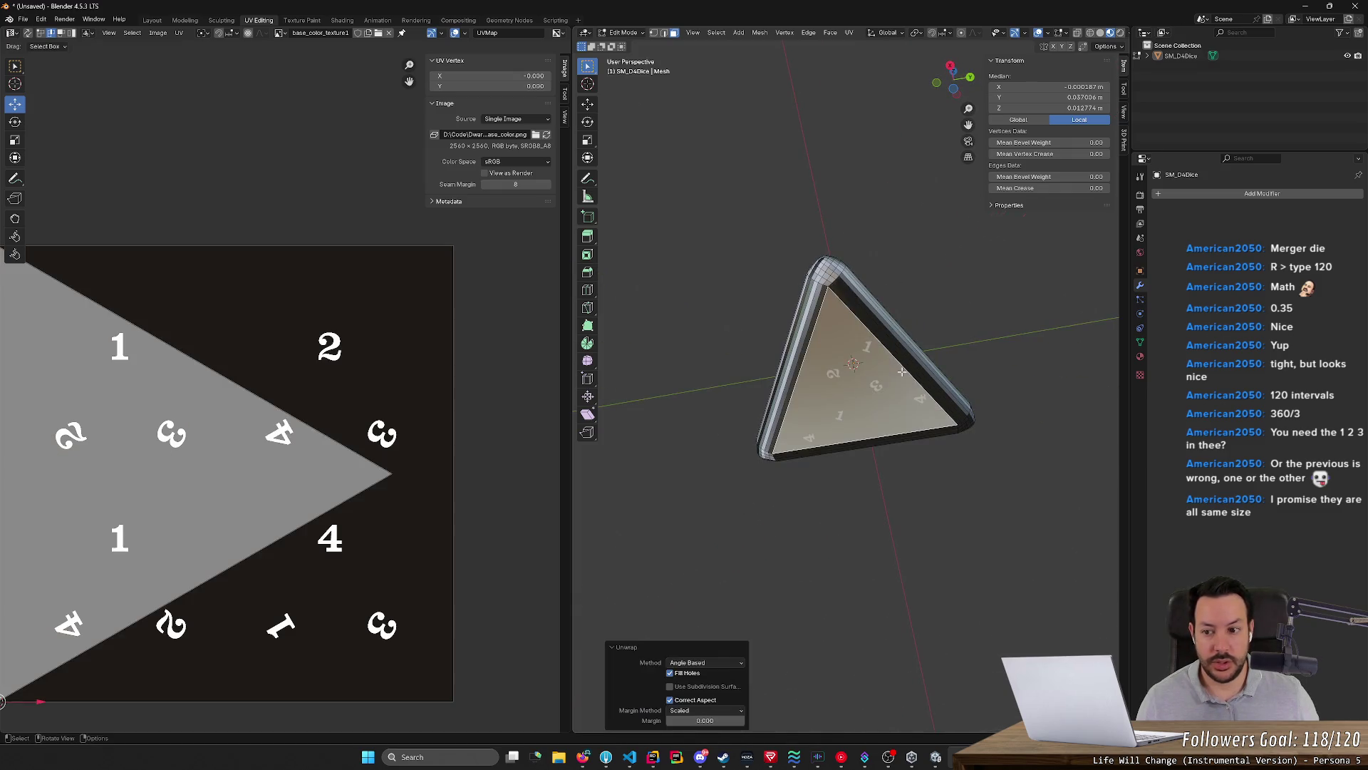
{"action": "scroll", "coordinate": [431, 420], "scroll_direction": "down", "scroll_amount": 1}
{"action": "scroll", "coordinate": [386, 425], "scroll_direction": "down", "scroll_amount": 2}
Scale the whole triangle to 0.35, turn it upright and drag it onto the 1-2-3 numerals
{"action": "key", "text": "a"}
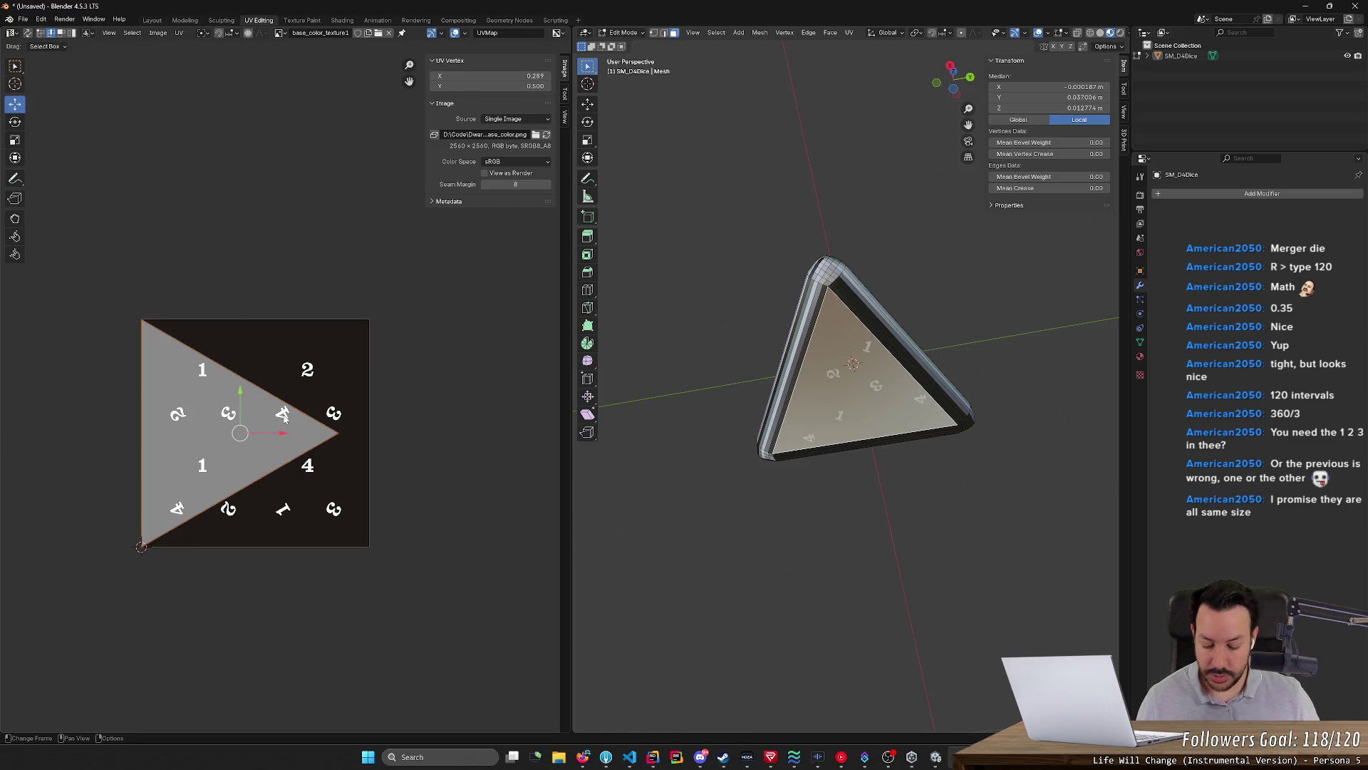
{"action": "type", "text": "s0.35"}
{"action": "key", "text": "Return"}
{"action": "type", "text": "r90"}
{"action": "key", "text": "Return"}
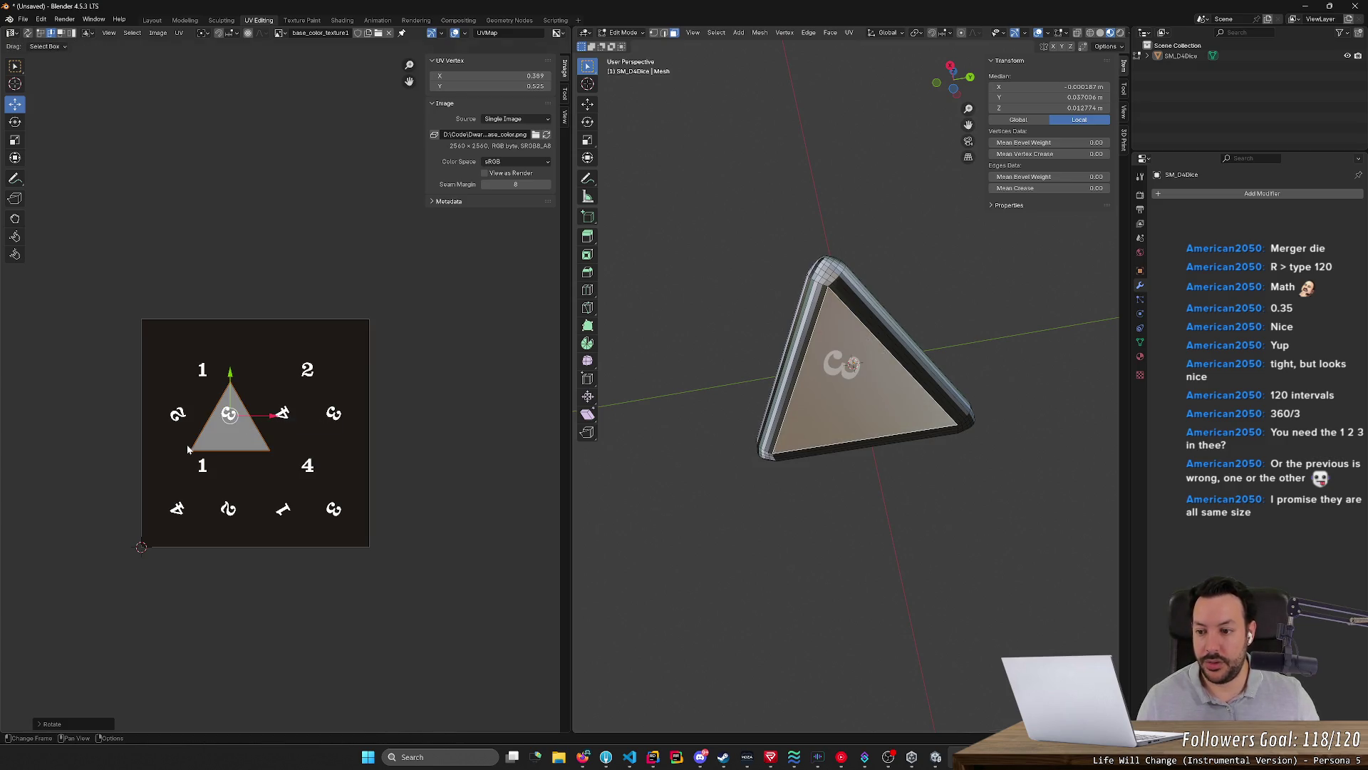
{"action": "left_click_drag", "start_coordinate": [230, 413], "coordinate": [205, 385]}
{"action": "mouse_move", "coordinate": [813, 428]}
{"action": "middle_mouse_down"}
{"action": "mouse_move", "coordinate": [750, 451]}
{"action": "mouse_move", "coordinate": [739, 427]}
{"action": "middle_mouse_up"}
{"action": "scroll", "coordinate": [142, 403], "scroll_direction": "up", "scroll_amount": 5}
{"action": "mouse_move", "coordinate": [236, 418]}
{"action": "middle_mouse_down"}
{"action": "mouse_move", "coordinate": [545, 452]}
{"action": "mouse_move", "coordinate": [608, 477]}
{"action": "mouse_move", "coordinate": [684, 465]}
{"action": "middle_mouse_up"}
{"action": "key", "text": "g"}
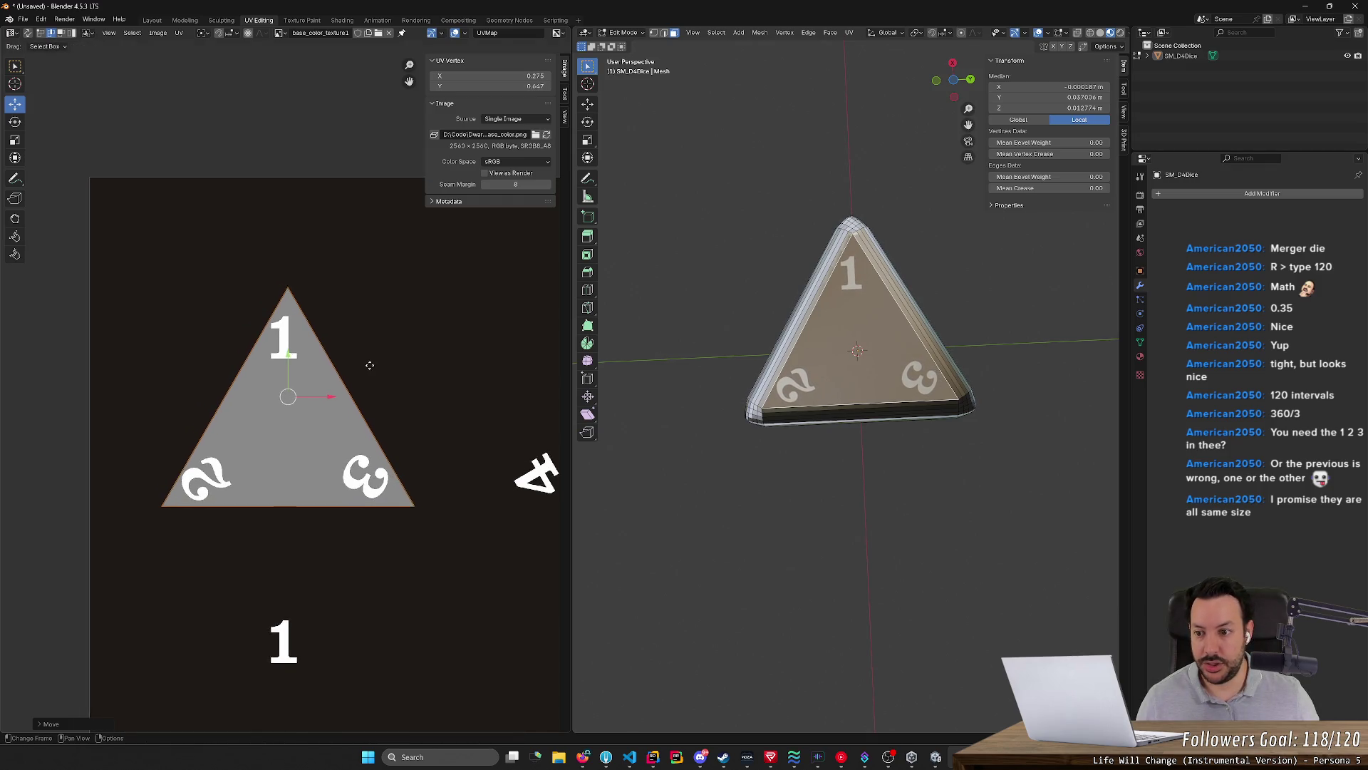
Nudge the 1-2-3 triangle along X in small shifts, then orbit and deselect to check the face
{"action": "key", "text": "x"}
{"action": "left_click", "coordinate": [315, 387]}
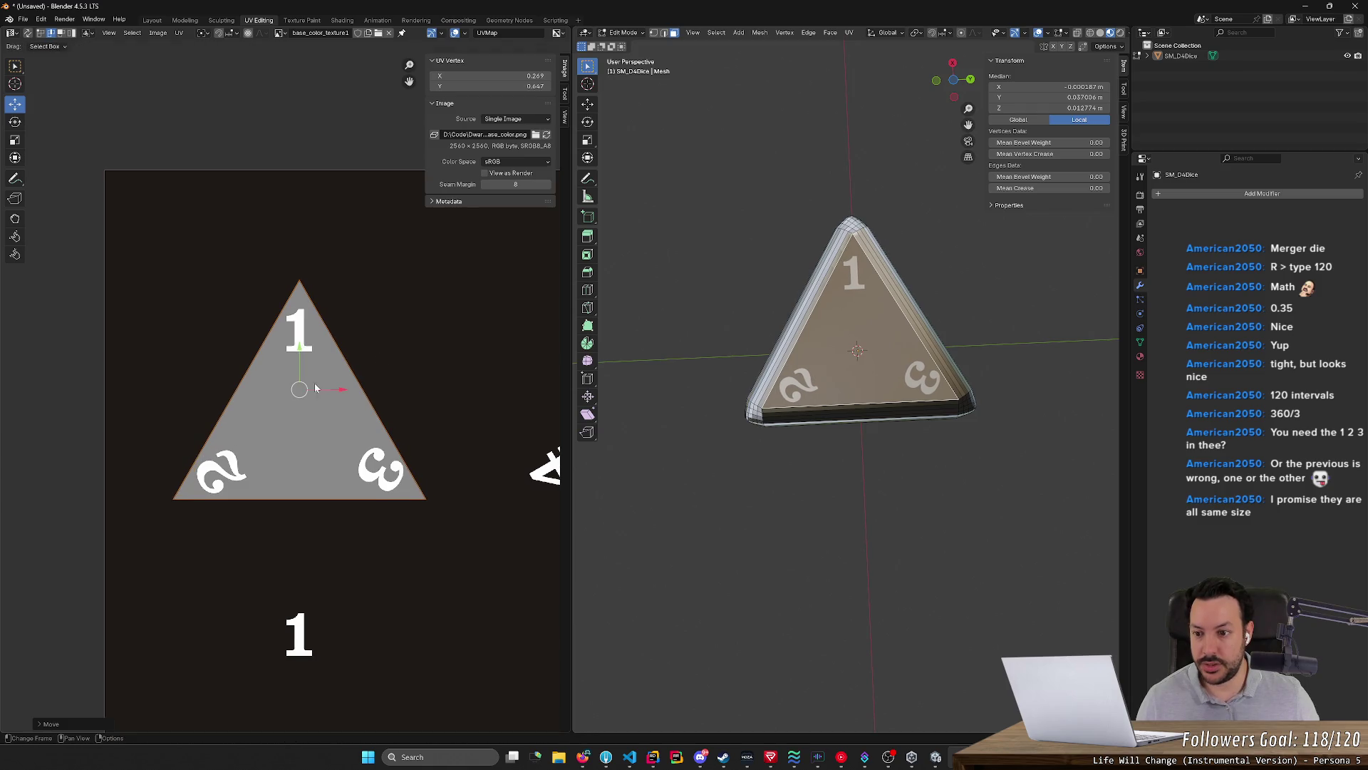
{"action": "left_click_drag", "start_coordinate": [300, 339], "coordinate": [300, 340]}
{"action": "left_click_drag", "start_coordinate": [342, 389], "coordinate": [344, 390]}
{"action": "left_click_drag", "start_coordinate": [303, 345], "coordinate": [303, 345]}
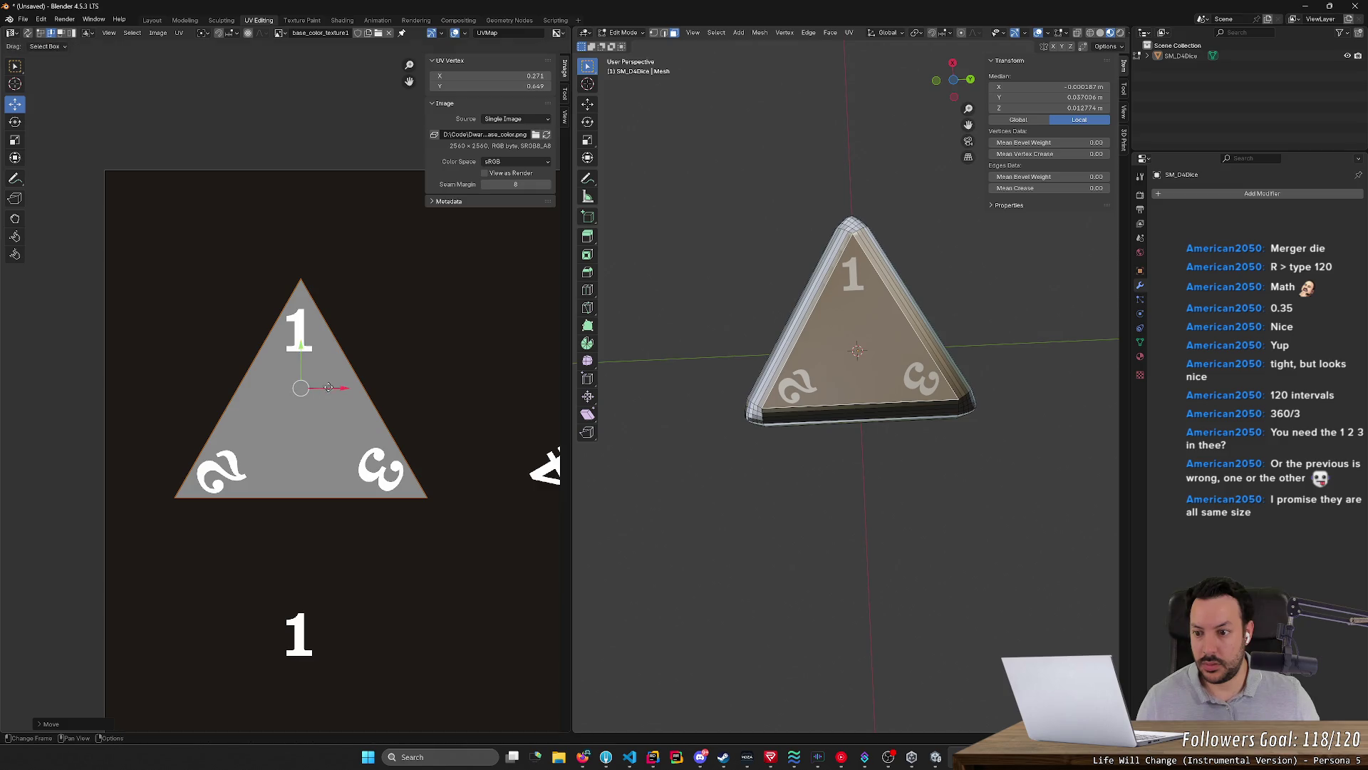
{"action": "left_click_drag", "start_coordinate": [342, 390], "coordinate": [343, 389]}
{"action": "left_click", "coordinate": [486, 398]}
{"action": "mouse_move", "coordinate": [663, 481]}
{"action": "middle_mouse_down"}
{"action": "mouse_move", "coordinate": [800, 541]}
{"action": "mouse_move", "coordinate": [757, 488]}
{"action": "mouse_move", "coordinate": [733, 498]}
{"action": "mouse_move", "coordinate": [831, 474]}
{"action": "mouse_move", "coordinate": [834, 487]}
{"action": "middle_mouse_up"}
{"action": "left_click", "coordinate": [774, 512]}
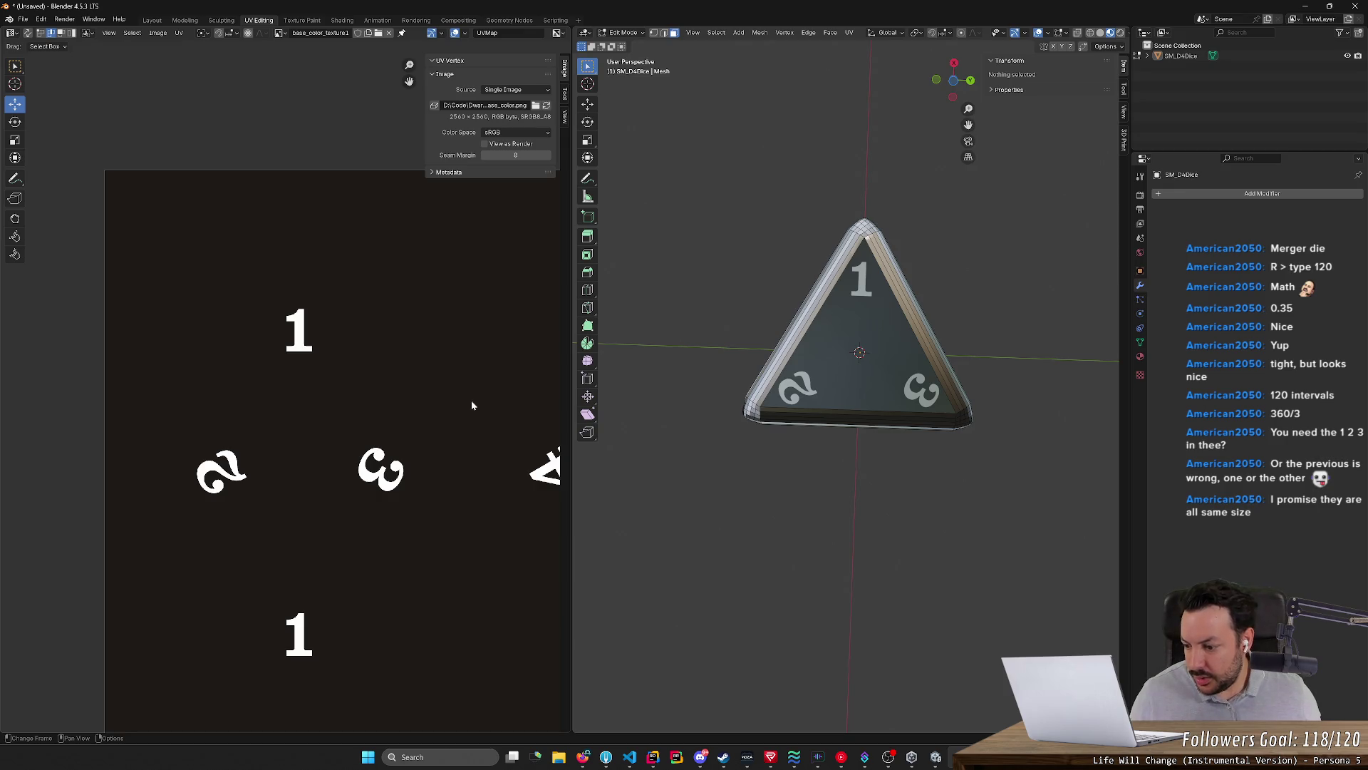
{"action": "scroll", "coordinate": [472, 404], "scroll_direction": "down", "scroll_amount": 3}
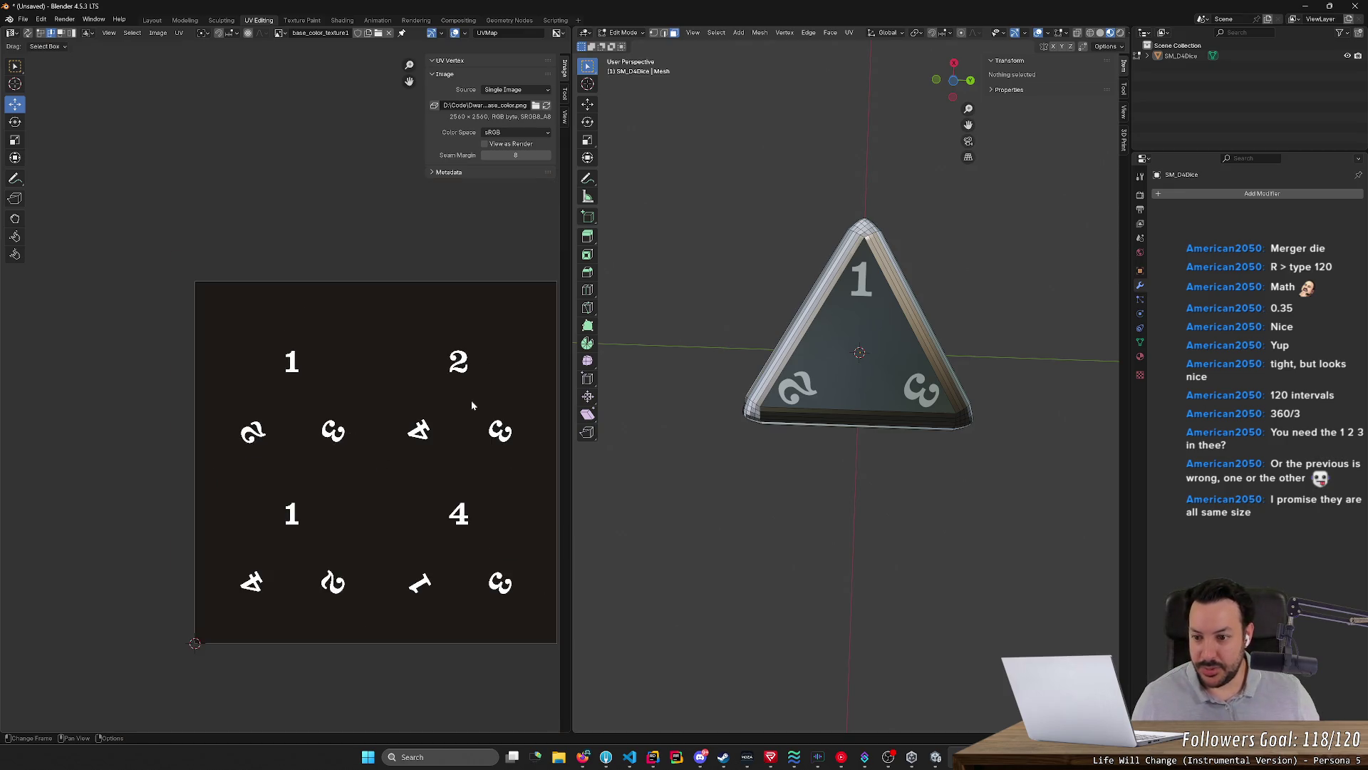
{"action": "scroll", "coordinate": [471, 398], "scroll_direction": "up", "scroll_amount": 2}
{"action": "scroll", "coordinate": [449, 378], "scroll_direction": "up", "scroll_amount": 2}
Pan the texture view and orbit the die to check each numbered face, then select the underside face
{"action": "mouse_move", "coordinate": [387, 571]}
{"action": "middle_mouse_down"}
{"action": "mouse_move", "coordinate": [449, 354]}
{"action": "mouse_move", "coordinate": [389, 384]}
{"action": "mouse_move", "coordinate": [328, 499]}
{"action": "mouse_move", "coordinate": [264, 474]}
{"action": "middle_mouse_up"}
{"action": "scroll", "coordinate": [399, 495], "scroll_direction": "down", "scroll_amount": 2}
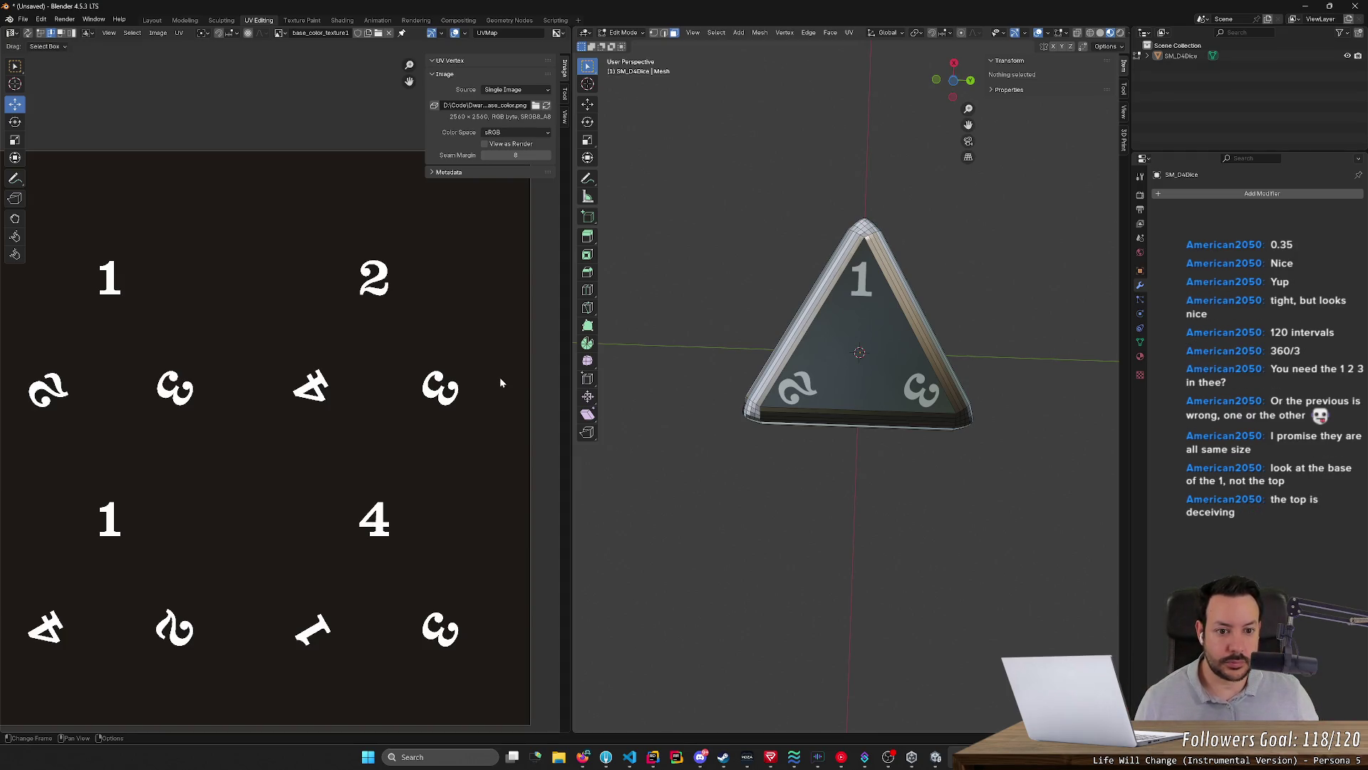
{"action": "mouse_move", "coordinate": [260, 388]}
{"action": "middle_mouse_down"}
{"action": "mouse_move", "coordinate": [283, 373]}
{"action": "mouse_move", "coordinate": [468, 376]}
{"action": "middle_mouse_up"}
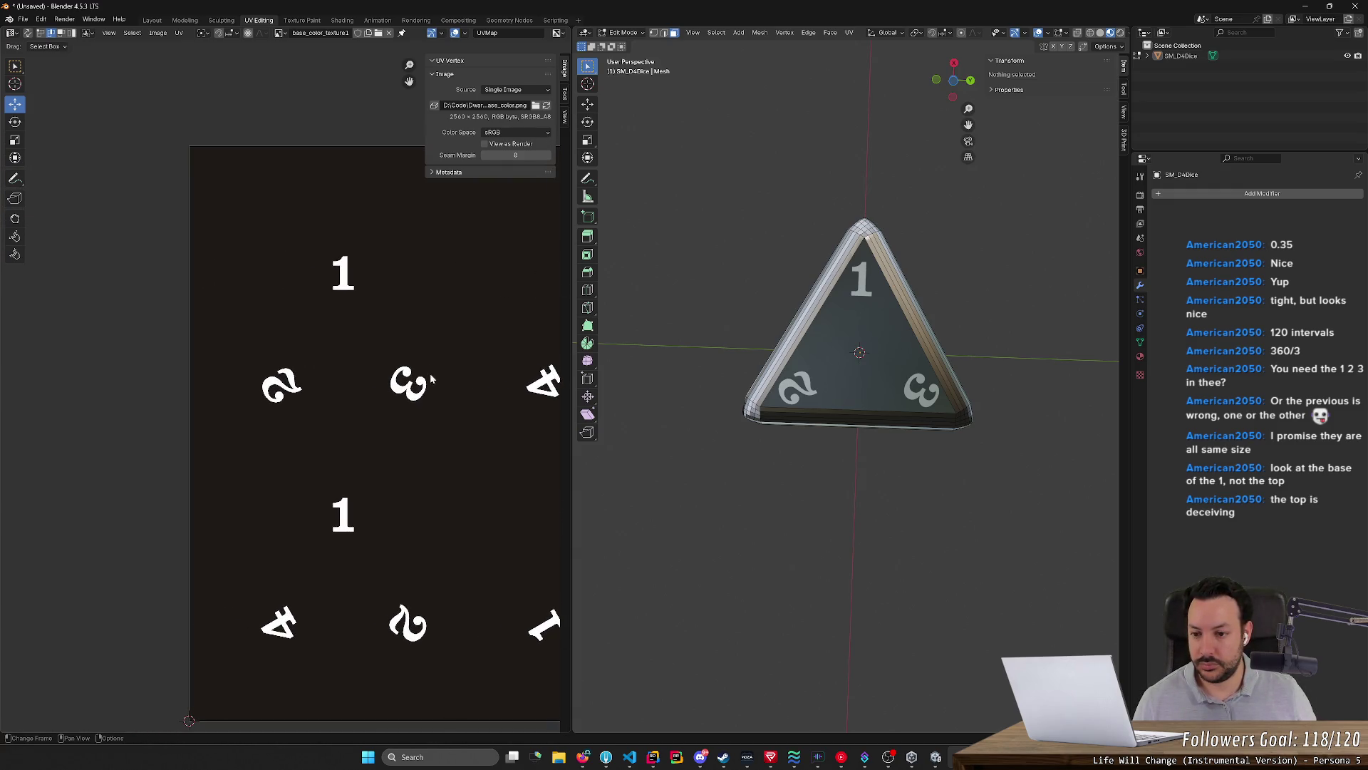
{"action": "middle_click_drag", "start_coordinate": [812, 514], "coordinate": [705, 665]}
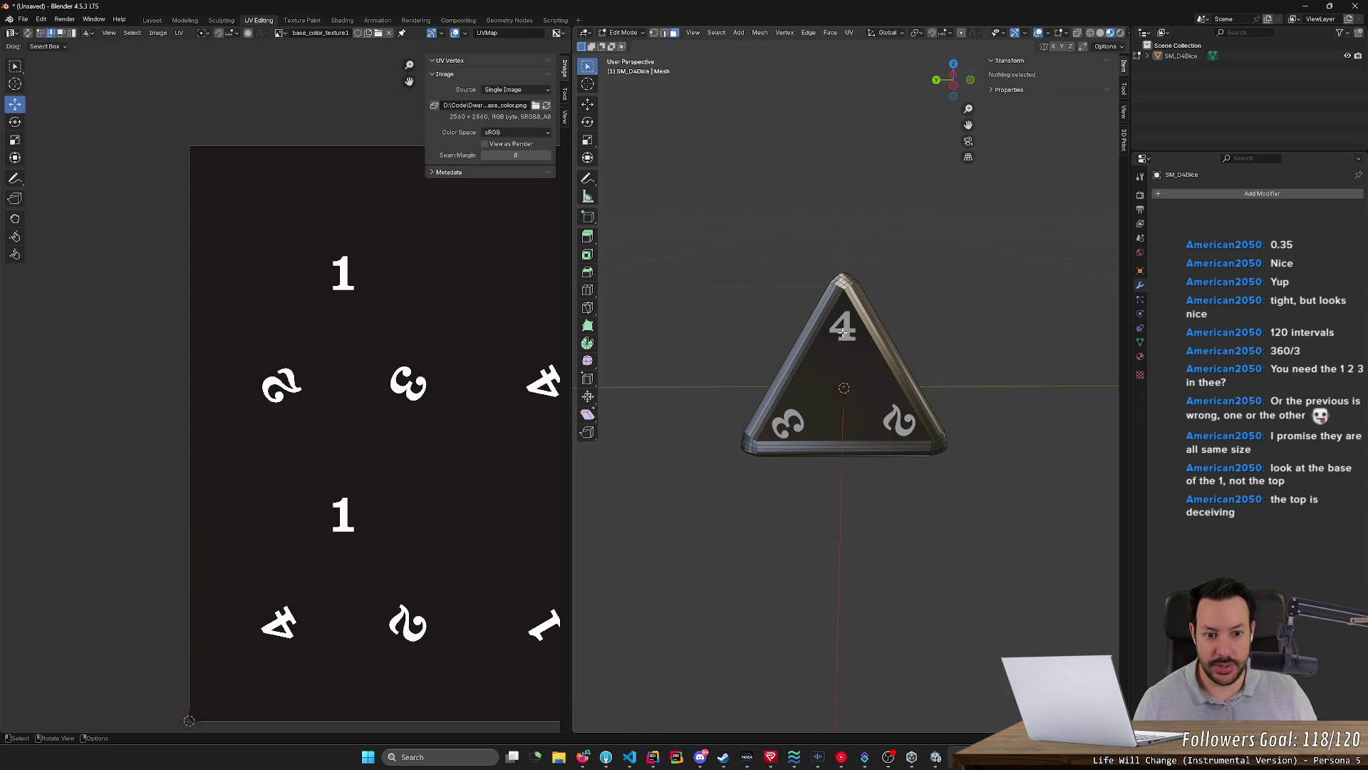
{"action": "scroll", "coordinate": [843, 323], "scroll_direction": "up", "scroll_amount": 2}
{"action": "scroll", "coordinate": [849, 284], "scroll_direction": "up", "scroll_amount": 6}
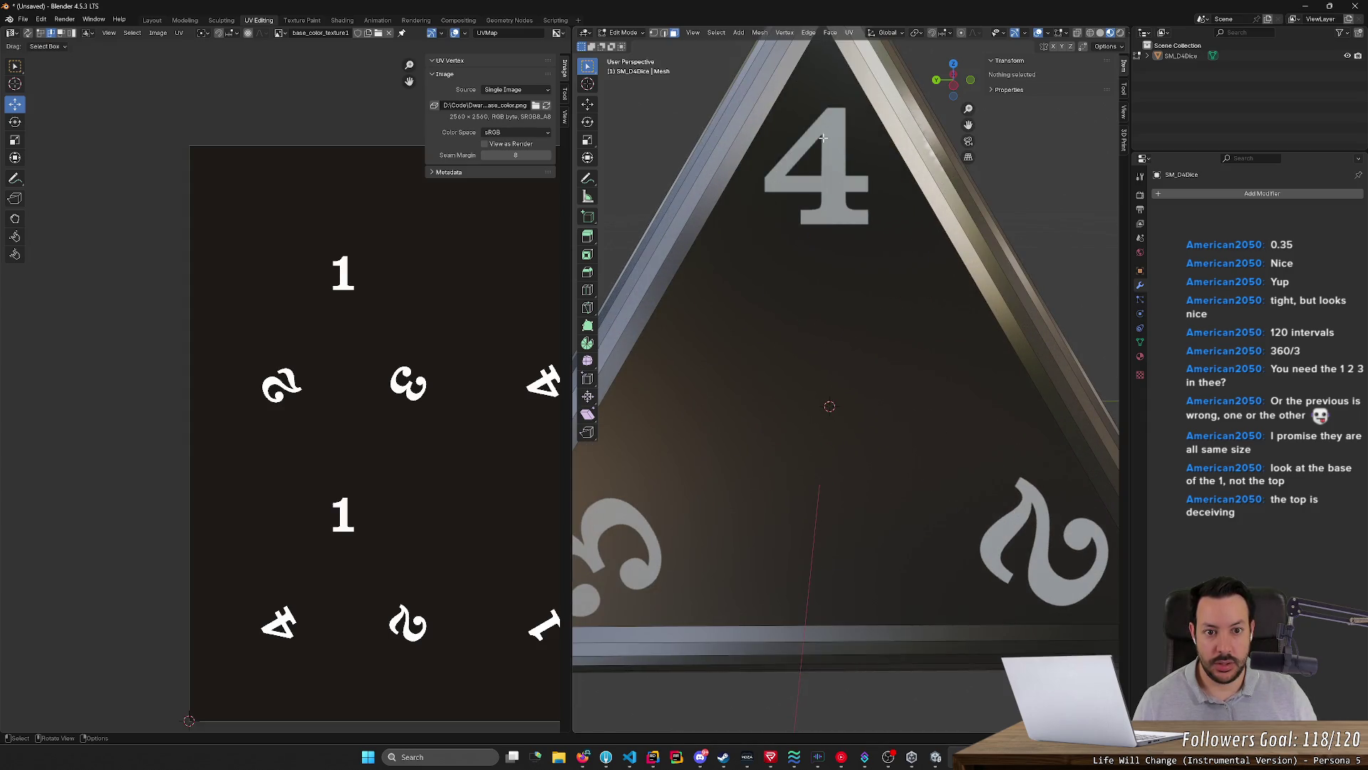
{"action": "scroll", "coordinate": [821, 172], "scroll_direction": "down", "scroll_amount": 3}
{"action": "middle_click_drag", "start_coordinate": [820, 171], "coordinate": [766, 301]}
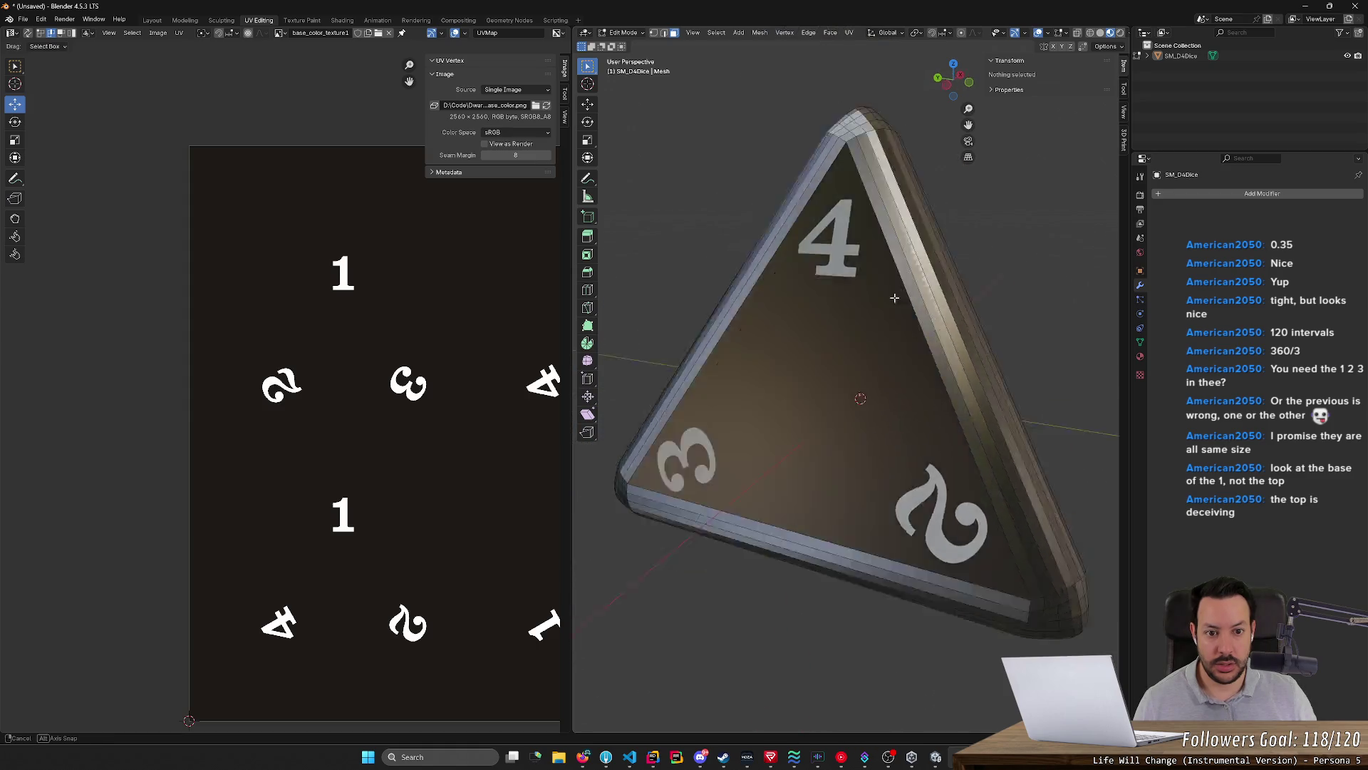
{"action": "middle_click_drag", "start_coordinate": [972, 330], "coordinate": [945, 374]}
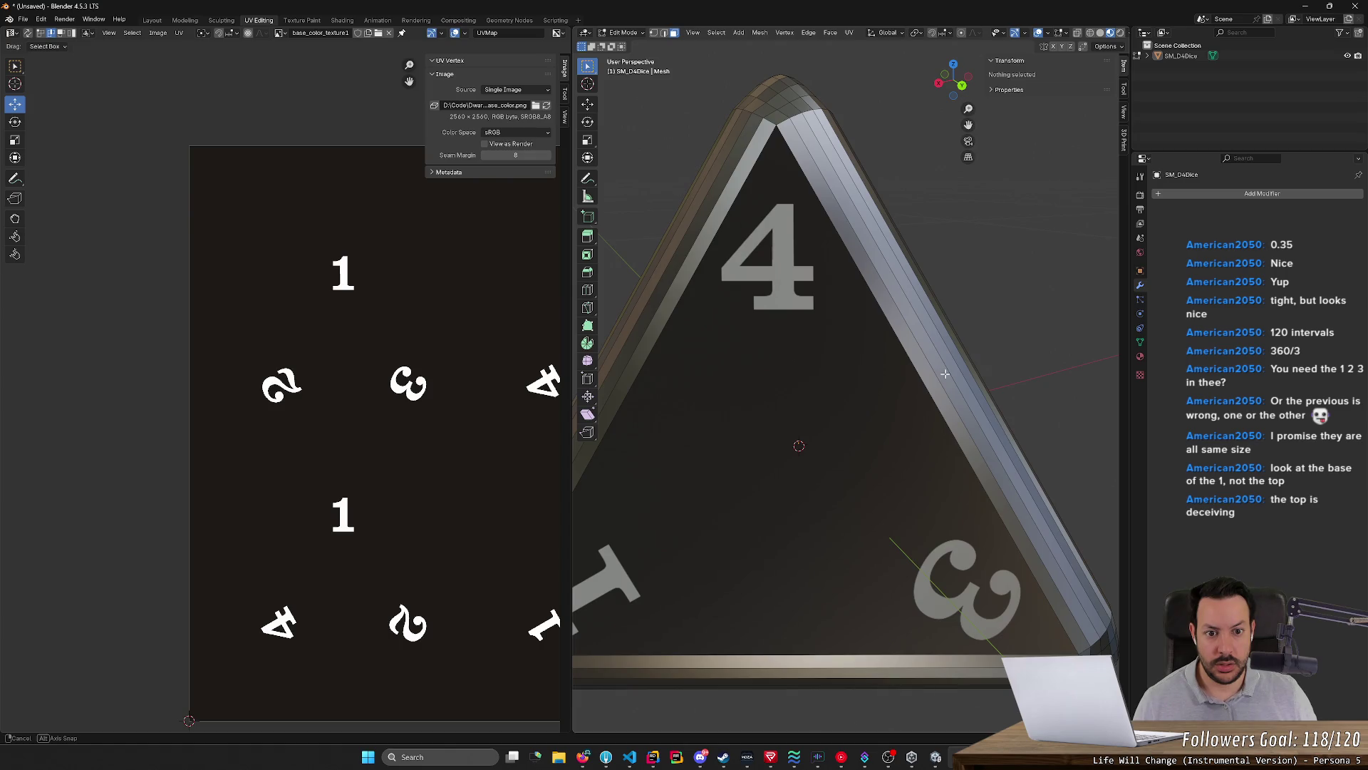
{"action": "scroll", "coordinate": [891, 400], "scroll_direction": "down", "scroll_amount": 3}
{"action": "scroll", "coordinate": [890, 400], "scroll_direction": "down", "scroll_amount": 3}
{"action": "mouse_move", "coordinate": [891, 400]}
{"action": "middle_mouse_down"}
{"action": "mouse_move", "coordinate": [895, 429]}
{"action": "mouse_move", "coordinate": [866, 427]}
{"action": "middle_mouse_up"}
{"action": "left_click", "coordinate": [866, 425]}
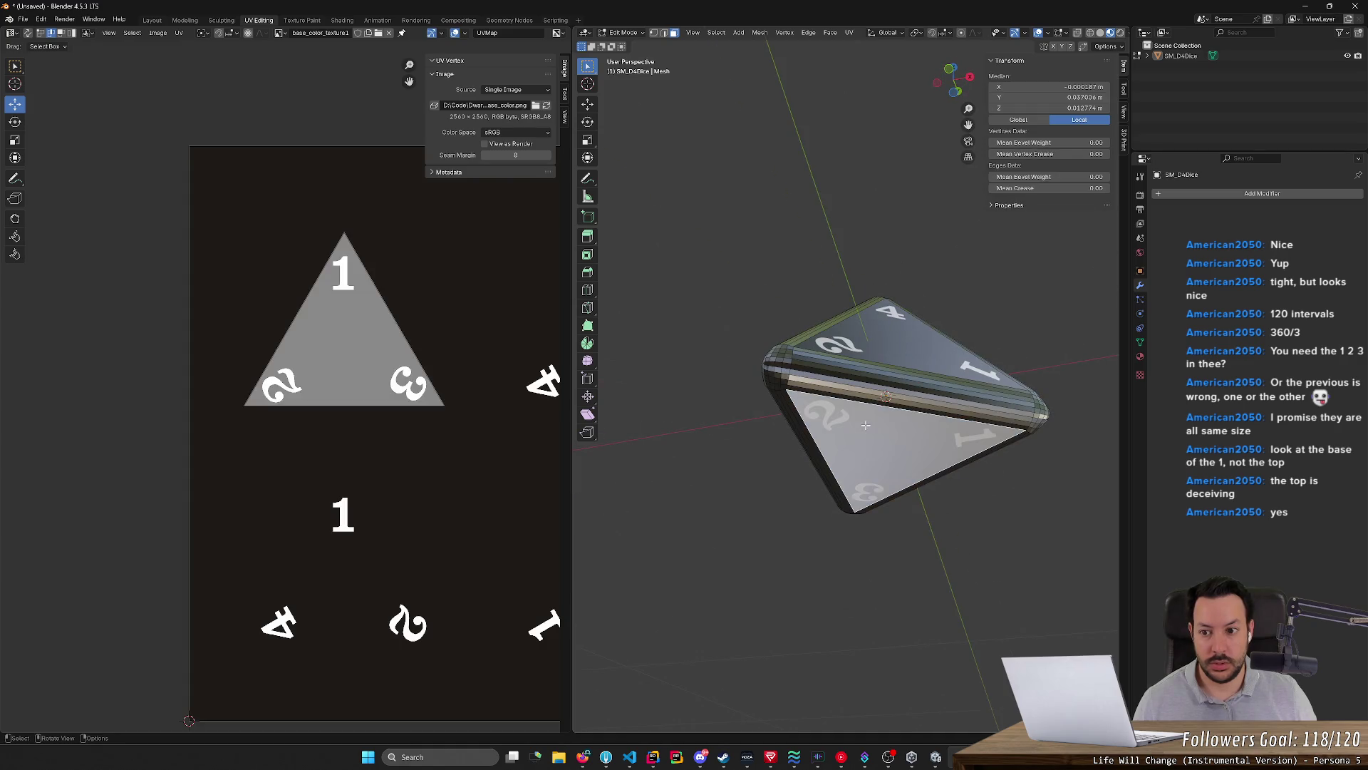
Orbit the 1-2-3 face toward the viewer, select its whole UV triangle and shift it twice
{"action": "middle_click_drag", "start_coordinate": [655, 417], "coordinate": [888, 362]}
{"action": "mouse_move", "coordinate": [808, 323]}
{"action": "middle_mouse_down"}
{"action": "mouse_move", "coordinate": [859, 416]}
{"action": "mouse_move", "coordinate": [844, 390]}
{"action": "middle_mouse_up"}
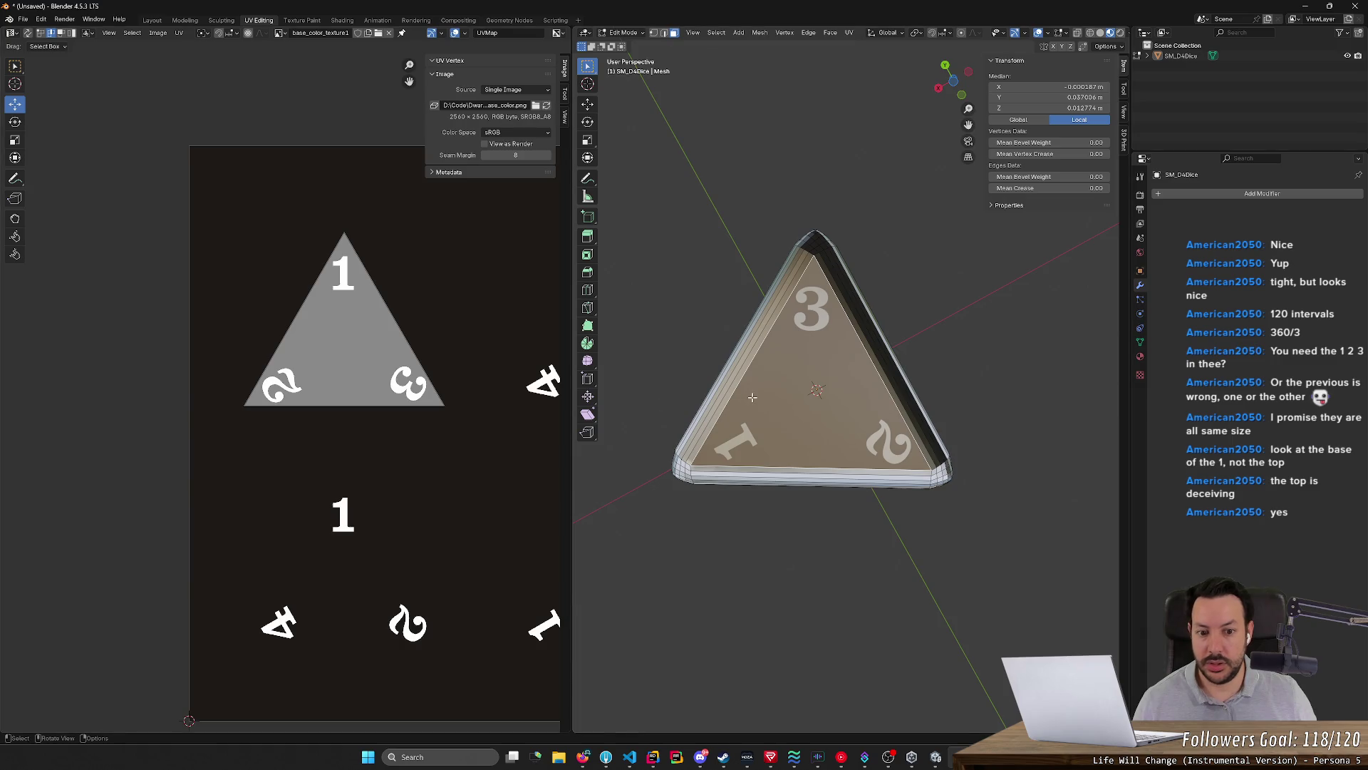
{"action": "key", "text": "a"}
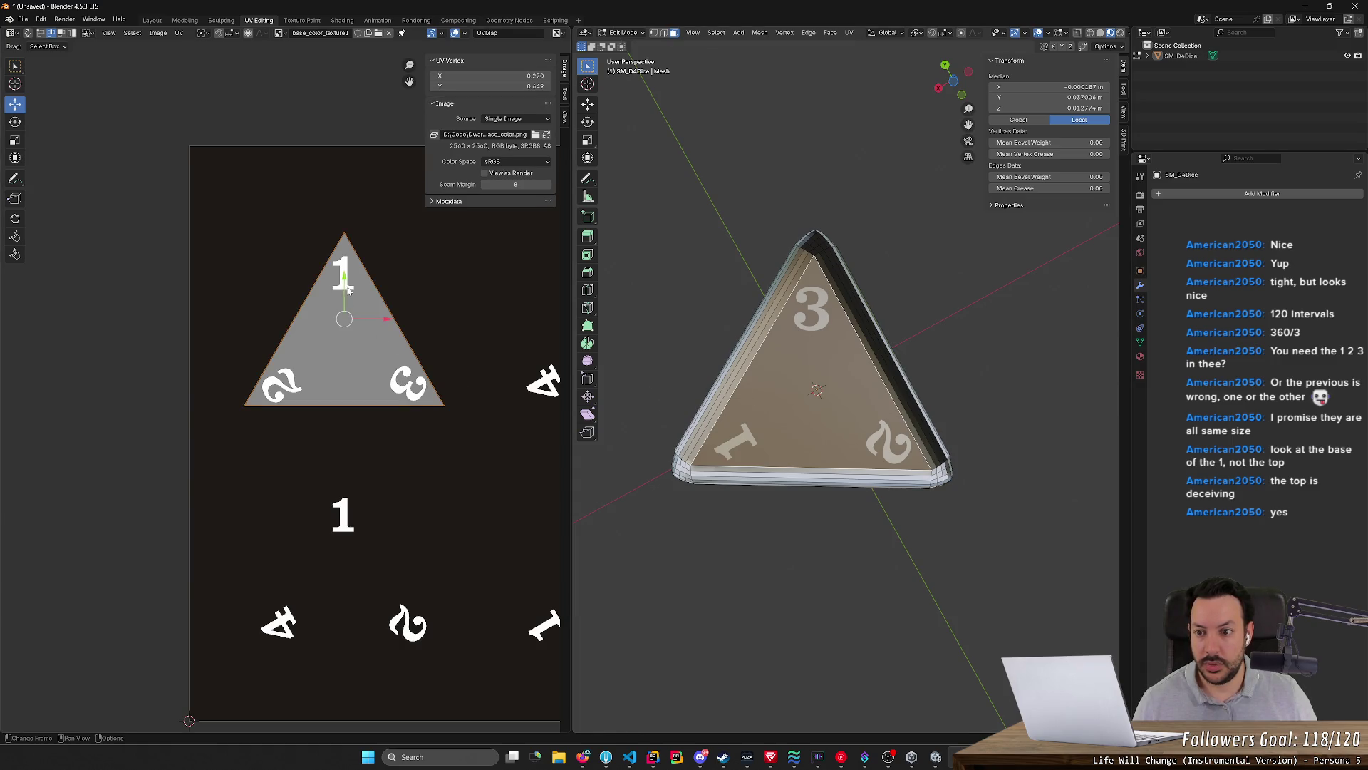
{"action": "key", "text": "g"}
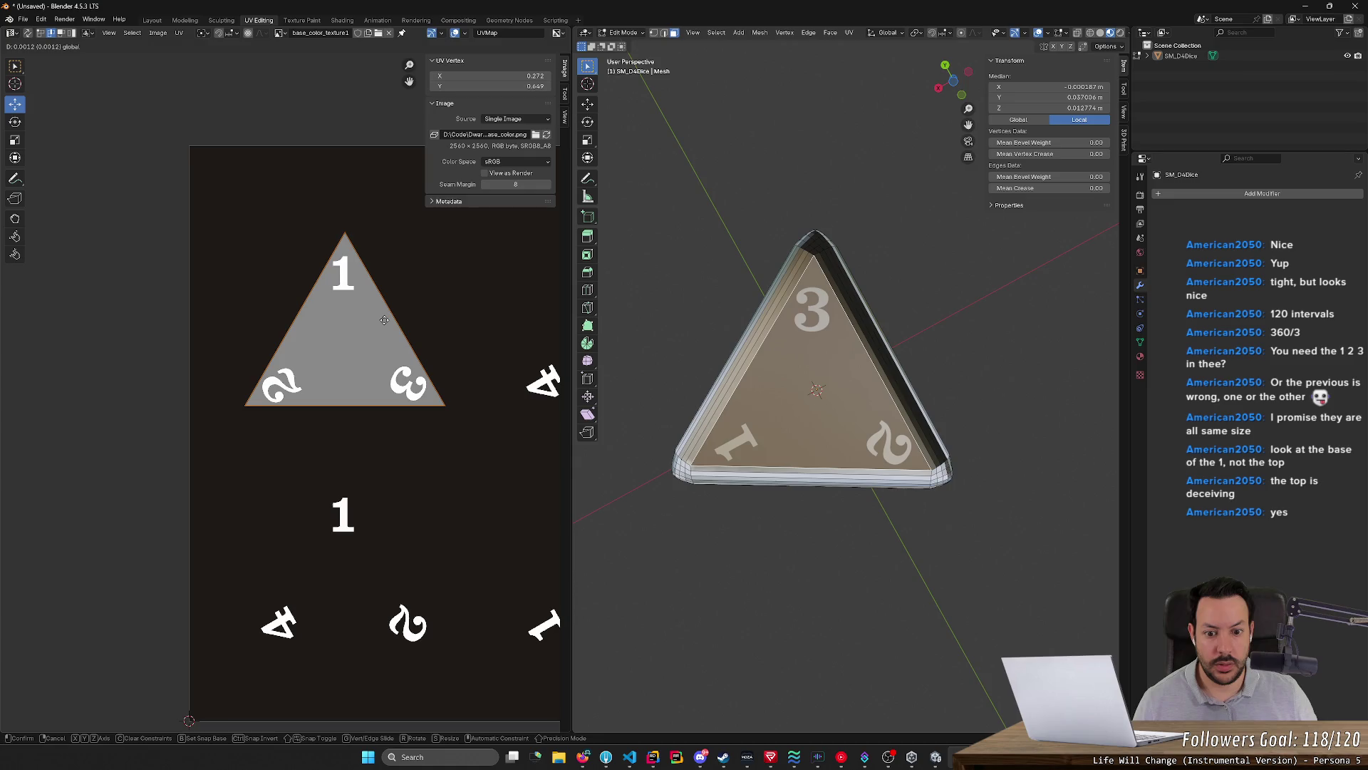
{"action": "left_click", "coordinate": [382, 320]}
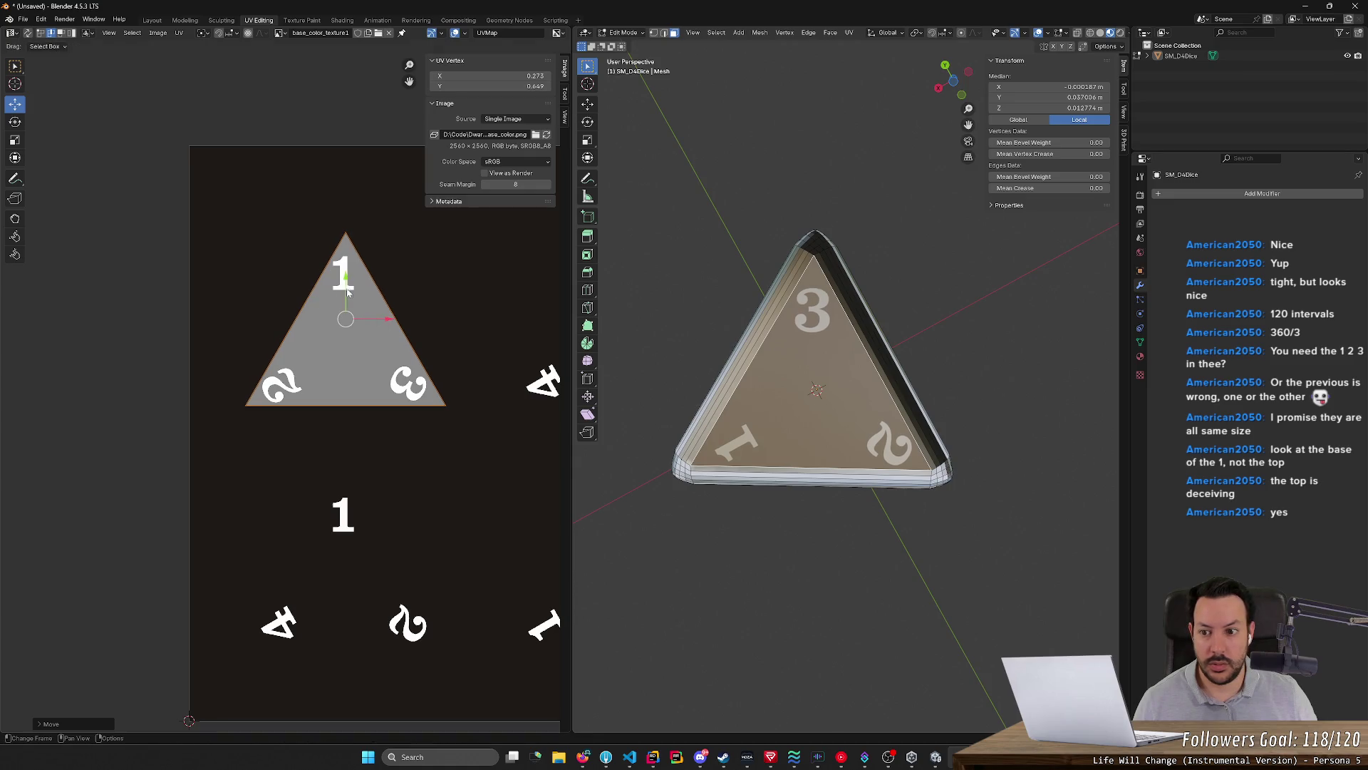
{"action": "key", "text": "g"}
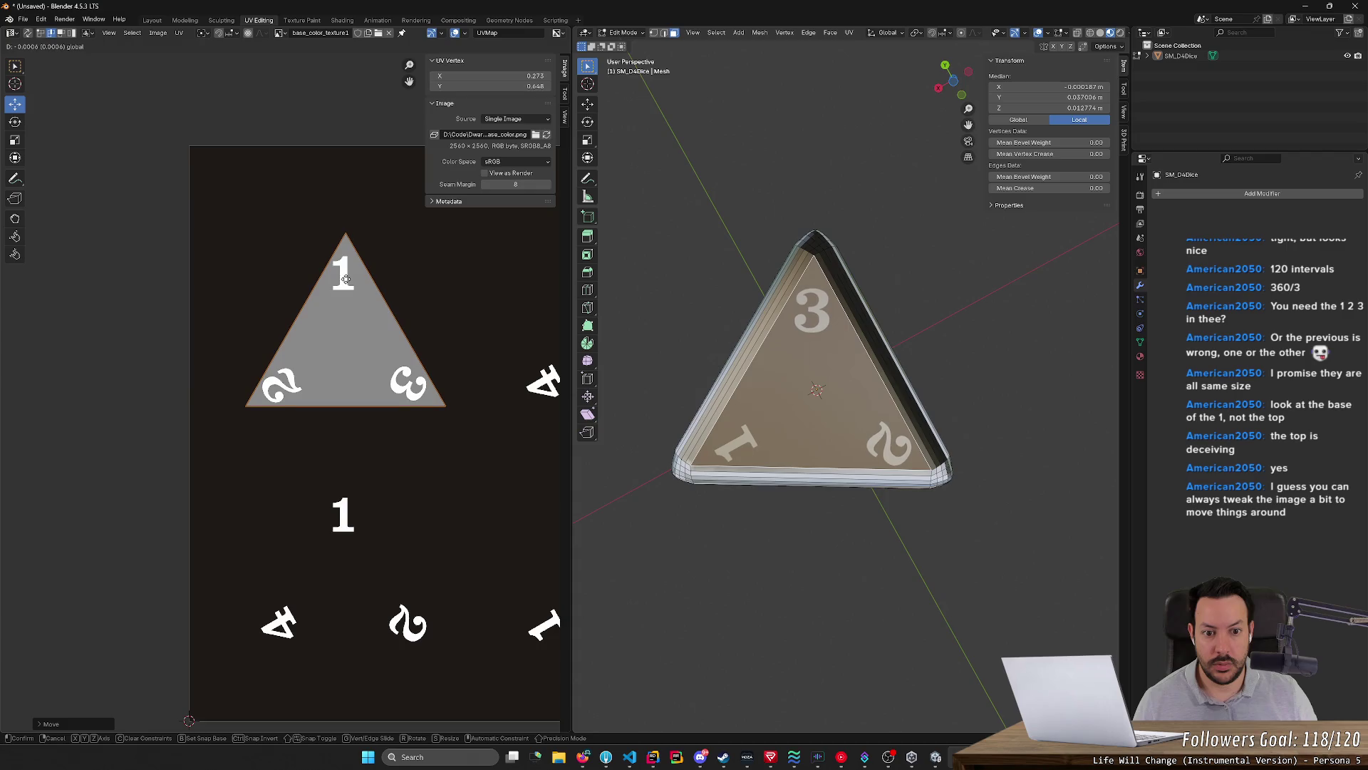
{"action": "left_click", "coordinate": [344, 278]}
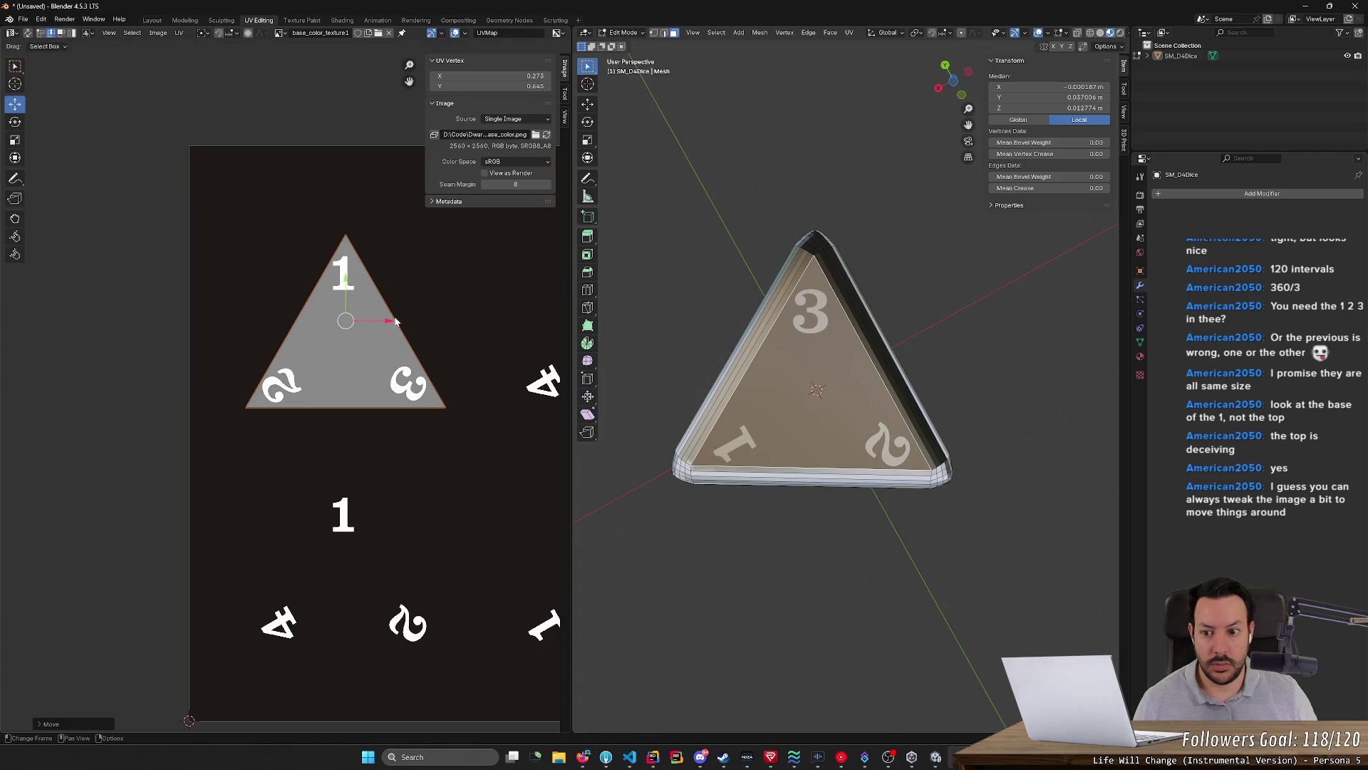
Nudge the triangle right and into its final centred position, then deselect and orbit to check
{"action": "key", "text": "g"}
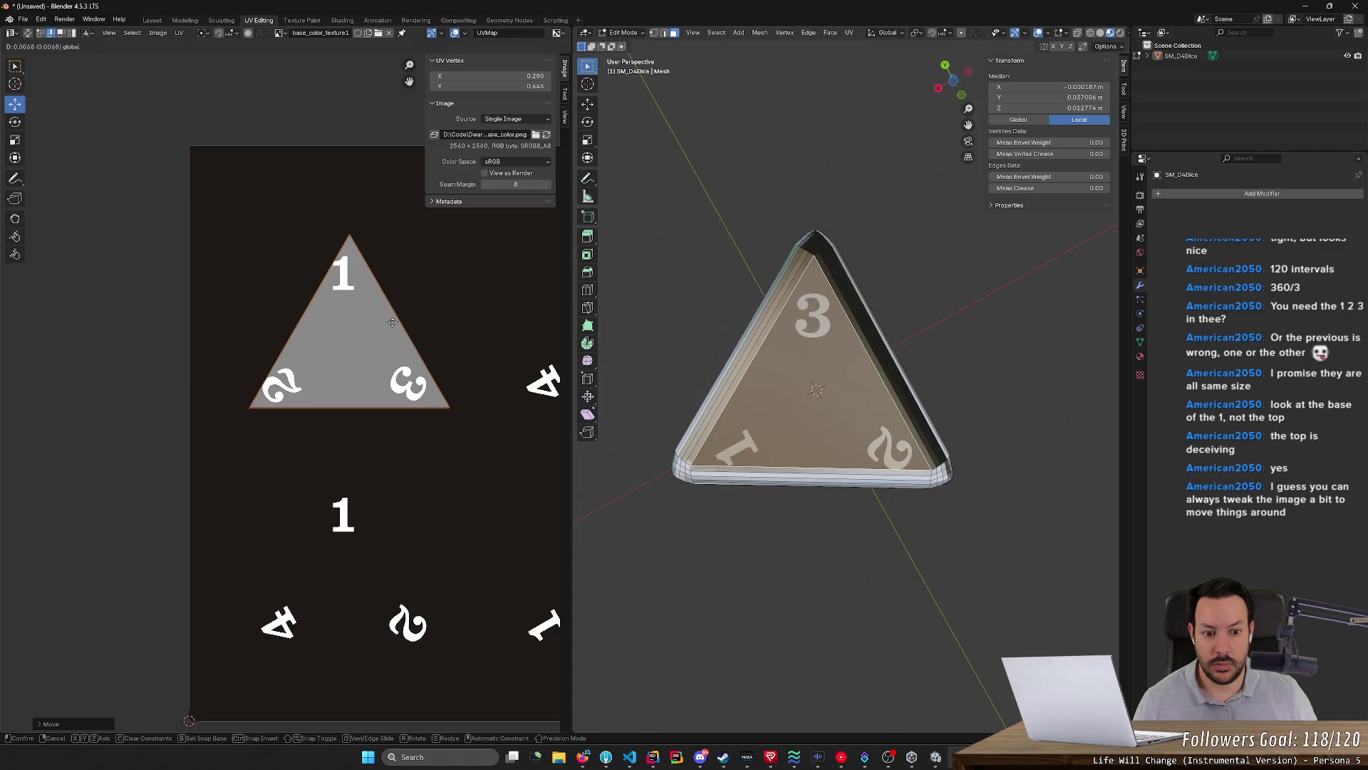
{"action": "left_click", "coordinate": [392, 322]}
{"action": "key", "text": "g"}
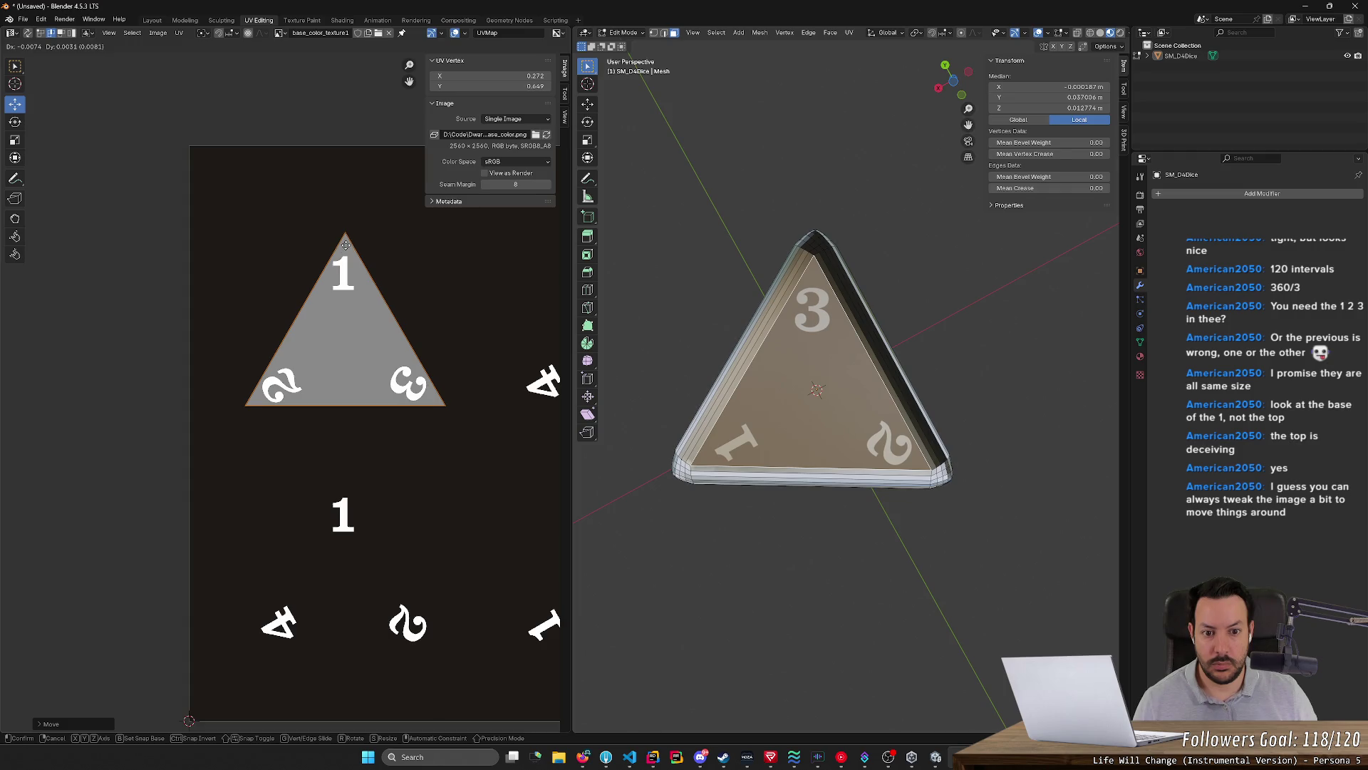
{"action": "left_click", "coordinate": [345, 244]}
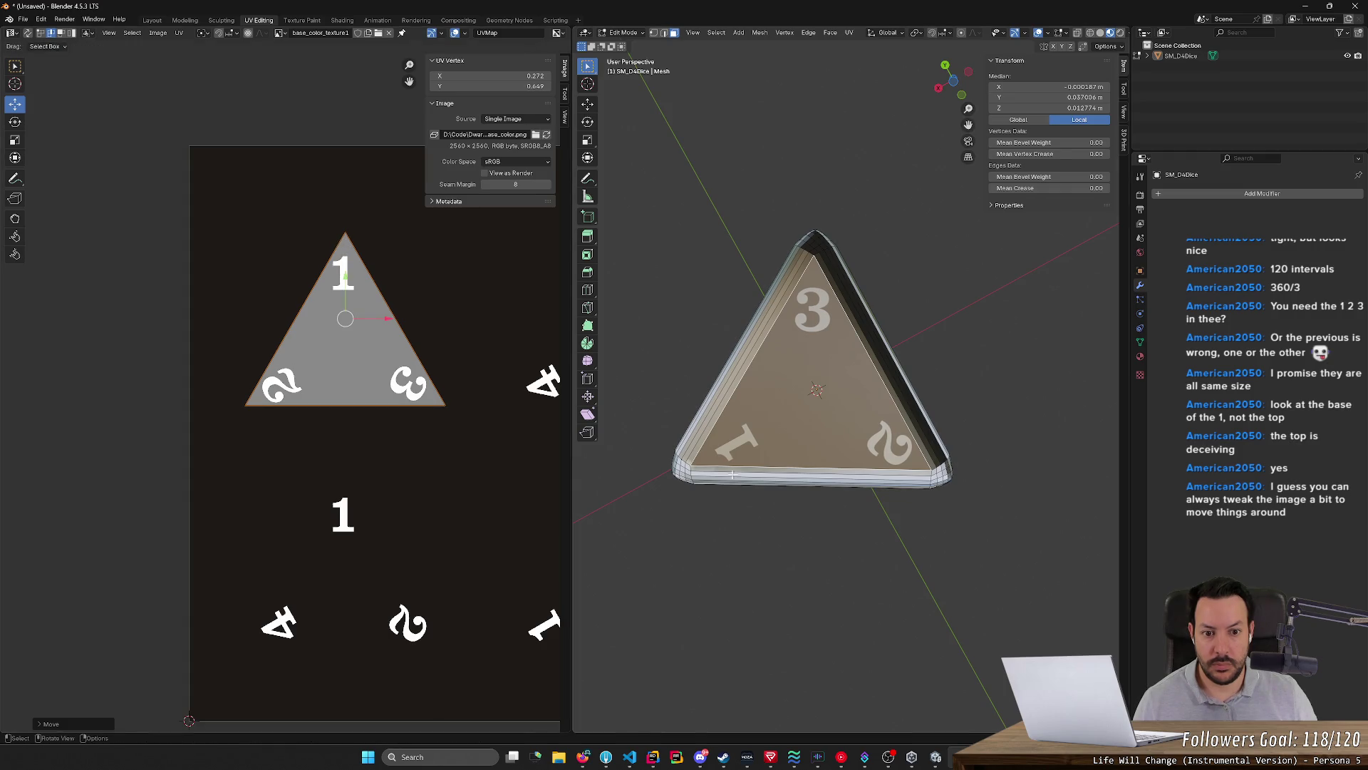
{"action": "left_click", "coordinate": [774, 552]}
{"action": "middle_click_drag", "start_coordinate": [773, 552], "coordinate": [929, 540]}
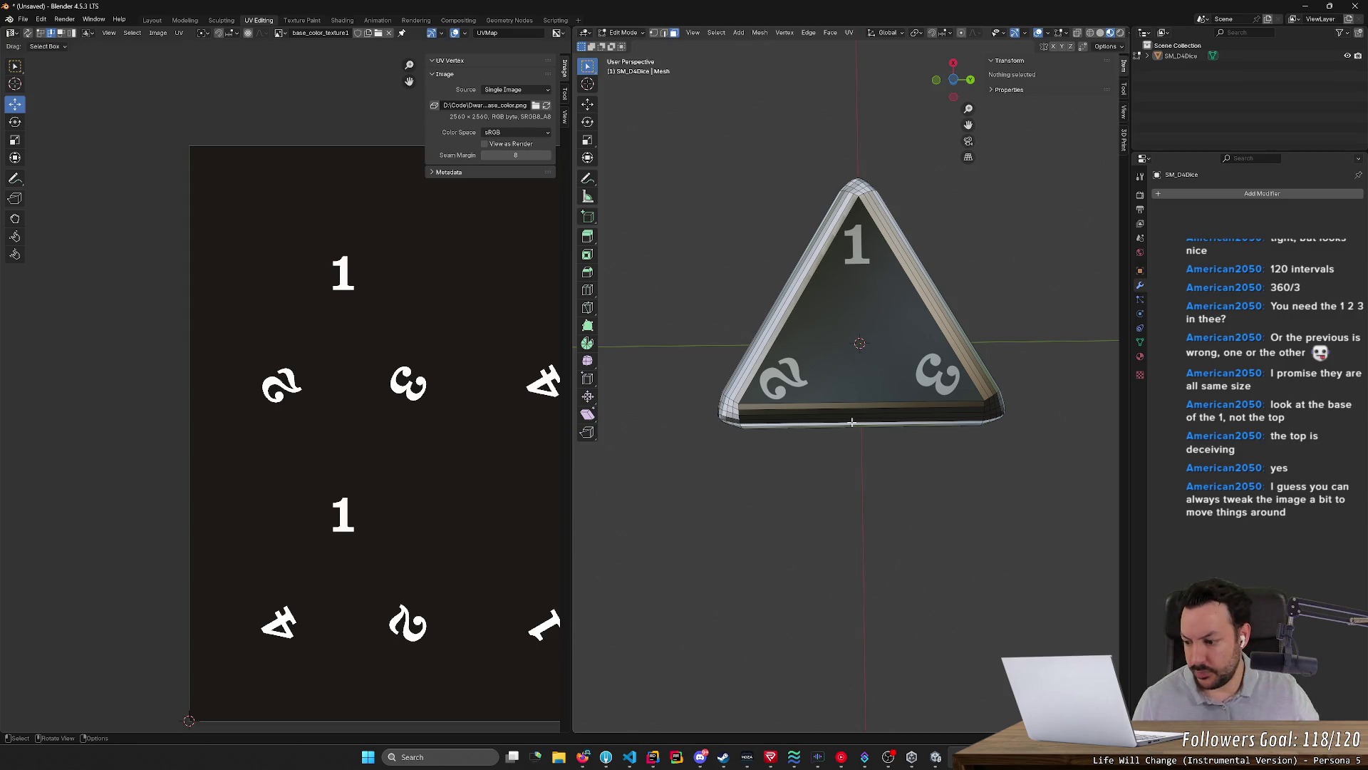
Reselect the front face's UV triangle and switch to vertex selection in the UV editor
{"action": "left_click", "coordinate": [889, 332]}
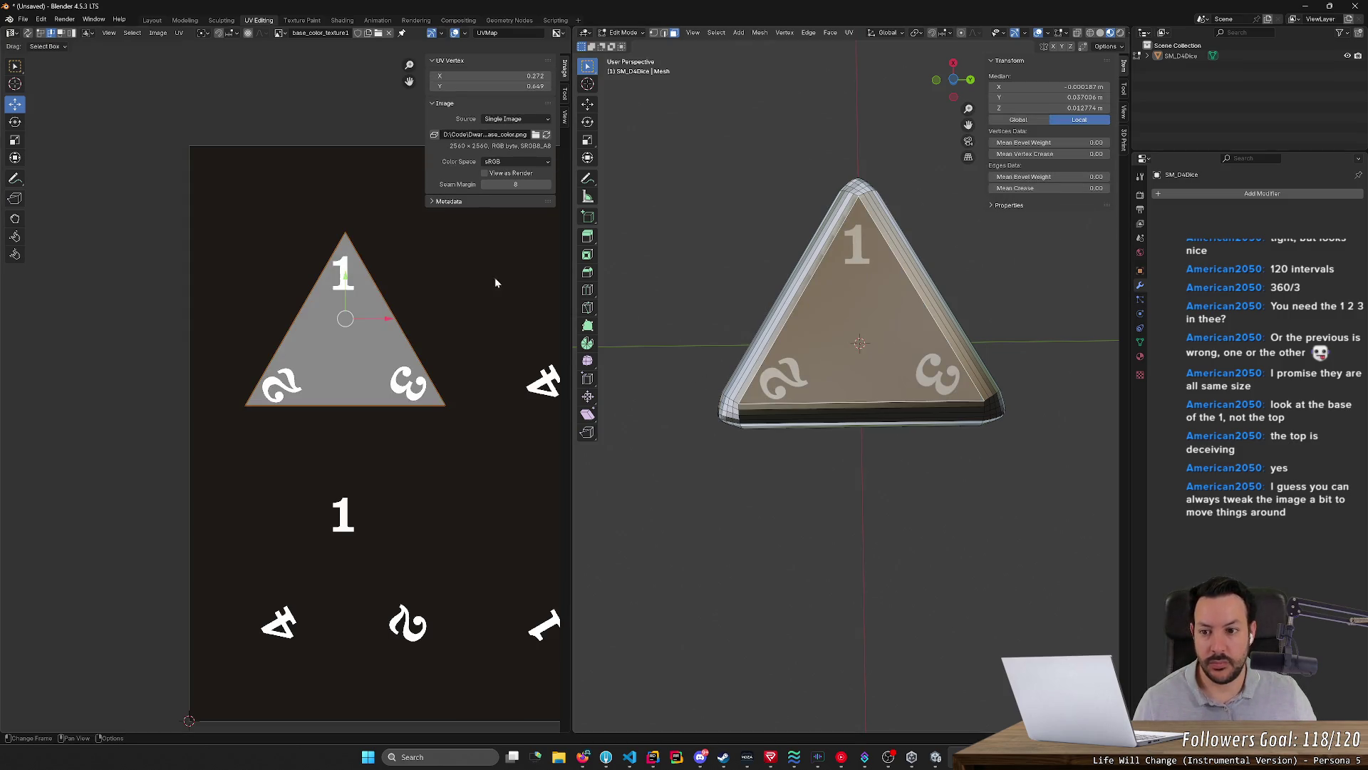
{"action": "left_click_drag", "start_coordinate": [321, 216], "coordinate": [394, 250]}
{"action": "left_click", "coordinate": [395, 251]}
{"action": "left_click", "coordinate": [345, 263]}
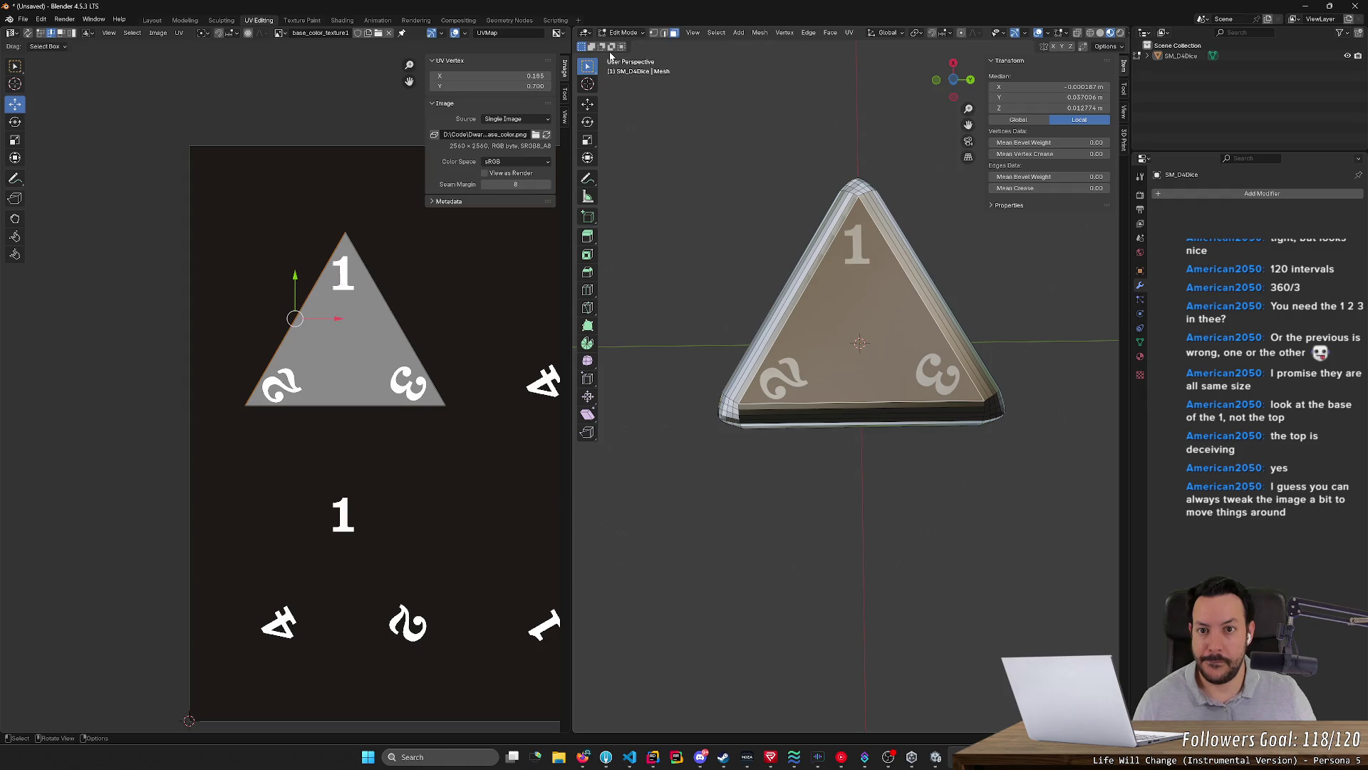
{"action": "left_click", "coordinate": [653, 33]}
{"action": "key", "text": "a"}
{"action": "left_click", "coordinate": [394, 234]}
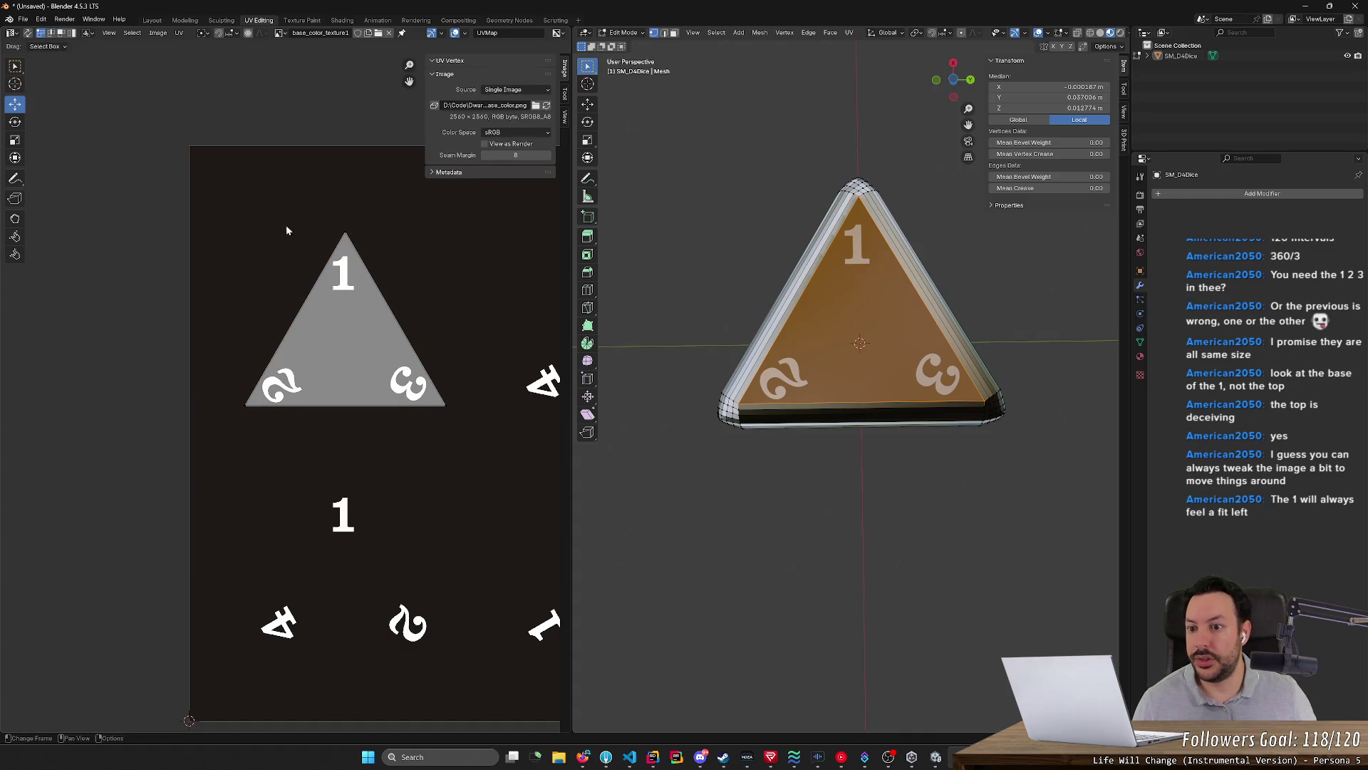
Nudge the top corner of the 1-2-3 UV triangle to a new position, then deselect and check the die
{"action": "left_click", "coordinate": [347, 235]}
{"action": "key", "text": "g"}
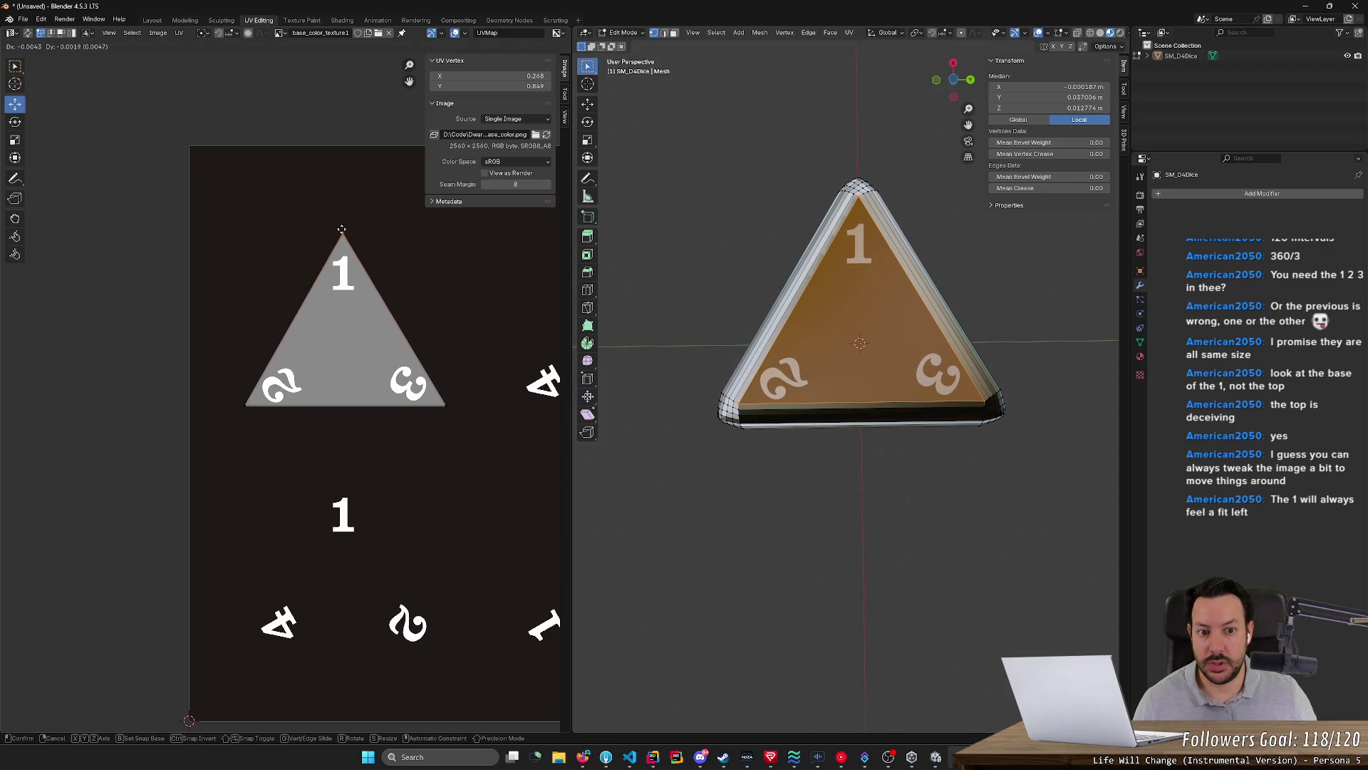
{"action": "left_click", "coordinate": [341, 228]}
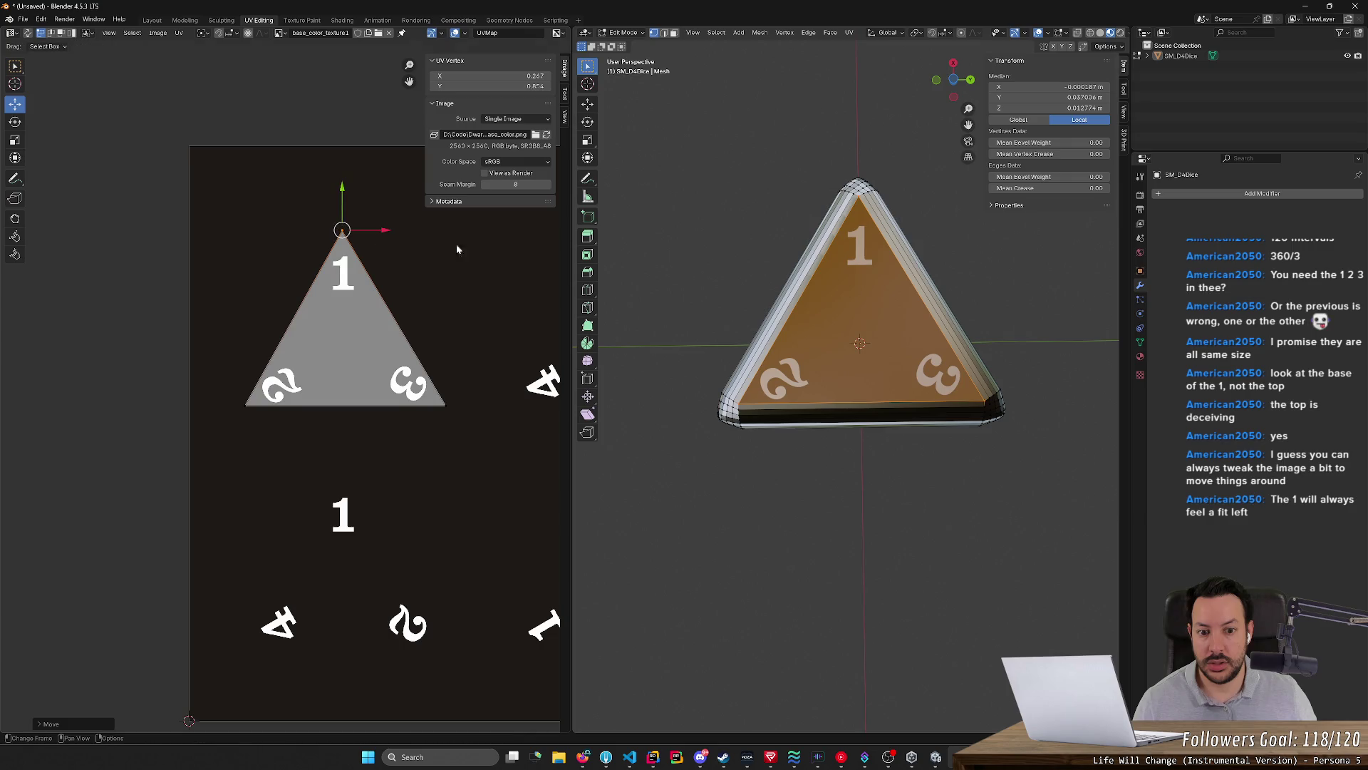
{"action": "left_click", "coordinate": [762, 501]}
{"action": "middle_click_drag", "start_coordinate": [728, 488], "coordinate": [746, 526]}
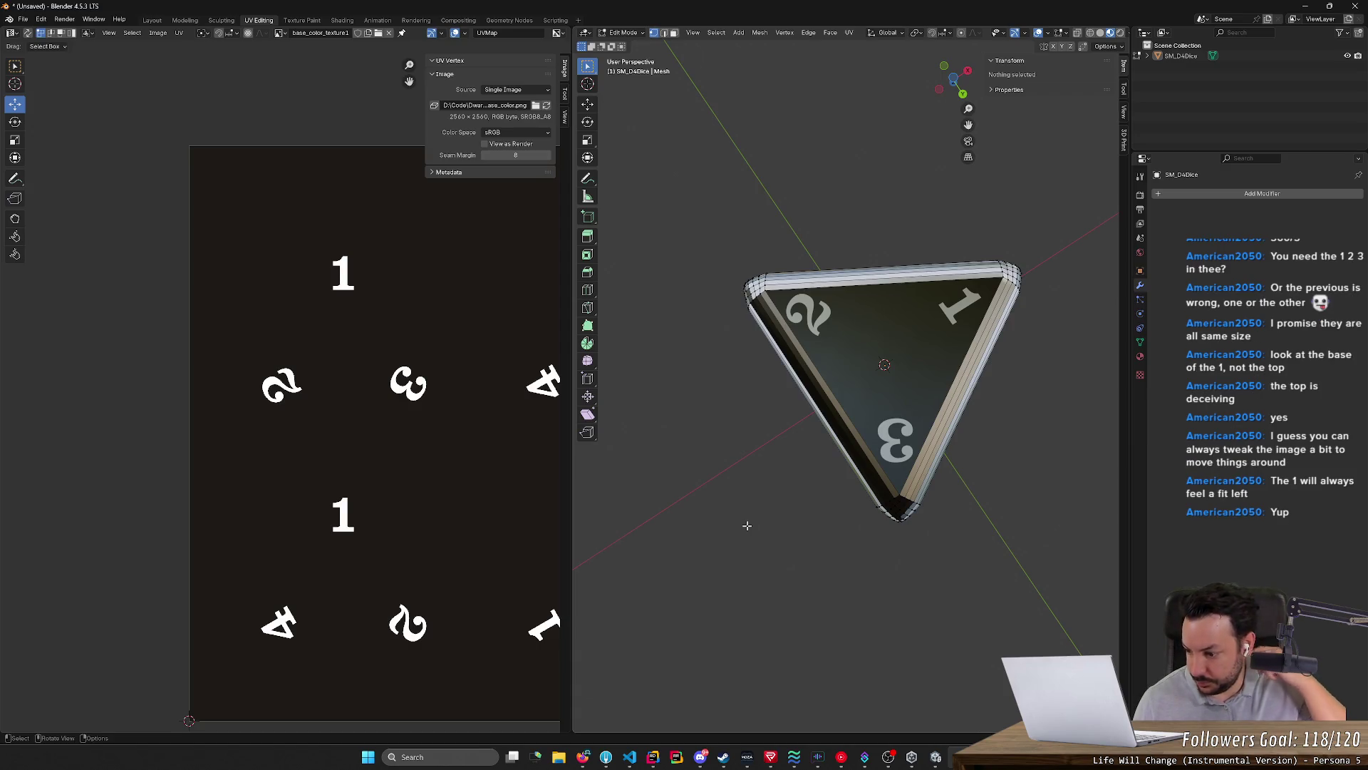
Inspect the die from several sides and return to the Layout workspace
{"action": "middle_click_drag", "start_coordinate": [747, 525], "coordinate": [954, 505]}
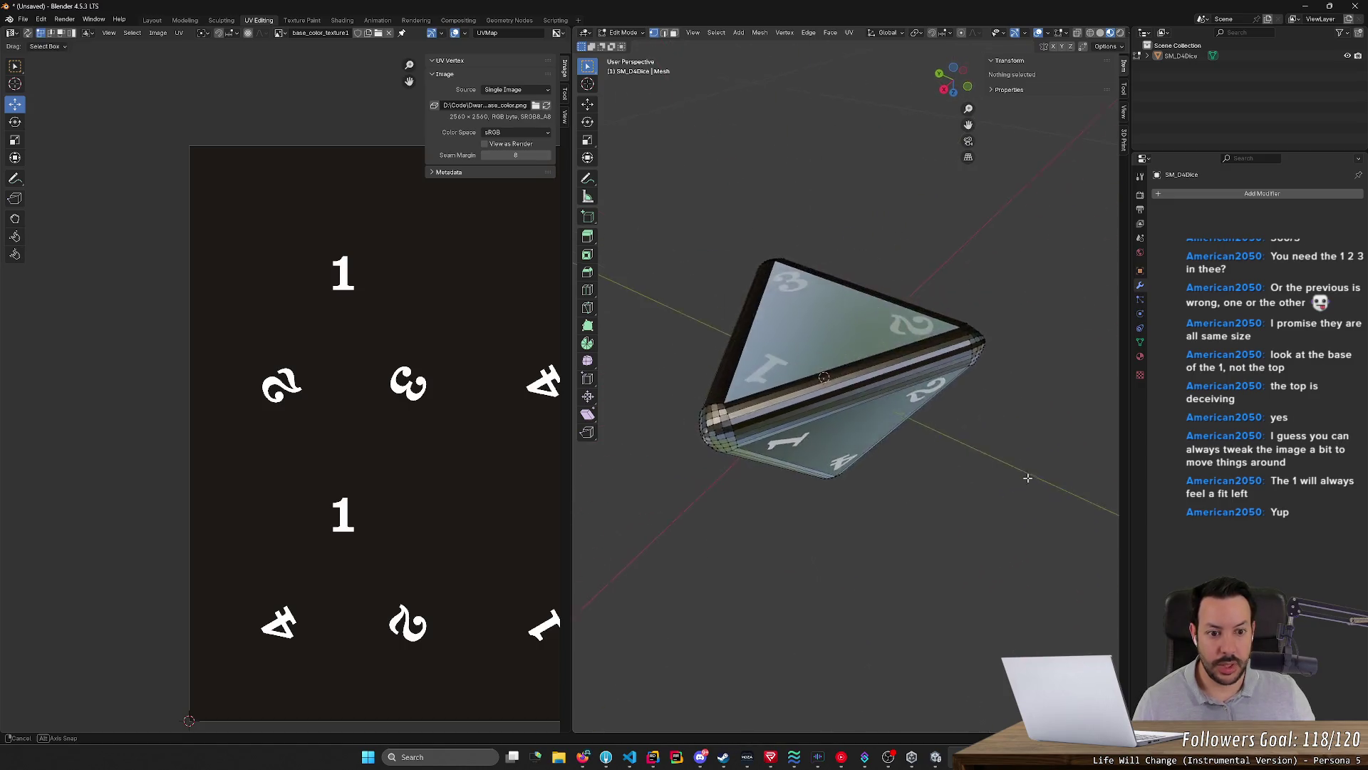
{"action": "middle_click_drag", "start_coordinate": [955, 506], "coordinate": [935, 518]}
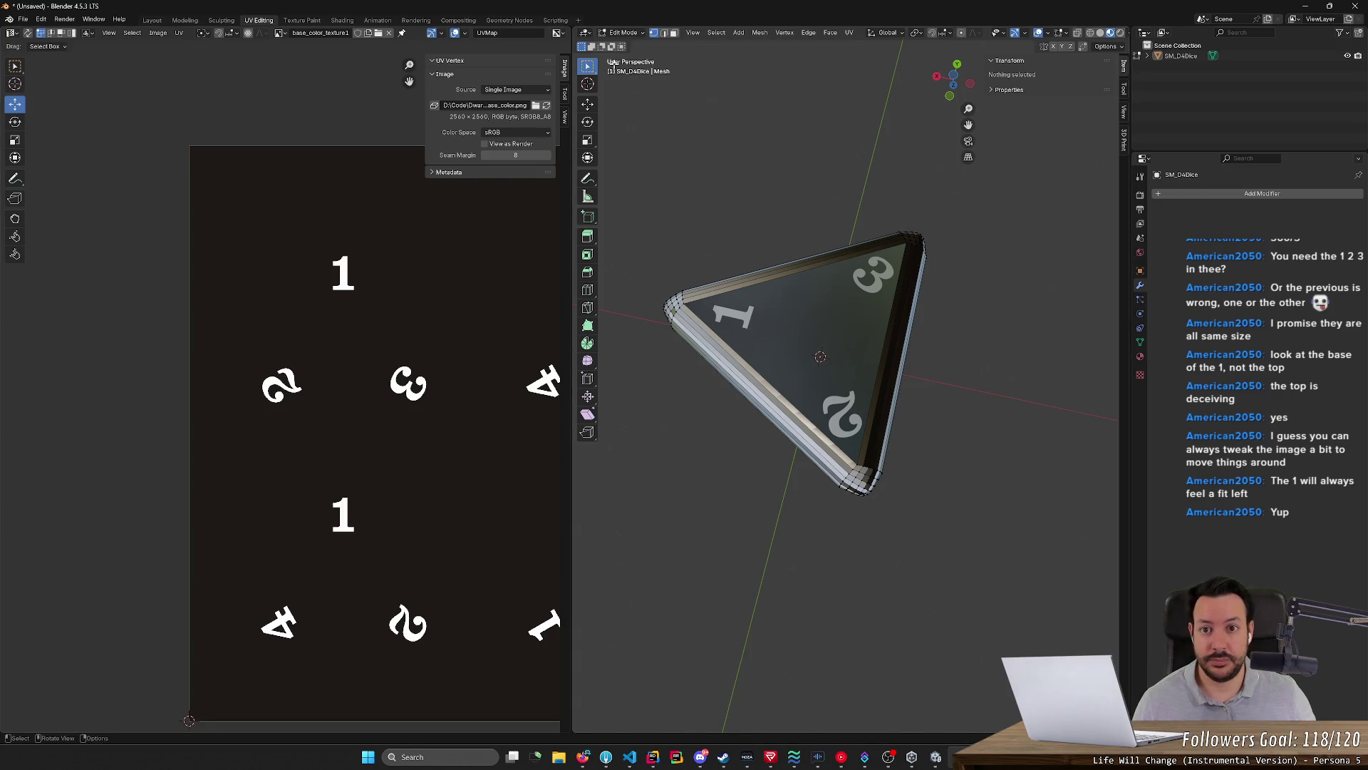
{"action": "left_click", "coordinate": [150, 20]}
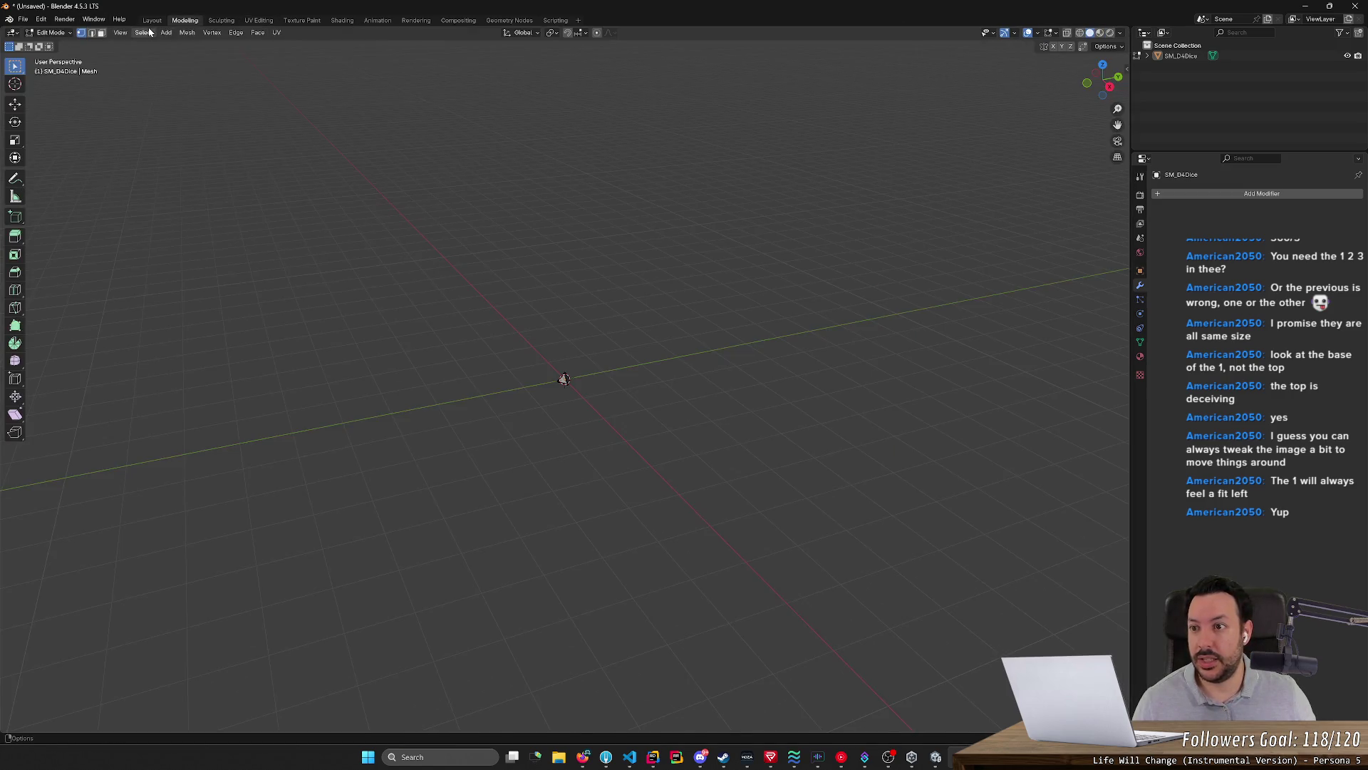
{"action": "mouse_move", "coordinate": [447, 230]}
{"action": "middle_mouse_down"}
{"action": "mouse_move", "coordinate": [674, 192]}
{"action": "mouse_move", "coordinate": [900, 233]}
{"action": "mouse_move", "coordinate": [495, 173]}
{"action": "middle_mouse_up"}
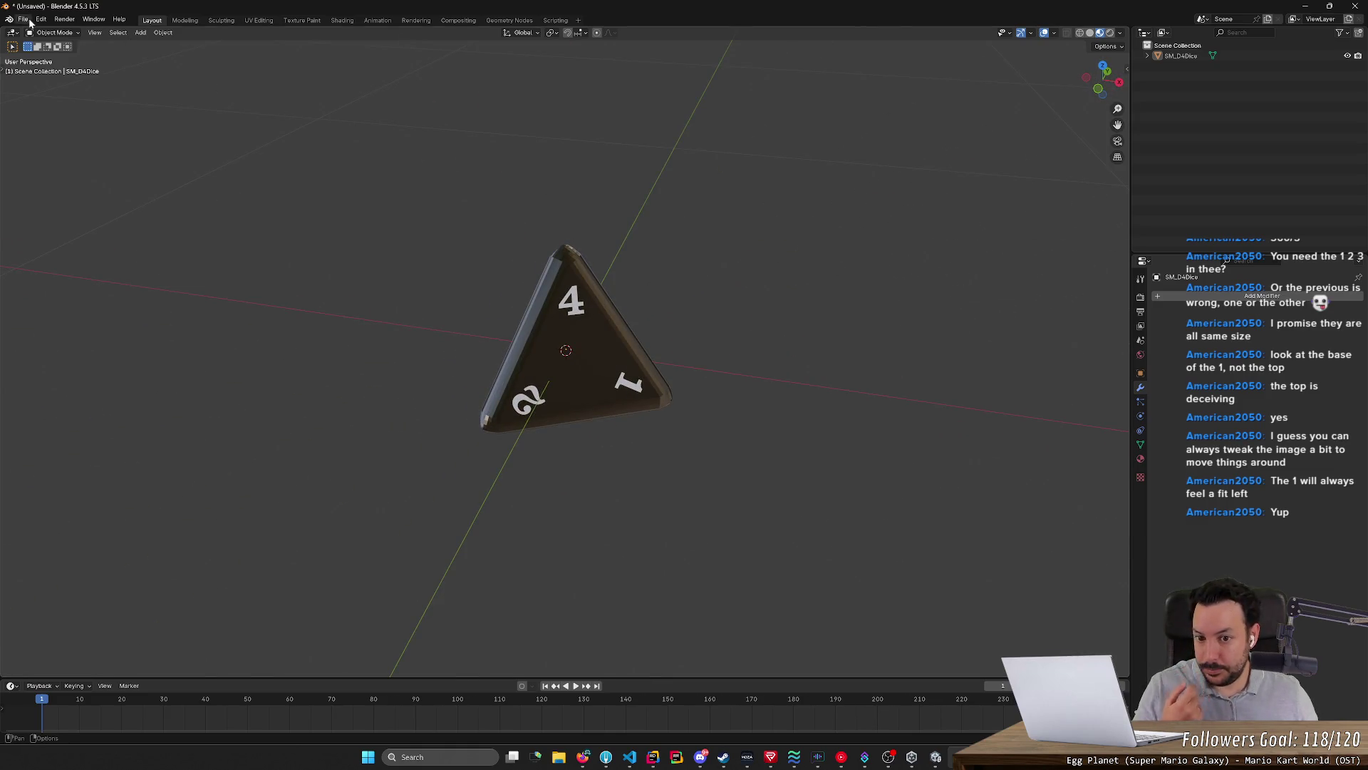
{"action": "mouse_move", "coordinate": [447, 254]}
{"action": "middle_mouse_down"}
{"action": "mouse_move", "coordinate": [441, 288]}
{"action": "mouse_move", "coordinate": [409, 320]}
{"action": "middle_mouse_up"}
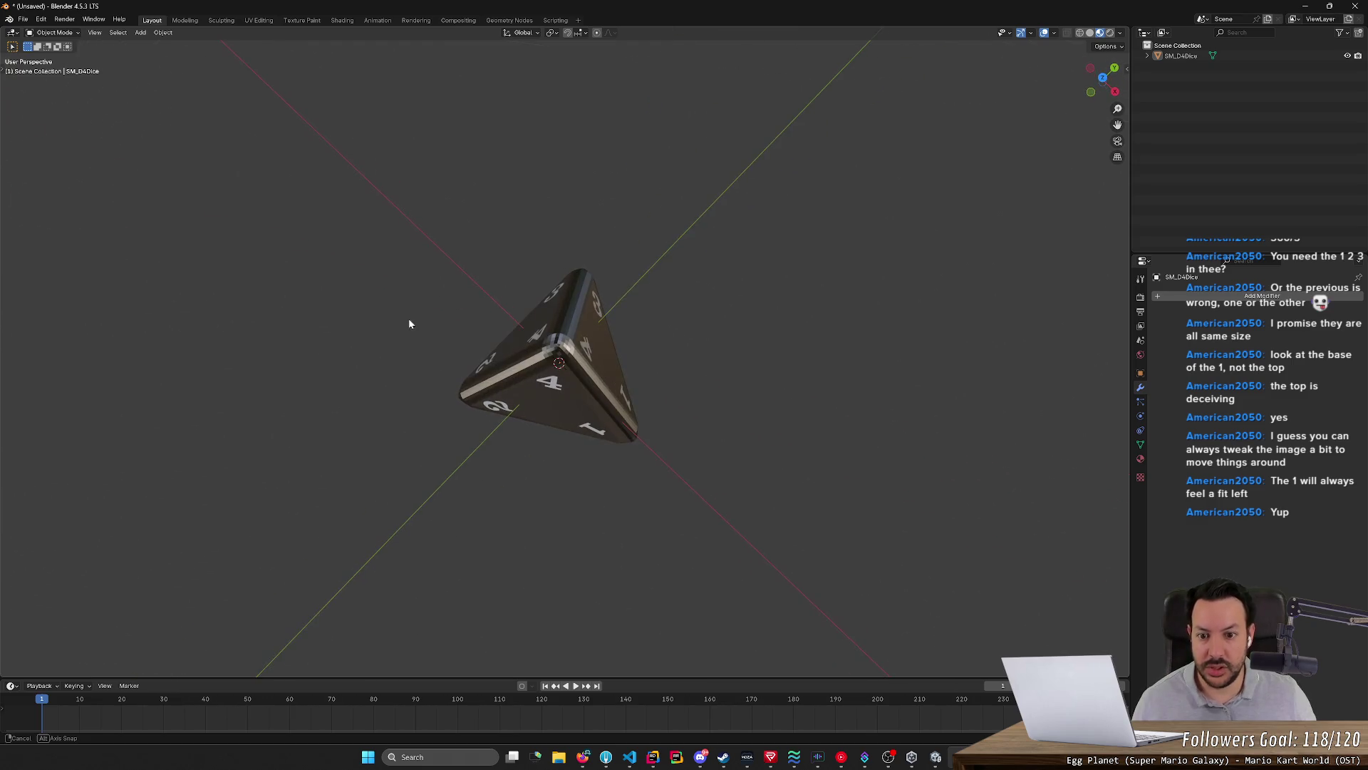
{"action": "mouse_move", "coordinate": [609, 366]}
{"action": "middle_mouse_down"}
{"action": "mouse_move", "coordinate": [542, 328]}
{"action": "mouse_move", "coordinate": [686, 325]}
{"action": "mouse_move", "coordinate": [719, 273]}
{"action": "mouse_move", "coordinate": [497, 328]}
{"action": "mouse_move", "coordinate": [598, 333]}
{"action": "middle_mouse_up"}
Select the die object and enter Edit Mode on its mesh
{"action": "left_click", "coordinate": [558, 275]}
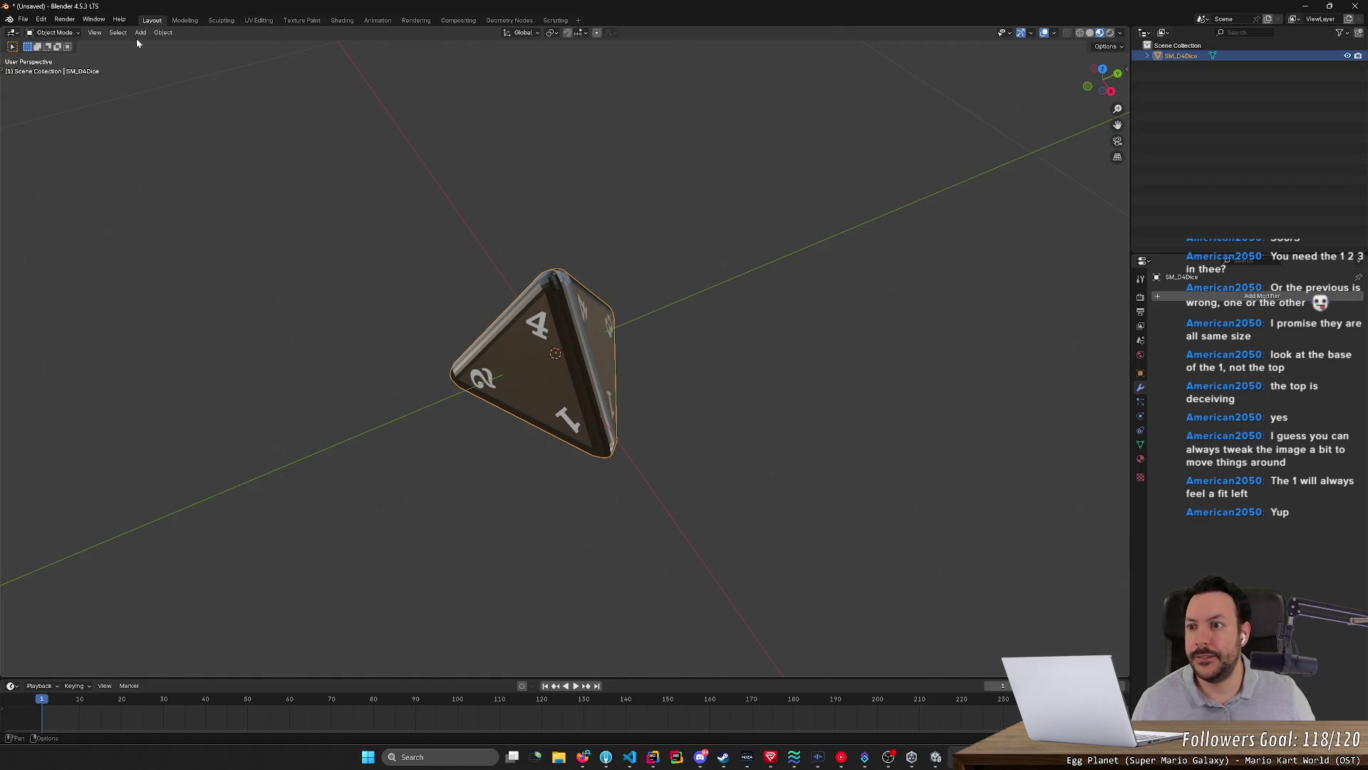
{"action": "key", "text": "Tab"}
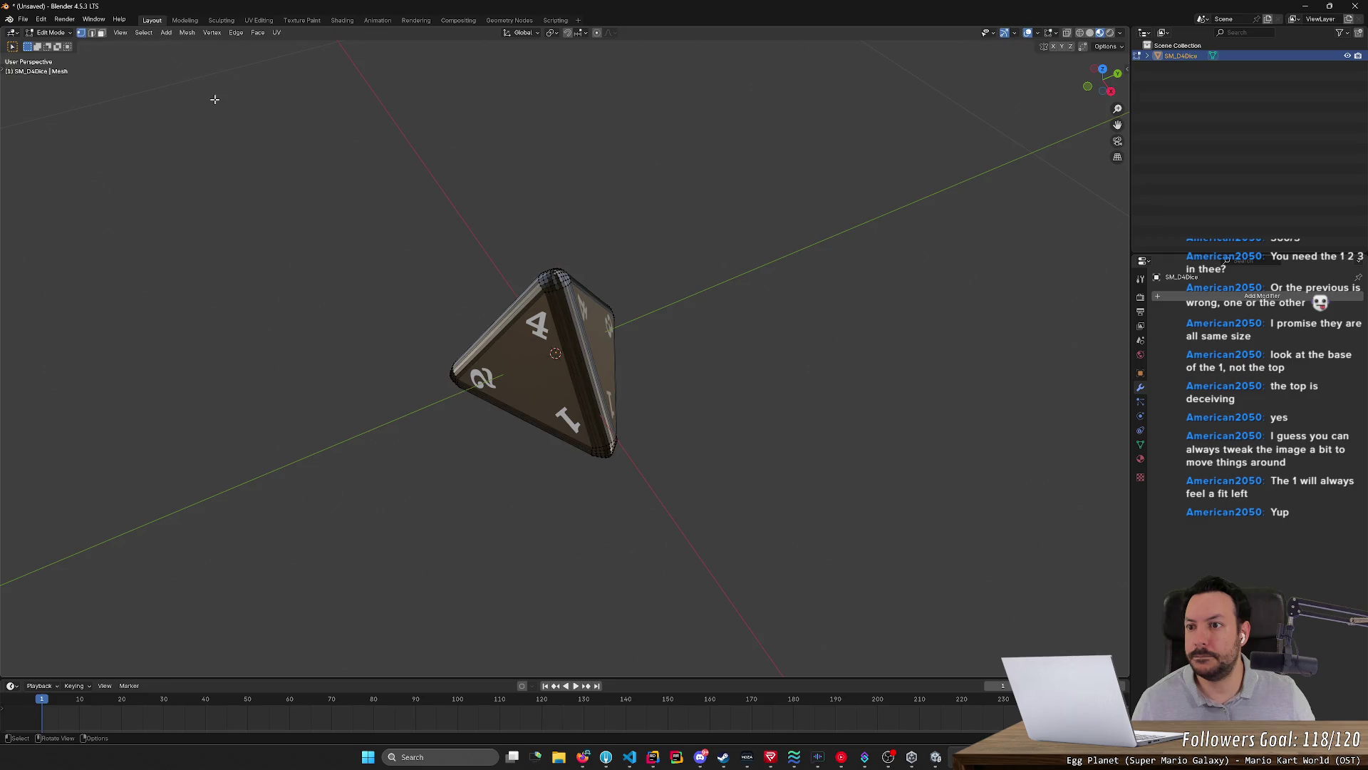
Apply Shade Smooth to the whole die mesh and inspect the result
{"action": "key", "text": "a"}
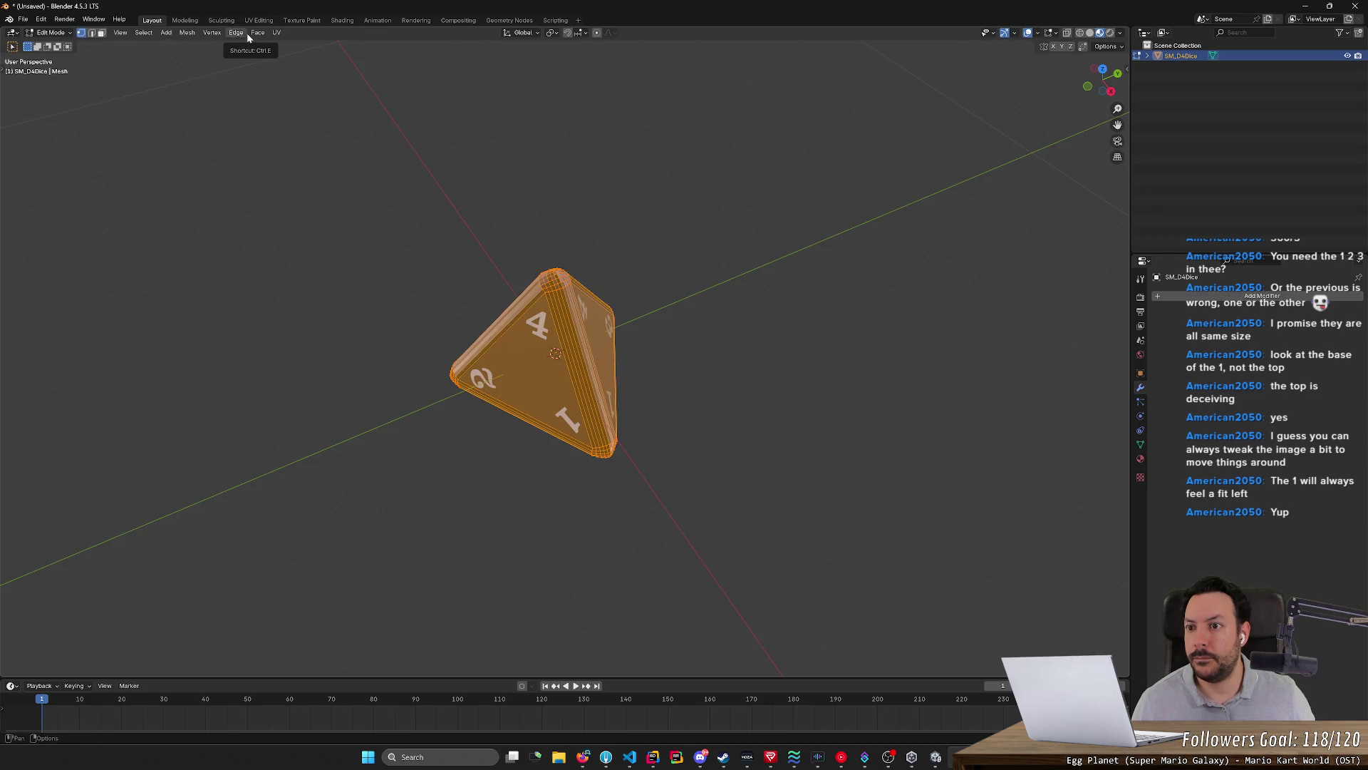
{"action": "left_click", "coordinate": [255, 34]}
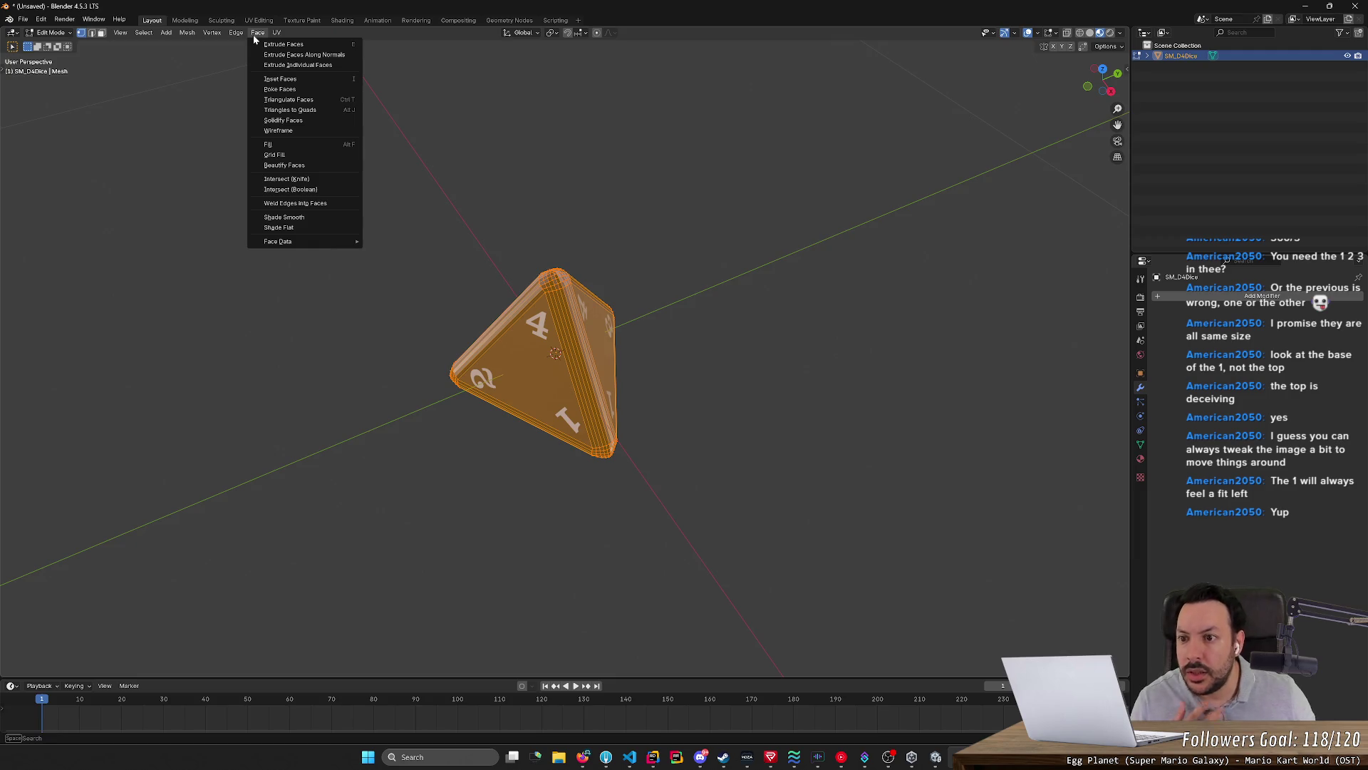
{"action": "left_click", "coordinate": [322, 217]}
{"action": "mouse_move", "coordinate": [338, 220]}
{"action": "middle_mouse_down"}
{"action": "mouse_move", "coordinate": [550, 146]}
{"action": "mouse_move", "coordinate": [804, 154]}
{"action": "mouse_move", "coordinate": [514, 86]}
{"action": "middle_mouse_up"}
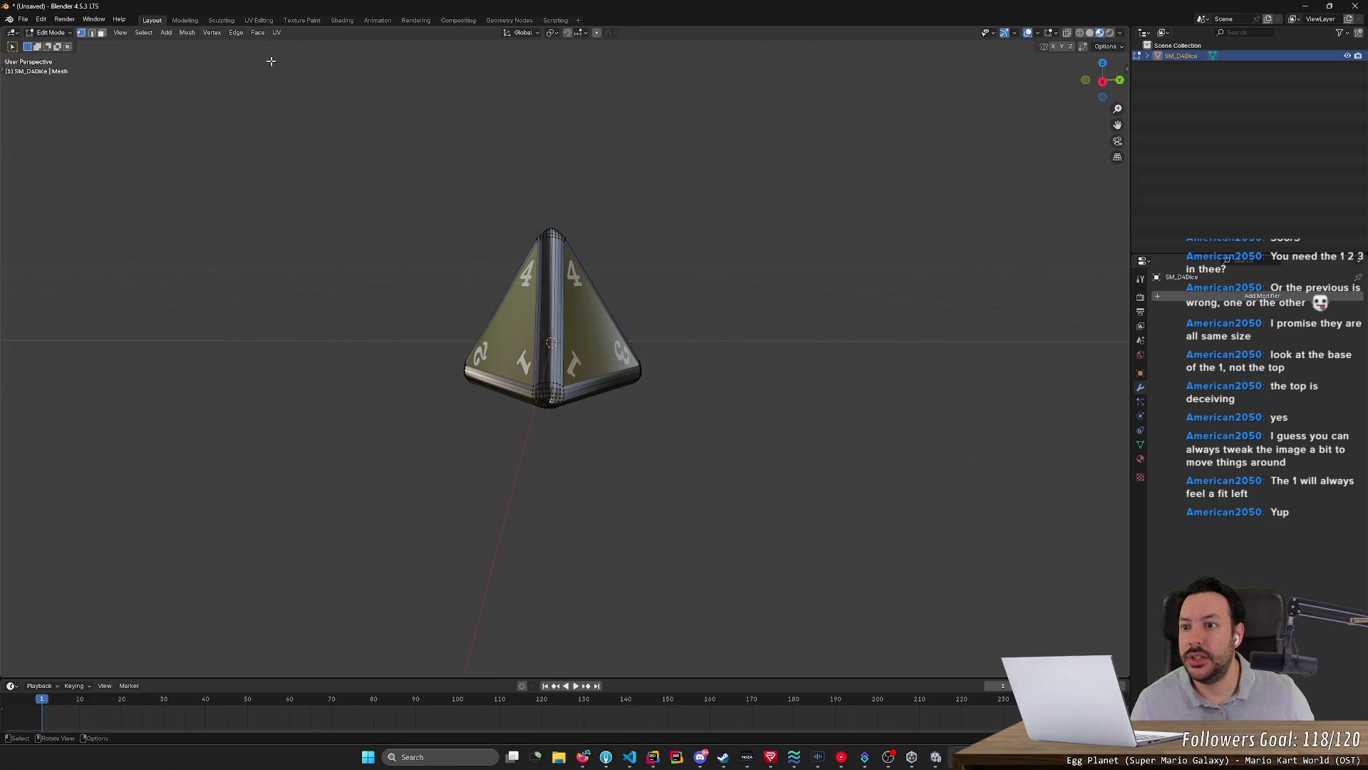
Switch the whole die back to Shade Flat and clear the selection
{"action": "key", "text": "a"}
{"action": "left_click", "coordinate": [277, 32]}
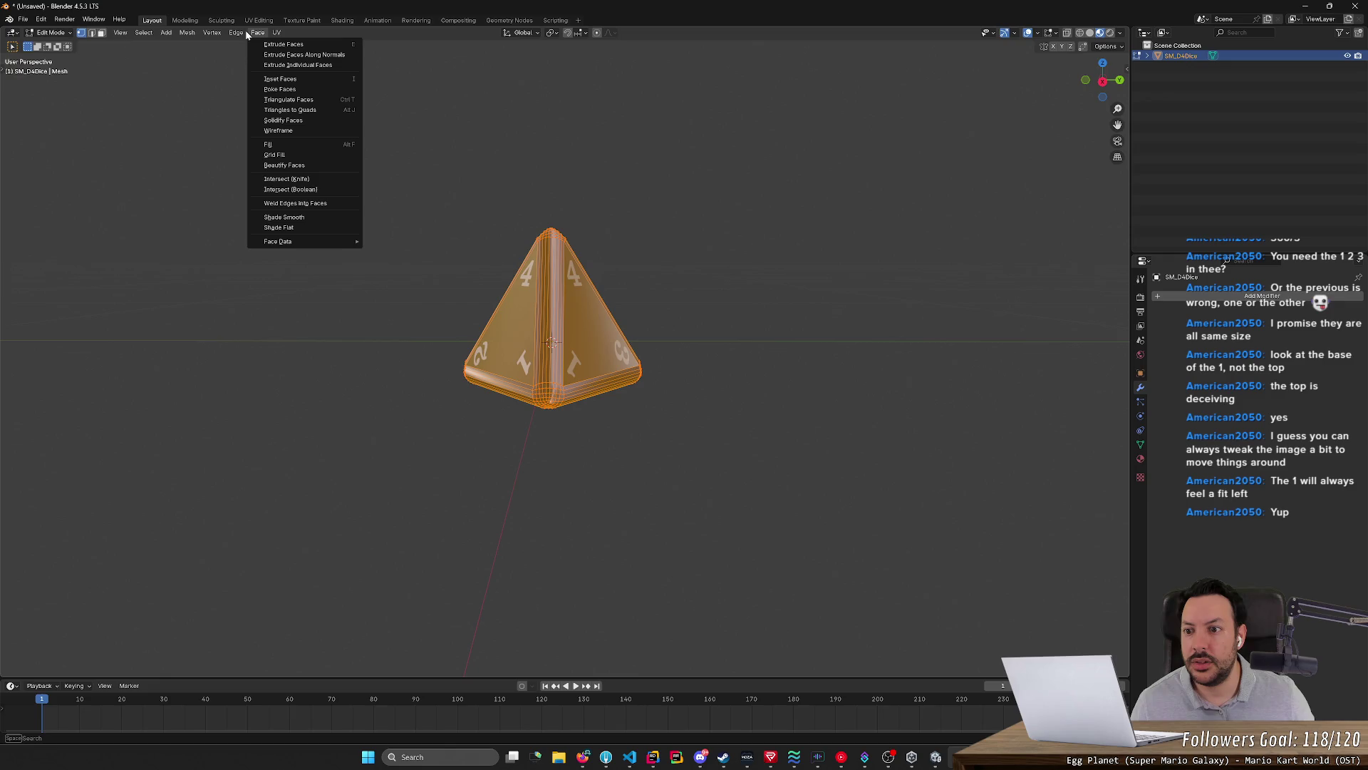
{"action": "left_click", "coordinate": [275, 153]}
{"action": "left_click", "coordinate": [257, 32]}
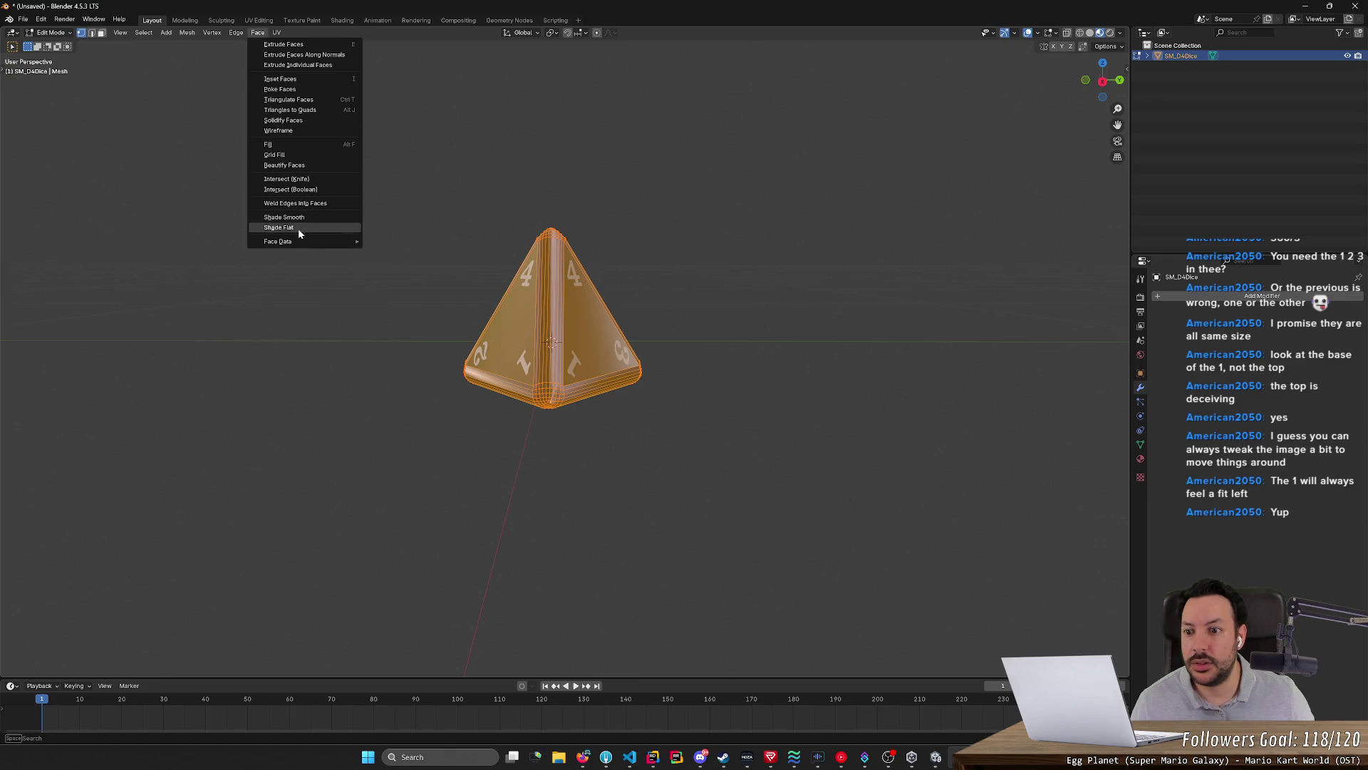
{"action": "left_click", "coordinate": [298, 233]}
{"action": "key", "text": "alt+a"}
{"action": "mouse_move", "coordinate": [336, 224]}
{"action": "middle_mouse_down"}
{"action": "mouse_move", "coordinate": [510, 239]}
{"action": "mouse_move", "coordinate": [460, 191]}
{"action": "middle_mouse_up"}
Reapply a face shading option to the whole mesh, deselect, and reopen the Face menu
{"action": "key", "text": "a"}
{"action": "left_click", "coordinate": [256, 32]}
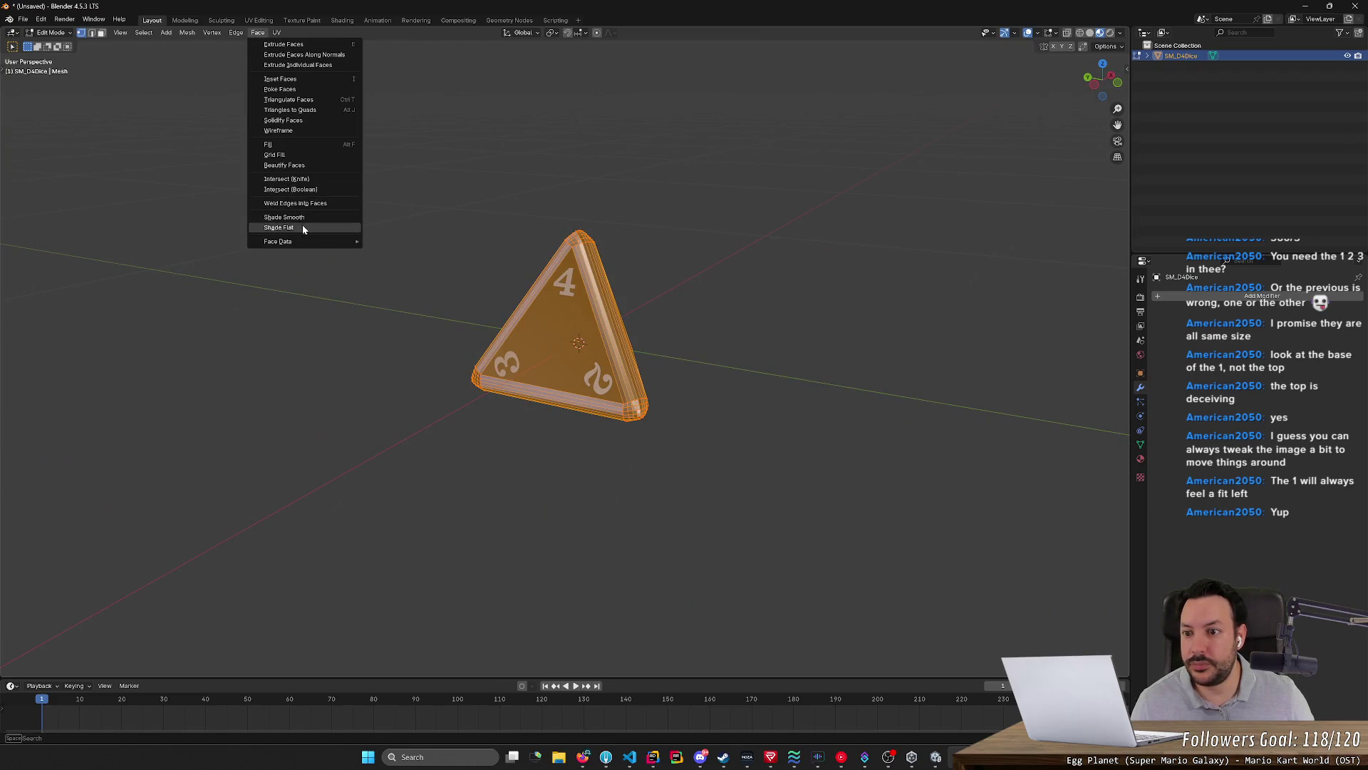
{"action": "left_click", "coordinate": [307, 220]}
{"action": "key", "text": "alt+a"}
{"action": "mouse_move", "coordinate": [307, 214]}
{"action": "middle_mouse_down"}
{"action": "mouse_move", "coordinate": [545, 202]}
{"action": "mouse_move", "coordinate": [382, 128]}
{"action": "mouse_move", "coordinate": [447, 142]}
{"action": "middle_mouse_up"}
{"action": "left_click", "coordinate": [257, 32]}
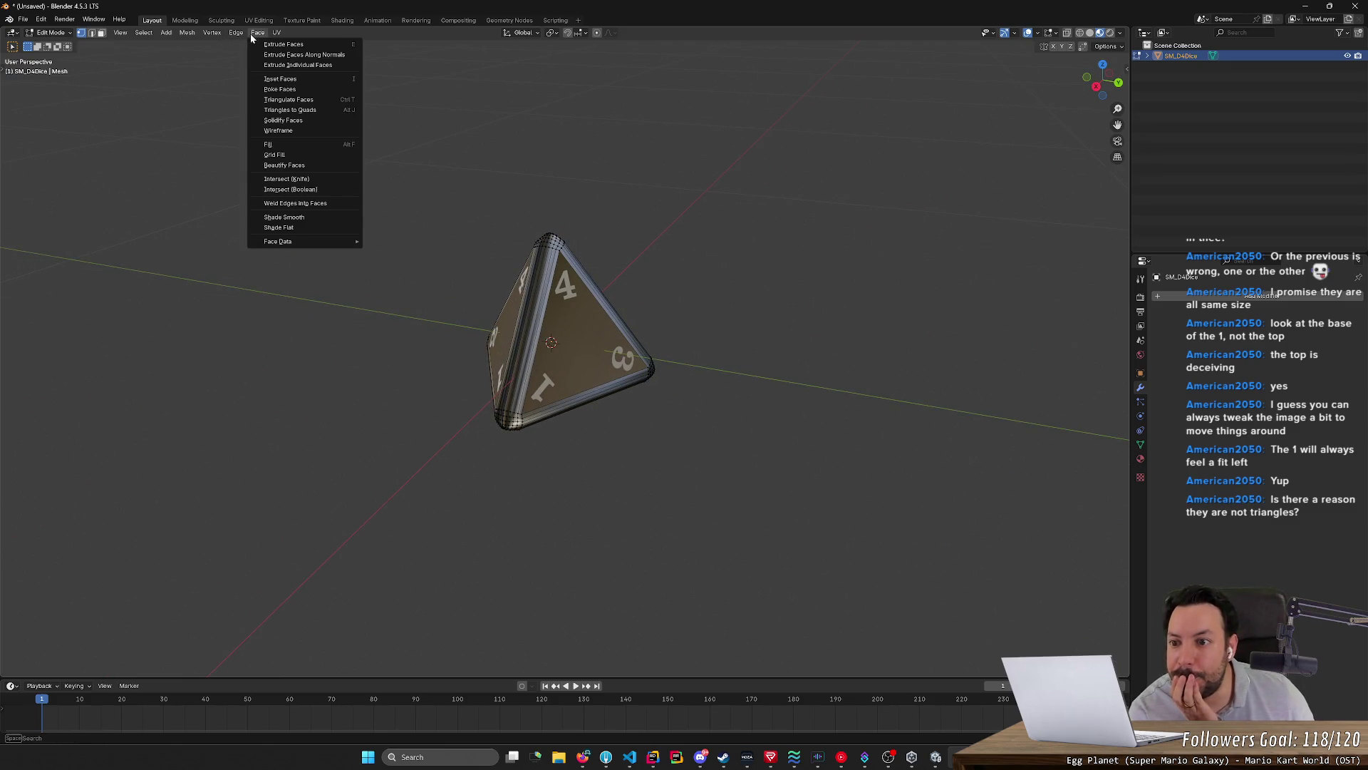
Triangulate all of the die's faces, undoing and redoing to compare the result
{"action": "left_click", "coordinate": [303, 99]}
{"action": "key", "text": "a"}
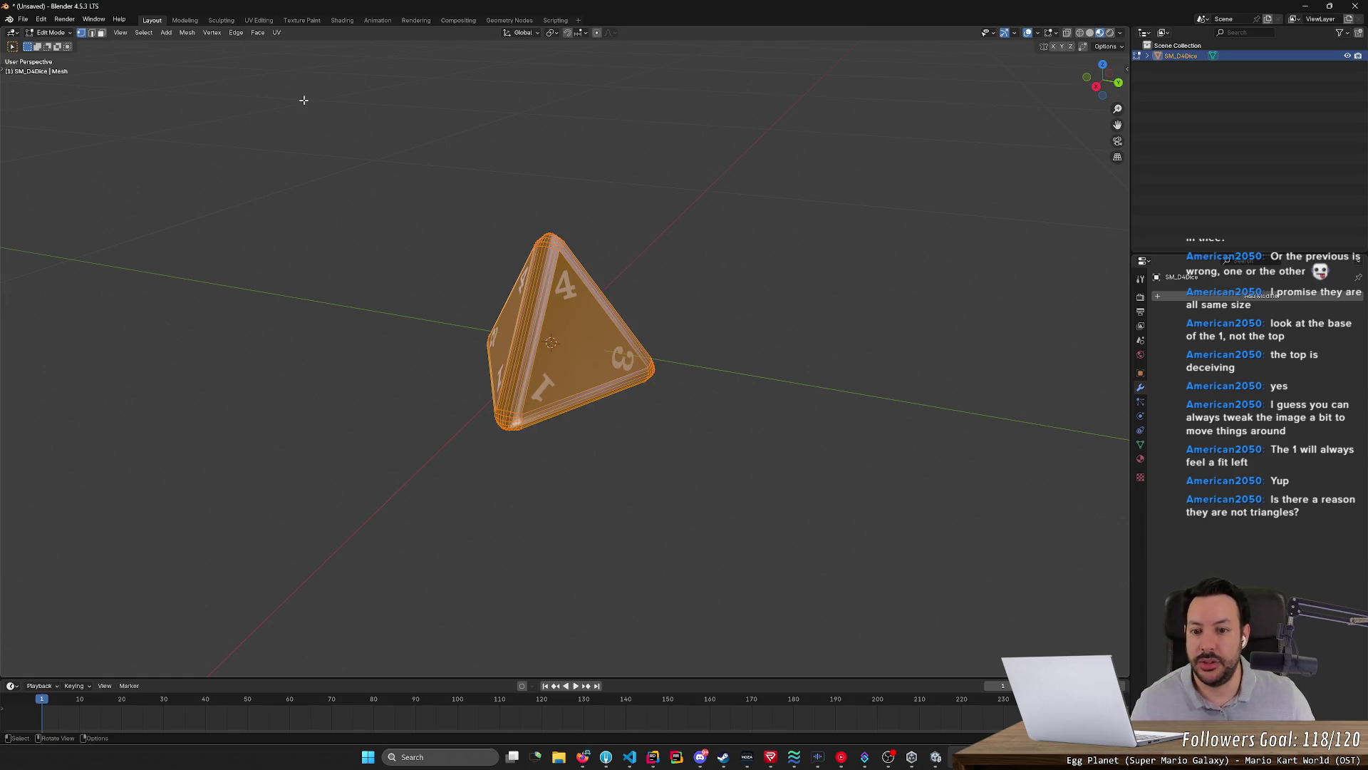
{"action": "left_click", "coordinate": [238, 32]}
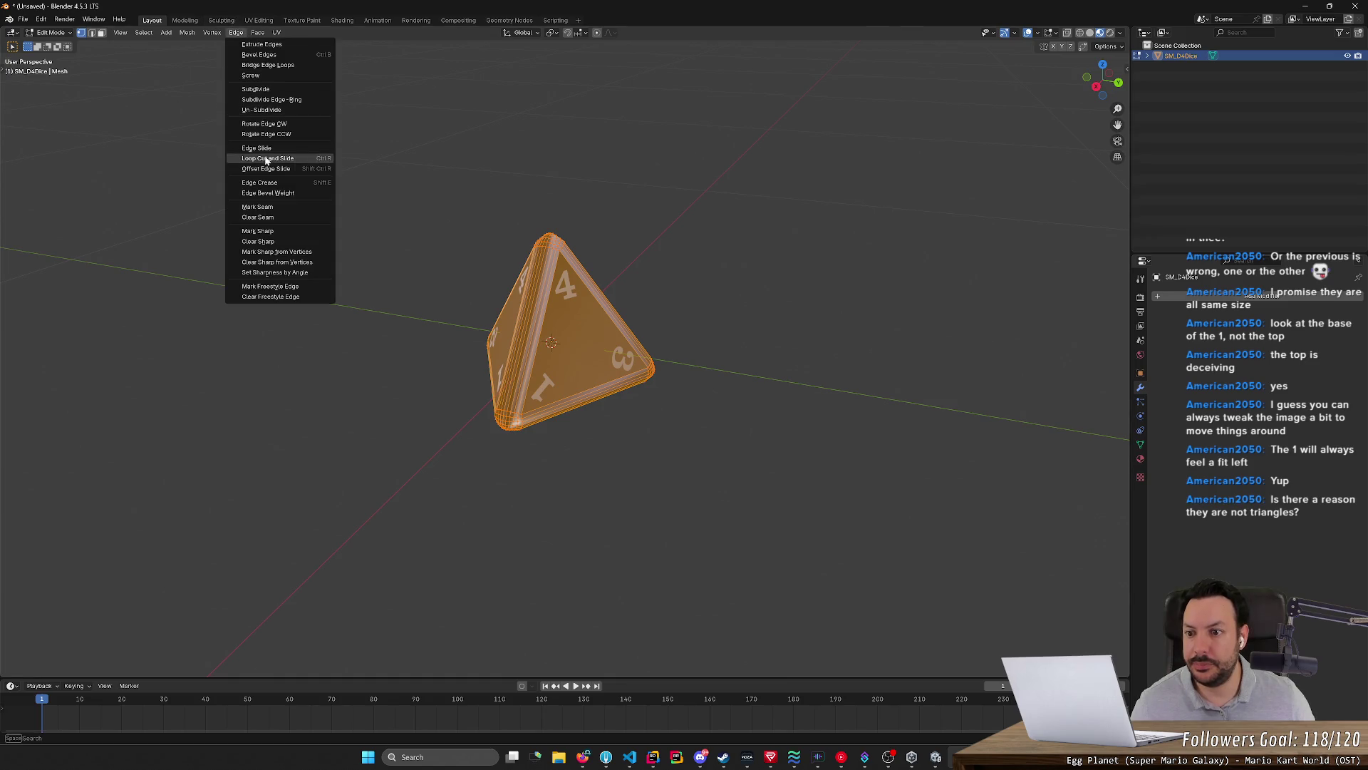
{"action": "left_click", "coordinate": [237, 32]}
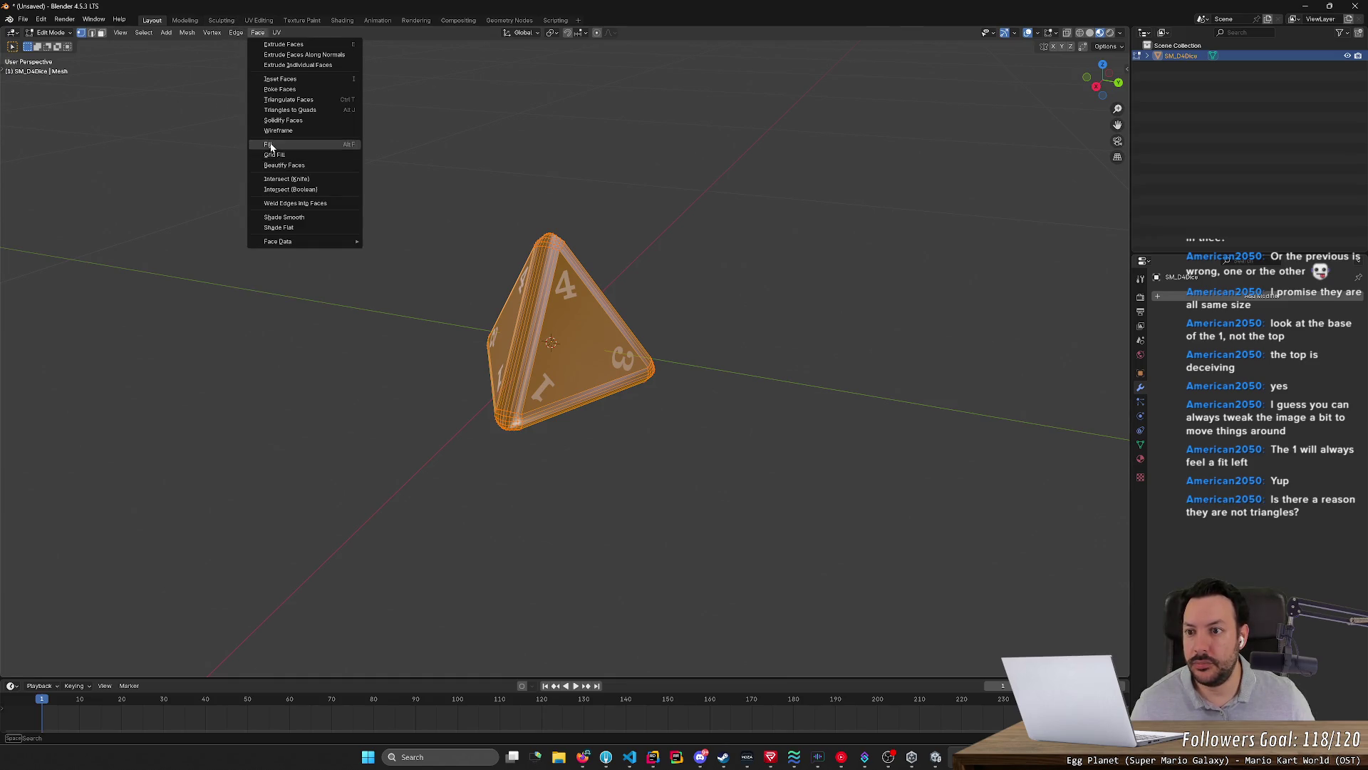
{"action": "left_click", "coordinate": [284, 99]}
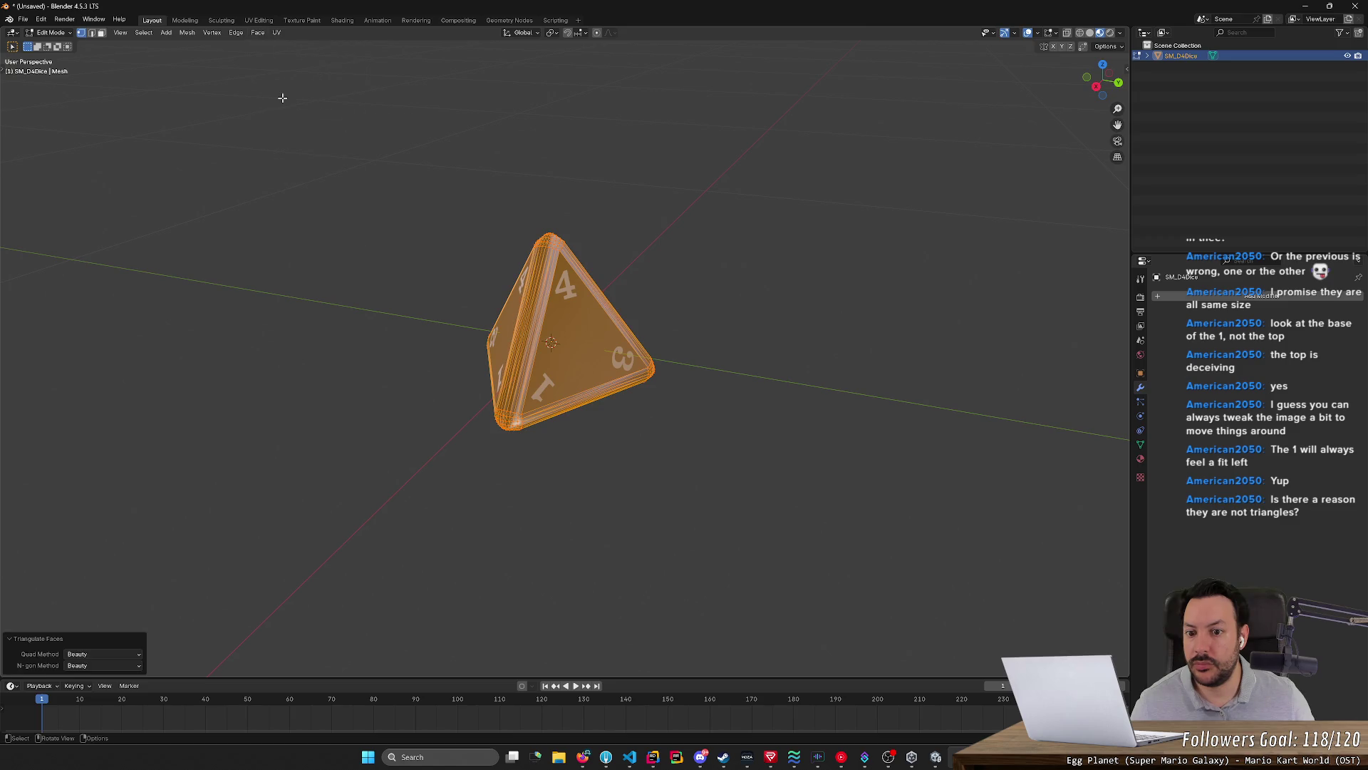
{"action": "key", "text": "ctrl+z"}
{"action": "key", "text": "ctrl+z"}
{"action": "key", "text": "ctrl+shift+z"}
{"action": "key", "text": "ctrl+z"}
{"action": "key", "text": "ctrl+shift+z"}
Recalculate the die's normals outside, deselect the mesh and check it from another angle
{"action": "left_click", "coordinate": [222, 34]}
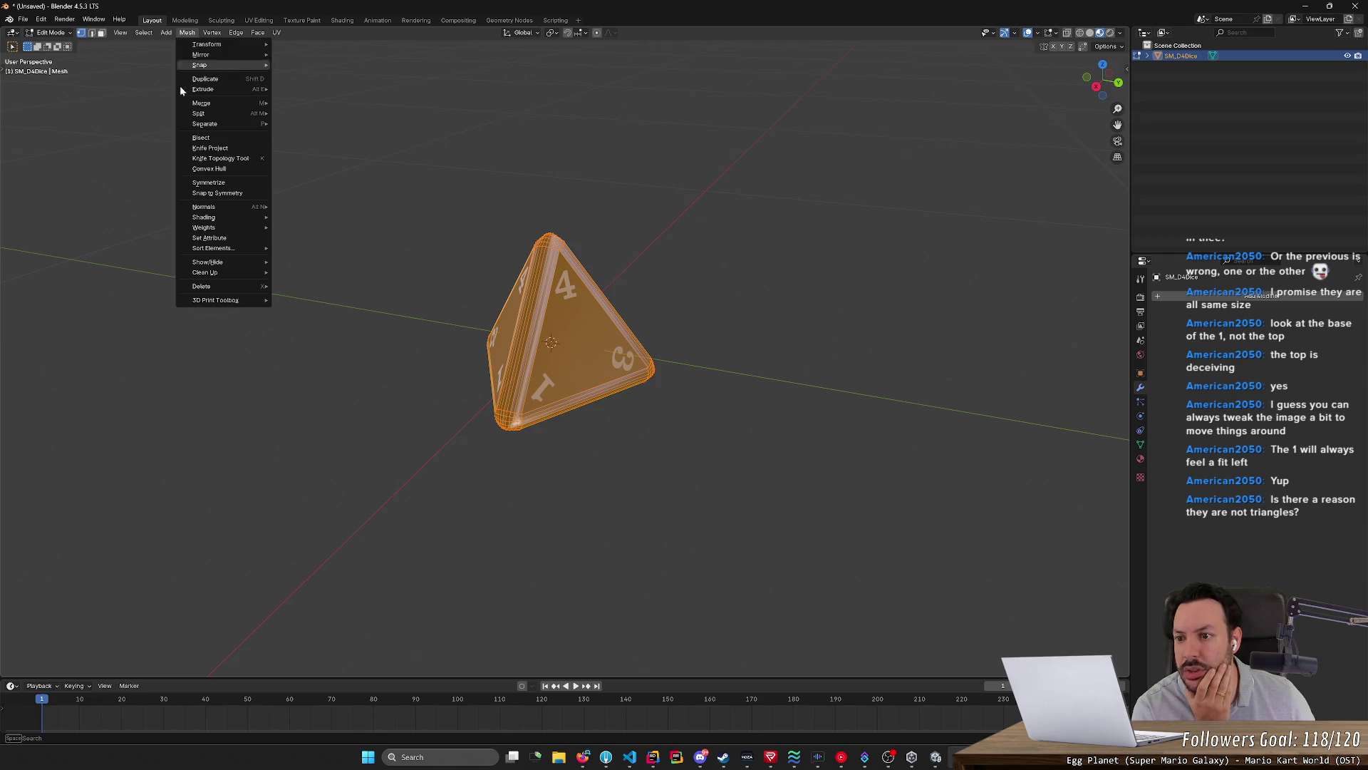
{"action": "mouse_move", "coordinate": [205, 206]}
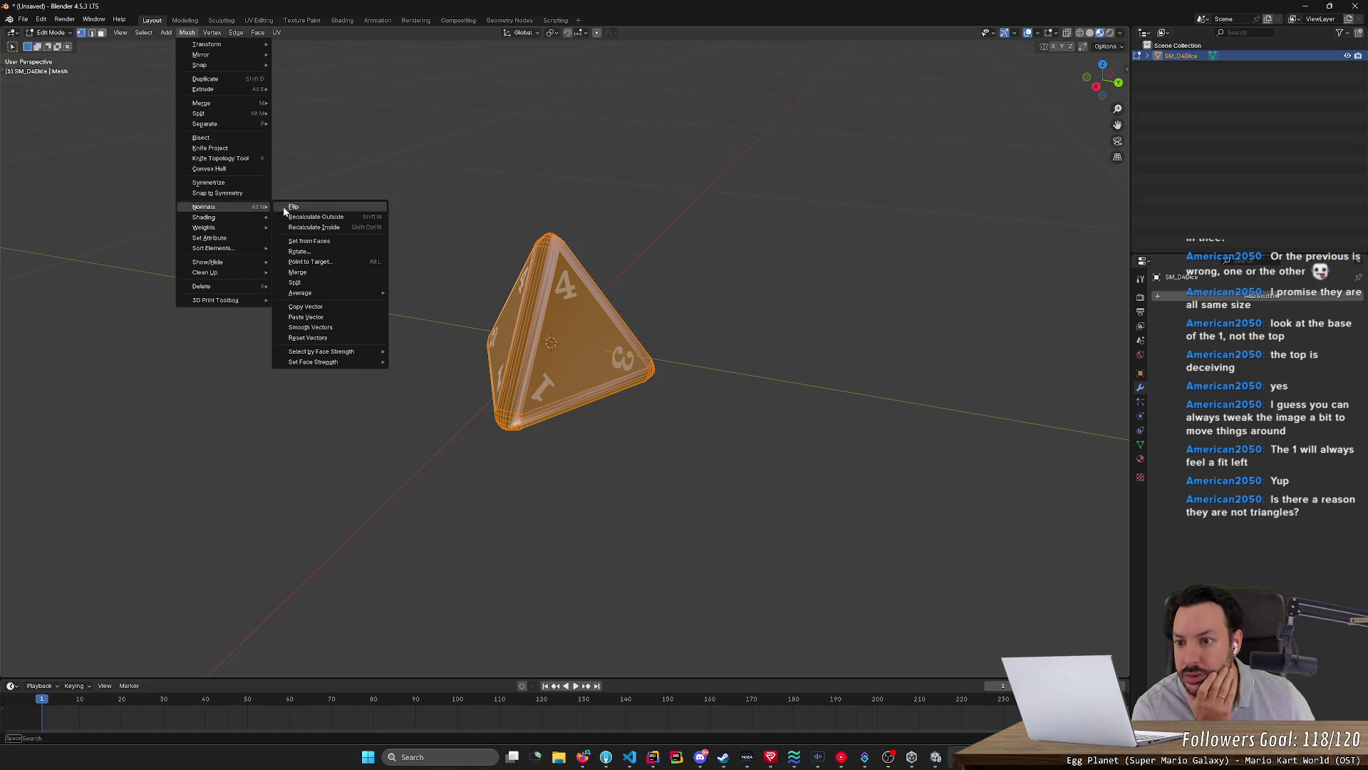
{"action": "left_click", "coordinate": [353, 216]}
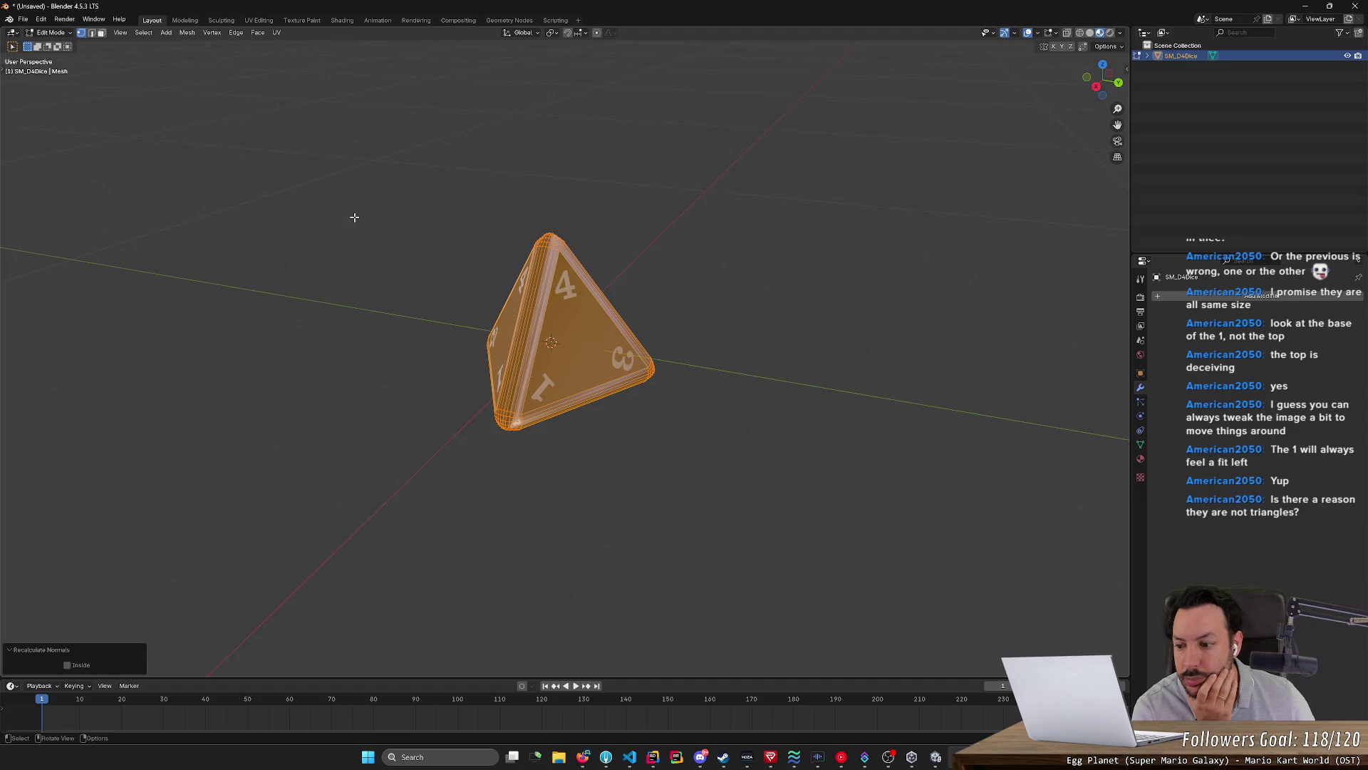
{"action": "key", "text": "alt+a"}
{"action": "middle_click_drag", "start_coordinate": [358, 217], "coordinate": [131, 49]}
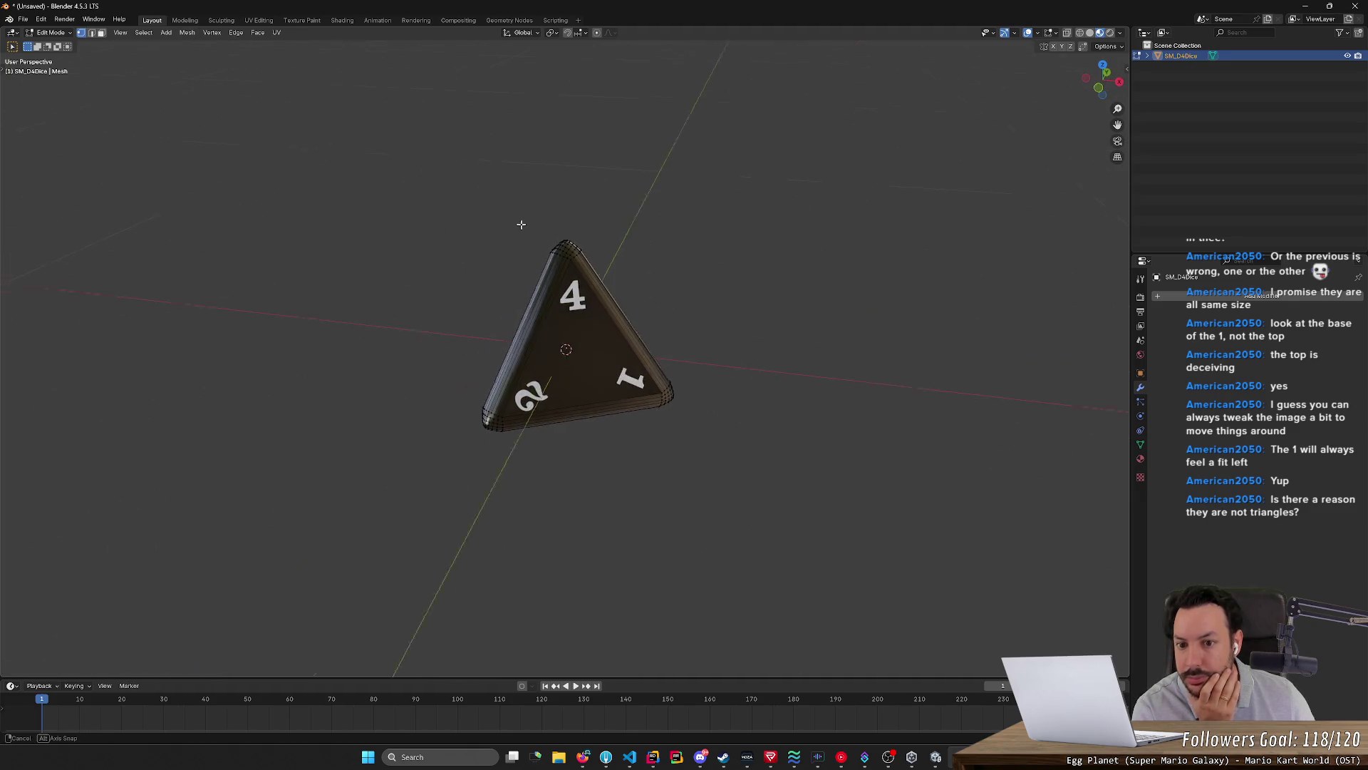
{"action": "left_click", "coordinate": [22, 19]}
{"action": "mouse_move", "coordinate": [40, 175]}
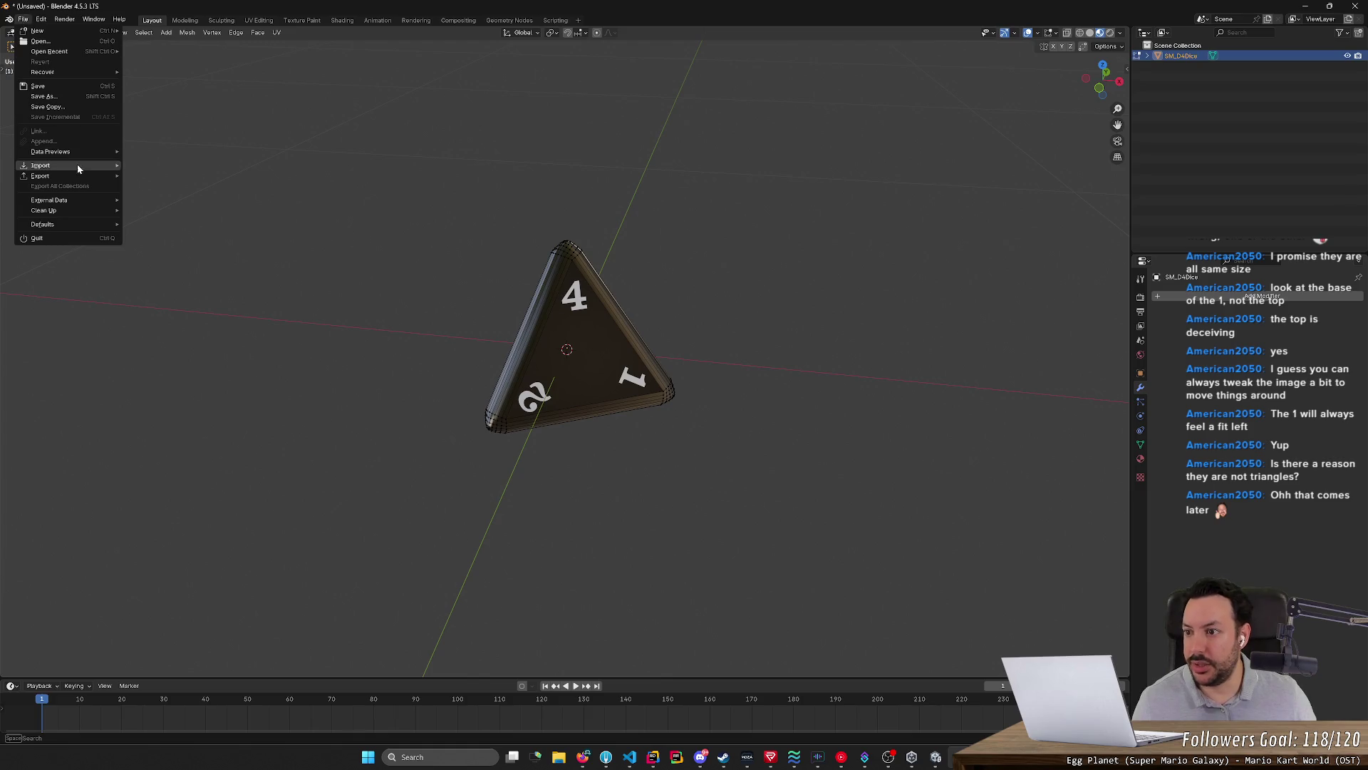
Export the die as FBX over SM_D4.fbx with Transform Scale 0.01, then switch to Unity
{"action": "left_click", "coordinate": [214, 267]}
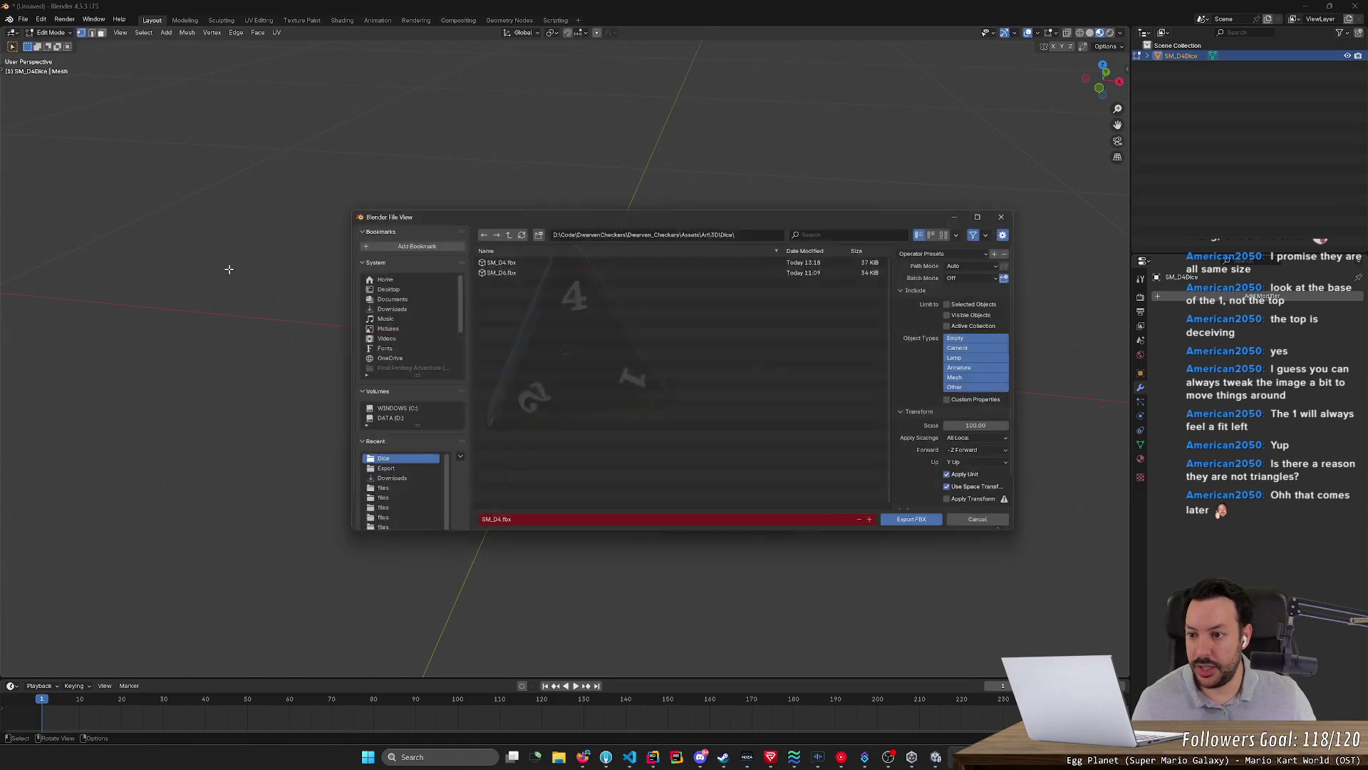
{"action": "left_click", "coordinate": [572, 258]}
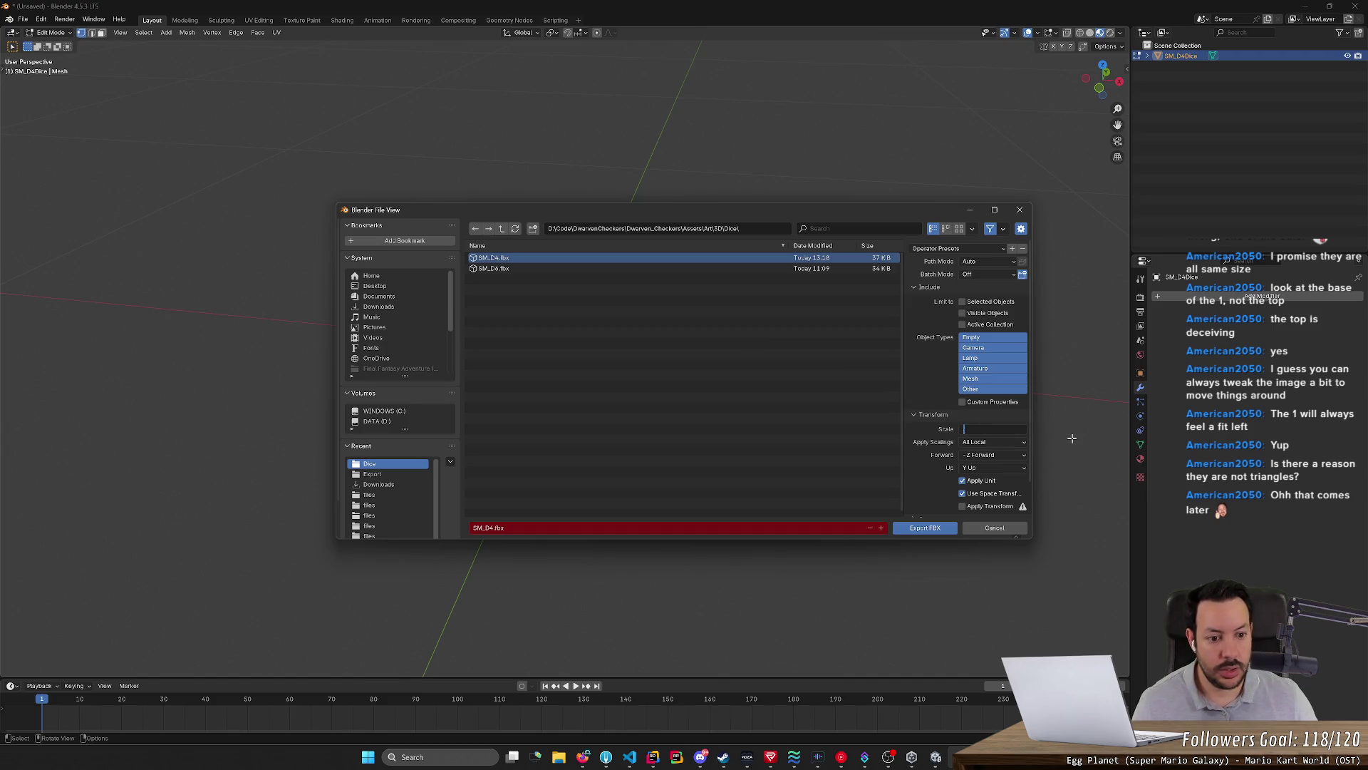
{"action": "type", "text": "0100"}
{"action": "key", "text": "Return"}
{"action": "left_click", "coordinate": [983, 429]}
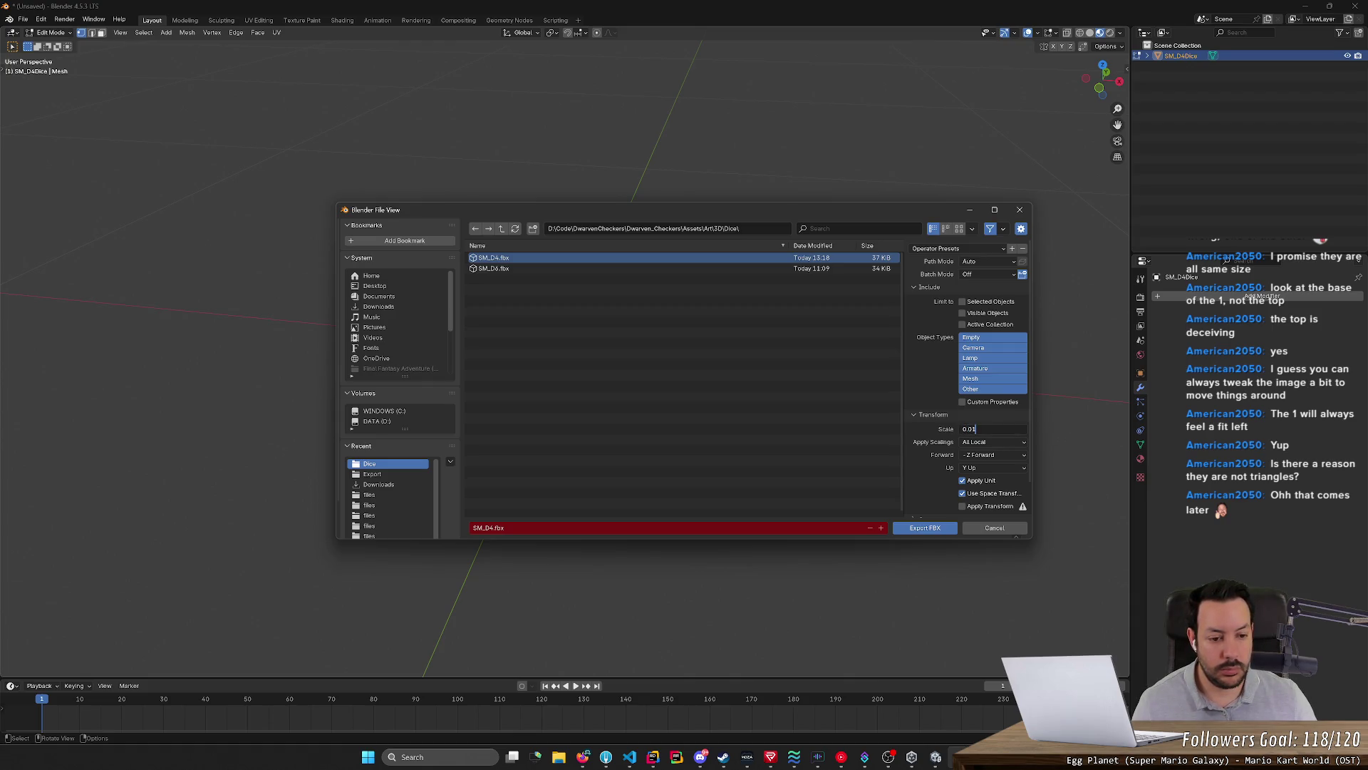
{"action": "key", "text": "Return"}
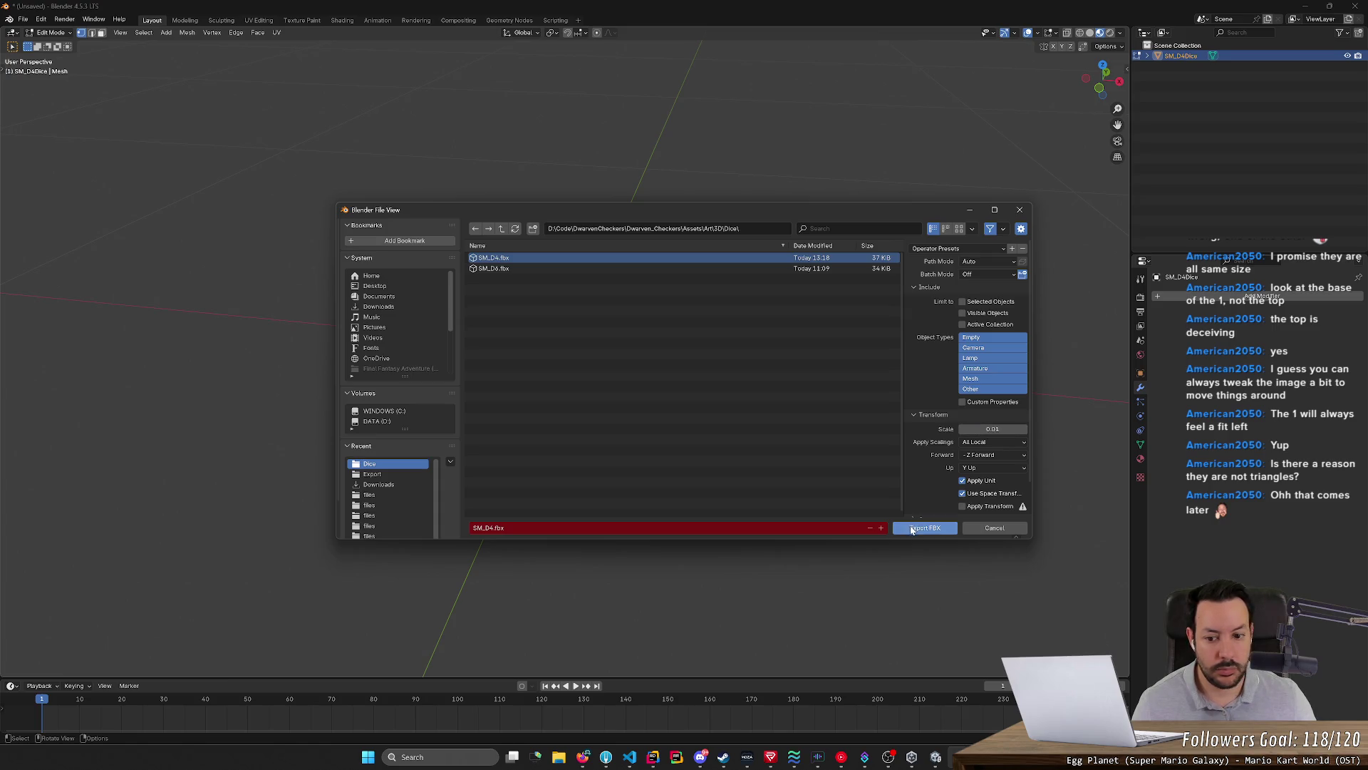
{"action": "left_click", "coordinate": [910, 526]}
{"action": "left_click", "coordinate": [936, 757]}
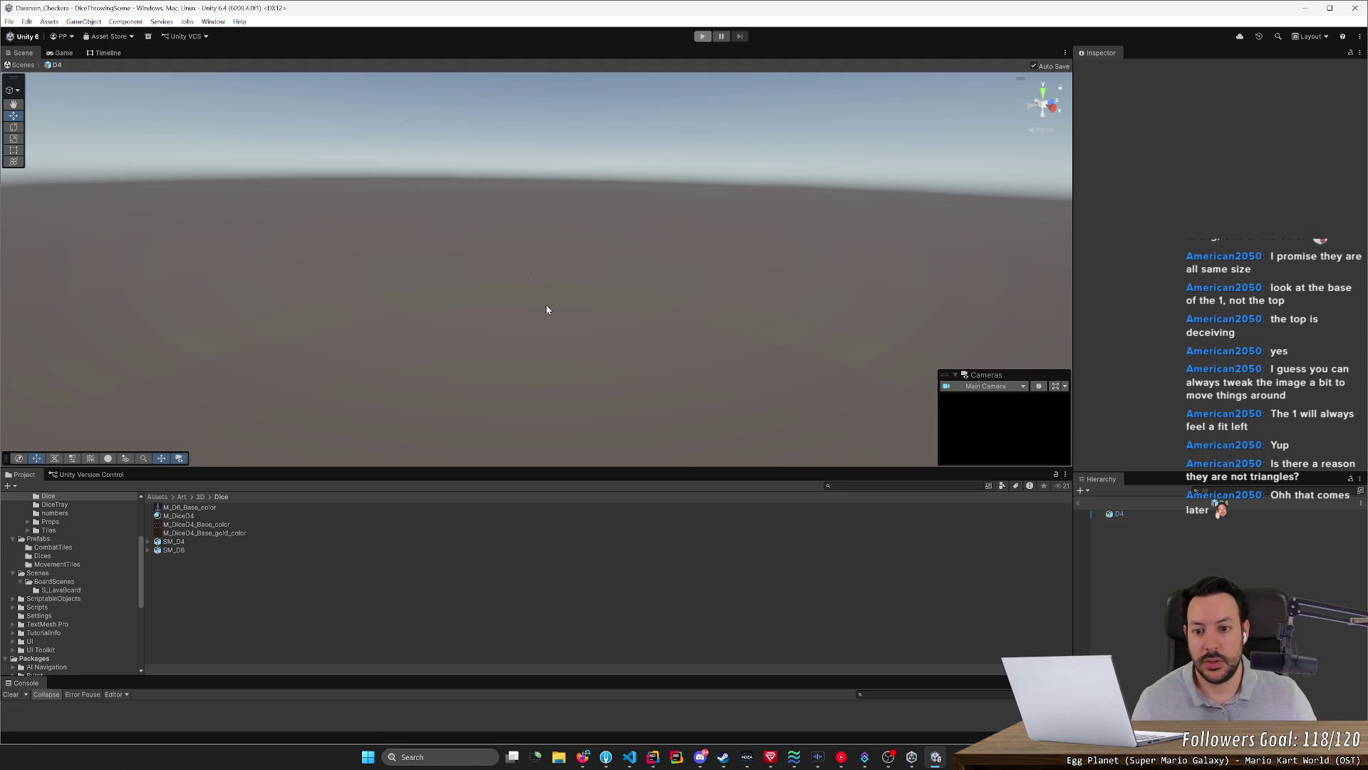
Test the re-exported D4 die in Play mode and check SM_D4's import settings
{"action": "left_click", "coordinate": [538, 282]}
{"action": "left_click", "coordinate": [1219, 158]}
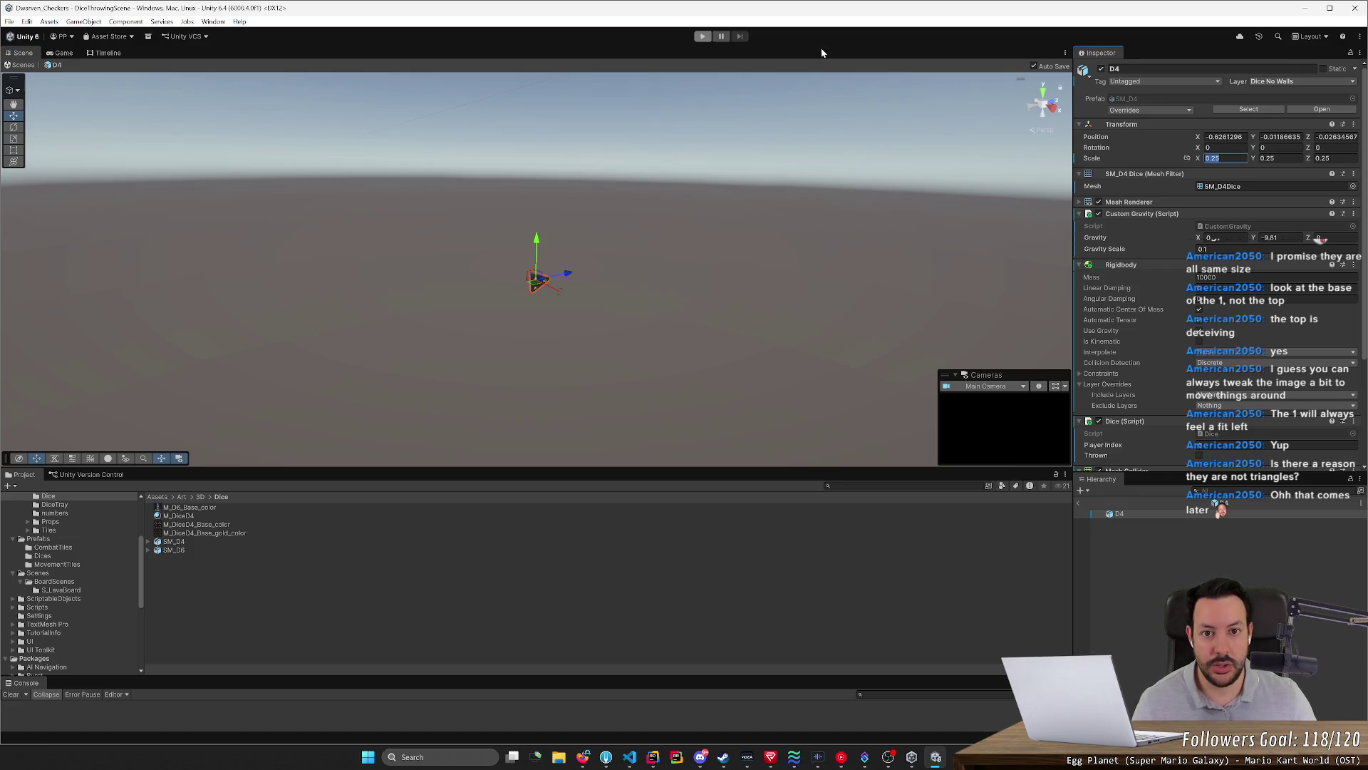
{"action": "left_click", "coordinate": [704, 37]}
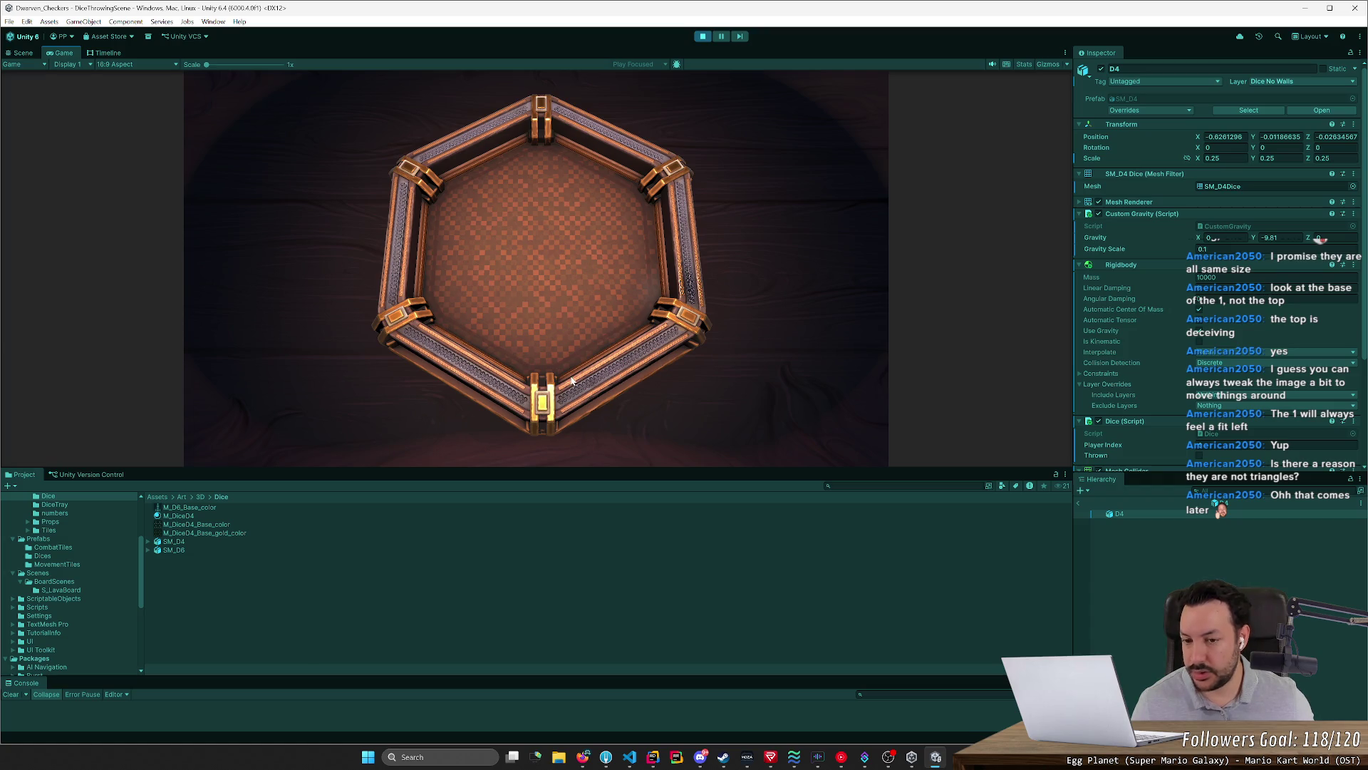
{"action": "left_click", "coordinate": [175, 542]}
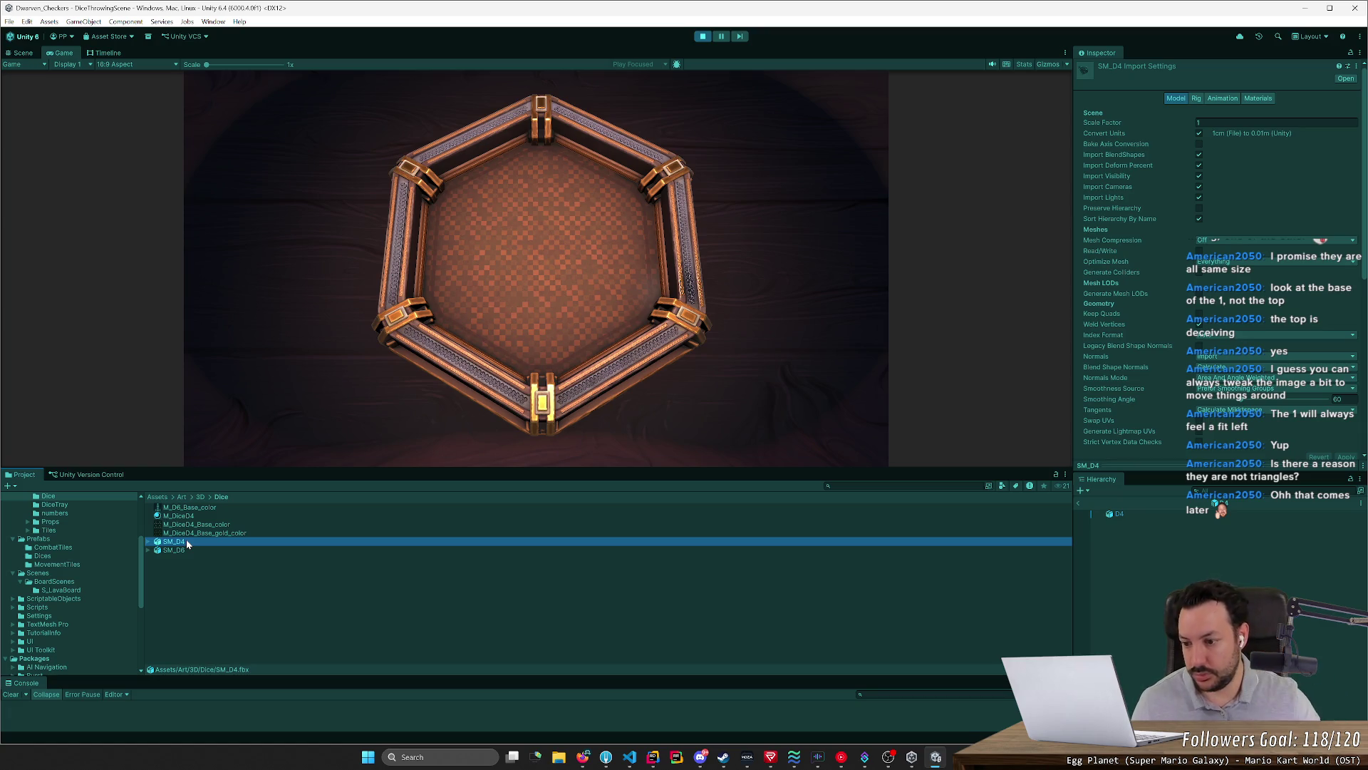
{"action": "left_click", "coordinate": [347, 400]}
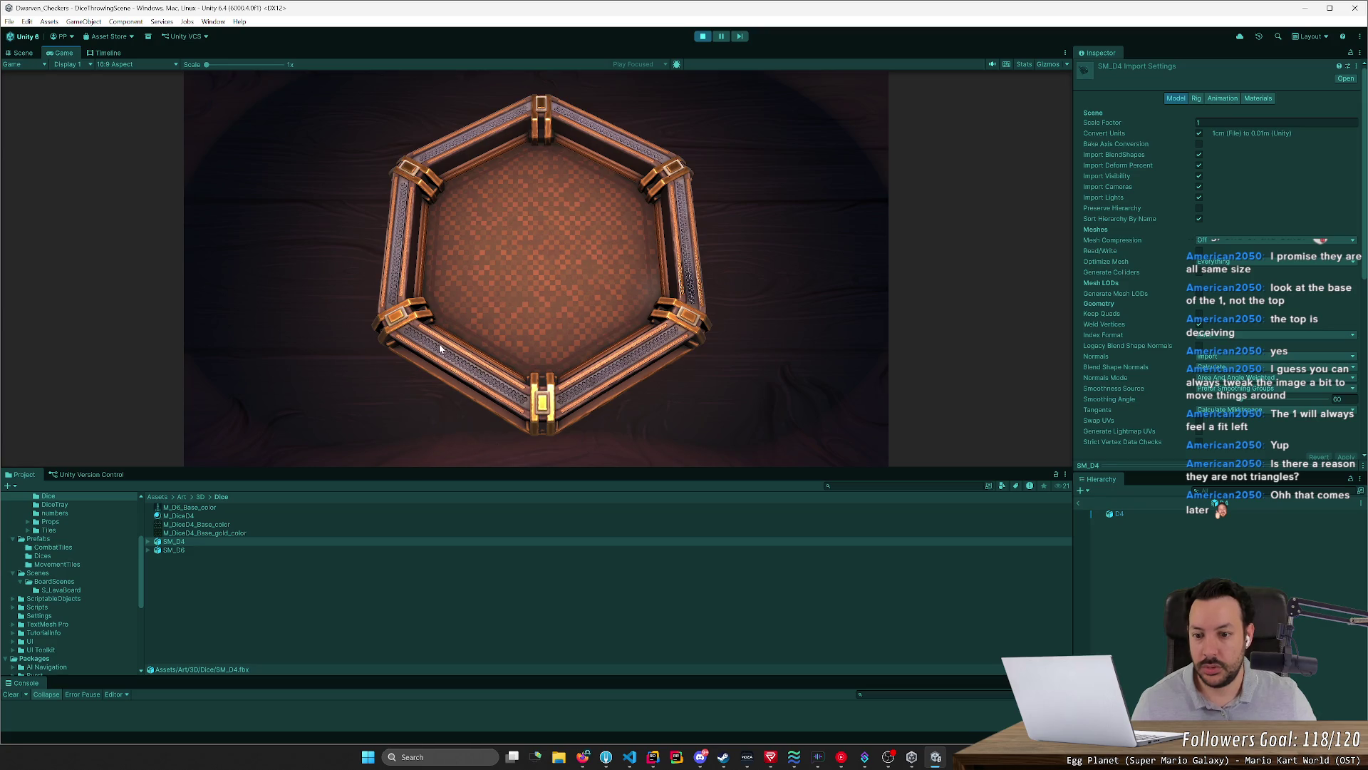
{"action": "key", "text": "ctrl+p"}
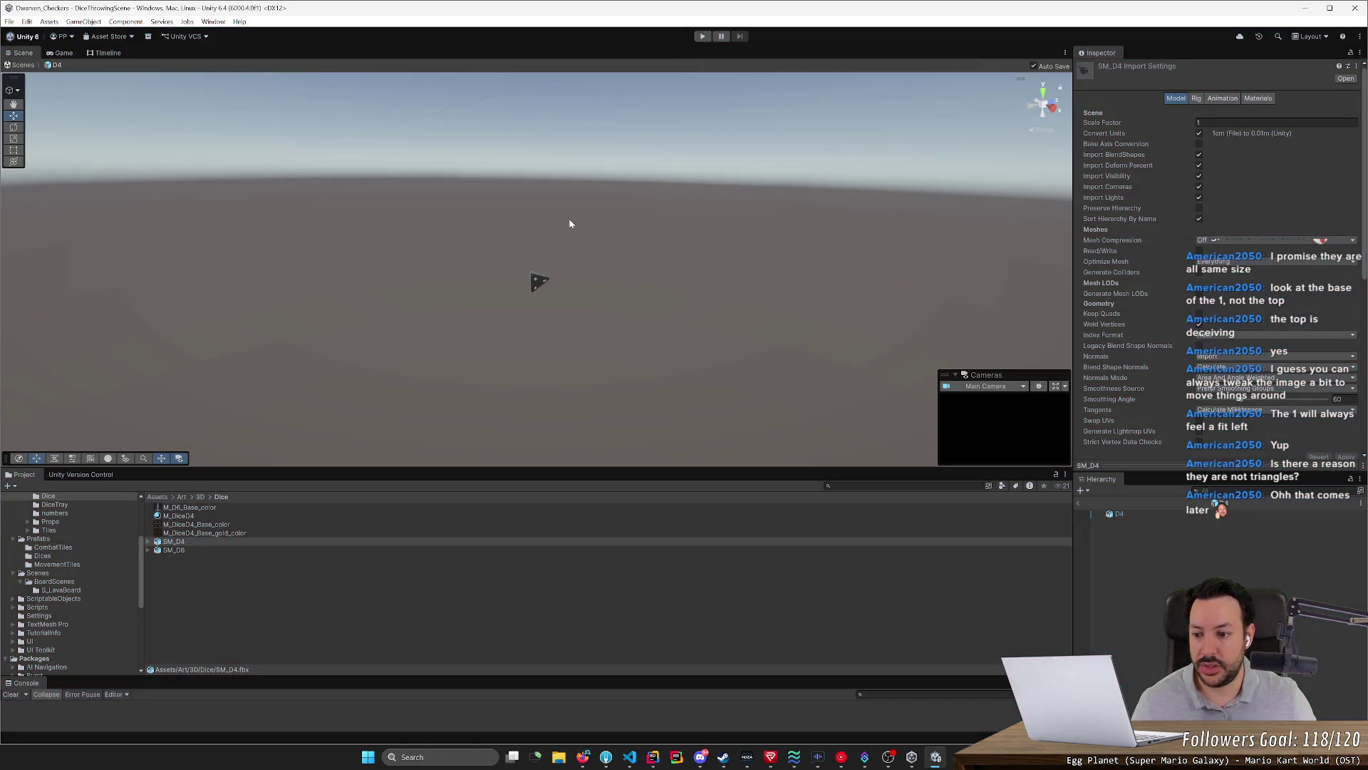
Set the D4 die's Transform Scale to 2.5 on X, Y and Z
{"action": "left_click", "coordinate": [535, 282]}
{"action": "left_click", "coordinate": [1219, 157]}
{"action": "type", "text": ".5"}
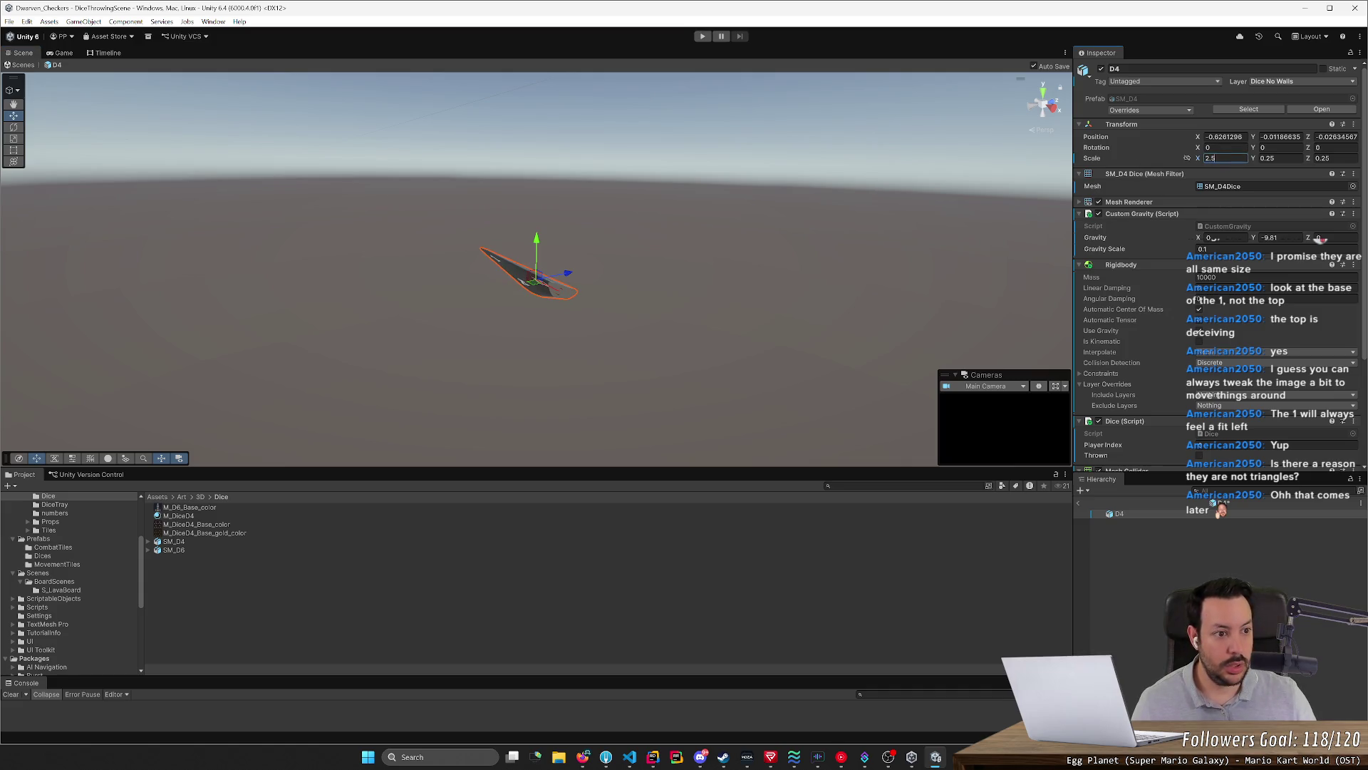
{"action": "key", "text": "Tab"}
{"action": "type", "text": "2.5"}
{"action": "key", "text": "Tab"}
{"action": "type", "text": "2"}
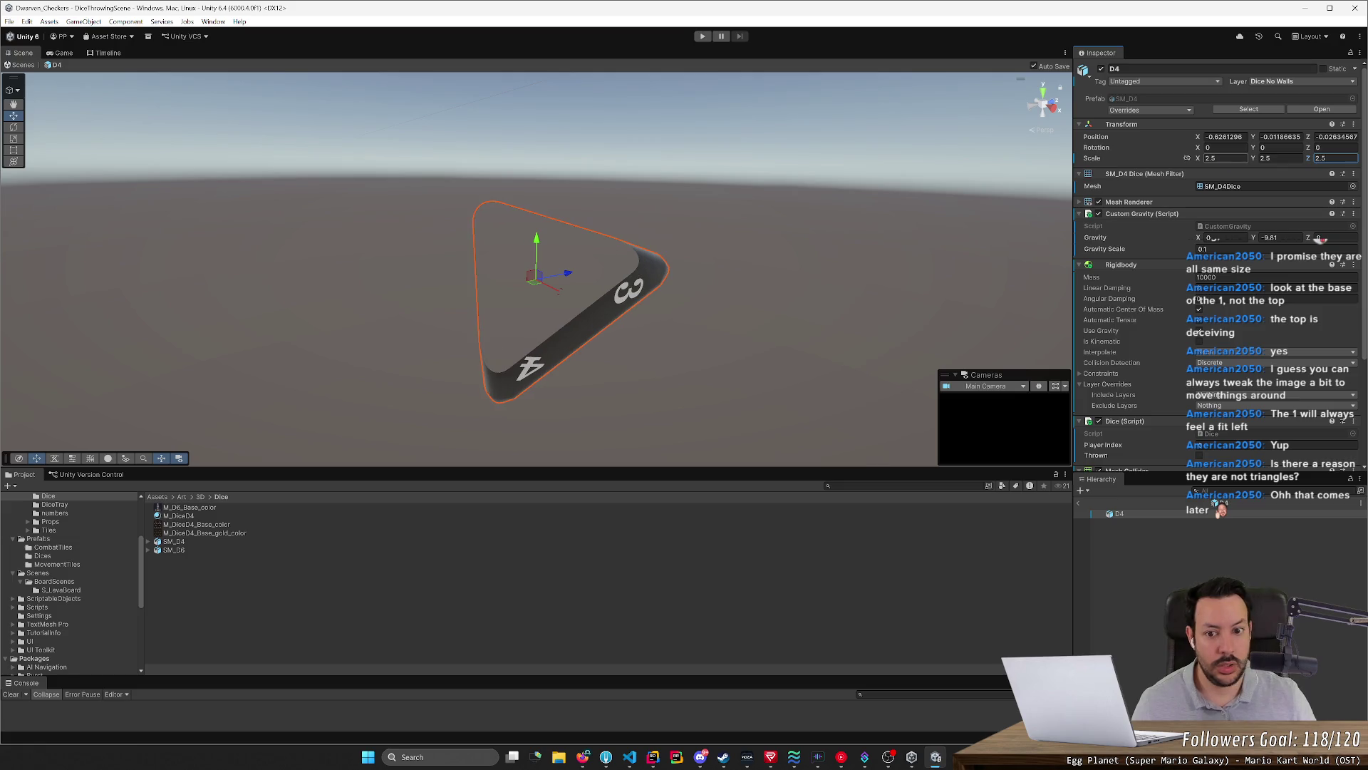
{"action": "type", "text": ".5"}
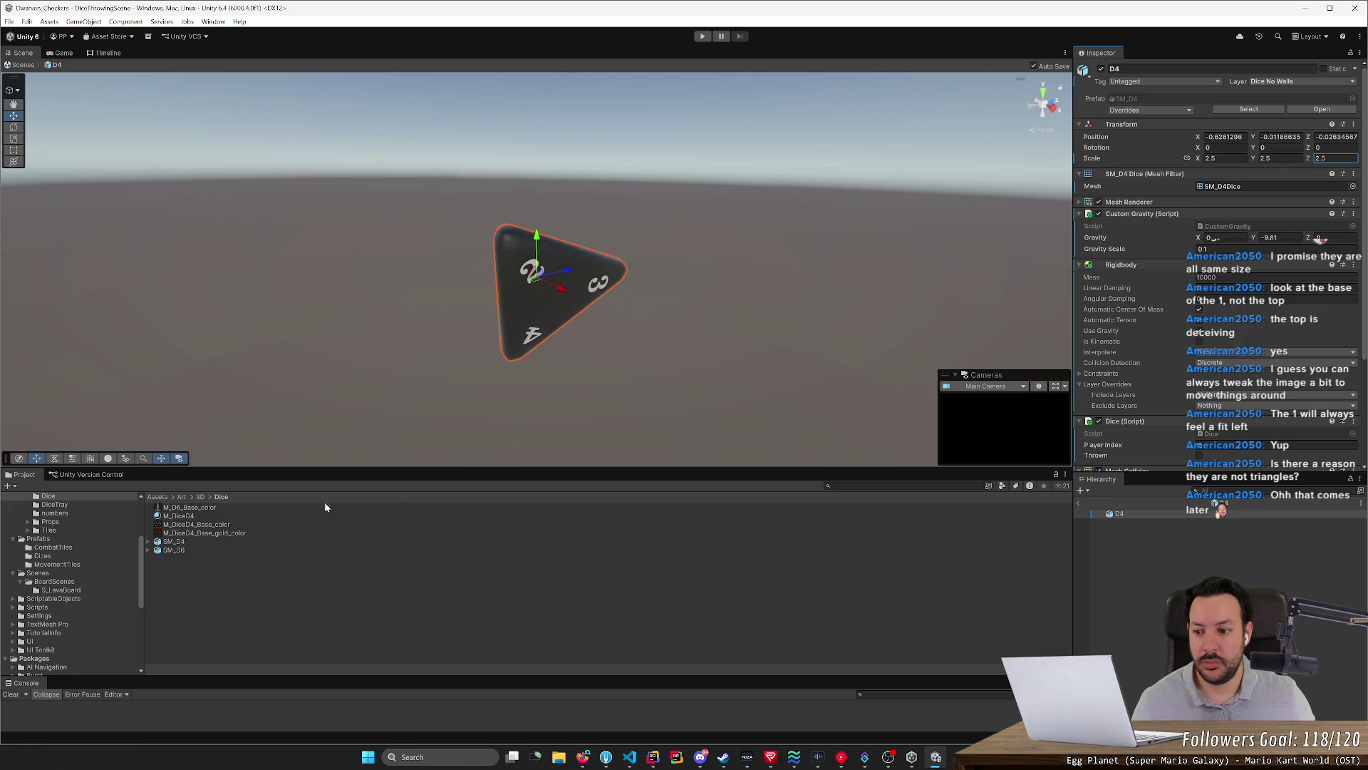
{"action": "double_click", "coordinate": [183, 540]}
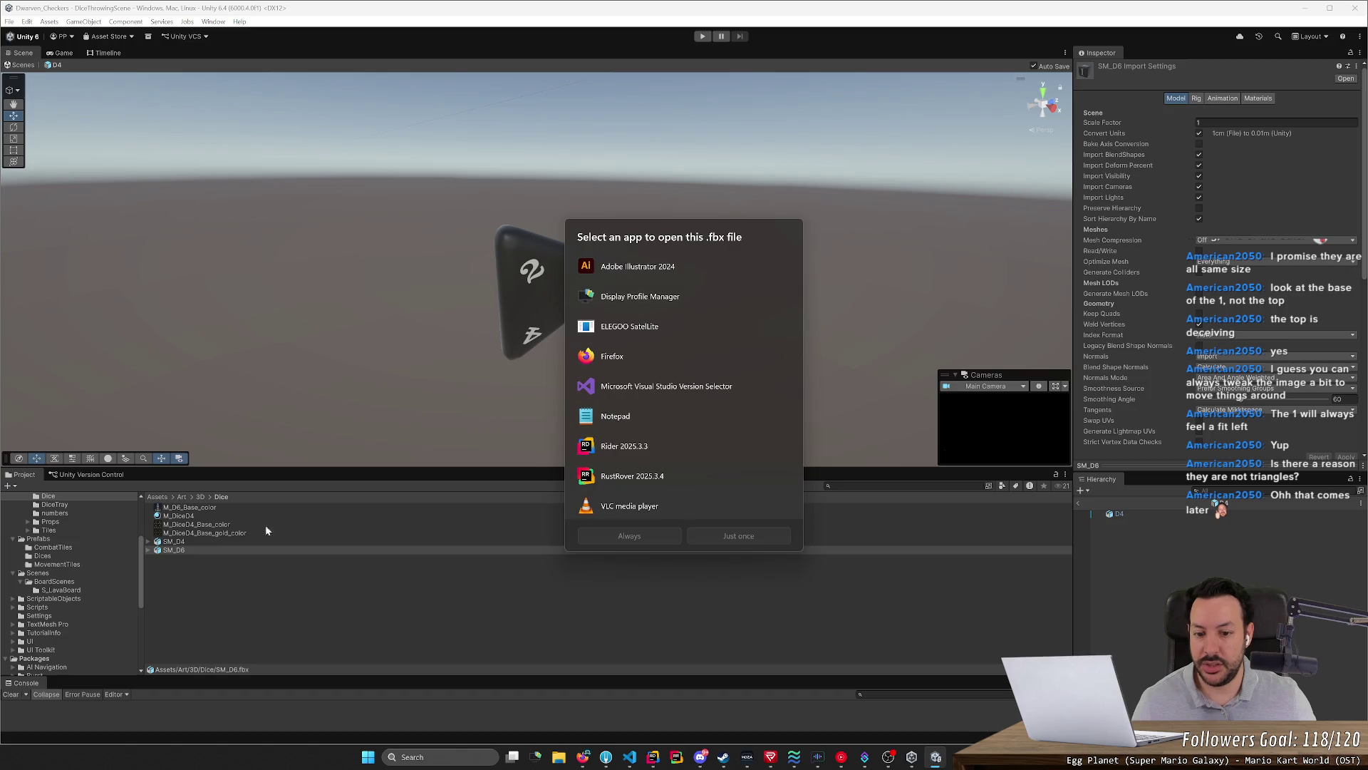
Review the SM_D6 import settings, close the D4 prefab and open the Prefabs > Dices folder
{"action": "left_click", "coordinate": [533, 579]}
{"action": "left_click", "coordinate": [197, 543]}
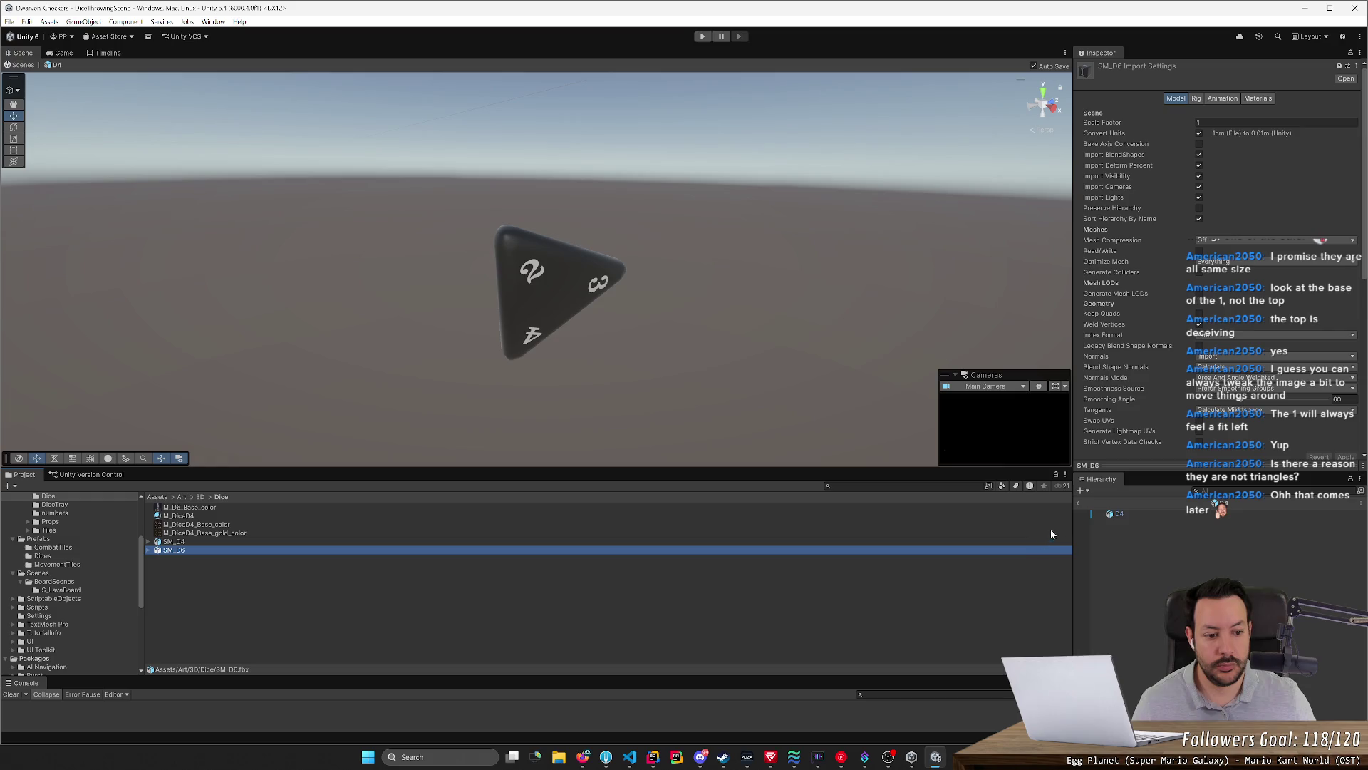
{"action": "left_click", "coordinate": [1080, 500]}
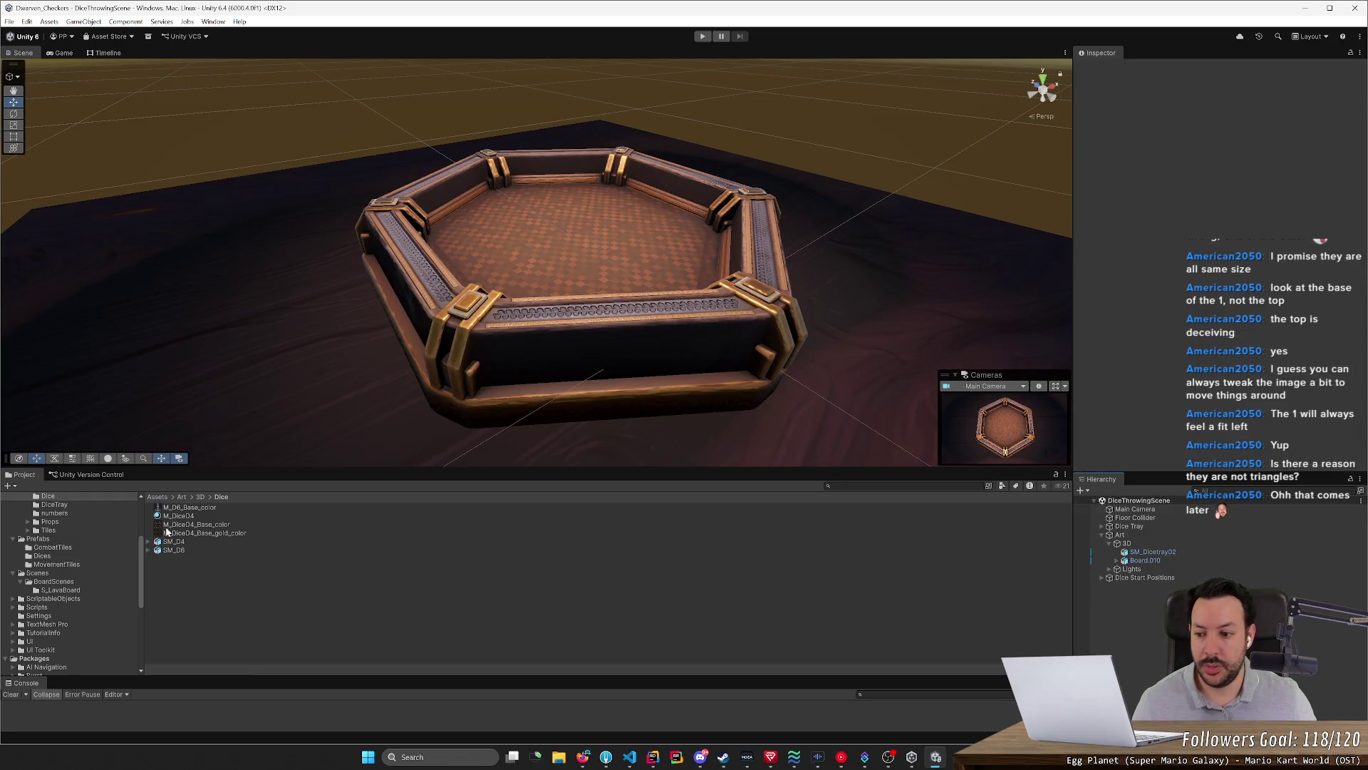
{"action": "left_click", "coordinate": [181, 549]}
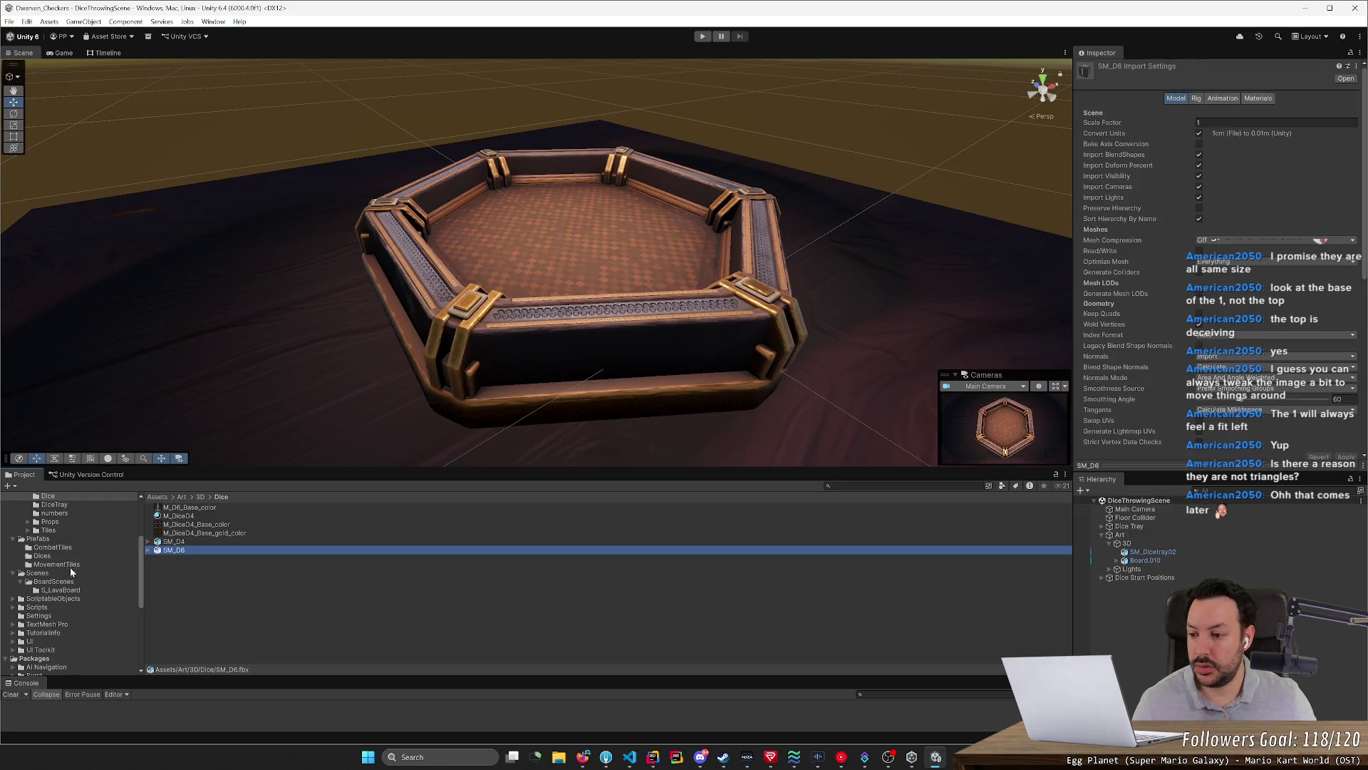
{"action": "left_click", "coordinate": [41, 555]}
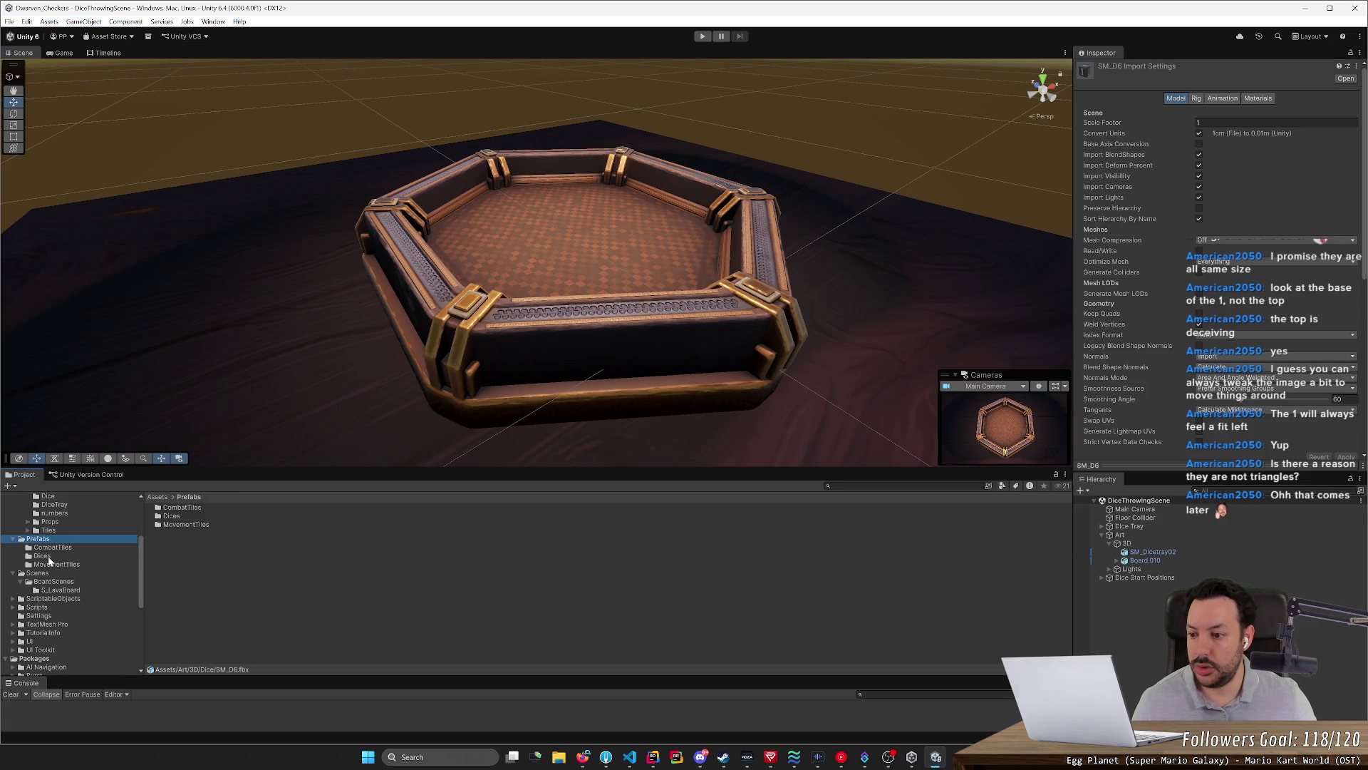
{"action": "double_click", "coordinate": [169, 517]}
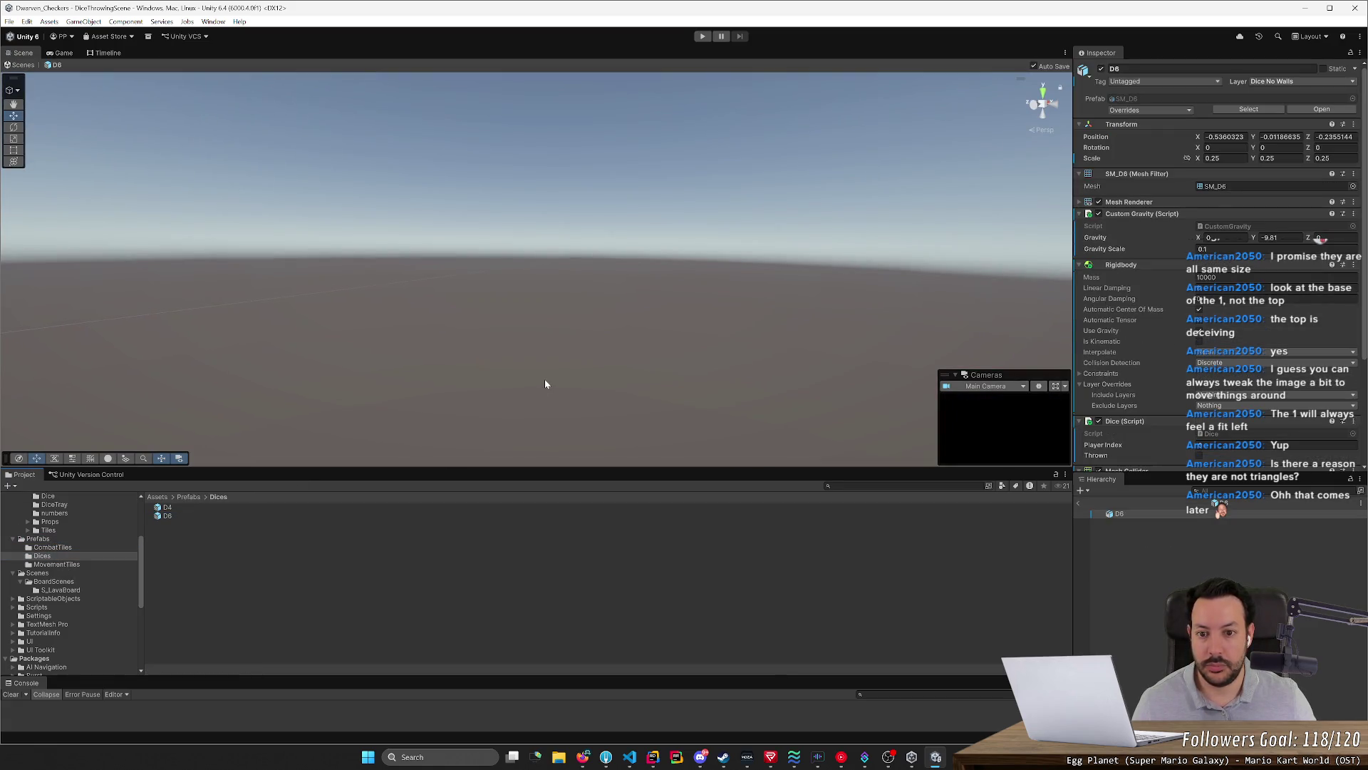
Reset the D6 prefab's Transform Position to 0, 0, 0
{"action": "key", "text": "f"}
{"action": "mouse_move", "coordinate": [832, 307]}
{"action": "left_mouse_down", "text": "alt"}
{"action": "mouse_move", "coordinate": [666, 374]}
{"action": "mouse_move", "coordinate": [709, 342]}
{"action": "mouse_move", "coordinate": [697, 367]}
{"action": "mouse_move", "coordinate": [923, 351]}
{"action": "mouse_move", "coordinate": [878, 353]}
{"action": "left_mouse_up", "text": "alt"}
{"action": "scroll", "coordinate": [719, 337], "scroll_direction": "down", "scroll_amount": 2}
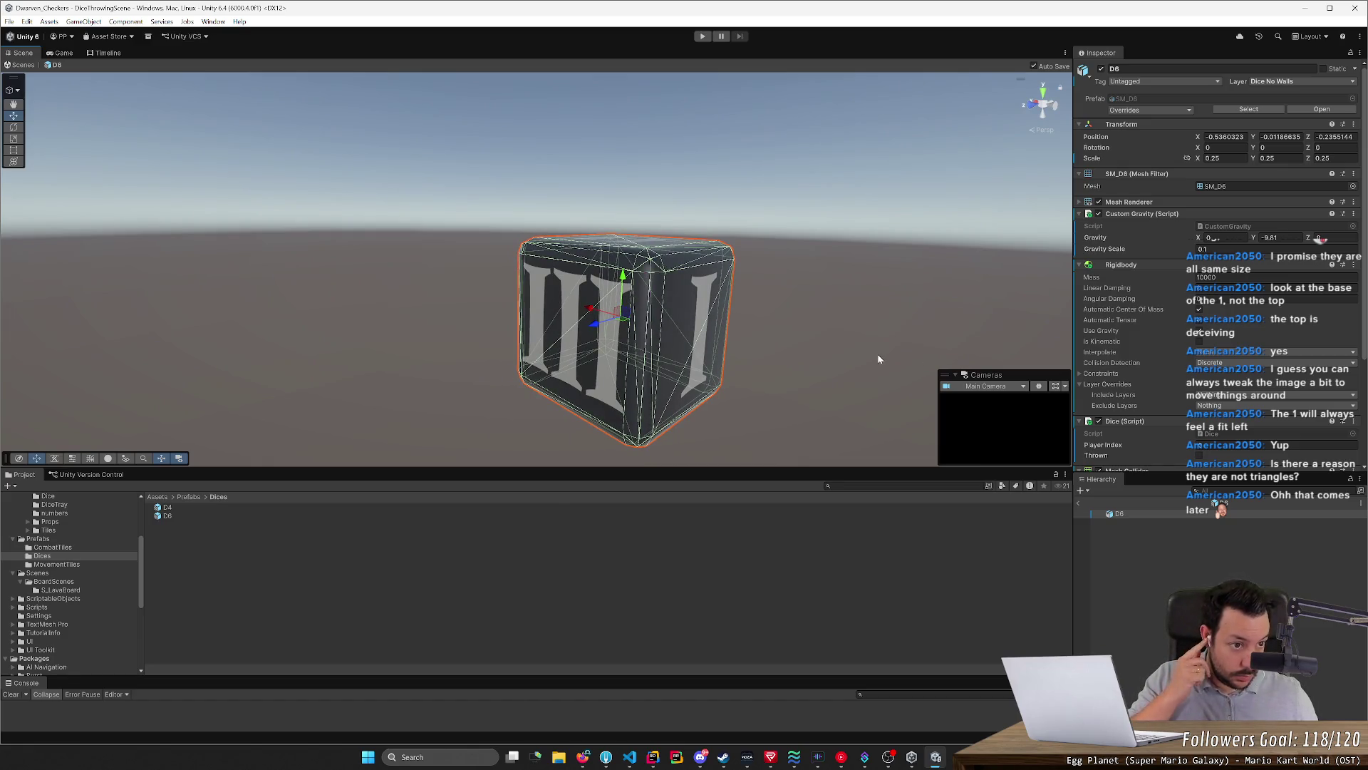
{"action": "left_click", "coordinate": [1224, 136]}
{"action": "type", "text": "0"}
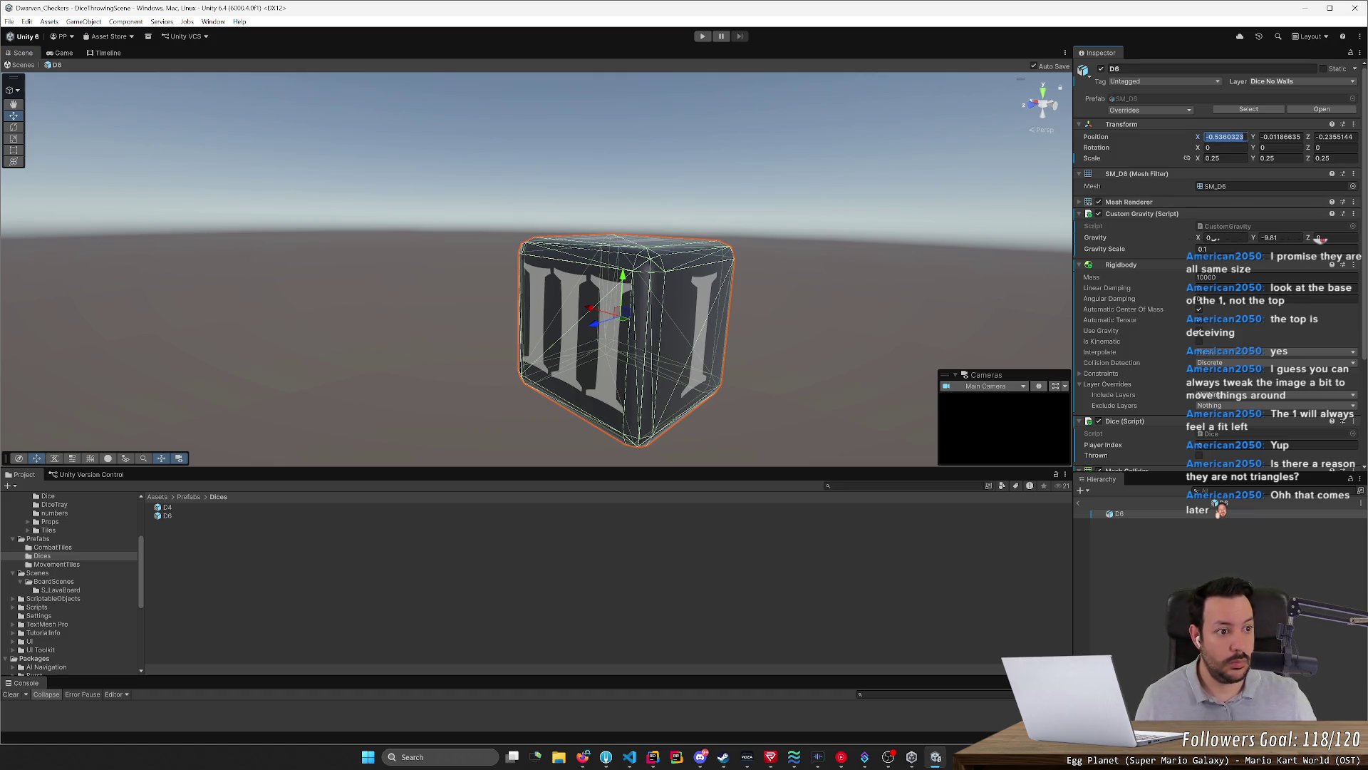
{"action": "key", "text": "Tab"}
{"action": "type", "text": "0"}
{"action": "key", "text": "Tab"}
{"action": "type", "text": "0"}
{"action": "key", "text": "Return"}
Frame and inspect the repositioned D6 die, then open the D4 prefab for editing
{"action": "key", "text": "f"}
{"action": "left_click_drag", "start_coordinate": [835, 254], "coordinate": [582, 292], "text": "alt"}
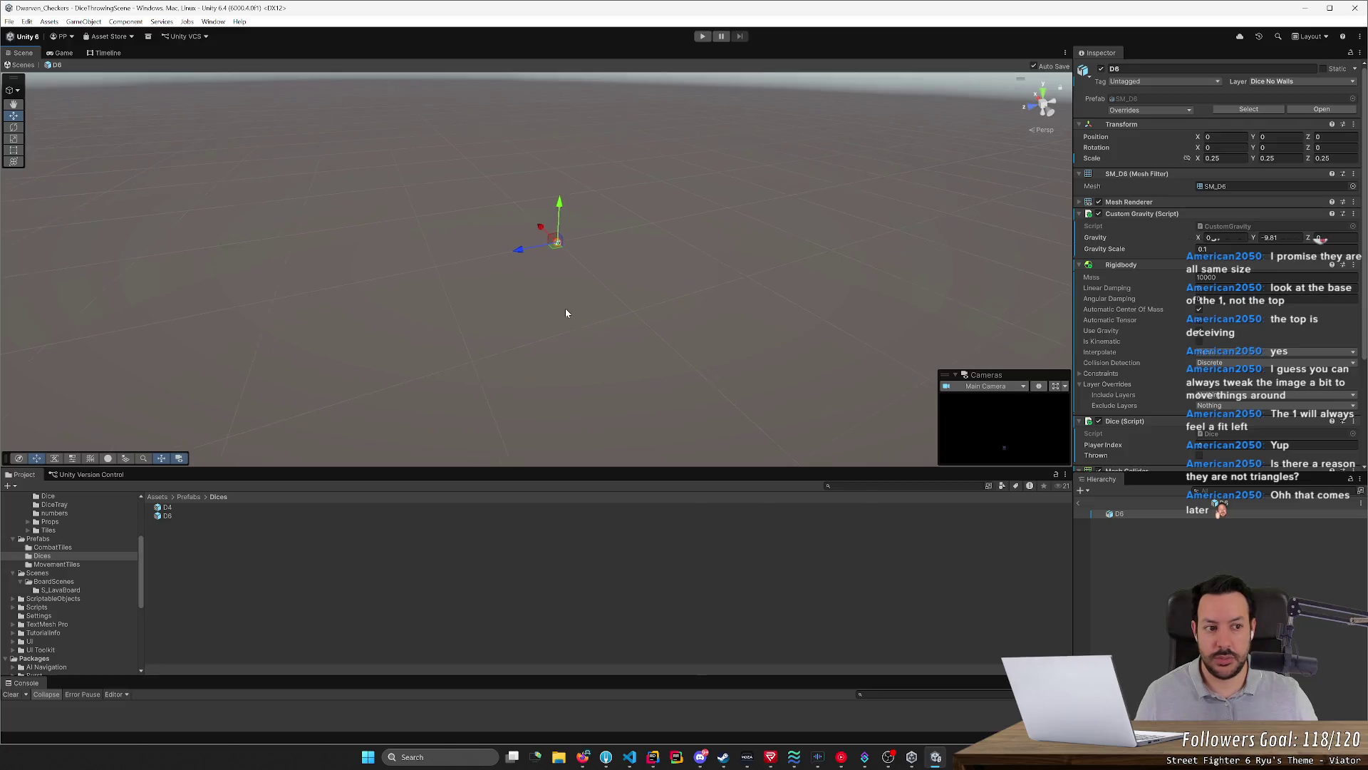
{"action": "right_click_drag", "start_coordinate": [581, 292], "coordinate": [607, 263]}
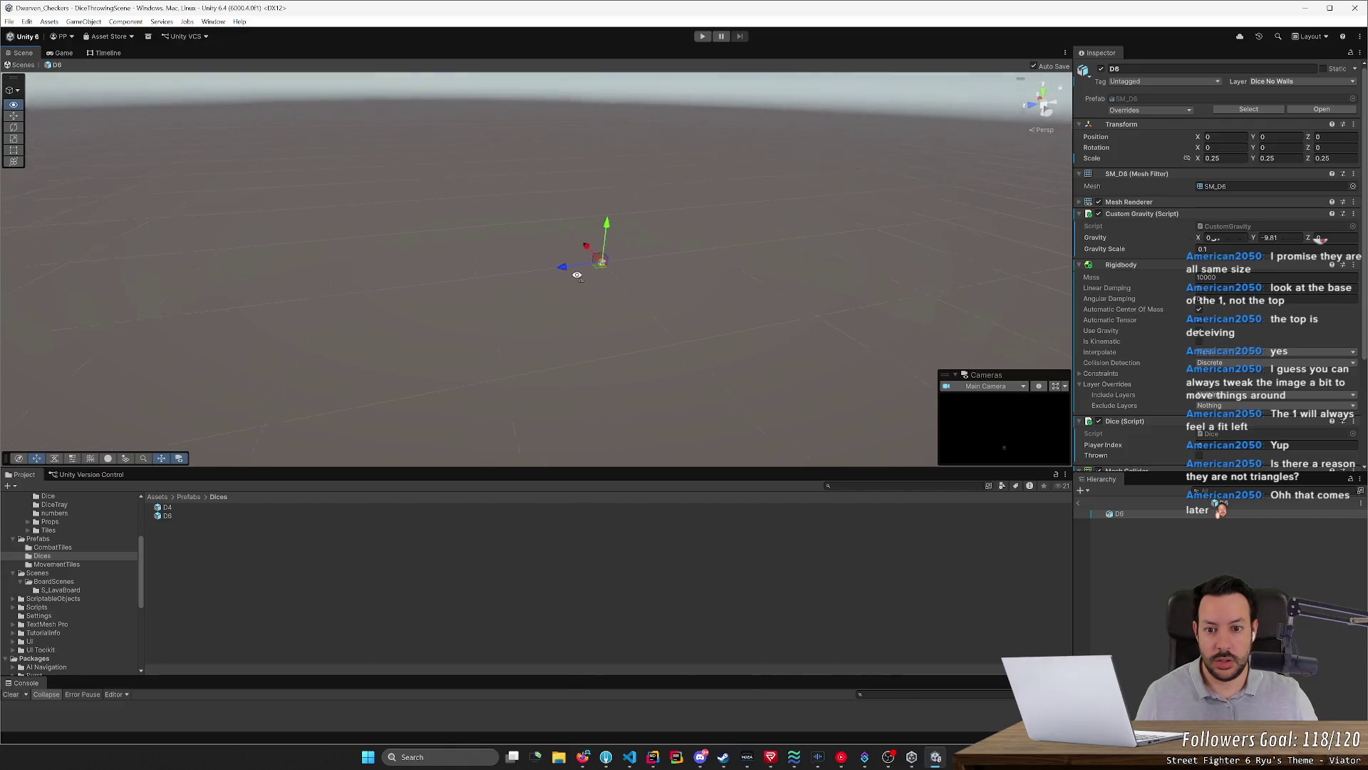
{"action": "scroll", "coordinate": [599, 273], "scroll_direction": "down", "scroll_amount": 2}
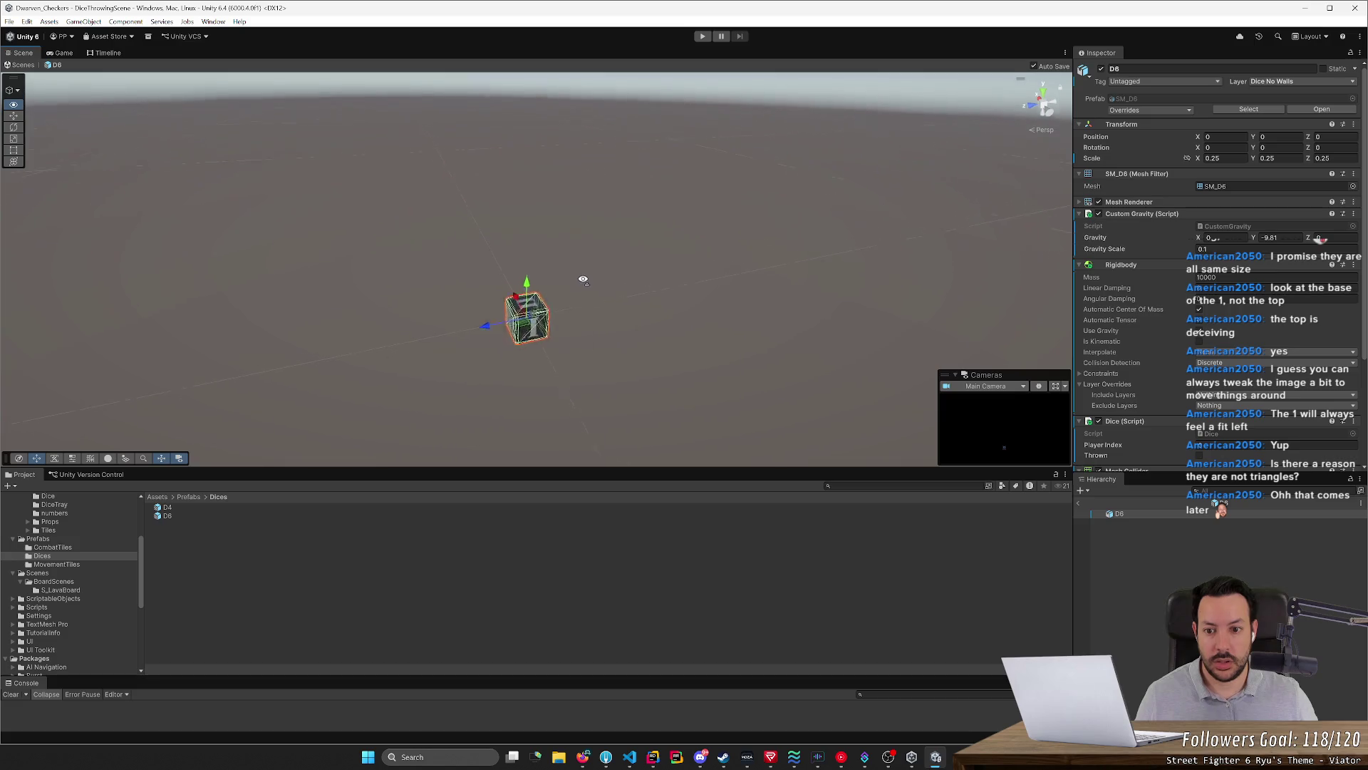
{"action": "right_click_drag", "start_coordinate": [606, 263], "coordinate": [574, 284]}
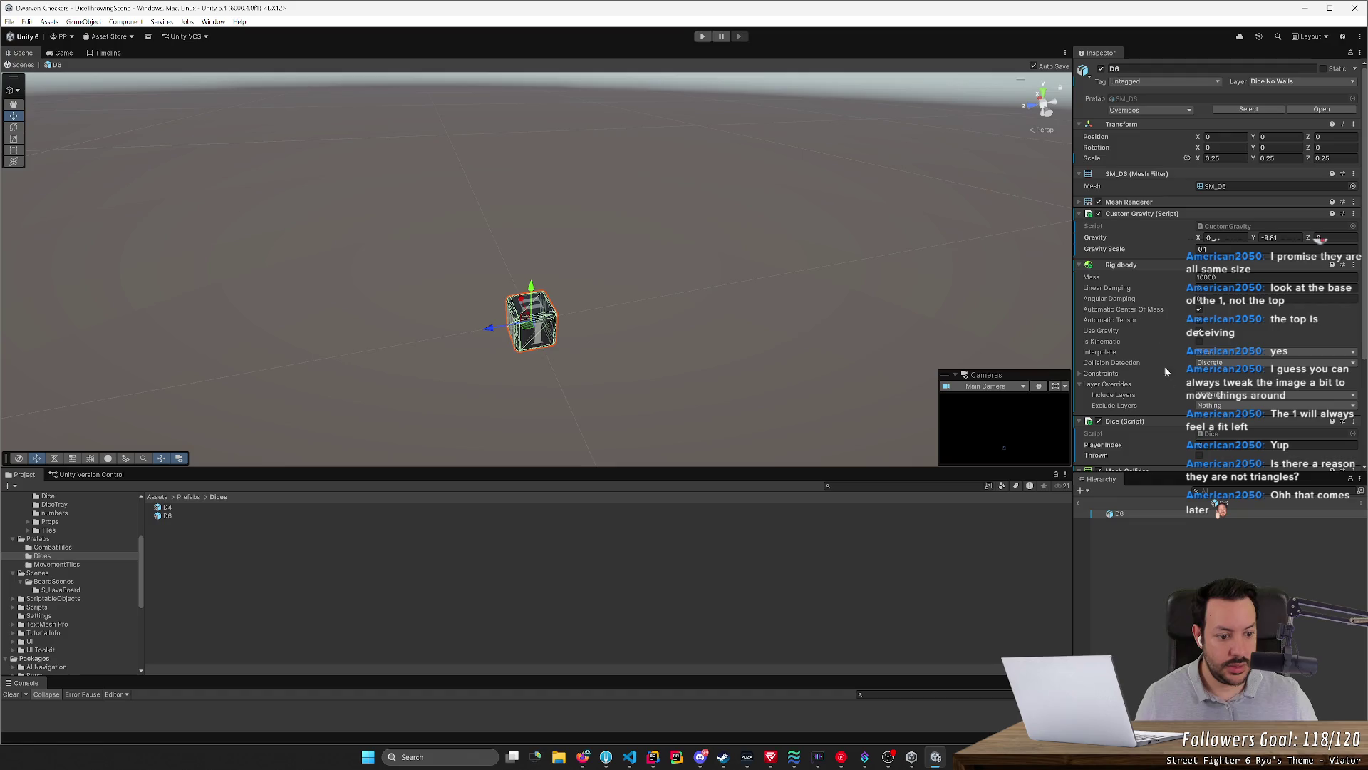
{"action": "left_click", "coordinate": [1146, 576]}
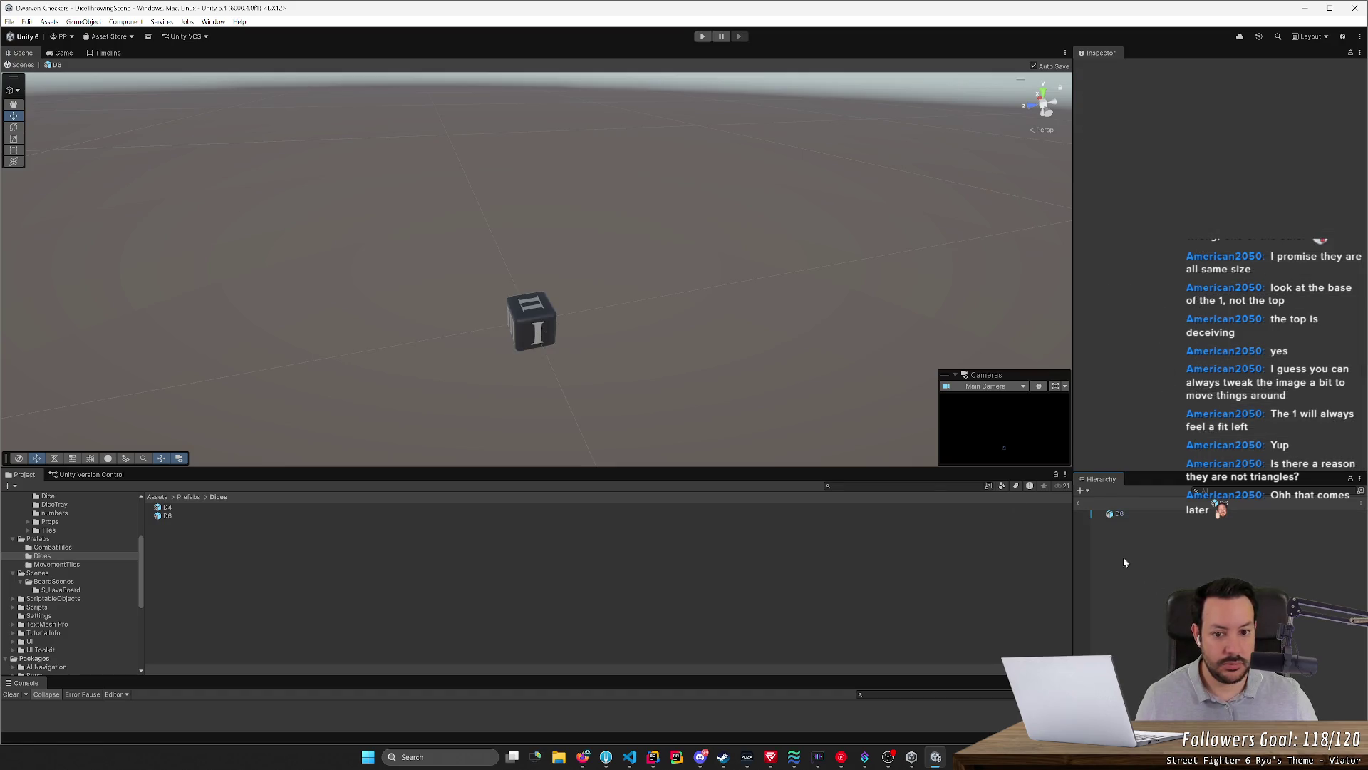
{"action": "double_click", "coordinate": [166, 506]}
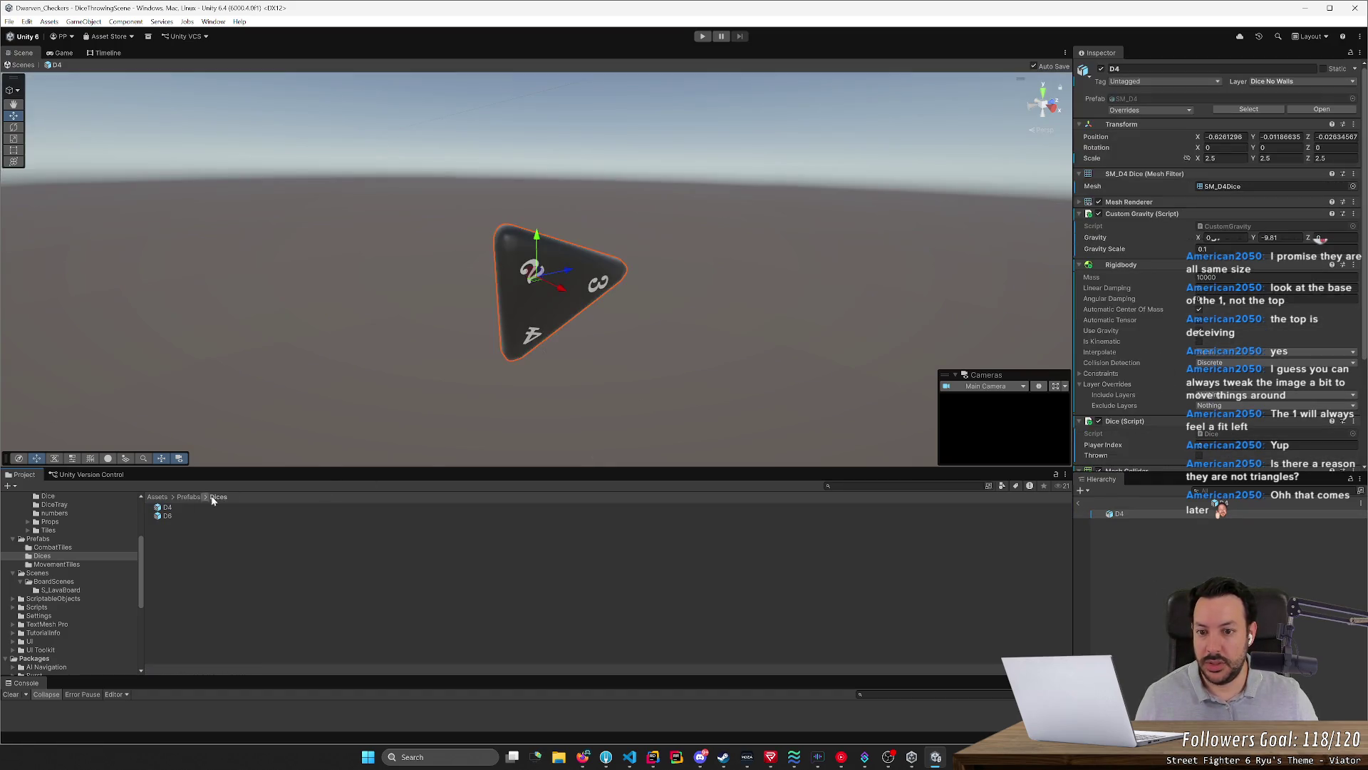
{"action": "scroll", "coordinate": [506, 374], "scroll_direction": "down", "scroll_amount": 1}
{"action": "scroll", "coordinate": [505, 374], "scroll_direction": "down", "scroll_amount": 2}
{"action": "scroll", "coordinate": [505, 375], "scroll_direction": "down", "scroll_amount": 1}
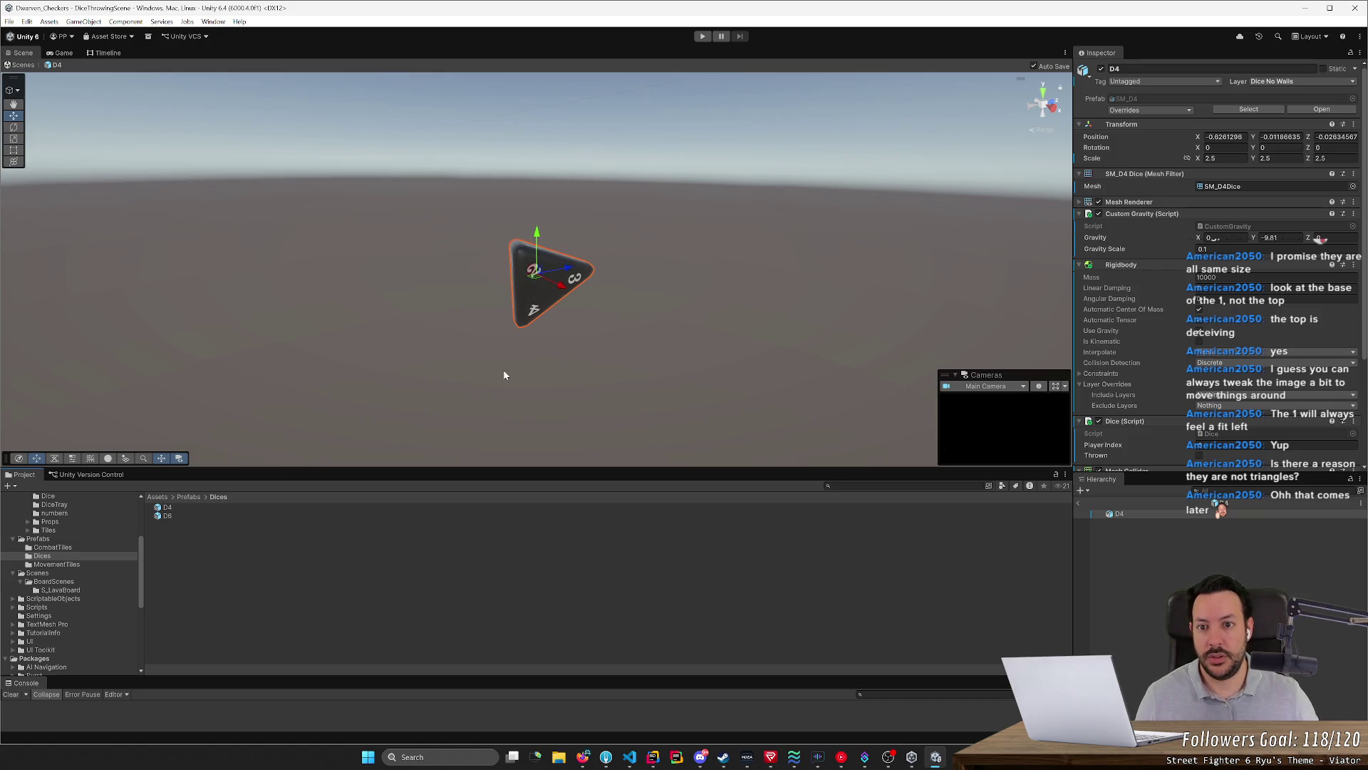
{"action": "scroll", "coordinate": [505, 375], "scroll_direction": "down", "scroll_amount": 1}
Zero the D4 prefab's Transform Position and reselect the die
{"action": "left_click", "coordinate": [1225, 136]}
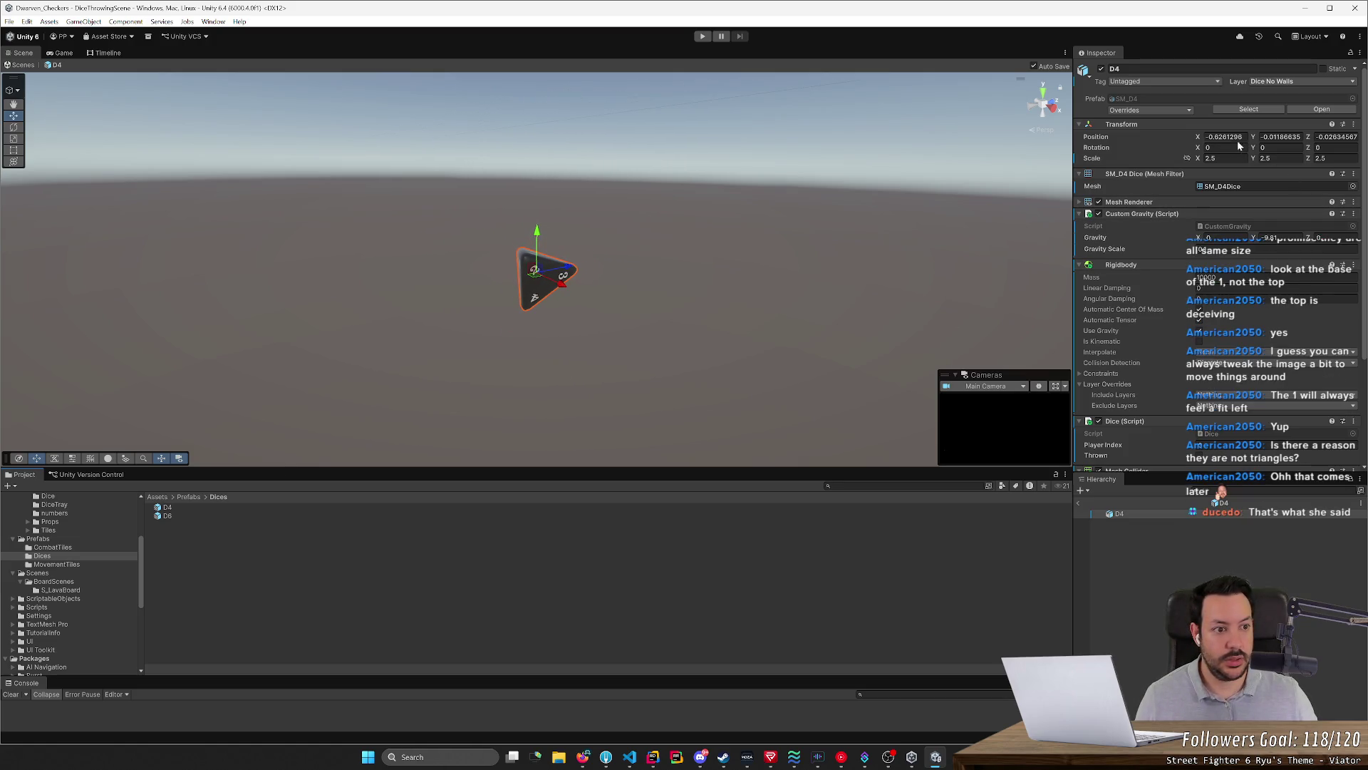
{"action": "type", "text": "0"}
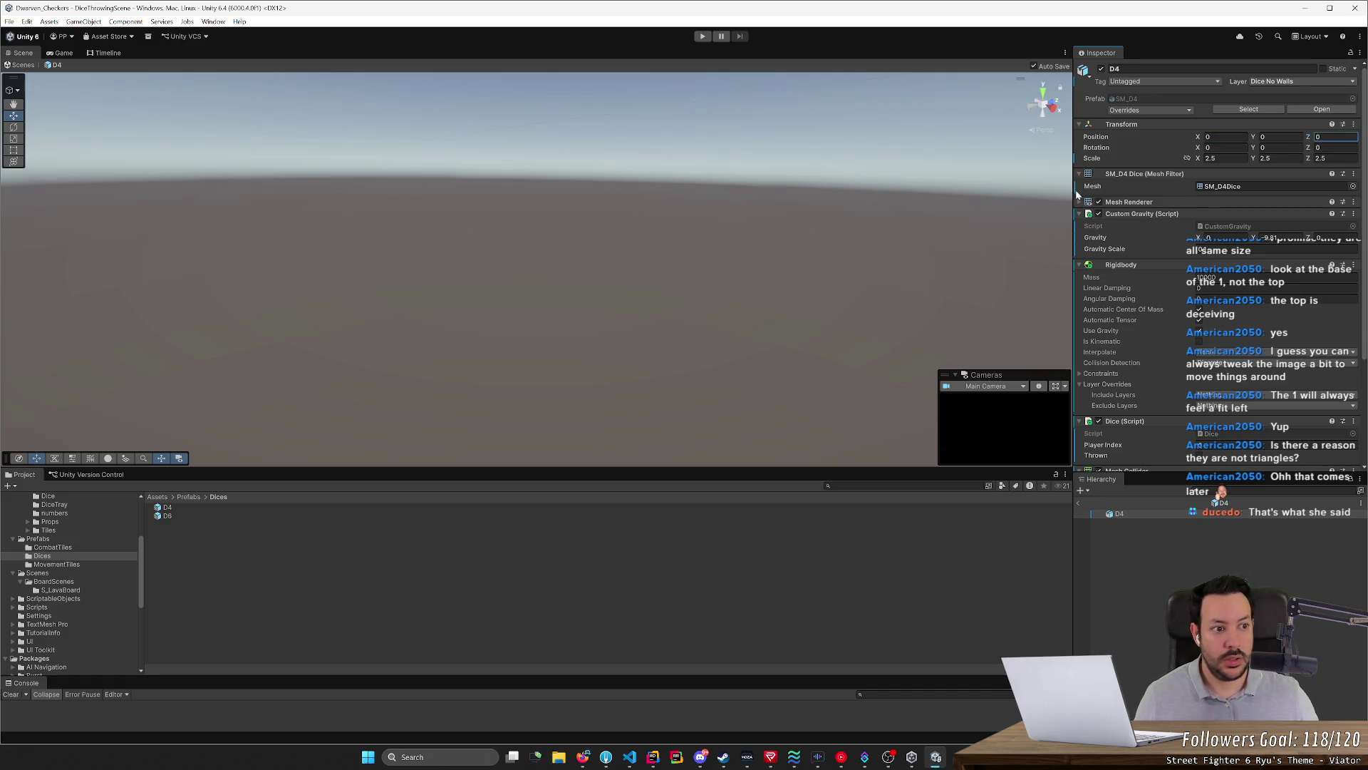
{"action": "left_click", "coordinate": [634, 318]}
{"action": "right_click_drag", "start_coordinate": [642, 314], "coordinate": [655, 340]}
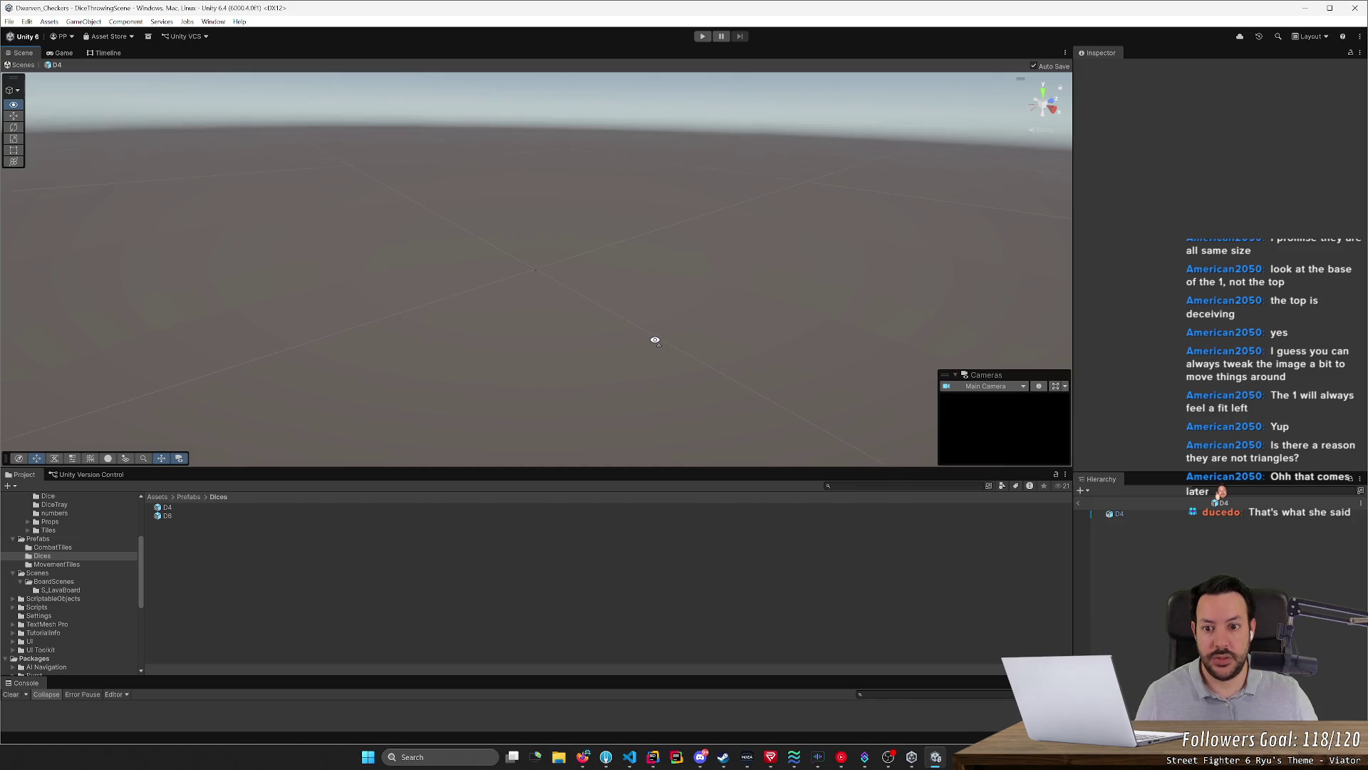
{"action": "left_click", "coordinate": [629, 330]}
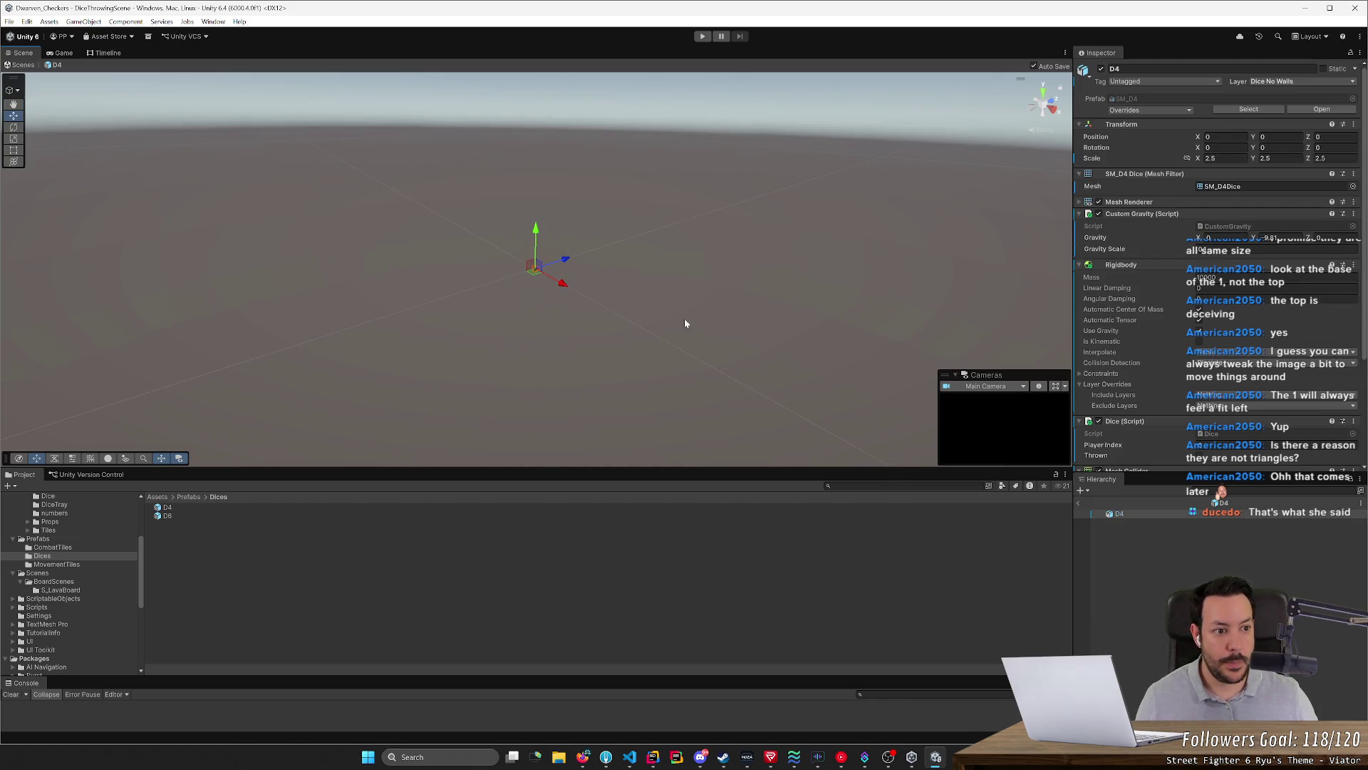
Set the D4 prefab's scale to 0.25 after comparing with D6, then switch to Blender
{"action": "left_click", "coordinate": [1211, 158]}
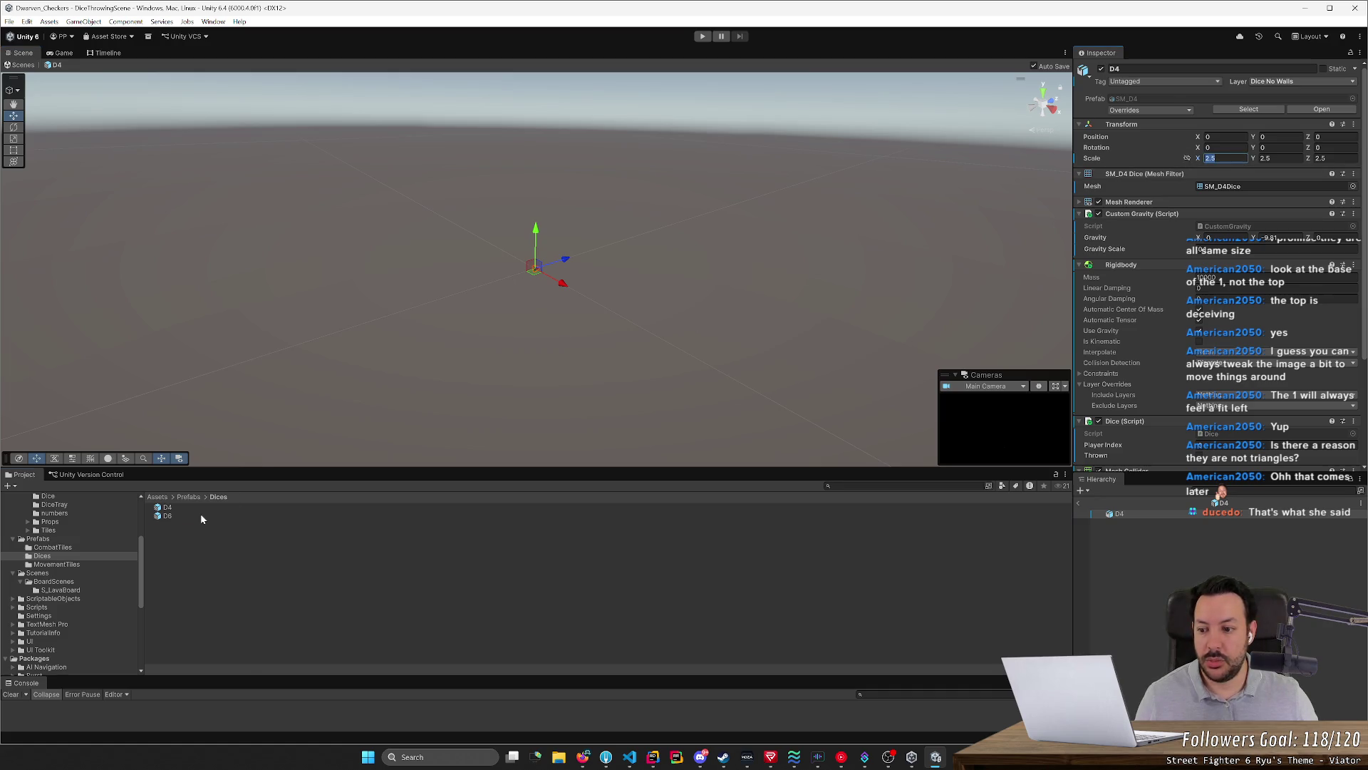
{"action": "double_click", "coordinate": [200, 514]}
{"action": "double_click", "coordinate": [211, 504]}
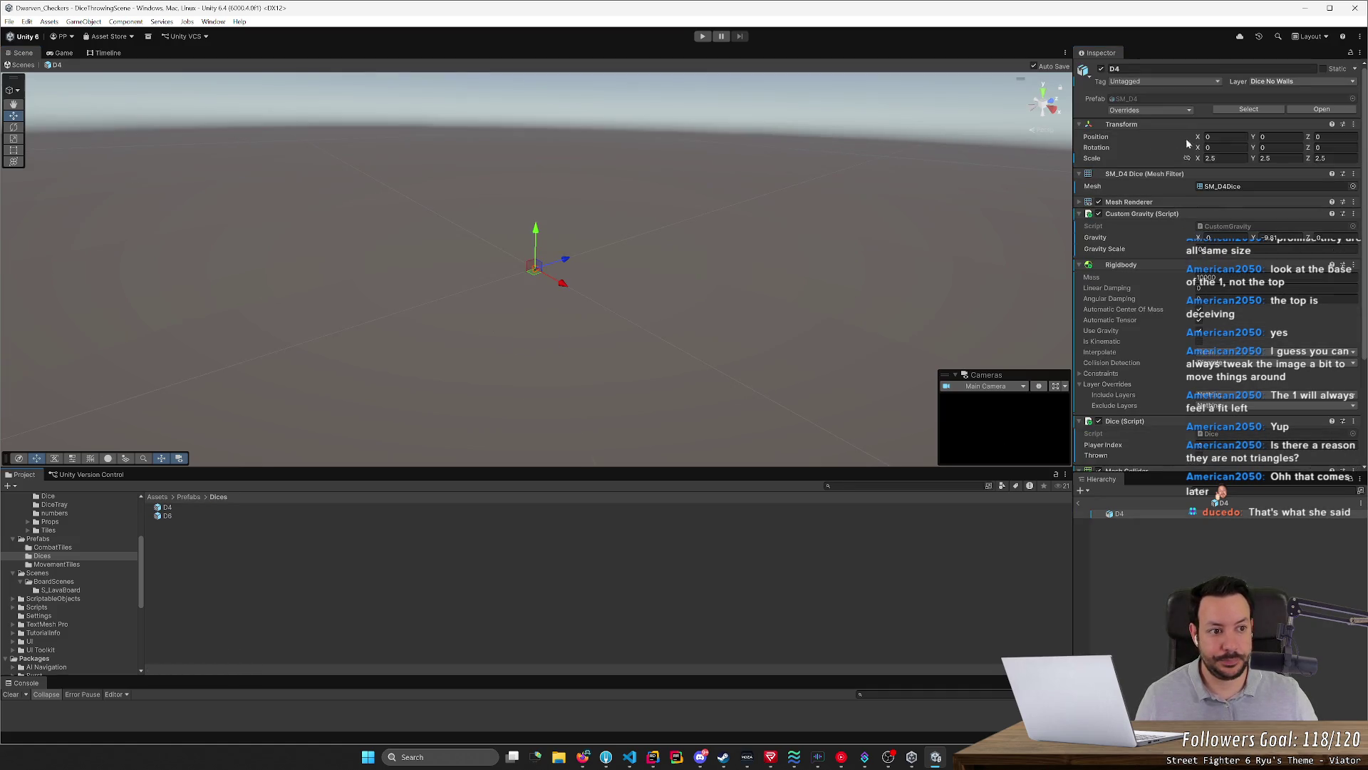
{"action": "type", "text": "0.25"}
{"action": "key", "text": "Tab"}
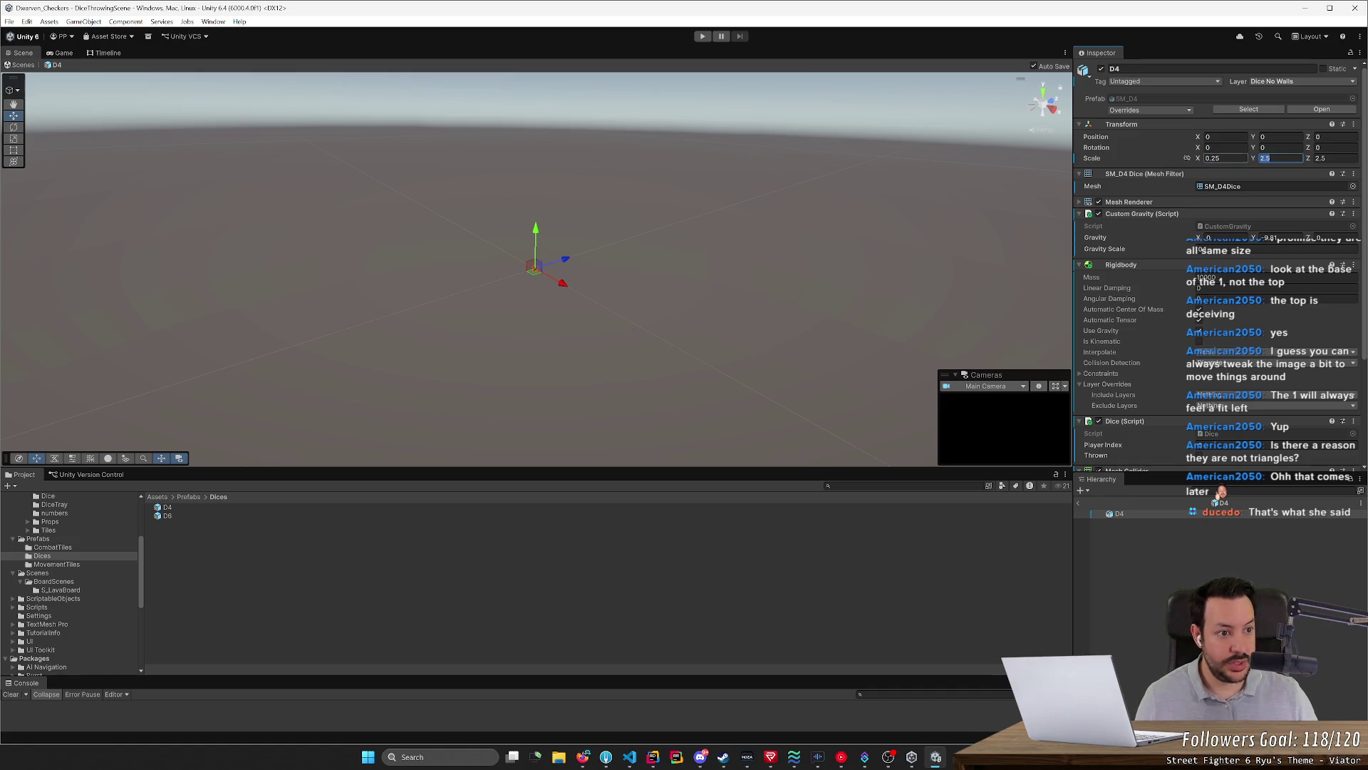
{"action": "key", "text": "Tab"}
{"action": "type", "text": "."}
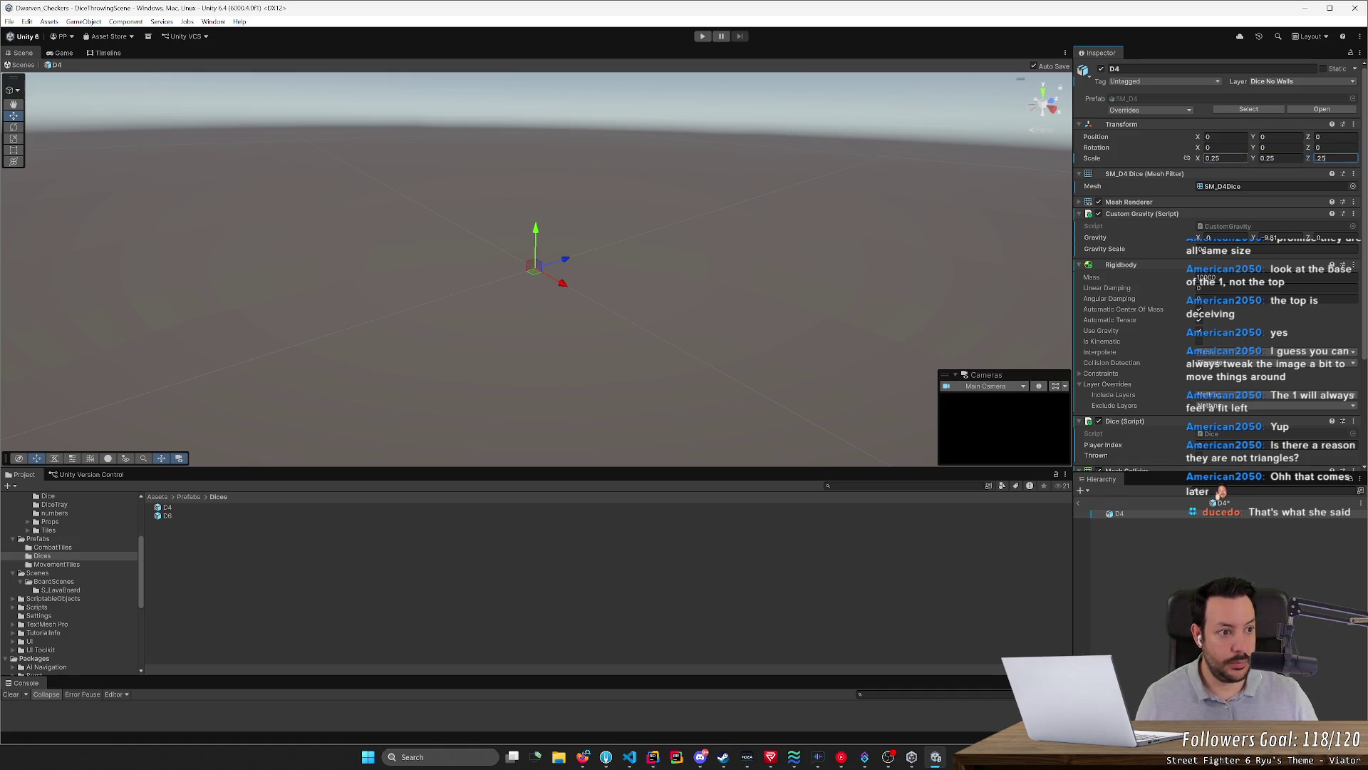
{"action": "key", "text": "alt+Tab"}
{"action": "scroll", "coordinate": [693, 496], "scroll_direction": "down", "scroll_amount": 3}
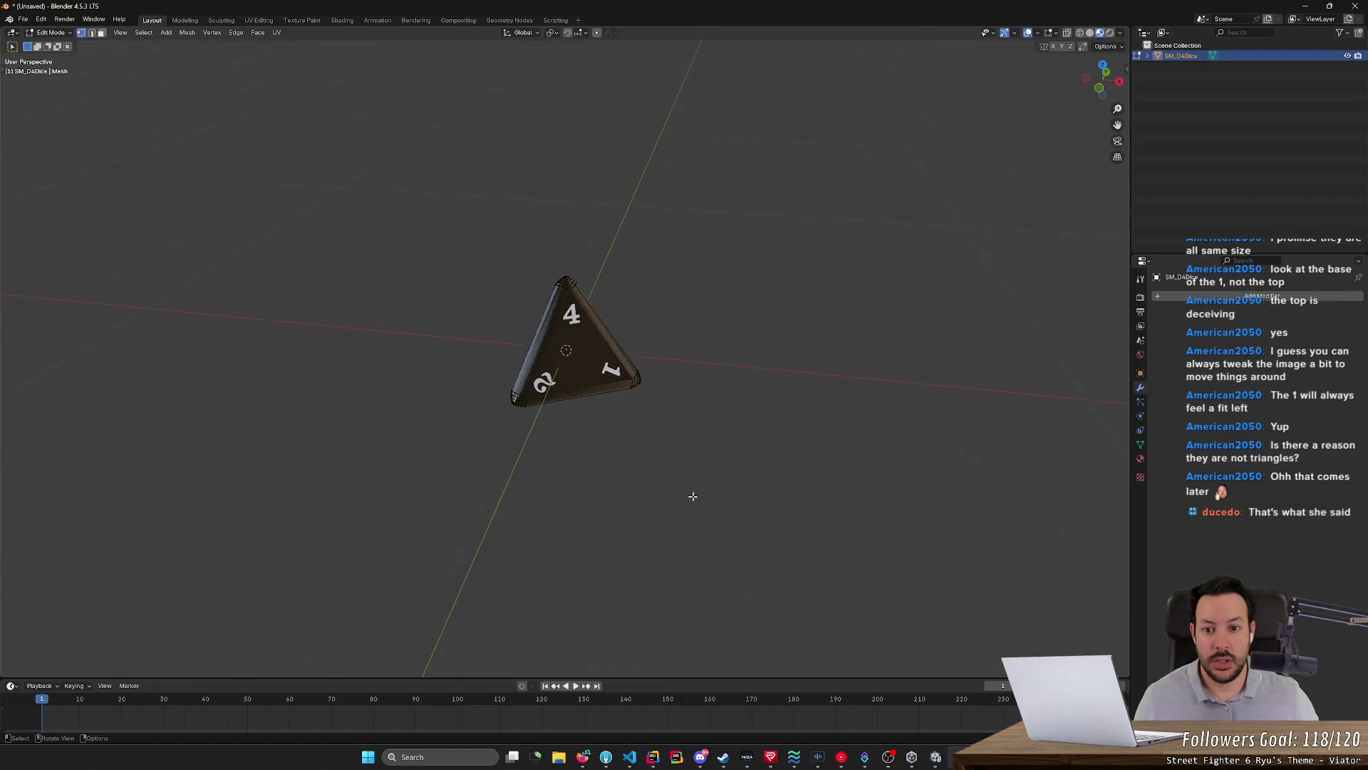
{"action": "scroll", "coordinate": [693, 496], "scroll_direction": "down", "scroll_amount": 2}
Select the entire D4 mesh and start File > Export > FBX for SM_D4.fbx
{"action": "middle_click_drag", "start_coordinate": [693, 496], "coordinate": [555, 340]}
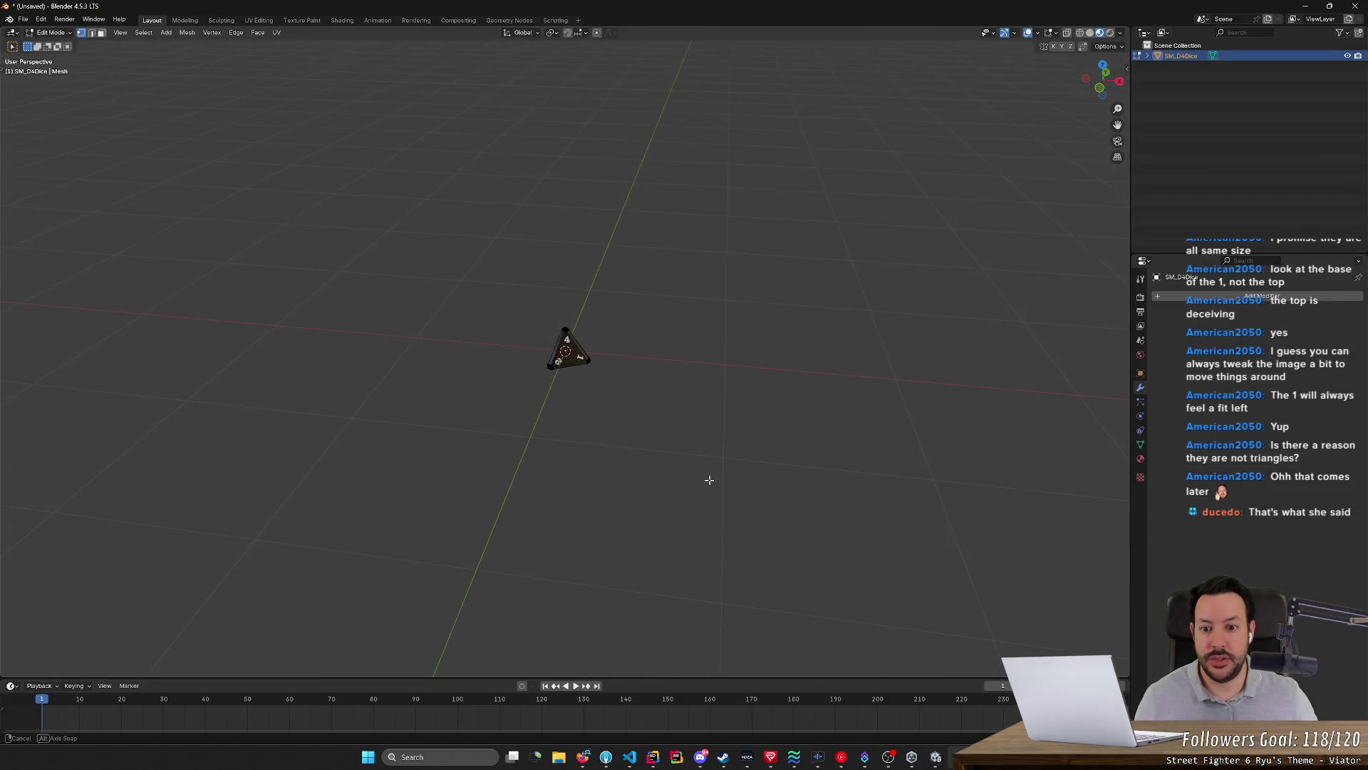
{"action": "key", "text": "a"}
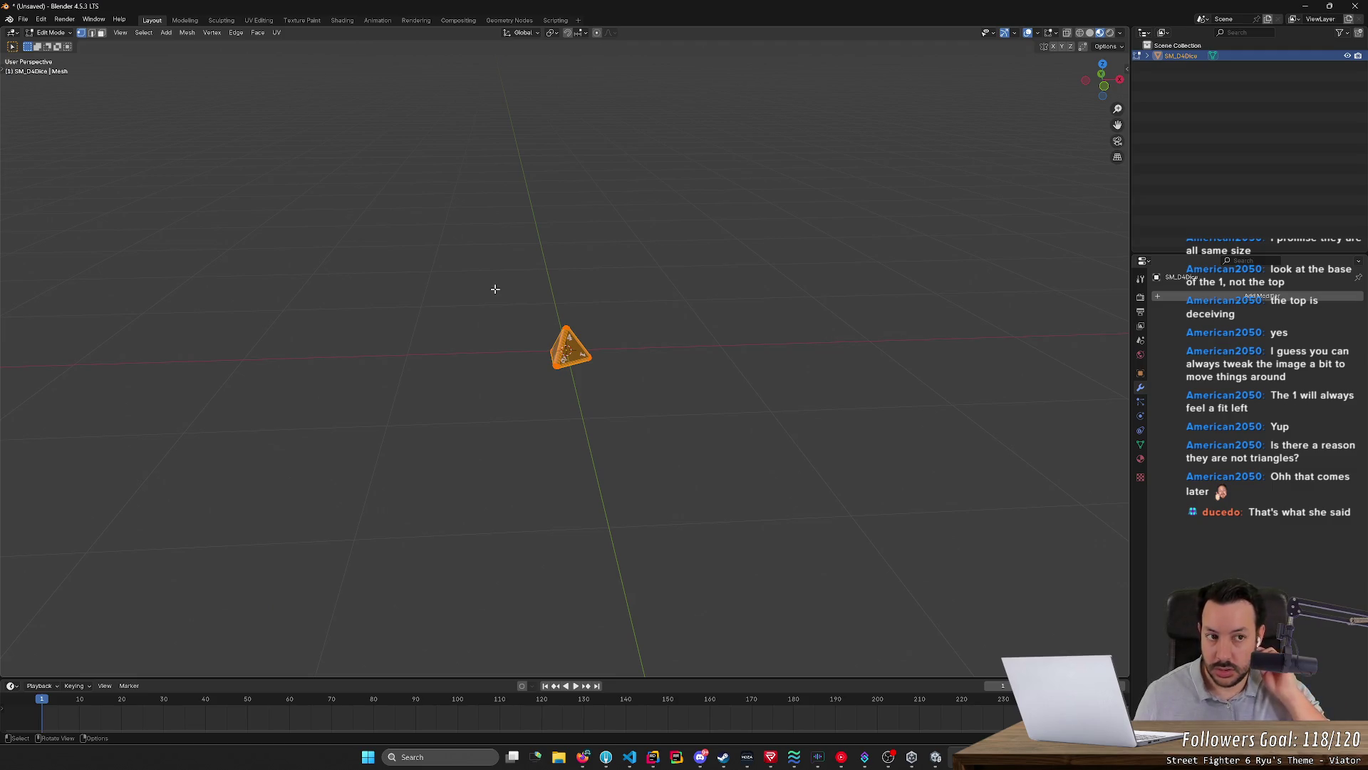
{"action": "left_click", "coordinate": [23, 20]}
{"action": "mouse_move", "coordinate": [40, 176]}
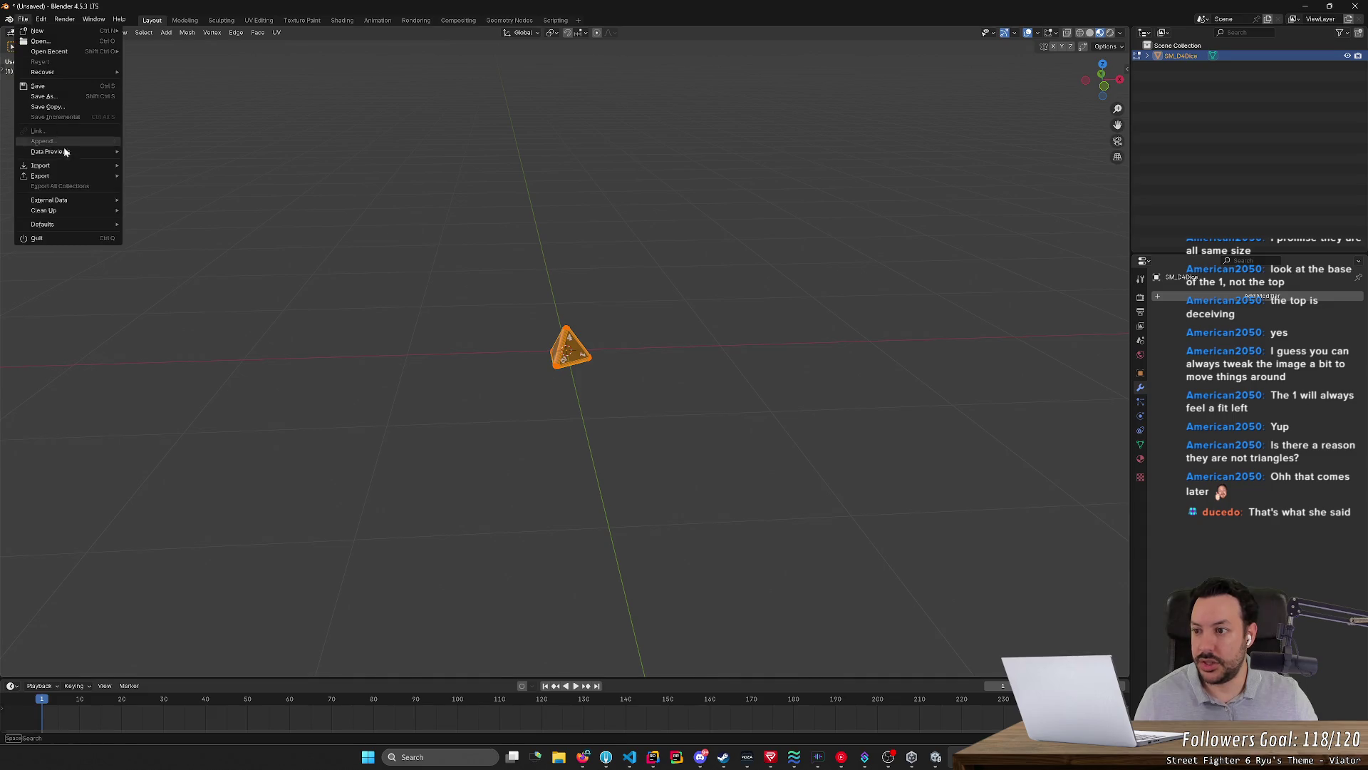
{"action": "left_click", "coordinate": [154, 267]}
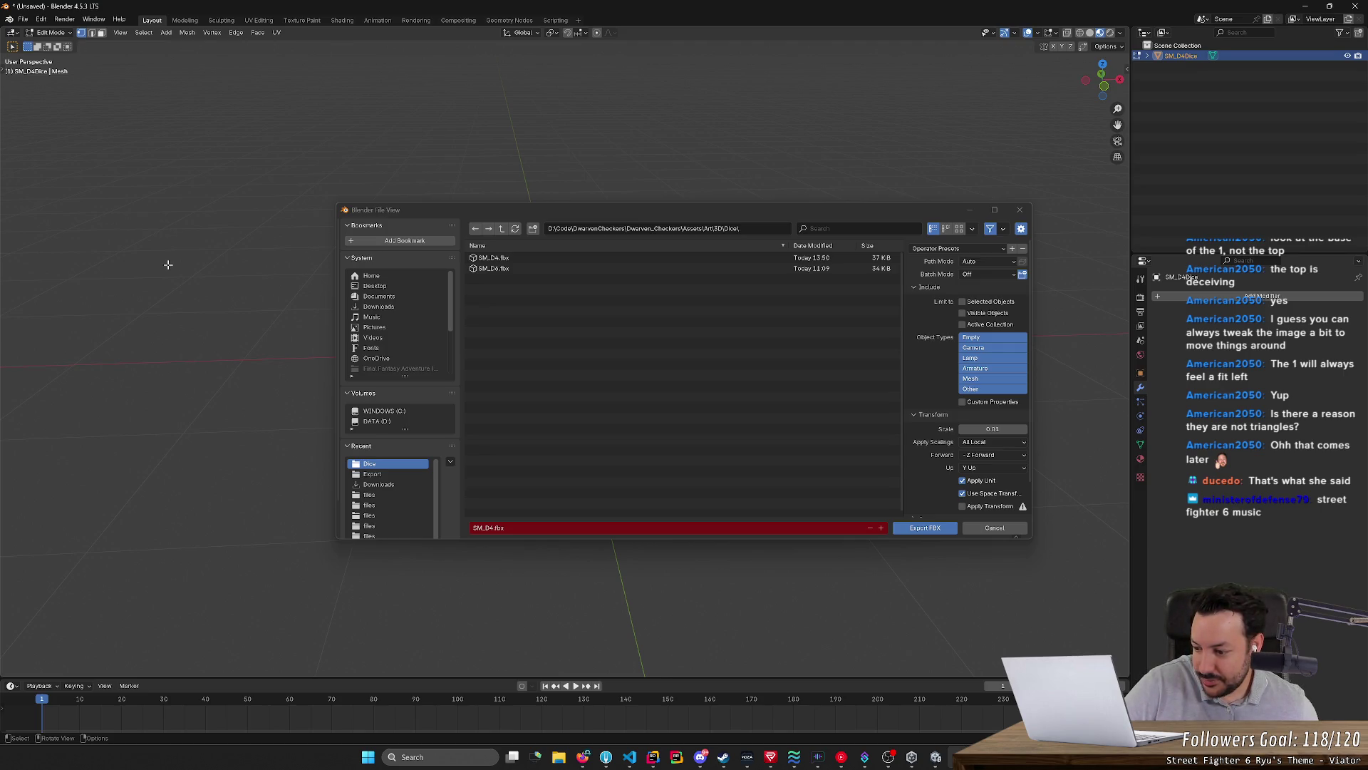
Resize the Blender export dialog and confirm the export scale of 100
{"action": "left_click", "coordinate": [841, 757]}
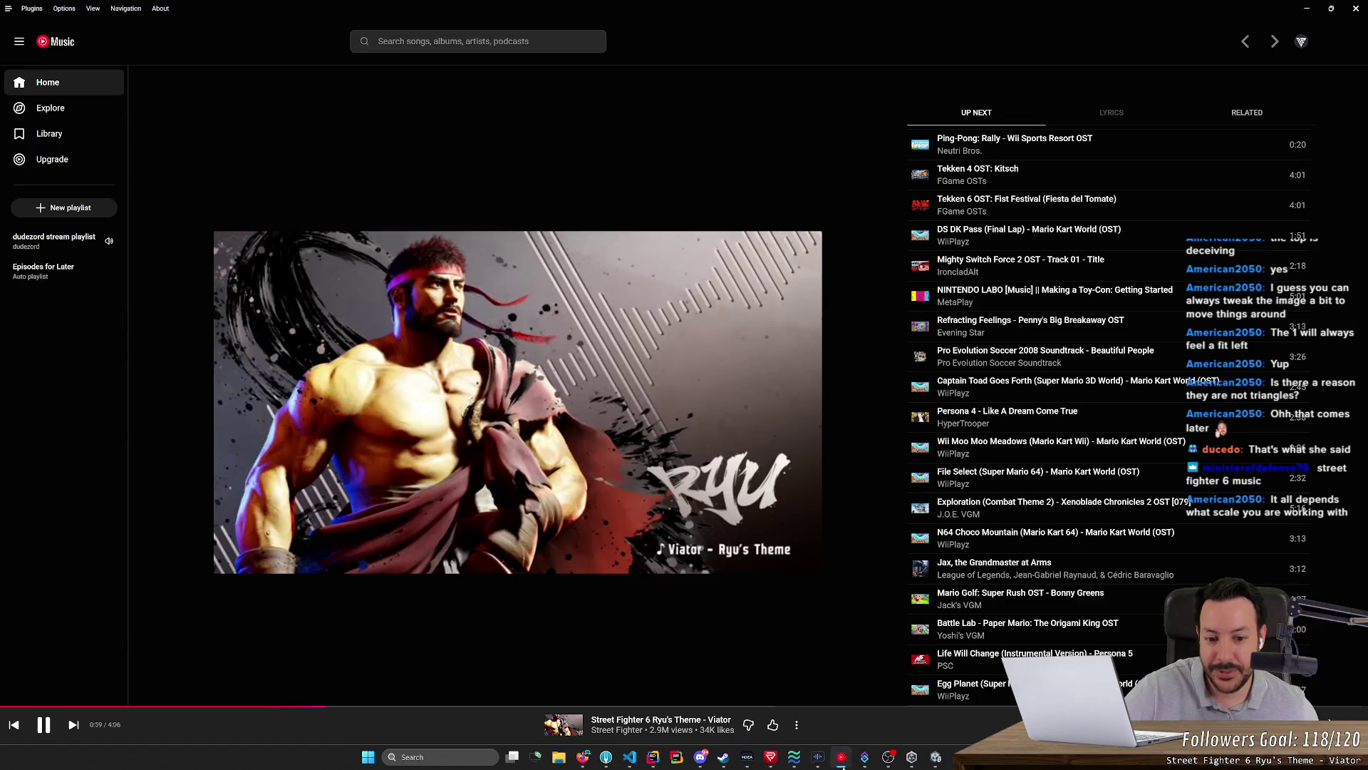
{"action": "key", "text": "alt+Tab"}
{"action": "left_click", "coordinate": [1038, 366]}
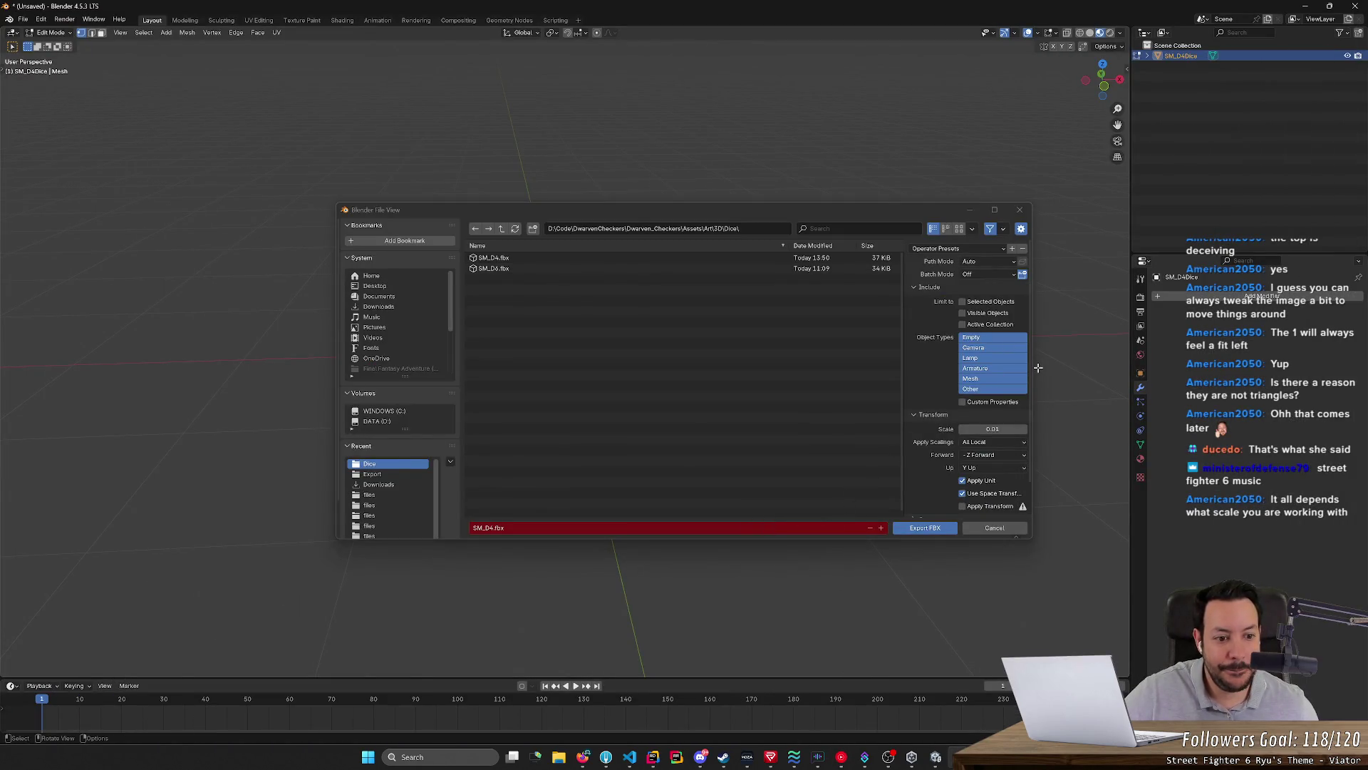
{"action": "left_click_drag", "start_coordinate": [1034, 368], "coordinate": [1142, 383]}
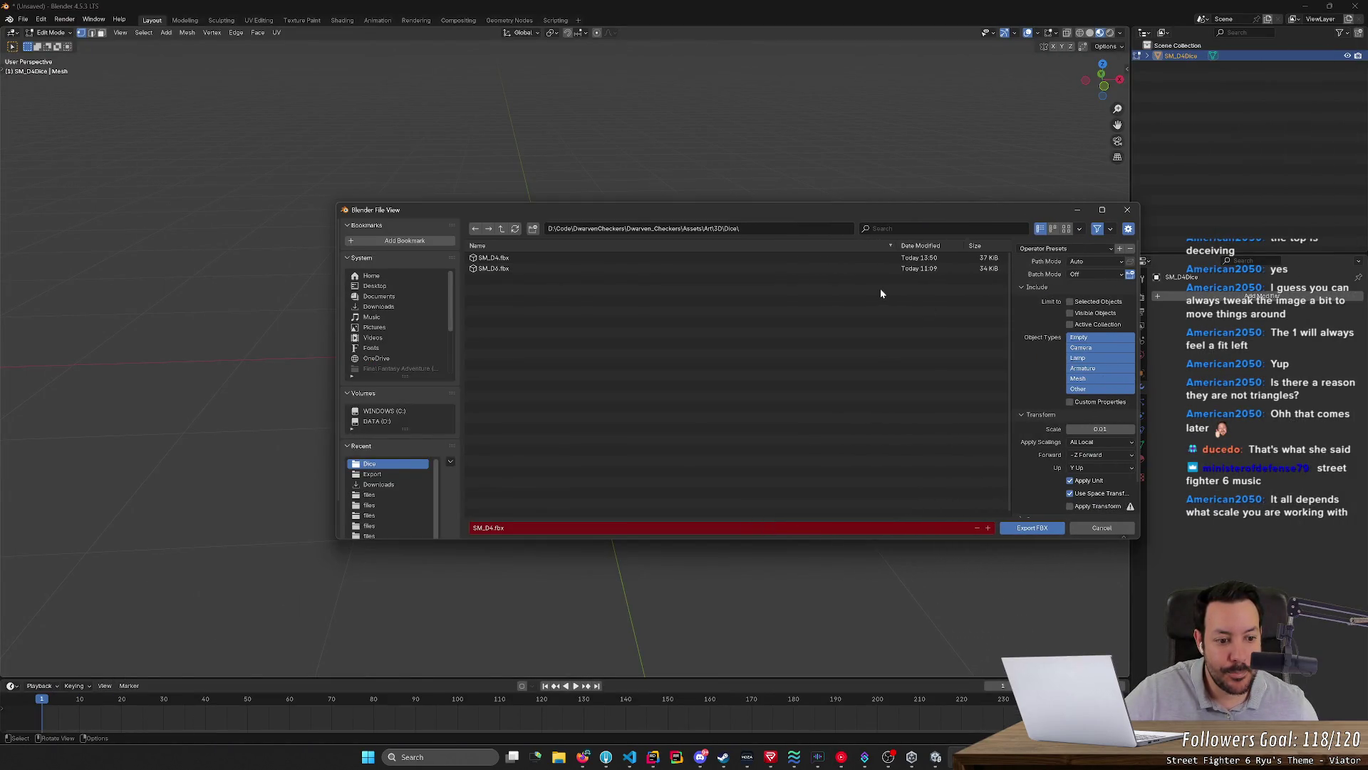
{"action": "left_click_drag", "start_coordinate": [881, 210], "coordinate": [586, 146]}
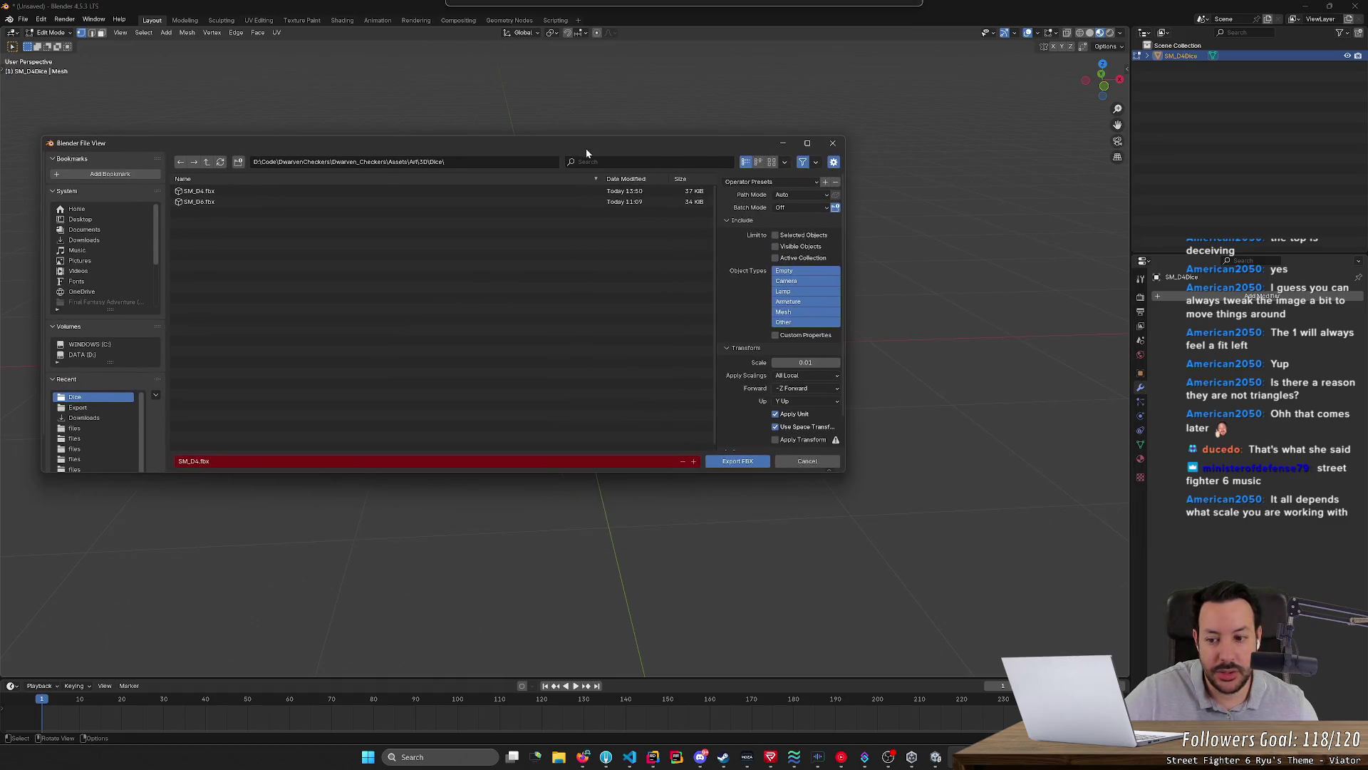
{"action": "left_click_drag", "start_coordinate": [847, 457], "coordinate": [1002, 456]}
{"action": "left_click", "coordinate": [947, 363]}
{"action": "type", "text": "100"}
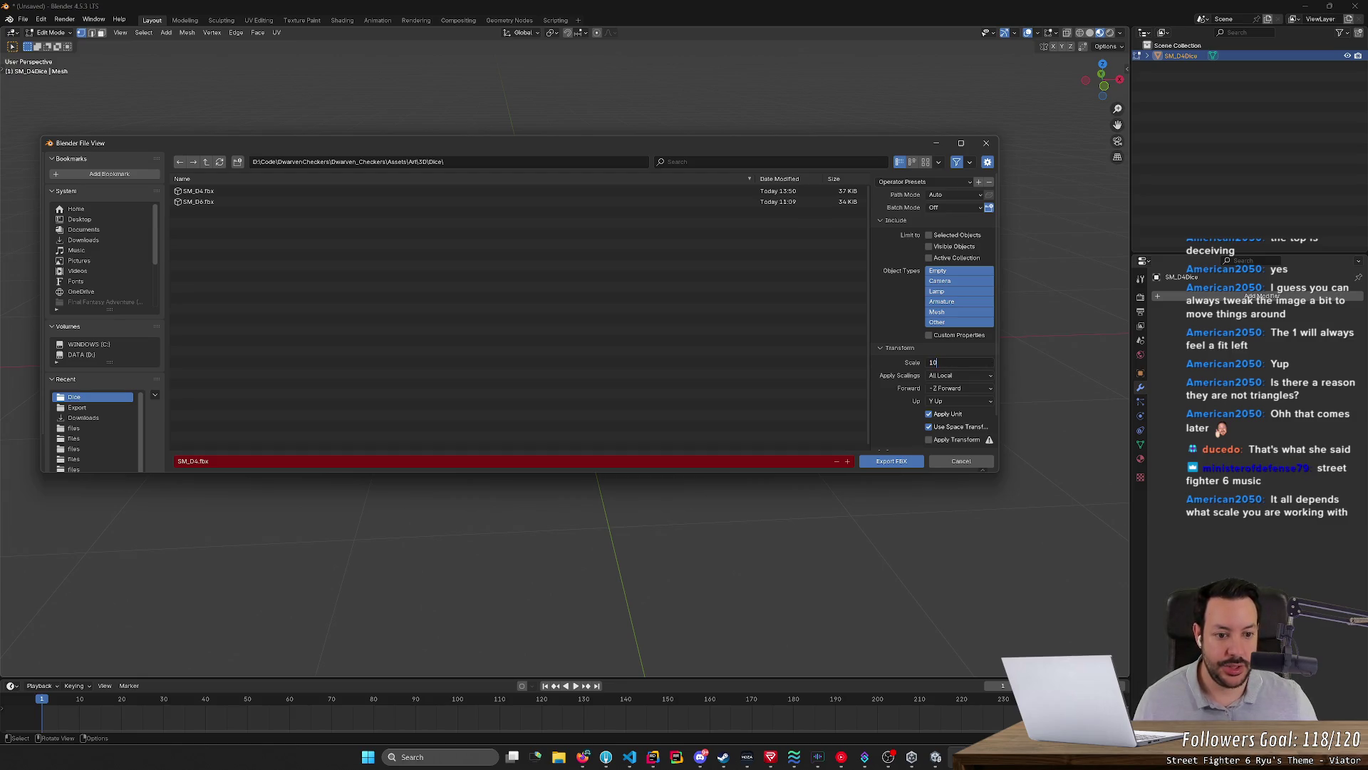
{"action": "key", "text": "Return"}
{"action": "scroll", "coordinate": [905, 380], "scroll_direction": "down", "scroll_amount": 2}
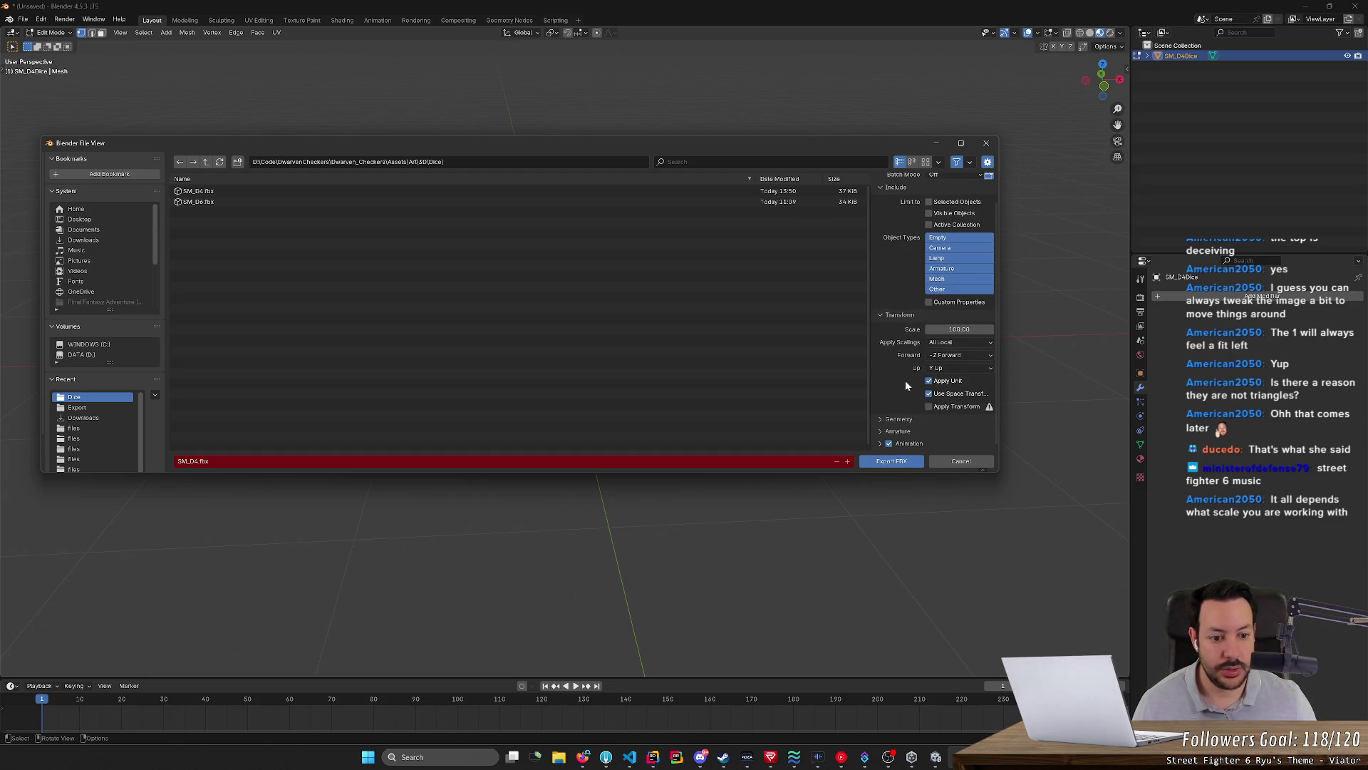
Export SM_D4.fbx with Apply Scalings set to FBX All, then switch back to Unity
{"action": "left_click", "coordinate": [878, 421]}
{"action": "scroll", "coordinate": [878, 418], "scroll_direction": "down", "scroll_amount": 5}
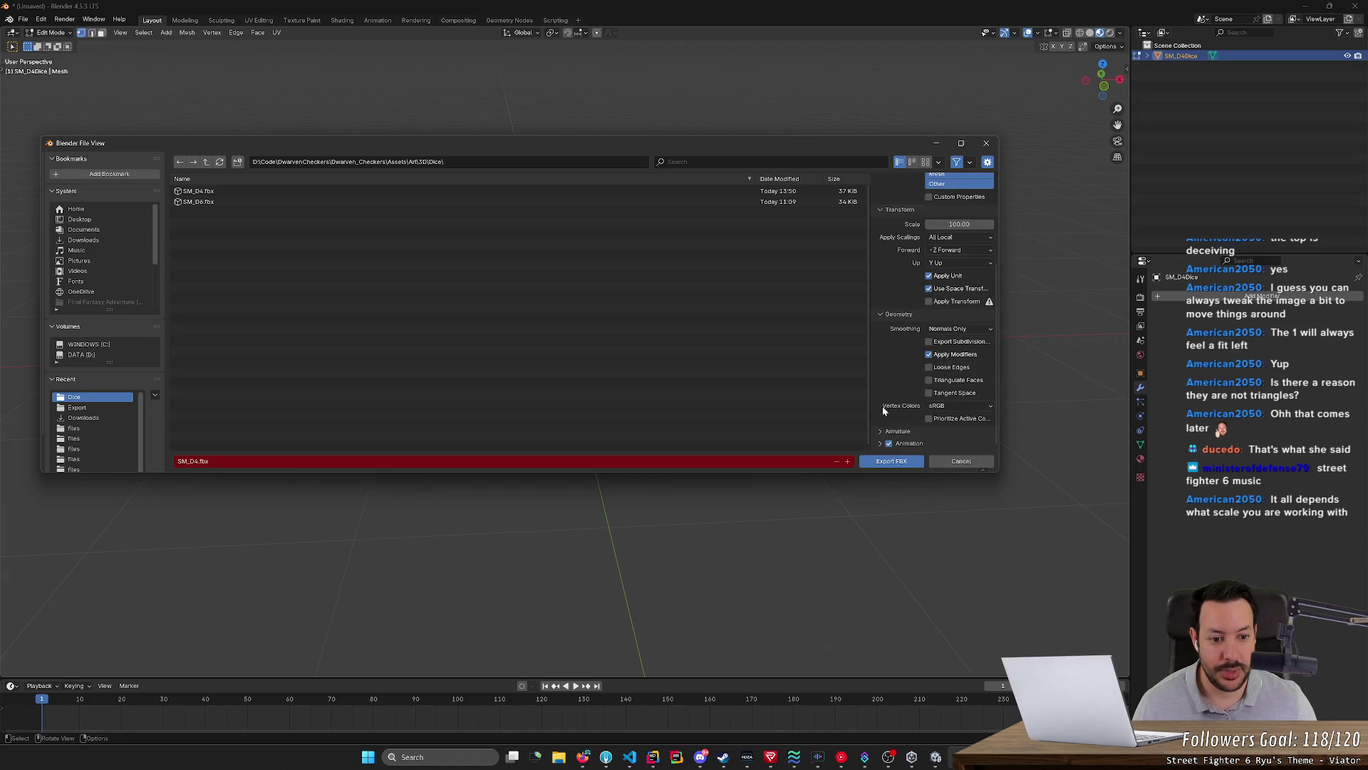
{"action": "left_click", "coordinate": [878, 316]}
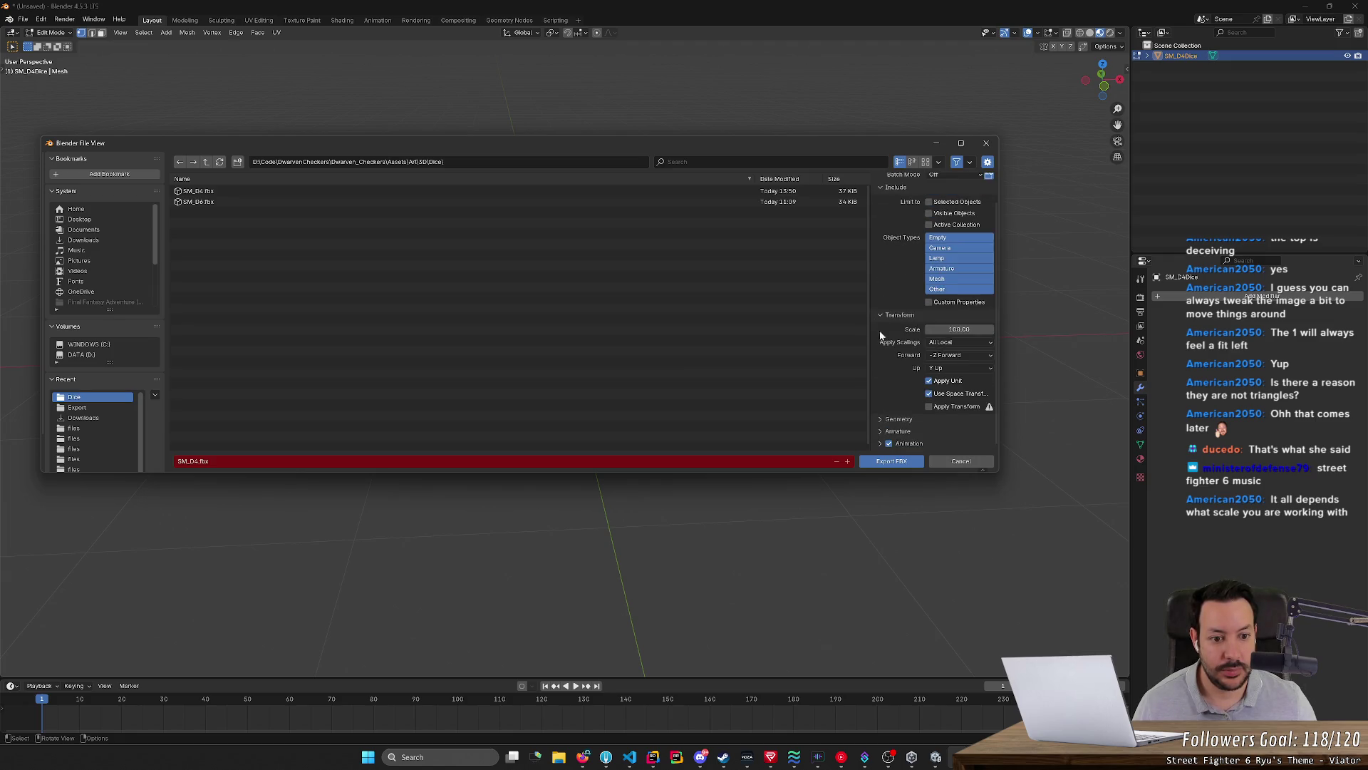
{"action": "left_click", "coordinate": [879, 431]}
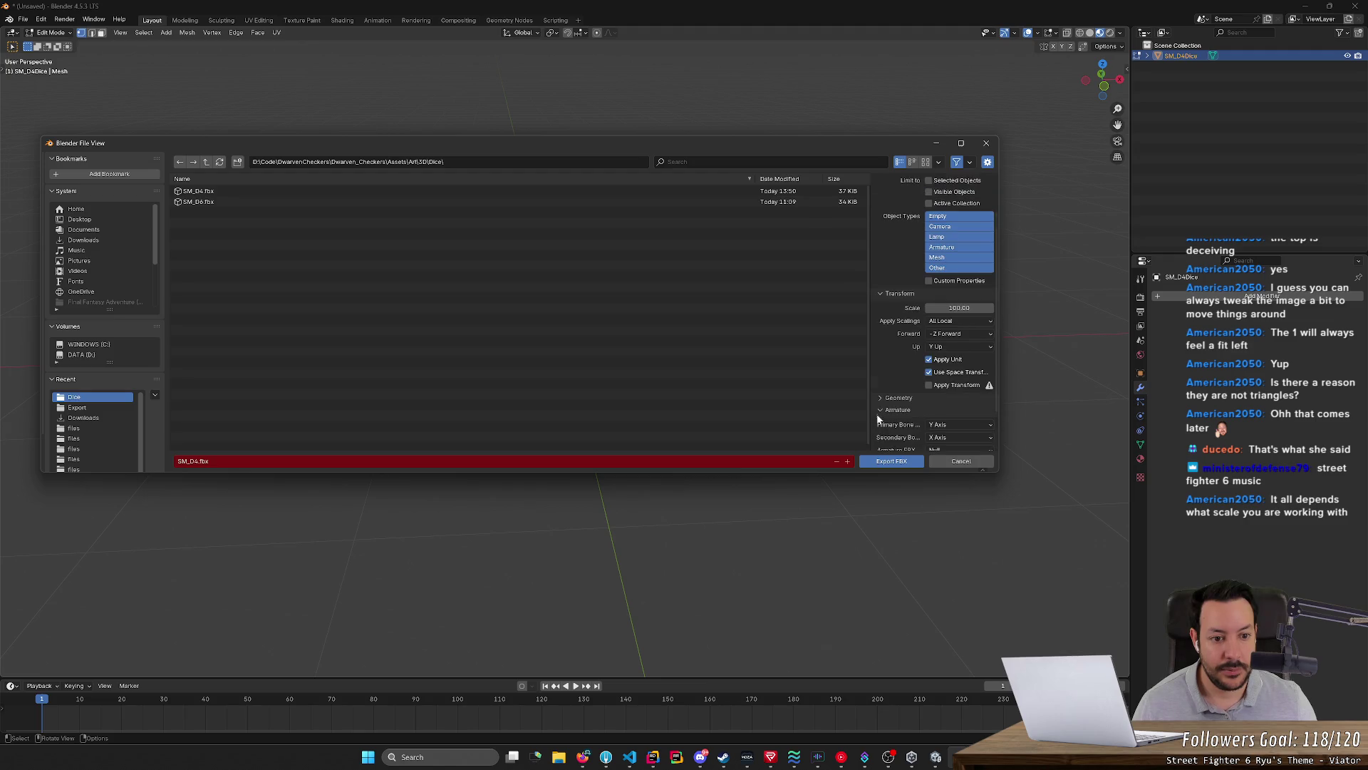
{"action": "left_click", "coordinate": [951, 342]}
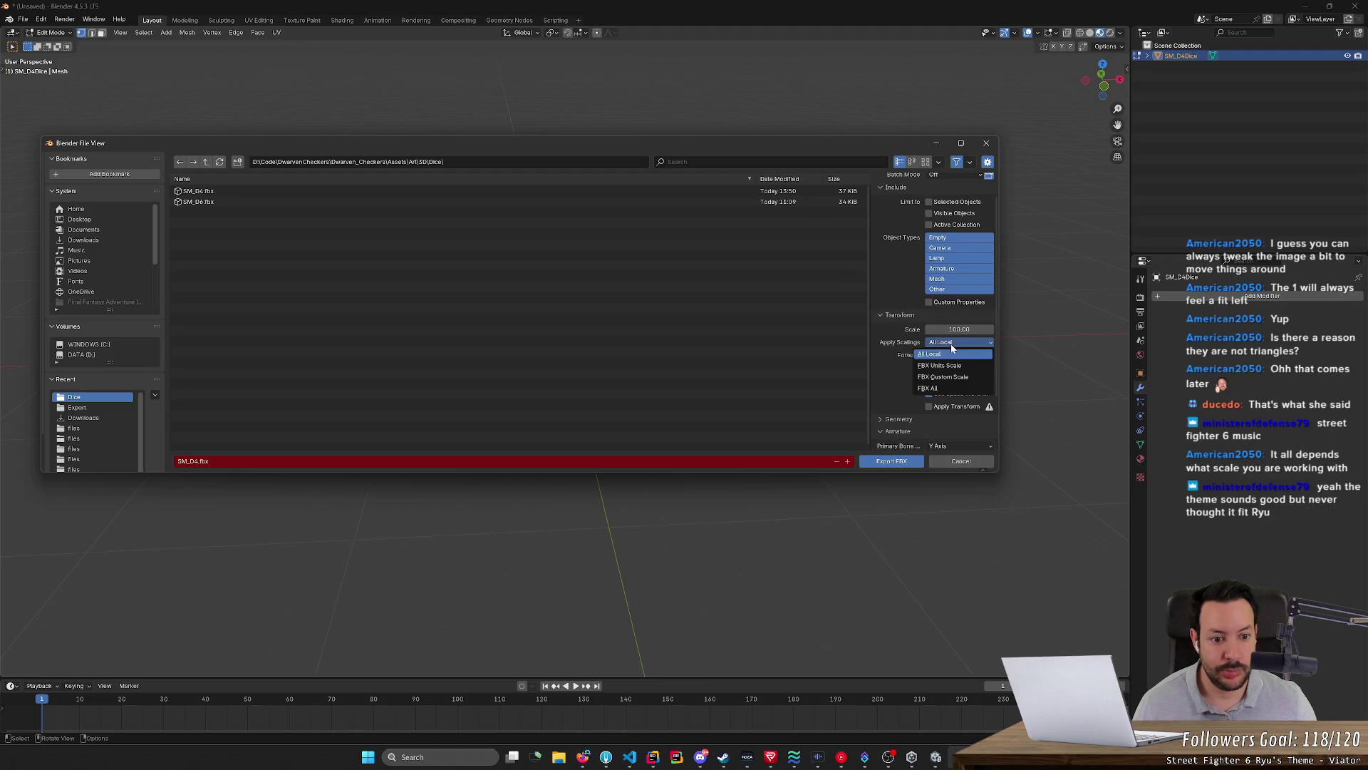
{"action": "left_click", "coordinate": [945, 387]}
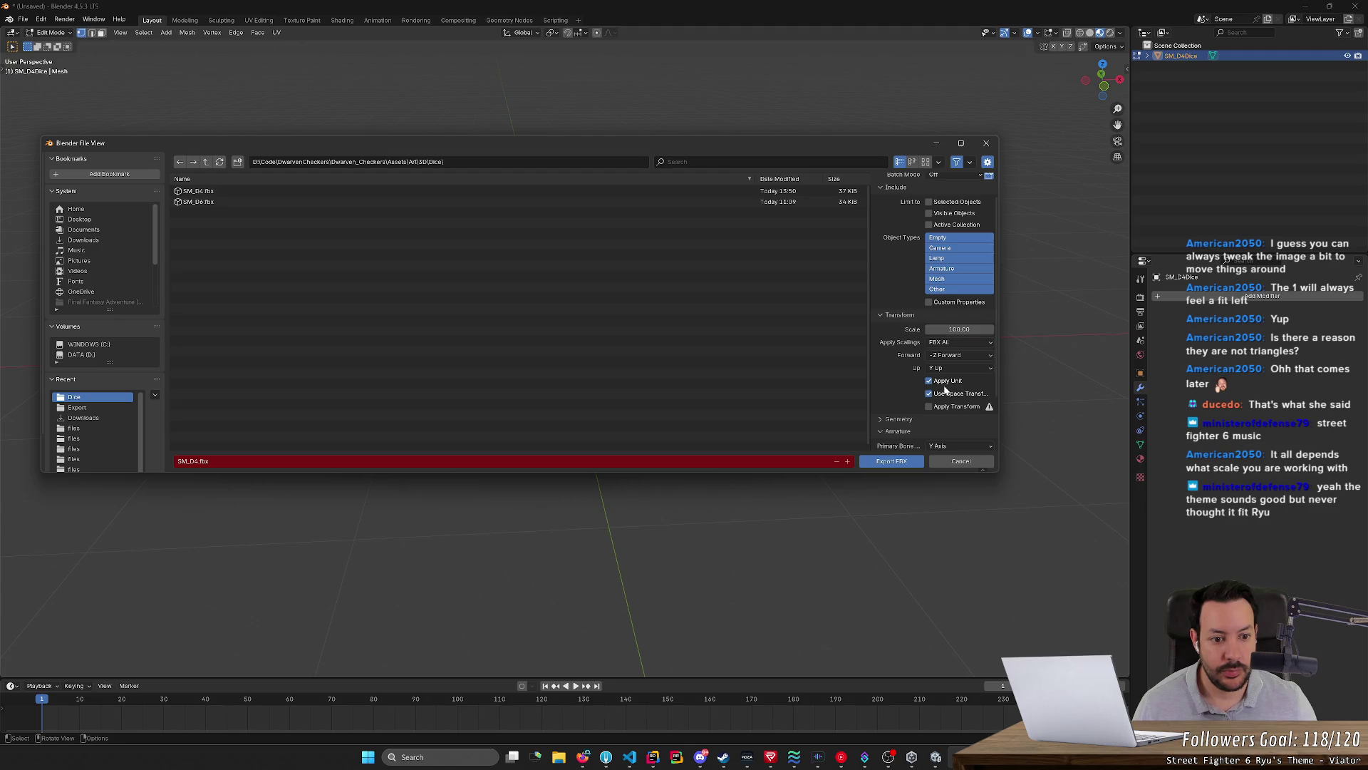
{"action": "left_click", "coordinate": [900, 462]}
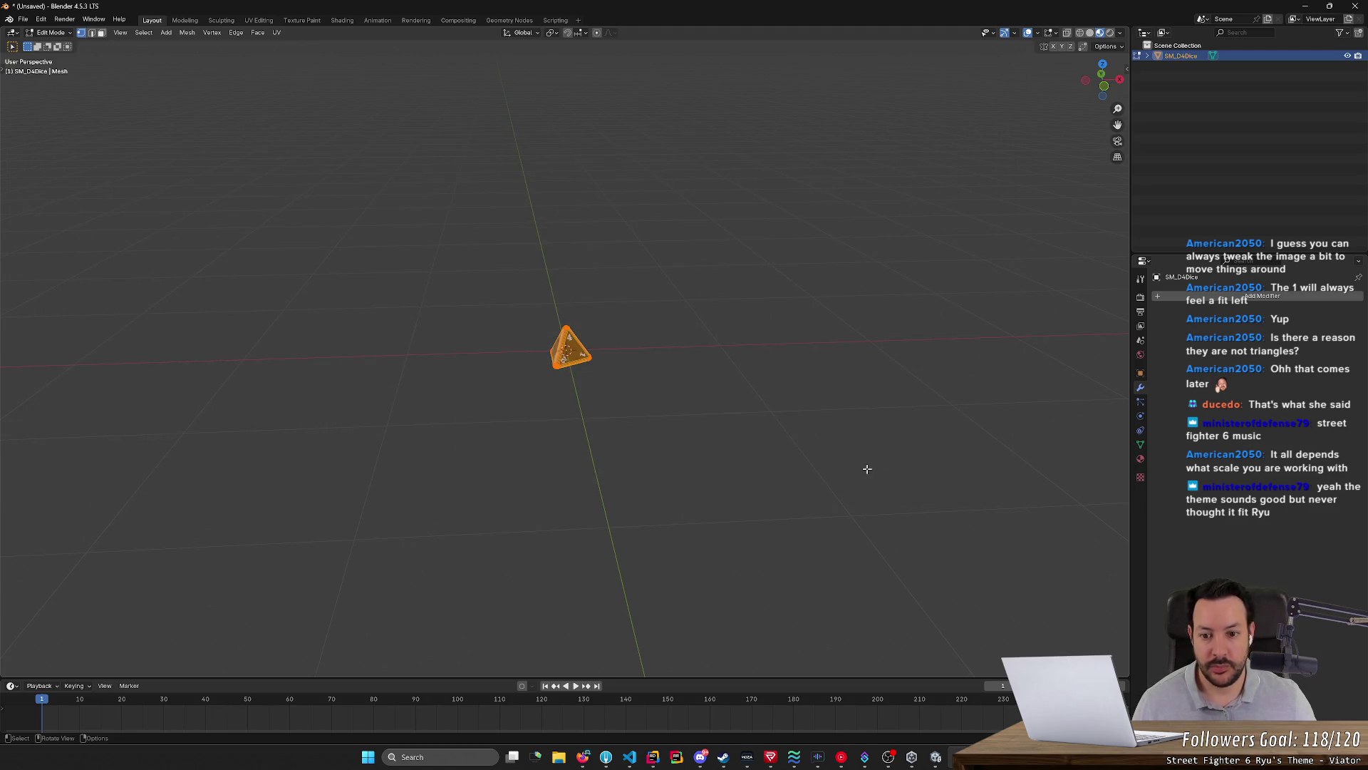
{"action": "left_click", "coordinate": [937, 758]}
{"action": "left_click", "coordinate": [708, 372]}
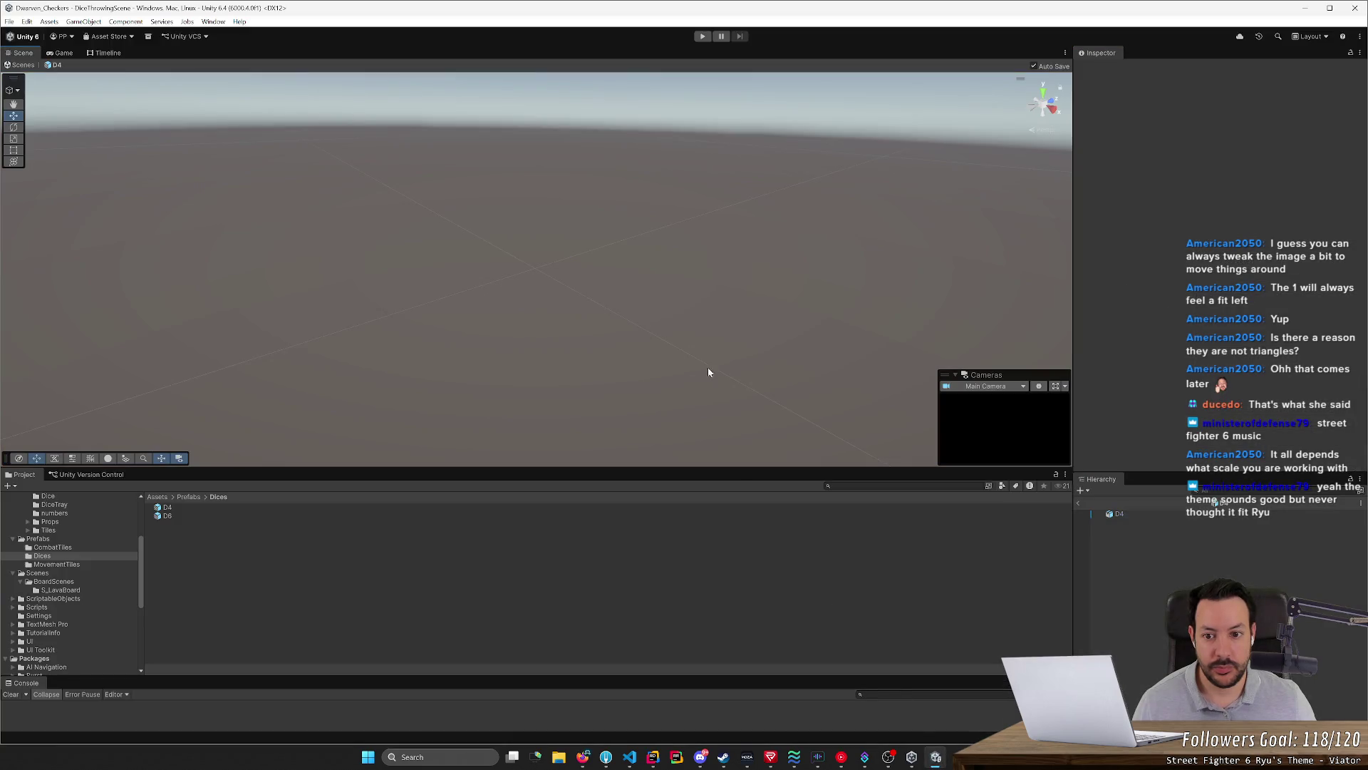
Locate the SM_D4 model from the D4 prefab's Mesh field and set its import Scale Factor to 100
{"action": "left_click", "coordinate": [230, 508]}
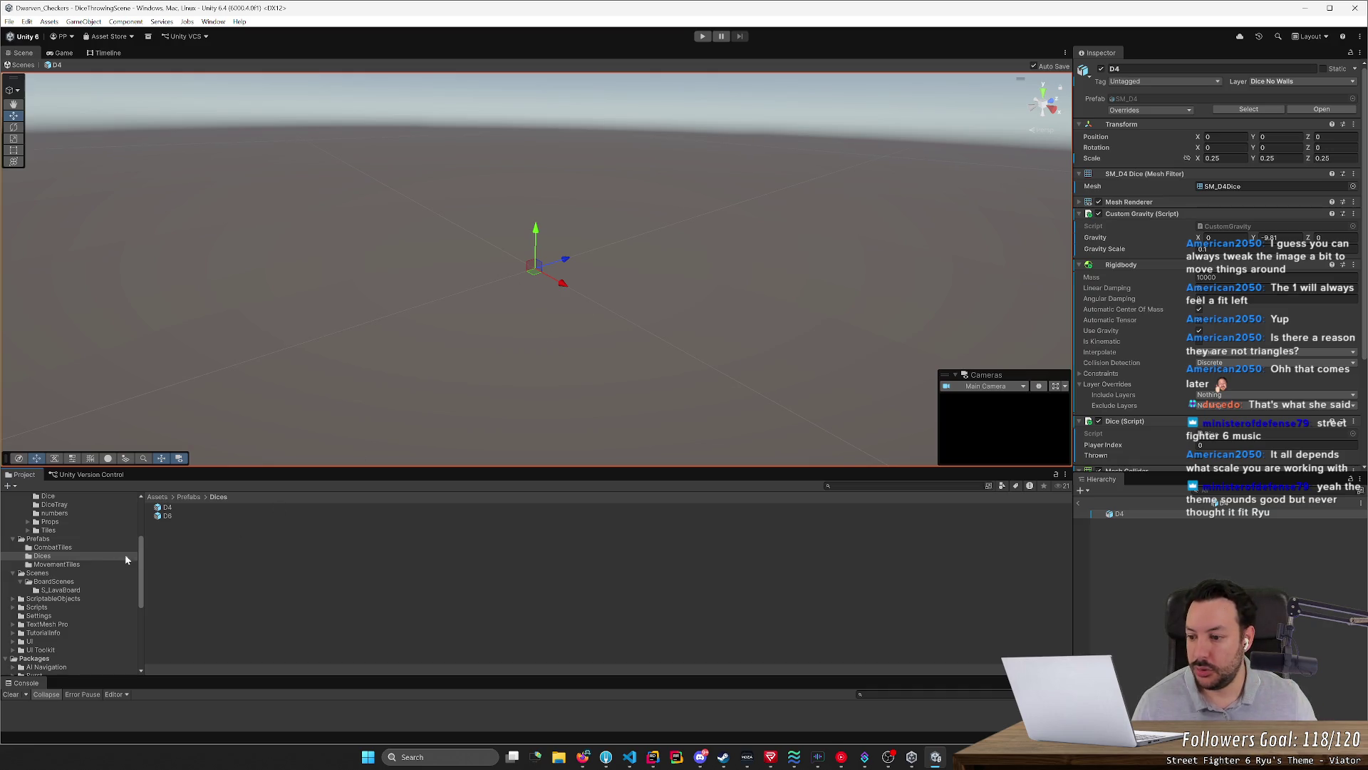
{"action": "scroll", "coordinate": [79, 550], "scroll_direction": "up", "scroll_amount": 5}
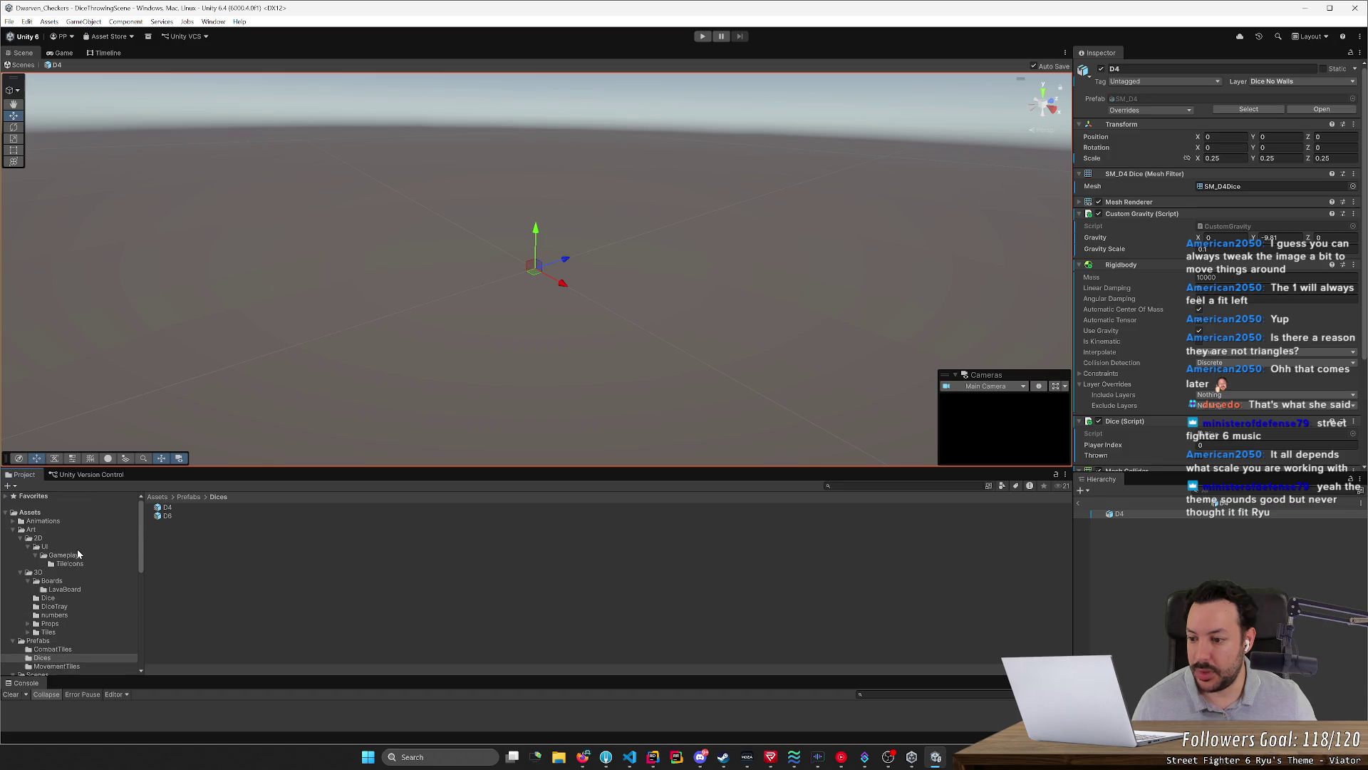
{"action": "double_click", "coordinate": [1240, 187]}
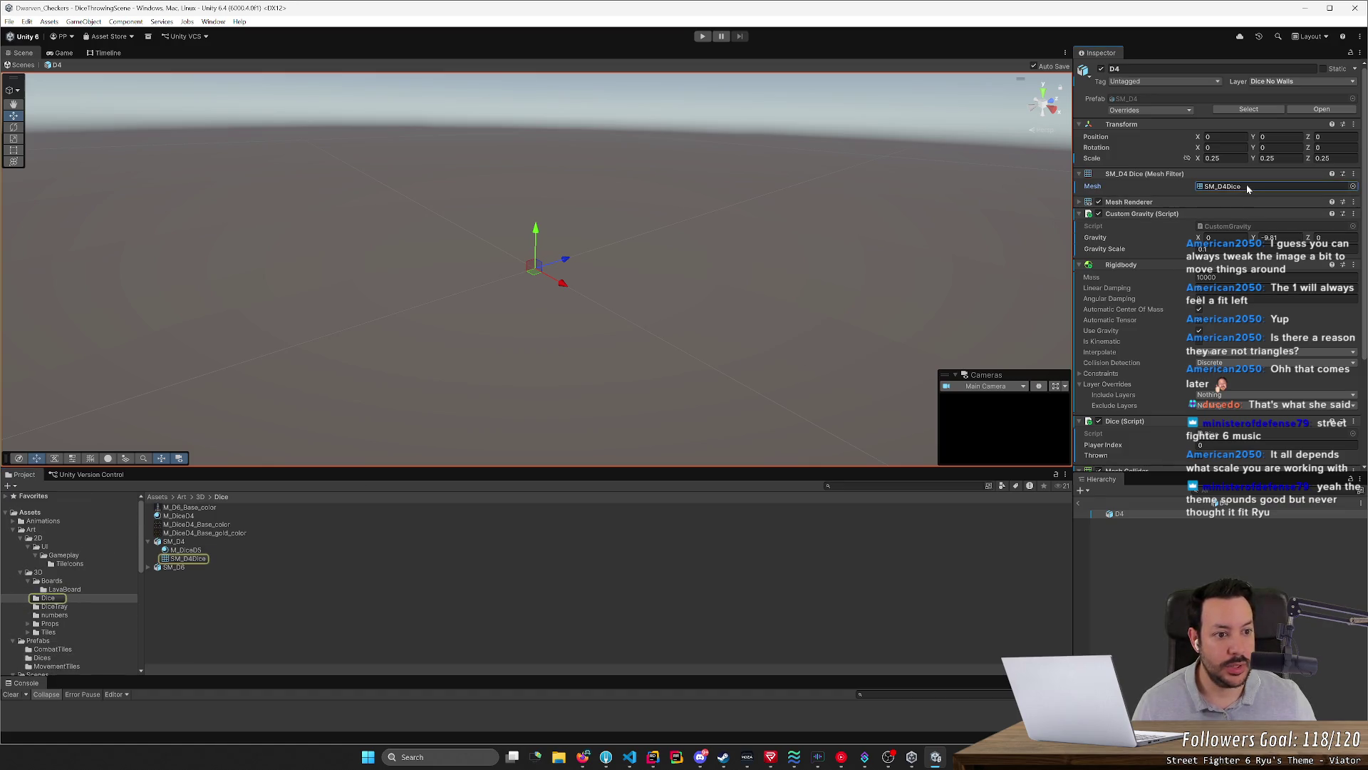
{"action": "left_click", "coordinate": [185, 559]}
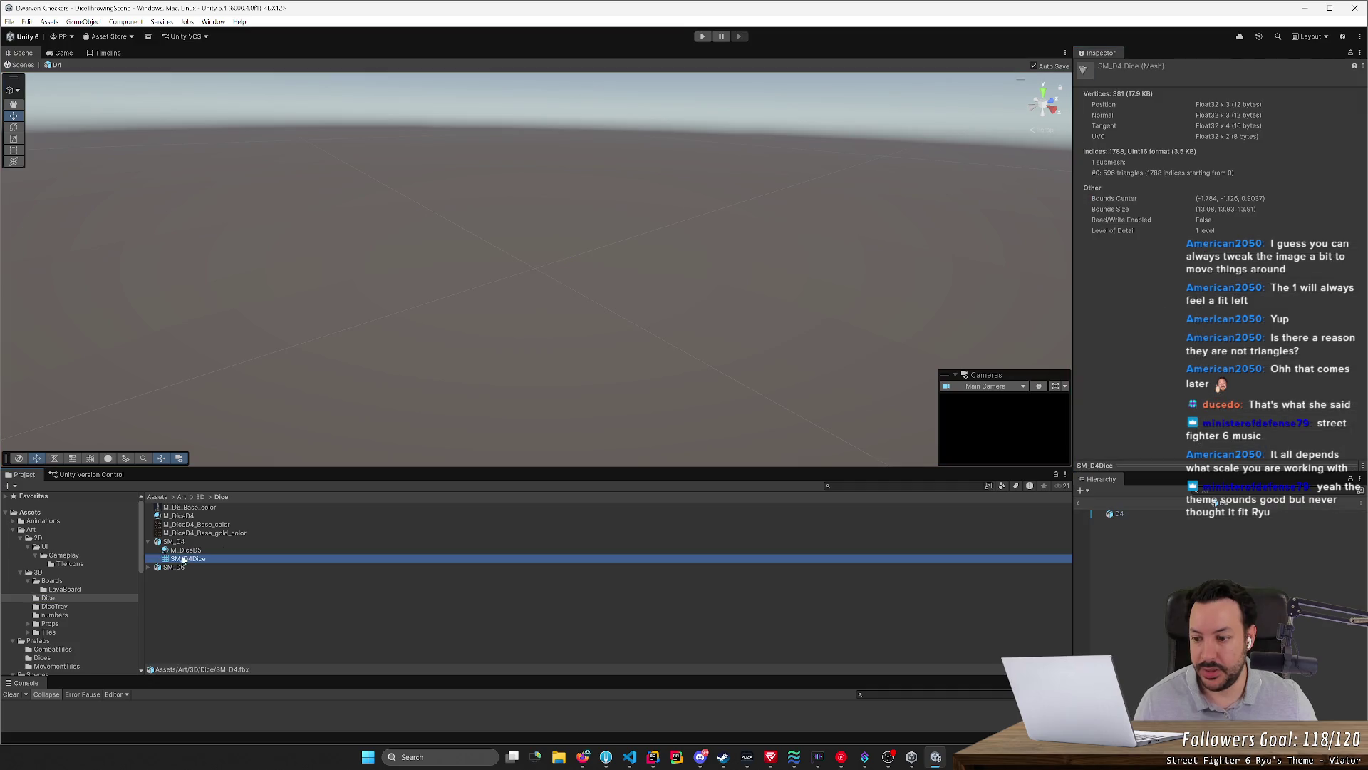
{"action": "left_click", "coordinate": [231, 542]}
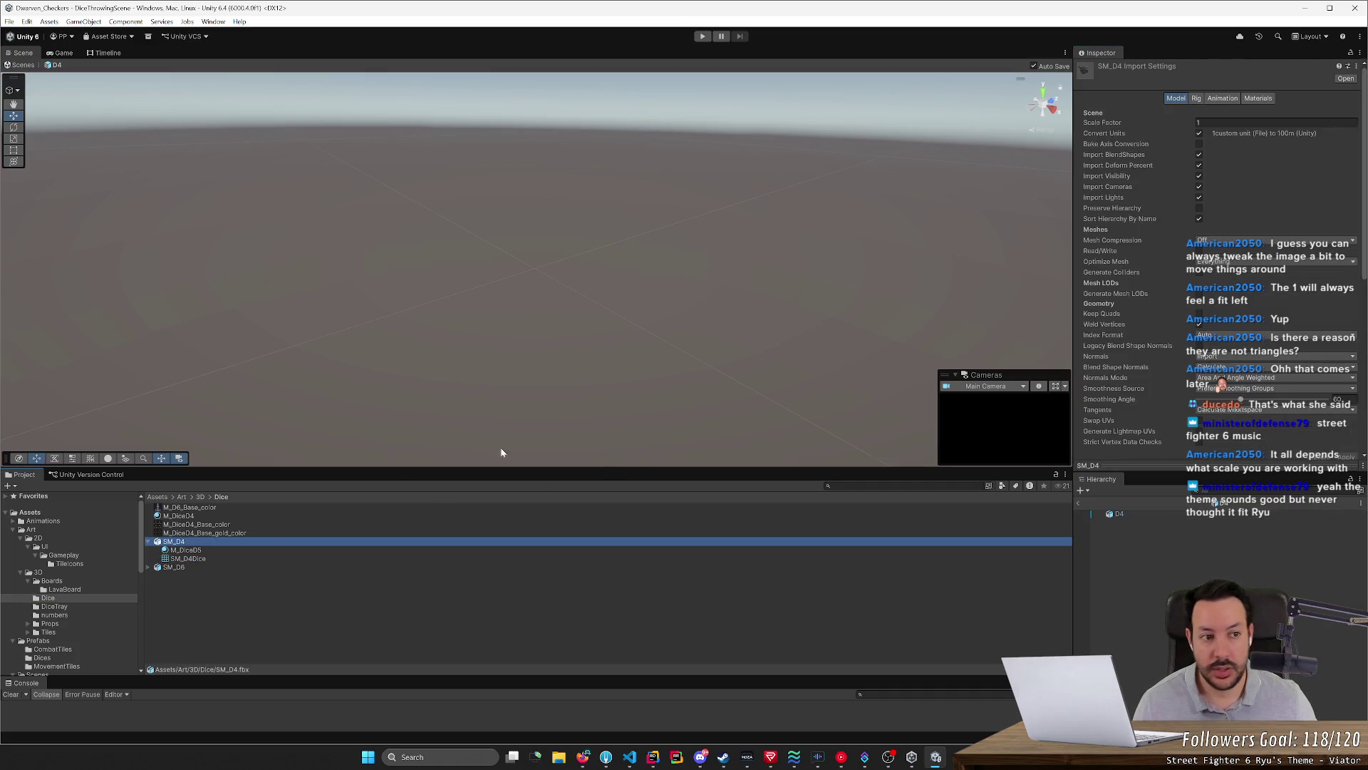
{"action": "scroll", "coordinate": [1305, 348], "scroll_direction": "down", "scroll_amount": 3}
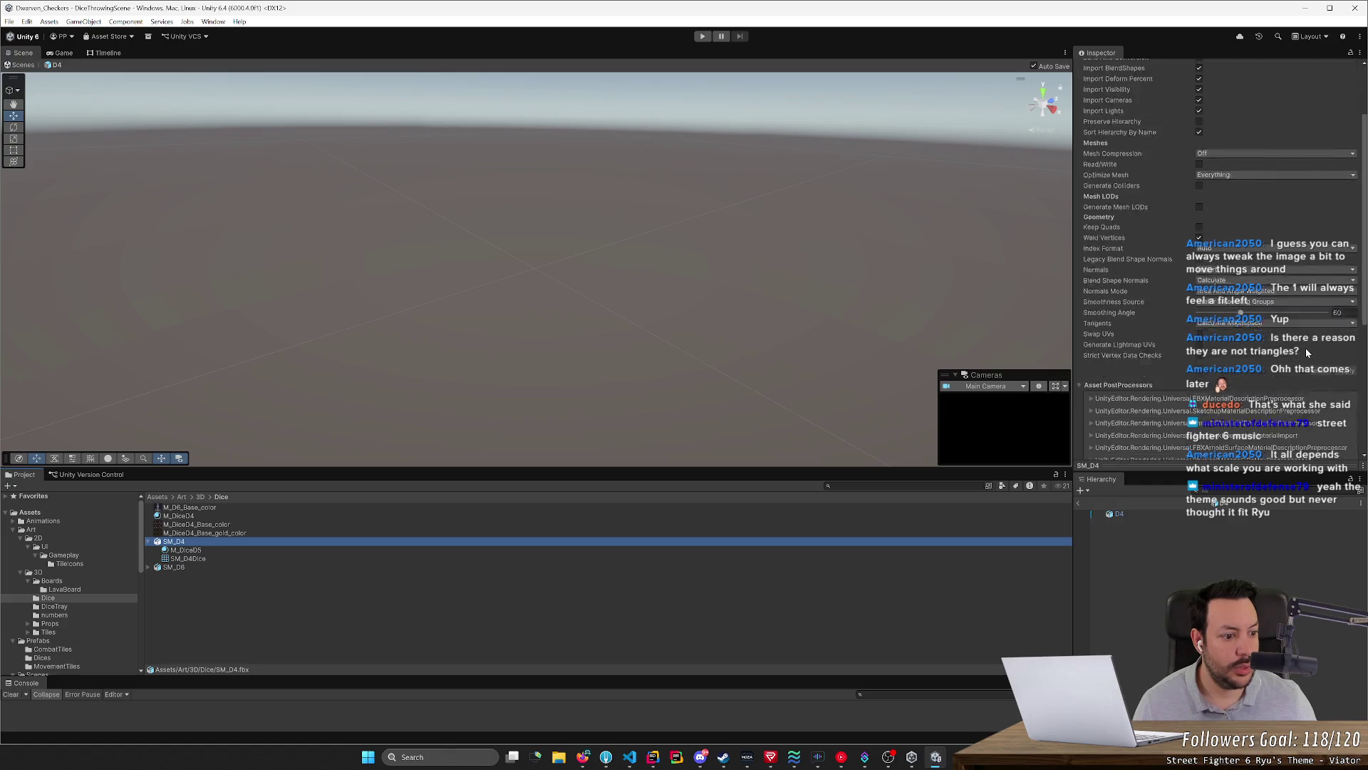
{"action": "scroll", "coordinate": [1235, 335], "scroll_direction": "up", "scroll_amount": 3}
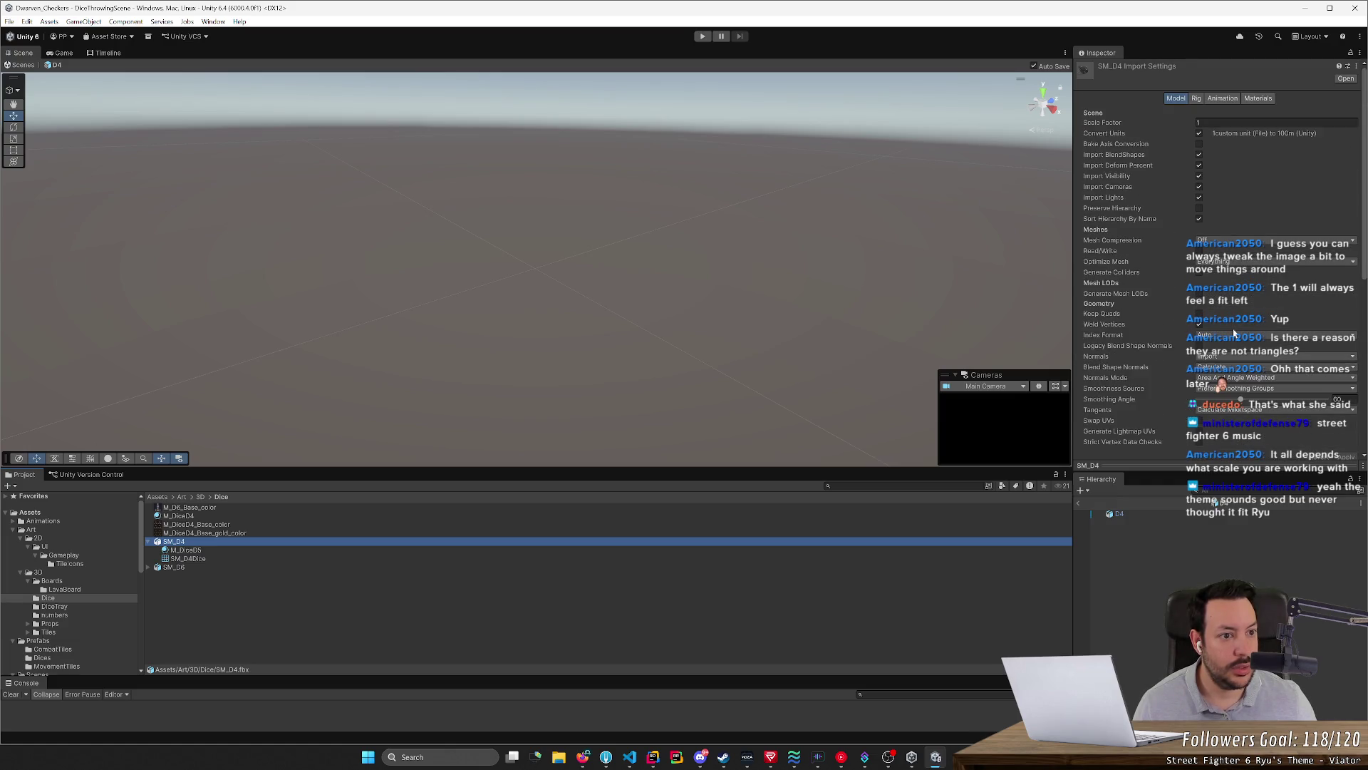
{"action": "left_click", "coordinate": [1232, 123]}
{"action": "type", "text": "00"}
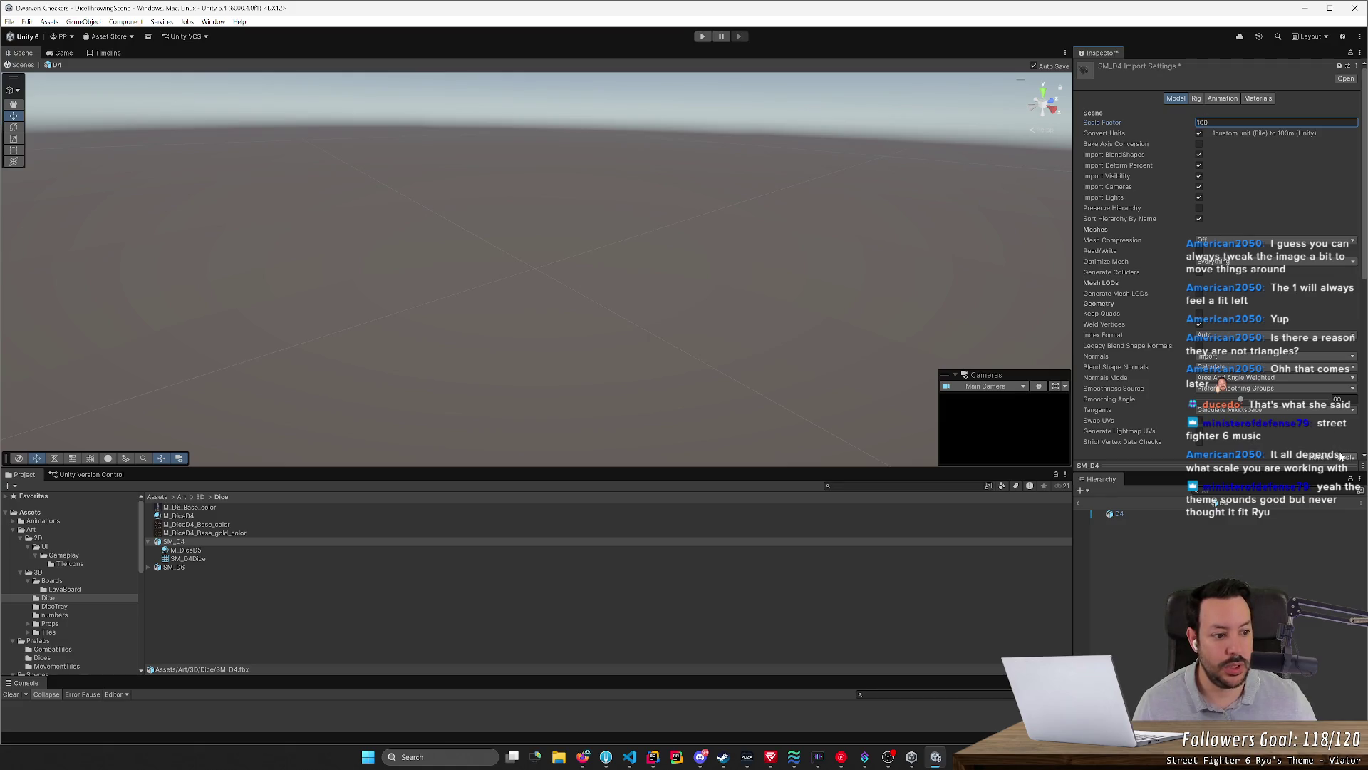
{"action": "key", "text": "Return"}
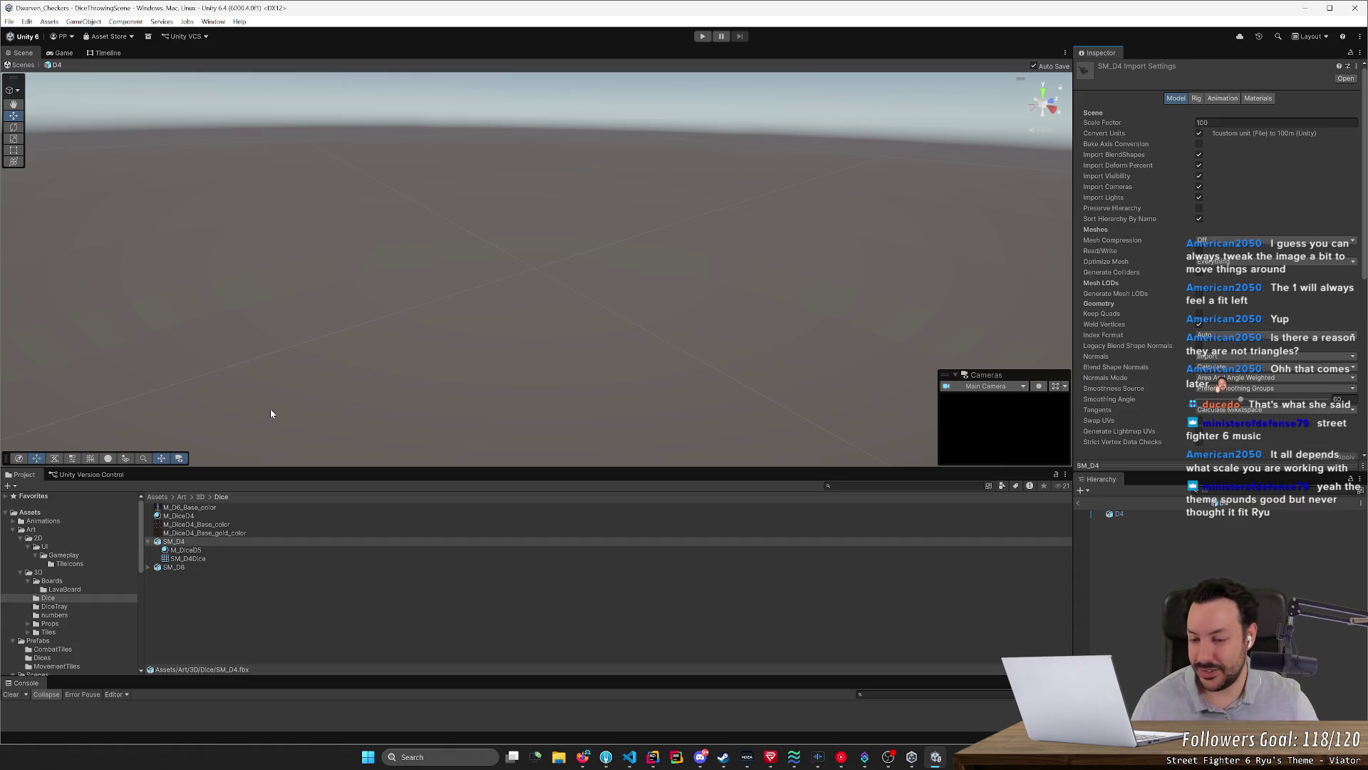
Look around the scene view and reselect the D4 object in the Hierarchy
{"action": "left_click", "coordinate": [352, 314]}
{"action": "scroll", "coordinate": [401, 296], "scroll_direction": "down", "scroll_amount": 2}
{"action": "right_click_drag", "start_coordinate": [392, 293], "coordinate": [712, 299]}
{"action": "scroll", "coordinate": [632, 304], "scroll_direction": "up", "scroll_amount": 2}
{"action": "mouse_move", "coordinate": [644, 338]}
{"action": "right_mouse_down"}
{"action": "mouse_move", "coordinate": [588, 325]}
{"action": "mouse_move", "coordinate": [667, 296]}
{"action": "right_mouse_up"}
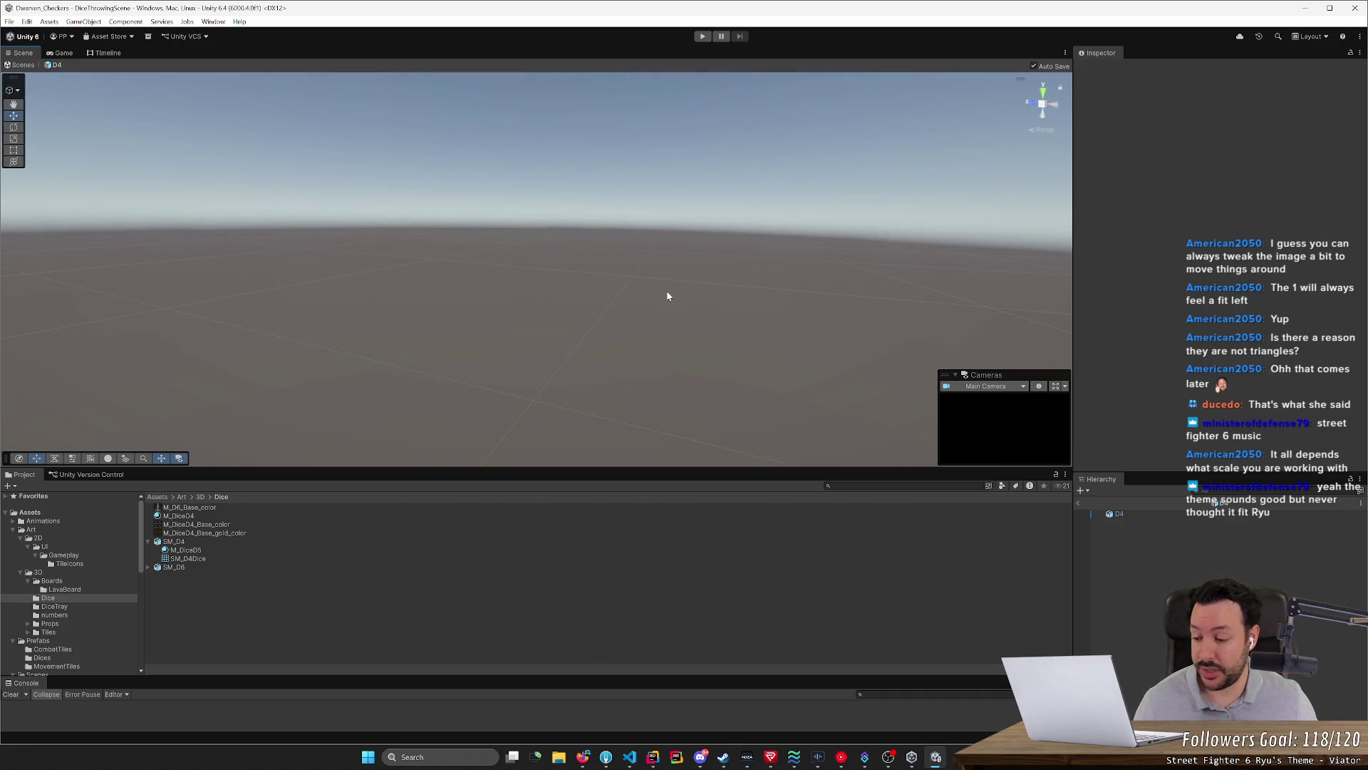
{"action": "left_click", "coordinate": [1129, 512]}
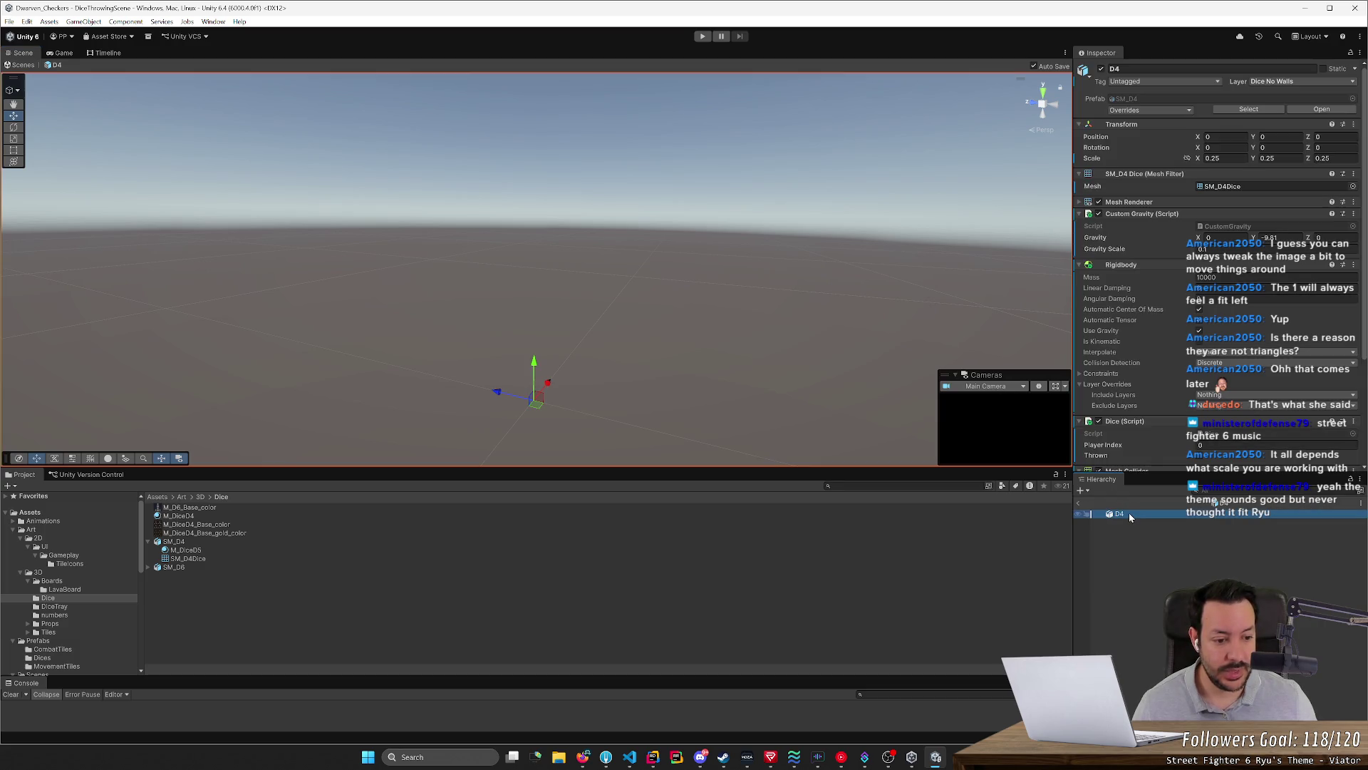
Frame the D4 die, then lower the SM_D4 import Scale Factor to 10
{"action": "double_click", "coordinate": [1129, 512]}
{"action": "mouse_move", "coordinate": [910, 419]}
{"action": "right_mouse_down"}
{"action": "mouse_move", "coordinate": [755, 353]}
{"action": "mouse_move", "coordinate": [764, 335]}
{"action": "right_mouse_up"}
{"action": "scroll", "coordinate": [763, 336], "scroll_direction": "down", "scroll_amount": 2}
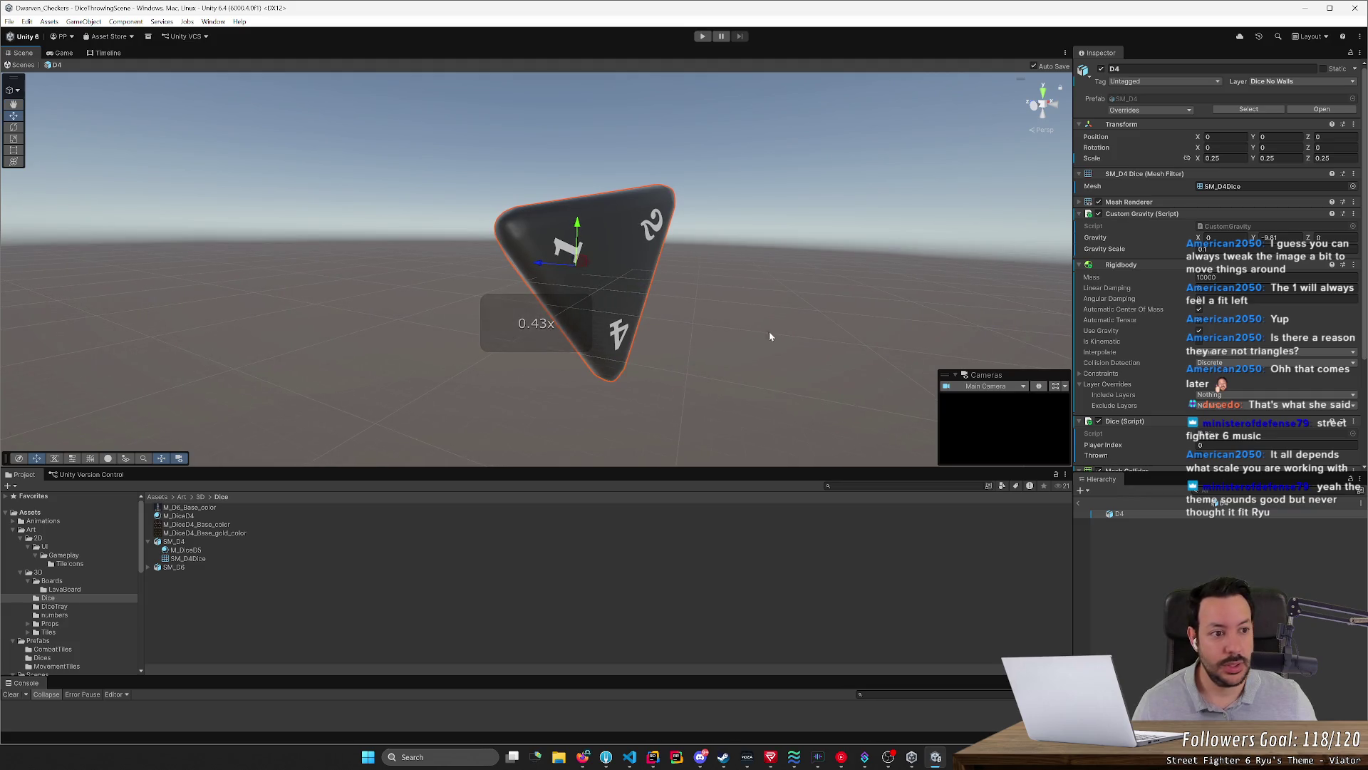
{"action": "scroll", "coordinate": [759, 330], "scroll_direction": "up", "scroll_amount": 3}
{"action": "right_click_drag", "start_coordinate": [759, 330], "coordinate": [759, 328]}
{"action": "left_click", "coordinate": [1256, 108]}
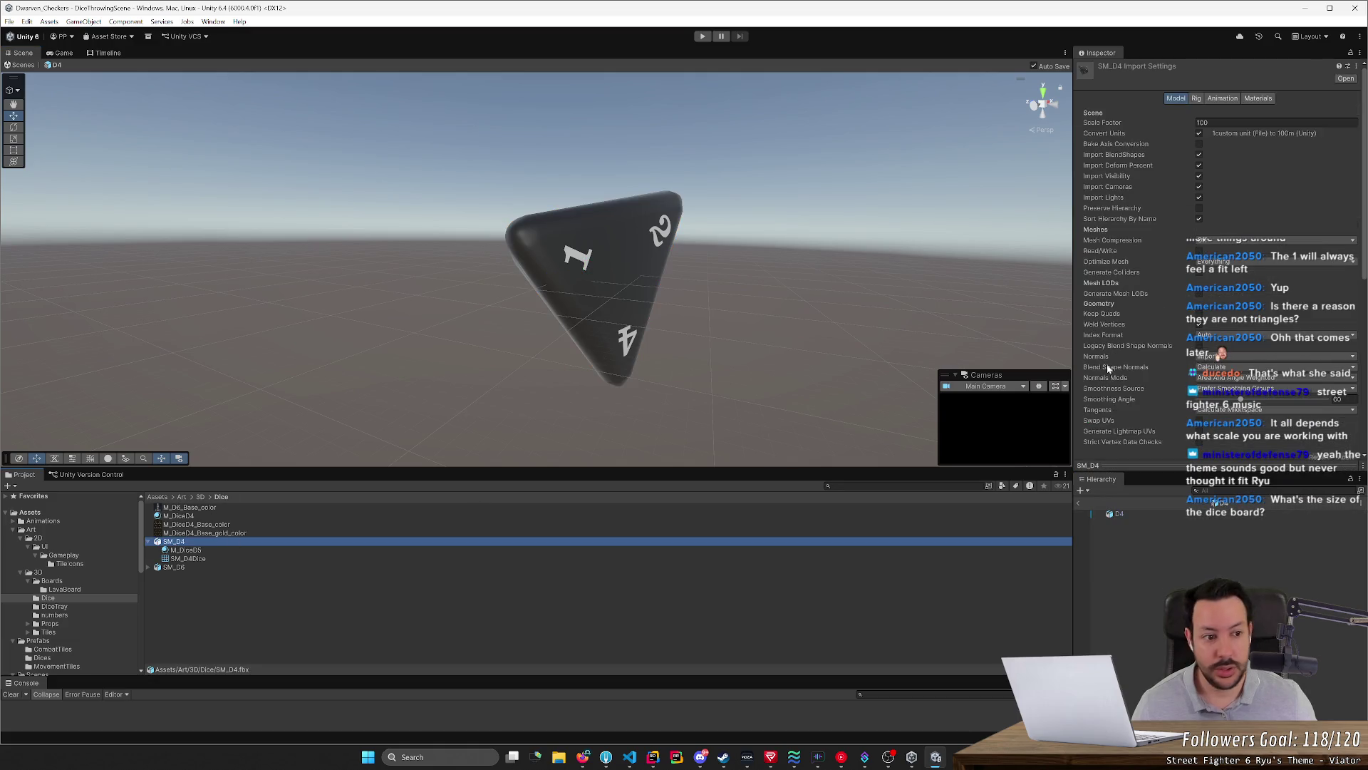
{"action": "left_click", "coordinate": [1249, 122]}
{"action": "type", "text": "10"}
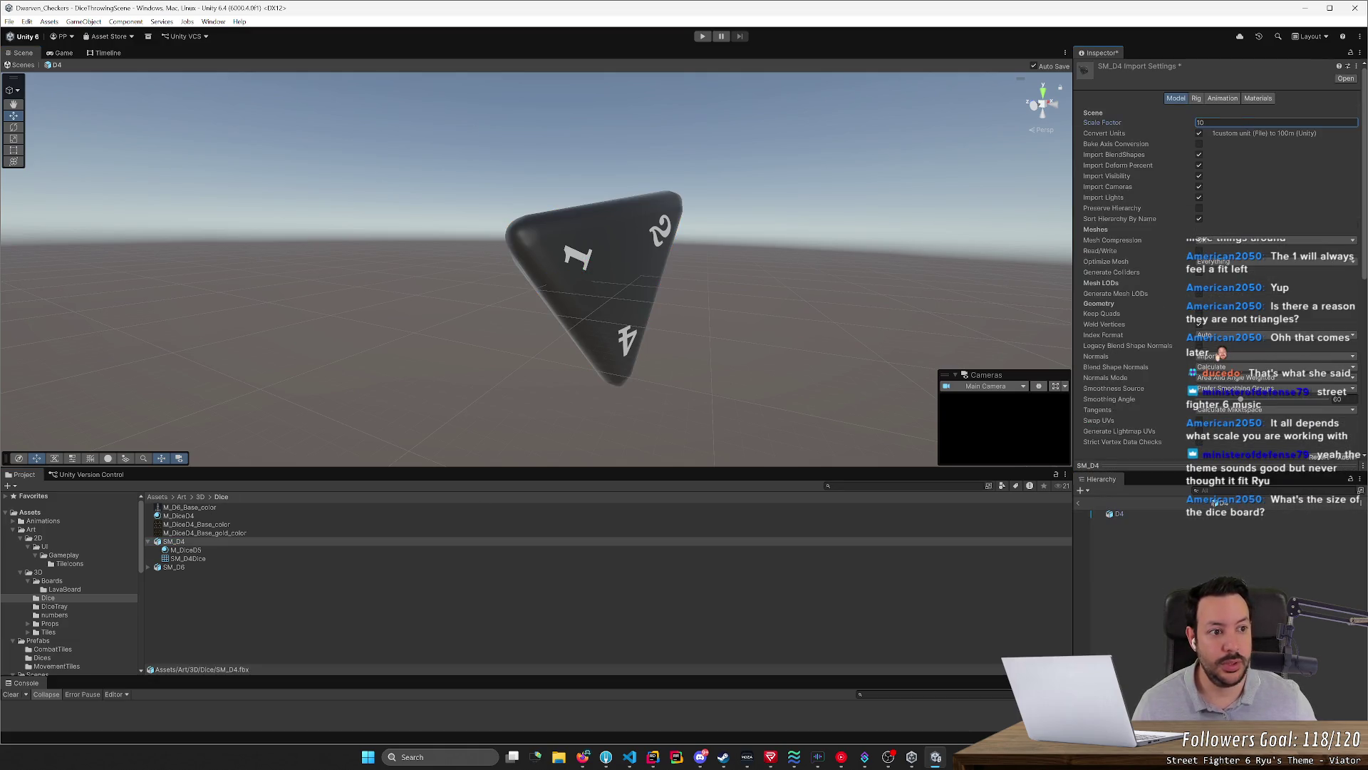
{"action": "key", "text": "Return"}
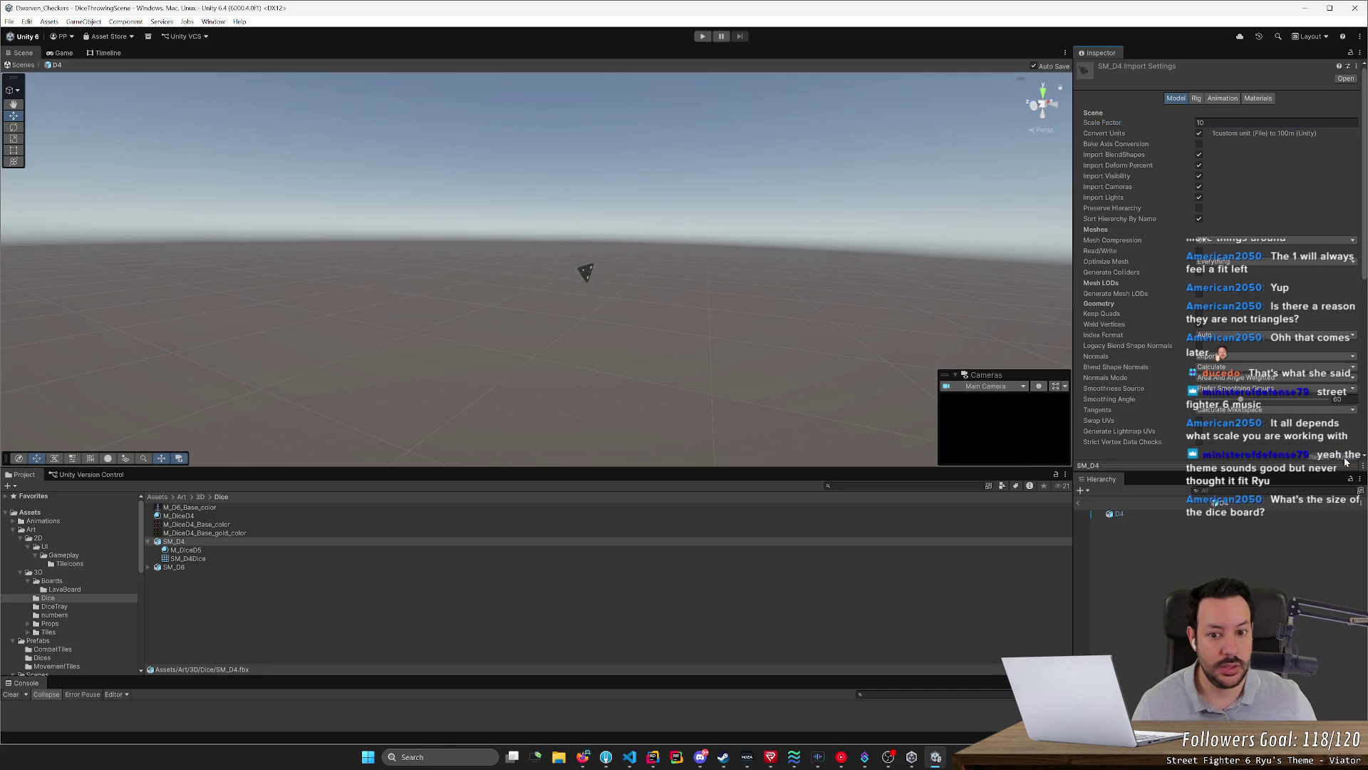
{"action": "scroll", "coordinate": [658, 268], "scroll_direction": "up", "scroll_amount": 3}
Fly in to find the die and reduce the Scale Factor again to 1
{"action": "right_click_drag", "start_coordinate": [657, 268], "coordinate": [682, 325]}
{"action": "scroll", "coordinate": [687, 307], "scroll_direction": "up", "scroll_amount": 2}
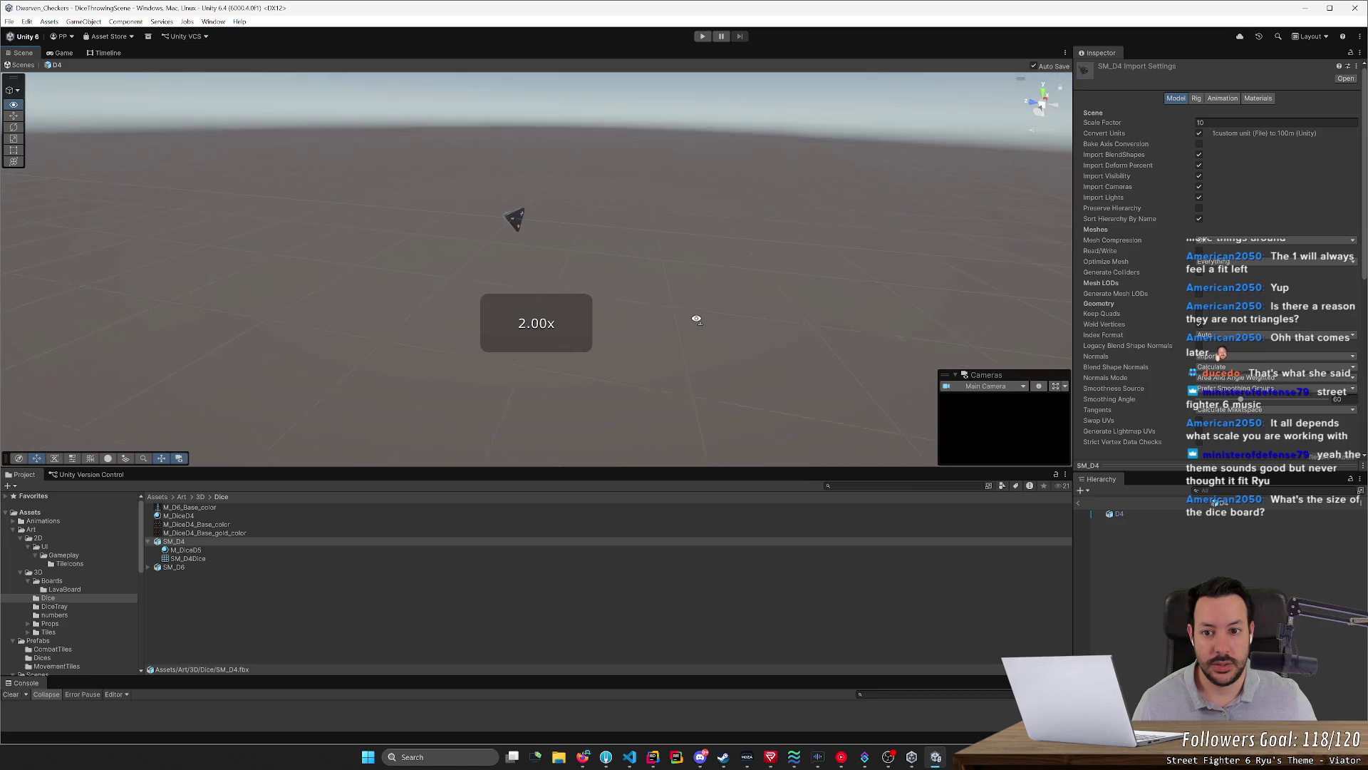
{"action": "key", "text": "w"}
{"action": "right_click_drag", "start_coordinate": [683, 326], "coordinate": [727, 307]}
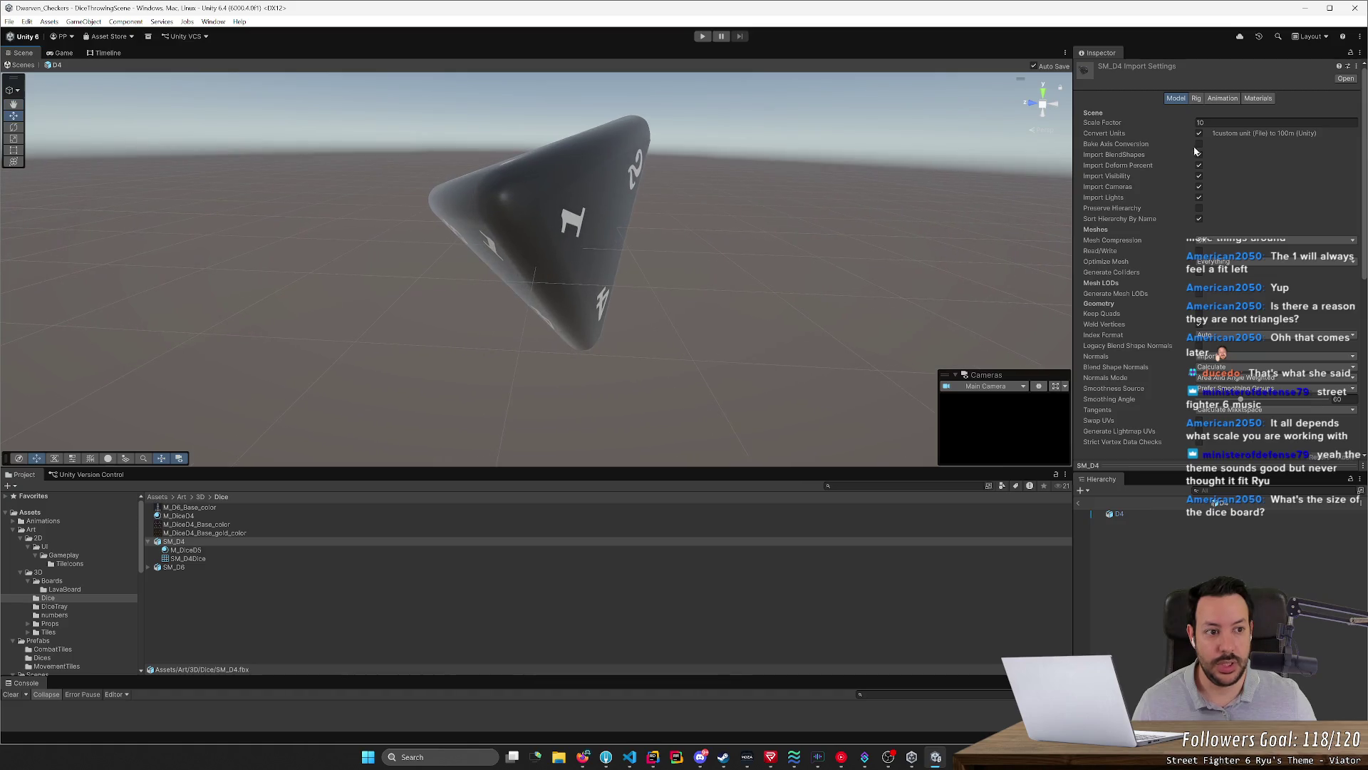
{"action": "left_click", "coordinate": [1249, 121]}
{"action": "type", "text": "1"}
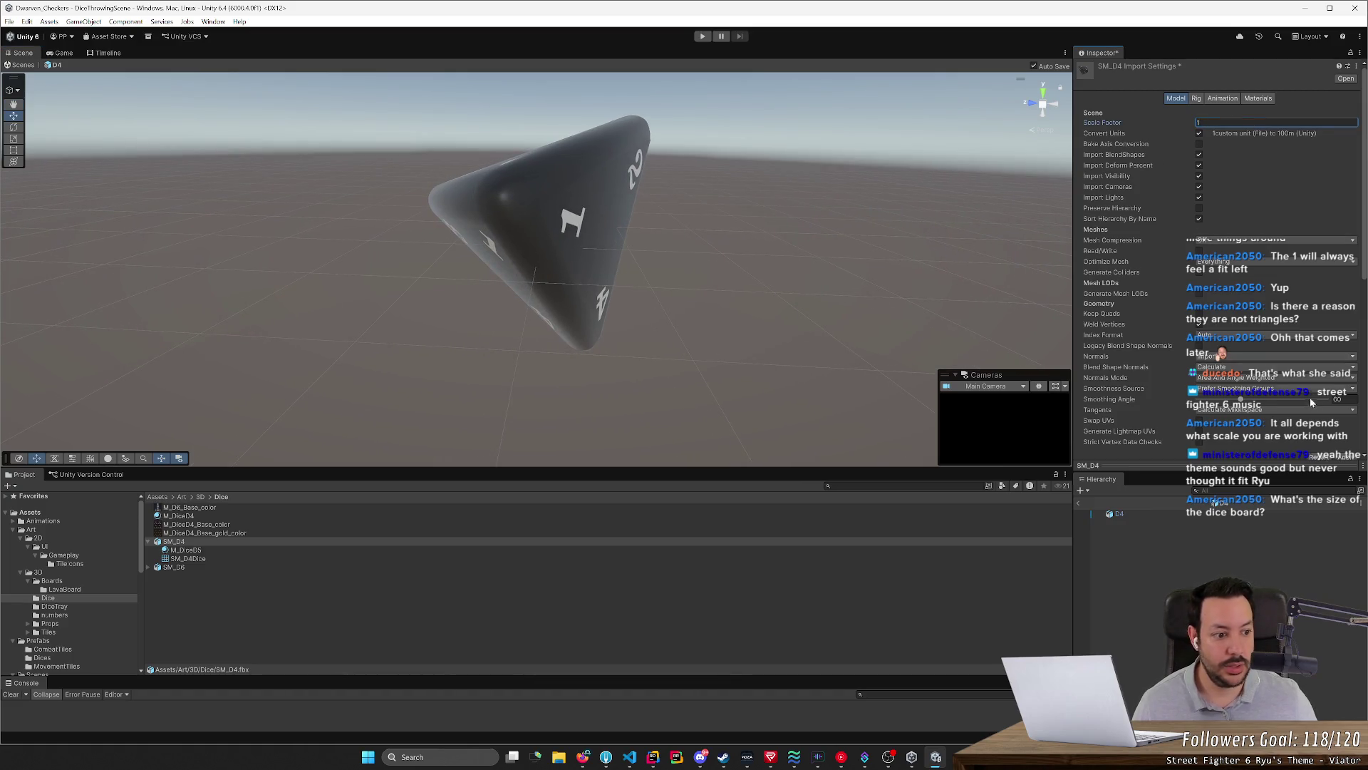
{"action": "key", "text": "Return"}
{"action": "scroll", "coordinate": [764, 282], "scroll_direction": "up", "scroll_amount": 2}
{"action": "mouse_move", "coordinate": [764, 281]}
{"action": "right_mouse_down"}
{"action": "mouse_move", "coordinate": [759, 269]}
{"action": "mouse_move", "coordinate": [763, 287]}
{"action": "right_mouse_up"}
{"action": "key", "text": "w"}
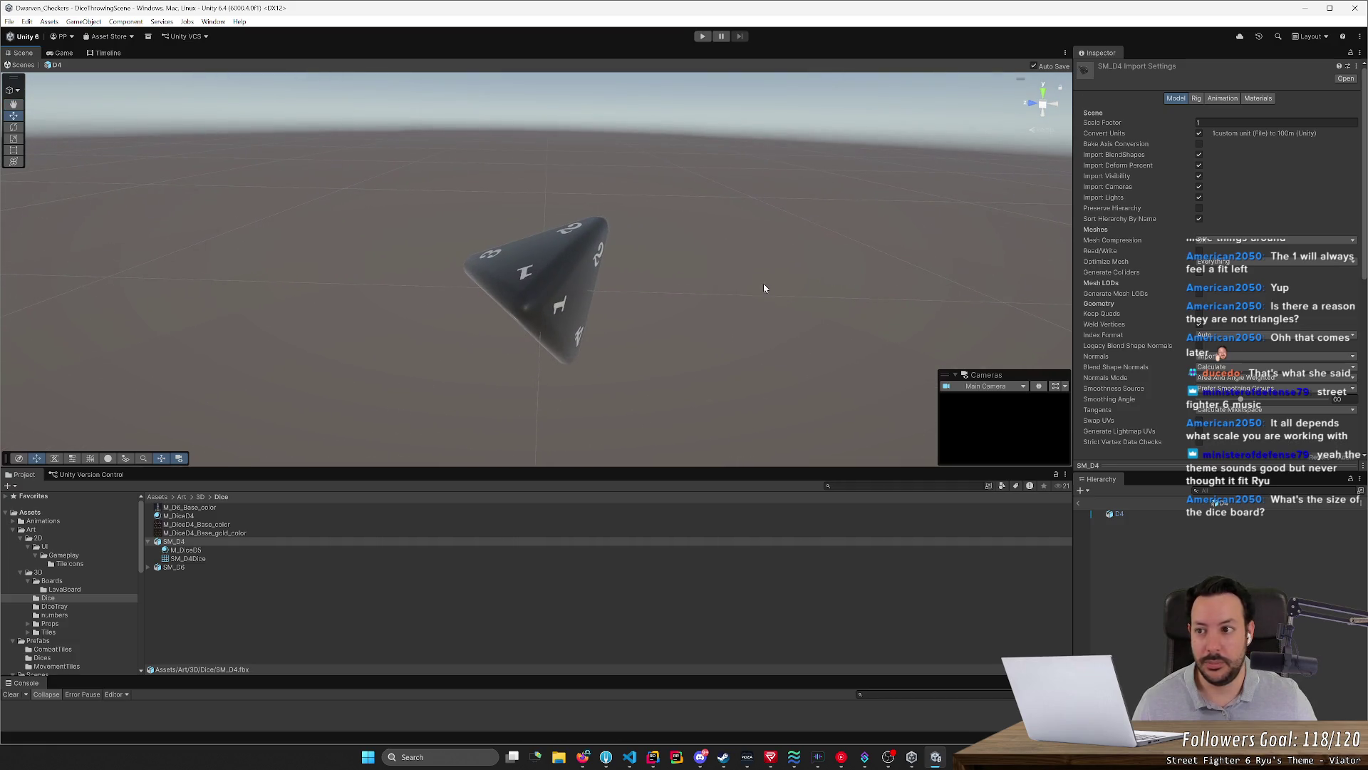
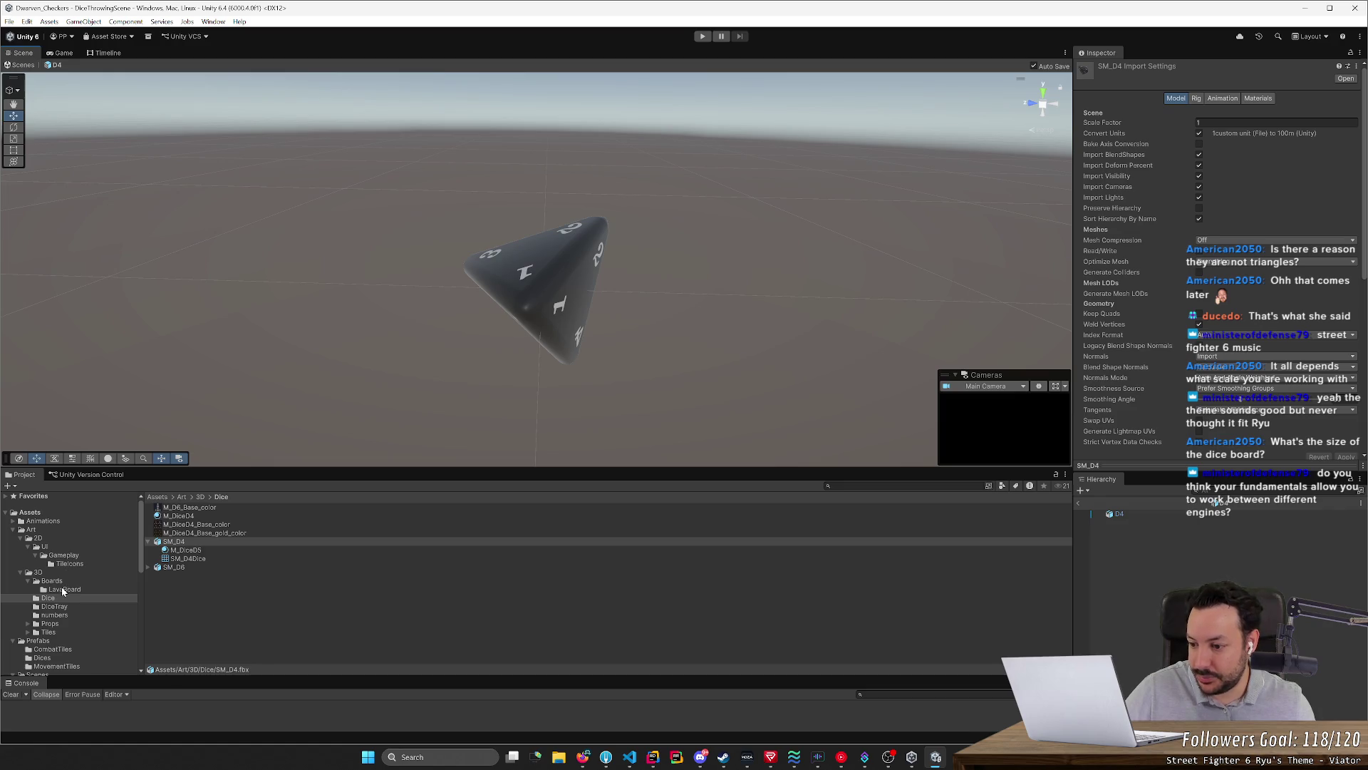
{"action": "scroll", "coordinate": [62, 591], "scroll_direction": "down", "scroll_amount": 3}
In the Dices prefab folder, inspect the D6 and D4 prefabs in turn, ending on D6
{"action": "left_click", "coordinate": [59, 564]}
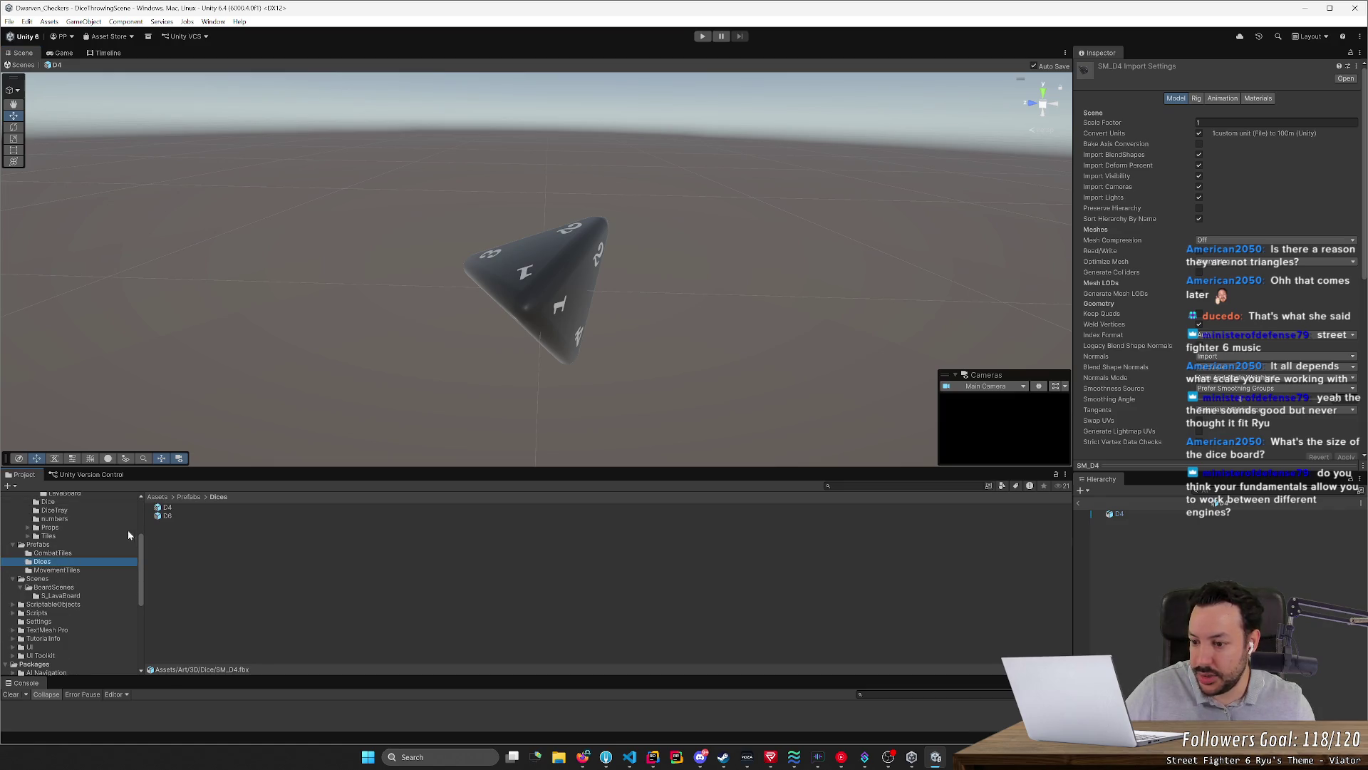
{"action": "double_click", "coordinate": [165, 515]}
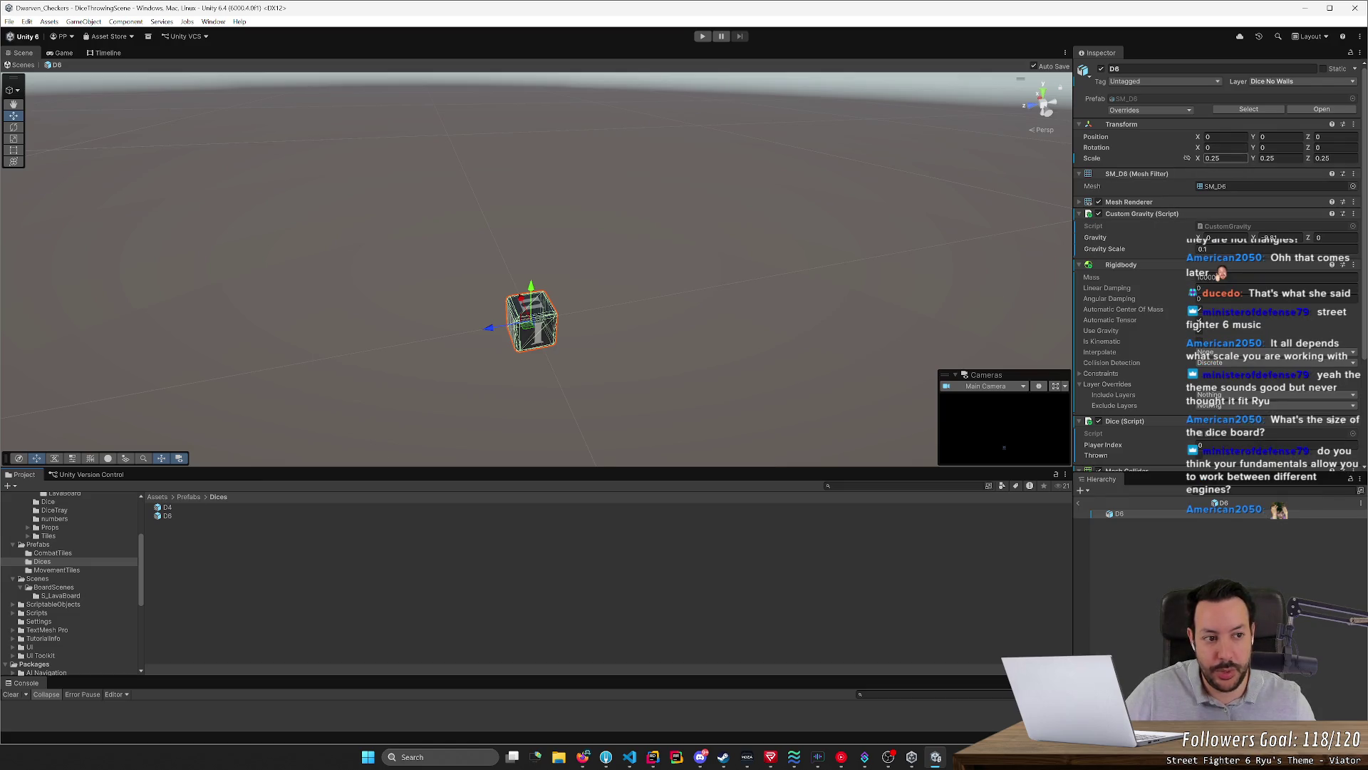
{"action": "double_click", "coordinate": [181, 508]}
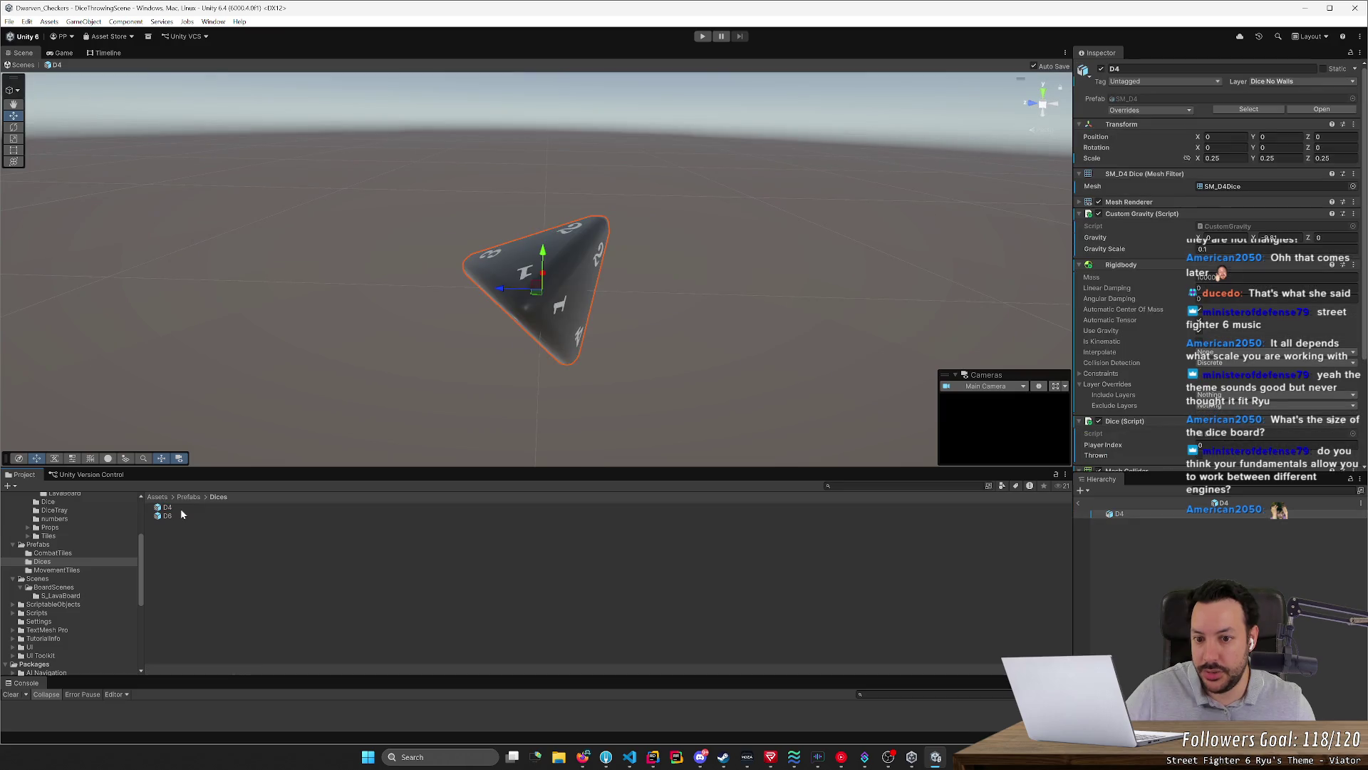
{"action": "left_click_drag", "start_coordinate": [463, 390], "coordinate": [648, 349], "text": "alt"}
{"action": "mouse_move", "coordinate": [519, 342]}
{"action": "left_mouse_down", "text": "alt"}
{"action": "mouse_move", "coordinate": [657, 339]}
{"action": "mouse_move", "coordinate": [620, 339]}
{"action": "left_mouse_up", "text": "alt"}
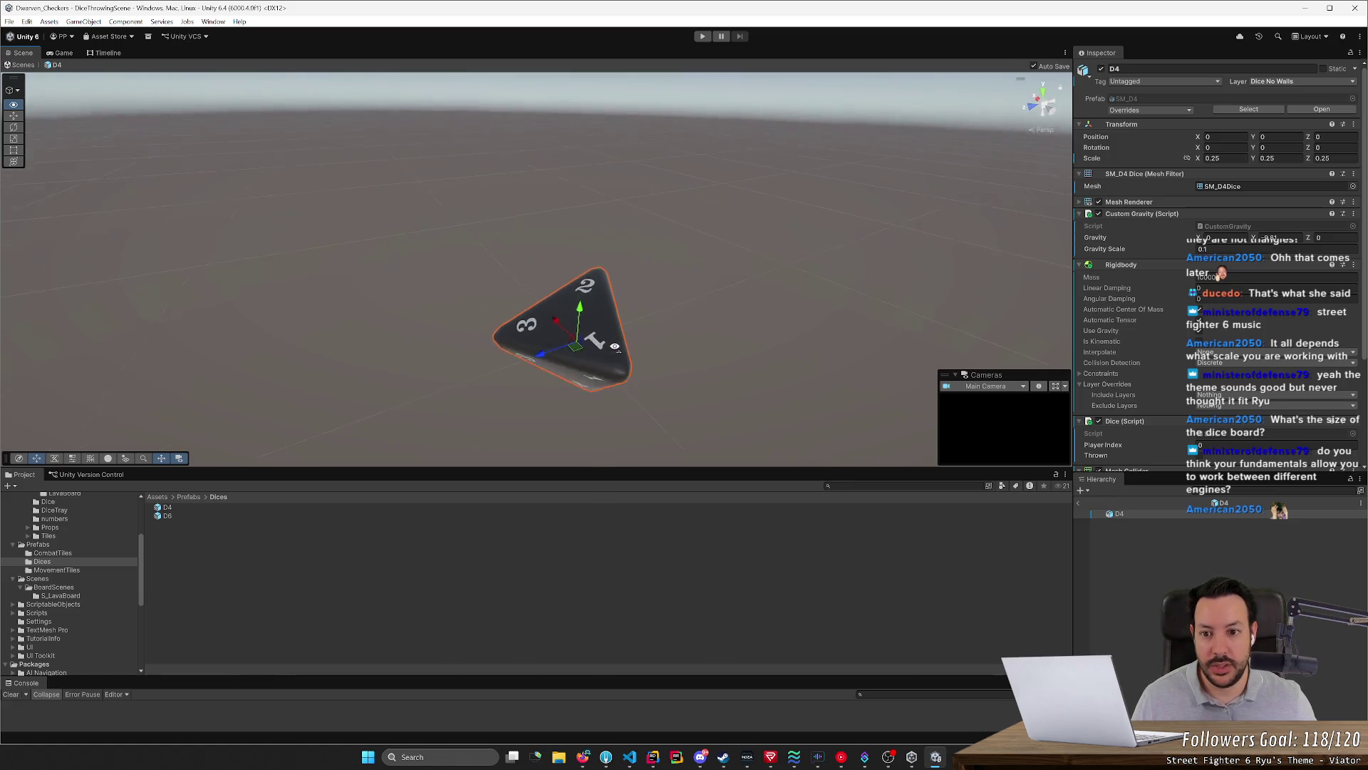
{"action": "double_click", "coordinate": [189, 520]}
{"action": "left_click_drag", "start_coordinate": [417, 417], "coordinate": [431, 398], "text": "alt"}
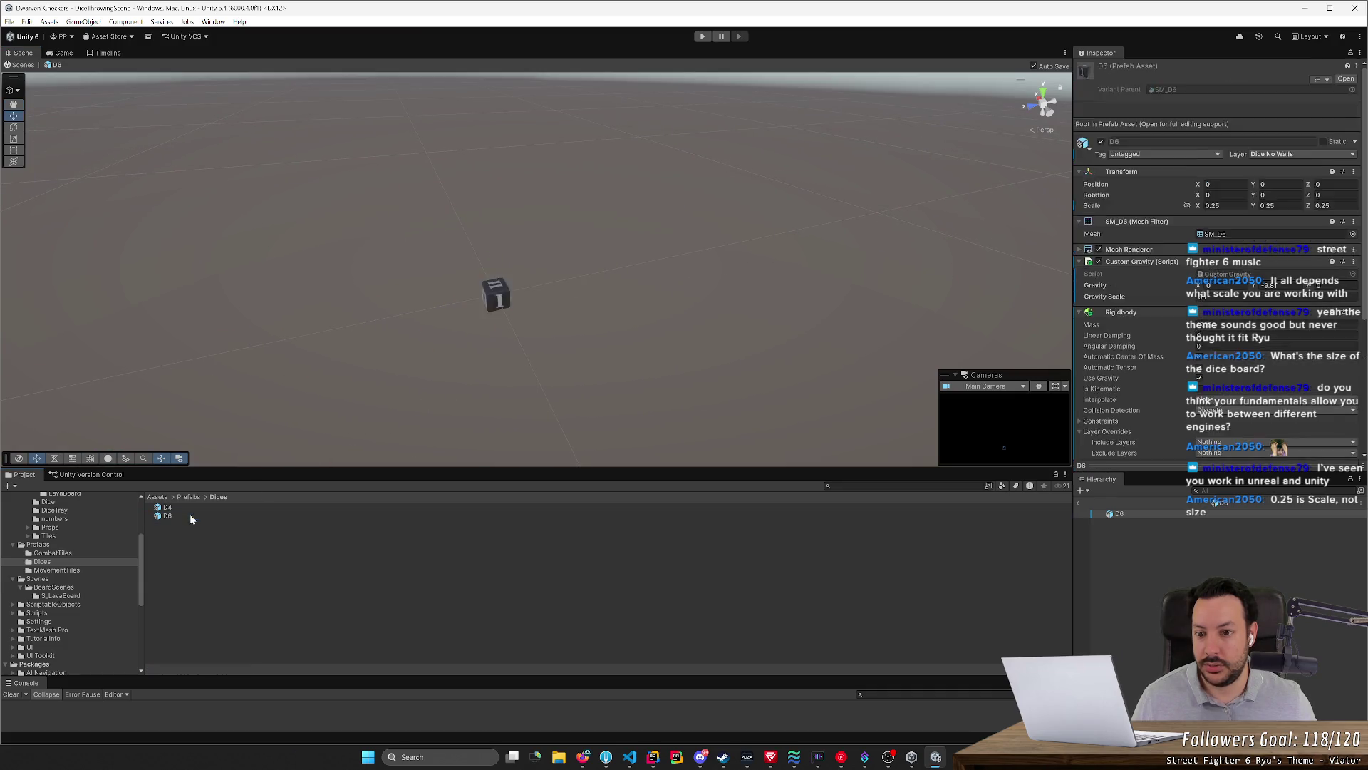
In the D4 prefab, drag the die along its Z axis to a -0.4 offset
{"action": "double_click", "coordinate": [169, 508]}
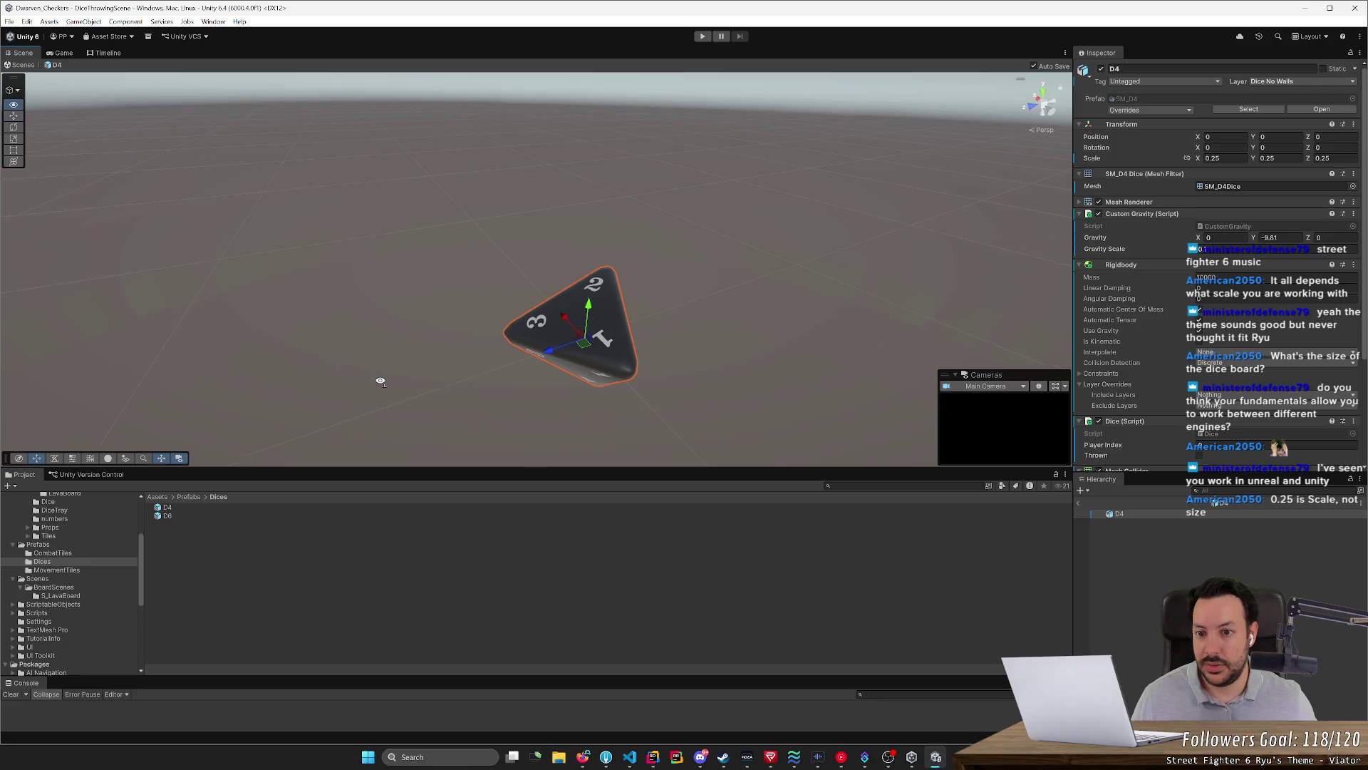
{"action": "scroll", "coordinate": [380, 382], "scroll_direction": "down", "scroll_amount": 5}
{"action": "key", "text": "s"}
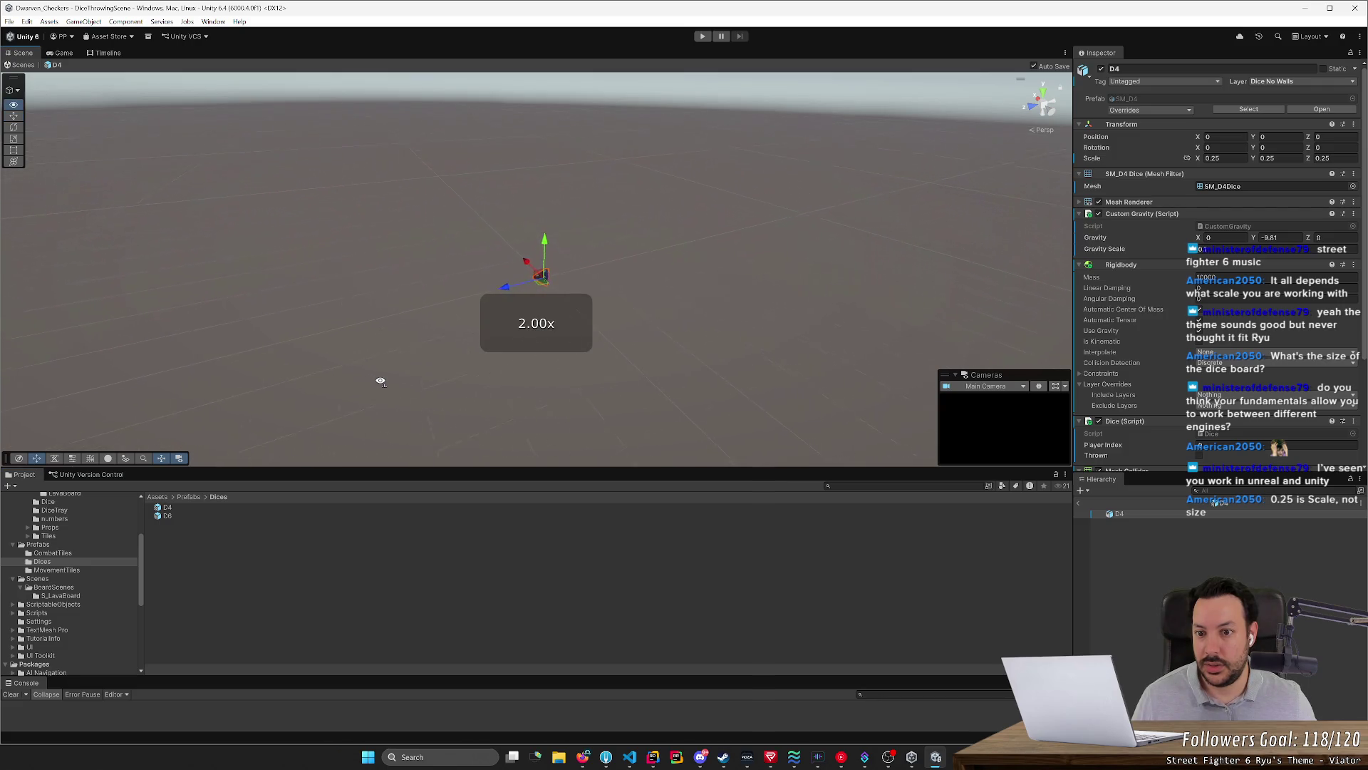
{"action": "scroll", "coordinate": [379, 380], "scroll_direction": "down", "scroll_amount": 1}
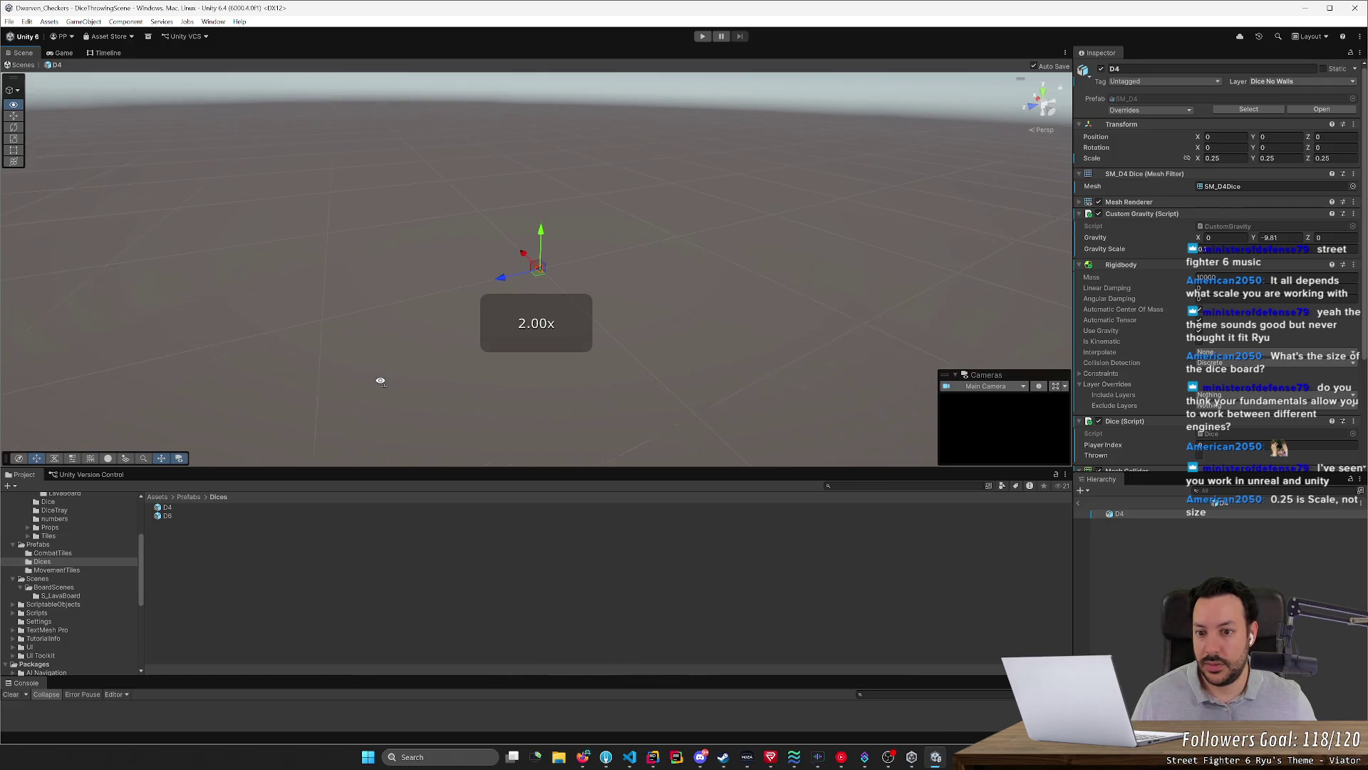
{"action": "key", "text": "w"}
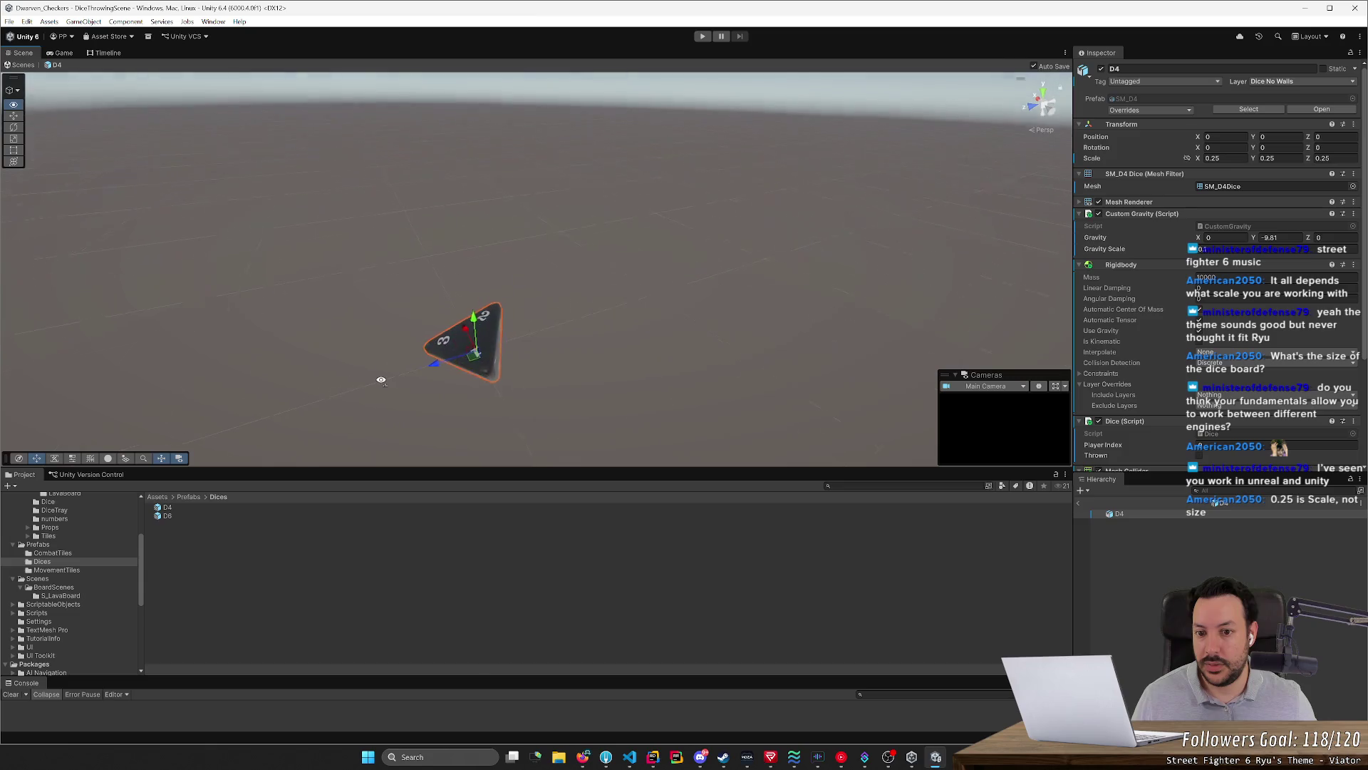
{"action": "key", "text": "w"}
{"action": "key", "text": "f"}
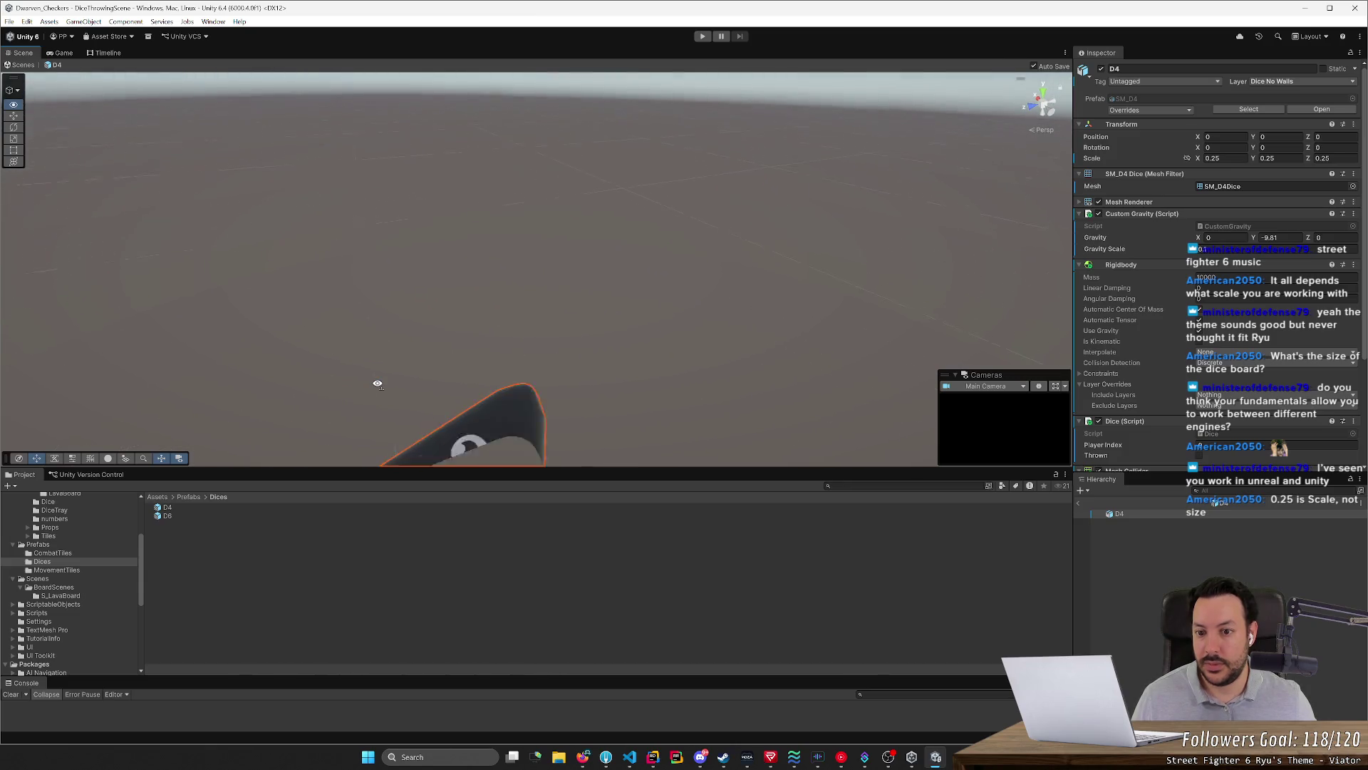
{"action": "right_click_drag", "start_coordinate": [312, 419], "coordinate": [297, 423]}
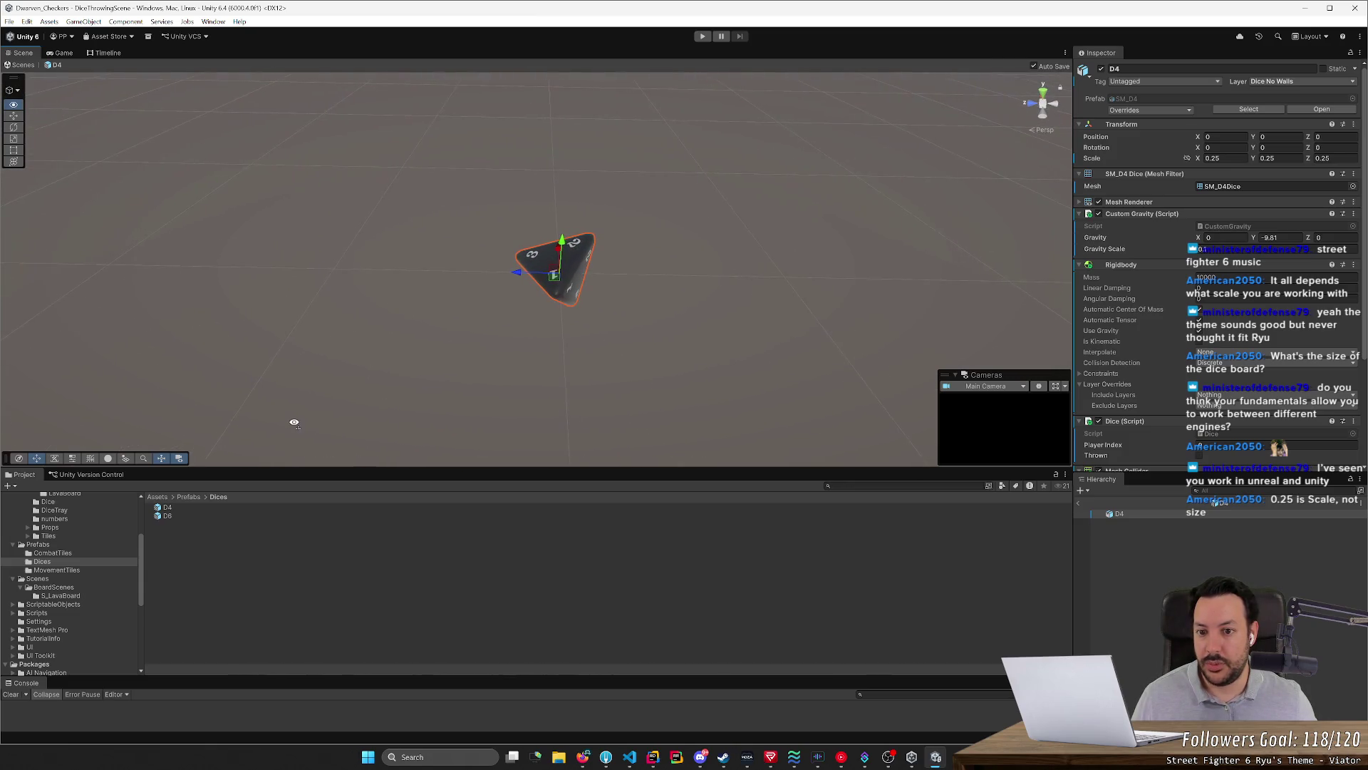
{"action": "mouse_move", "coordinate": [514, 272]}
{"action": "left_mouse_down"}
{"action": "mouse_move", "coordinate": [337, 324]}
{"action": "mouse_move", "coordinate": [407, 297]}
{"action": "mouse_move", "coordinate": [611, 285]}
{"action": "left_mouse_up"}
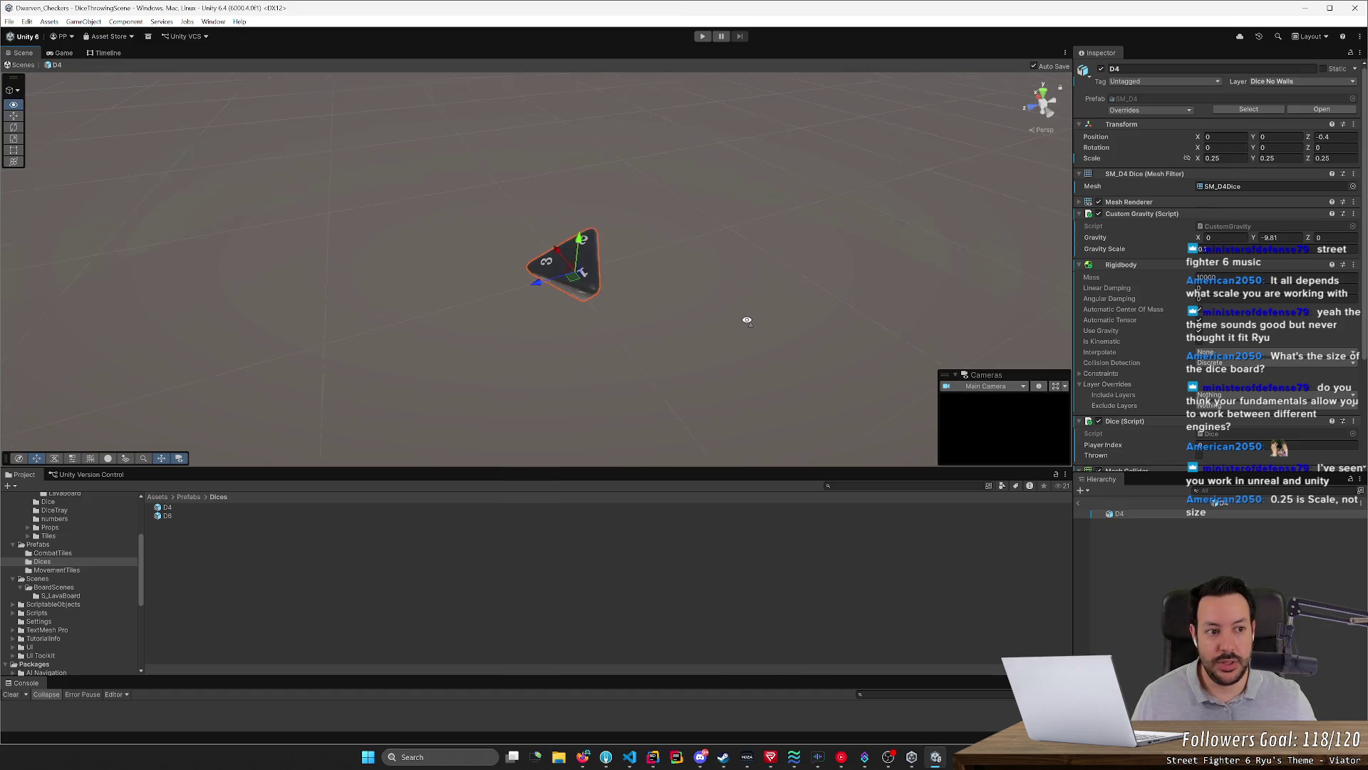
{"action": "right_click_drag", "start_coordinate": [612, 284], "coordinate": [752, 315]}
After a glance at D6, halve the D4 scale to 0.125 on X, Y and Z
{"action": "double_click", "coordinate": [179, 519]}
{"action": "double_click", "coordinate": [183, 507]}
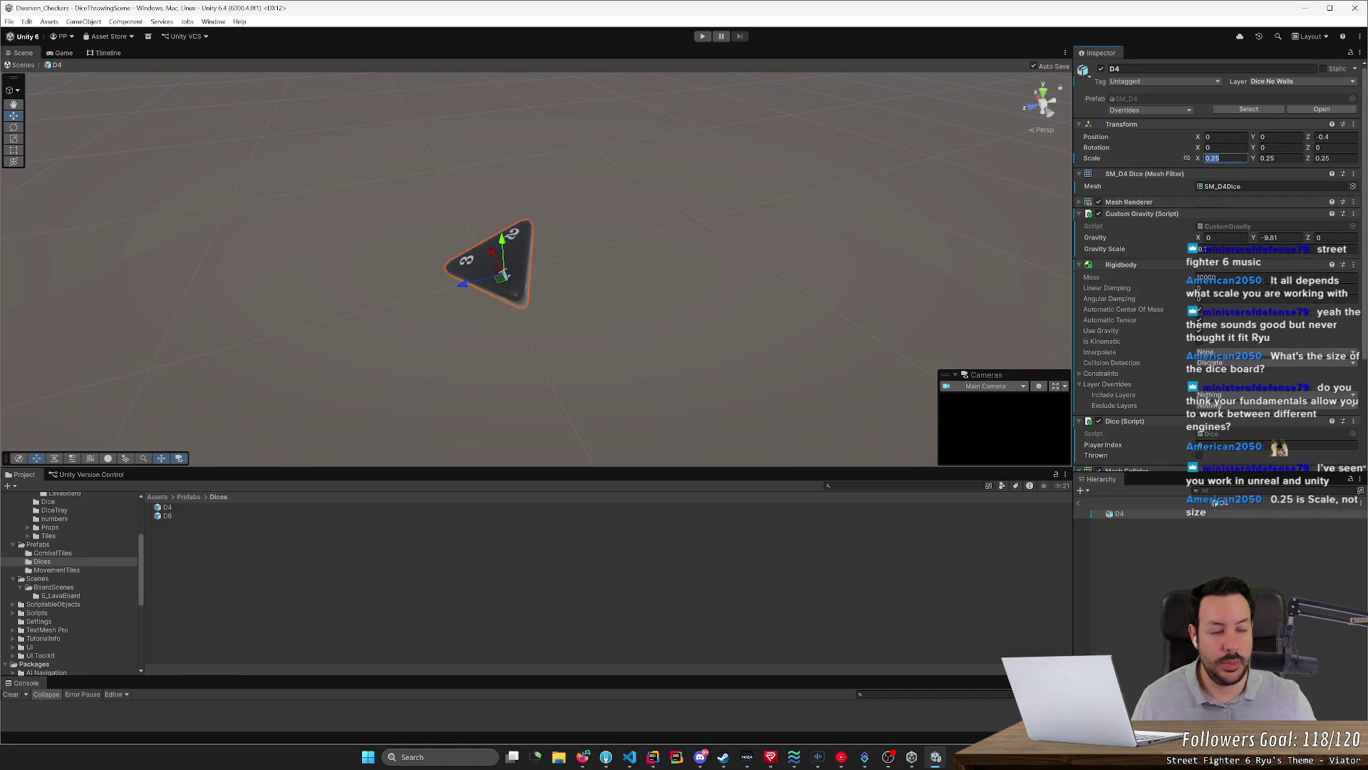
{"action": "type", "text": "1"}
{"action": "key", "text": "Tab"}
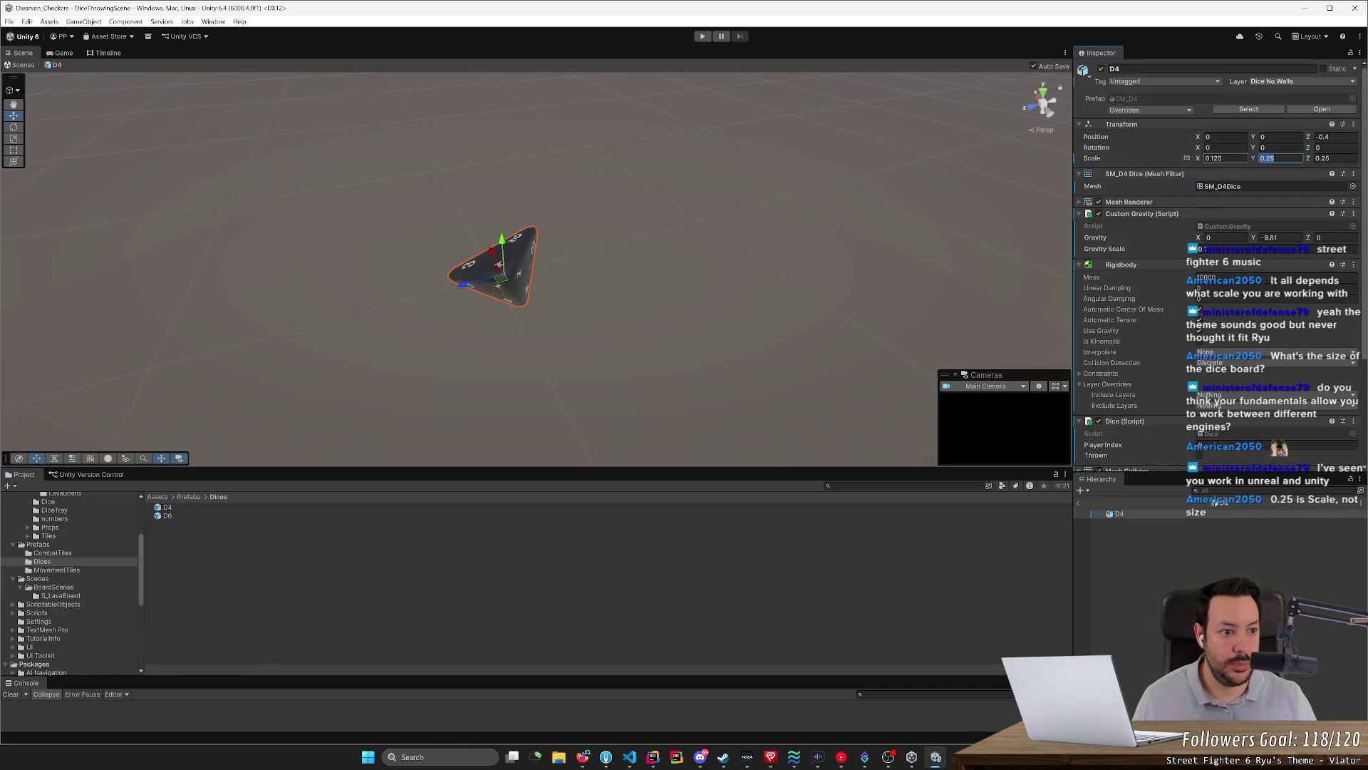
{"action": "type", "text": "/2"}
{"action": "key", "text": "Tab"}
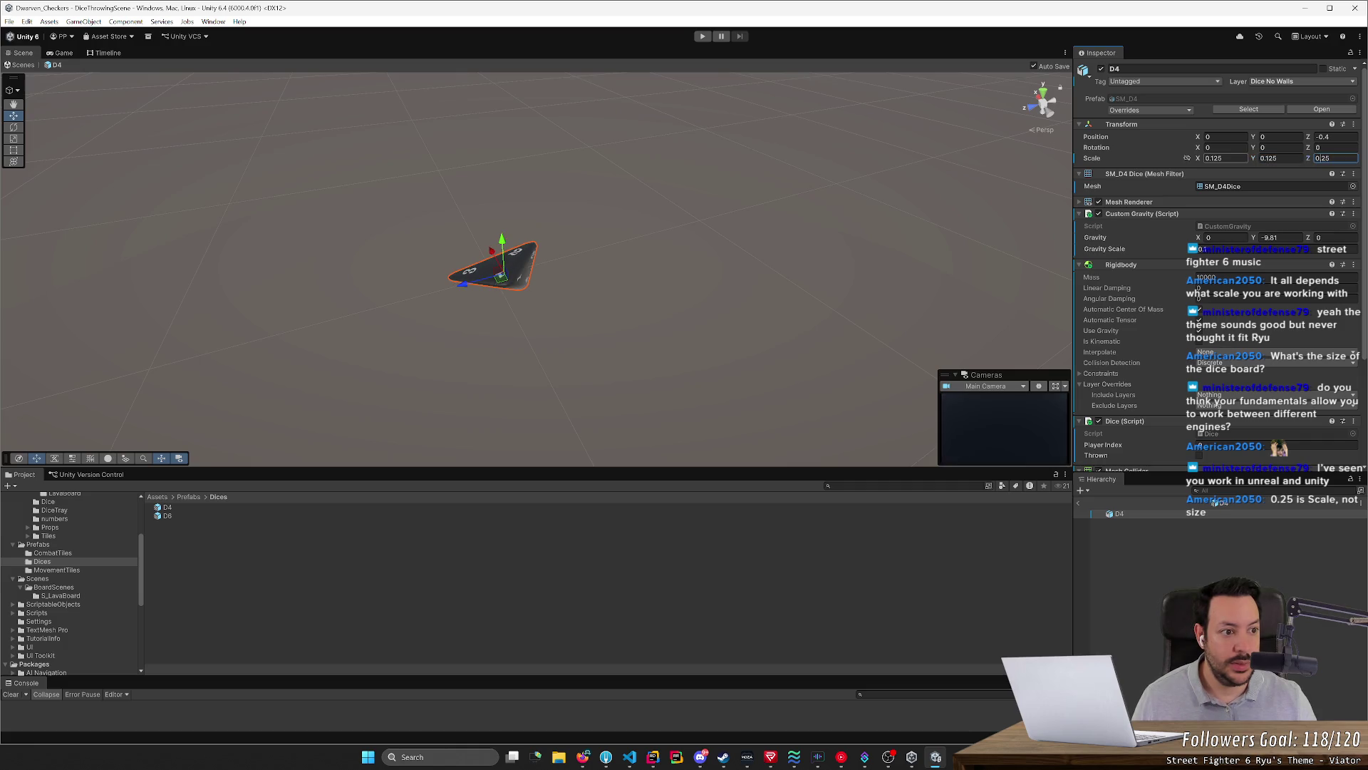
{"action": "type", "text": "/2"}
{"action": "key", "text": "Return"}
{"action": "double_click", "coordinate": [186, 513]}
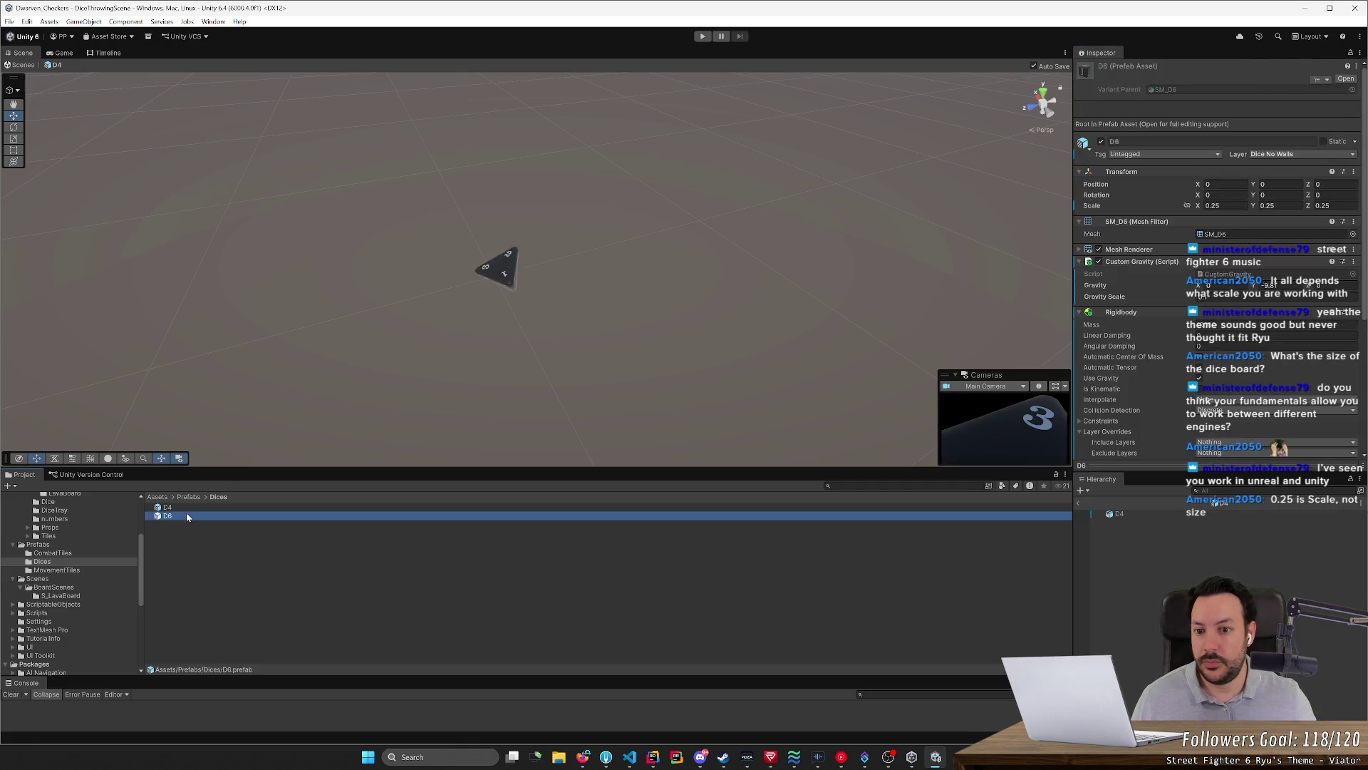
Return to the D4 prefab and start Play mode to test it in the tray
{"action": "double_click", "coordinate": [192, 506]}
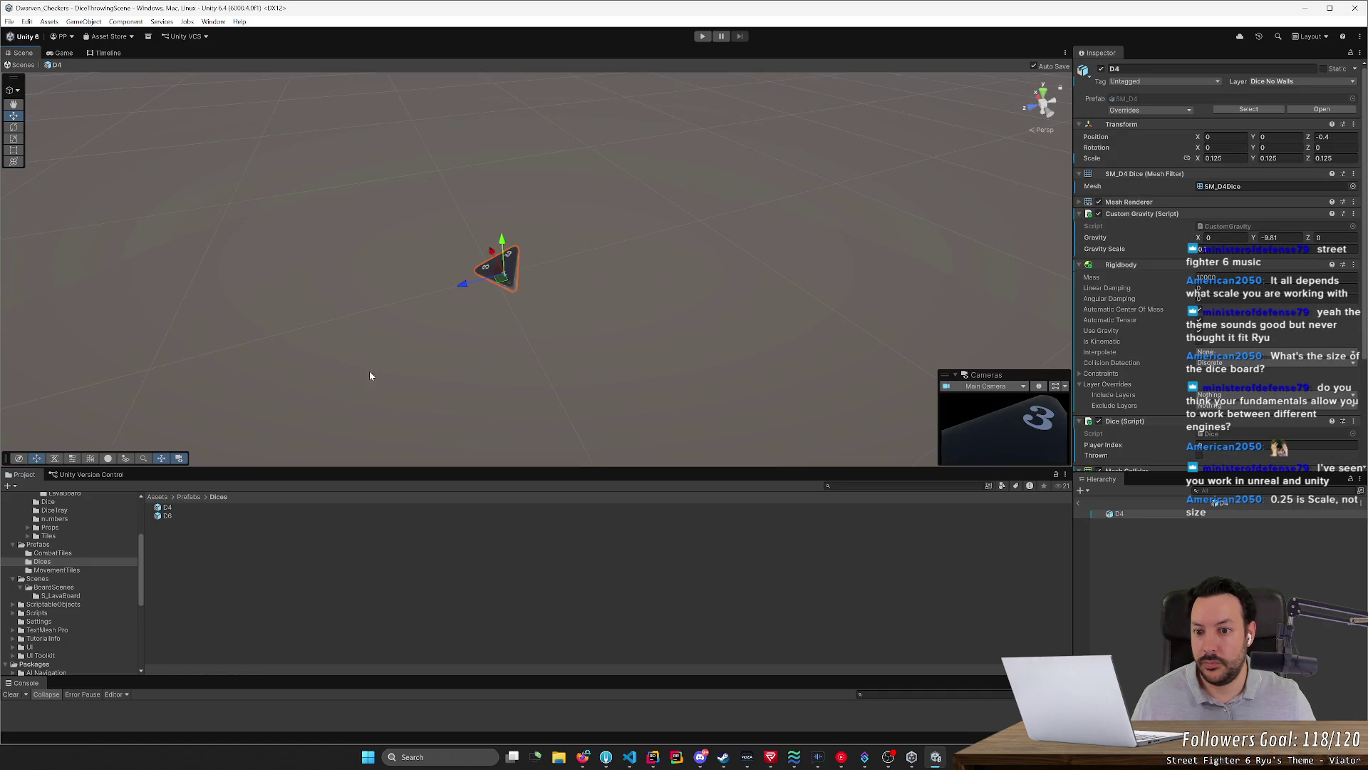
{"action": "right_click_drag", "start_coordinate": [369, 374], "coordinate": [144, 150]}
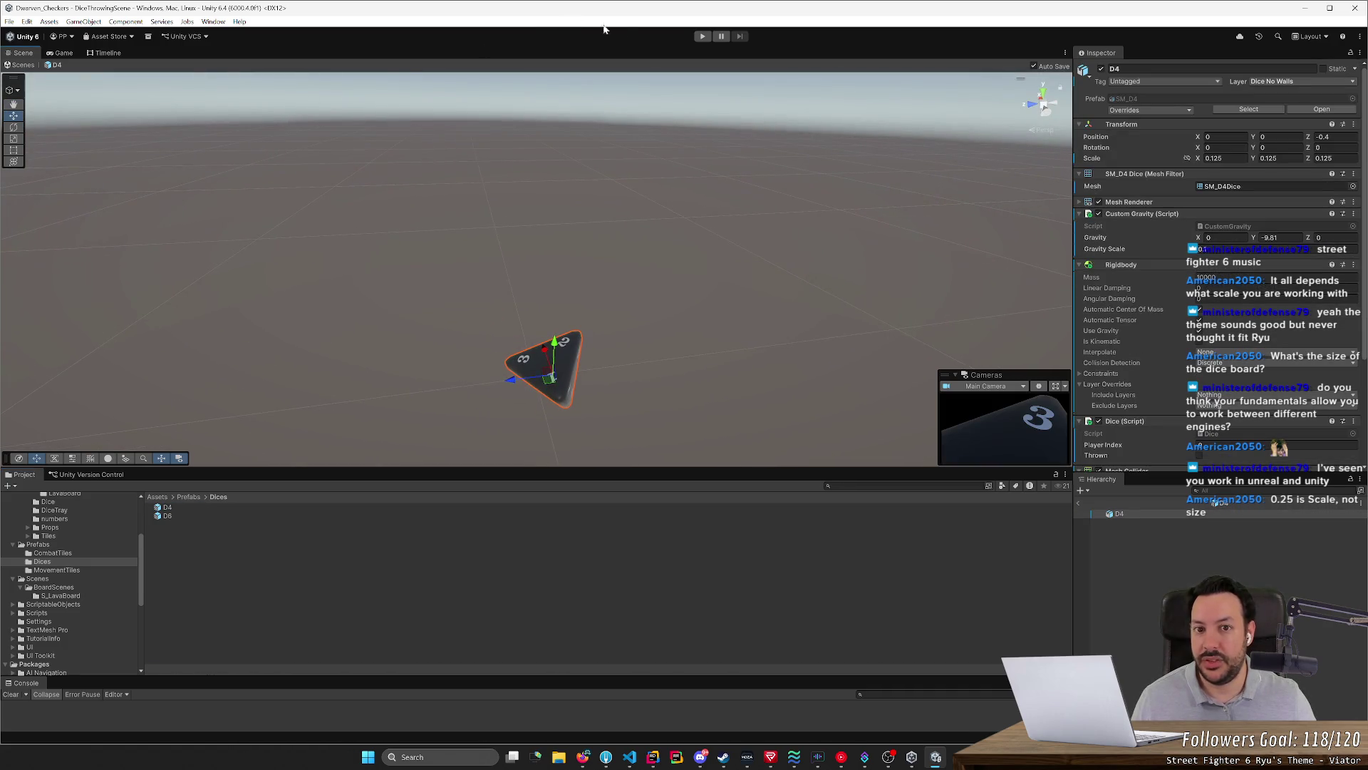
{"action": "left_click", "coordinate": [702, 35]}
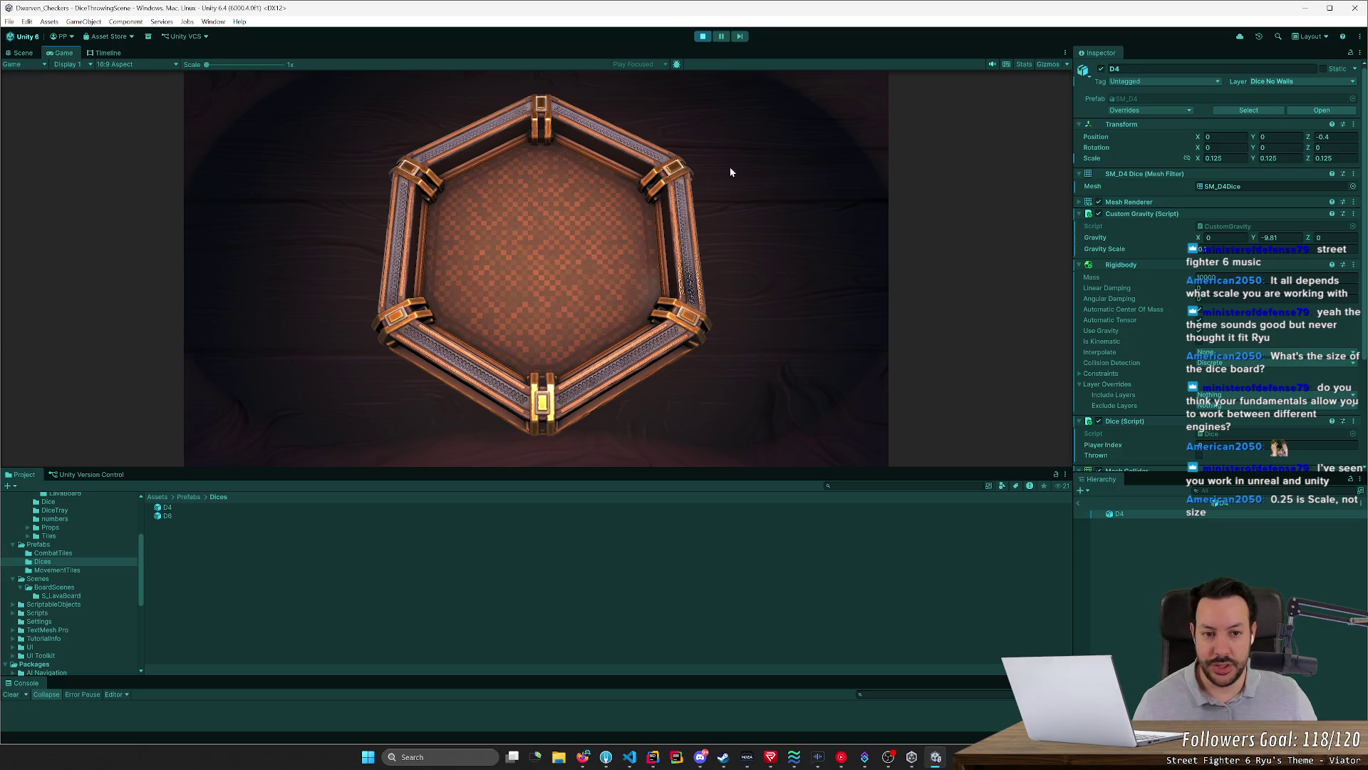
Throw two dice into the hexagonal tray, stop Play mode and switch to Blender
{"action": "left_click", "coordinate": [666, 193]}
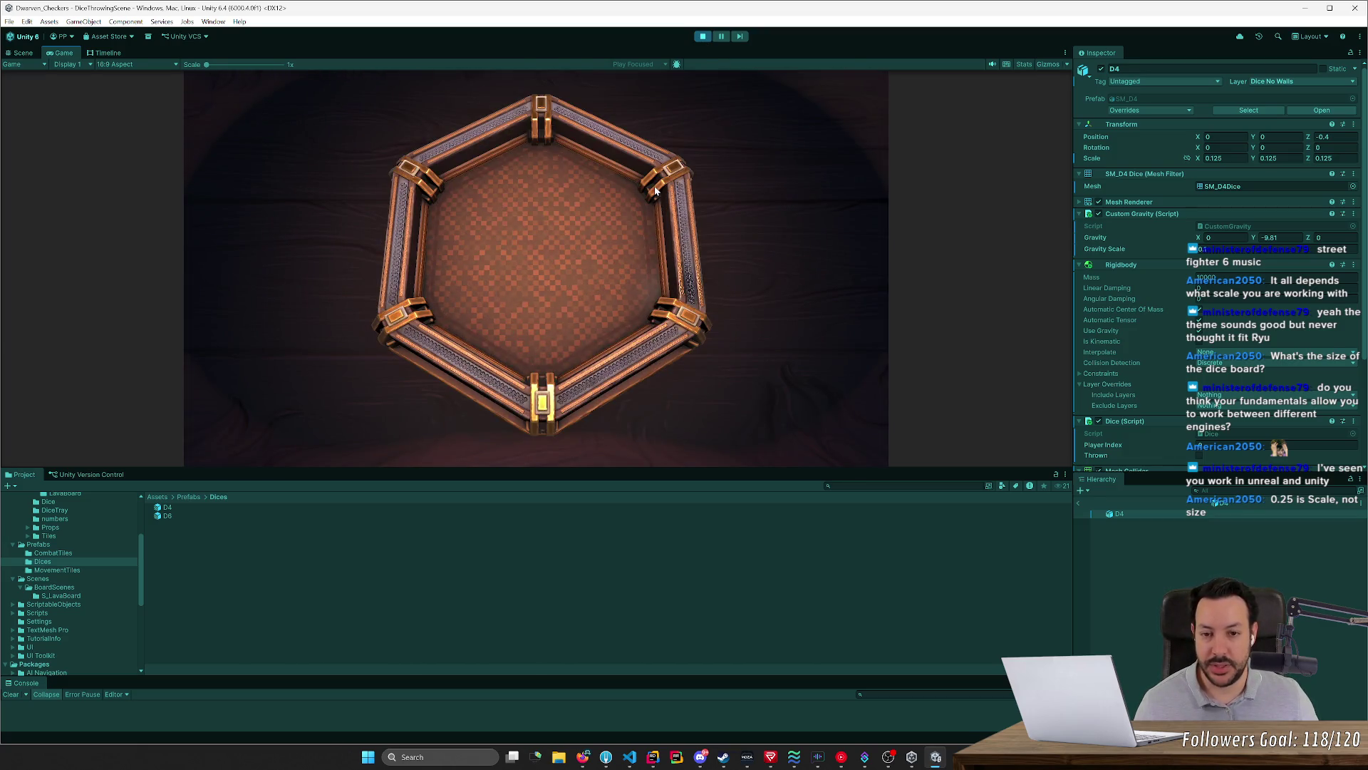
{"action": "left_click", "coordinate": [653, 188]}
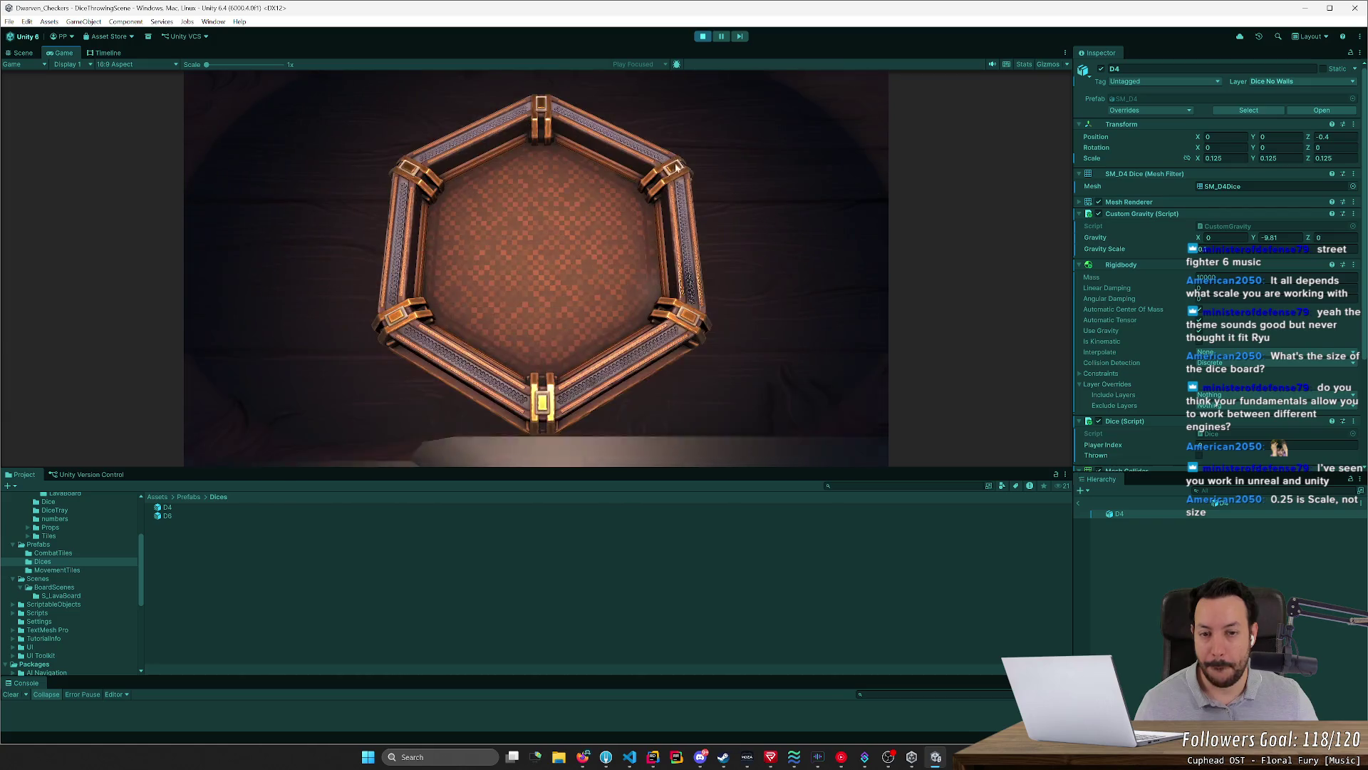
{"action": "left_click", "coordinate": [700, 37]}
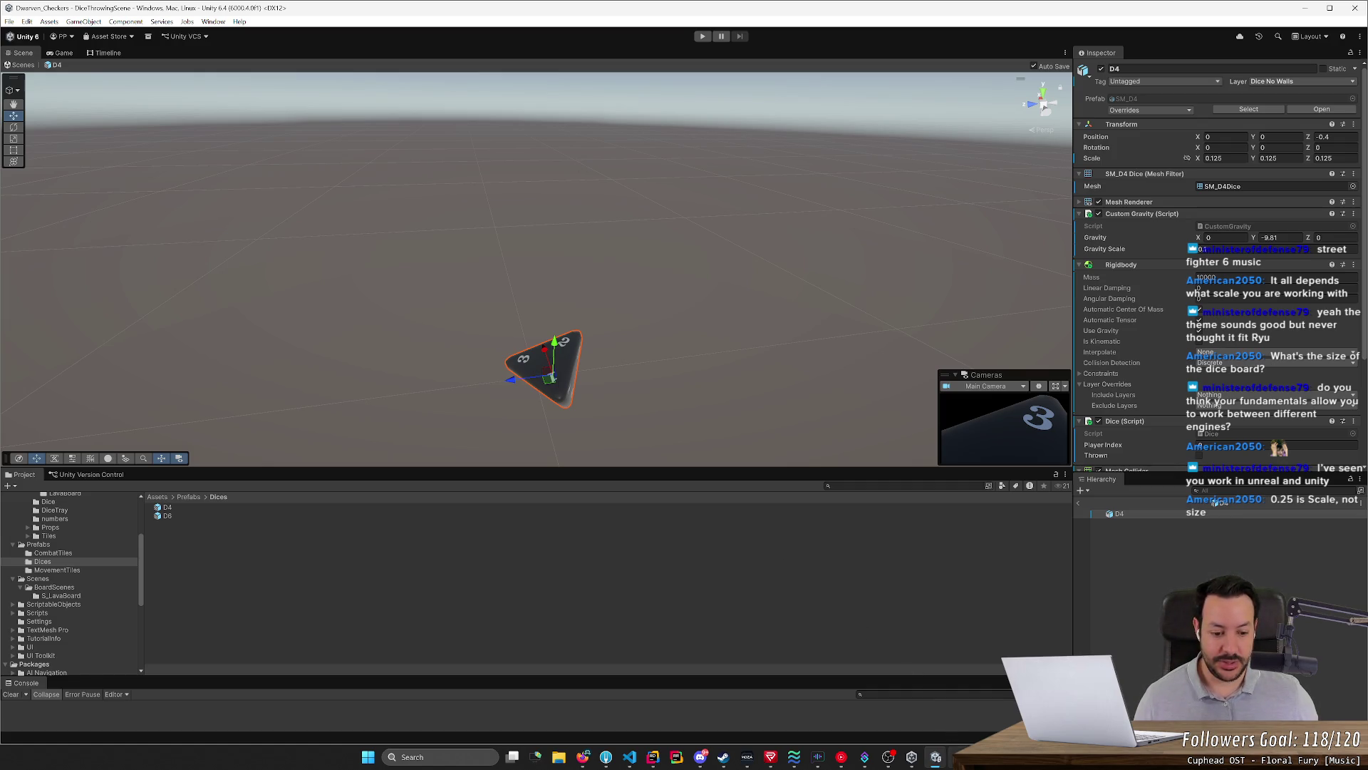
{"action": "key", "text": "alt+Tab"}
{"action": "scroll", "coordinate": [620, 379], "scroll_direction": "up", "scroll_amount": 3}
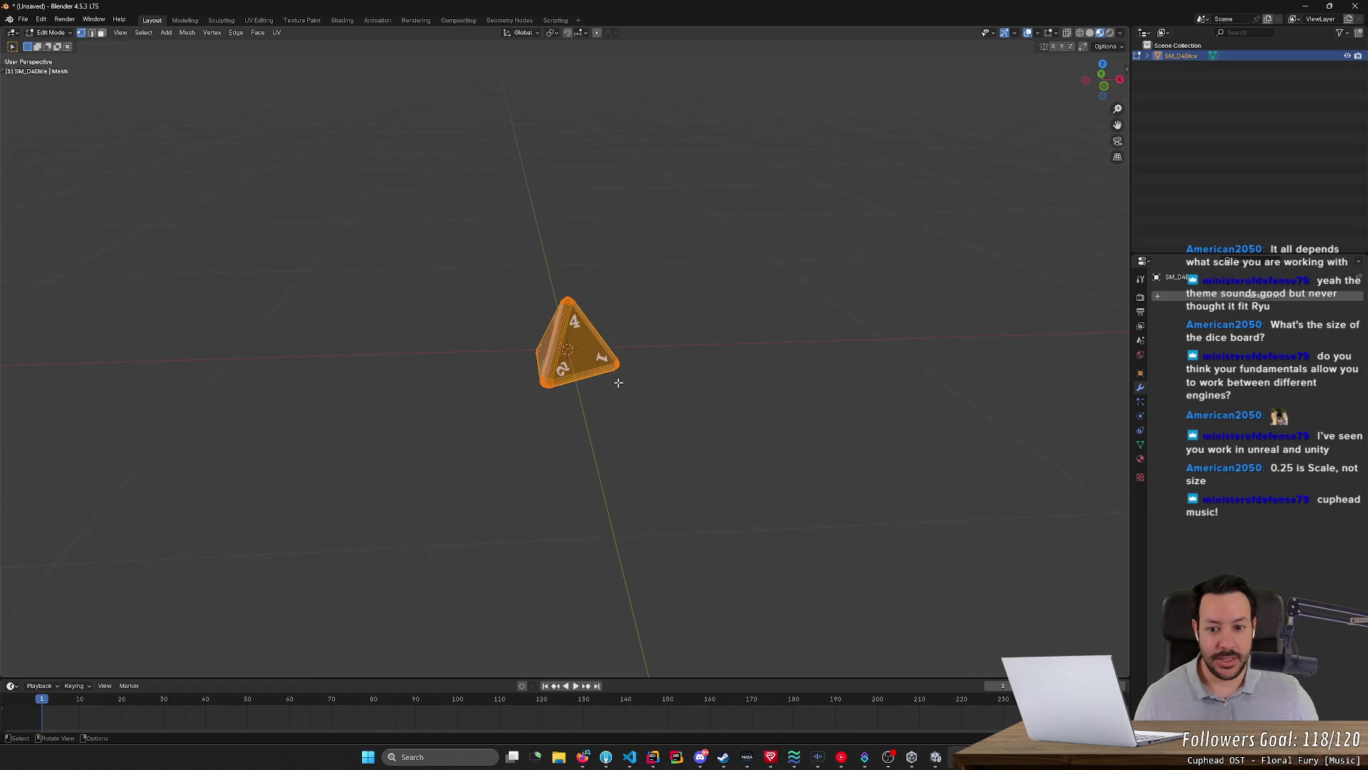
{"action": "scroll", "coordinate": [646, 371], "scroll_direction": "down", "scroll_amount": 4}
{"action": "scroll", "coordinate": [646, 372], "scroll_direction": "up", "scroll_amount": 2}
{"action": "scroll", "coordinate": [646, 371], "scroll_direction": "up", "scroll_amount": 3}
{"action": "scroll", "coordinate": [646, 372], "scroll_direction": "up", "scroll_amount": 3}
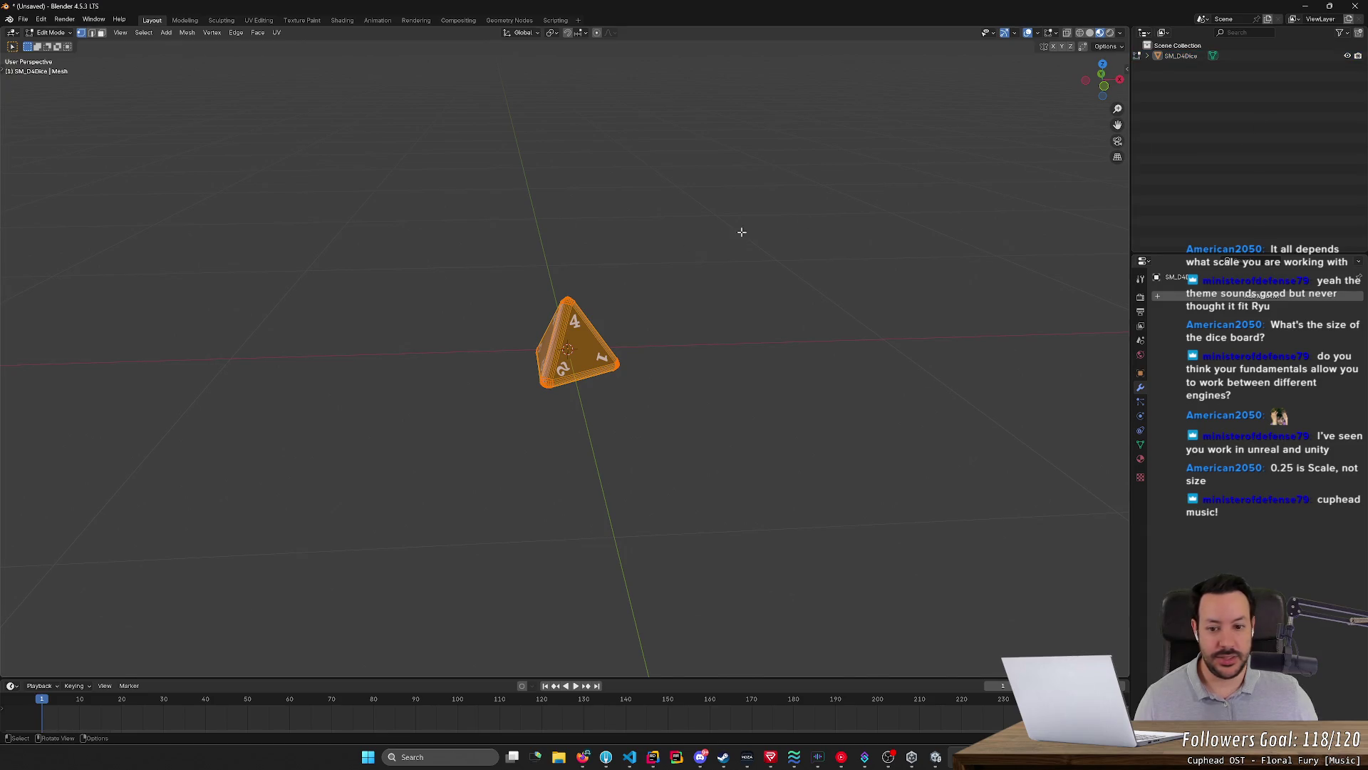
Deselect the D4 faces and start an FBX import from the File menu
{"action": "left_click", "coordinate": [358, 207]}
{"action": "left_click", "coordinate": [22, 19]}
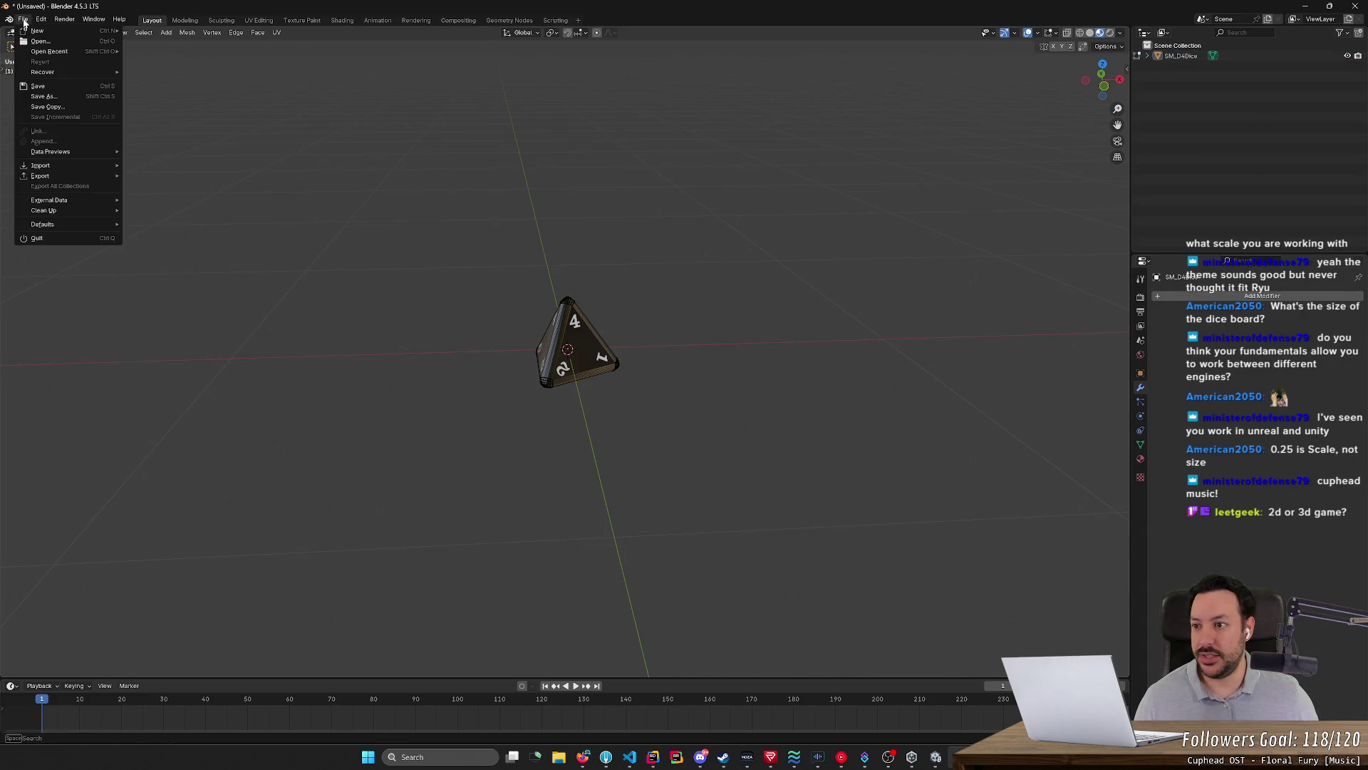
{"action": "mouse_move", "coordinate": [43, 165]}
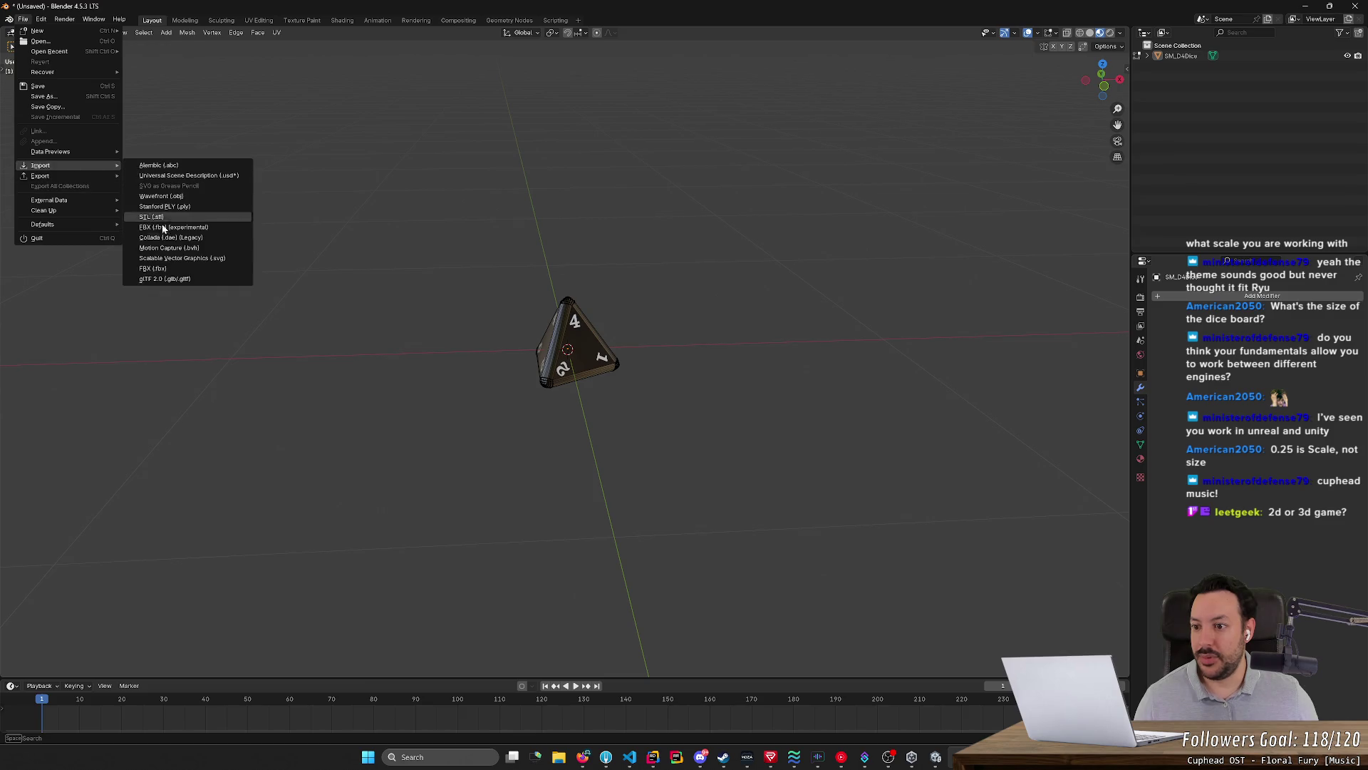
{"action": "left_click", "coordinate": [150, 268]}
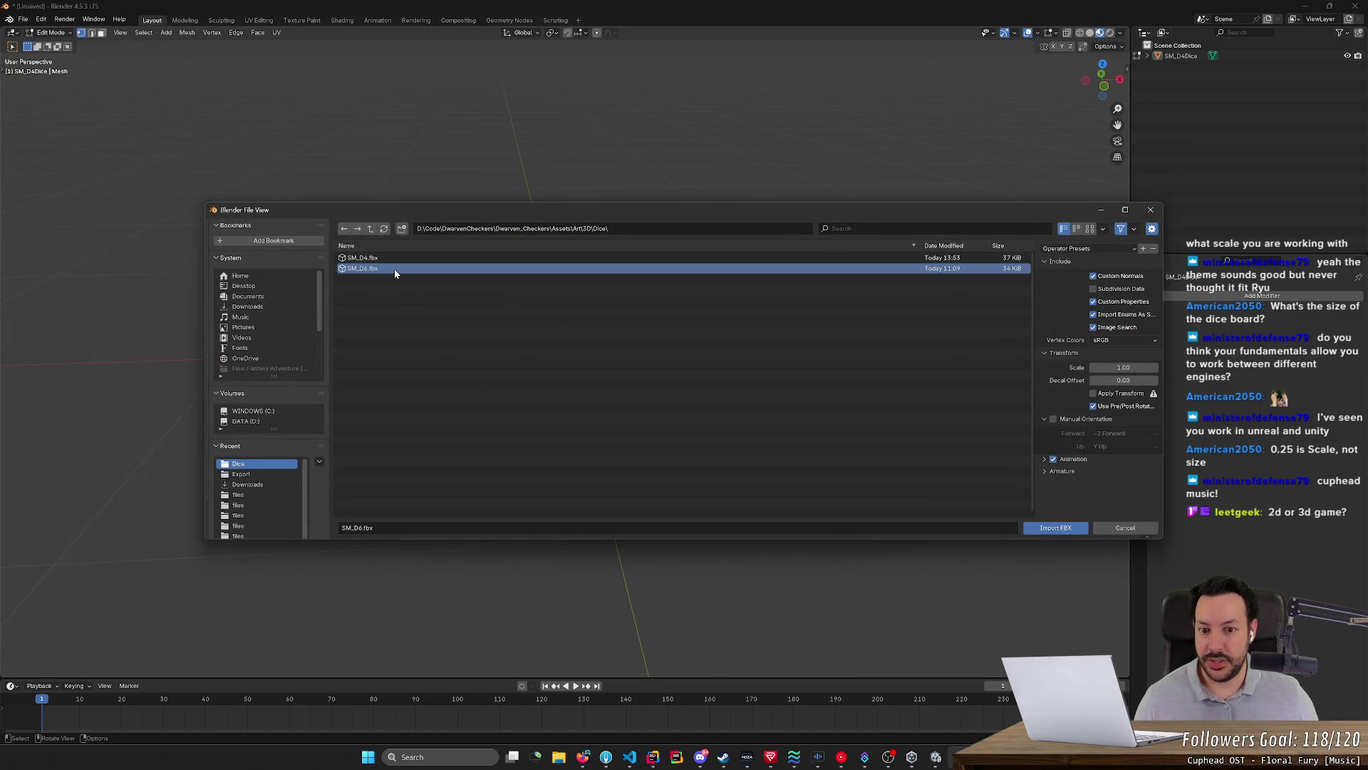
Import the SM_D6 model so the cube sits over the D4 at the origin
{"action": "double_click", "coordinate": [395, 268]}
{"action": "middle_click_drag", "start_coordinate": [636, 395], "coordinate": [583, 413]}
{"action": "left_click_drag", "start_coordinate": [491, 178], "coordinate": [696, 260]}
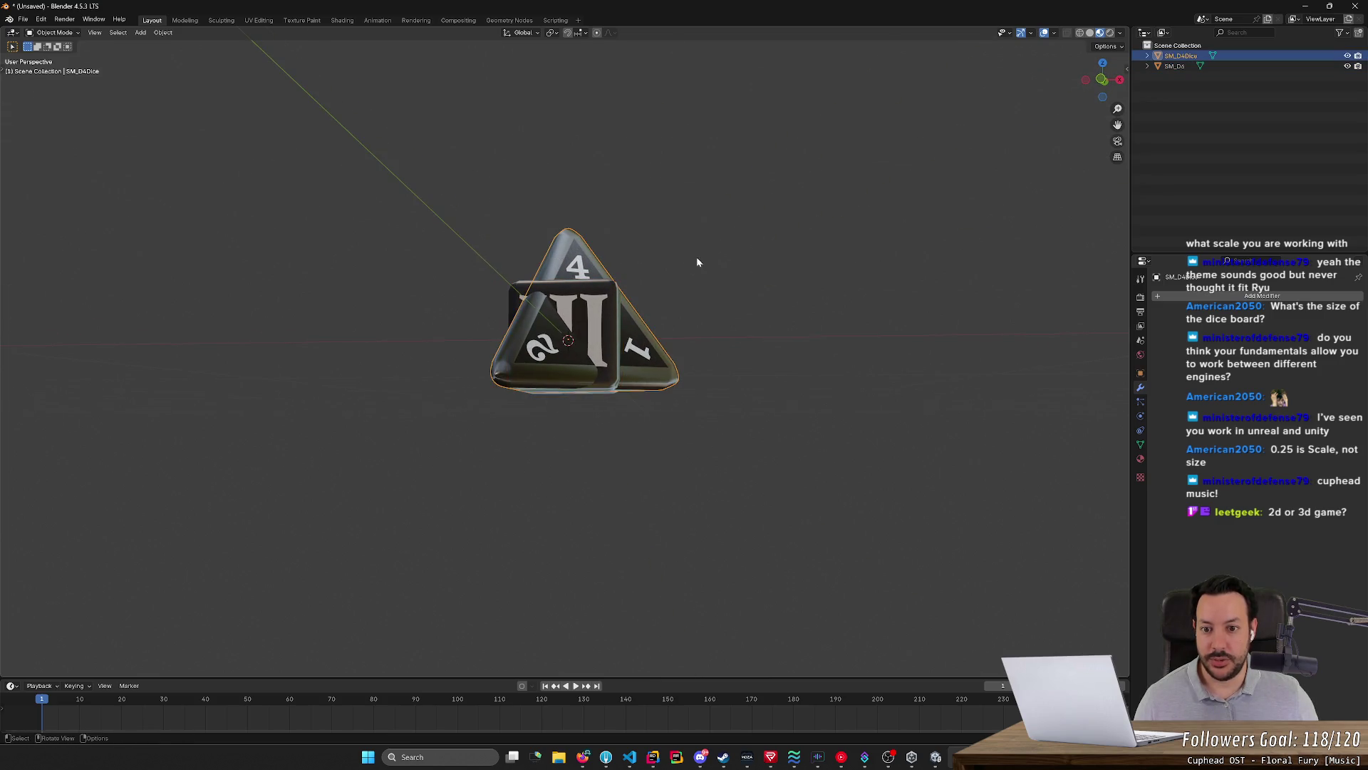
{"action": "mouse_move", "coordinate": [626, 309]}
{"action": "middle_mouse_down"}
{"action": "mouse_move", "coordinate": [702, 345]}
{"action": "mouse_move", "coordinate": [676, 367]}
{"action": "middle_mouse_up"}
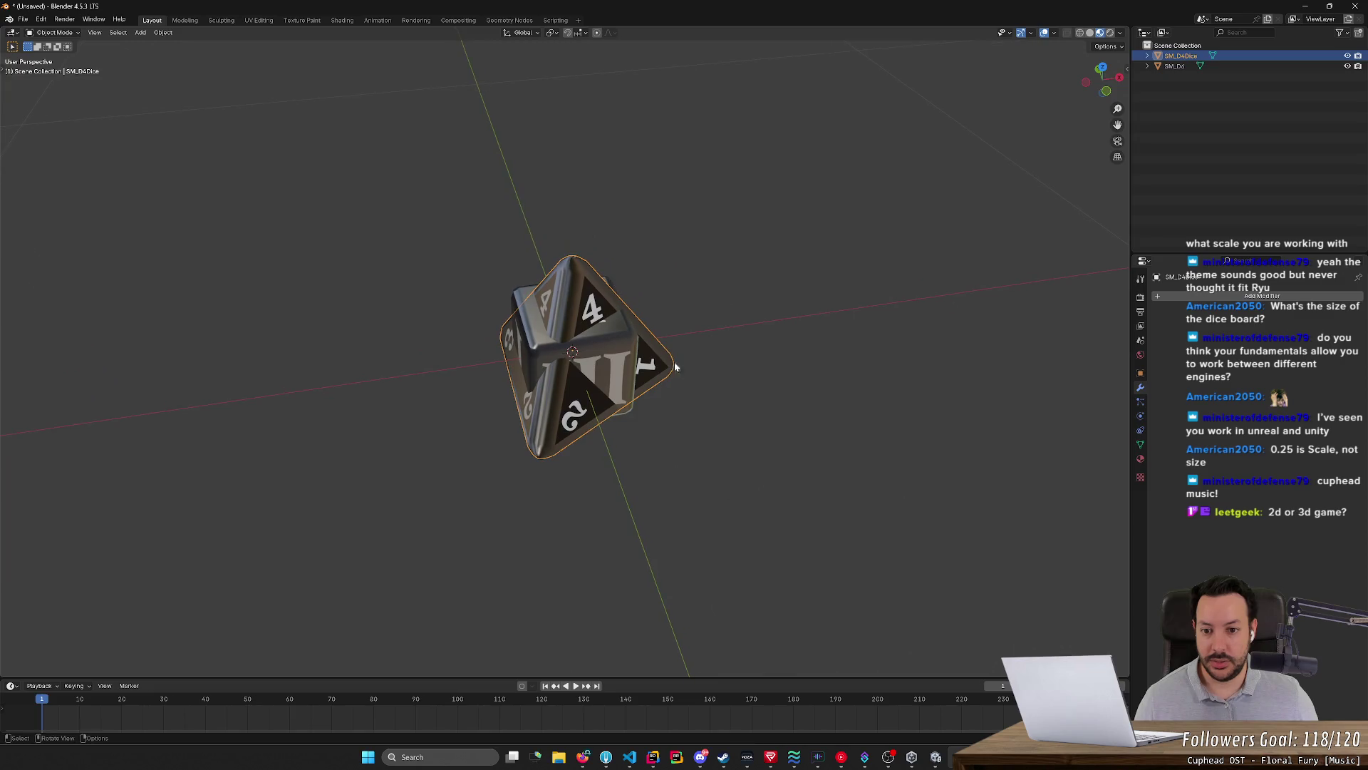
Cancel a trial resize of the D4 and show its Transform values in the sidebar
{"action": "key", "text": "s"}
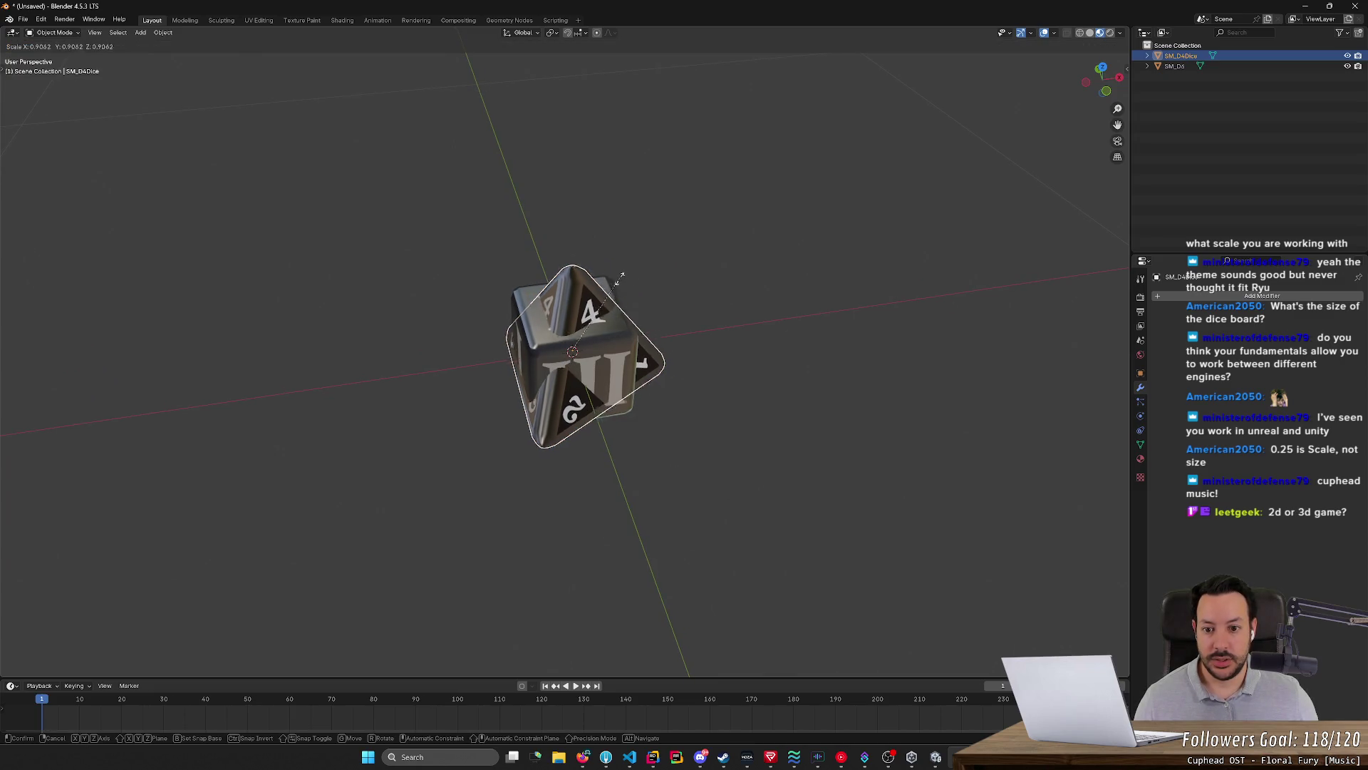
{"action": "key", "text": "Escape"}
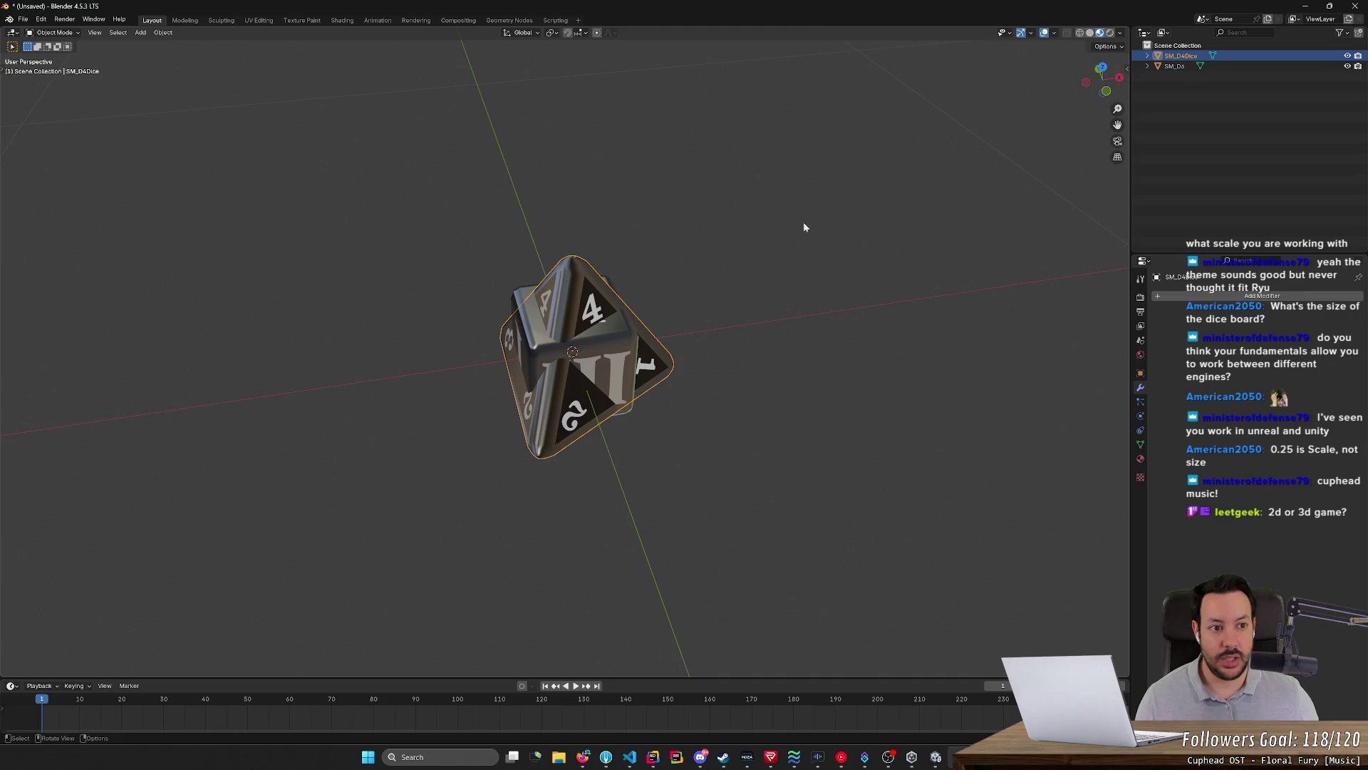
{"action": "key", "text": "n"}
{"action": "middle_click_drag", "start_coordinate": [774, 275], "coordinate": [730, 225]}
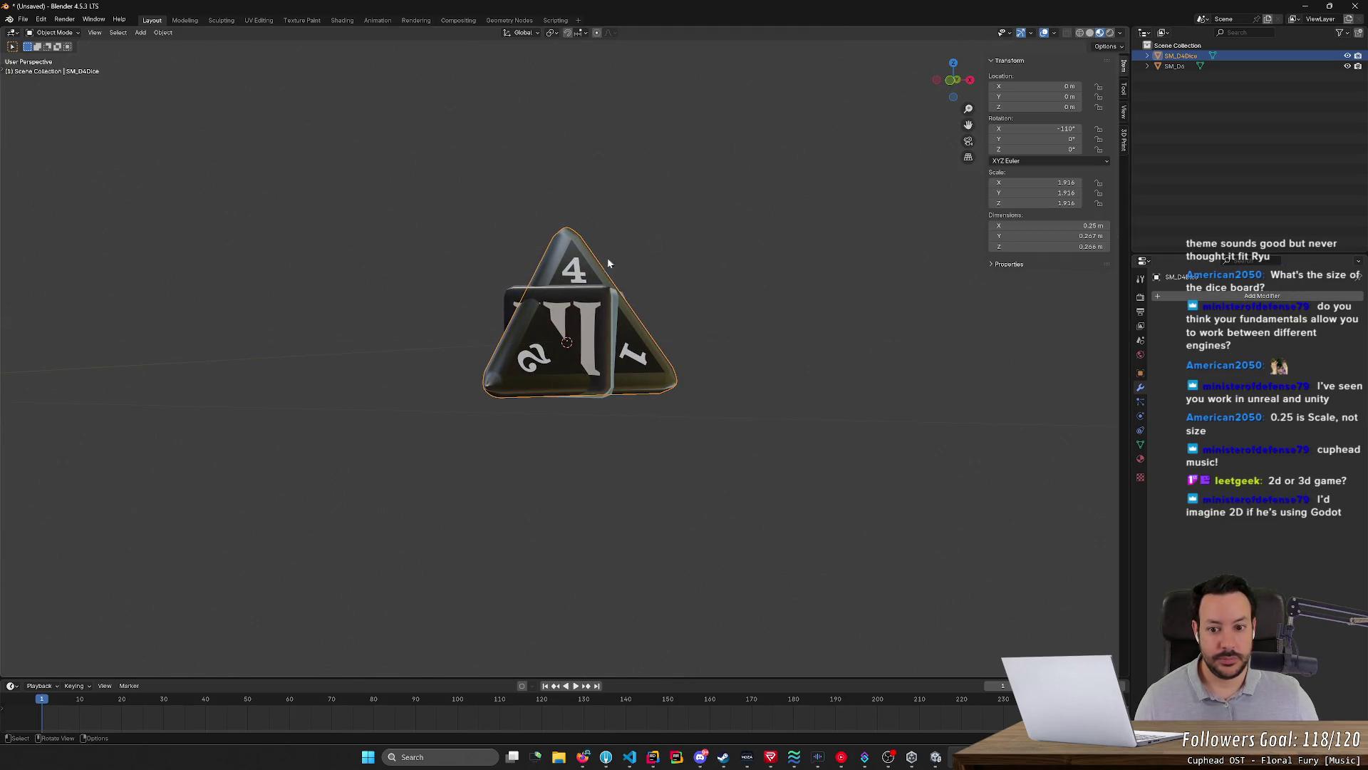
Select the cube and apply all its transforms to reset rotation and scale
{"action": "left_click", "coordinate": [512, 303]}
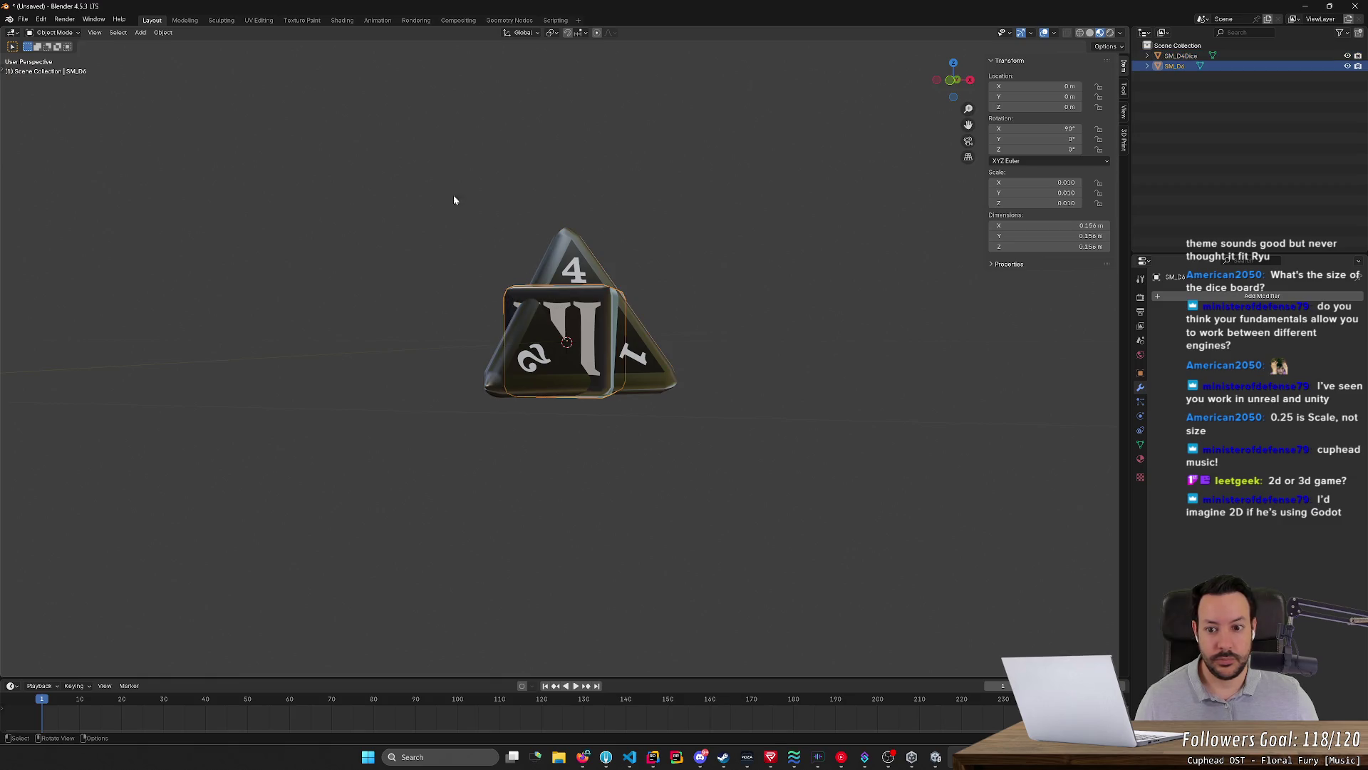
{"action": "middle_click_drag", "start_coordinate": [453, 200], "coordinate": [447, 204]}
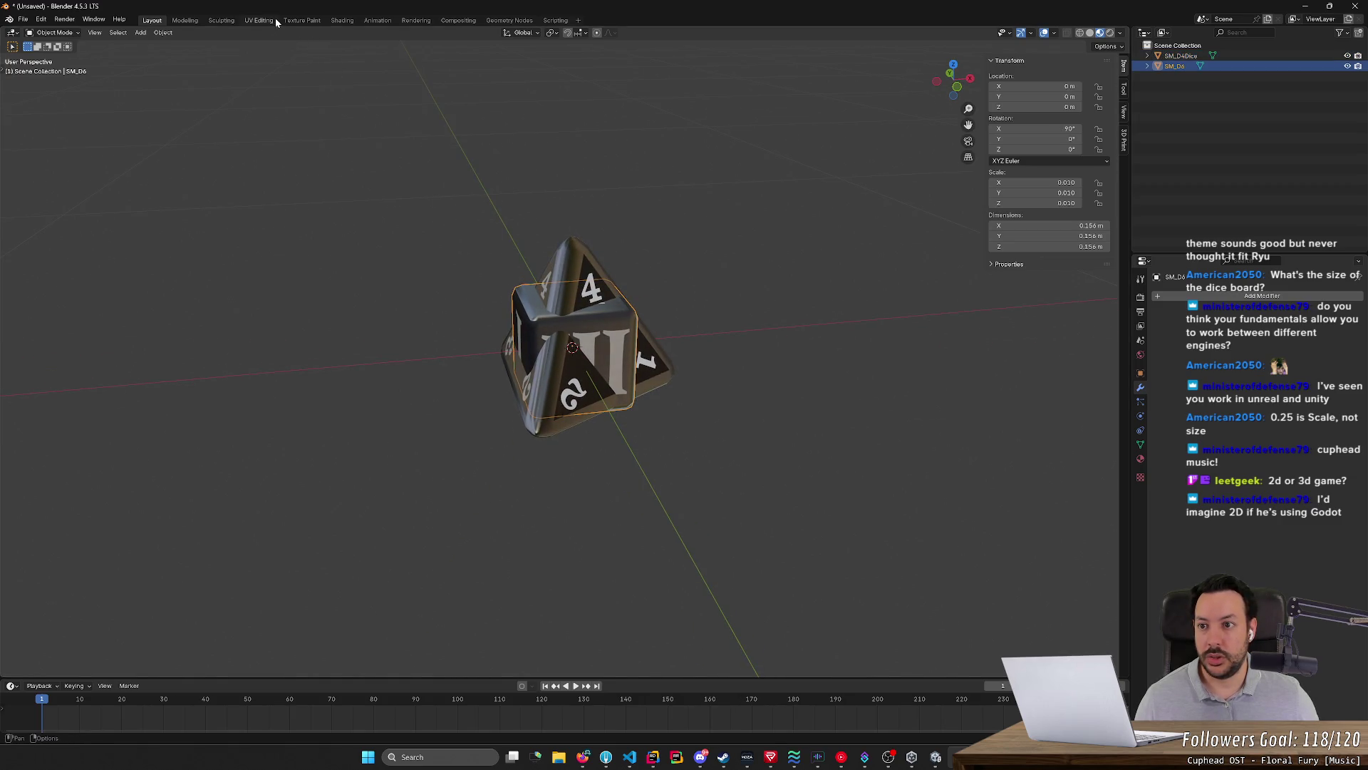
{"action": "left_click", "coordinate": [260, 19]}
{"action": "left_click", "coordinate": [151, 21]}
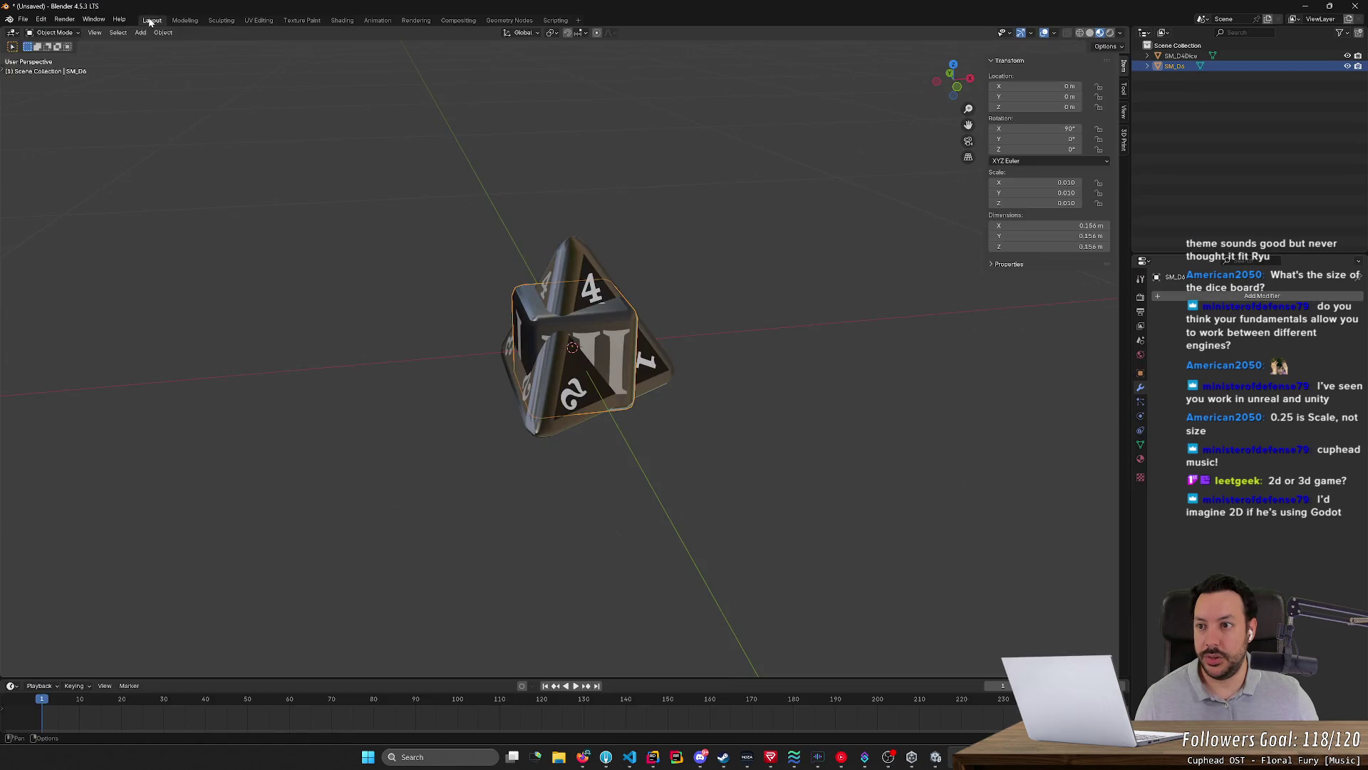
{"action": "left_click", "coordinate": [163, 33]}
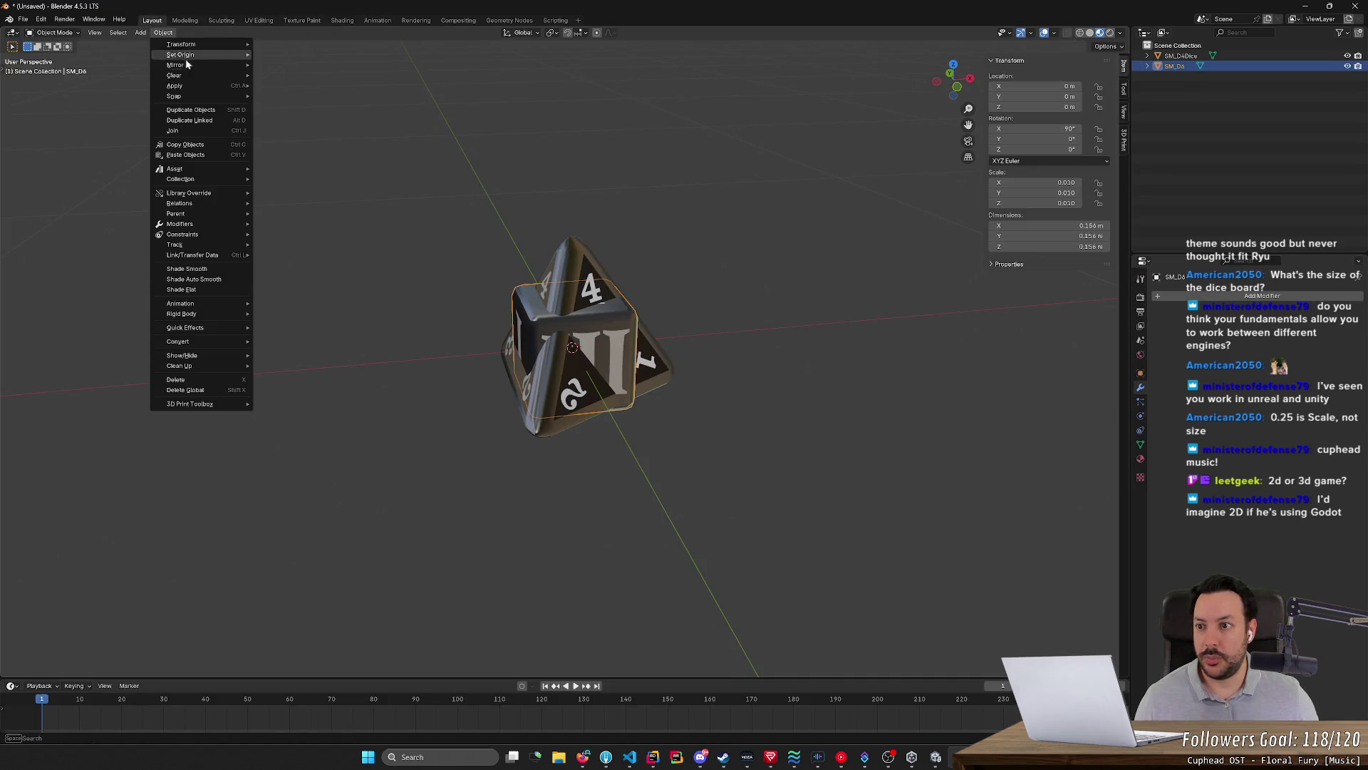
{"action": "mouse_move", "coordinate": [173, 86]}
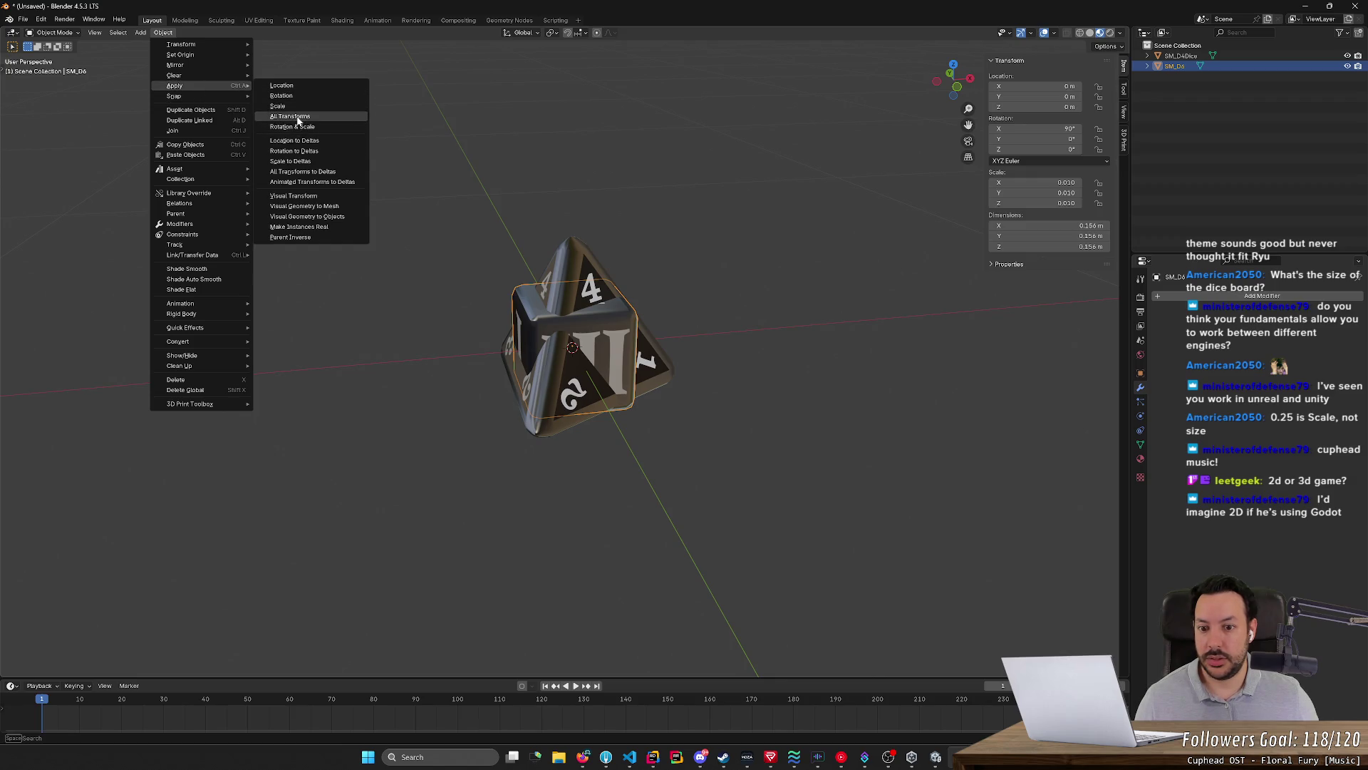
{"action": "left_click", "coordinate": [298, 119]}
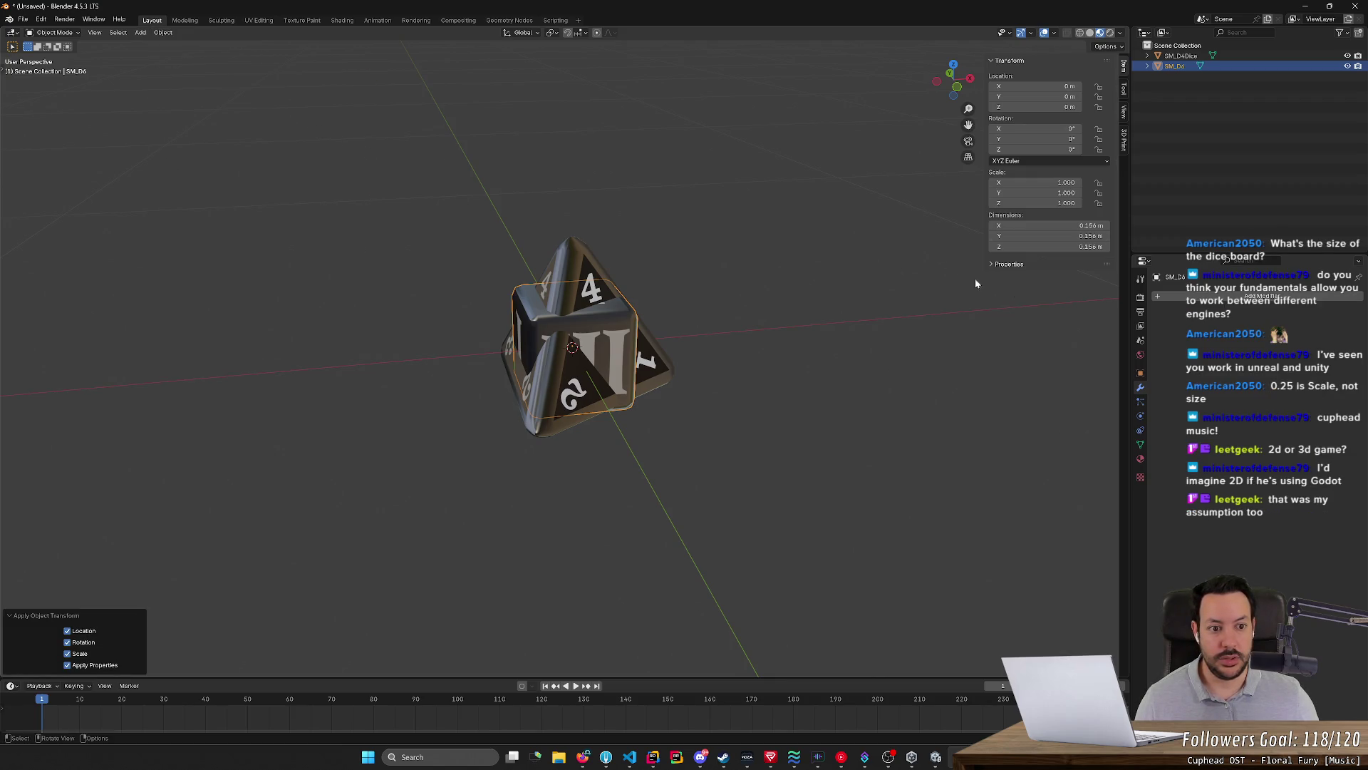
Select the D4 die and scale it down to fit within the cube
{"action": "left_click", "coordinate": [1176, 54]}
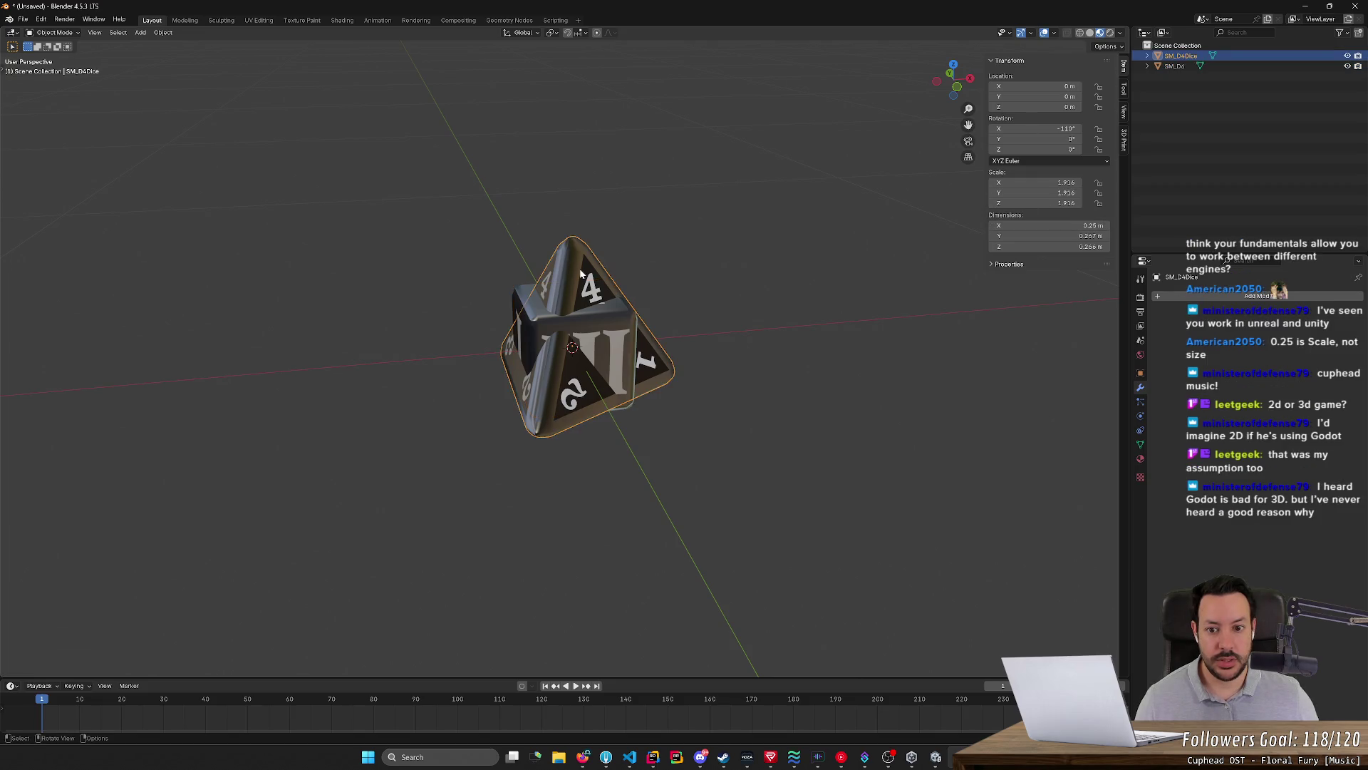
{"action": "mouse_move", "coordinate": [777, 305]}
{"action": "middle_mouse_down"}
{"action": "mouse_move", "coordinate": [772, 370]}
{"action": "mouse_move", "coordinate": [249, 70]}
{"action": "middle_mouse_up"}
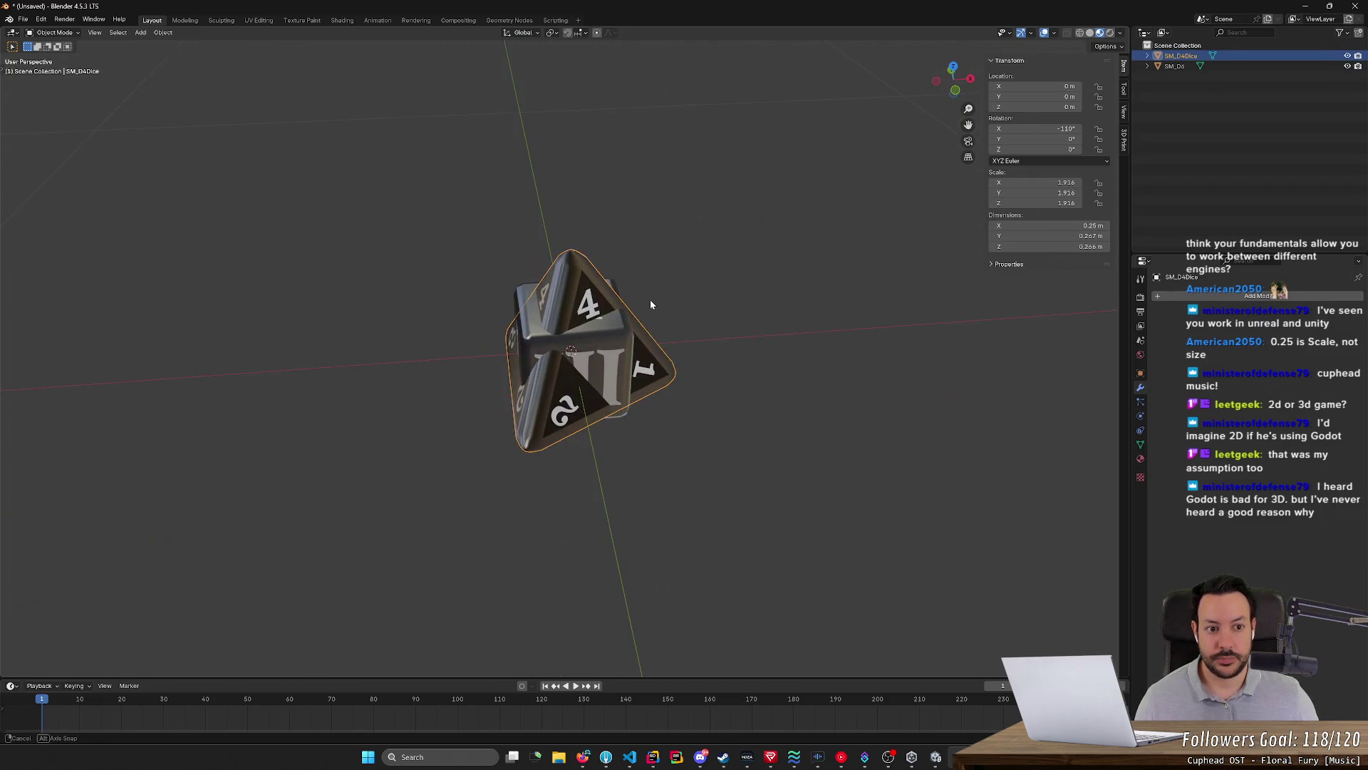
{"action": "right_click", "coordinate": [487, 174]}
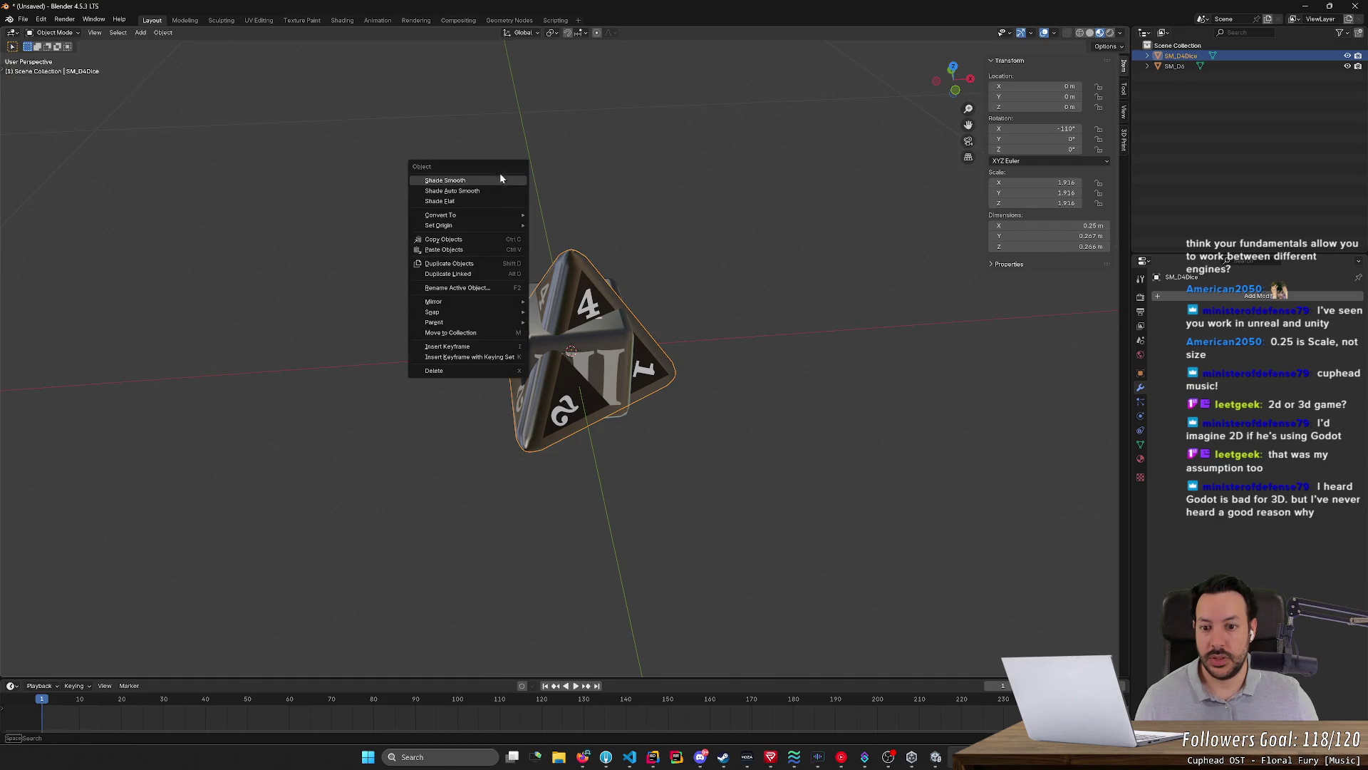
{"action": "middle_click_drag", "start_coordinate": [503, 182], "coordinate": [617, 129]}
{"action": "key", "text": "s"}
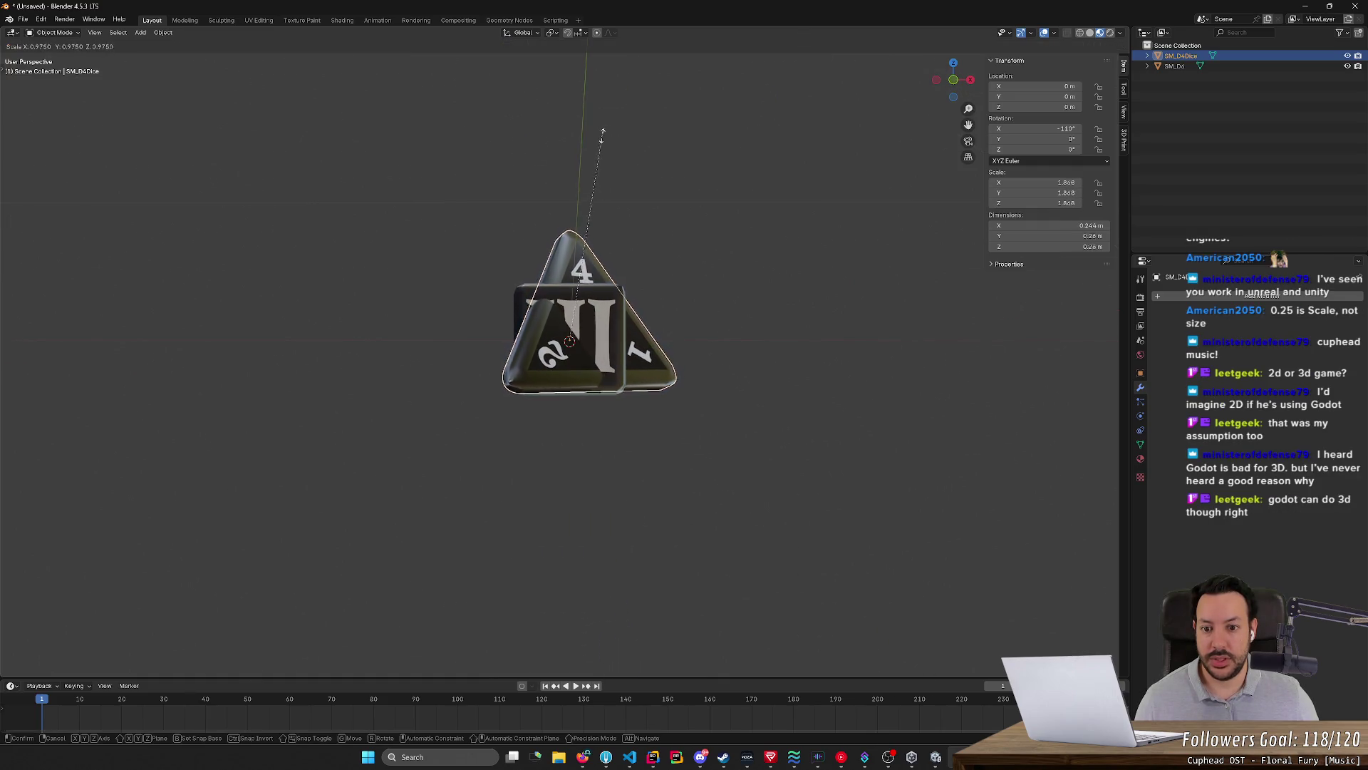
{"action": "left_click", "coordinate": [508, 206]}
{"action": "middle_click_drag", "start_coordinate": [526, 214], "coordinate": [520, 263]}
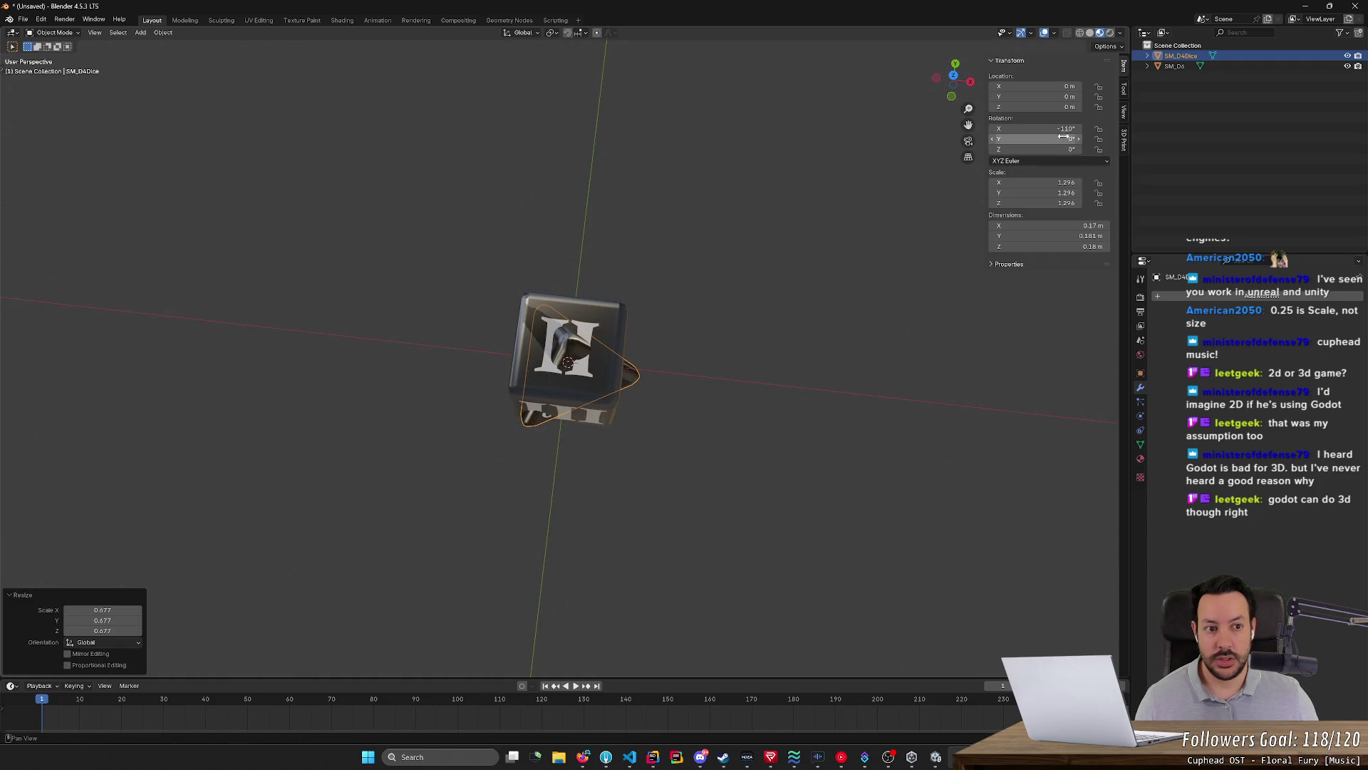
{"action": "mouse_move", "coordinate": [335, 45]}
{"action": "middle_mouse_down"}
{"action": "mouse_move", "coordinate": [352, 113]}
{"action": "mouse_move", "coordinate": [367, 675]}
{"action": "mouse_move", "coordinate": [355, 678]}
{"action": "middle_mouse_up"}
{"action": "middle_click_drag", "start_coordinate": [573, 593], "coordinate": [579, 543]}
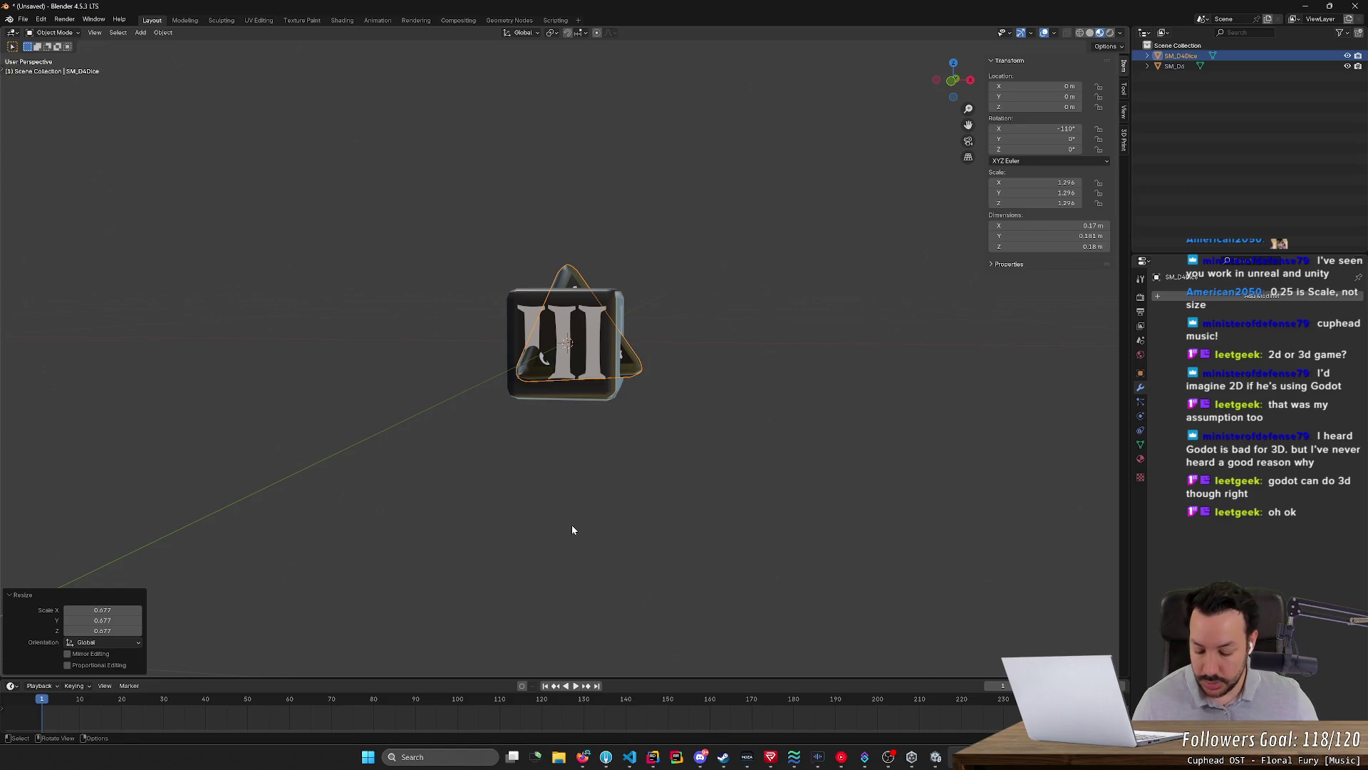
Lower the D4 along Z in front orthographic view so it sits inside the cube
{"action": "key", "text": "g"}
{"action": "key", "text": "z"}
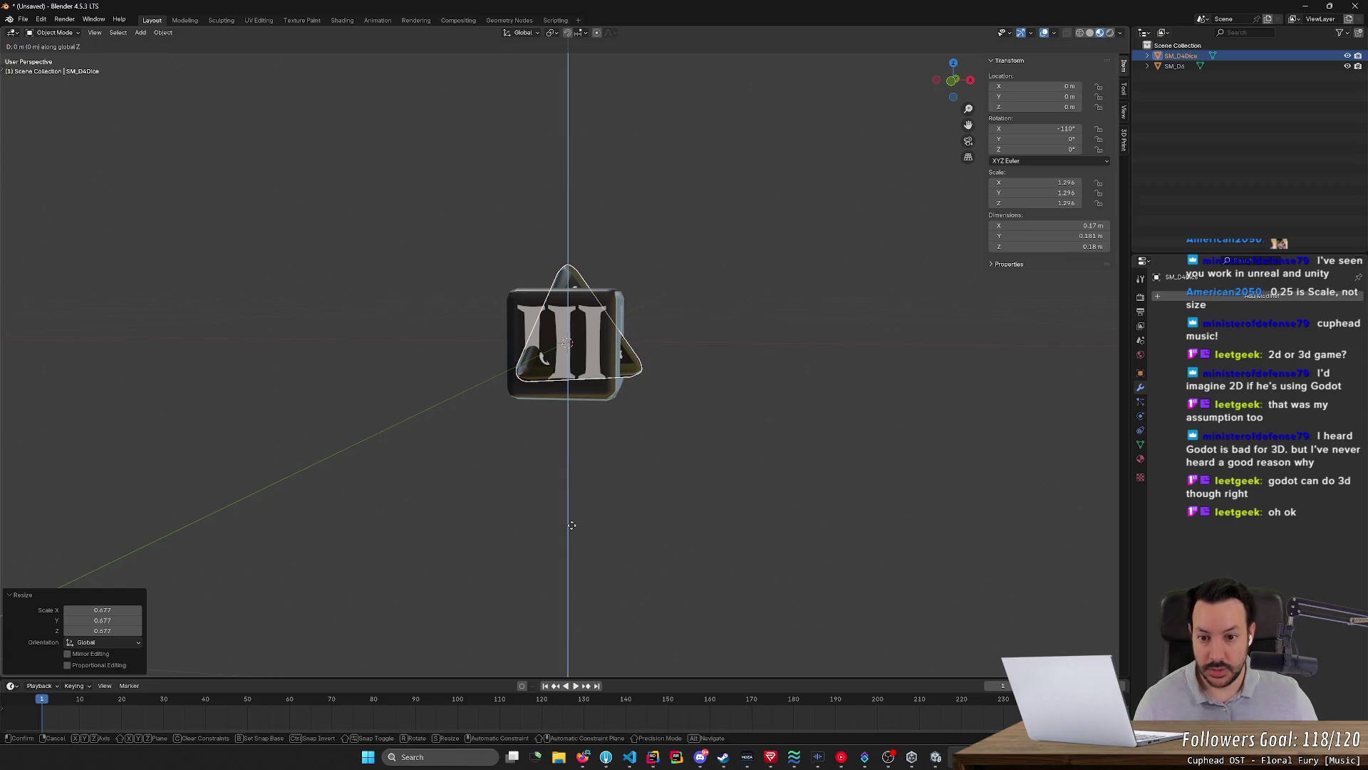
{"action": "left_click", "coordinate": [565, 551]}
{"action": "middle_click_drag", "start_coordinate": [564, 552], "coordinate": [618, 496]}
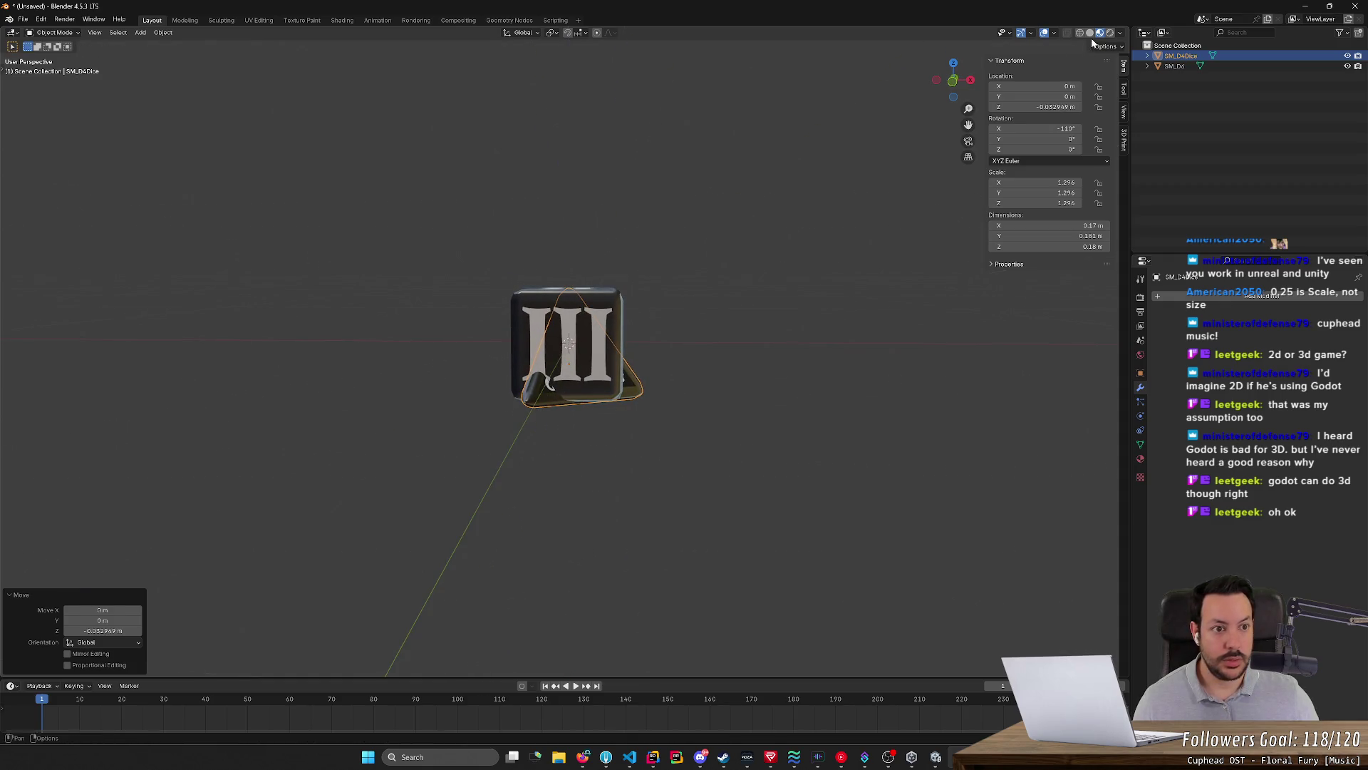
{"action": "left_click", "coordinate": [955, 83]}
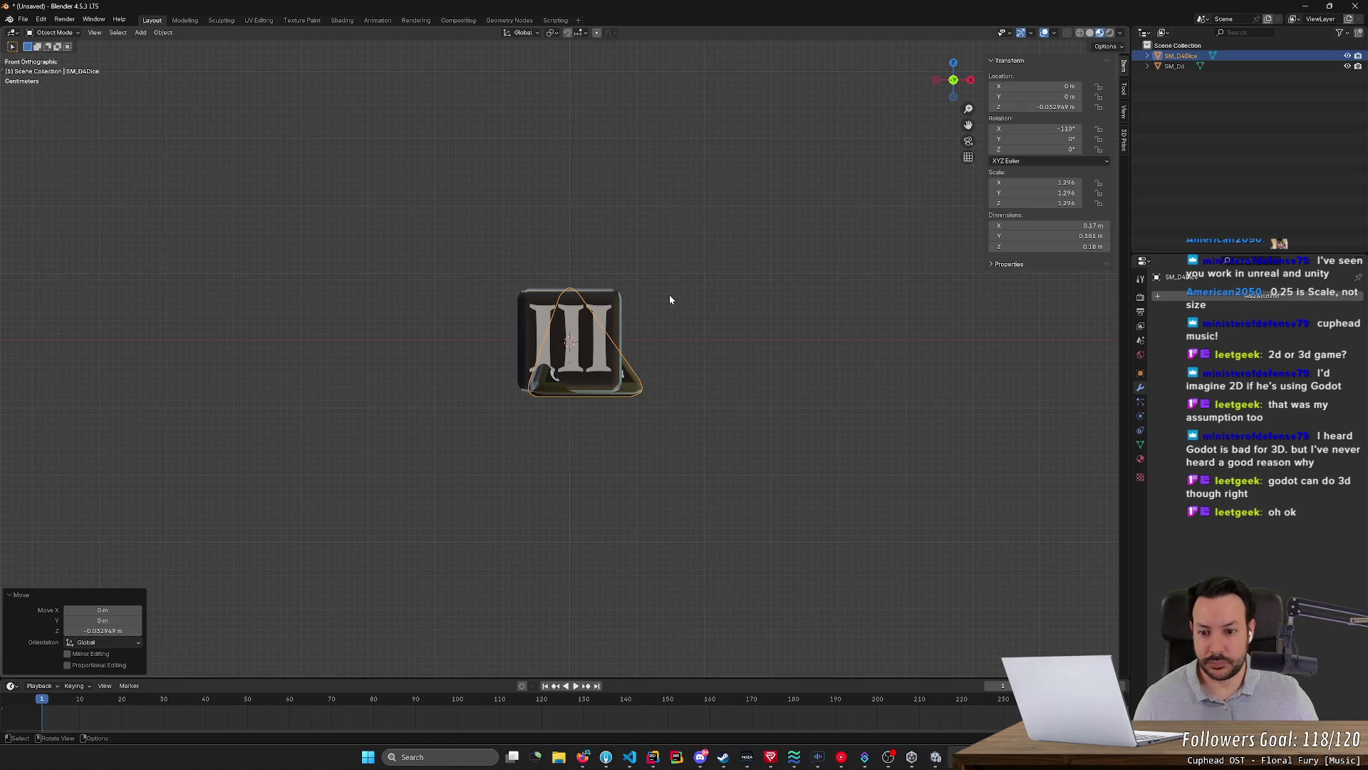
{"action": "key", "text": "g"}
{"action": "key", "text": "z"}
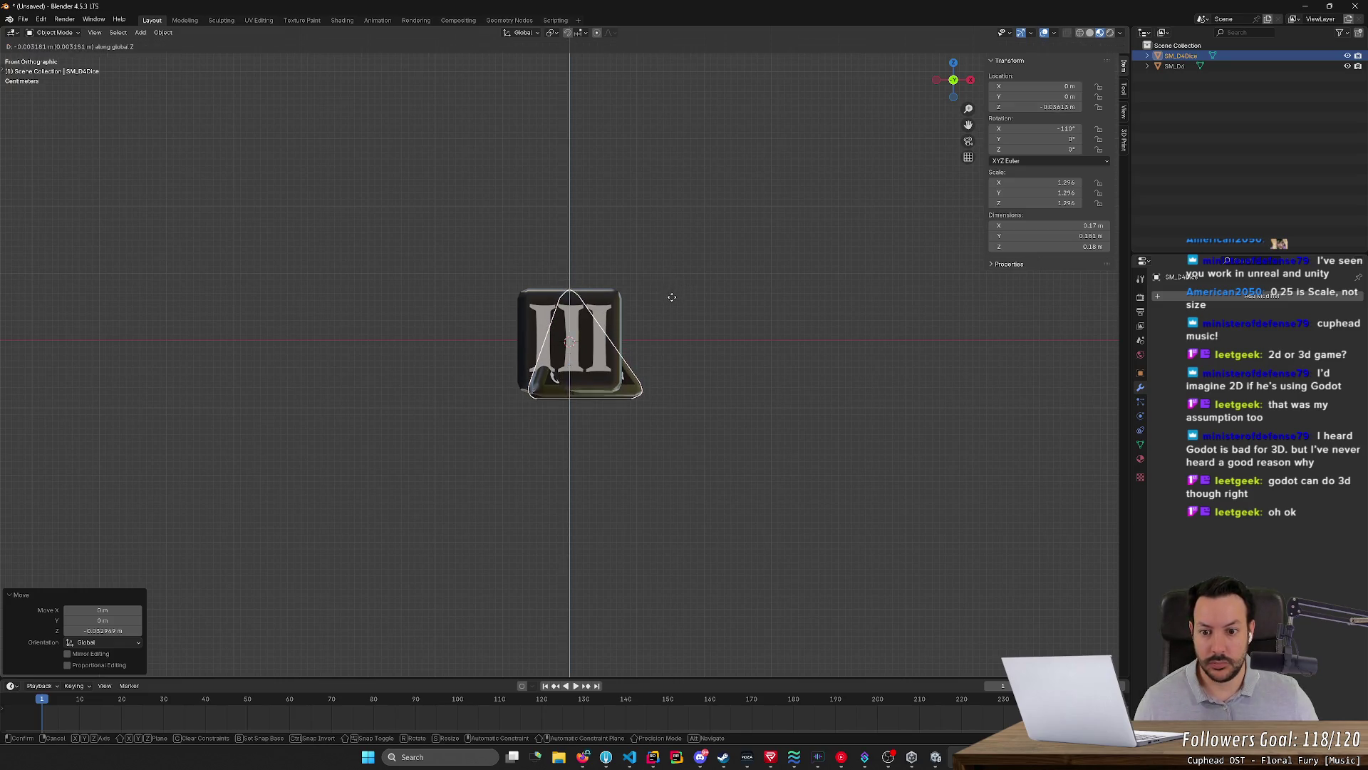
{"action": "left_click", "coordinate": [674, 294]}
{"action": "key", "text": "s"}
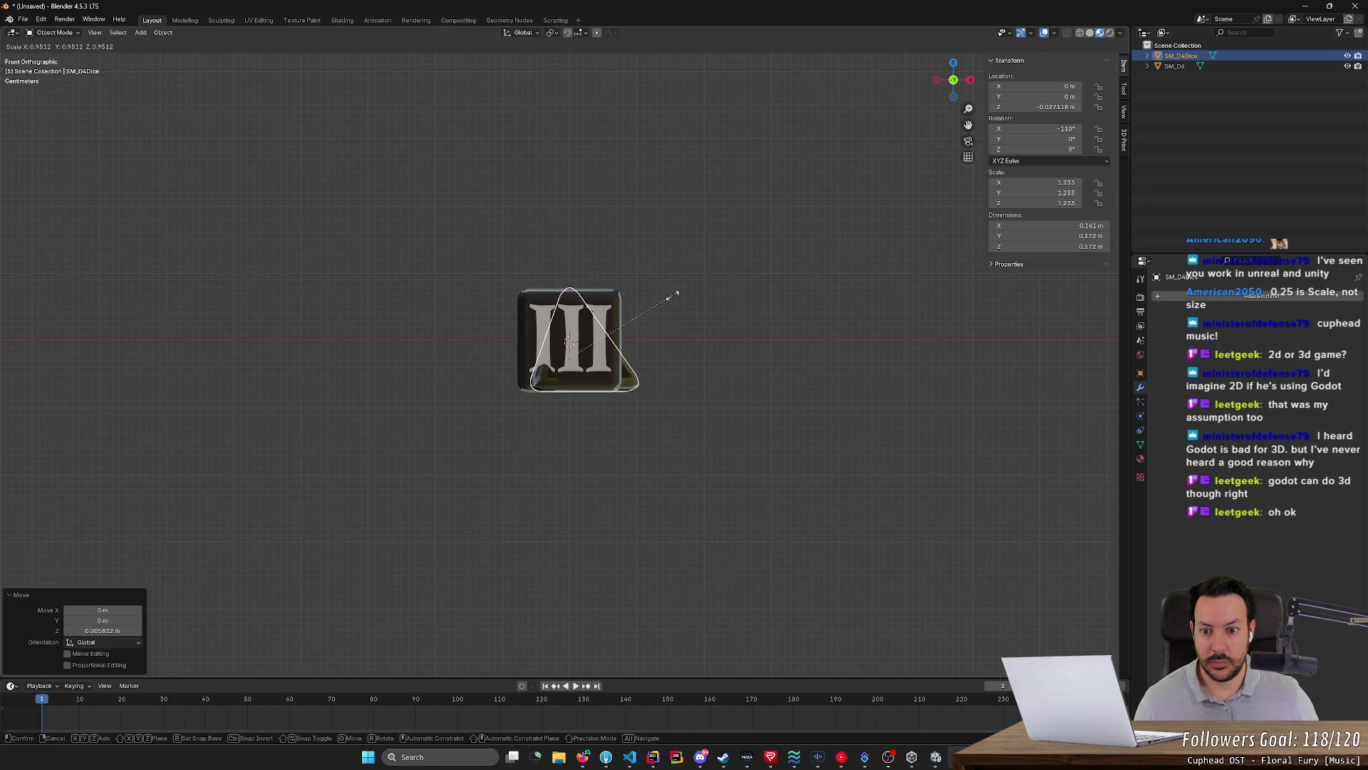
{"action": "key", "text": "Escape"}
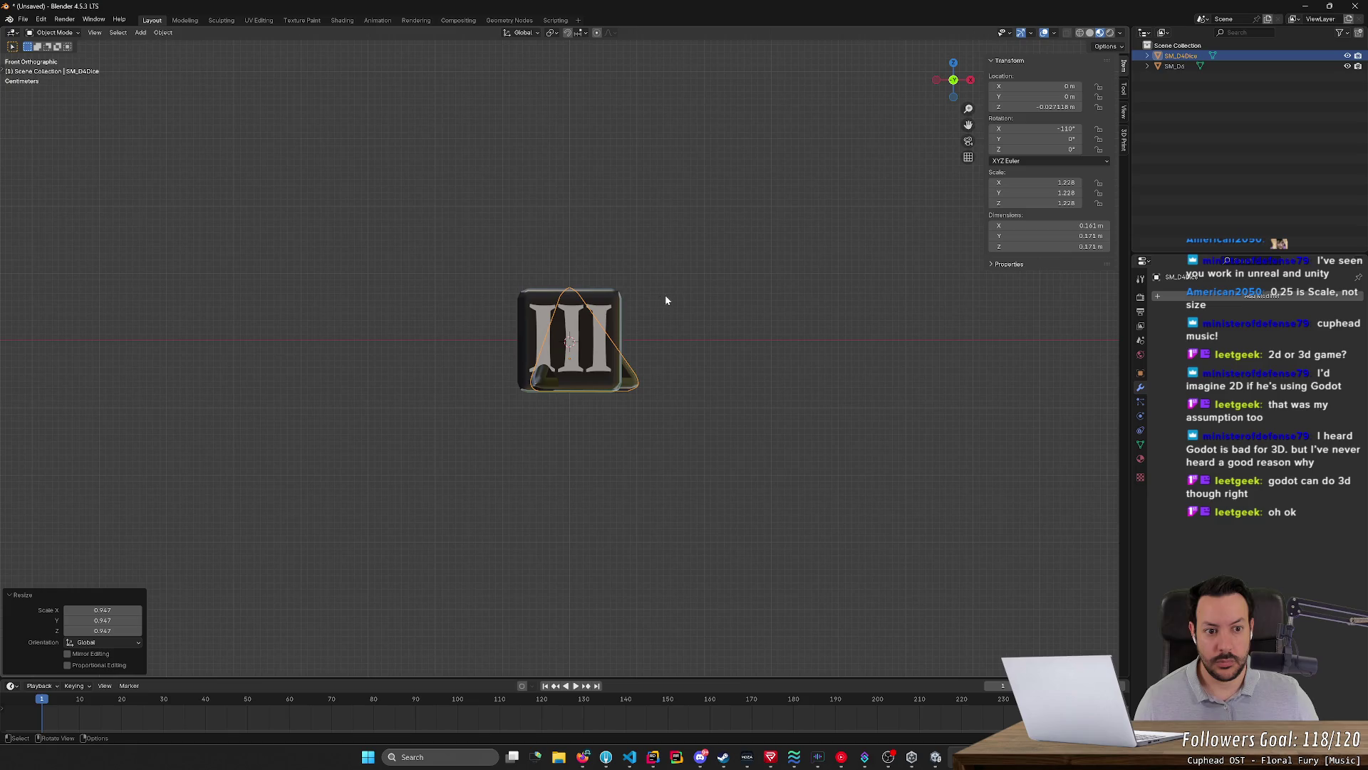
{"action": "left_click", "coordinate": [529, 304]}
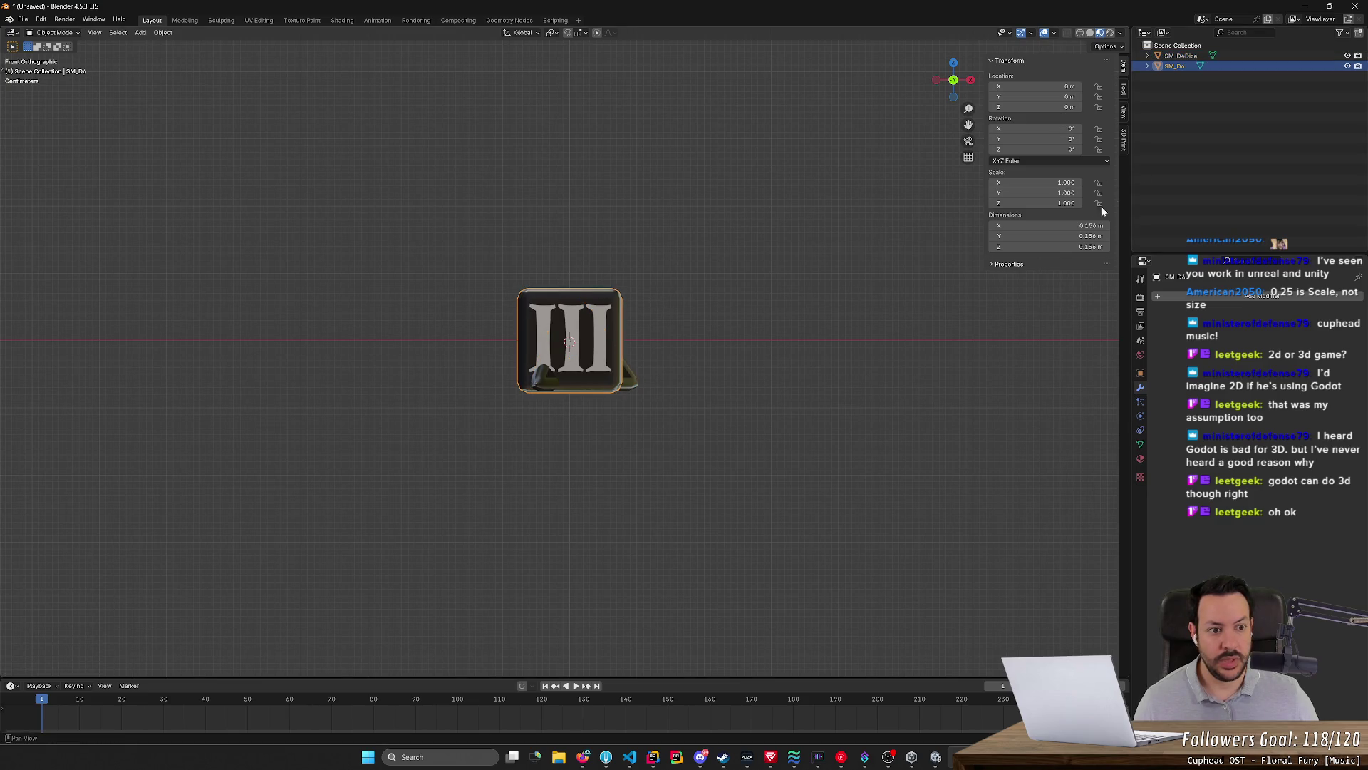
Set the D4 die's dimensions to 0.156 m by 0.156 m by 0.156 m
{"action": "left_click", "coordinate": [1228, 56]}
{"action": "middle_click_drag", "start_coordinate": [791, 307], "coordinate": [601, 333]}
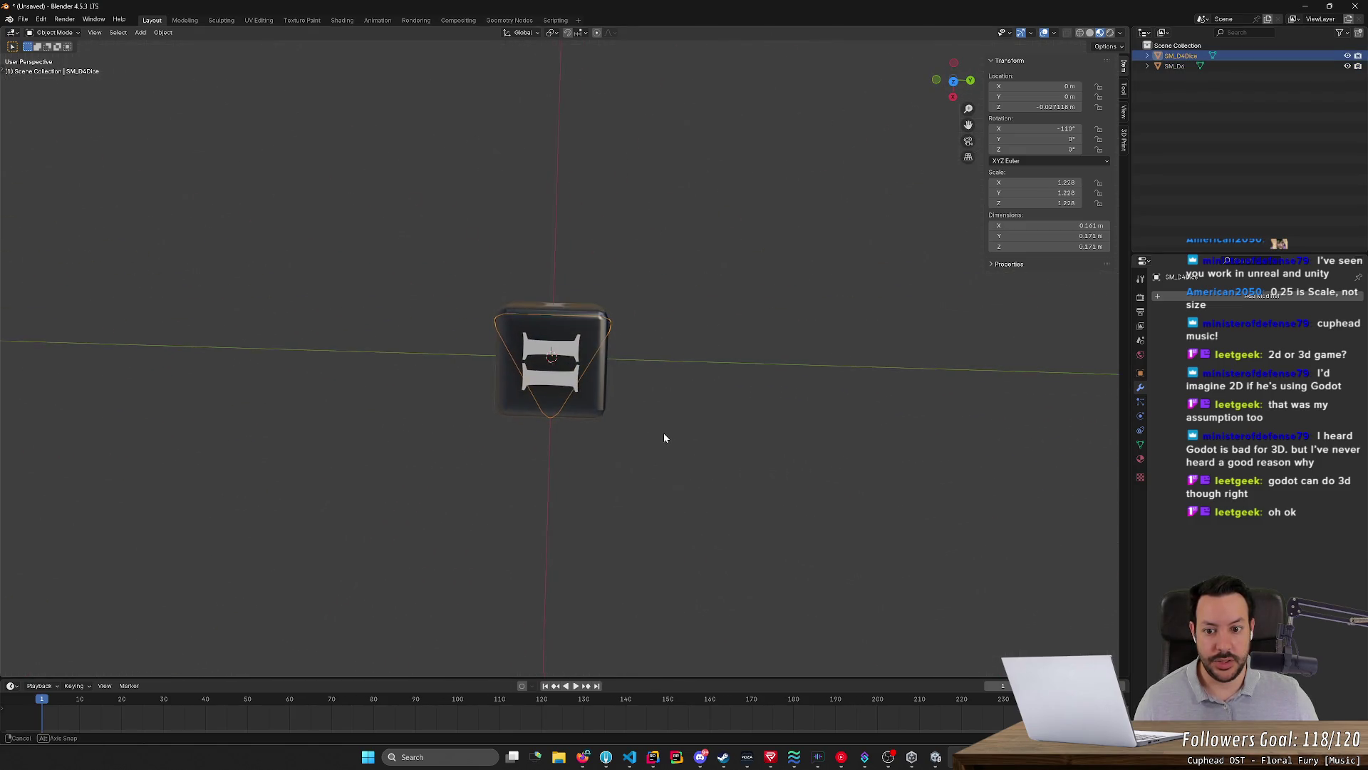
{"action": "mouse_move", "coordinate": [664, 433]}
{"action": "middle_mouse_down"}
{"action": "mouse_move", "coordinate": [812, 277]}
{"action": "mouse_move", "coordinate": [856, 268]}
{"action": "middle_mouse_up"}
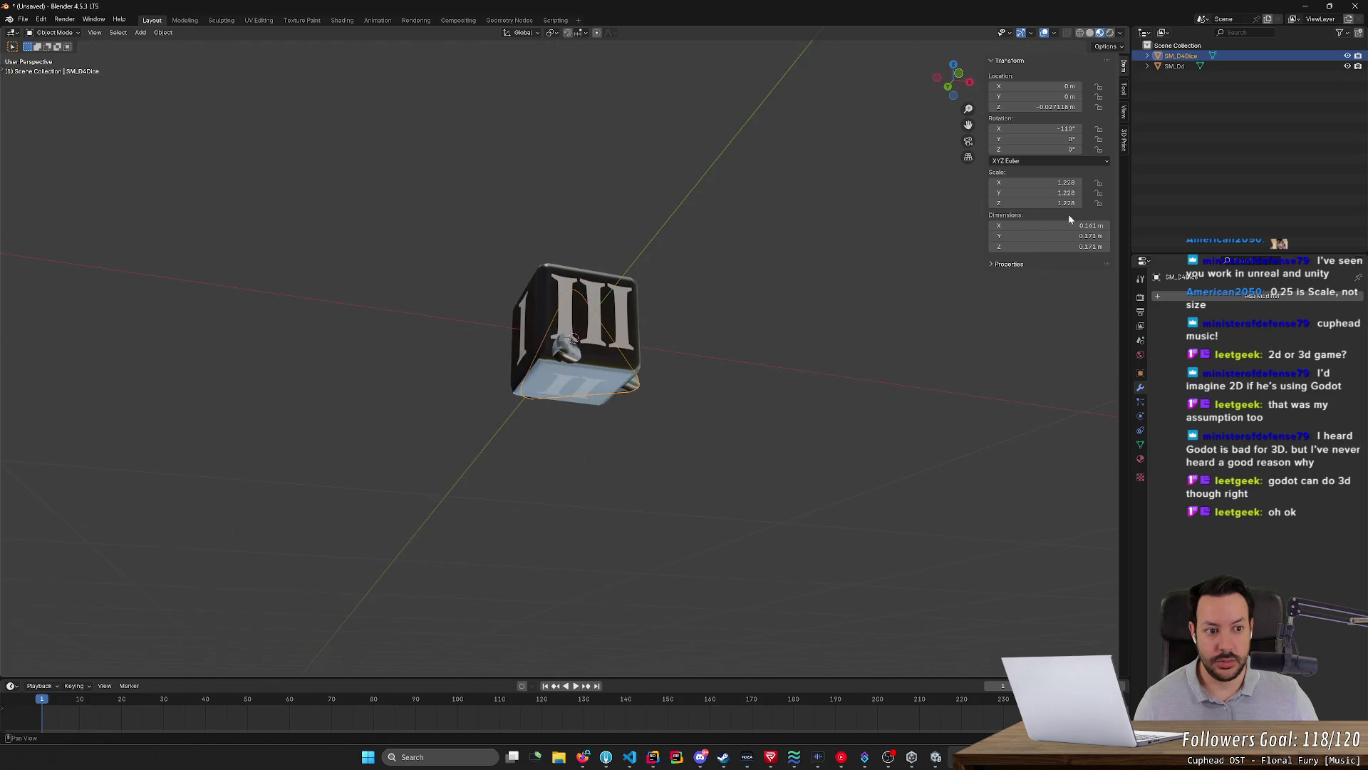
{"action": "left_click", "coordinate": [1067, 223]}
{"action": "type", "text": ".156"}
{"action": "key", "text": "Return"}
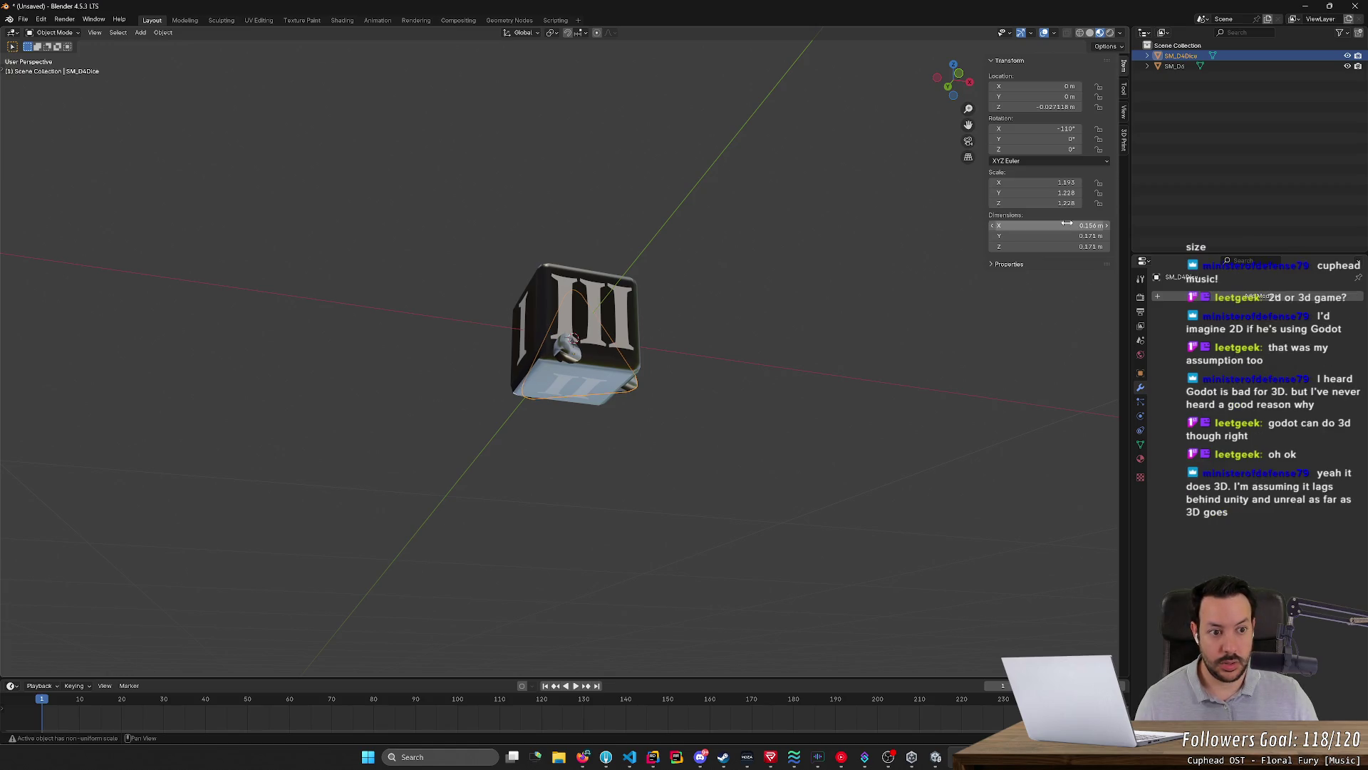
{"action": "left_click", "coordinate": [1081, 232]}
{"action": "type", "text": ".156"}
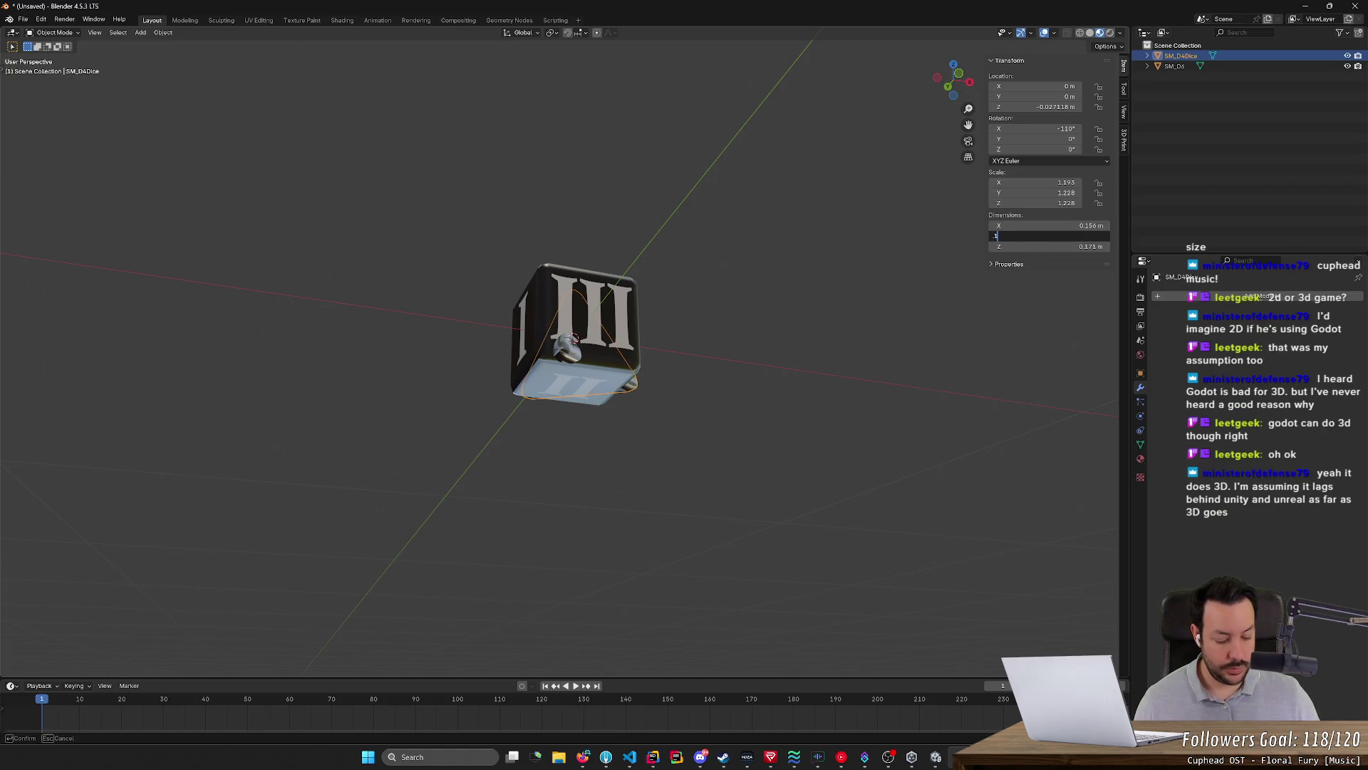
{"action": "key", "text": "Return"}
{"action": "left_click", "coordinate": [1081, 246]}
{"action": "type", "text": ".156"}
{"action": "key", "text": "Return"}
Toggle the cube's visibility to check the fit and shrink the die slightly more
{"action": "middle_click_drag", "start_coordinate": [919, 267], "coordinate": [866, 337]}
{"action": "left_click", "coordinate": [1347, 66]}
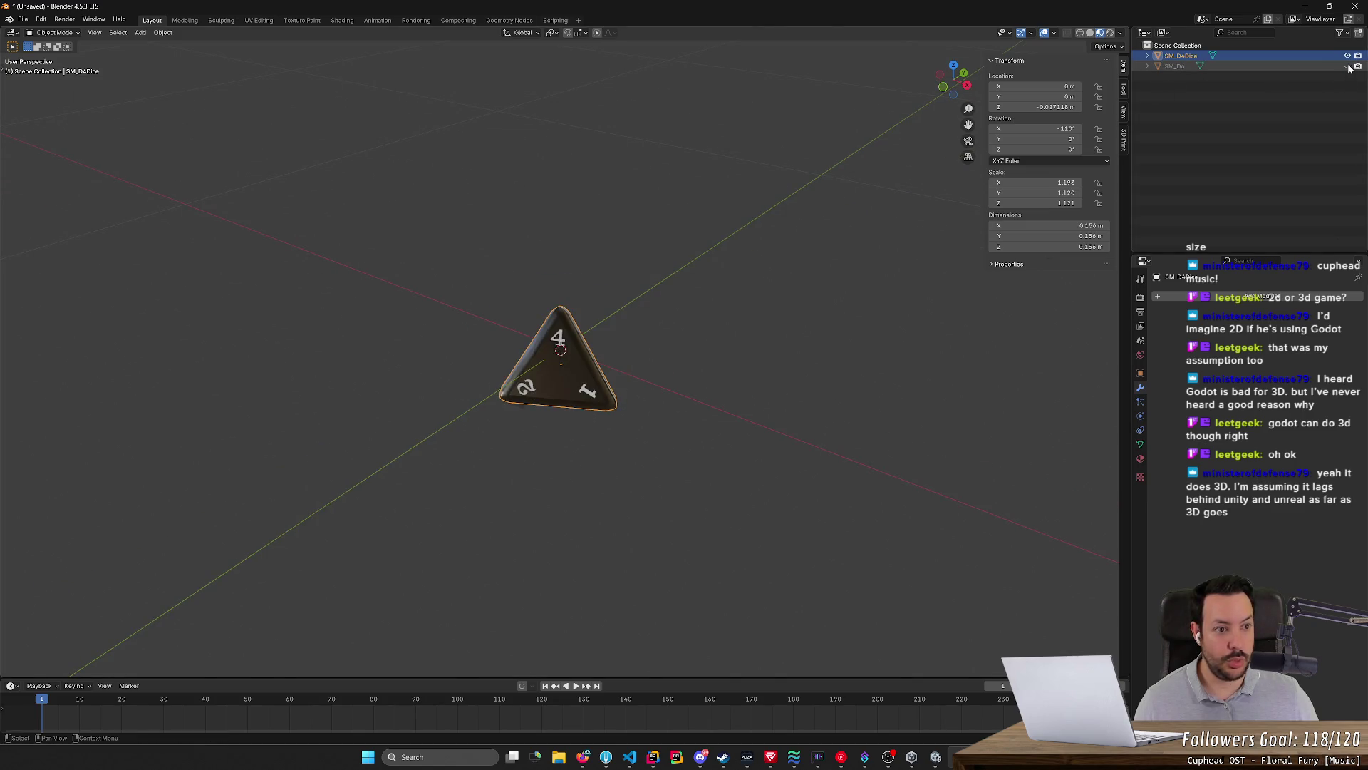
{"action": "mouse_move", "coordinate": [638, 366]}
{"action": "middle_mouse_down"}
{"action": "mouse_move", "coordinate": [632, 410]}
{"action": "mouse_move", "coordinate": [707, 425]}
{"action": "mouse_move", "coordinate": [767, 403]}
{"action": "middle_mouse_up"}
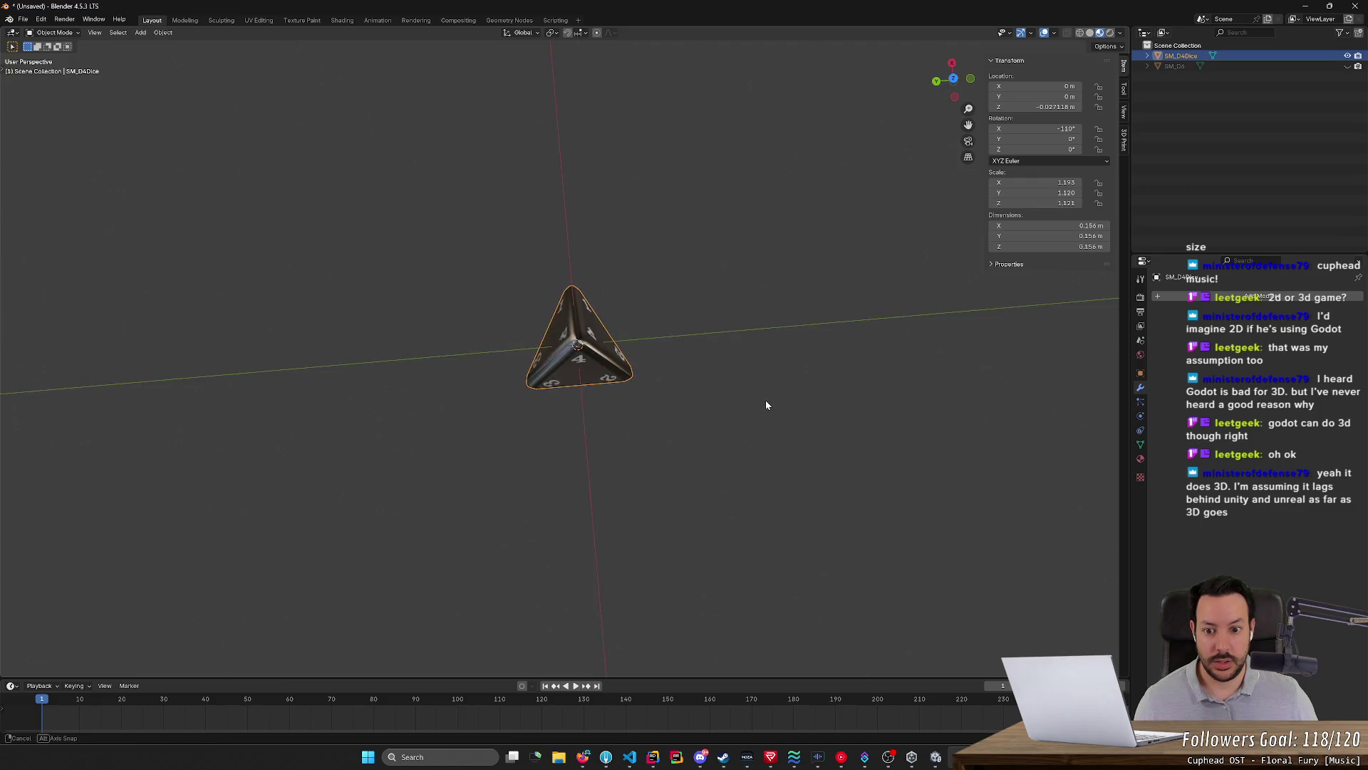
{"action": "key", "text": "alt+h"}
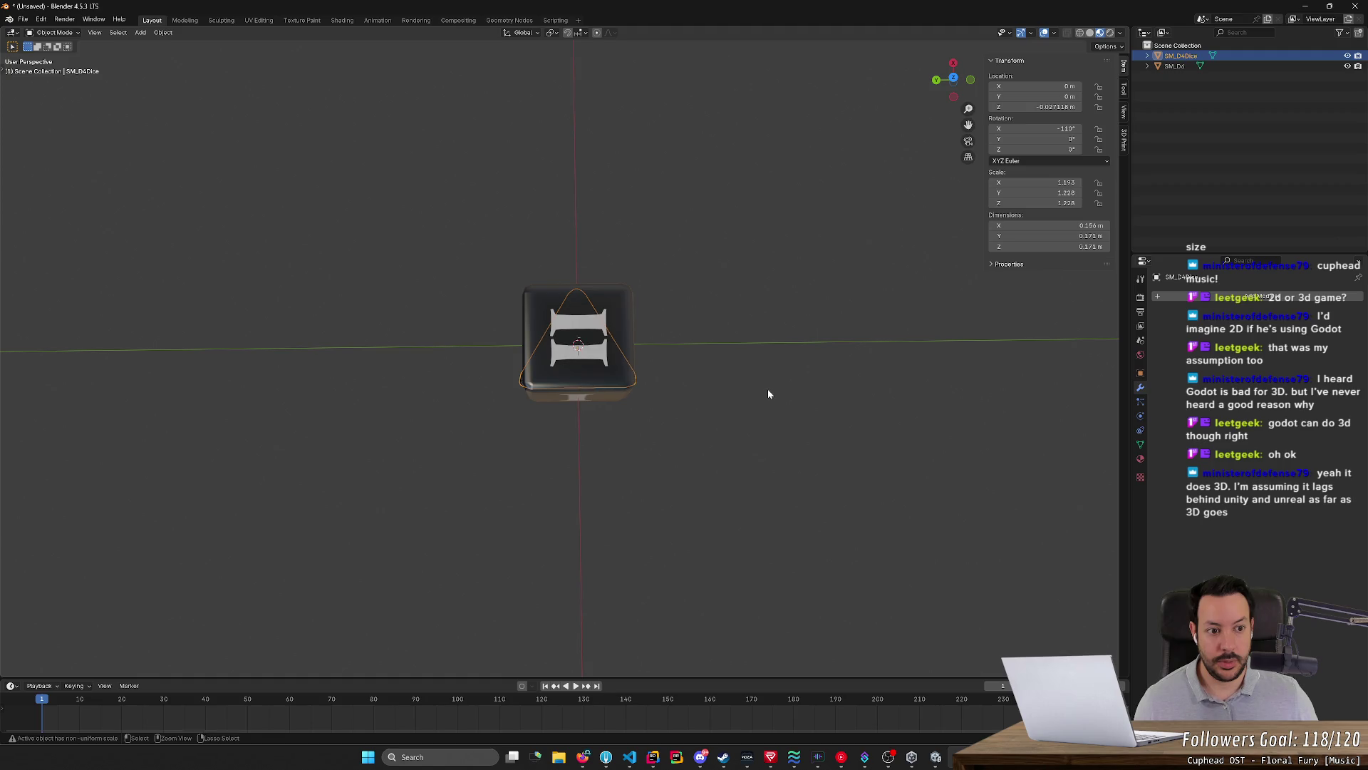
{"action": "key", "text": "r"}
{"action": "key", "text": "s"}
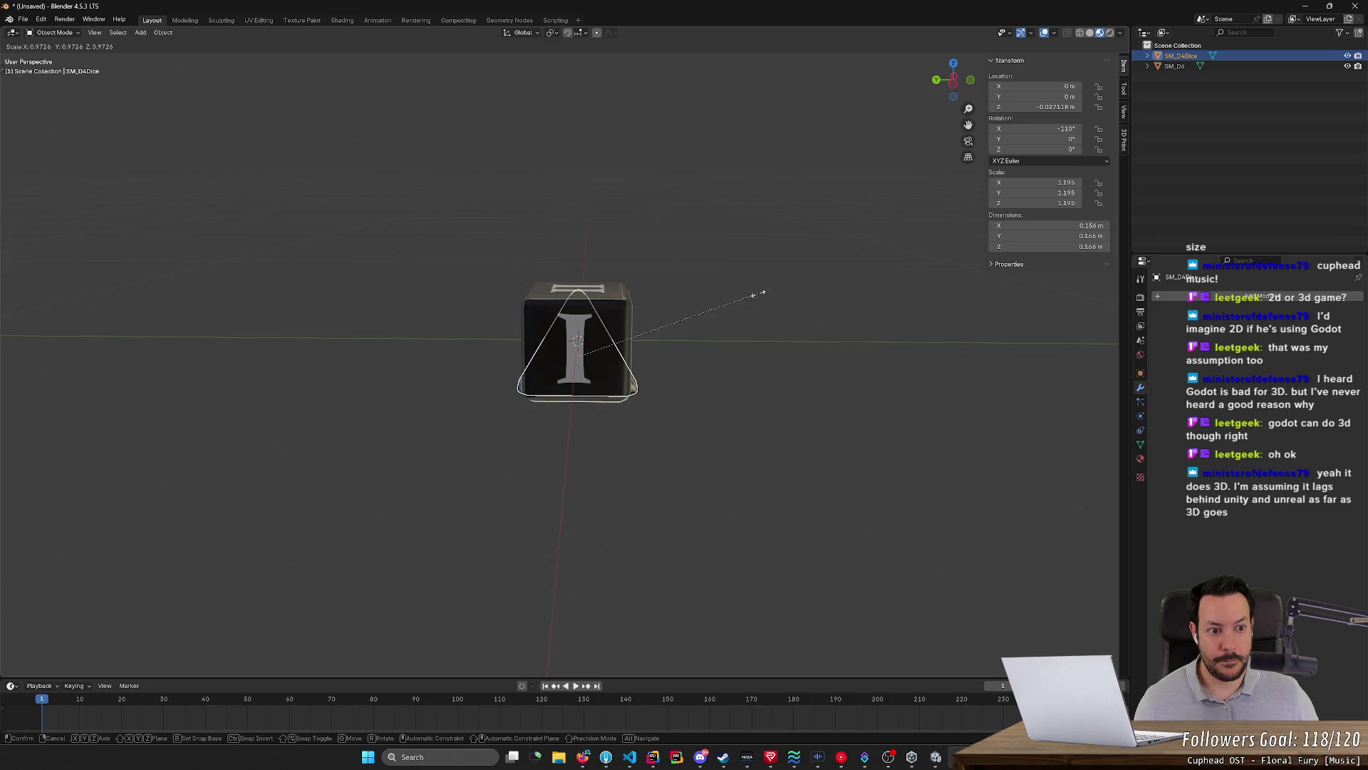
{"action": "left_click", "coordinate": [758, 292]}
{"action": "mouse_move", "coordinate": [758, 294]}
{"action": "middle_mouse_down"}
{"action": "mouse_move", "coordinate": [768, 437]}
{"action": "mouse_move", "coordinate": [978, 309]}
{"action": "mouse_move", "coordinate": [901, 354]}
{"action": "mouse_move", "coordinate": [925, 528]}
{"action": "mouse_move", "coordinate": [922, 361]}
{"action": "mouse_move", "coordinate": [889, 392]}
{"action": "mouse_move", "coordinate": [798, 373]}
{"action": "mouse_move", "coordinate": [742, 397]}
{"action": "mouse_move", "coordinate": [691, 382]}
{"action": "middle_mouse_up"}
{"action": "left_click", "coordinate": [901, 354]}
Leave the SM_D6 cube hidden so only the D4 pyramid is visible
{"action": "left_click", "coordinate": [1182, 67]}
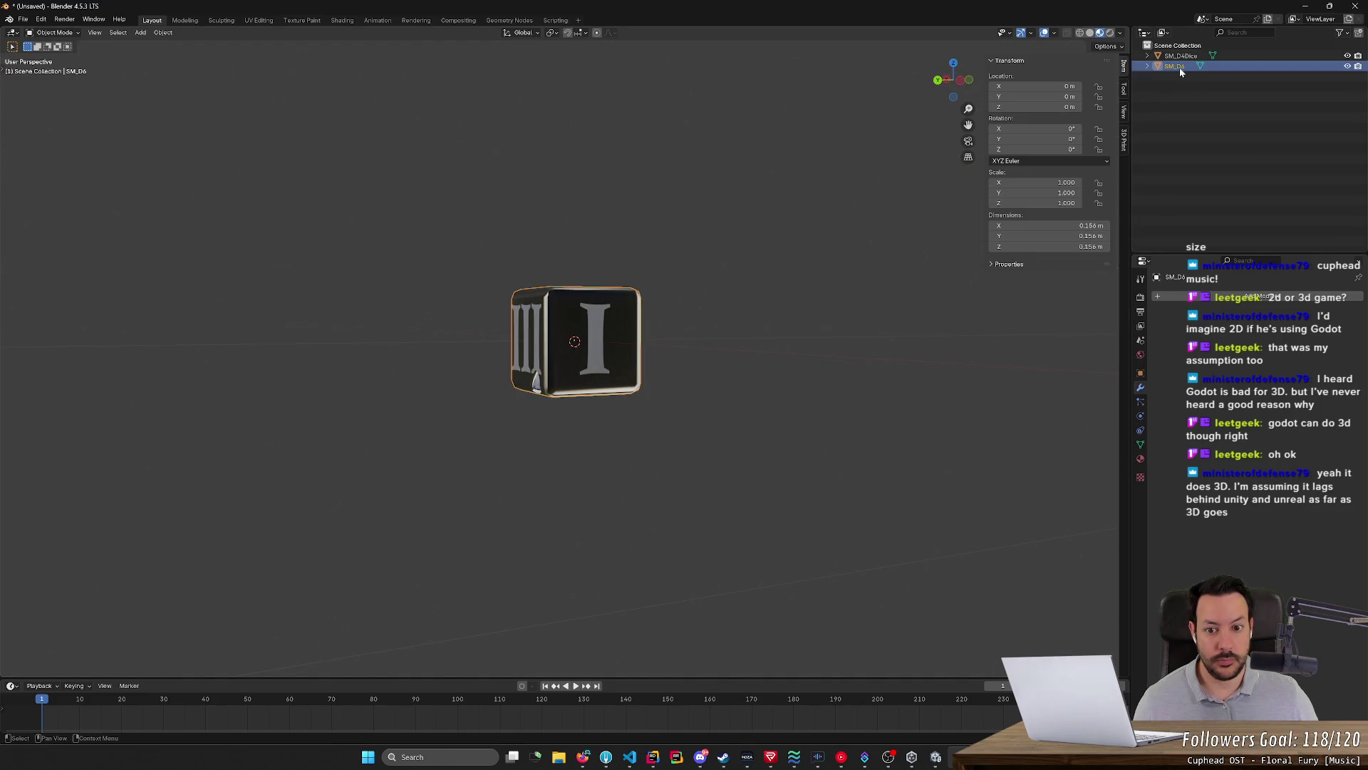
{"action": "left_click", "coordinate": [1347, 66]}
{"action": "middle_click_drag", "start_coordinate": [748, 321], "coordinate": [791, 300]}
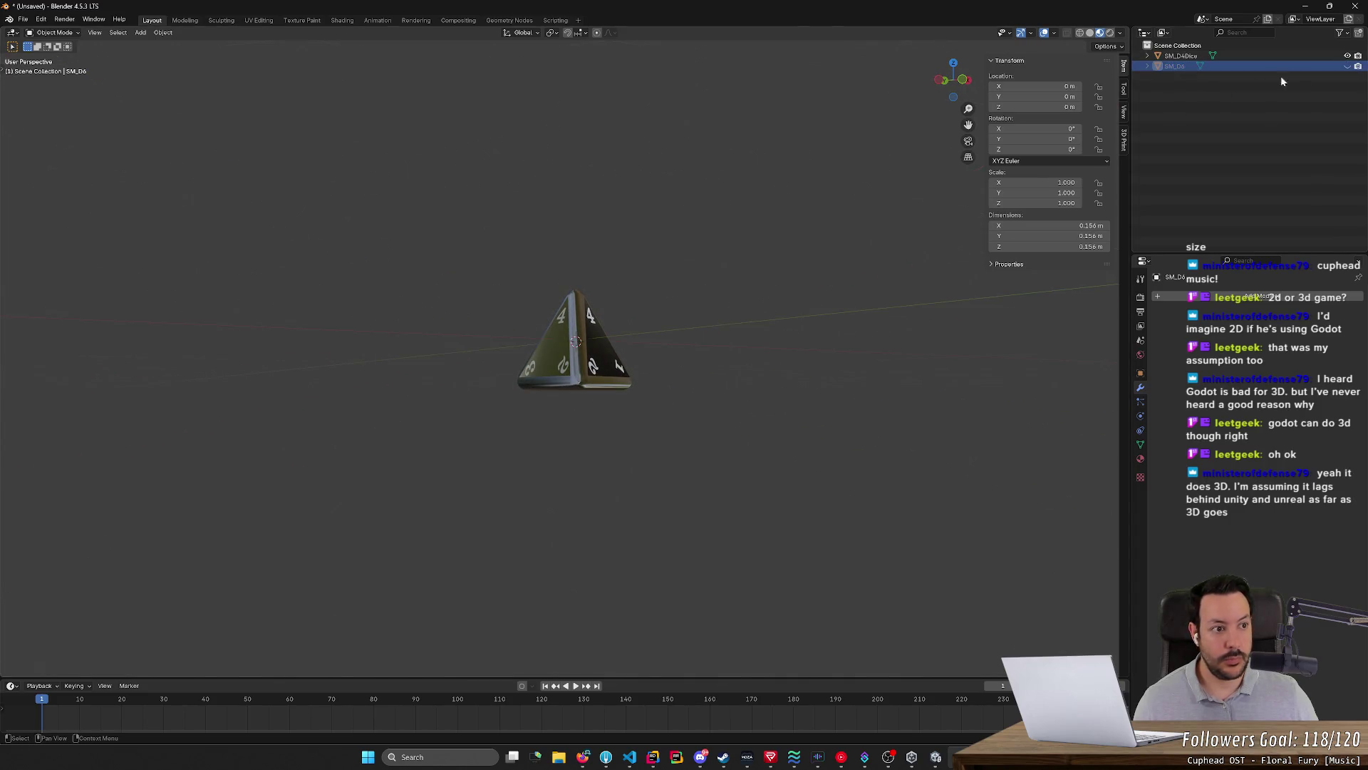
{"action": "left_click", "coordinate": [1347, 66]}
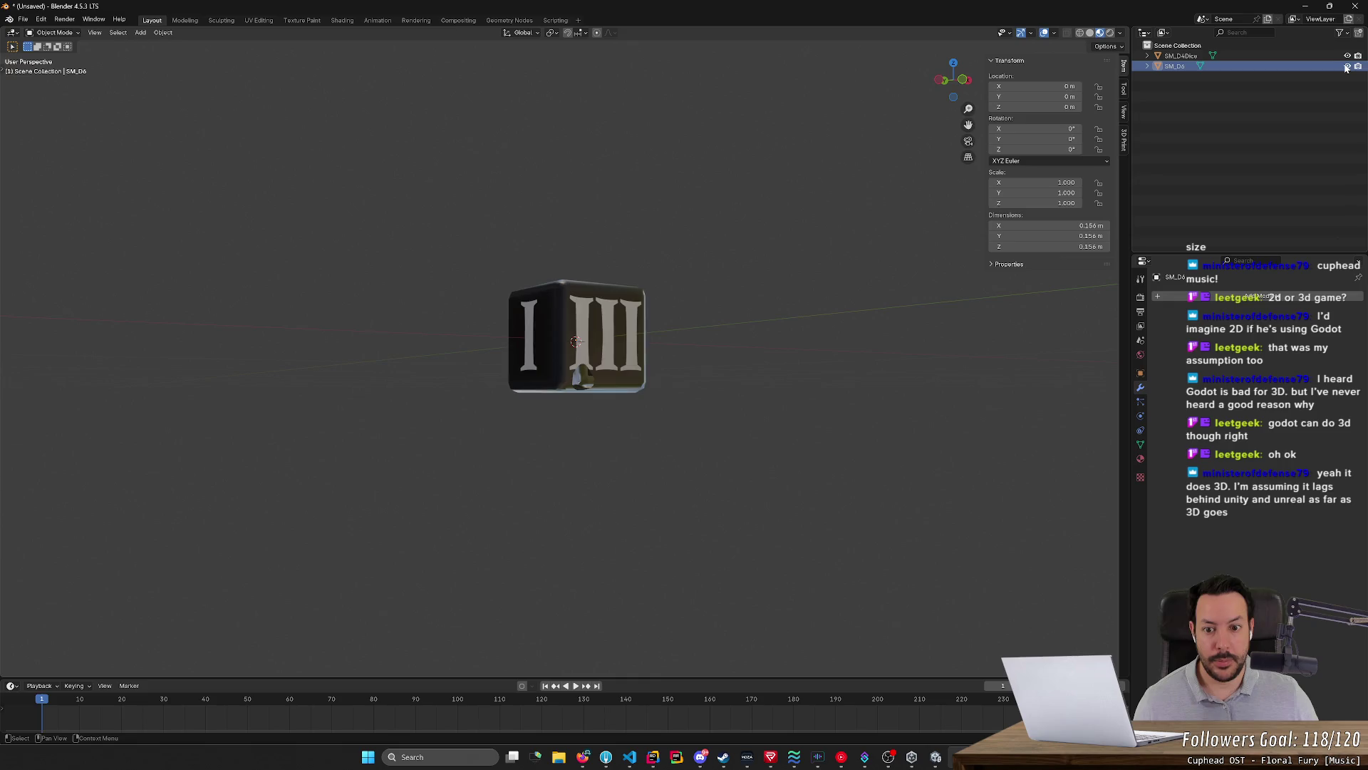
{"action": "left_click", "coordinate": [1348, 67]}
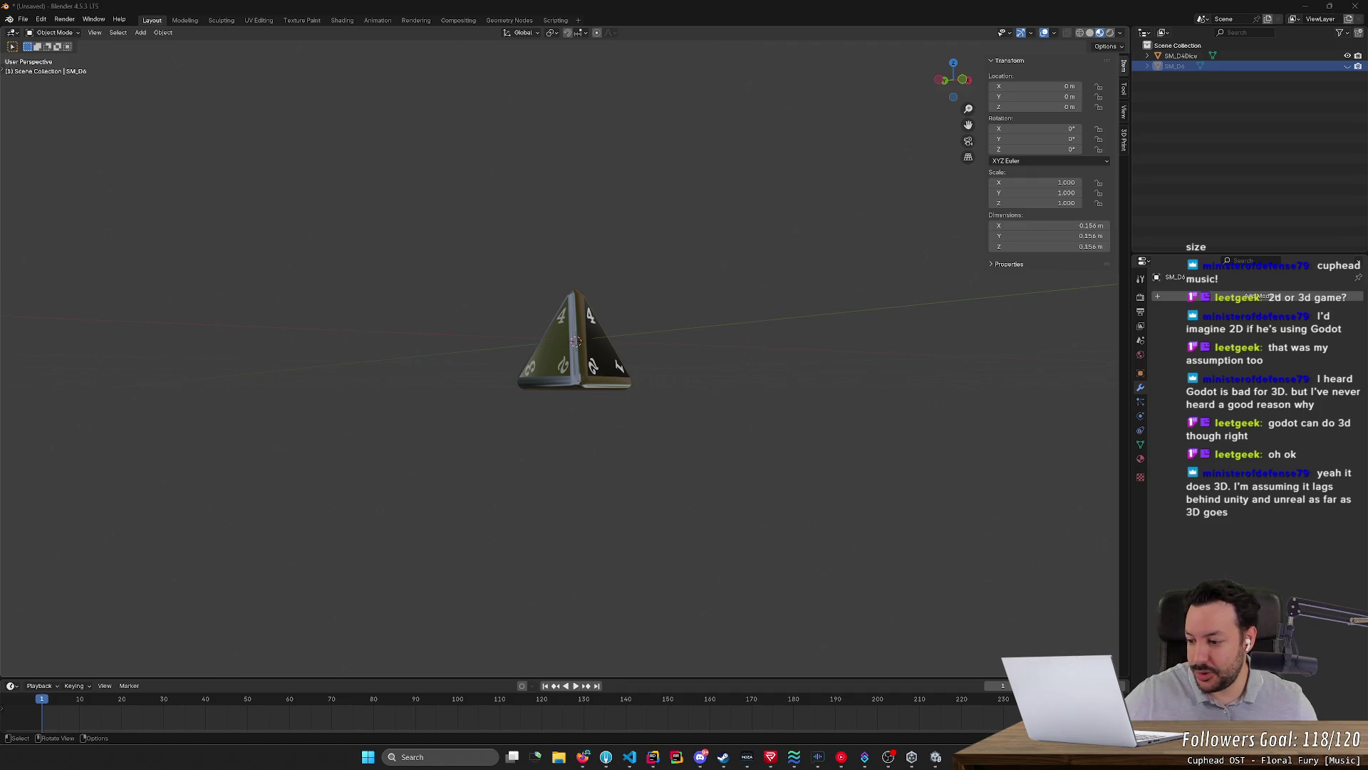
Orbit until one numbered triangular face of the D4 points at the viewer
{"action": "middle_click_drag", "start_coordinate": [161, 251], "coordinate": [535, 369]}
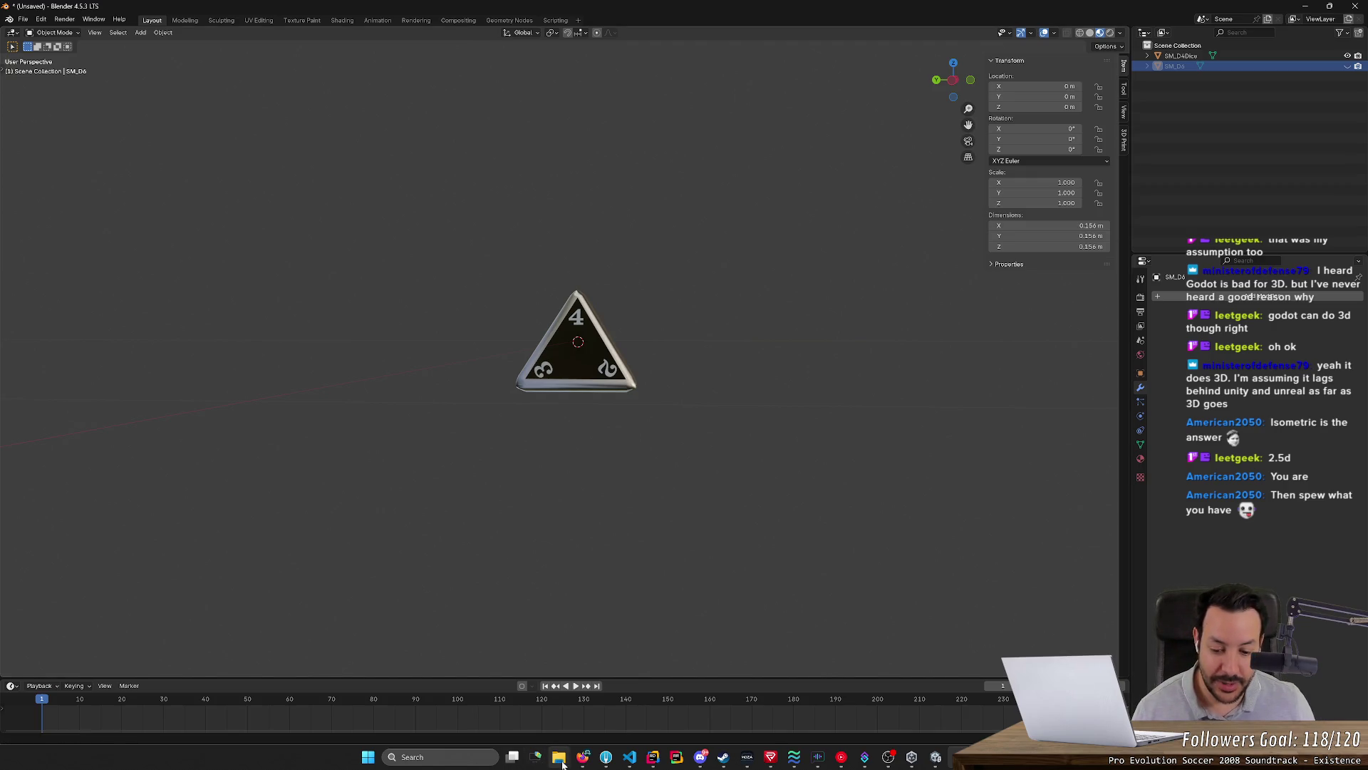
In Firefox, search igtap and open its Steam store page with the trailer playing
{"action": "left_click", "coordinate": [583, 757]}
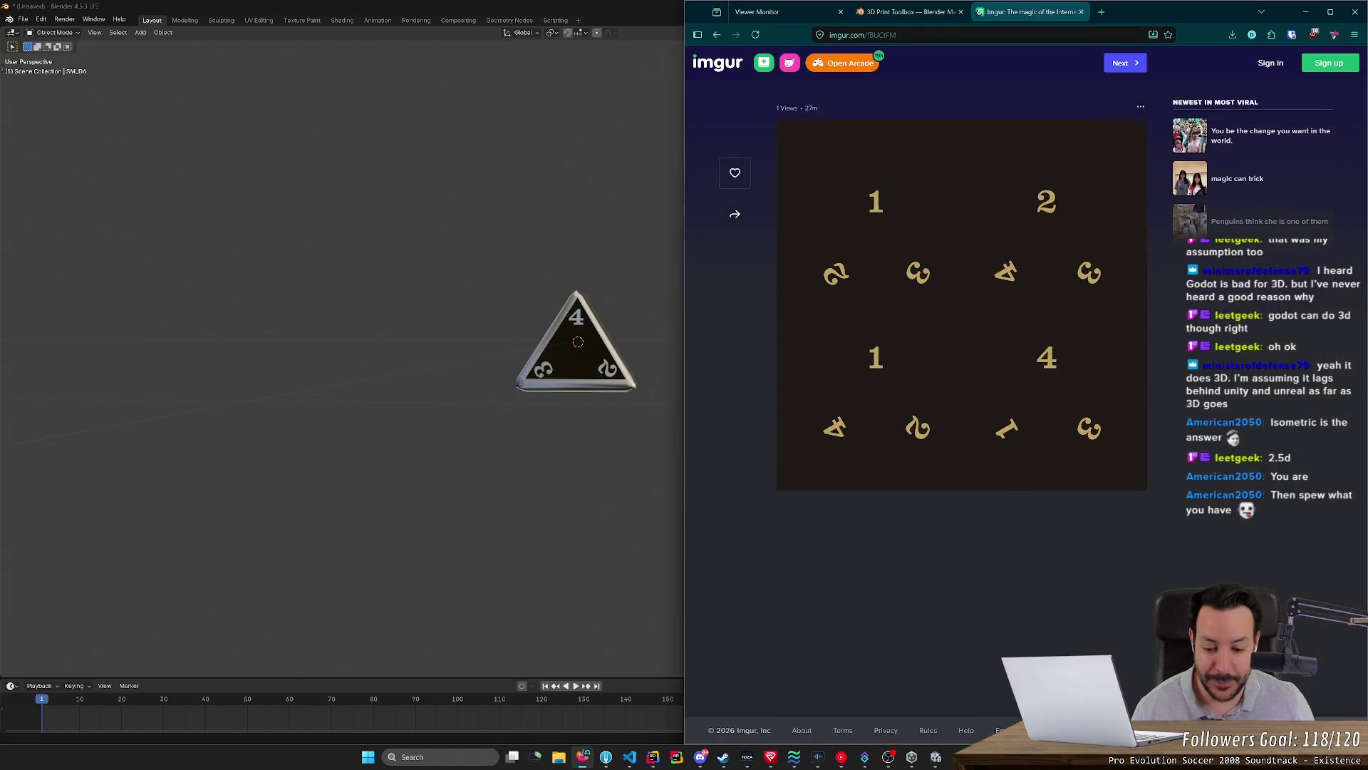
{"action": "left_click", "coordinate": [1101, 11]}
{"action": "type", "text": "igtap"}
{"action": "key", "text": "Return"}
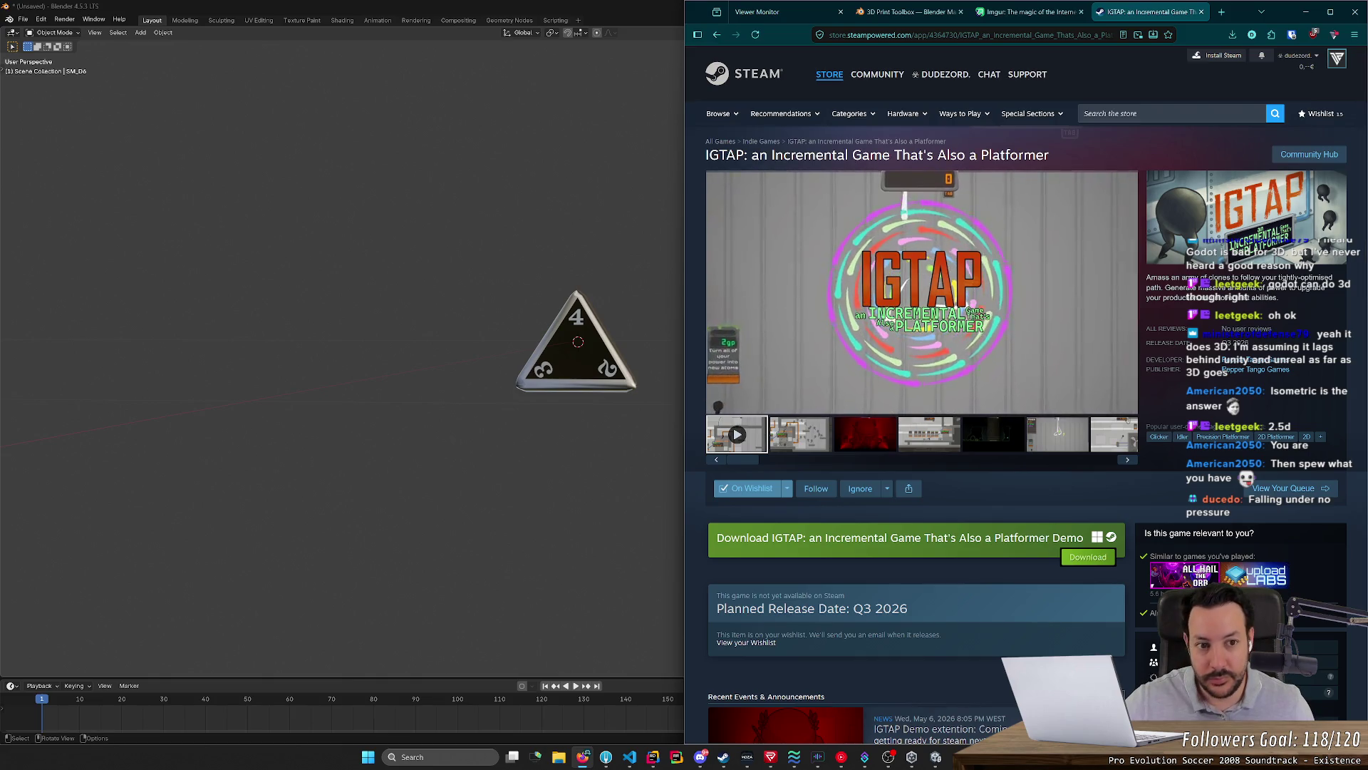
{"action": "left_click", "coordinate": [992, 172]}
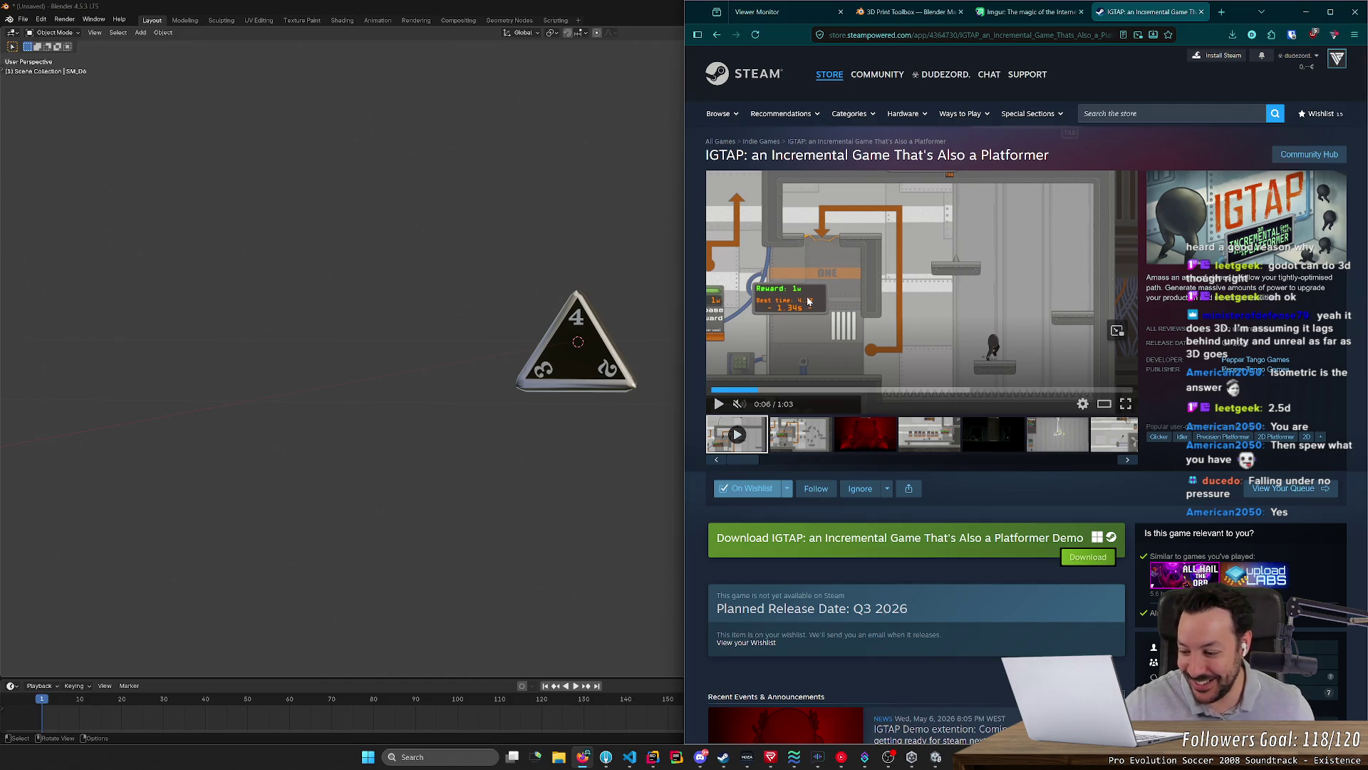
{"action": "left_click", "coordinate": [829, 313]}
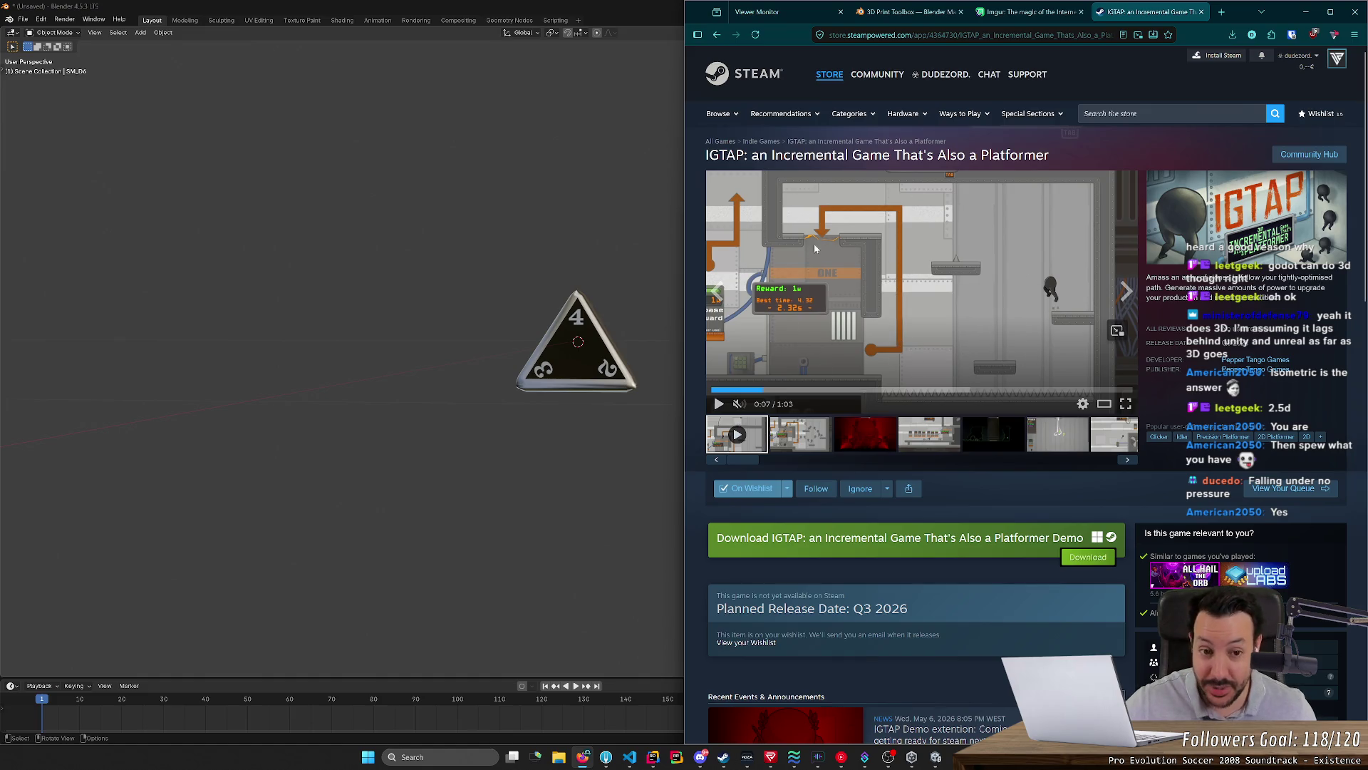
{"action": "scroll", "coordinate": [1148, 368], "scroll_direction": "down", "scroll_amount": 1}
{"action": "scroll", "coordinate": [1068, 353], "scroll_direction": "down", "scroll_amount": 3}
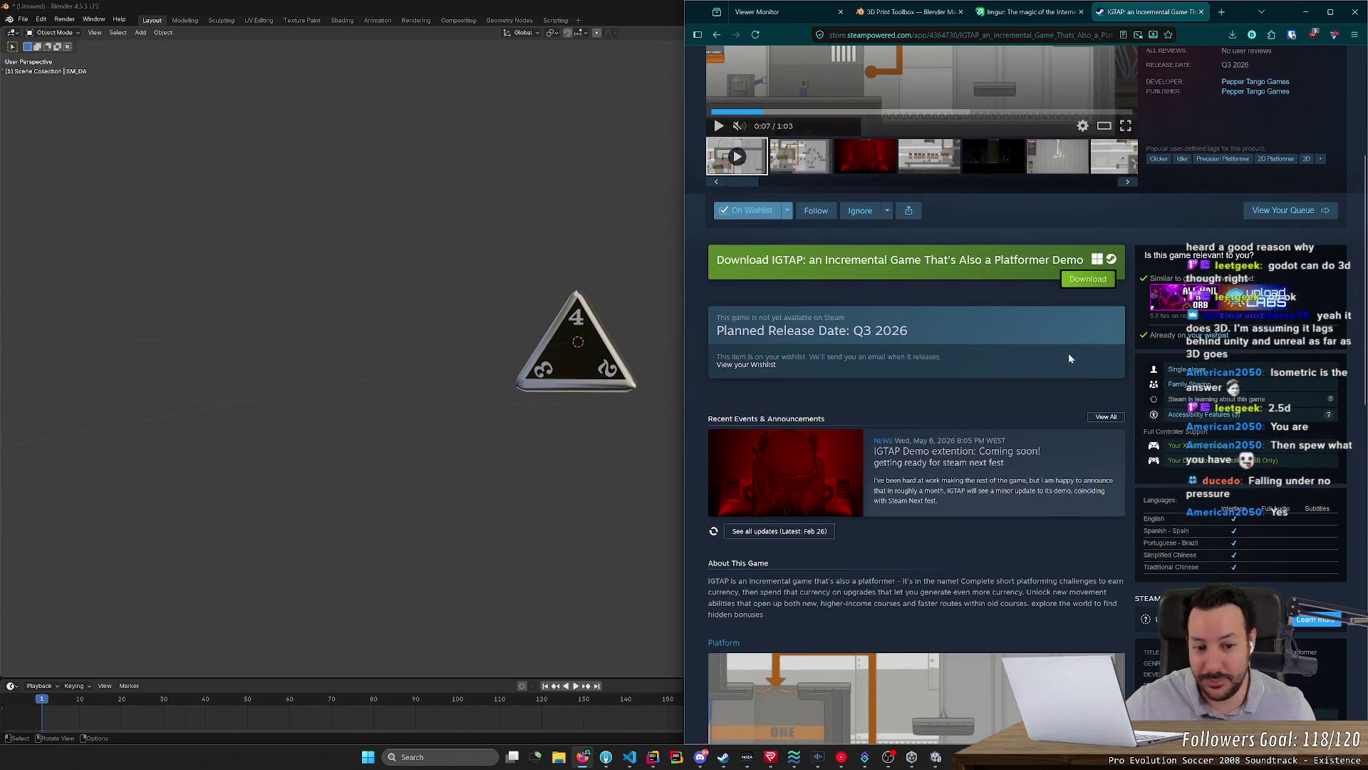
{"action": "scroll", "coordinate": [1059, 364], "scroll_direction": "down", "scroll_amount": 3}
{"action": "scroll", "coordinate": [1025, 385], "scroll_direction": "down", "scroll_amount": 3}
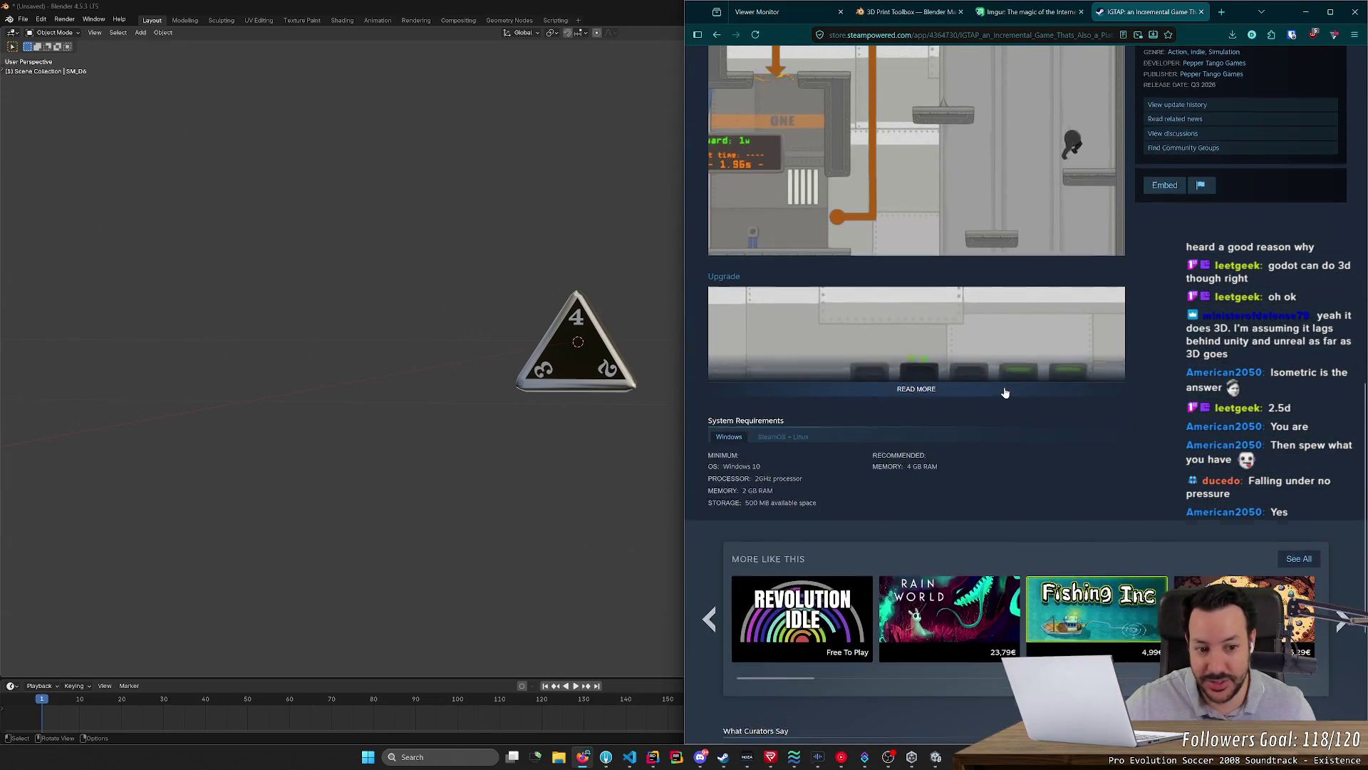
{"action": "scroll", "coordinate": [892, 375], "scroll_direction": "up", "scroll_amount": 4}
{"action": "scroll", "coordinate": [814, 315], "scroll_direction": "up", "scroll_amount": 4}
{"action": "scroll", "coordinate": [812, 320], "scroll_direction": "up", "scroll_amount": 2}
{"action": "scroll", "coordinate": [948, 302], "scroll_direction": "up", "scroll_amount": 2}
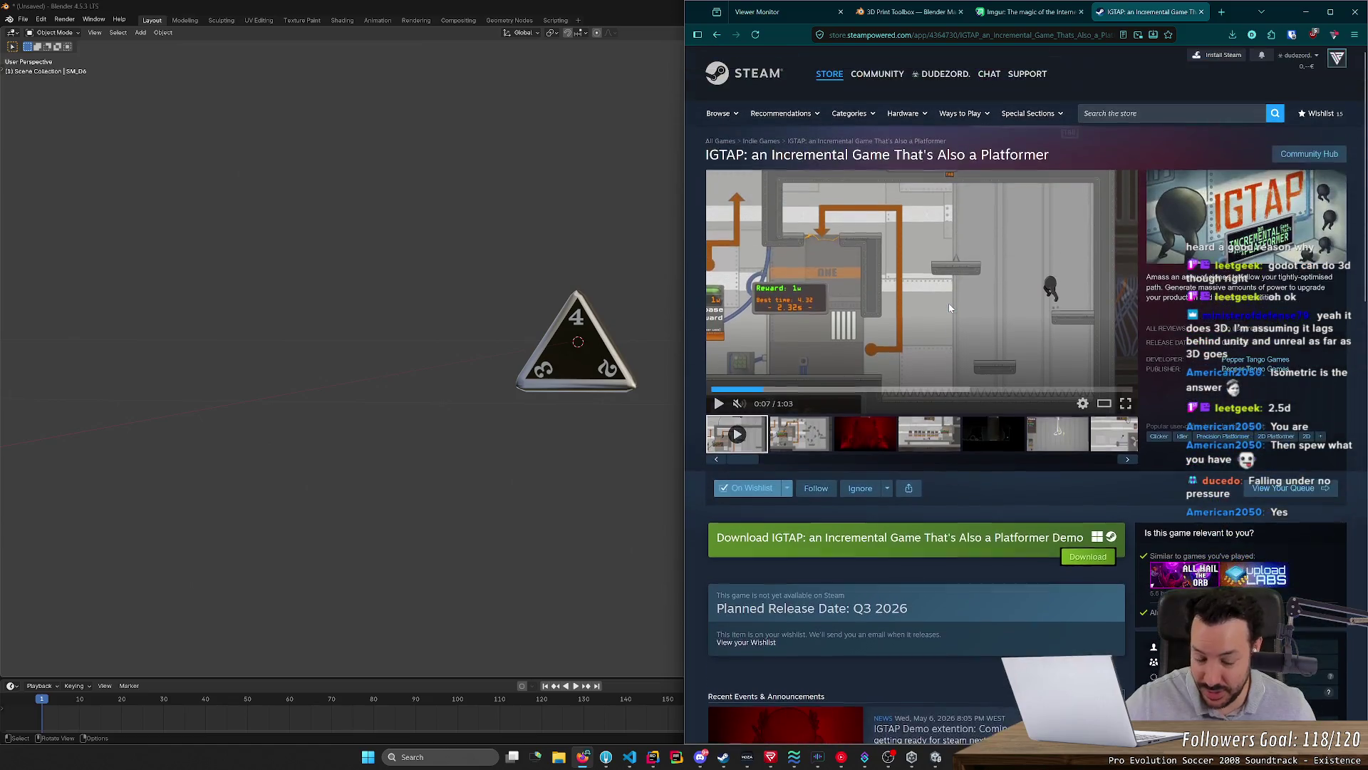
{"action": "left_click", "coordinate": [935, 280]}
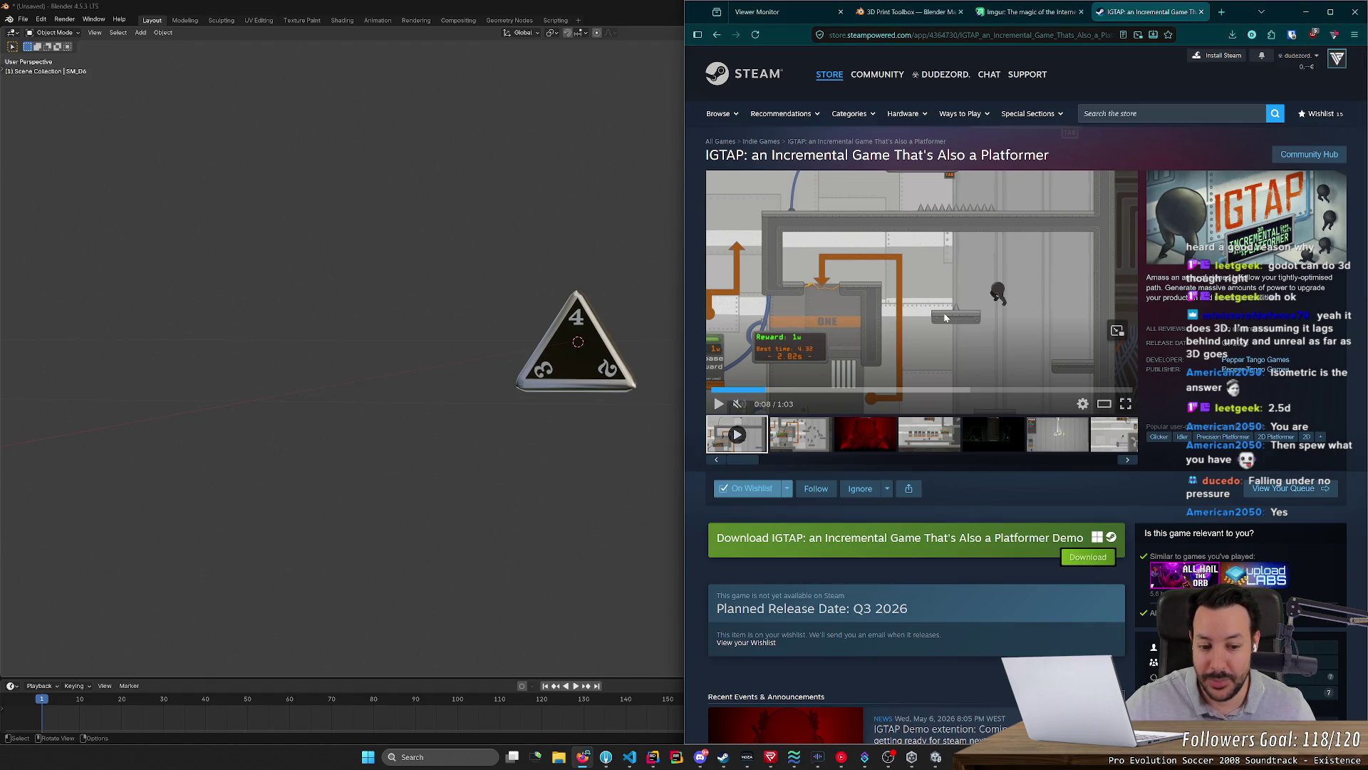
Select parts of the IGTAP game title text on the Steam store page, then clear the selection
{"action": "mouse_move", "coordinate": [945, 318]}
{"action": "left_click_drag", "start_coordinate": [752, 156], "coordinate": [890, 156]}
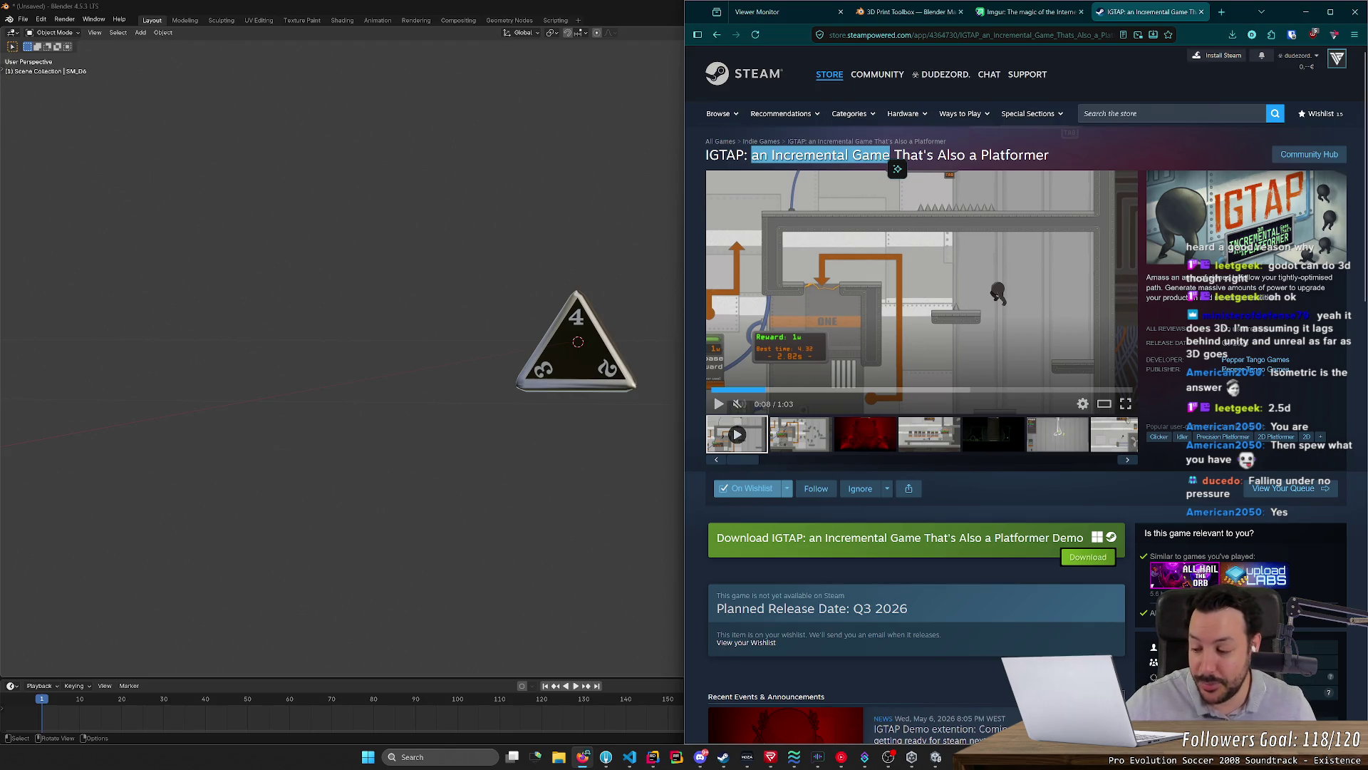
{"action": "mouse_move", "coordinate": [1050, 154]}
{"action": "left_mouse_down"}
{"action": "mouse_move", "coordinate": [768, 158]}
{"action": "mouse_move", "coordinate": [978, 155]}
{"action": "left_mouse_up"}
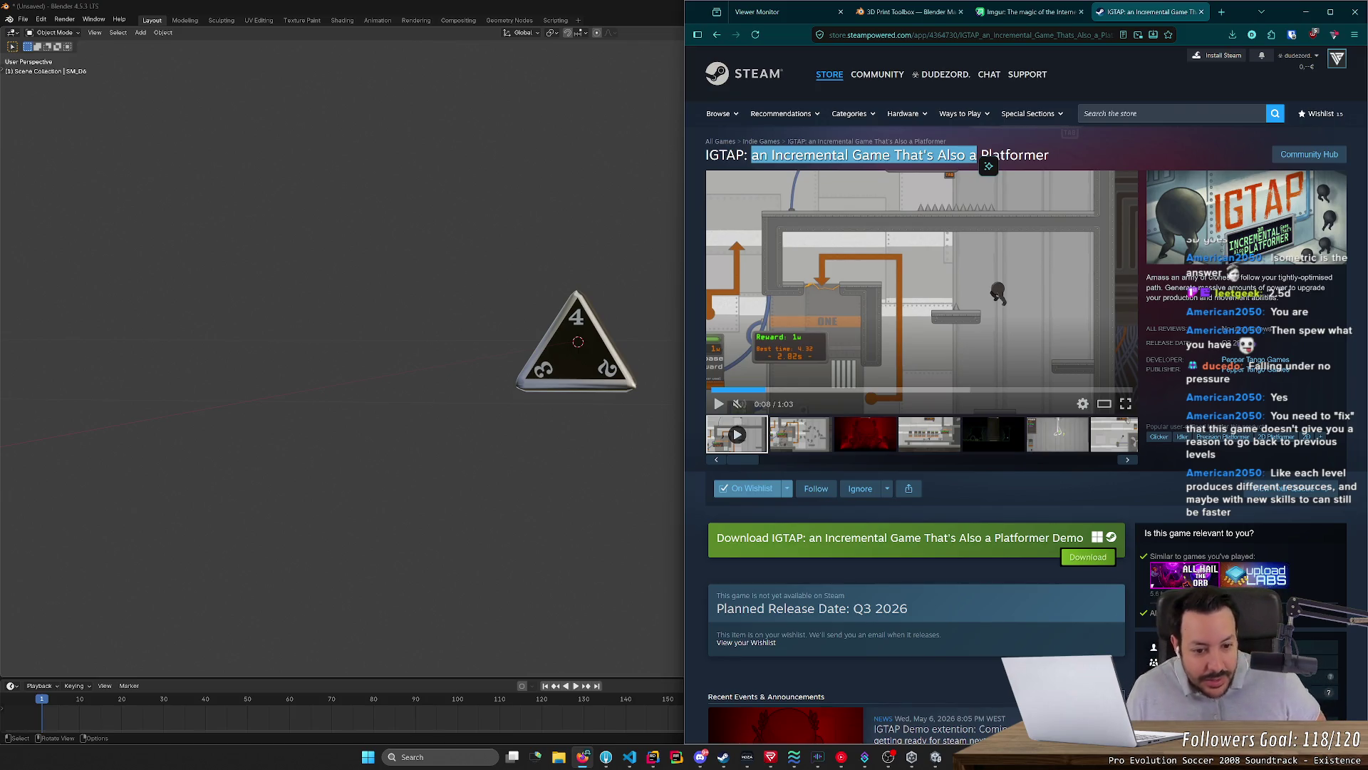
{"action": "double_click", "coordinate": [866, 157]}
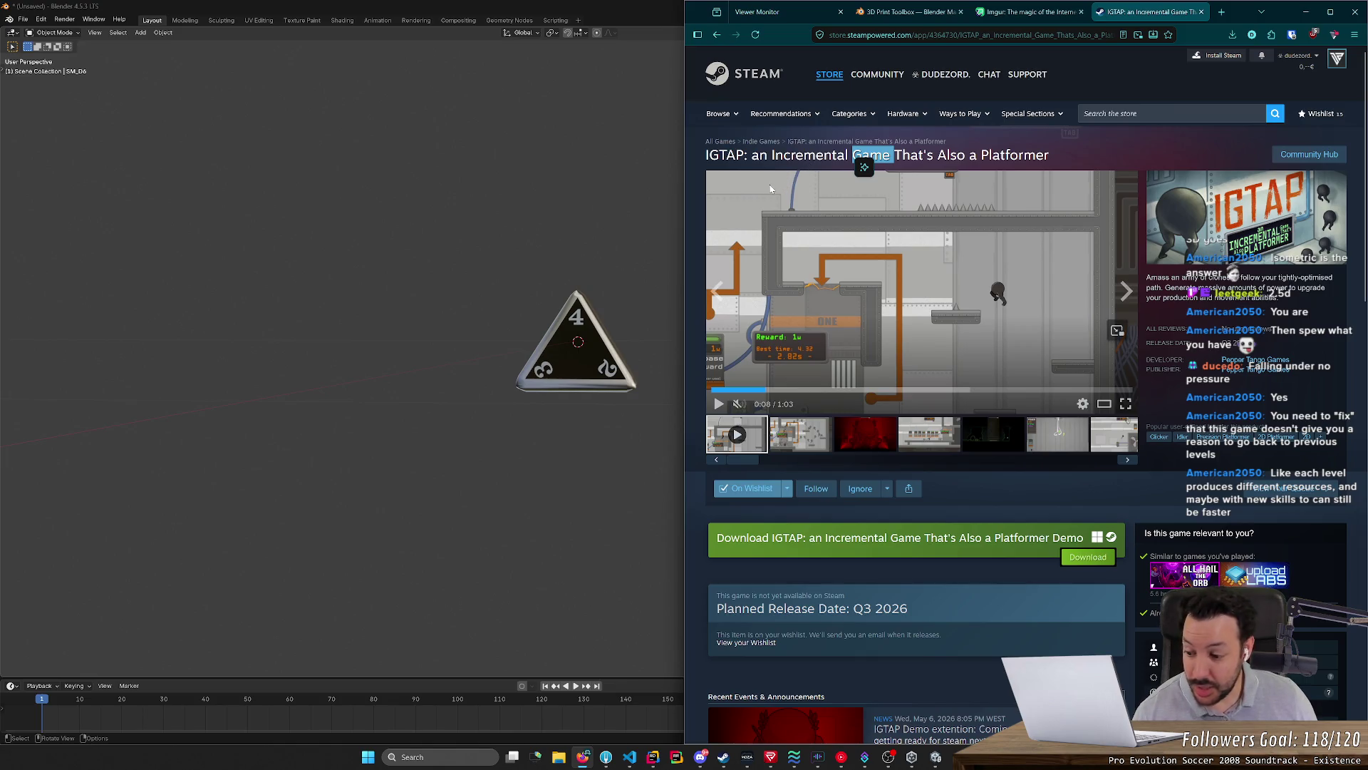
{"action": "mouse_move", "coordinate": [919, 284]}
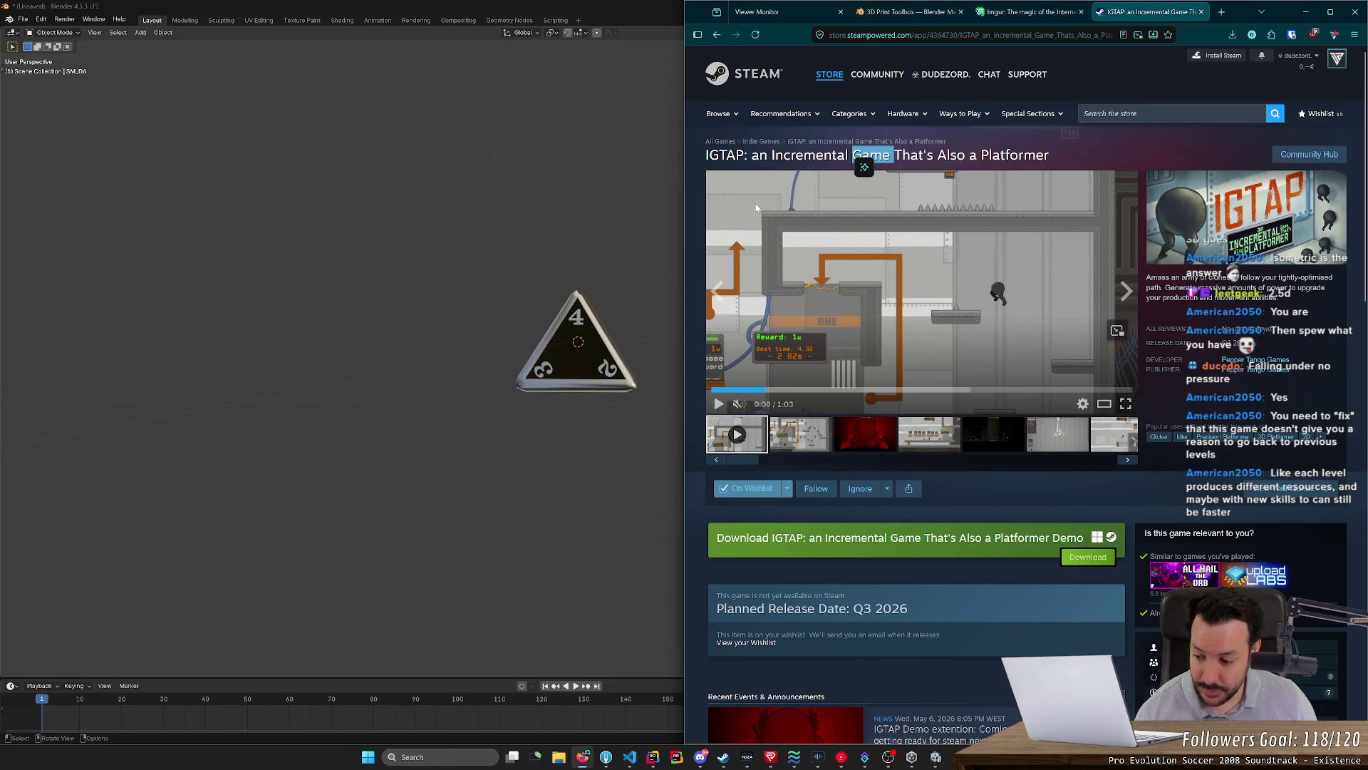
{"action": "left_click", "coordinate": [1122, 91]}
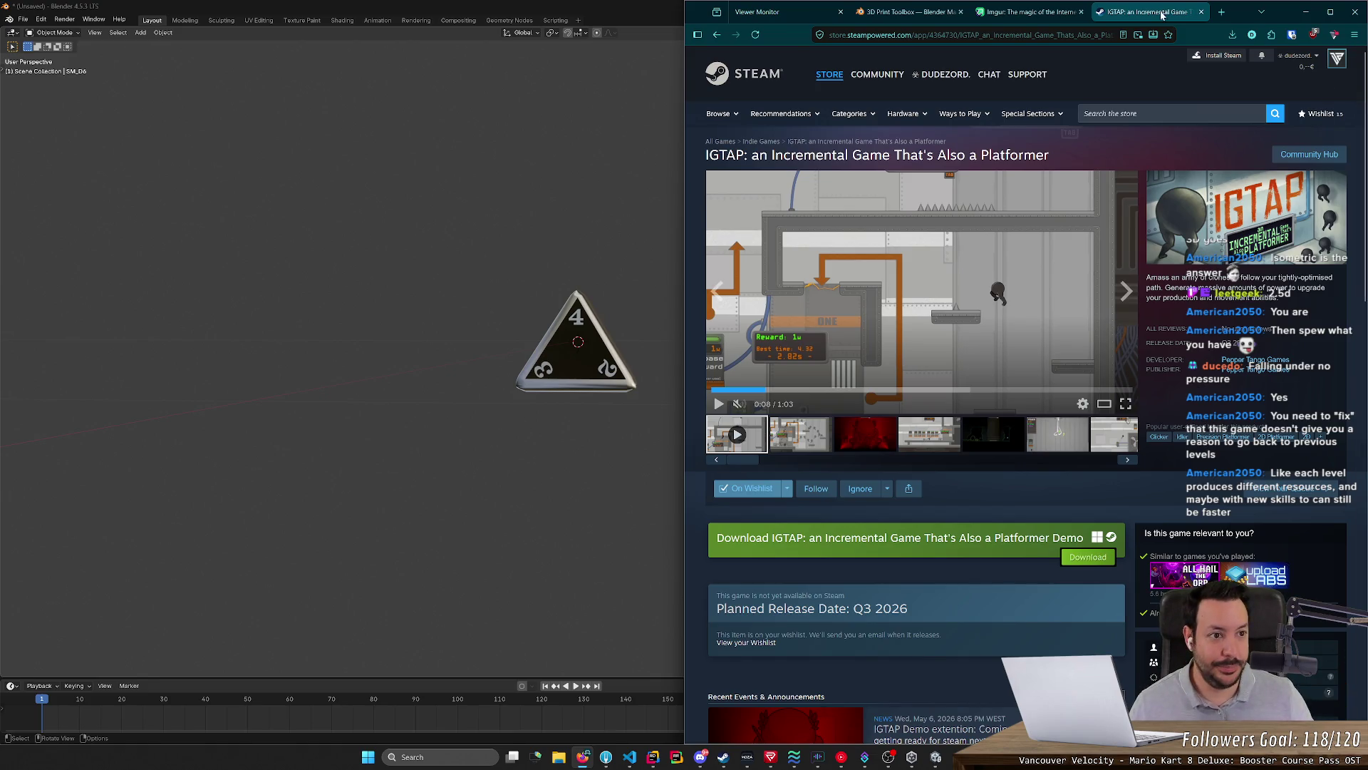
Close the IGTAP store page and minimize the browser to reveal Blender
{"action": "left_click", "coordinate": [1202, 12]}
{"action": "left_click", "coordinate": [1307, 12]}
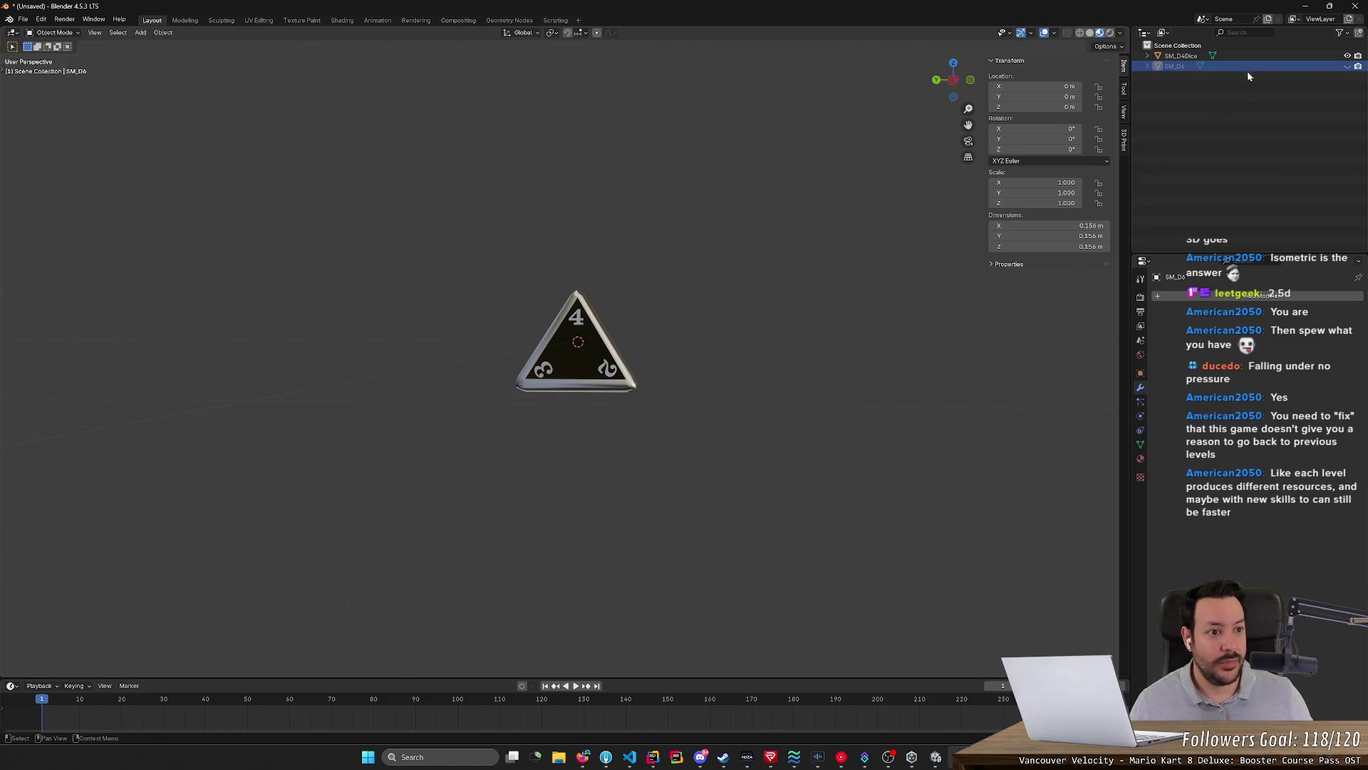
Select SM_D4Dice and apply all transforms so rotation resets to 0° and scale to 1
{"action": "left_click", "coordinate": [1257, 54]}
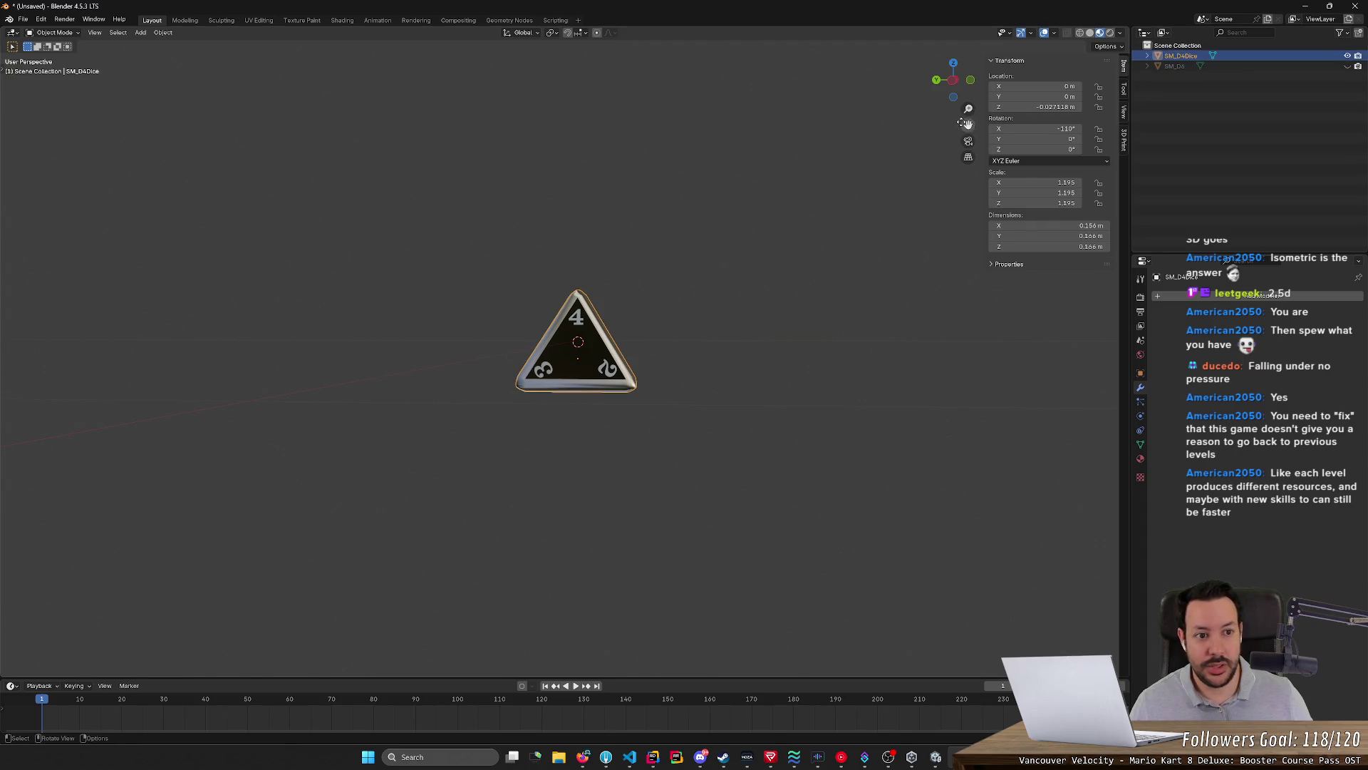
{"action": "middle_click_drag", "start_coordinate": [670, 241], "coordinate": [775, 238]}
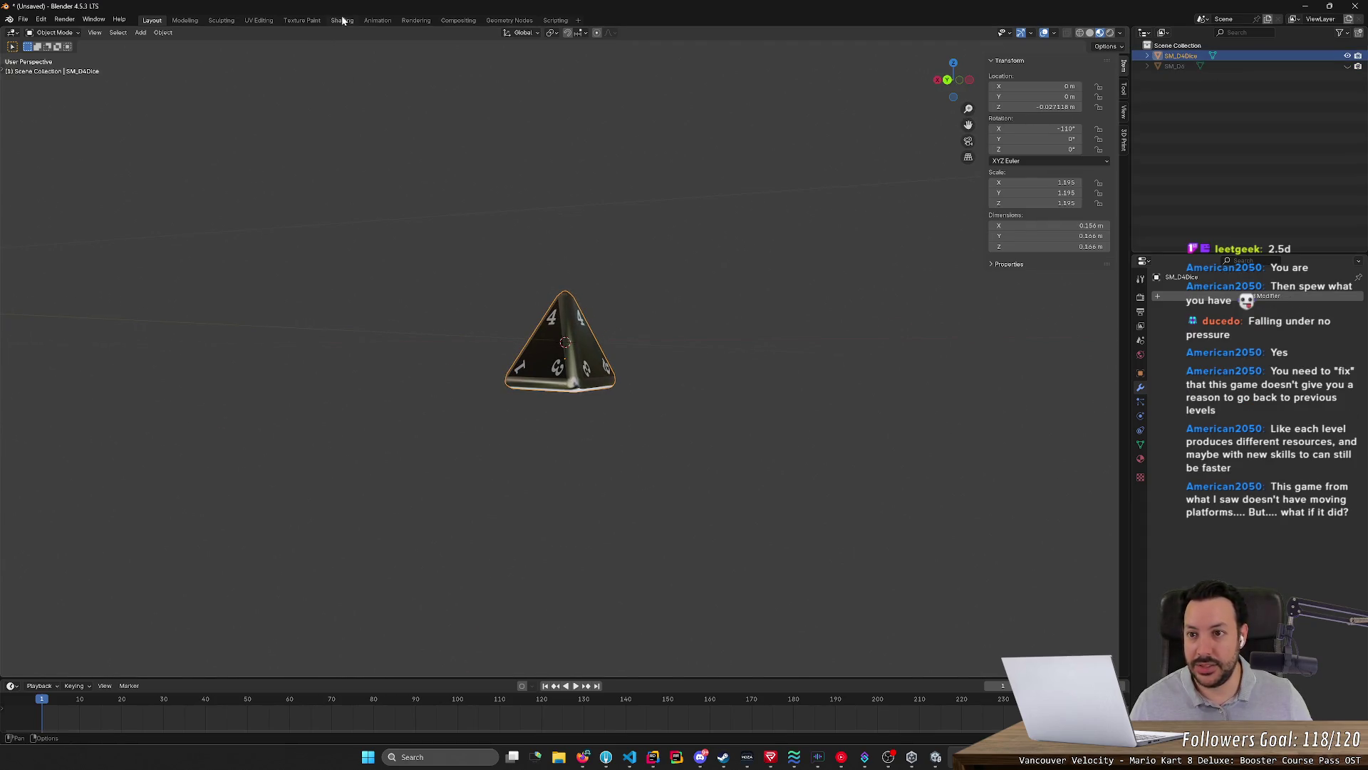
{"action": "left_click", "coordinate": [143, 34]}
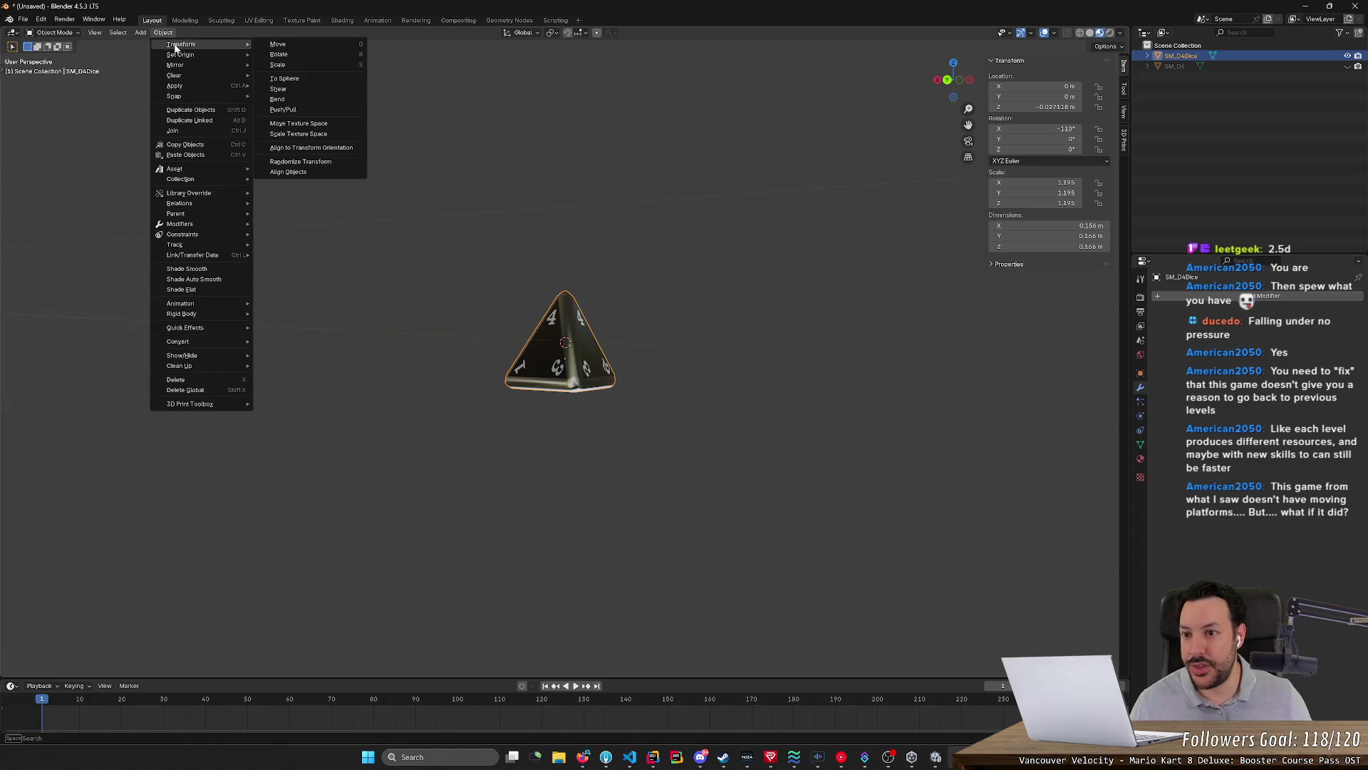
{"action": "mouse_move", "coordinate": [163, 33]}
{"action": "mouse_move", "coordinate": [176, 85]}
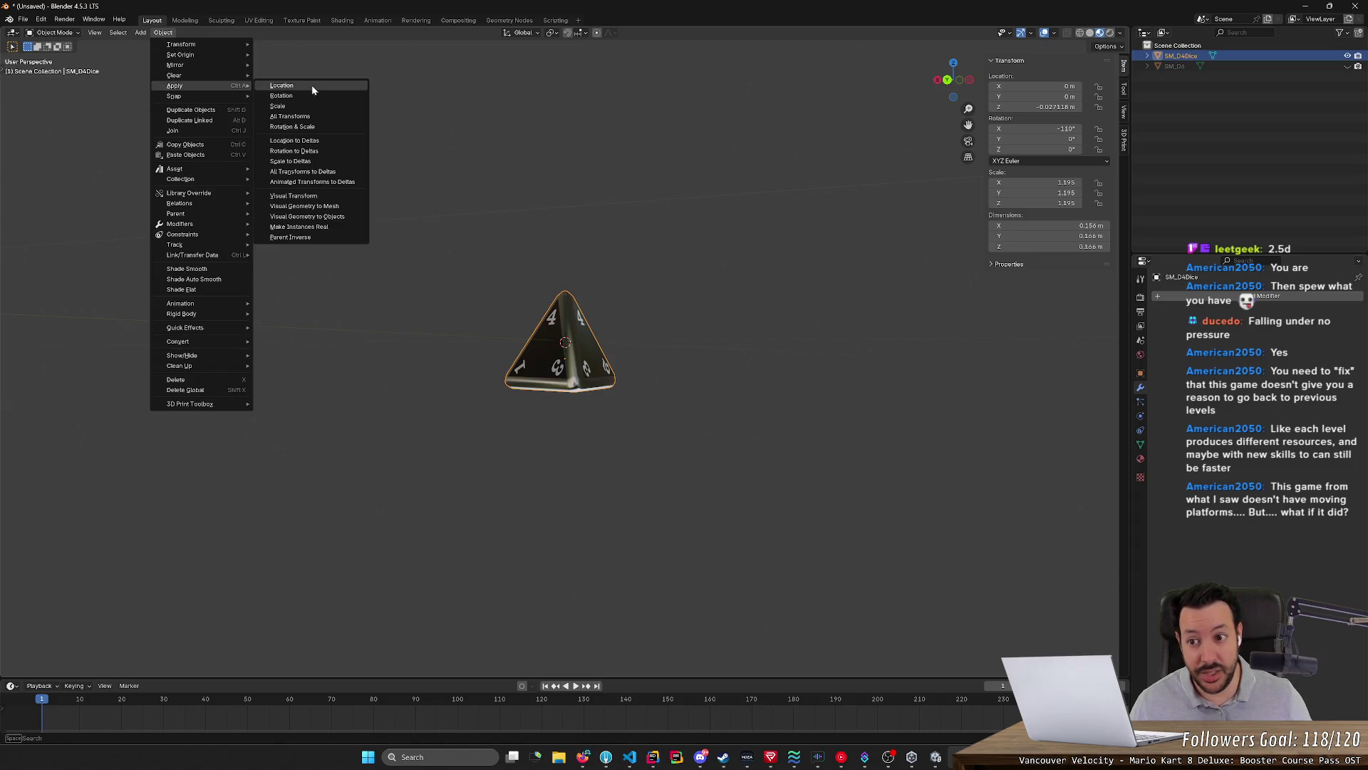
{"action": "left_click", "coordinate": [310, 116]}
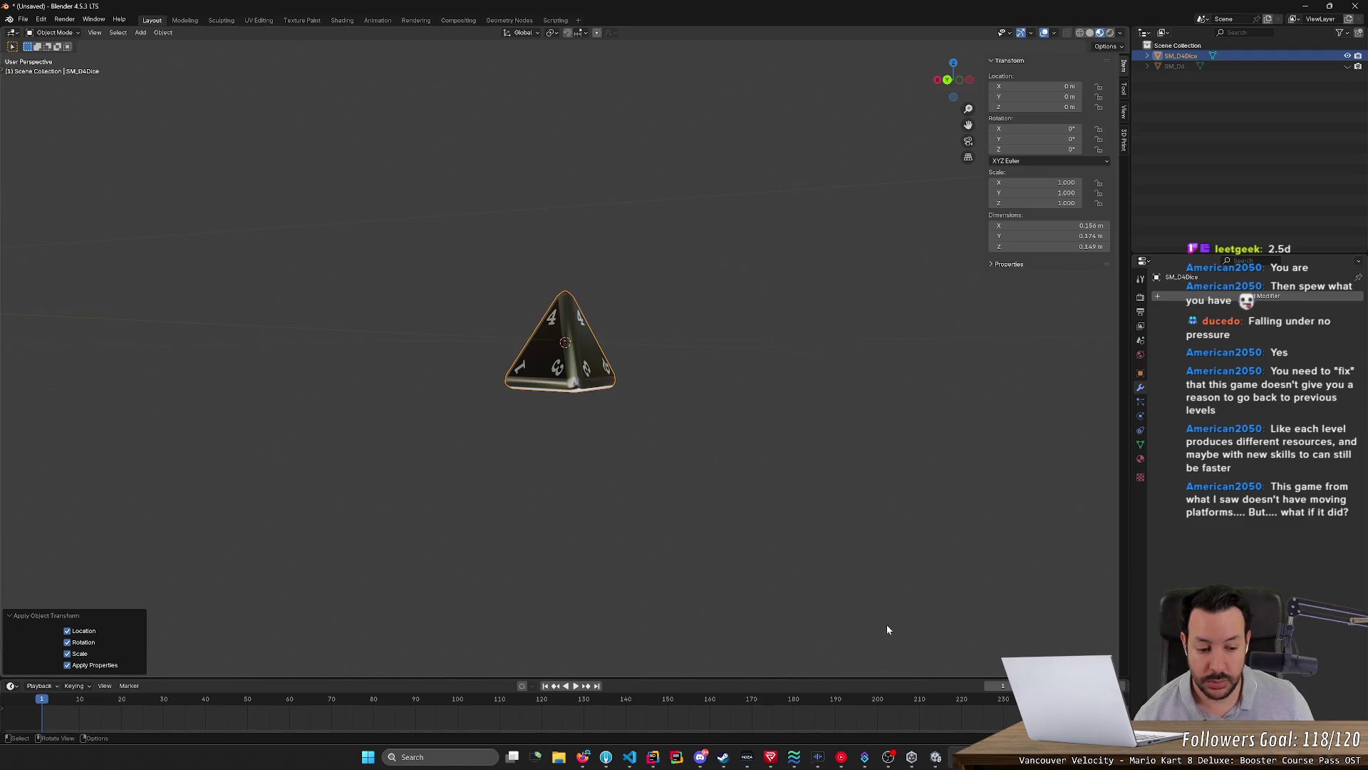
{"action": "right_click", "coordinate": [958, 757]}
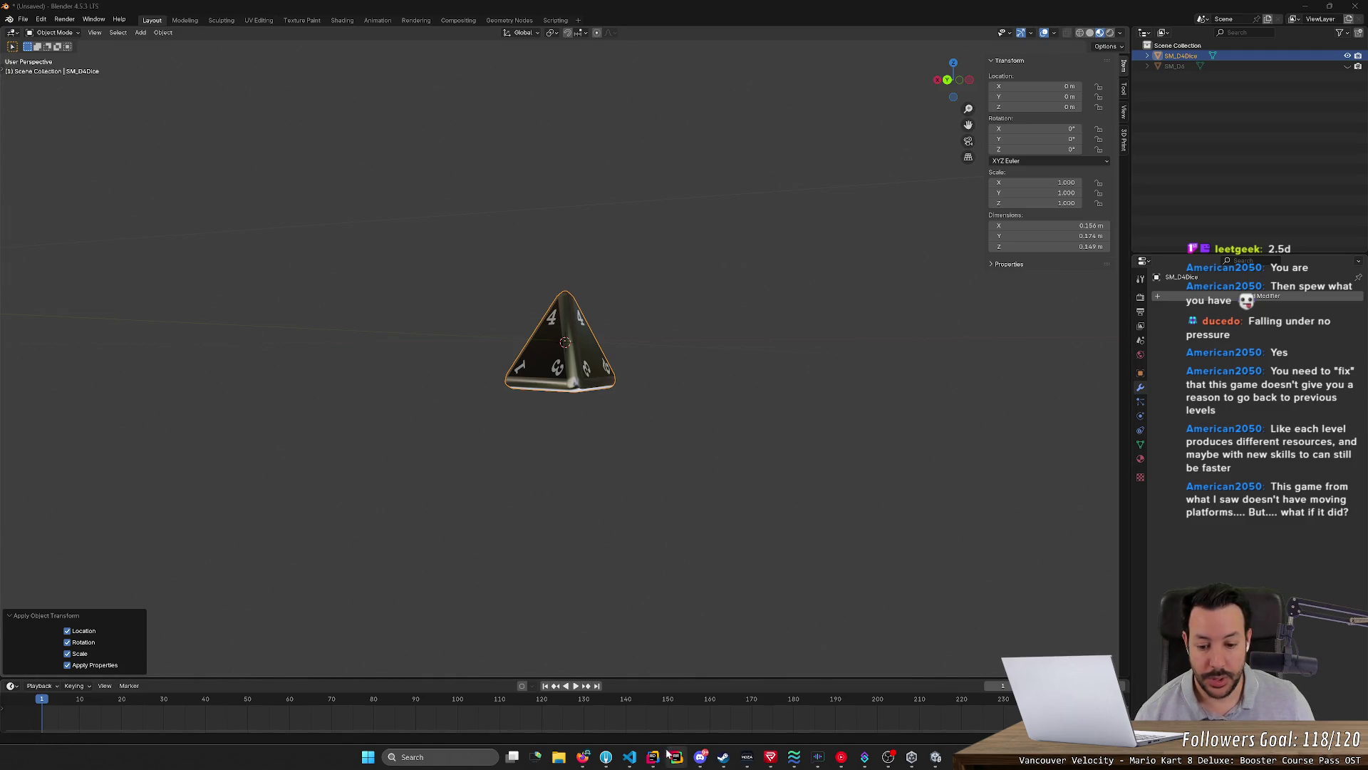
Restore the browser beside Blender and navigate back to the IGTAP Steam store page
{"action": "left_click", "coordinate": [583, 757]}
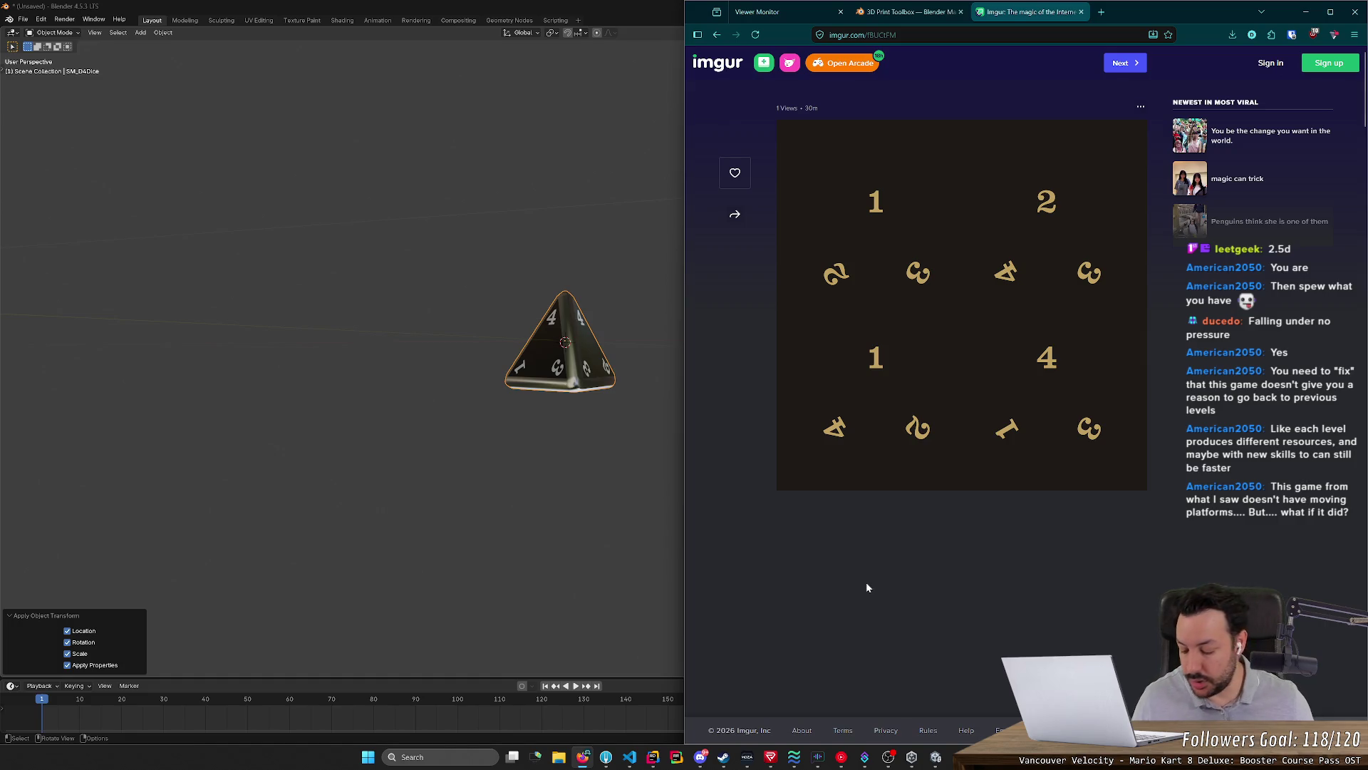
{"action": "key", "text": "alt+Left"}
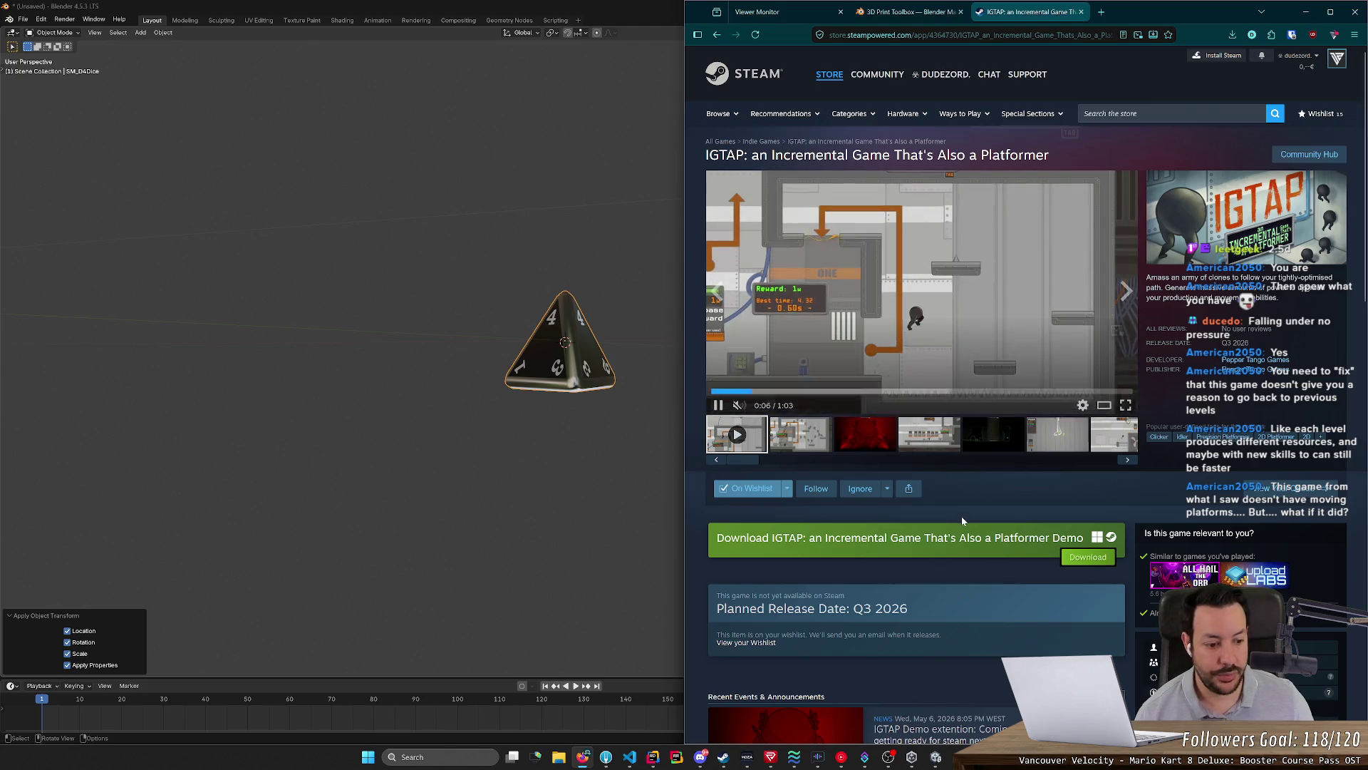
{"action": "scroll", "coordinate": [961, 517], "scroll_direction": "down", "scroll_amount": 3}
{"action": "scroll", "coordinate": [834, 641], "scroll_direction": "down", "scroll_amount": 3}
{"action": "scroll", "coordinate": [825, 647], "scroll_direction": "down", "scroll_amount": 4}
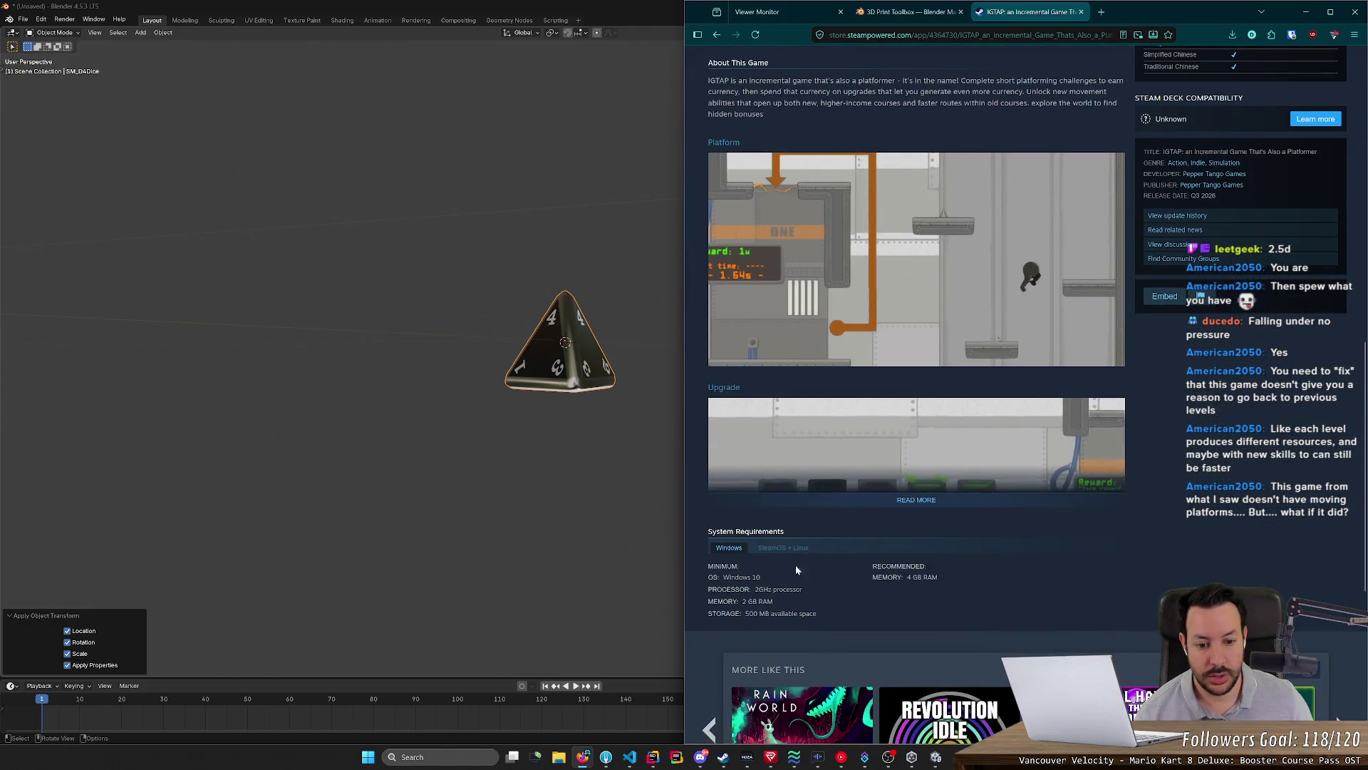
{"action": "scroll", "coordinate": [793, 556], "scroll_direction": "up", "scroll_amount": 1}
{"action": "scroll", "coordinate": [790, 547], "scroll_direction": "up", "scroll_amount": 3}
{"action": "scroll", "coordinate": [772, 437], "scroll_direction": "up", "scroll_amount": 3}
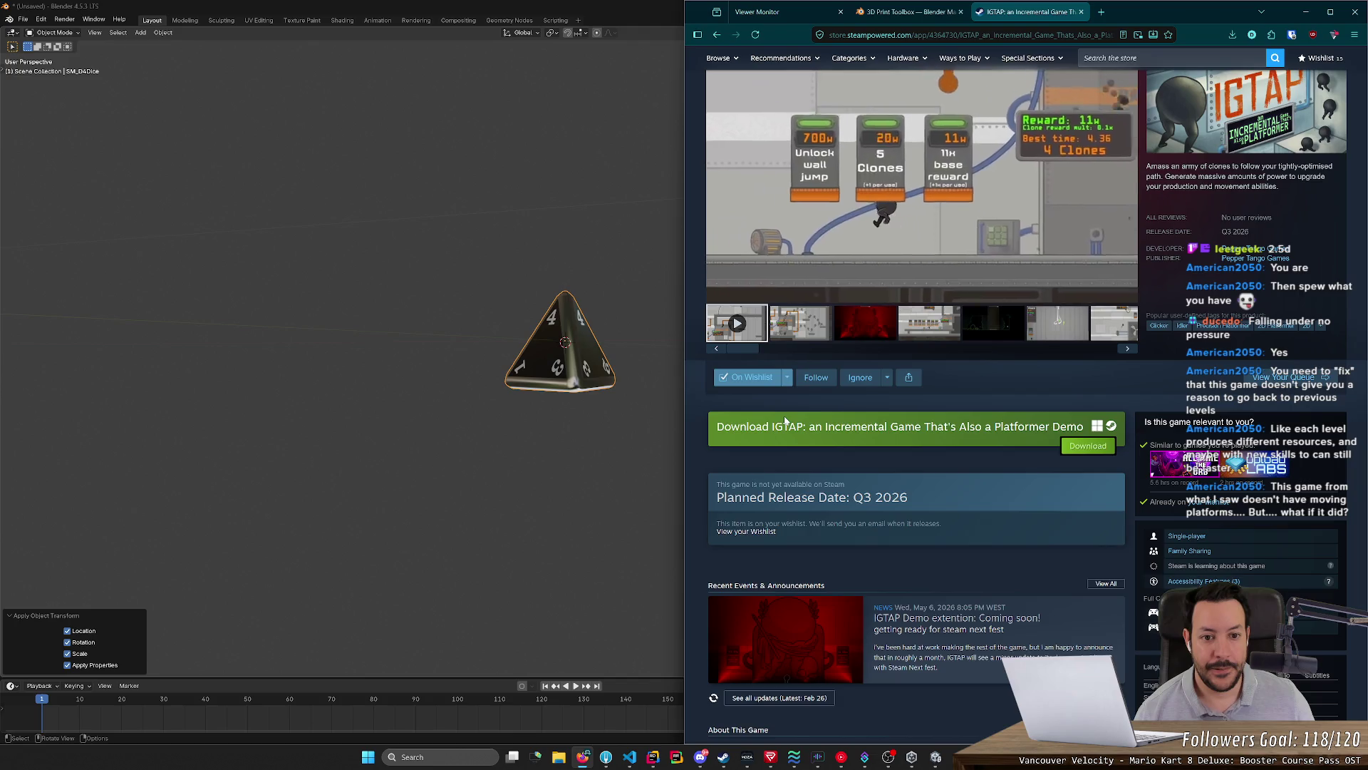
{"action": "scroll", "coordinate": [787, 422], "scroll_direction": "up", "scroll_amount": 1}
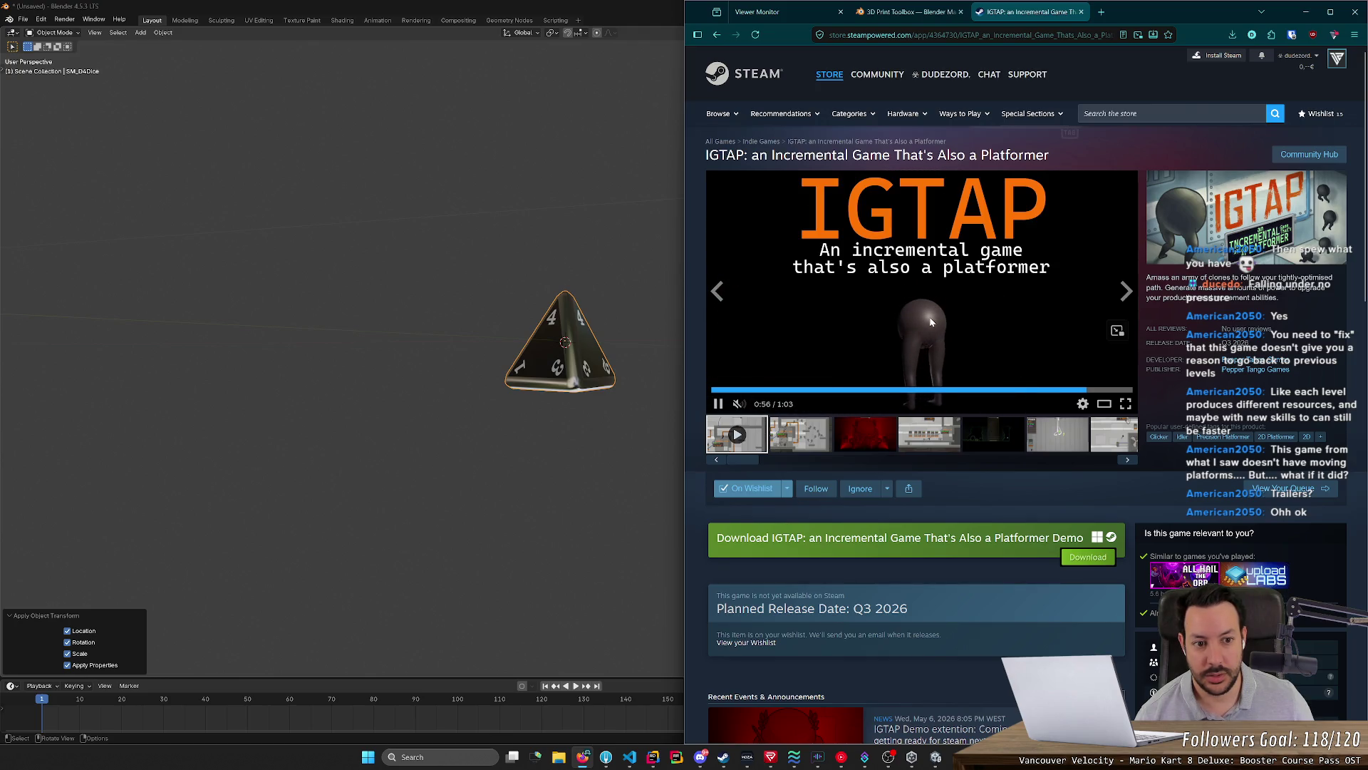
Scrub the IGTAP trailer, close its store page, and minimize the browser to show Blender
{"action": "left_click", "coordinate": [1043, 392]}
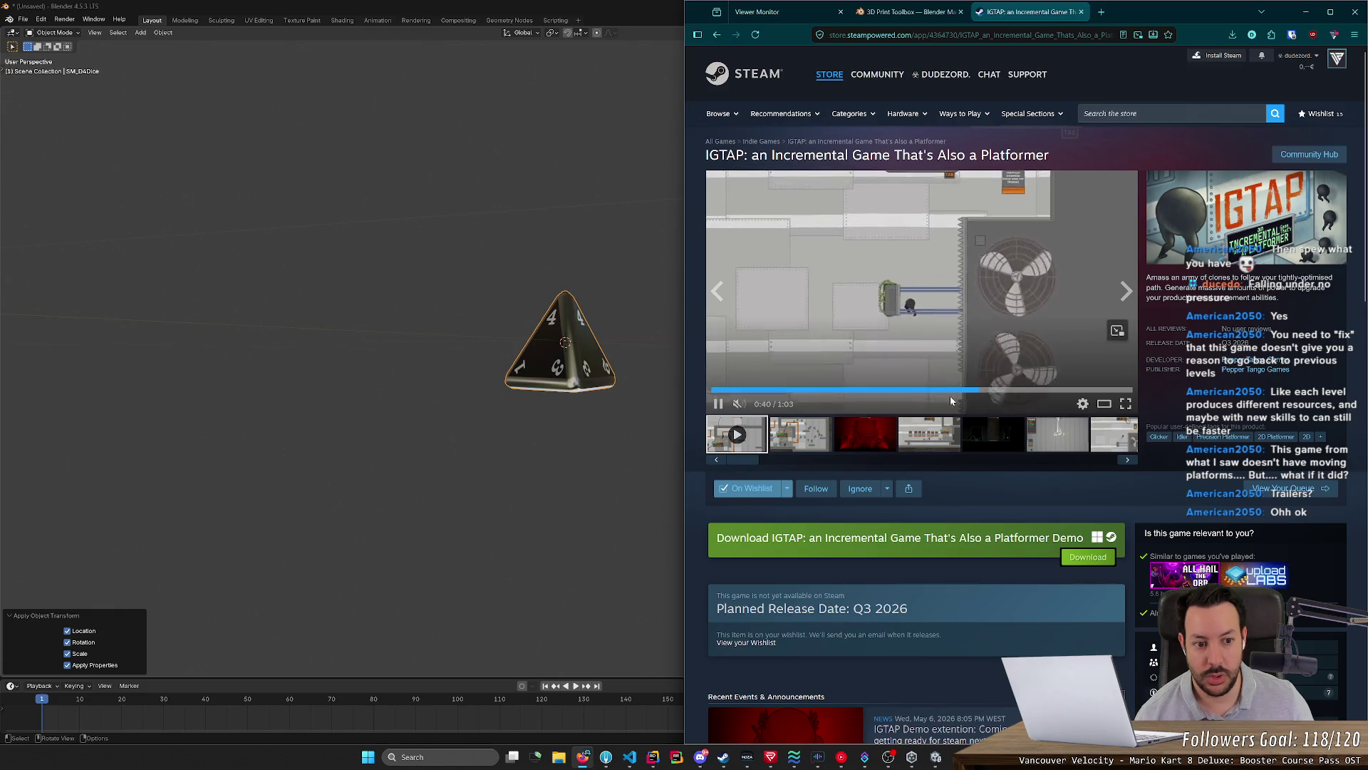
{"action": "left_click", "coordinate": [1077, 391]}
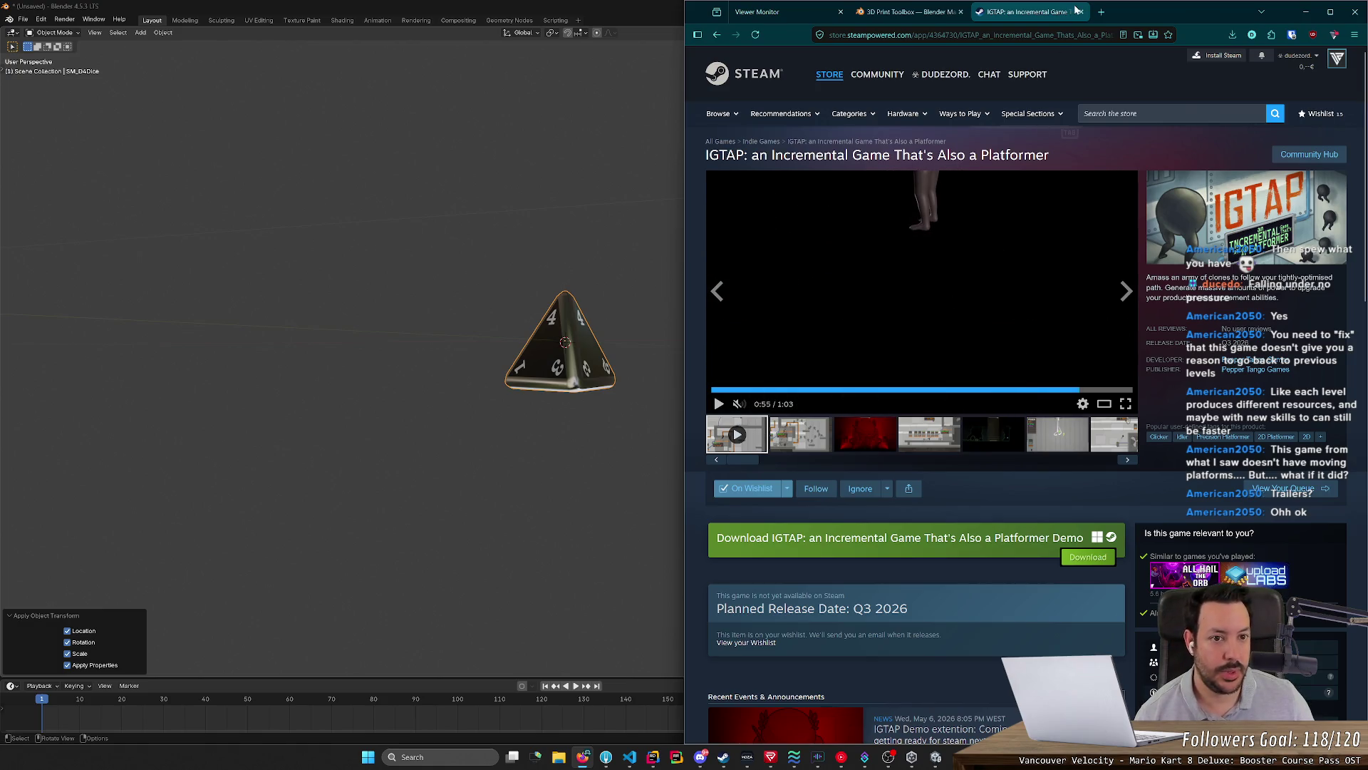
{"action": "key", "text": "ctrl+w"}
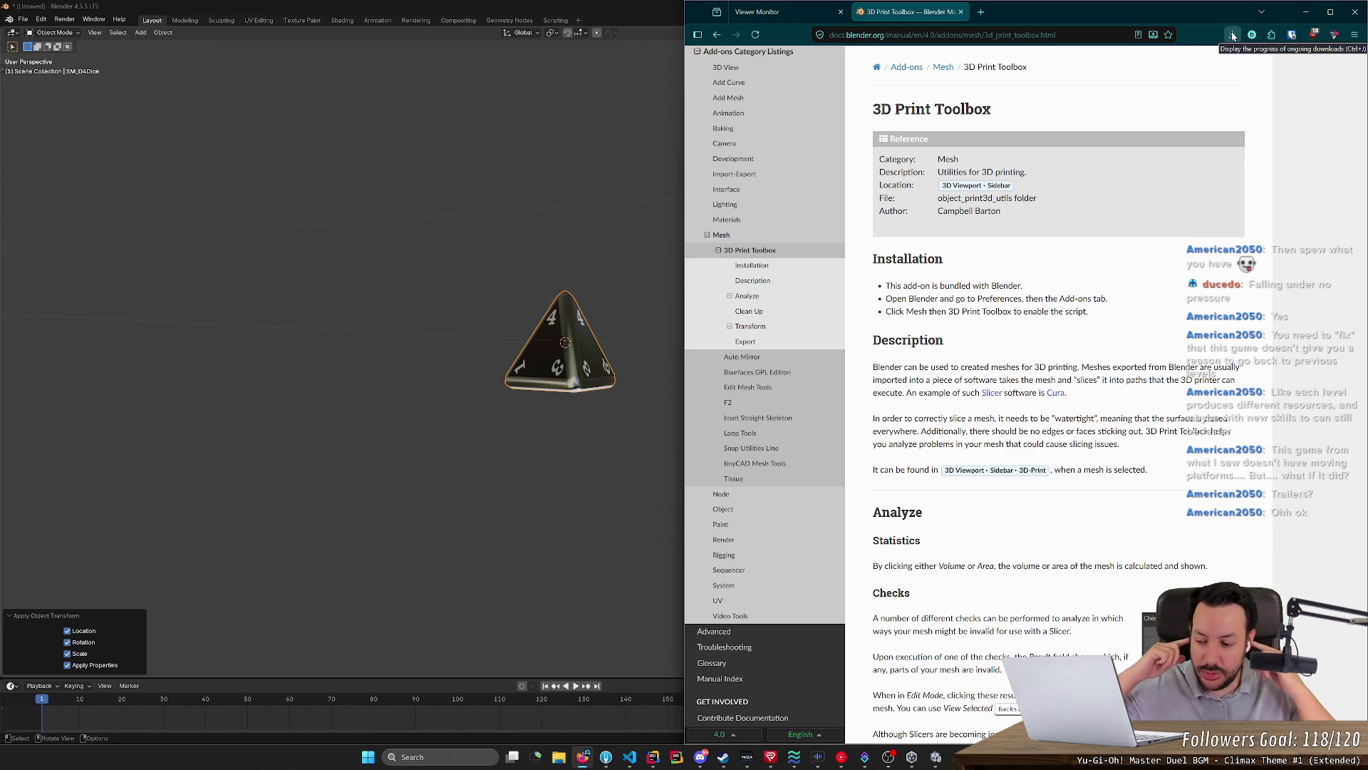
{"action": "left_click", "coordinate": [1291, 11]}
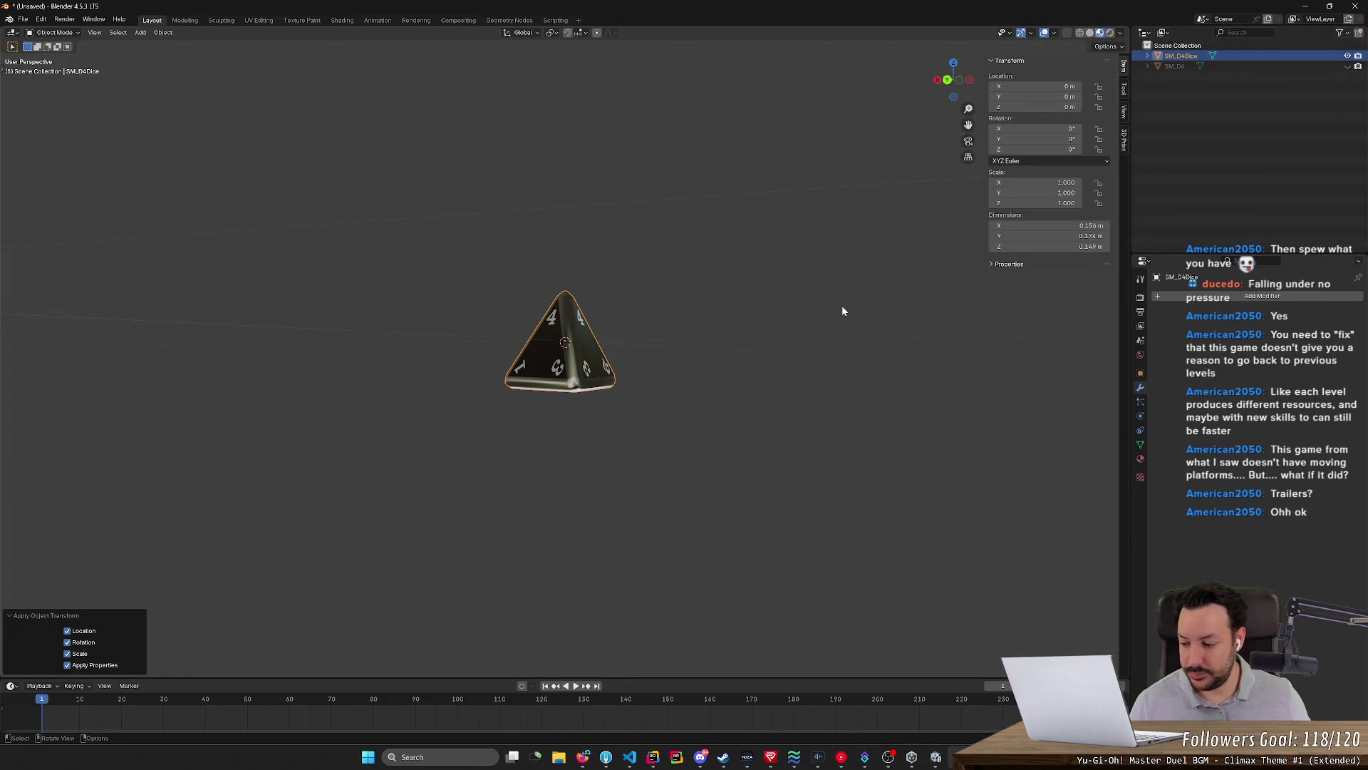
Select SM_D6 in the Outliner and toggle the D4 die's viewport visibility off and on
{"action": "mouse_move", "coordinate": [841, 309]}
{"action": "middle_mouse_down"}
{"action": "mouse_move", "coordinate": [851, 340]}
{"action": "mouse_move", "coordinate": [868, 324]}
{"action": "mouse_move", "coordinate": [965, 347]}
{"action": "middle_mouse_up"}
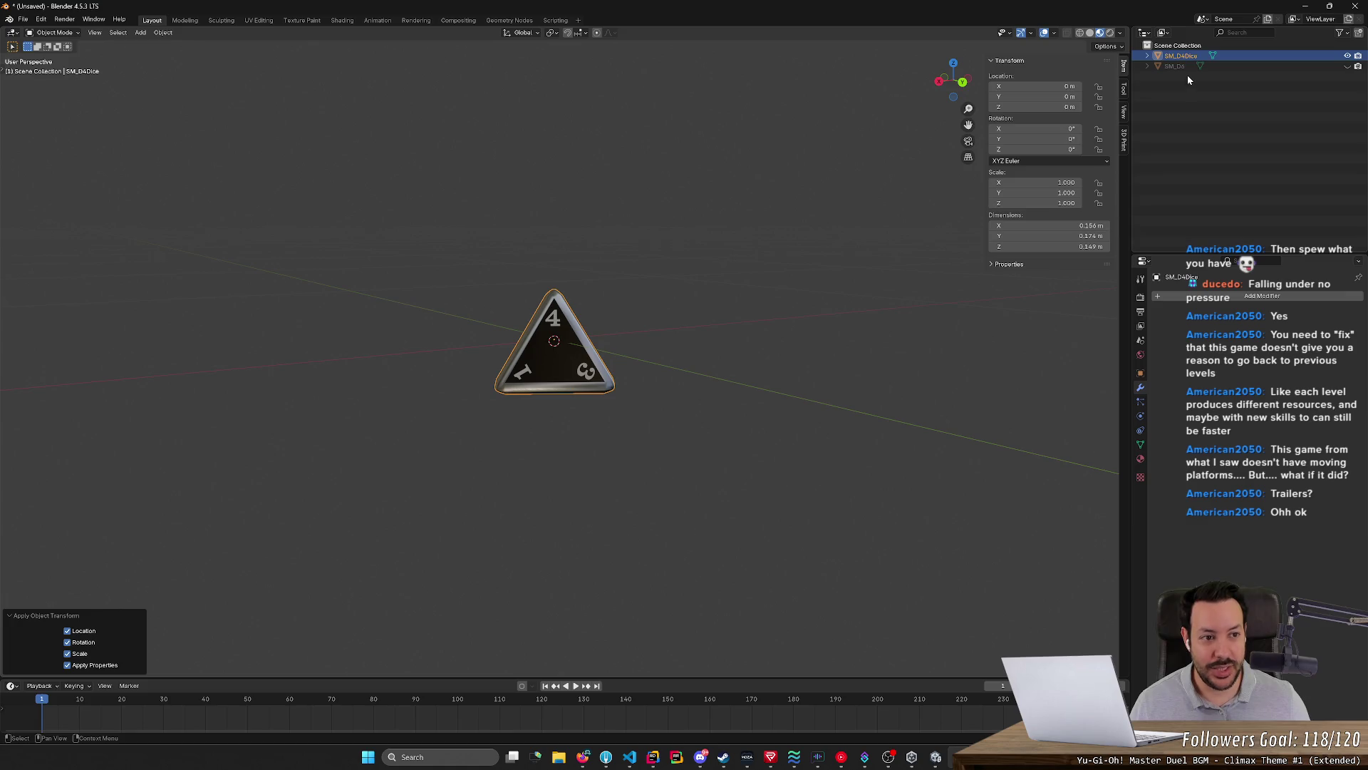
{"action": "left_click", "coordinate": [1347, 65]}
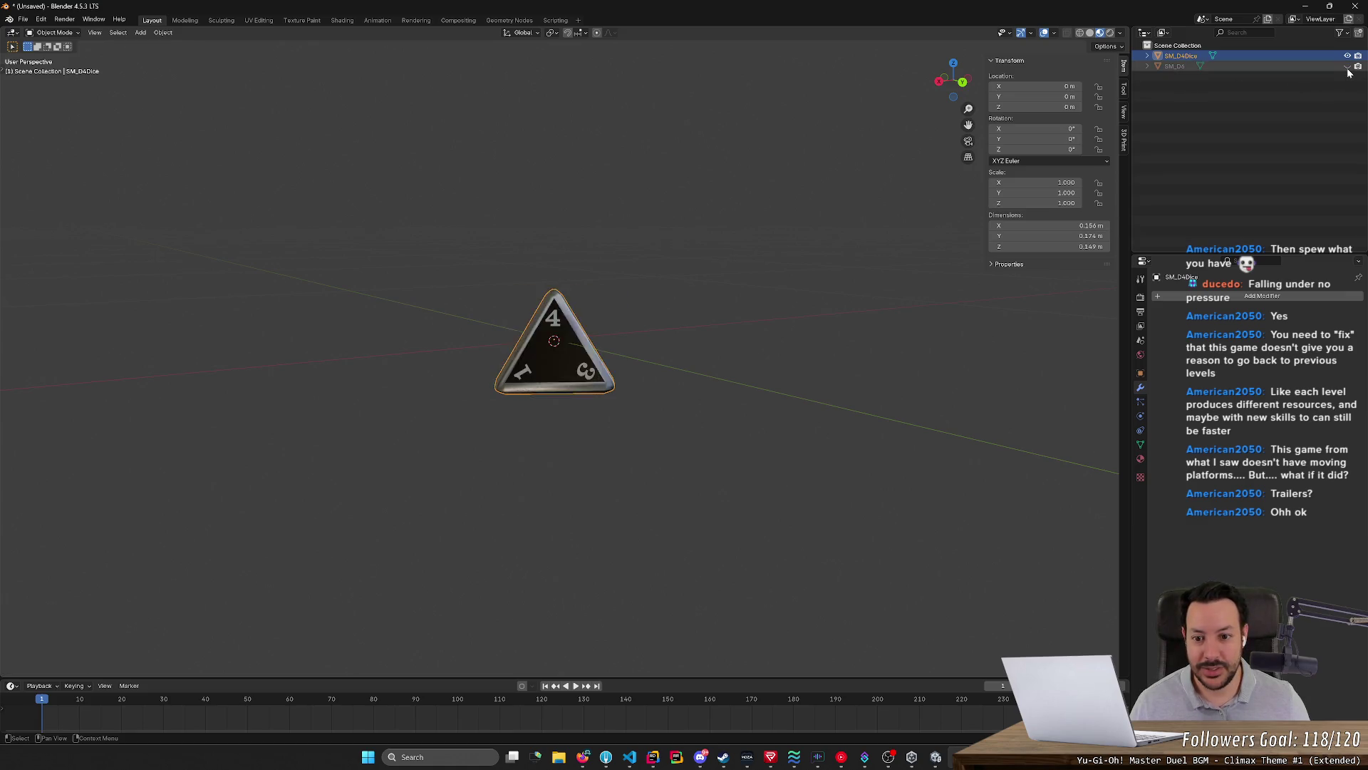
{"action": "left_click", "coordinate": [1319, 67]}
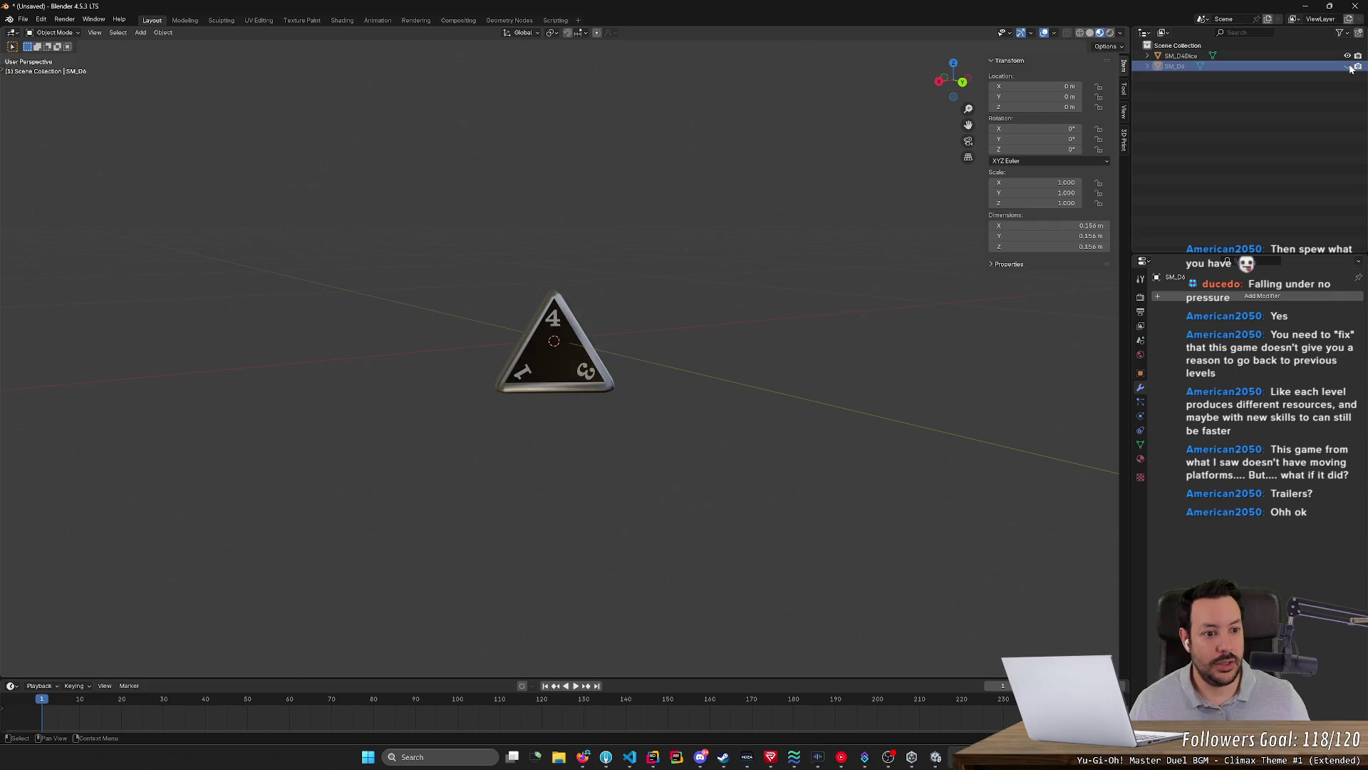
{"action": "left_click", "coordinate": [1347, 56]}
{"action": "left_click", "coordinate": [1315, 55]}
{"action": "left_click", "coordinate": [1308, 57]}
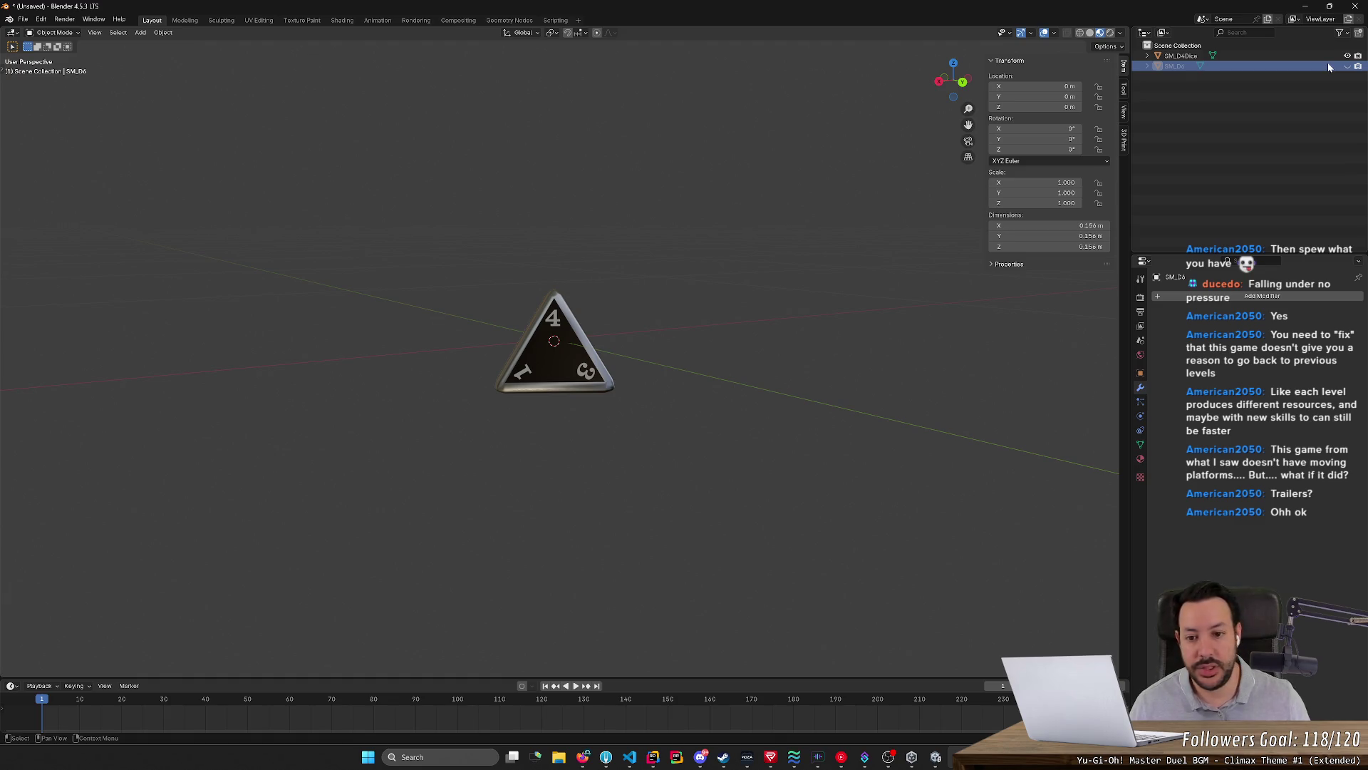
Delete the SM_D6 object so only SM_D4Dice remains in the scene
{"action": "left_click", "coordinate": [22, 18]}
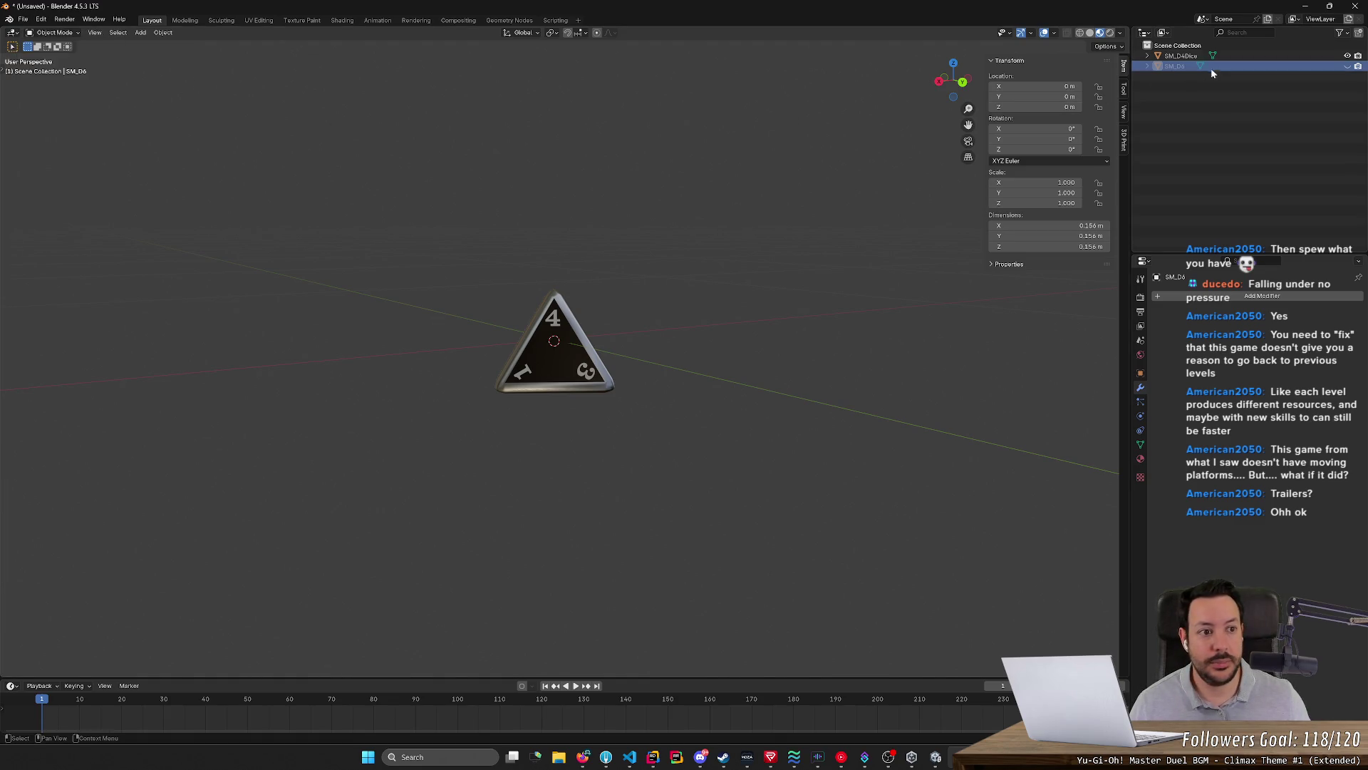
{"action": "key", "text": "Delete"}
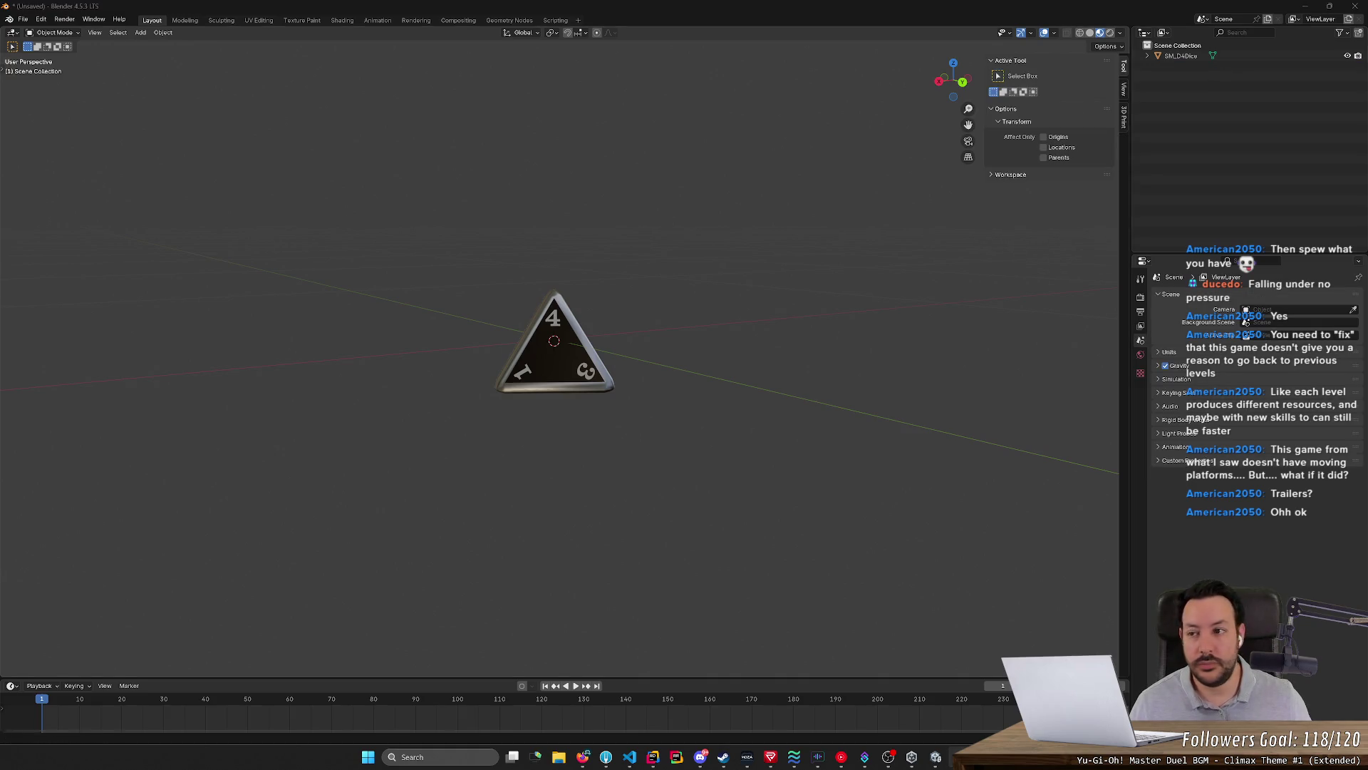
{"action": "left_click", "coordinate": [23, 19]}
{"action": "mouse_move", "coordinate": [41, 175]}
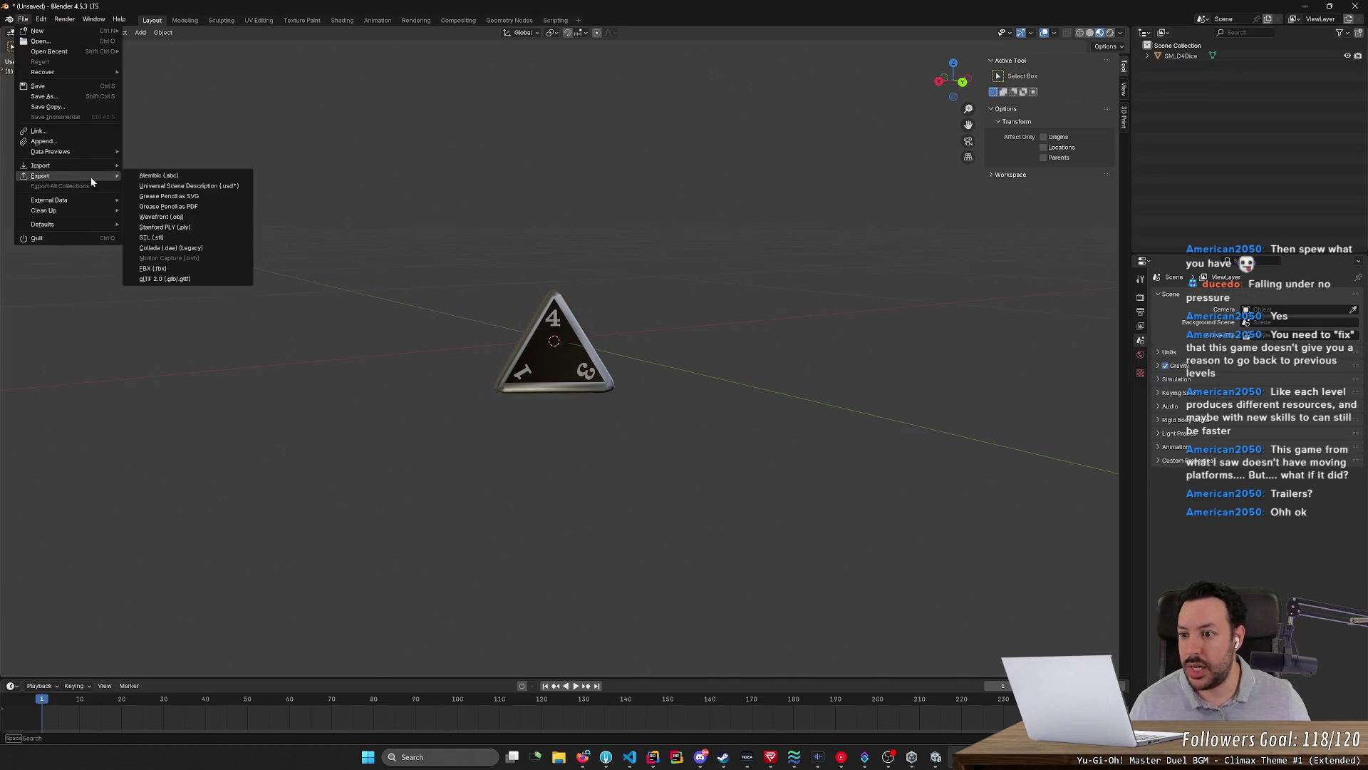
Export the D4 die as SM_D4.fbx with an export scale of 1.00
{"action": "left_click", "coordinate": [174, 267]}
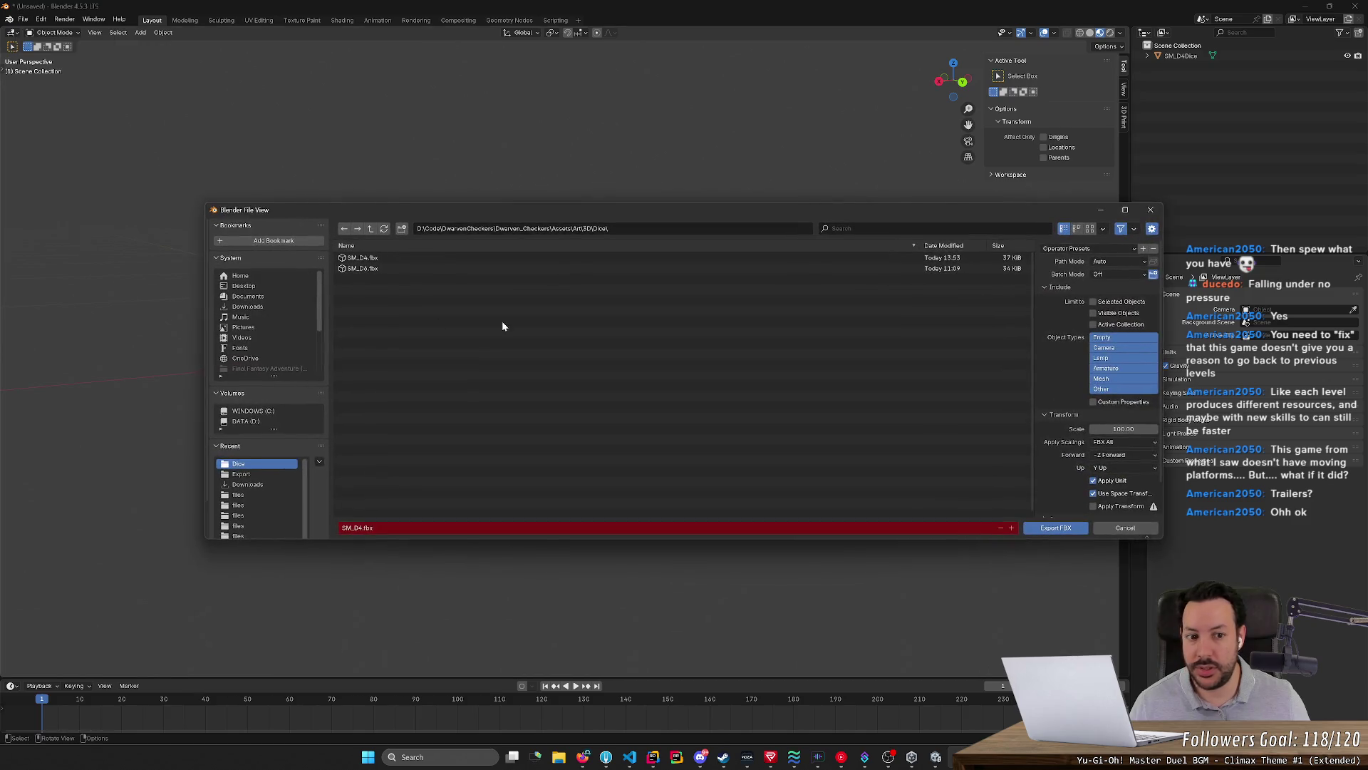
{"action": "left_click", "coordinate": [1134, 429]}
{"action": "type", "text": "1"}
{"action": "key", "text": "Return"}
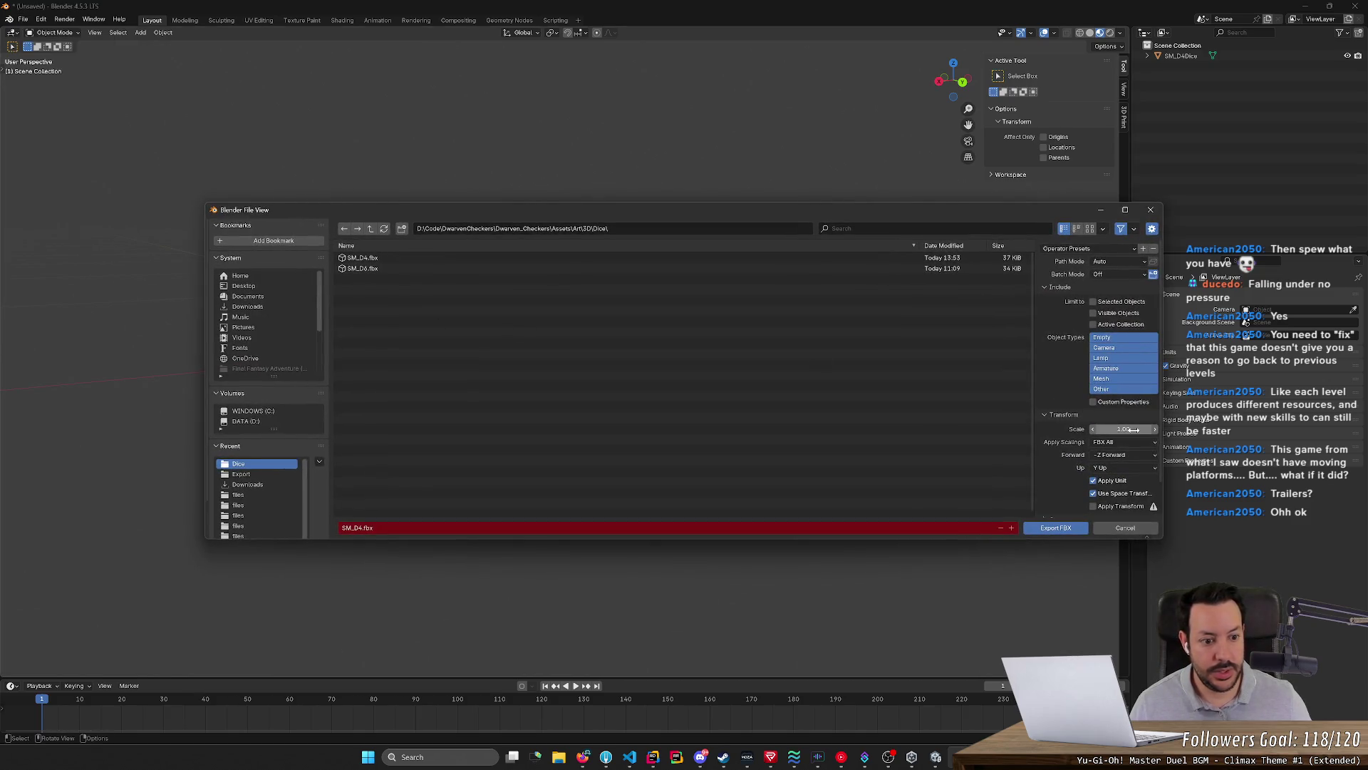
{"action": "left_click", "coordinate": [1123, 447]}
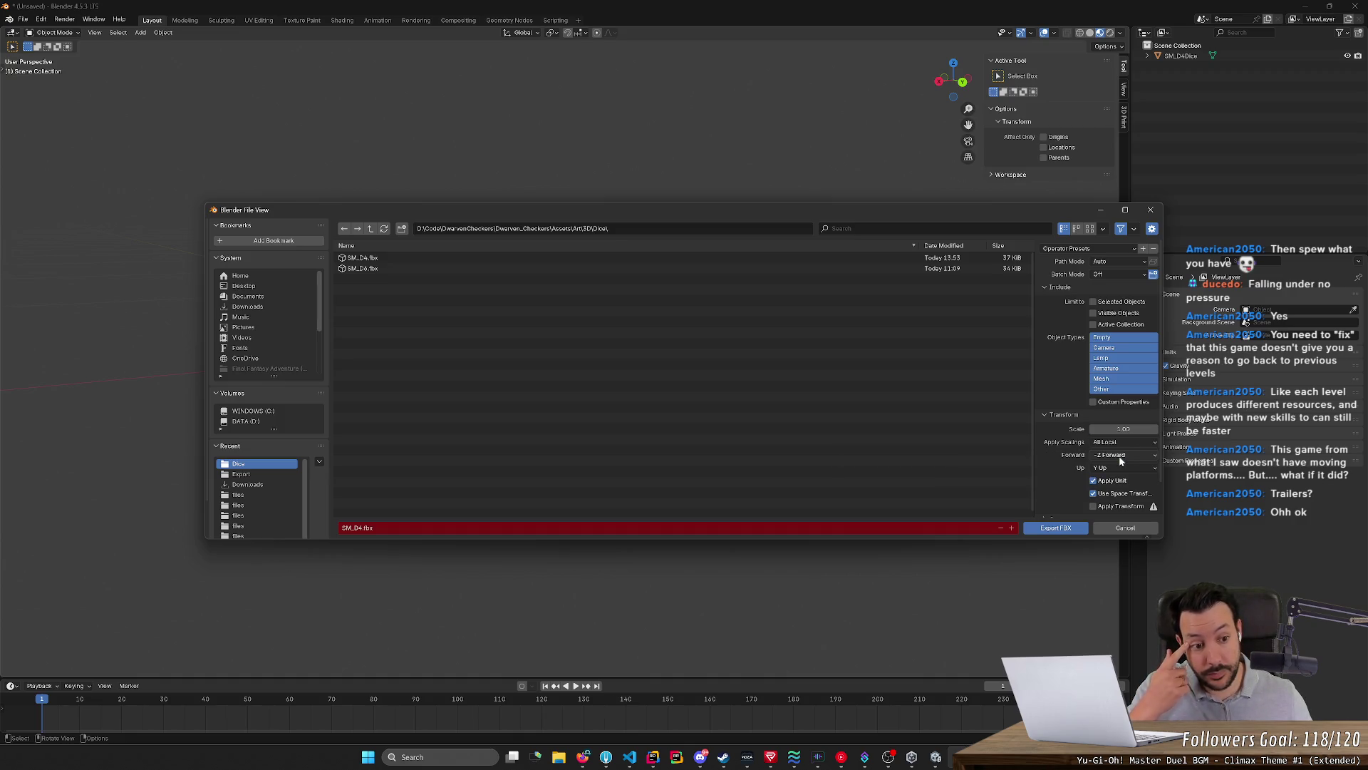
{"action": "left_click", "coordinate": [1061, 530]}
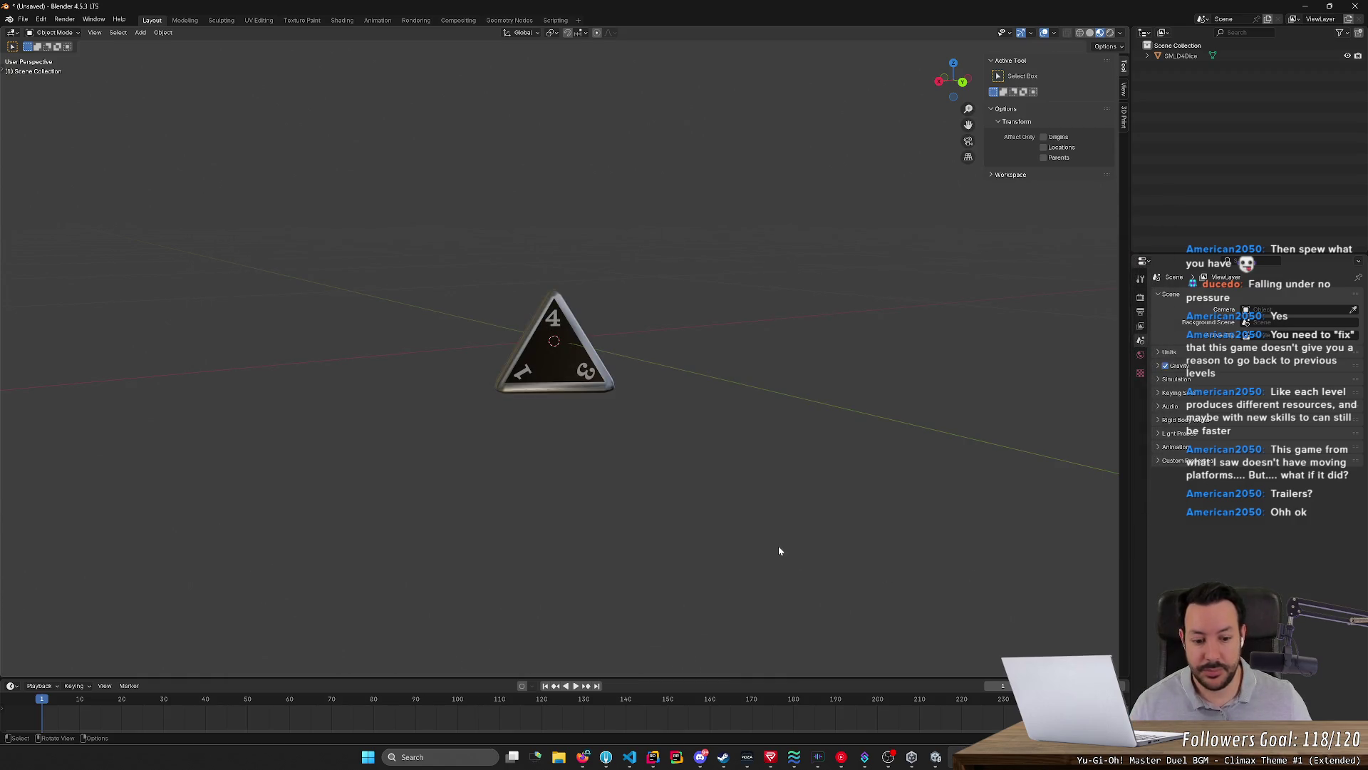
Check the Unity scene view for the die, then return to Blender
{"action": "left_click", "coordinate": [937, 757]}
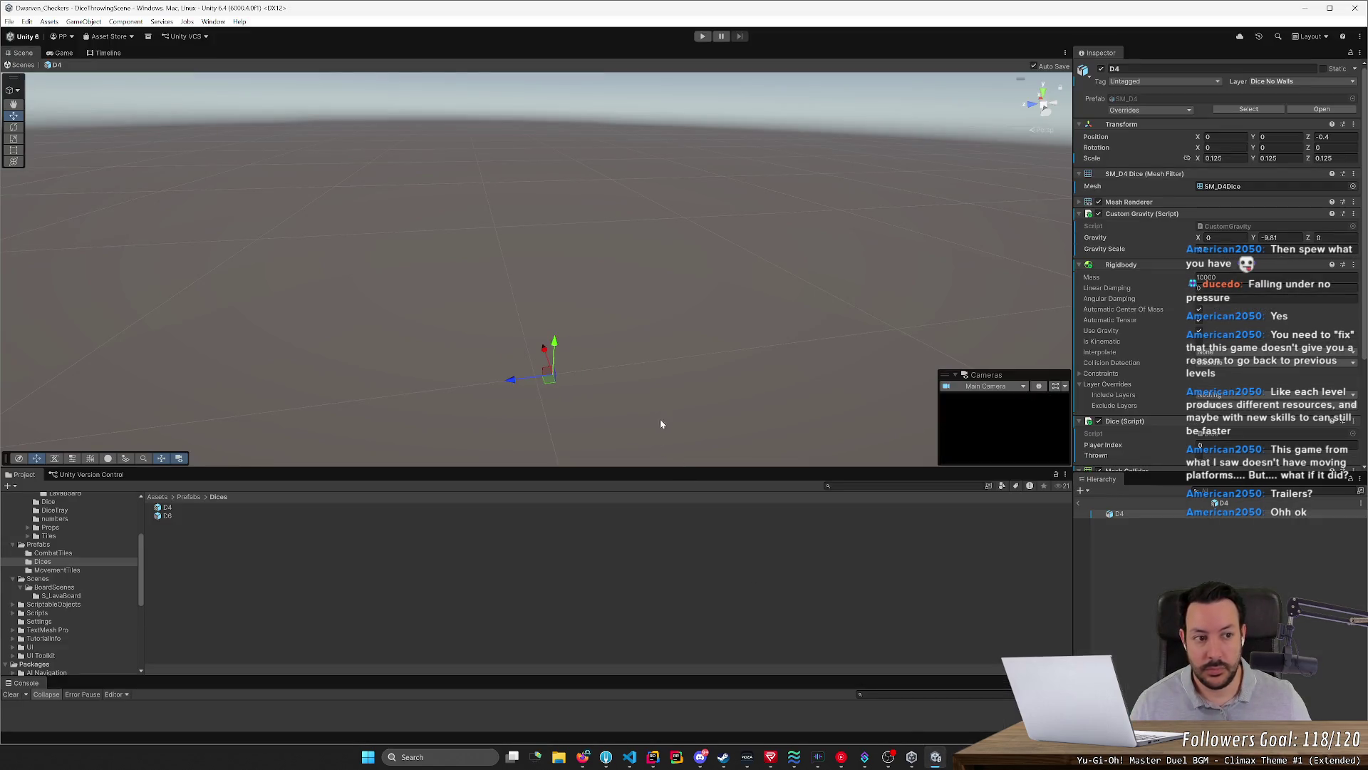
{"action": "right_click_drag", "start_coordinate": [960, 251], "coordinate": [426, 240]}
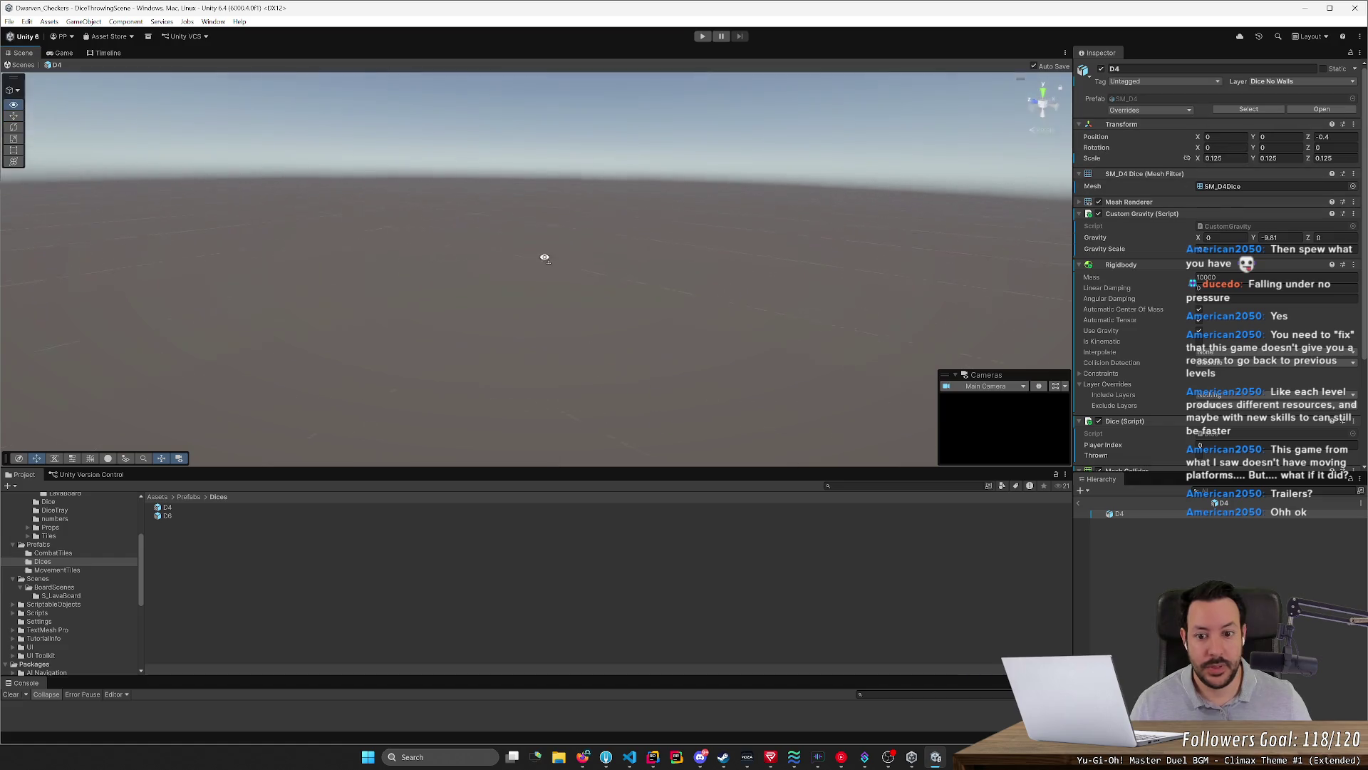
{"action": "mouse_move", "coordinate": [570, 280]}
{"action": "right_mouse_down"}
{"action": "mouse_move", "coordinate": [474, 330]}
{"action": "mouse_move", "coordinate": [312, 378]}
{"action": "right_mouse_up"}
{"action": "key", "text": "alt+Tab"}
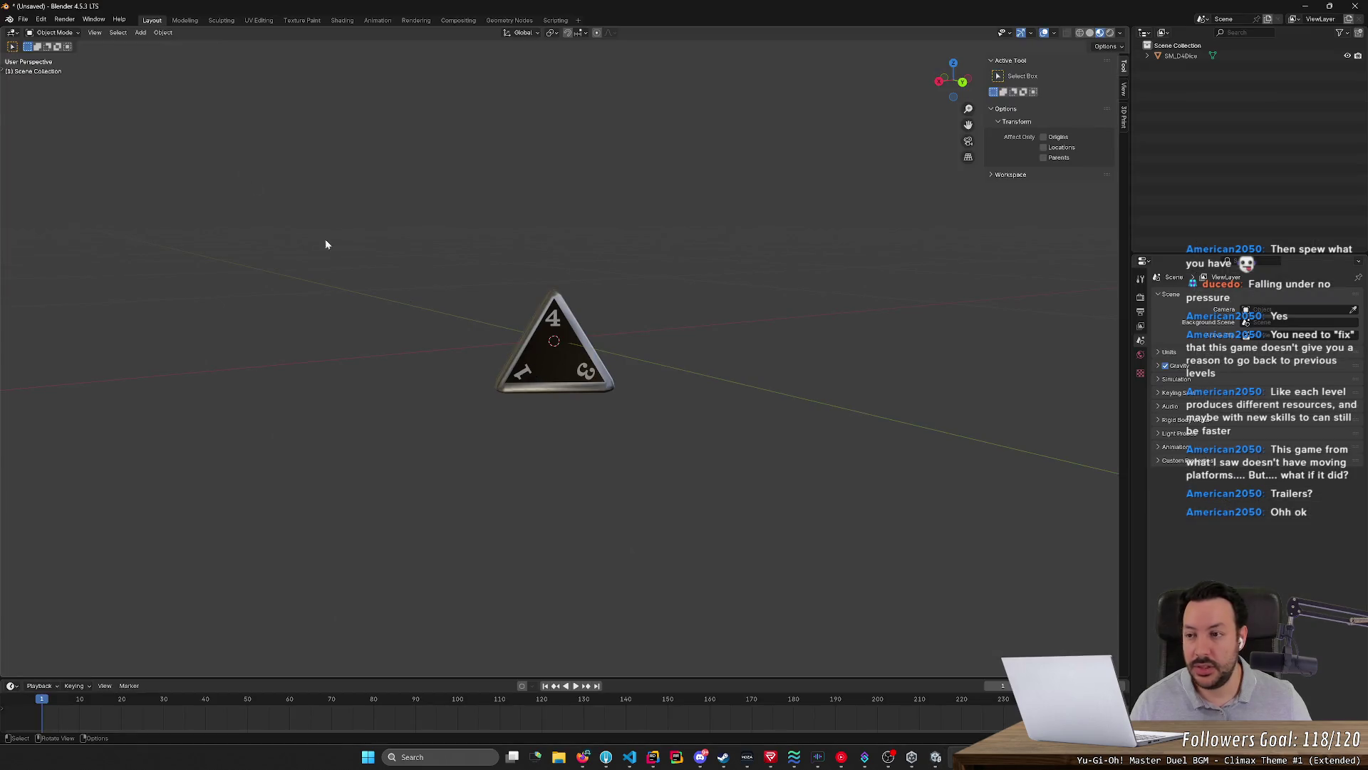
Re-export the die as SM_D4.fbx and switch to the Unity editor
{"action": "left_click", "coordinate": [23, 19]}
{"action": "mouse_move", "coordinate": [41, 175]}
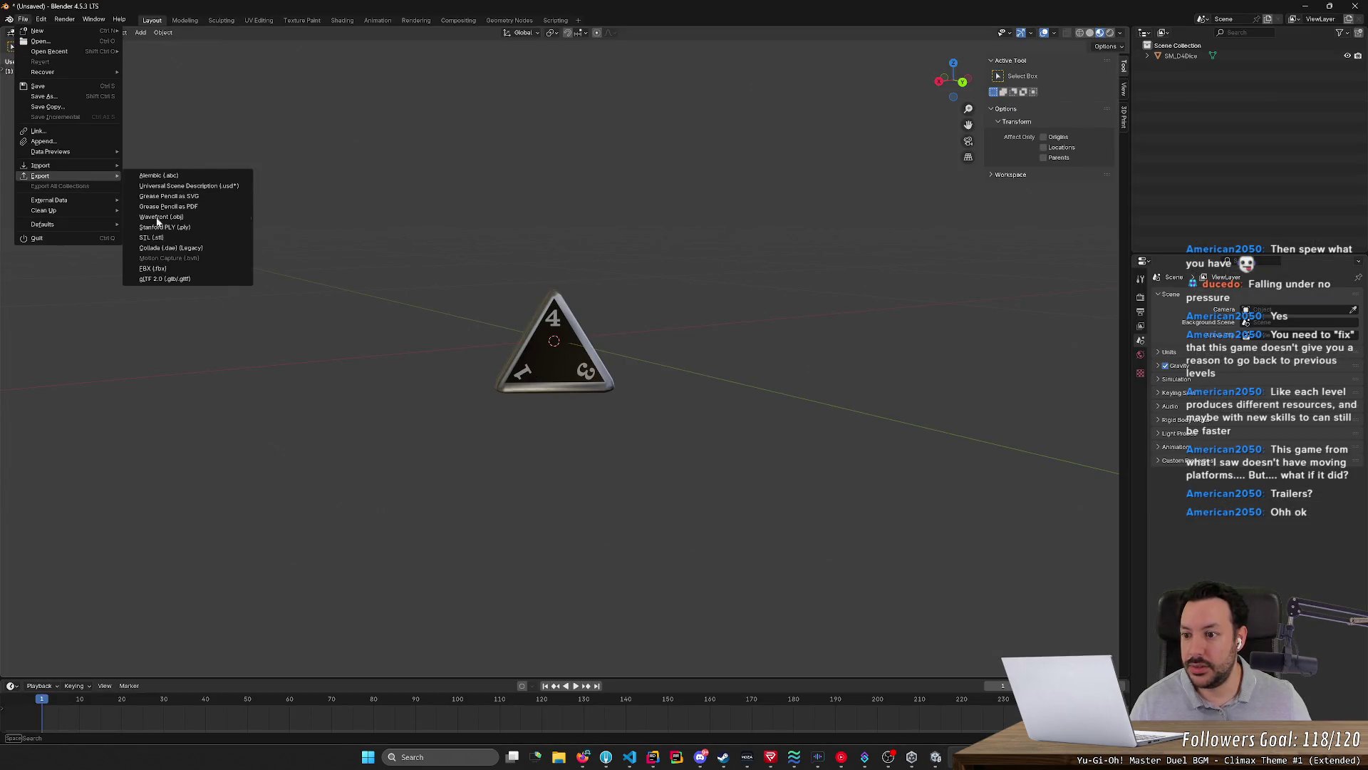
{"action": "left_click", "coordinate": [153, 268]}
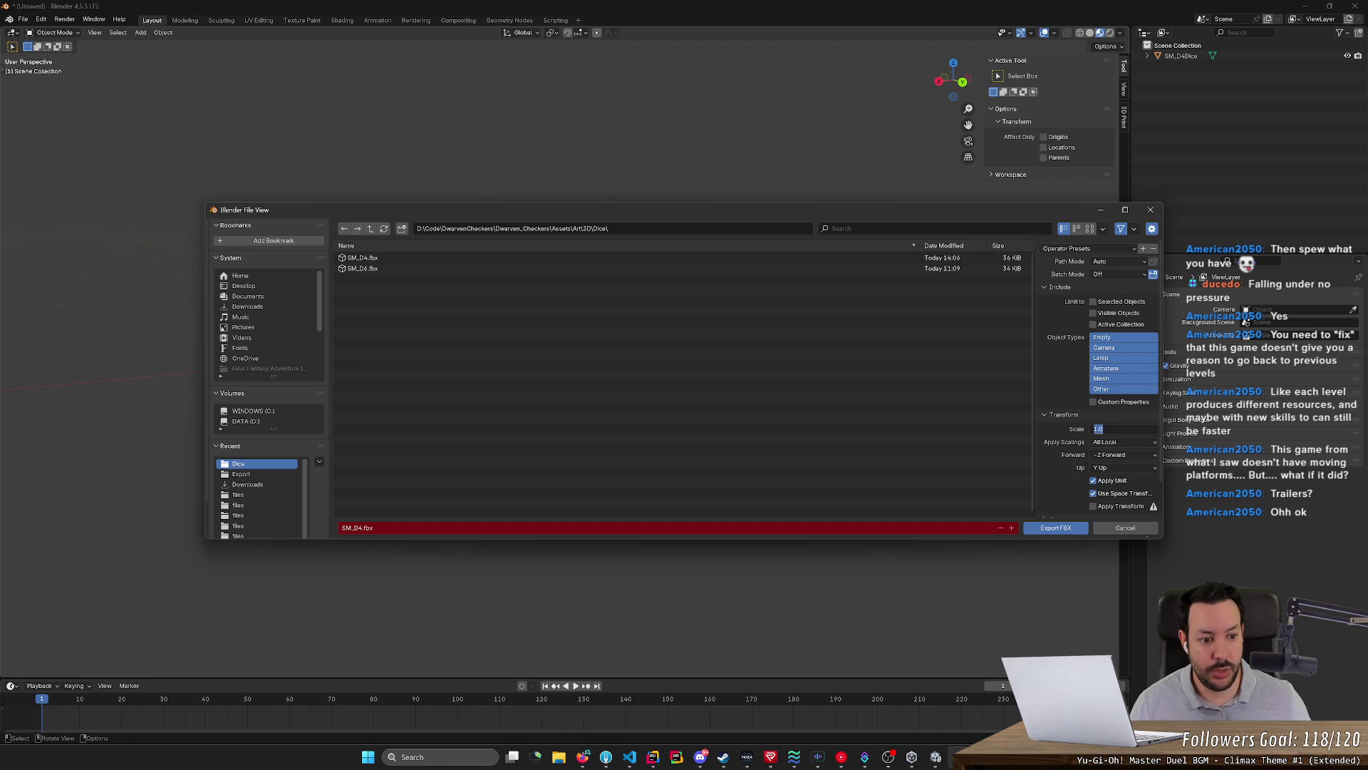
{"action": "left_click", "coordinate": [1055, 526]}
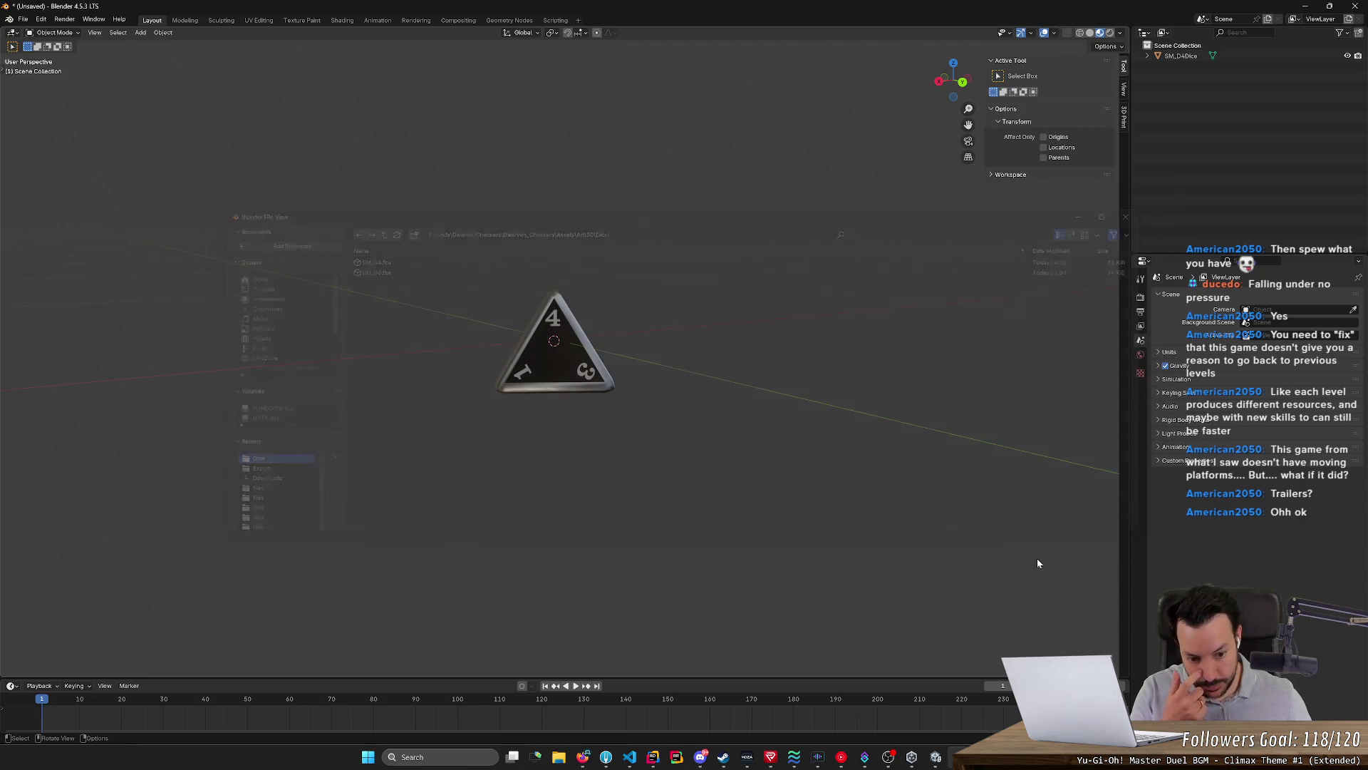
{"action": "left_click", "coordinate": [935, 757]}
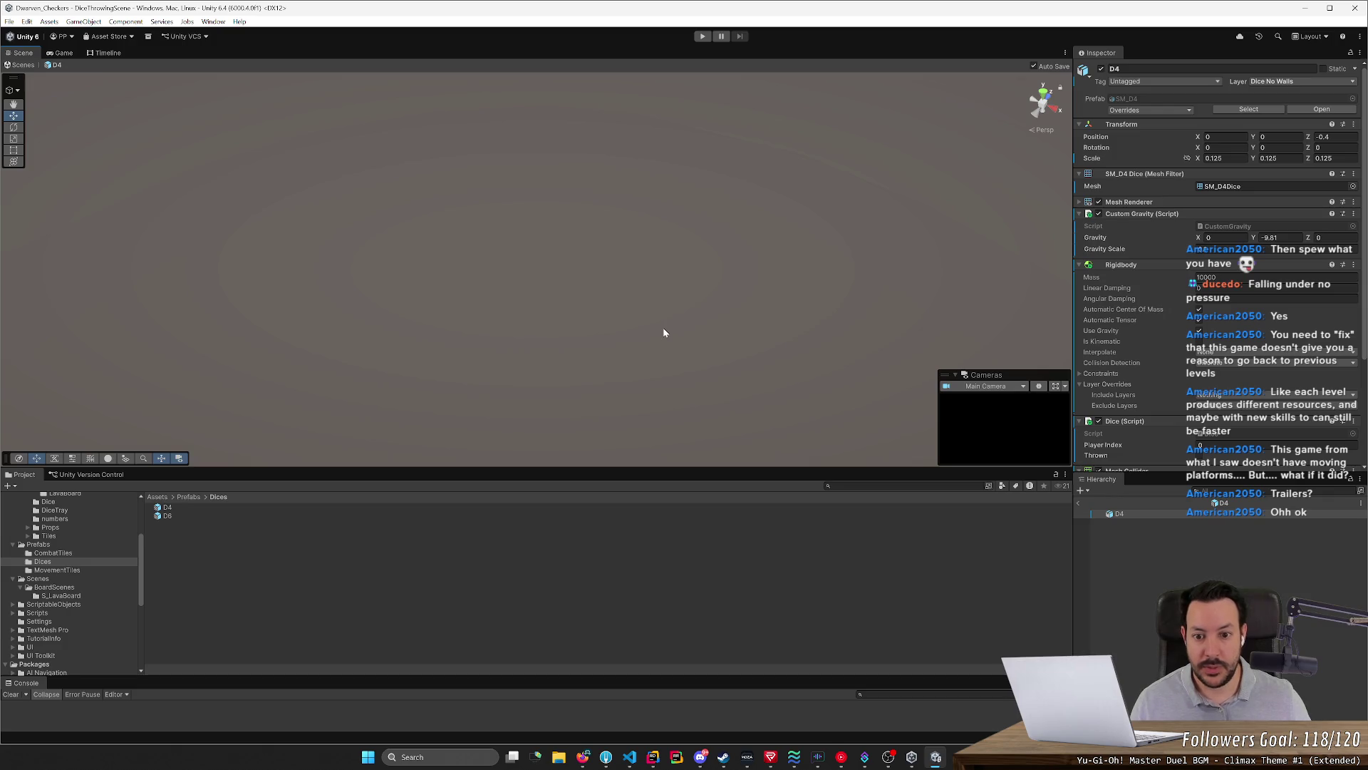
Select the D4 object and set its Transform scale to 1 on X, Y and Z
{"action": "left_click", "coordinate": [610, 254]}
{"action": "right_click_drag", "start_coordinate": [610, 253], "coordinate": [748, 330]}
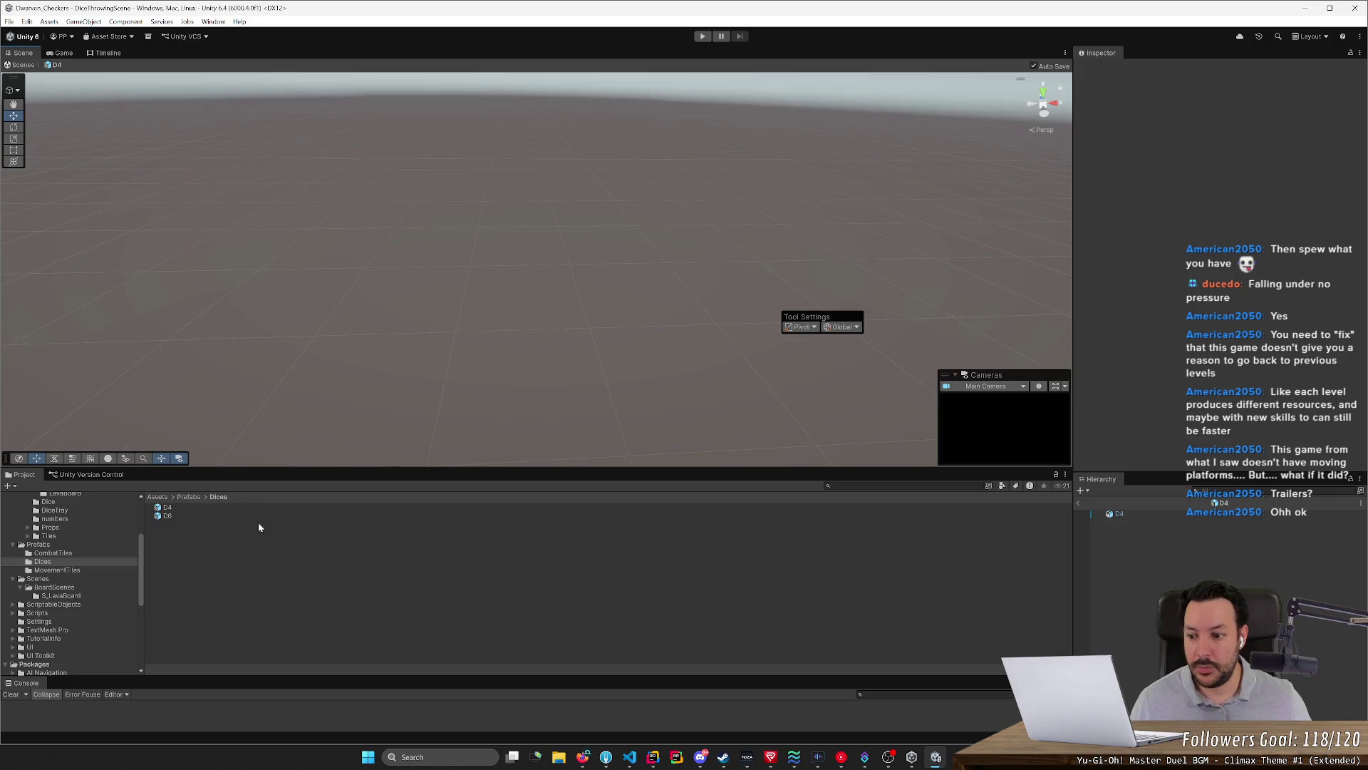
{"action": "left_click", "coordinate": [1147, 514]}
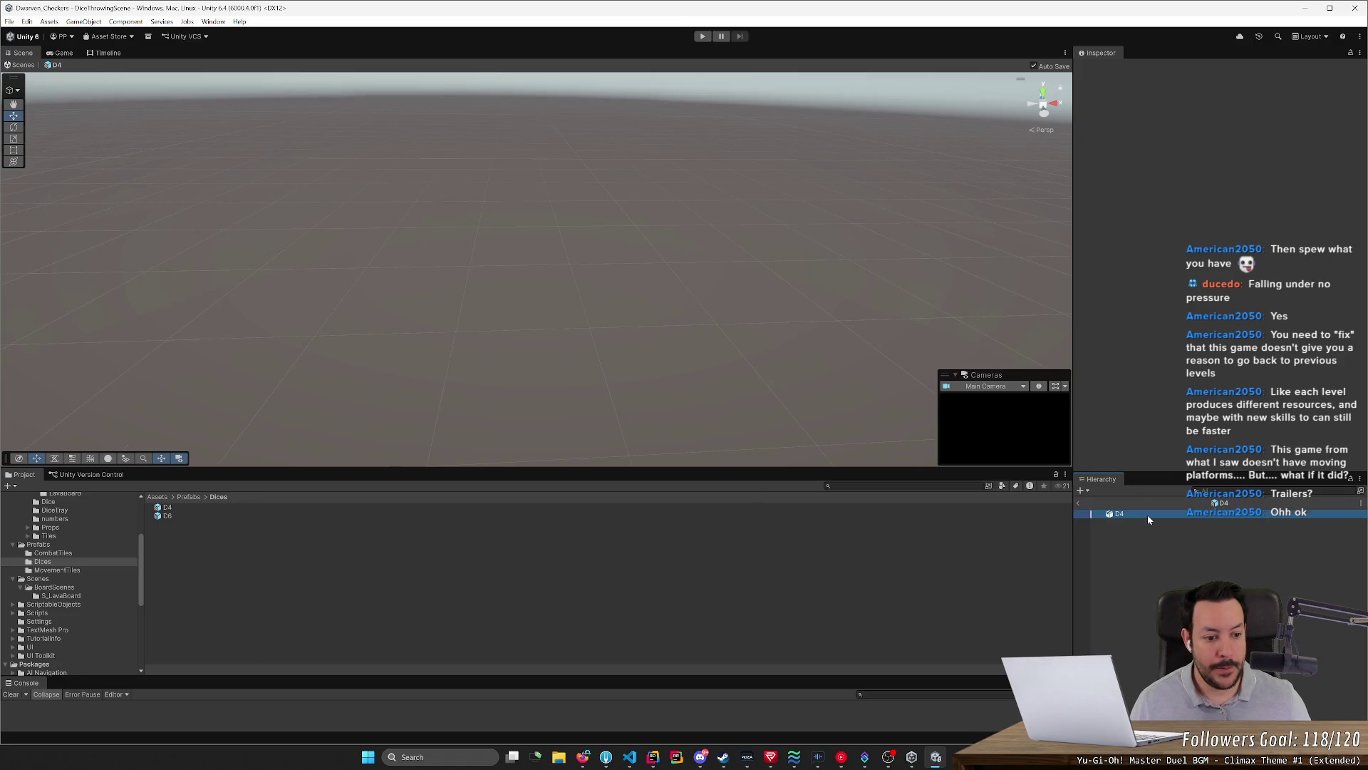
{"action": "left_click", "coordinate": [1228, 149]}
{"action": "key", "text": "Tab"}
{"action": "type", "text": "1"}
{"action": "key", "text": "Tab"}
{"action": "type", "text": "1"}
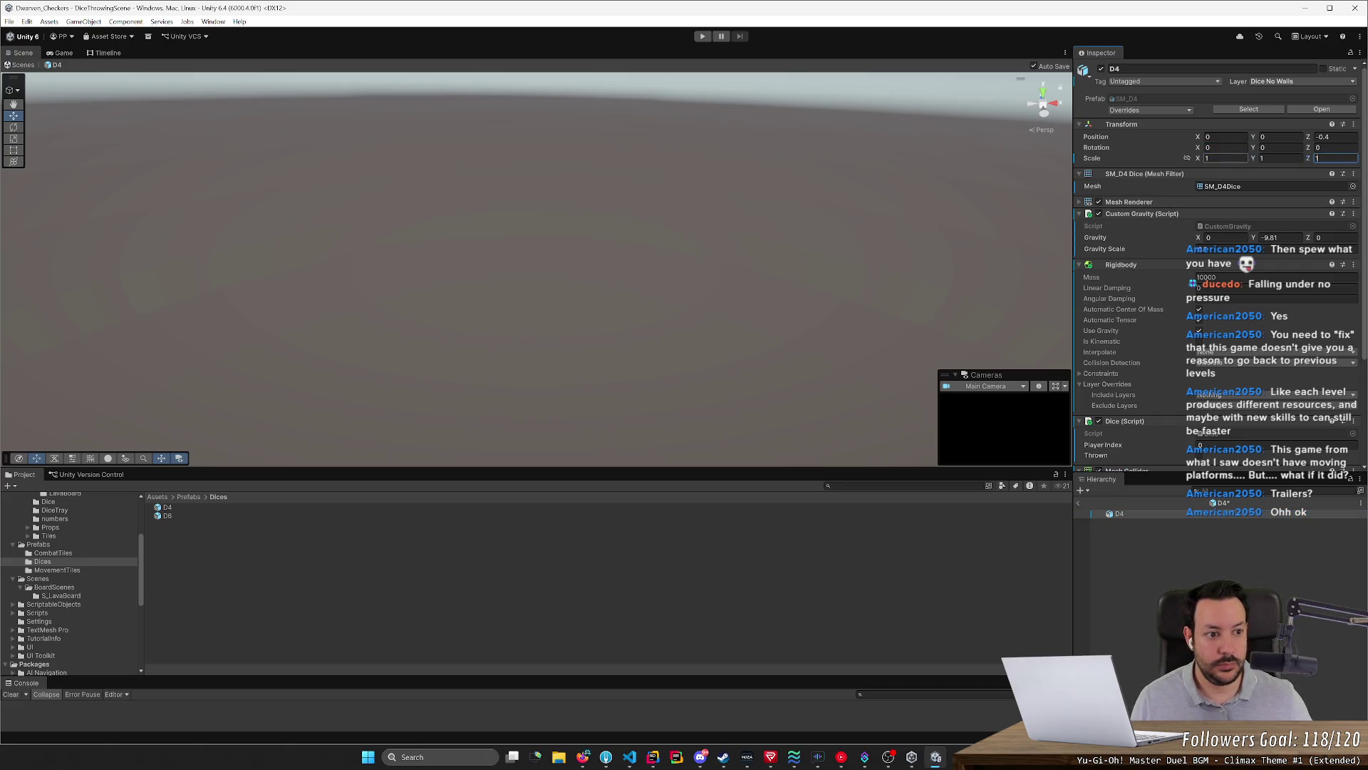
{"action": "key", "text": "Return"}
Change the D4 scale to 10 on all three axes, then return to Blender
{"action": "left_click", "coordinate": [1219, 157]}
{"action": "key", "text": "Tab"}
{"action": "type", "text": "10"}
{"action": "key", "text": "Tab"}
{"action": "type", "text": "10"}
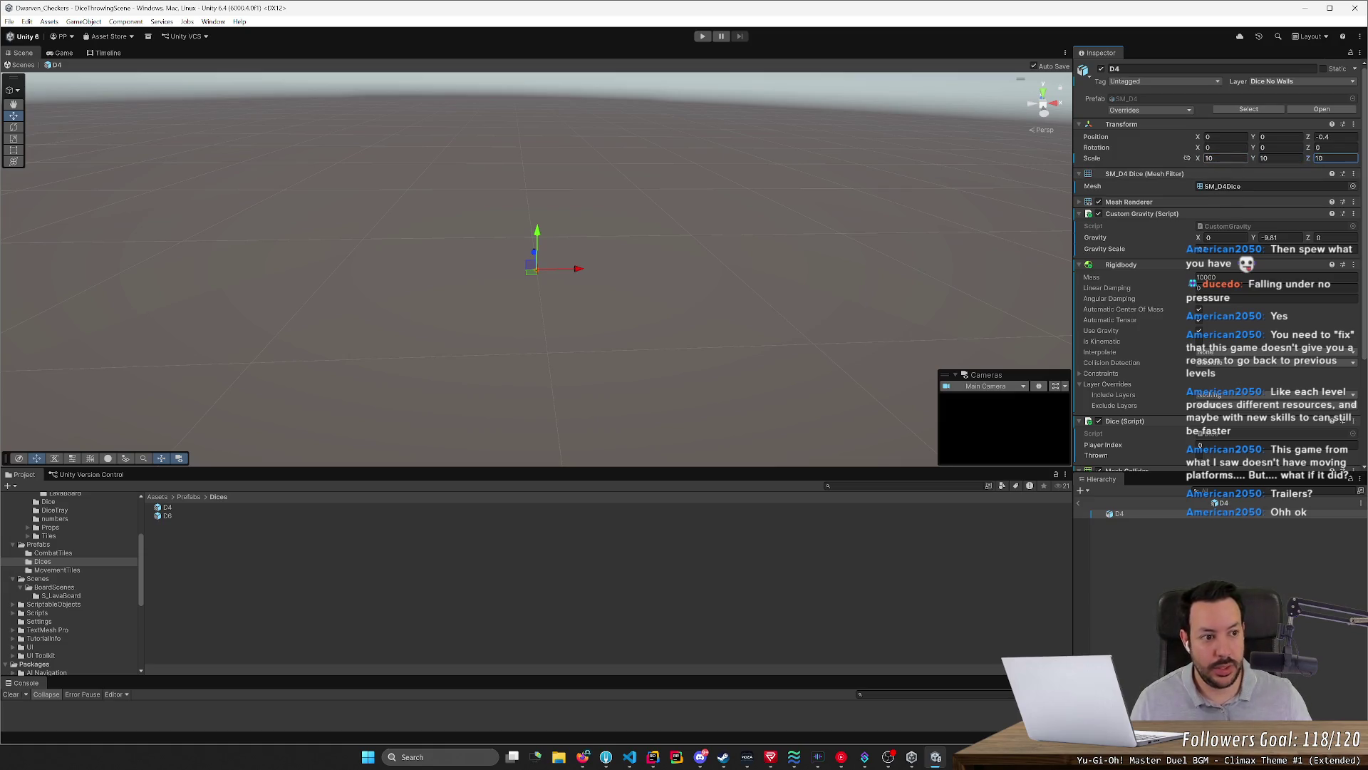
{"action": "mouse_move", "coordinate": [692, 276]}
{"action": "right_mouse_down"}
{"action": "mouse_move", "coordinate": [652, 274]}
{"action": "mouse_move", "coordinate": [810, 256]}
{"action": "right_mouse_up"}
{"action": "scroll", "coordinate": [651, 274], "scroll_direction": "up", "scroll_amount": 2}
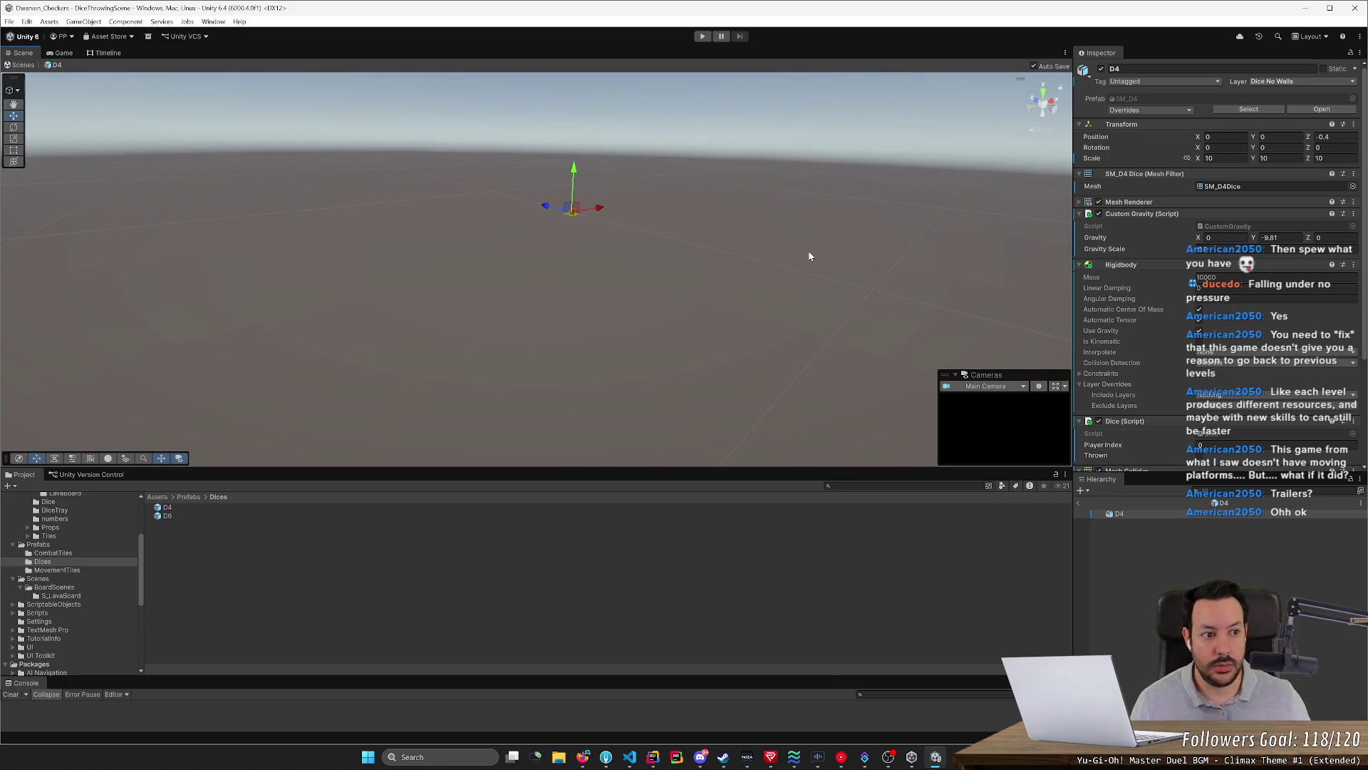
{"action": "key", "text": "alt+Tab"}
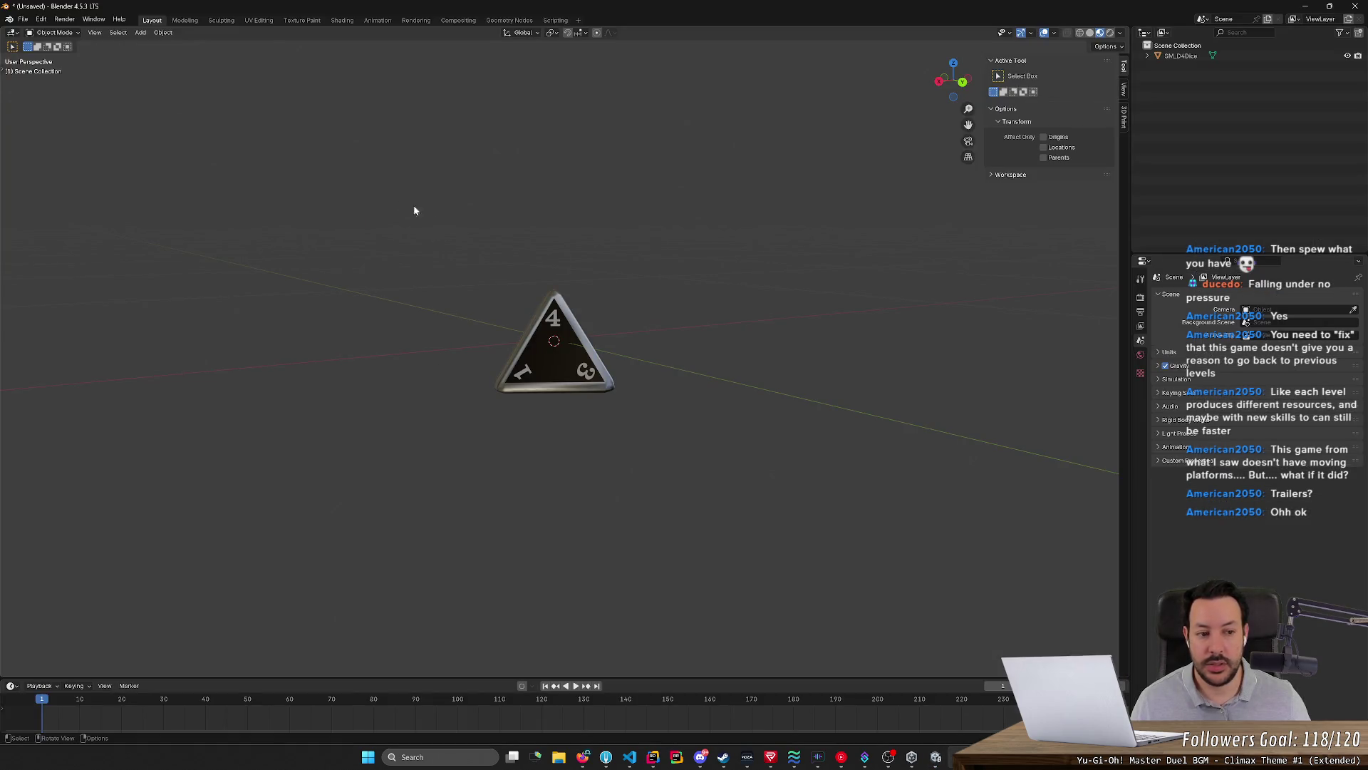
Re-export SM_D4.fbx with Apply Scalings set to FBX Units Scale, check Unity, and return to Blender
{"action": "left_click", "coordinate": [22, 19]}
{"action": "mouse_move", "coordinate": [42, 176]}
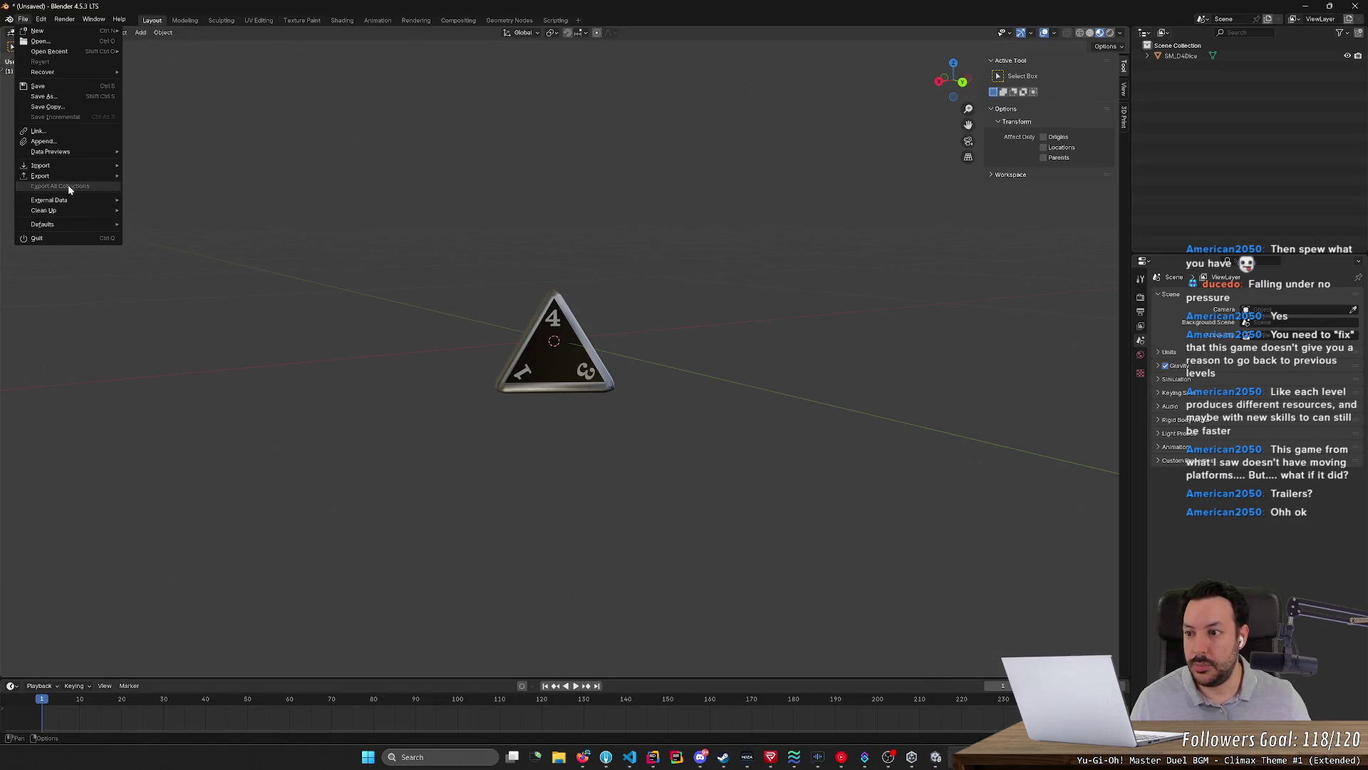
{"action": "left_click", "coordinate": [161, 267]}
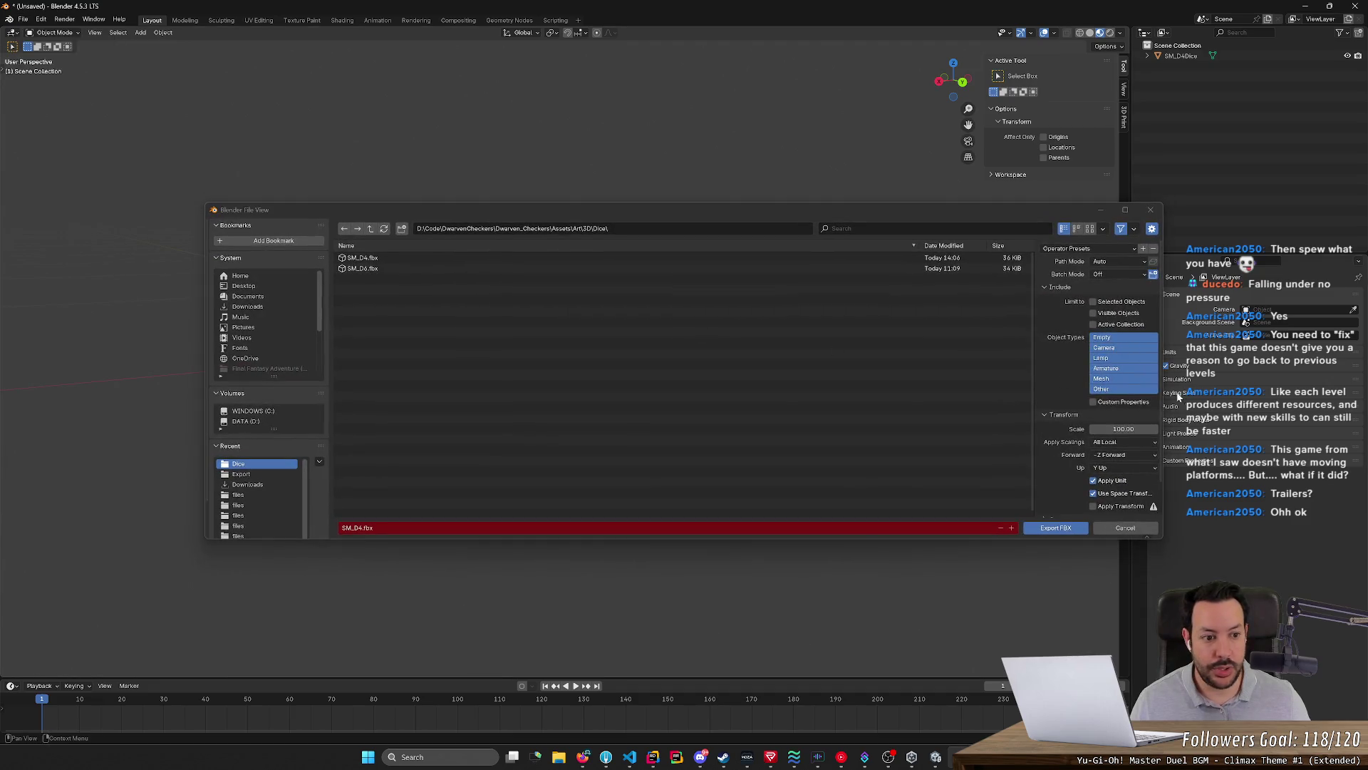
{"action": "left_click", "coordinate": [1123, 442]}
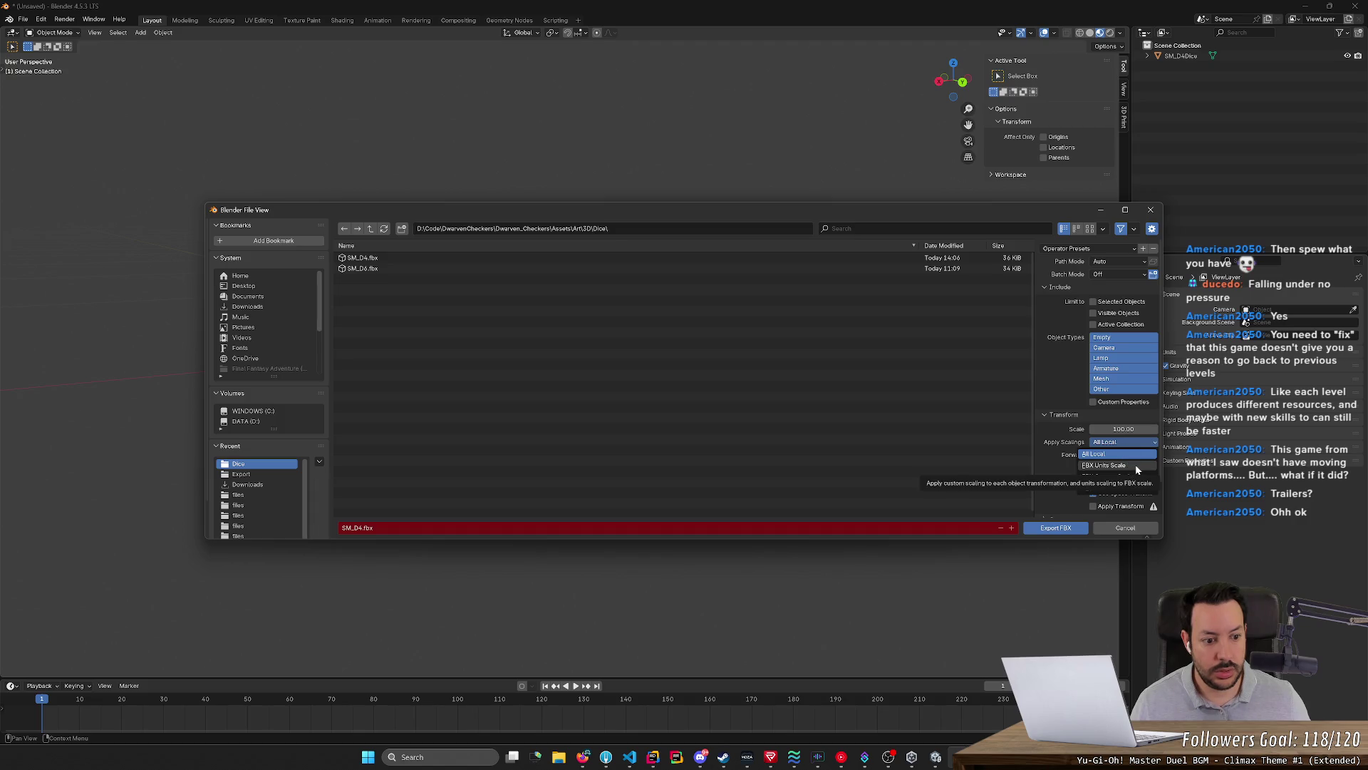
{"action": "left_click", "coordinate": [1136, 465]}
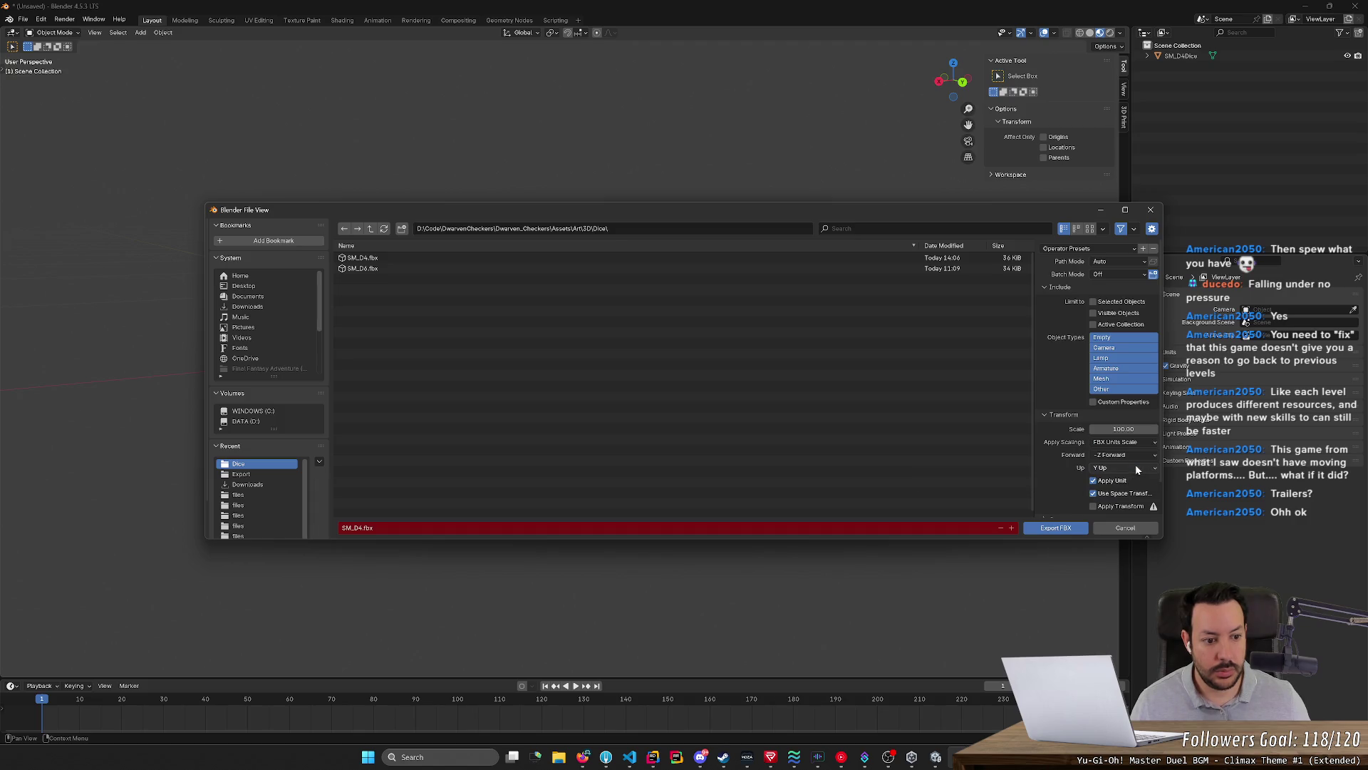
{"action": "left_click", "coordinate": [1056, 527]}
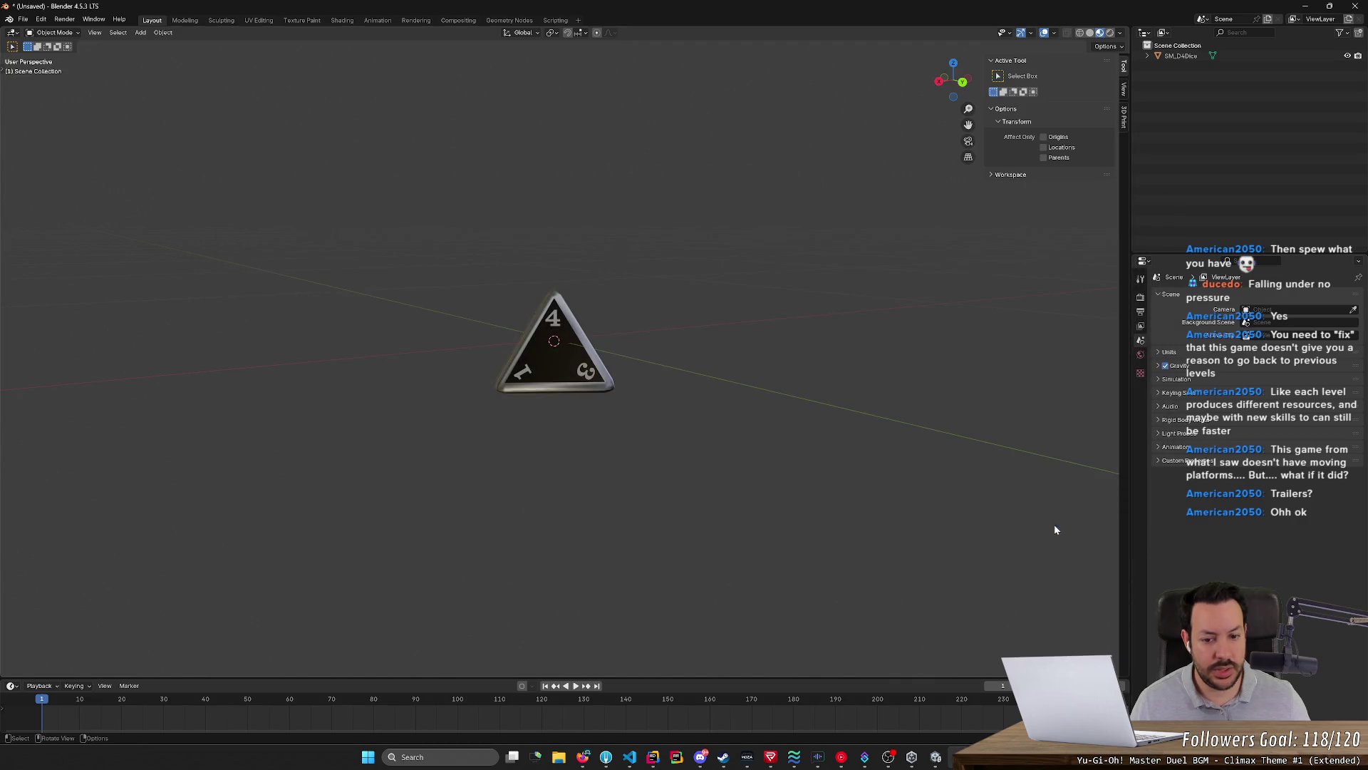
{"action": "key", "text": "alt+Tab"}
{"action": "left_click", "coordinate": [695, 309]}
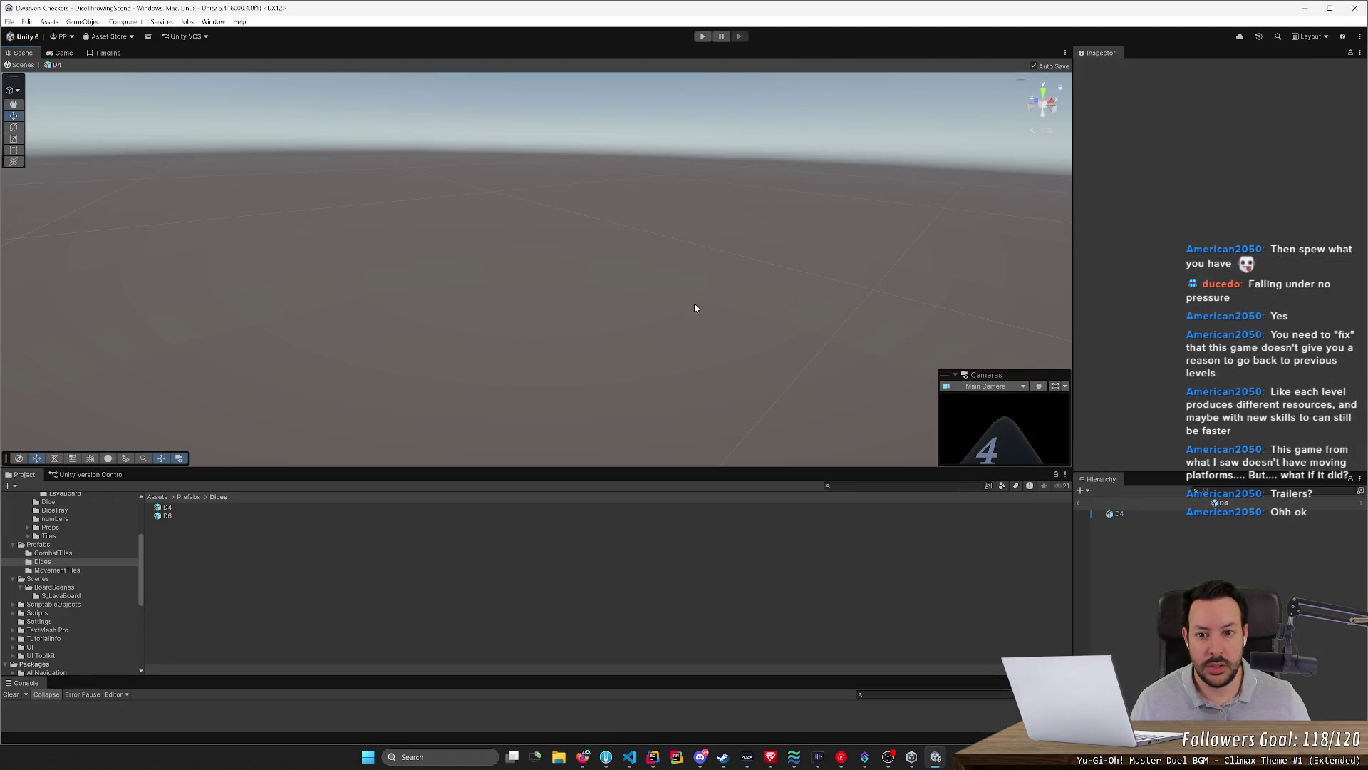
{"action": "key", "text": "alt+Tab"}
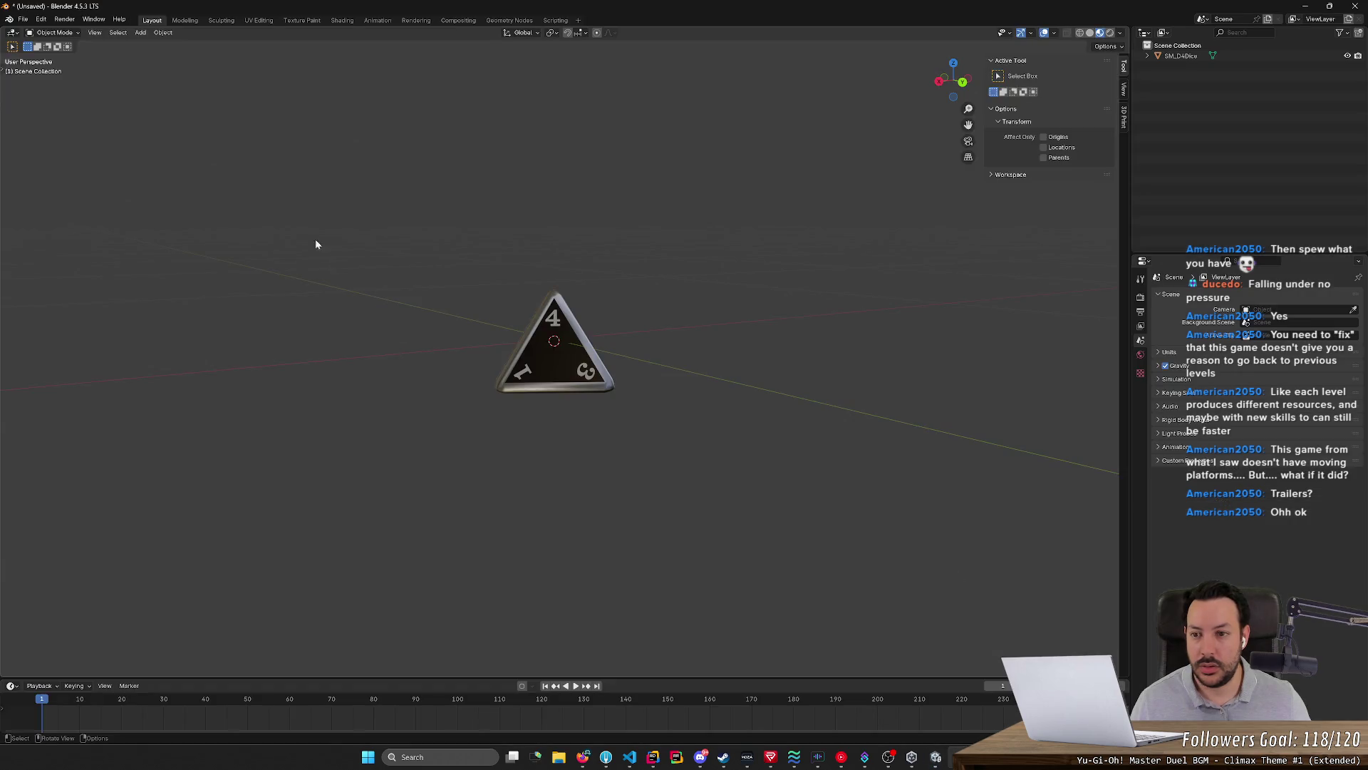
Select the die and re-export SM_D4.fbx with Apply Scalings set to FBX All, then switch to Unity
{"action": "key", "text": "a"}
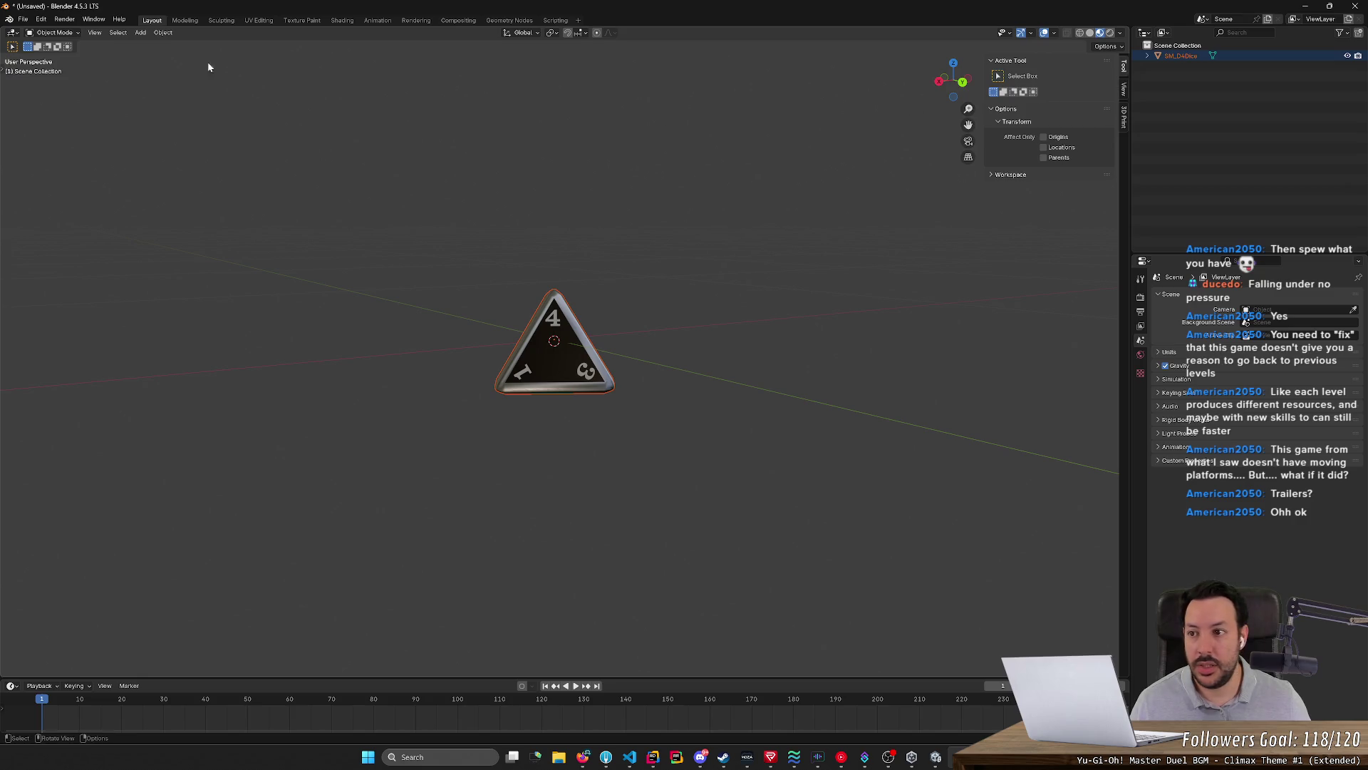
{"action": "left_click", "coordinate": [23, 20]}
{"action": "mouse_move", "coordinate": [41, 175]}
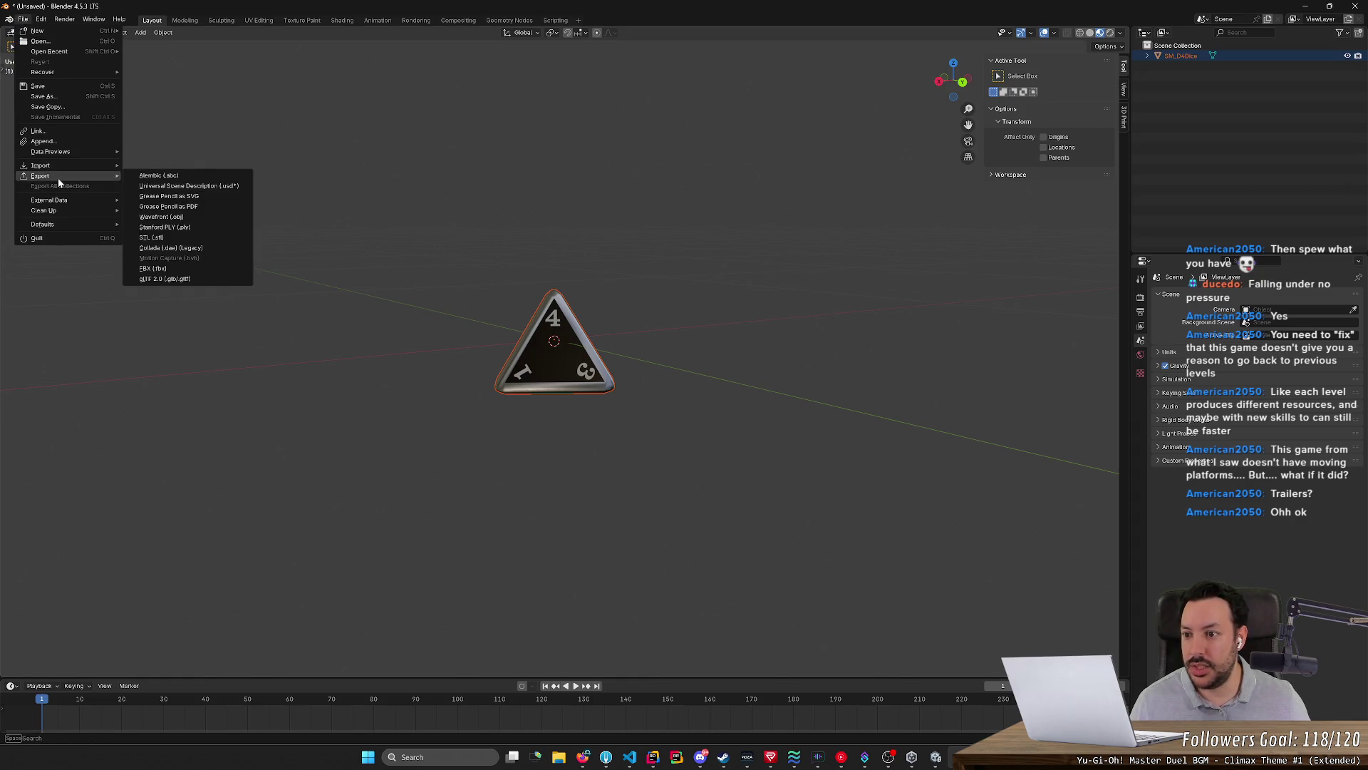
{"action": "left_click", "coordinate": [160, 267]}
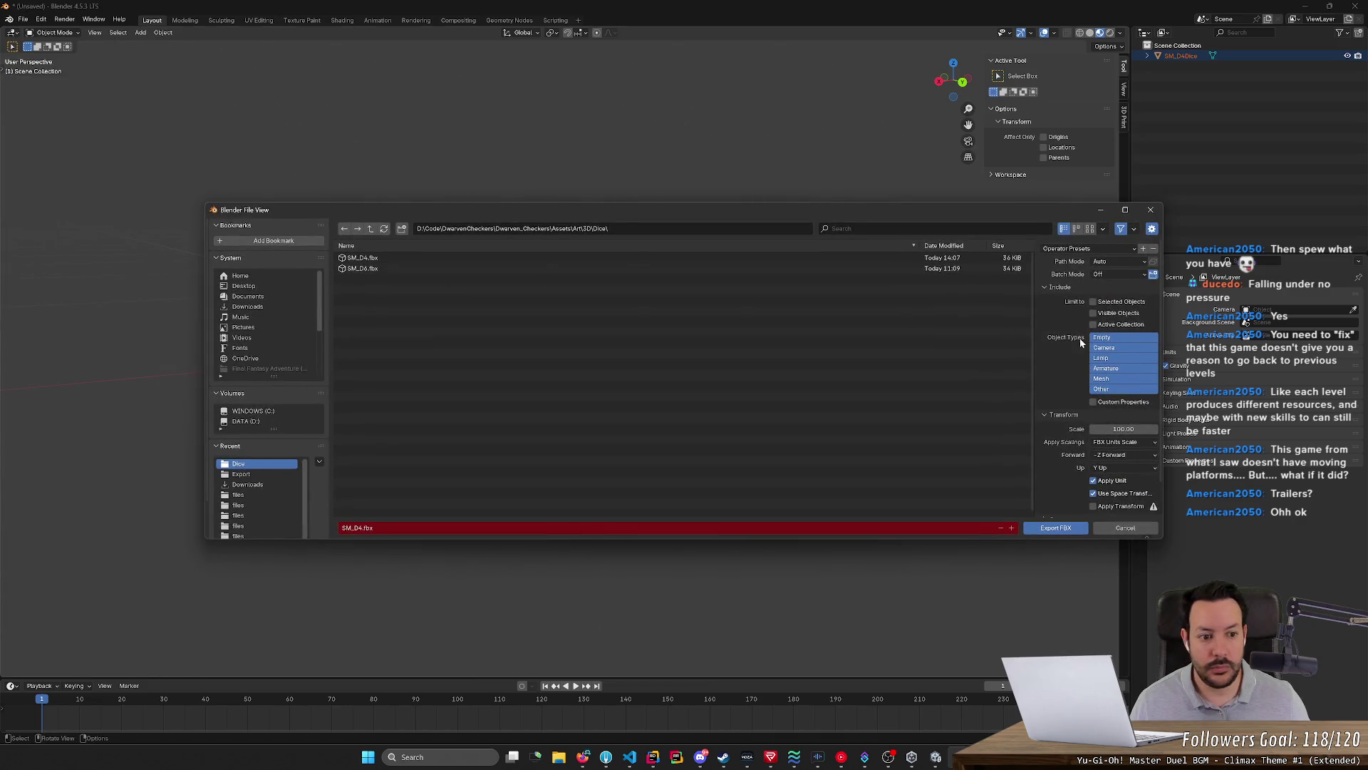
{"action": "left_click", "coordinate": [1131, 441]}
{"action": "left_click", "coordinate": [1115, 489]}
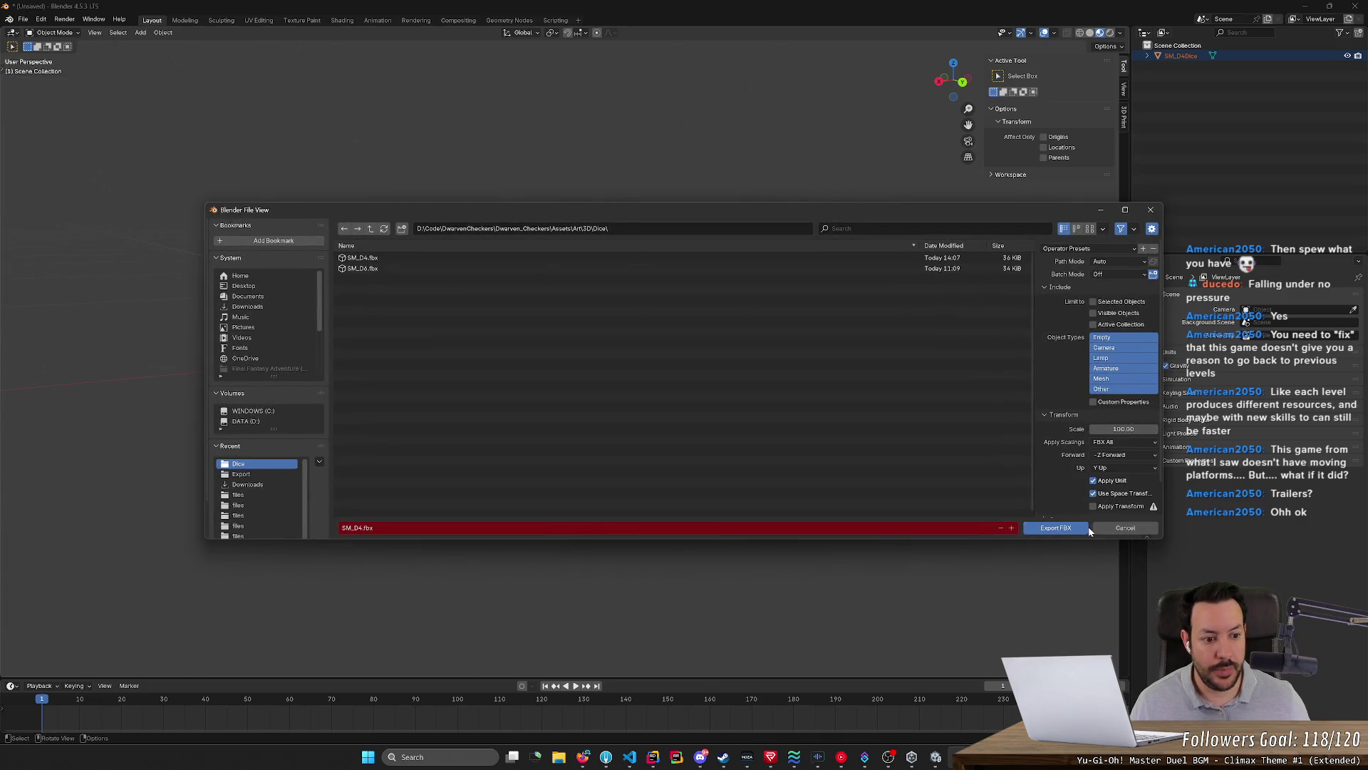
{"action": "left_click", "coordinate": [1055, 527]}
{"action": "left_click", "coordinate": [935, 756]}
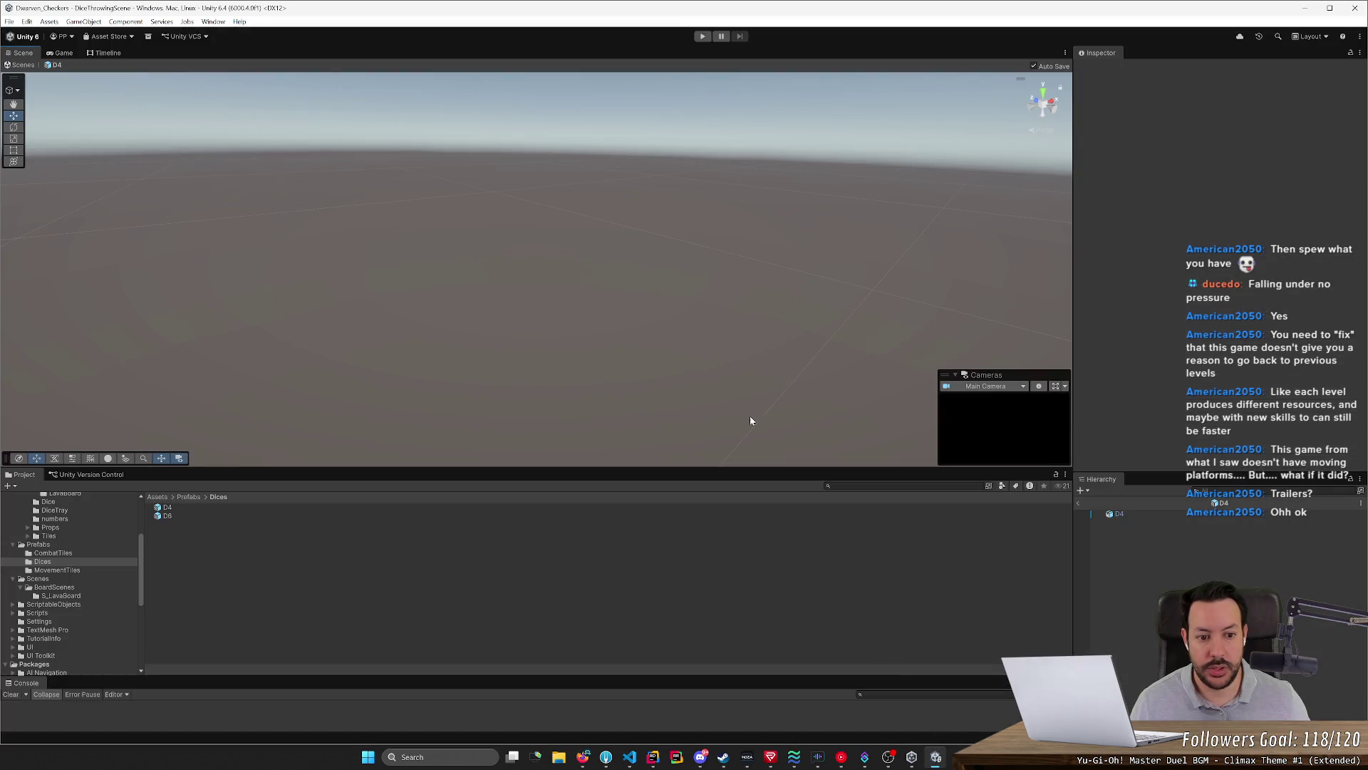
Frame the D4 die and set its prefab scale to 0.25 on X, Y and Z
{"action": "double_click", "coordinate": [1152, 514]}
{"action": "right_click_drag", "start_coordinate": [690, 303], "coordinate": [702, 248]}
{"action": "scroll", "coordinate": [702, 249], "scroll_direction": "up", "scroll_amount": 2}
{"action": "key", "text": "w"}
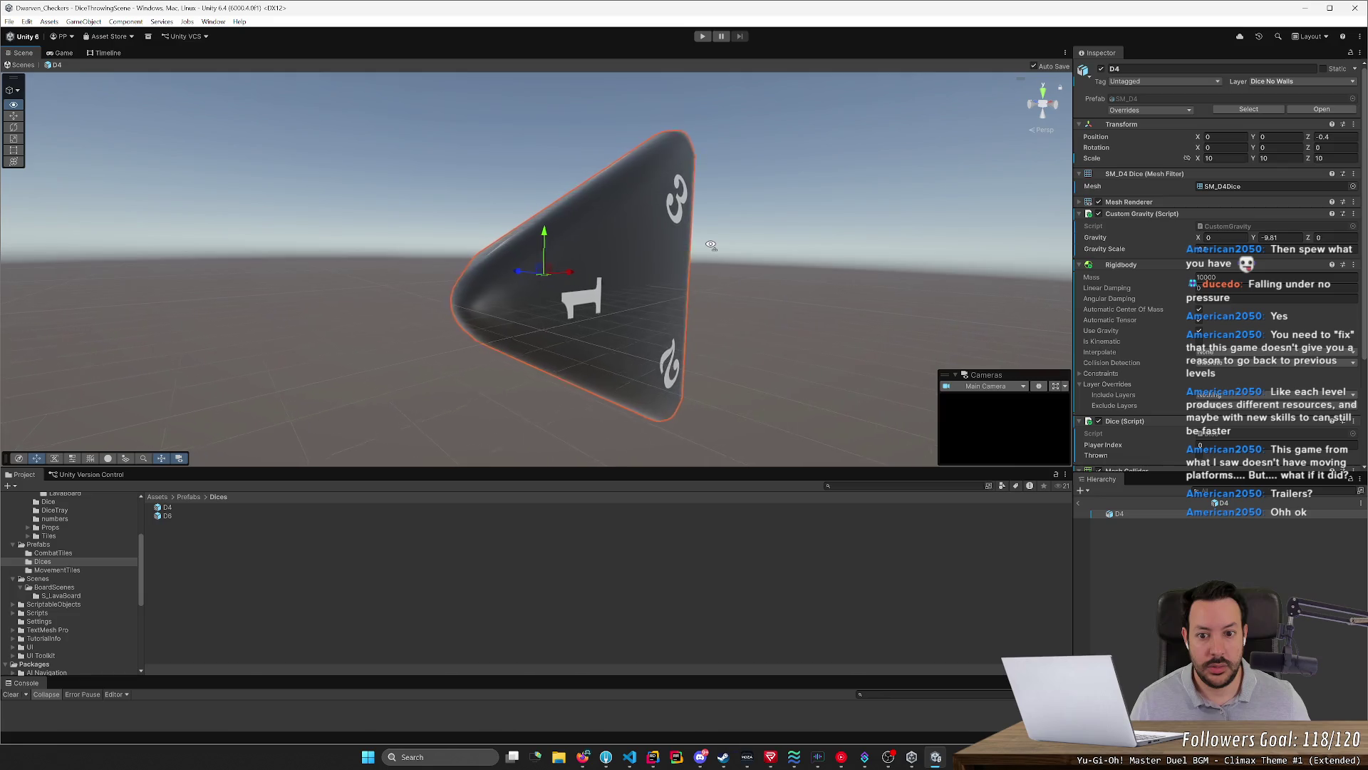
{"action": "right_click_drag", "start_coordinate": [700, 248], "coordinate": [1027, 214]}
{"action": "type", "text": "1"}
{"action": "key", "text": "Tab"}
{"action": "type", "text": "1"}
{"action": "key", "text": "Tab"}
{"action": "type", "text": "1"}
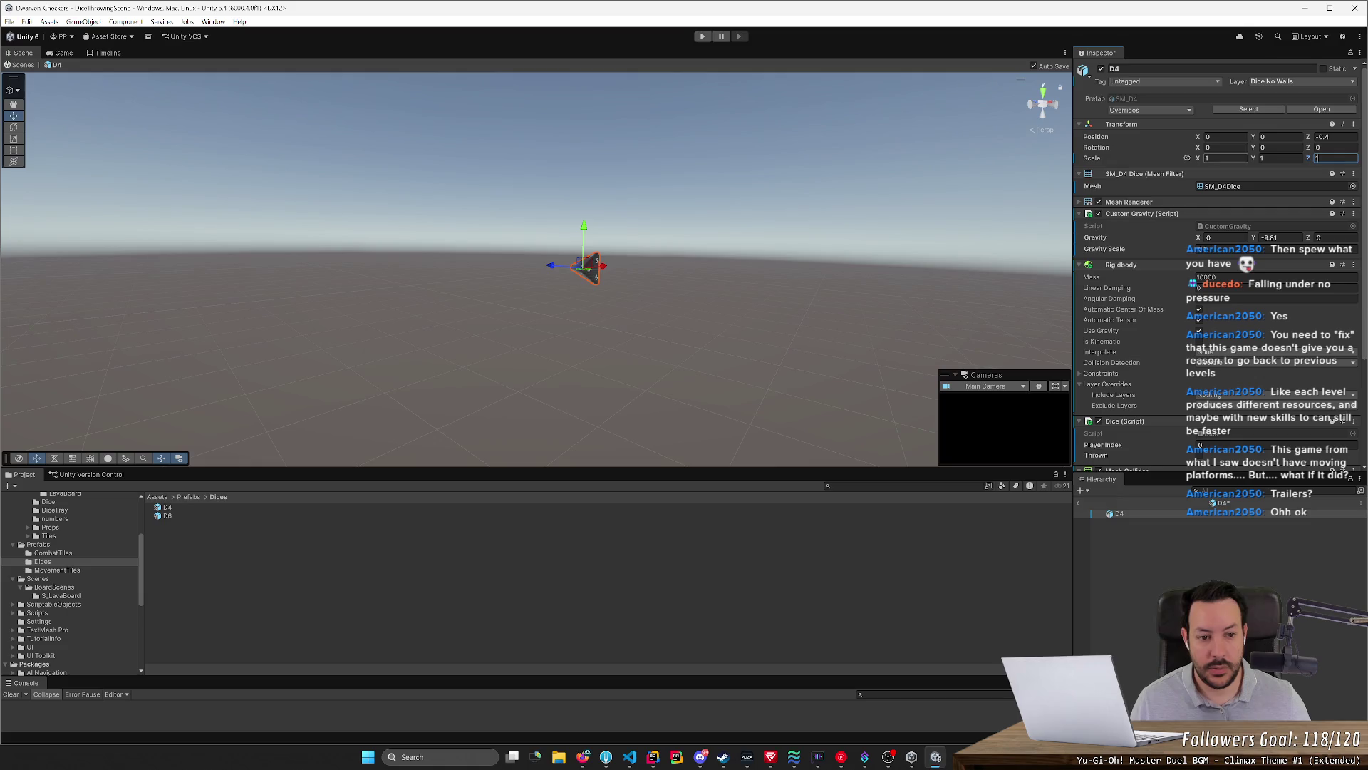
{"action": "type", "text": "0.25"}
{"action": "key", "text": "Return"}
Orbit and fly the scene view around the shrunken die to inspect it
{"action": "key", "text": "f"}
{"action": "right_click_drag", "start_coordinate": [520, 307], "coordinate": [527, 400]}
{"action": "scroll", "coordinate": [528, 401], "scroll_direction": "down", "scroll_amount": 3}
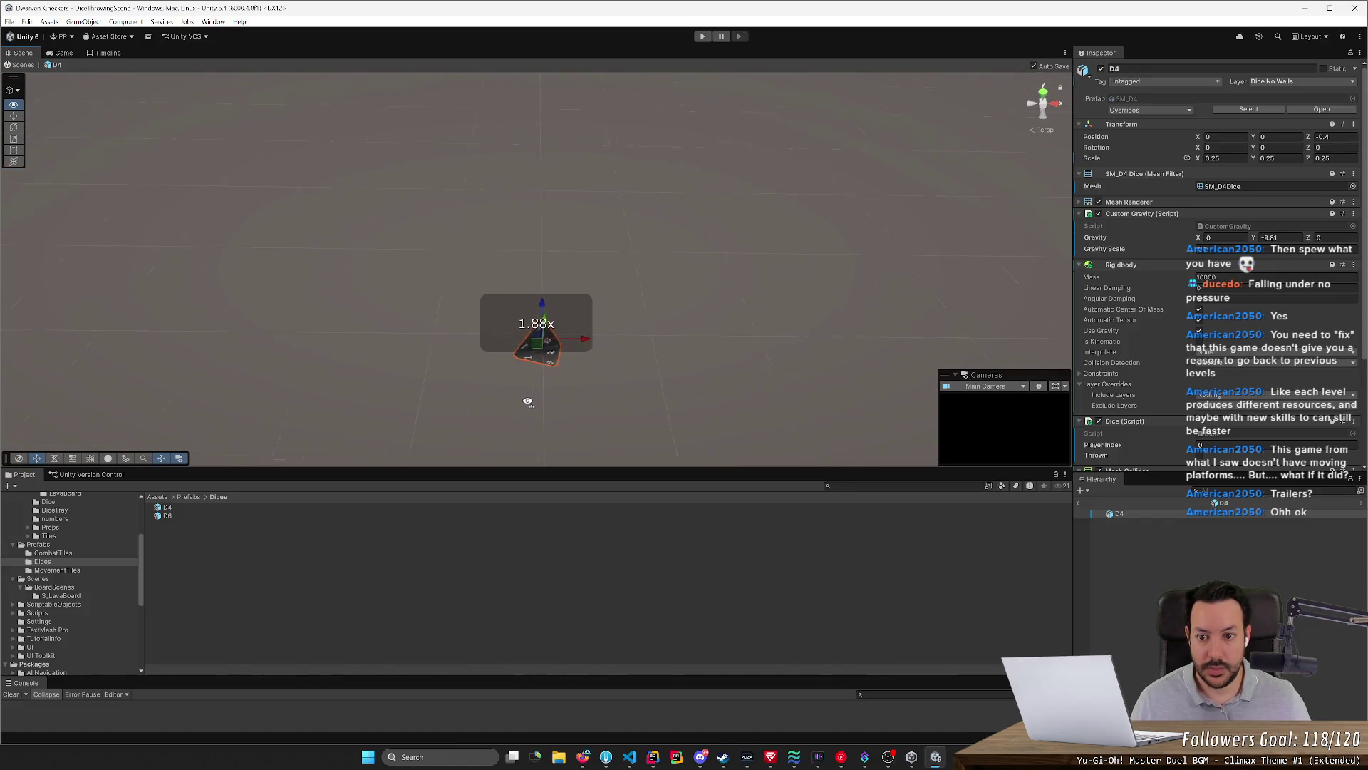
{"action": "right_click_drag", "start_coordinate": [527, 400], "coordinate": [537, 345]}
{"action": "key", "text": "w"}
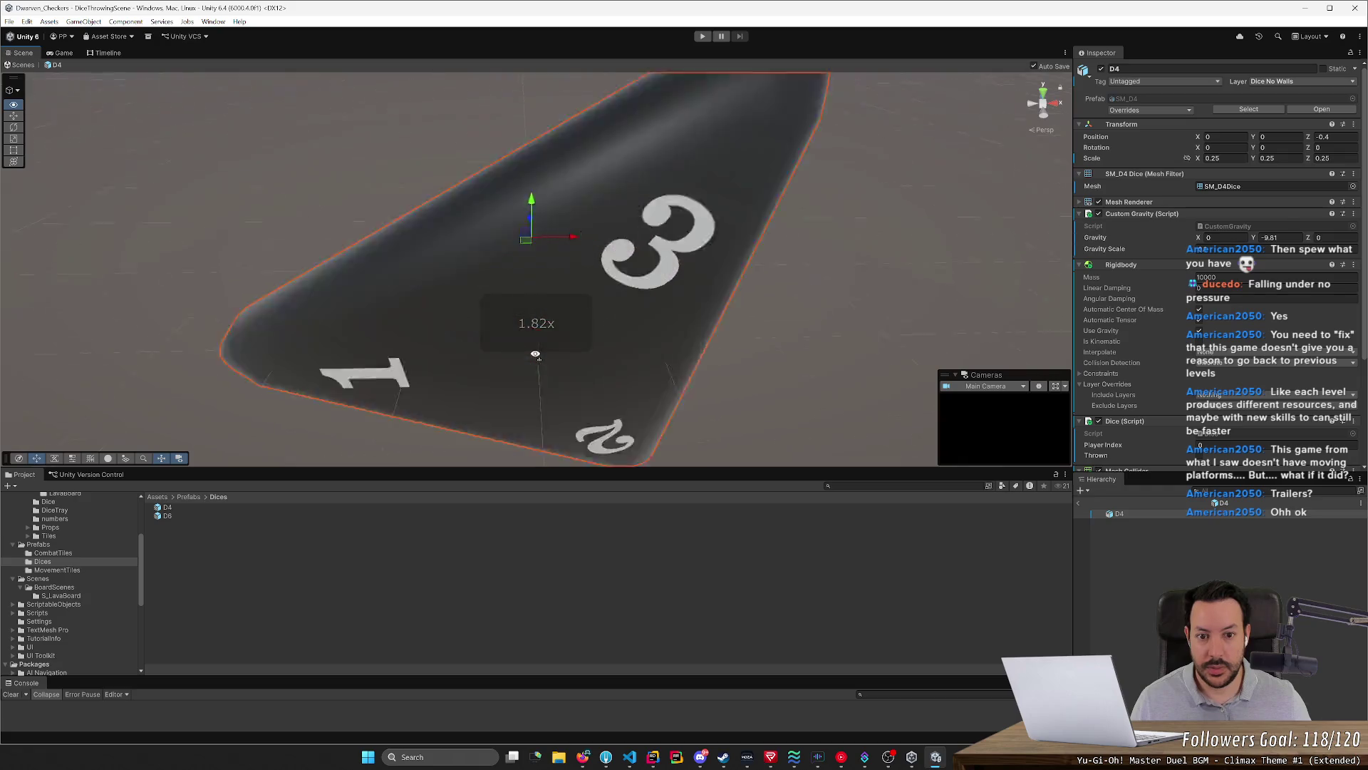
{"action": "key", "text": "s"}
{"action": "left_click_drag", "start_coordinate": [539, 332], "coordinate": [532, 341], "text": "alt"}
{"action": "scroll", "coordinate": [531, 340], "scroll_direction": "down", "scroll_amount": 5}
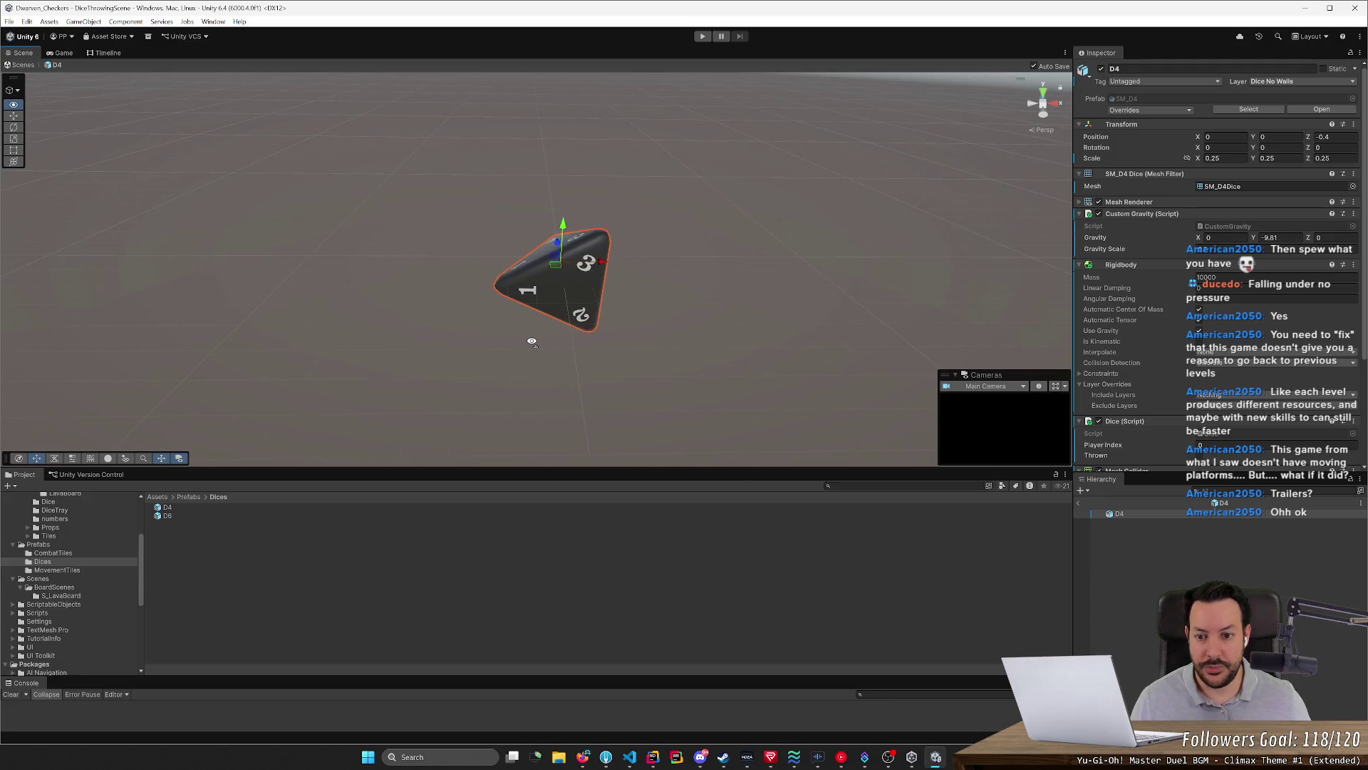
{"action": "scroll", "coordinate": [532, 344], "scroll_direction": "up", "scroll_amount": 2}
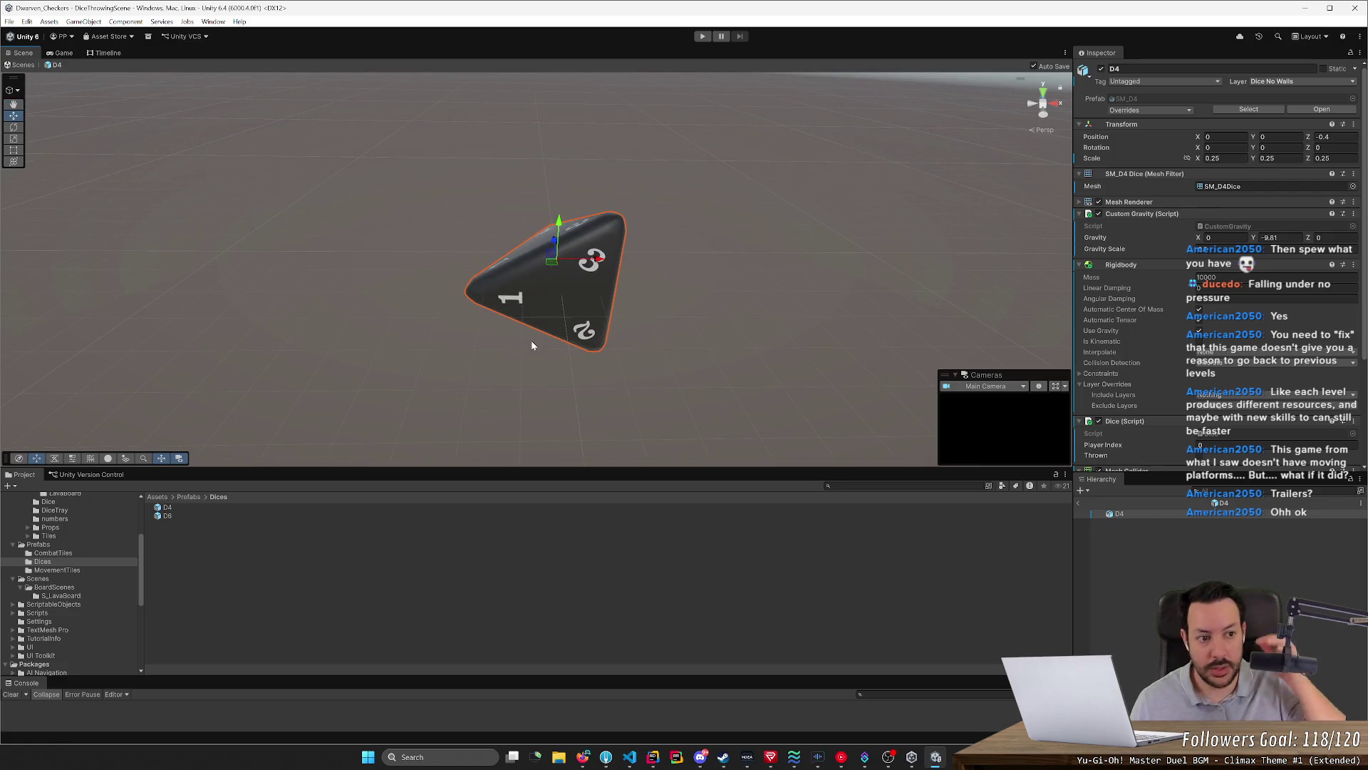
Reduce the D4 prefab scale to 0.125 on all three axes
{"action": "left_click", "coordinate": [1212, 158]}
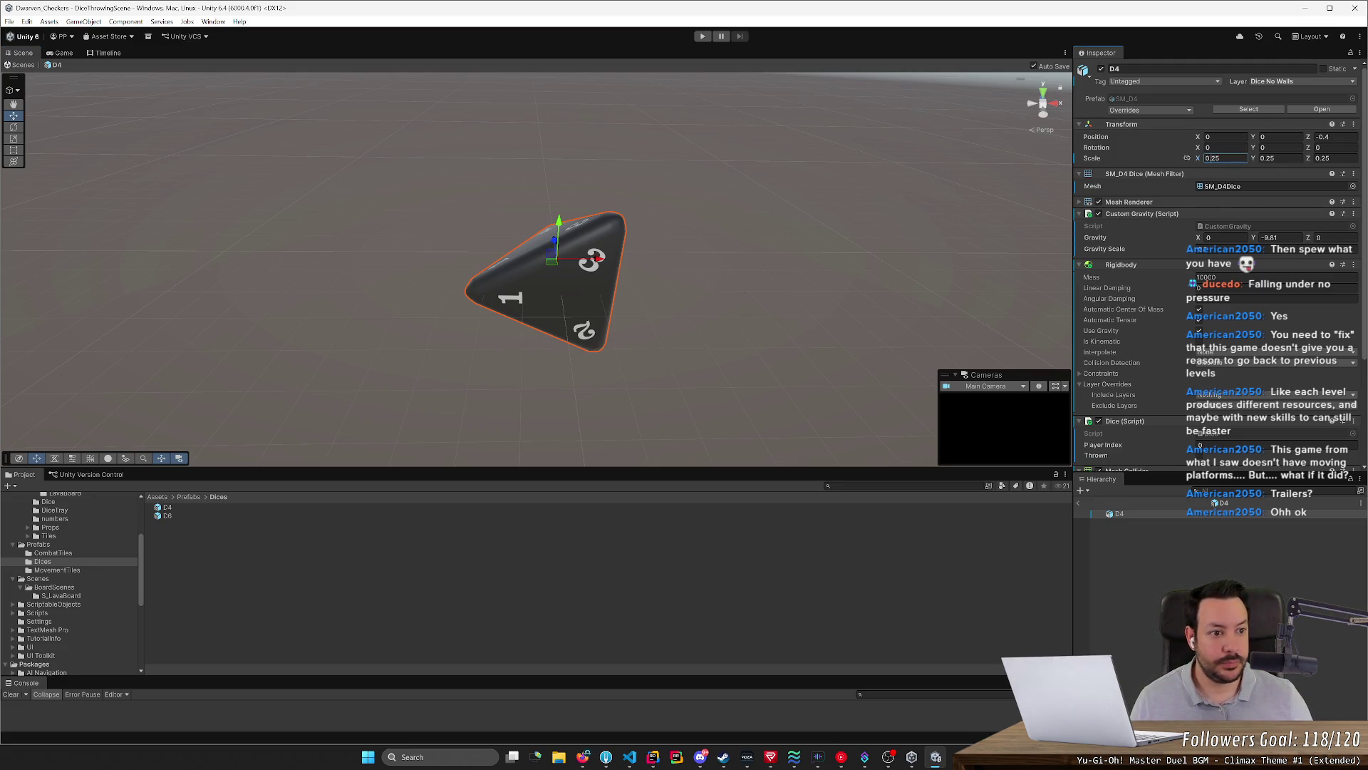
{"action": "type", "text": "0.125"}
{"action": "key", "text": "Tab"}
{"action": "type", "text": "0.125"}
{"action": "key", "text": "Tab"}
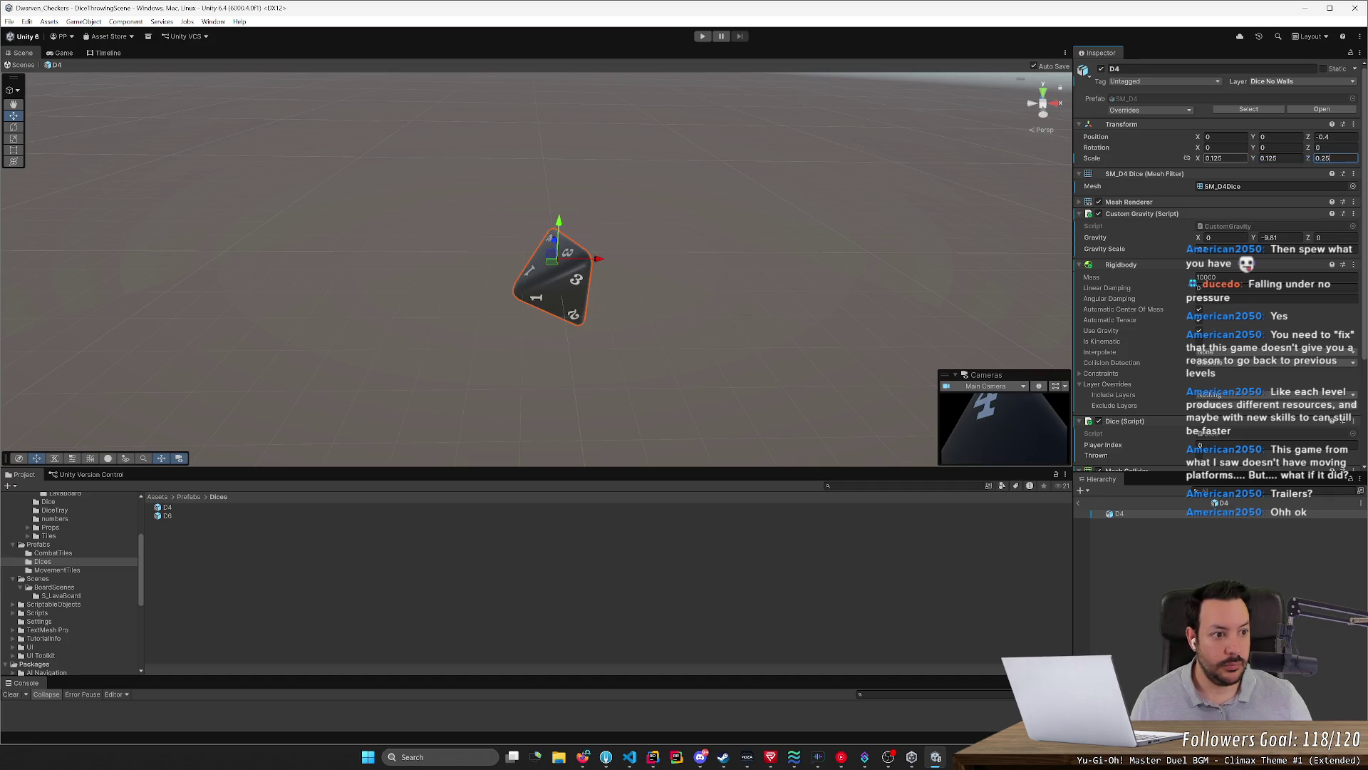
{"action": "key", "text": "Return"}
{"action": "left_click_drag", "start_coordinate": [670, 248], "coordinate": [667, 247], "text": "alt"}
Compare the D6 prefab's cube die in the viewport, then reopen the D4 prefab
{"action": "double_click", "coordinate": [166, 515]}
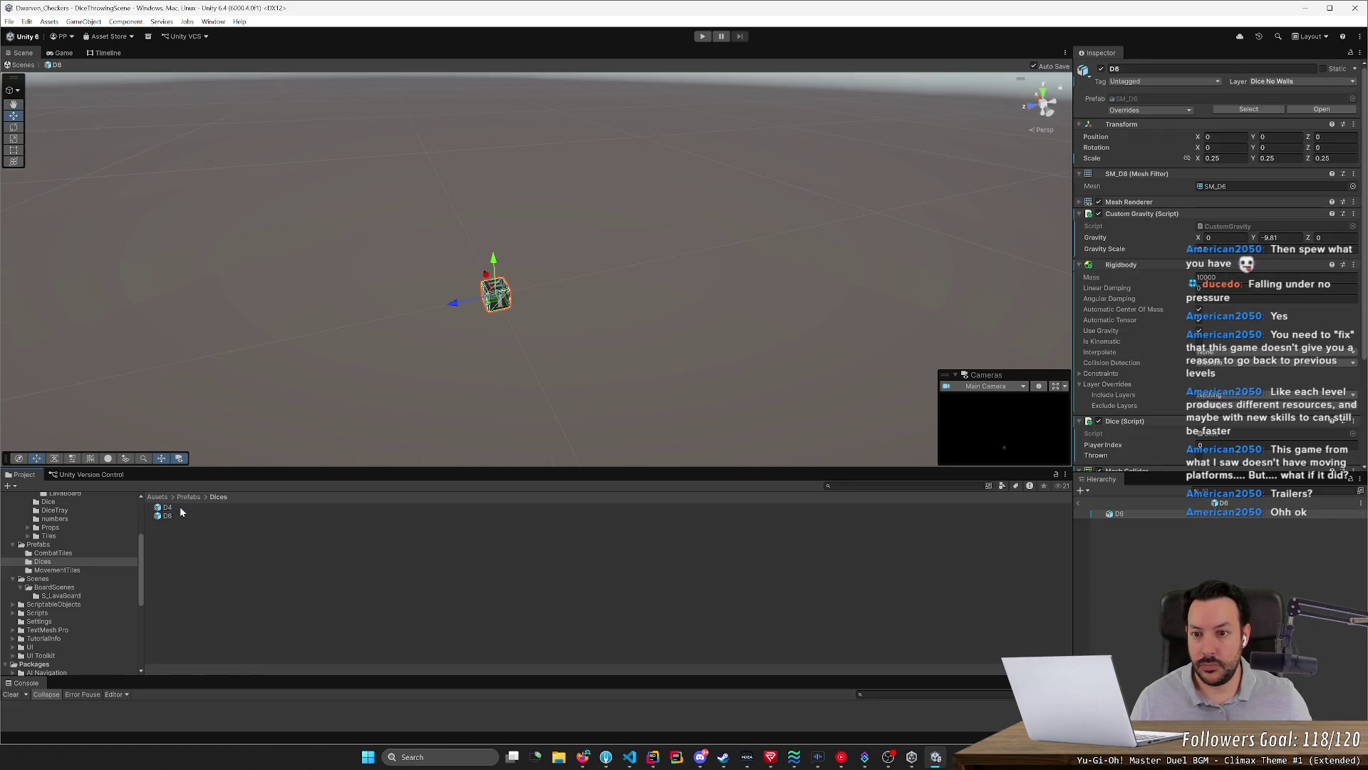
{"action": "left_click_drag", "start_coordinate": [489, 330], "coordinate": [468, 339], "text": "alt"}
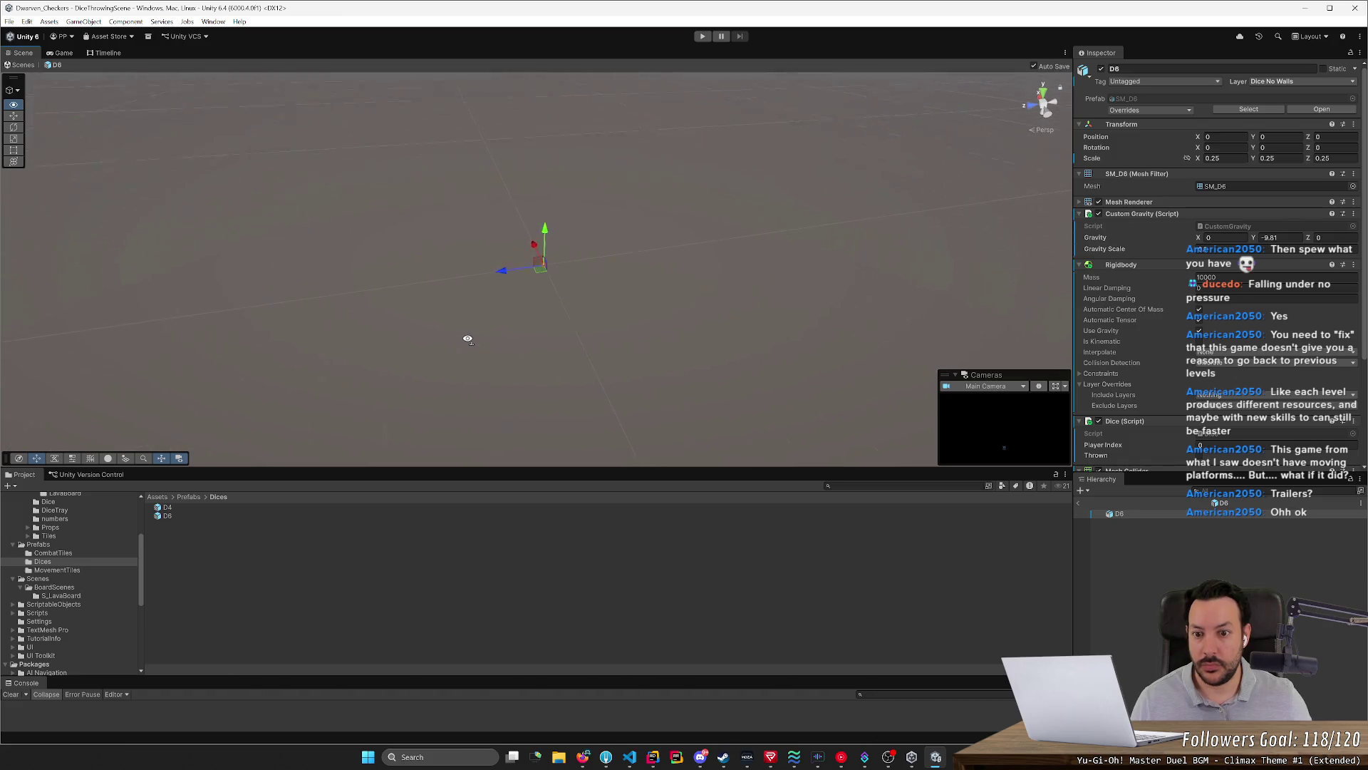
{"action": "left_click_drag", "start_coordinate": [468, 340], "coordinate": [229, 510], "text": "alt"}
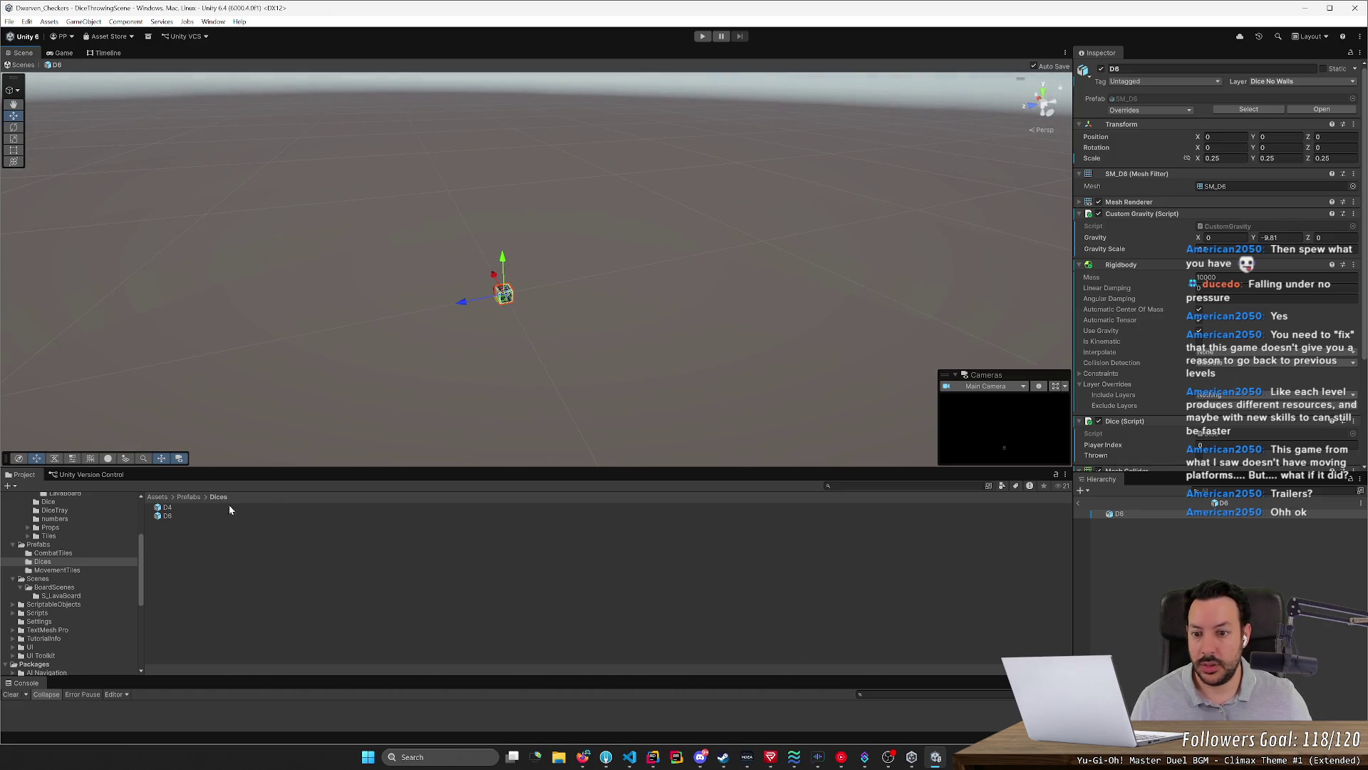
{"action": "double_click", "coordinate": [180, 508]}
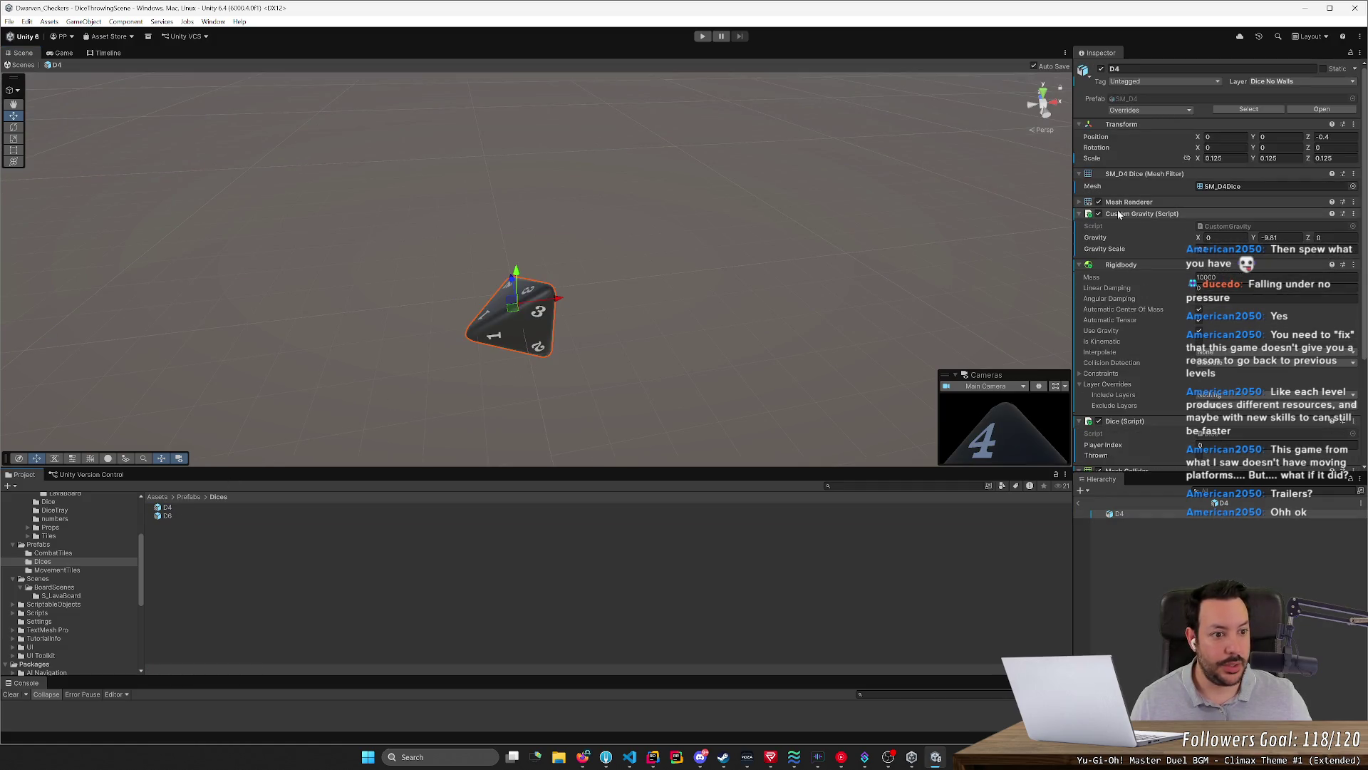
{"action": "scroll", "coordinate": [1165, 364], "scroll_direction": "down", "scroll_amount": 2}
{"action": "scroll", "coordinate": [1165, 365], "scroll_direction": "down", "scroll_amount": 2}
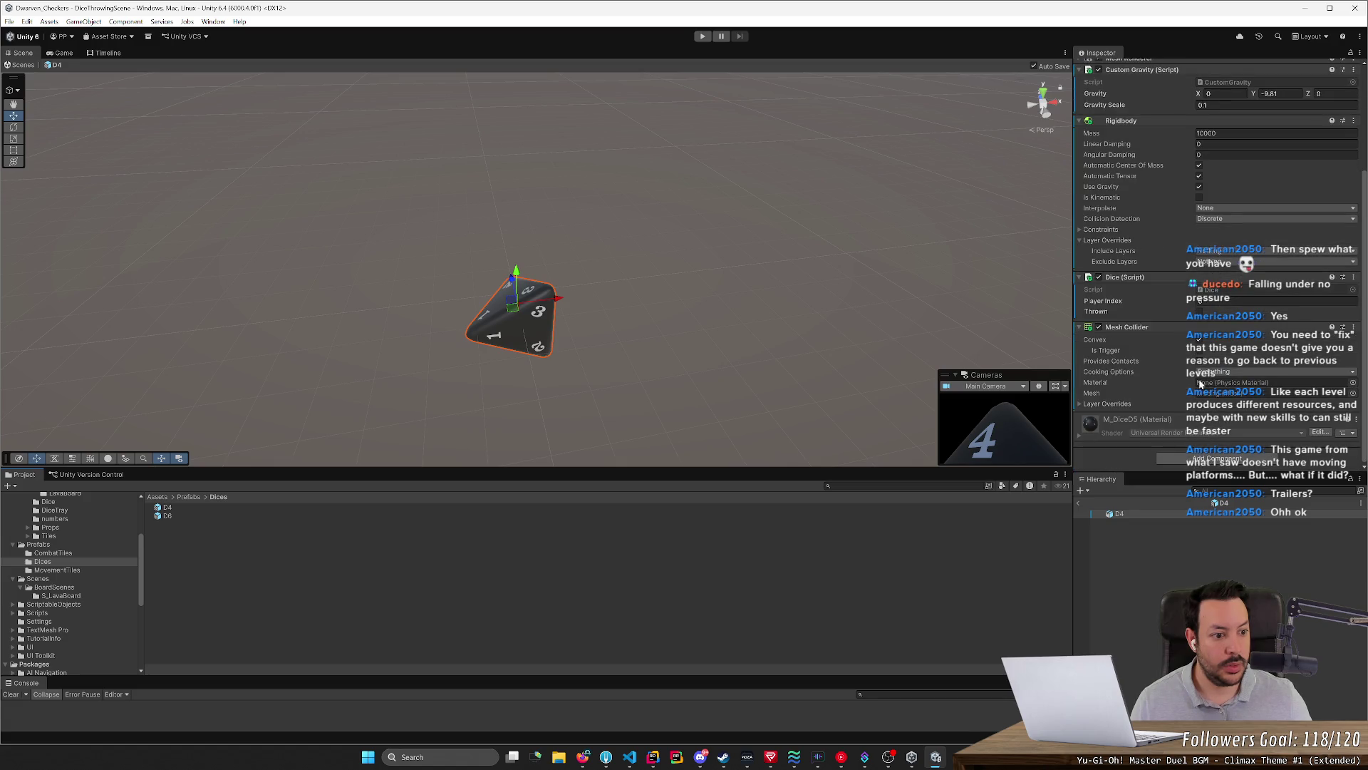
Assign SM_D4Dice as the D4 prefab's Mesh Collider mesh and switch to Blender
{"action": "left_click", "coordinate": [1352, 393]}
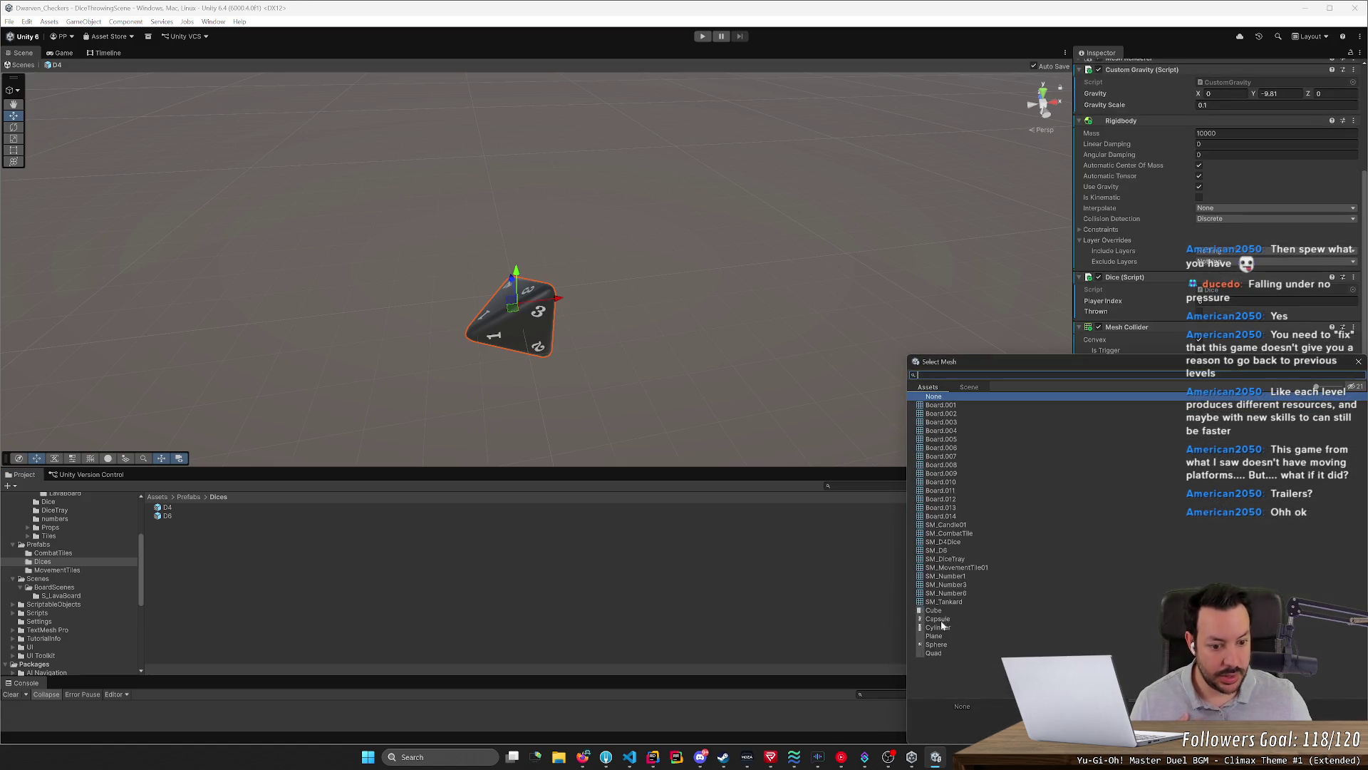
{"action": "double_click", "coordinate": [960, 541]}
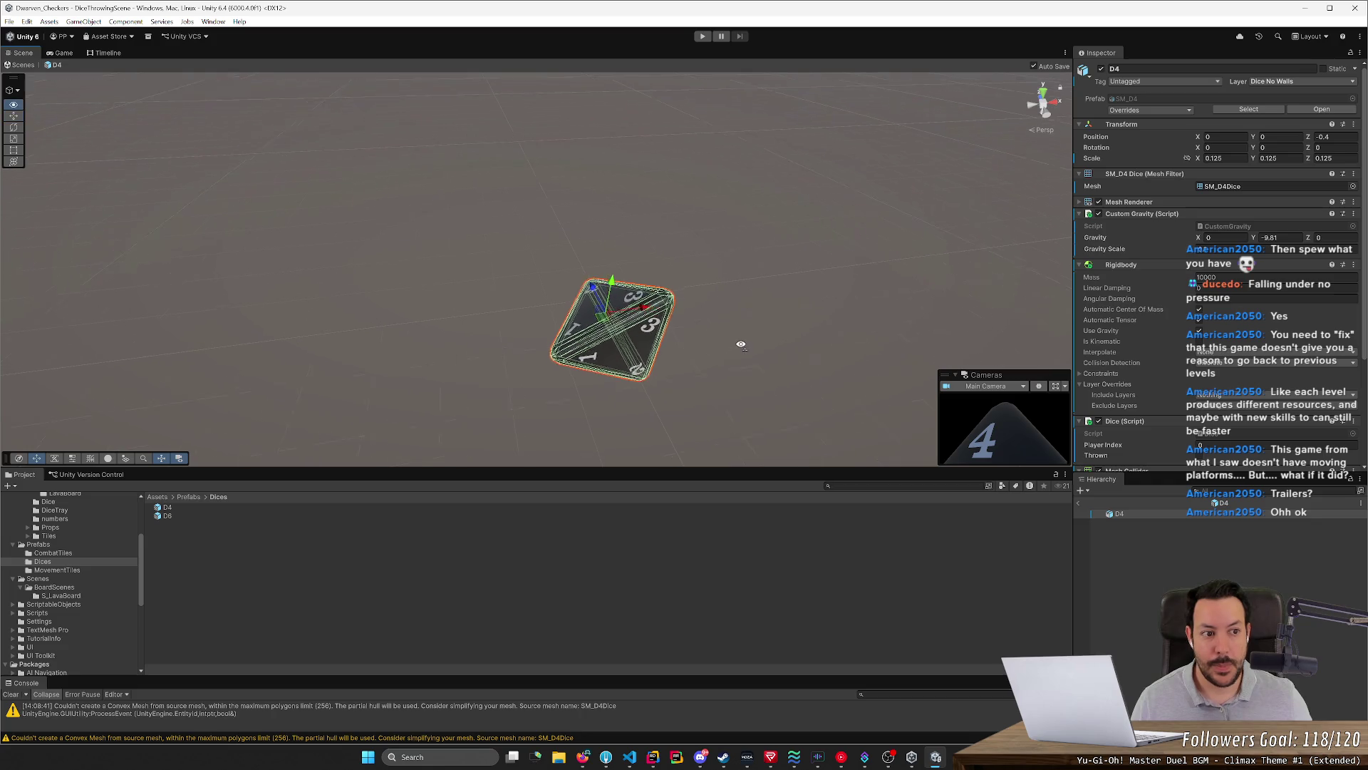
{"action": "key", "text": "alt+Tab"}
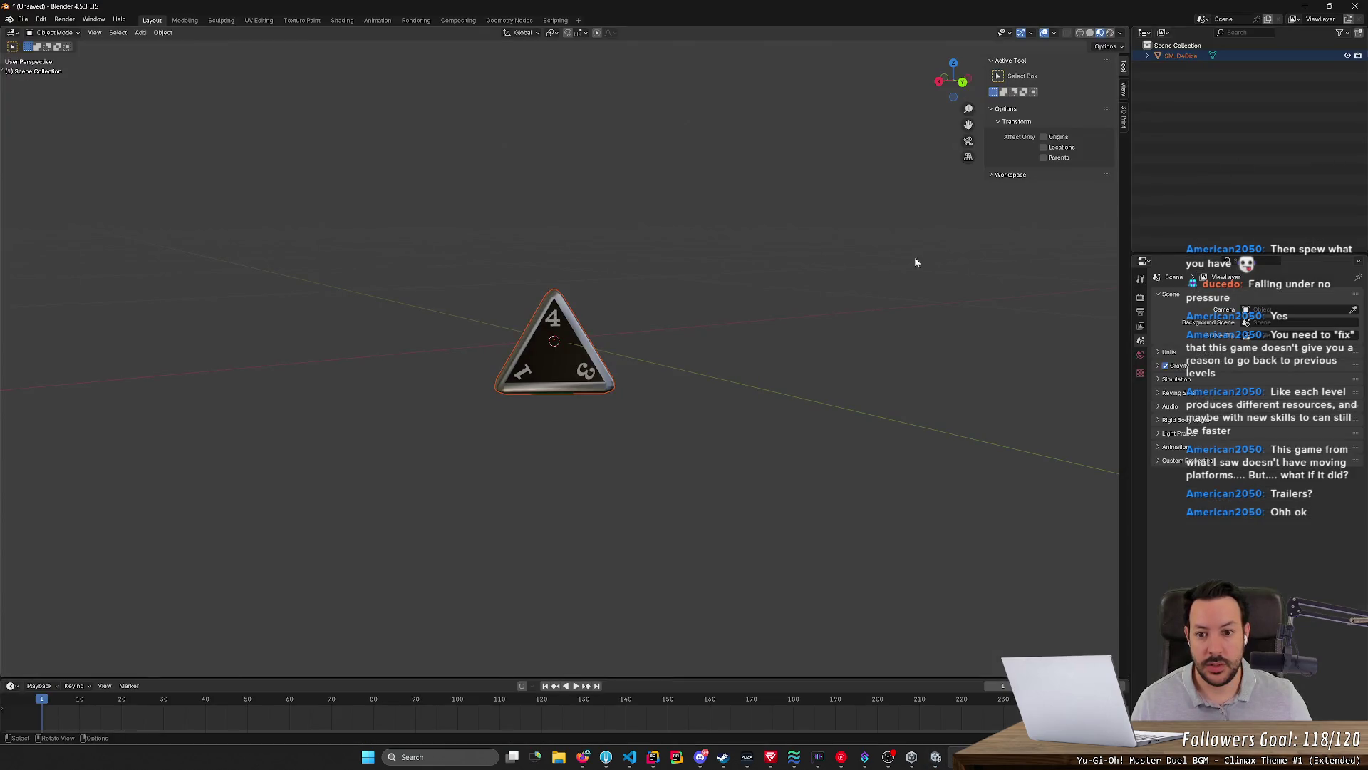
Export the D4 die to FBX with a revised export scale and return to the Unity prefab
{"action": "left_click", "coordinate": [22, 19]}
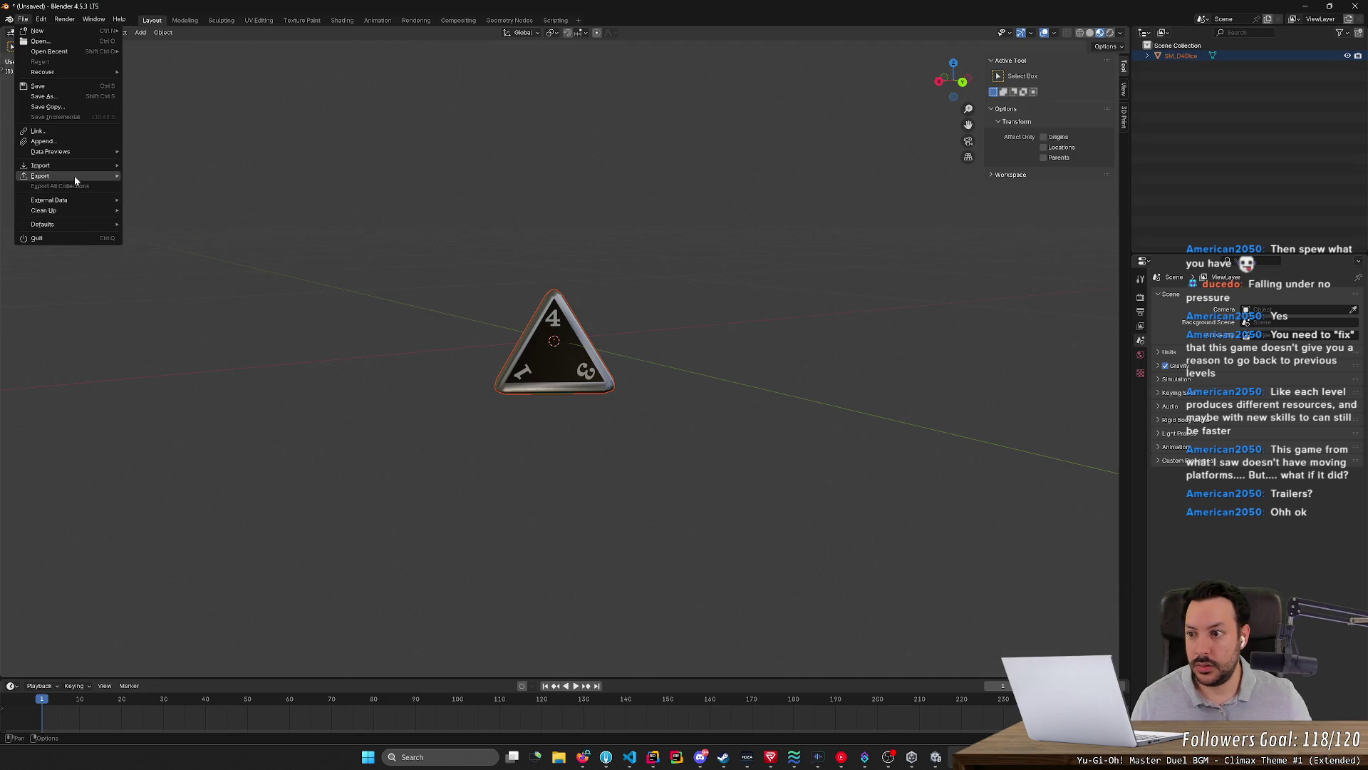
{"action": "mouse_move", "coordinate": [41, 175]}
{"action": "left_click", "coordinate": [171, 274]}
{"action": "left_click", "coordinate": [1103, 428]}
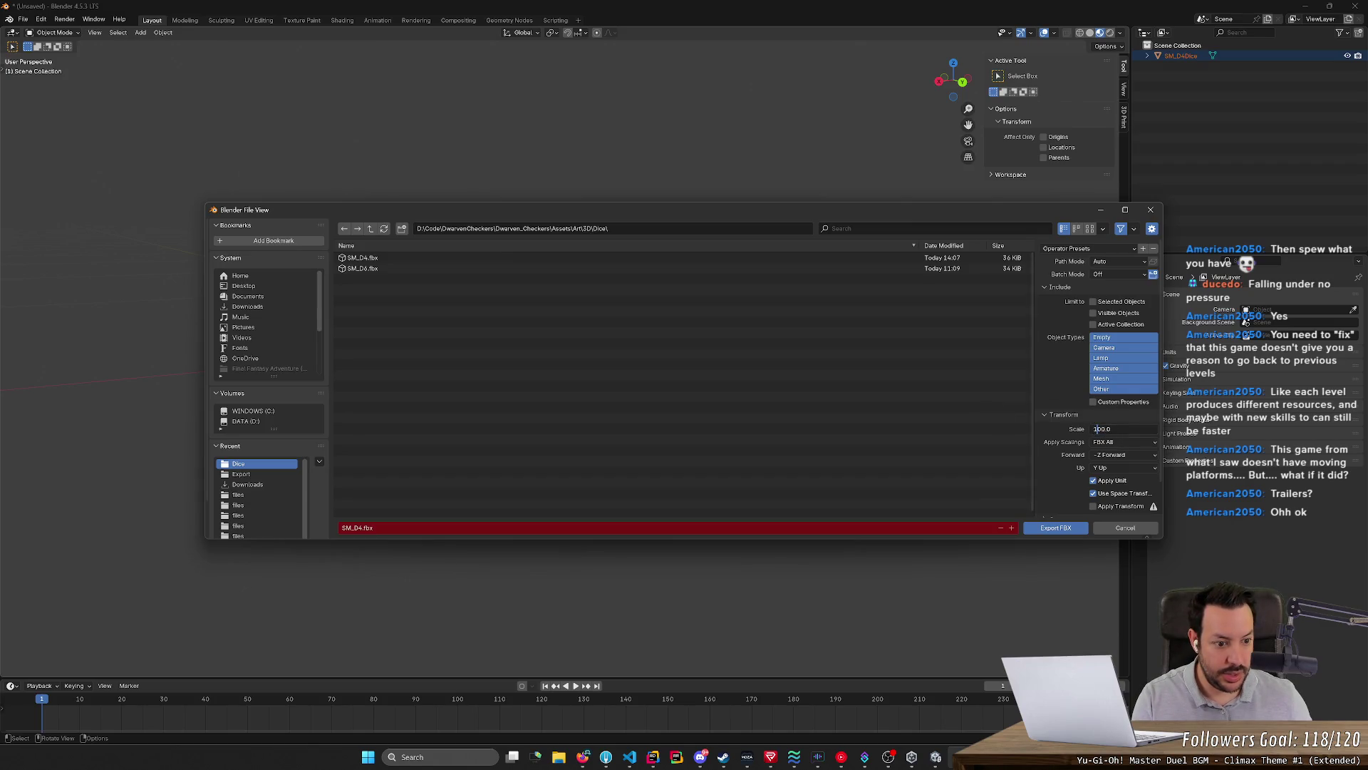
{"action": "left_click", "coordinate": [1057, 528]}
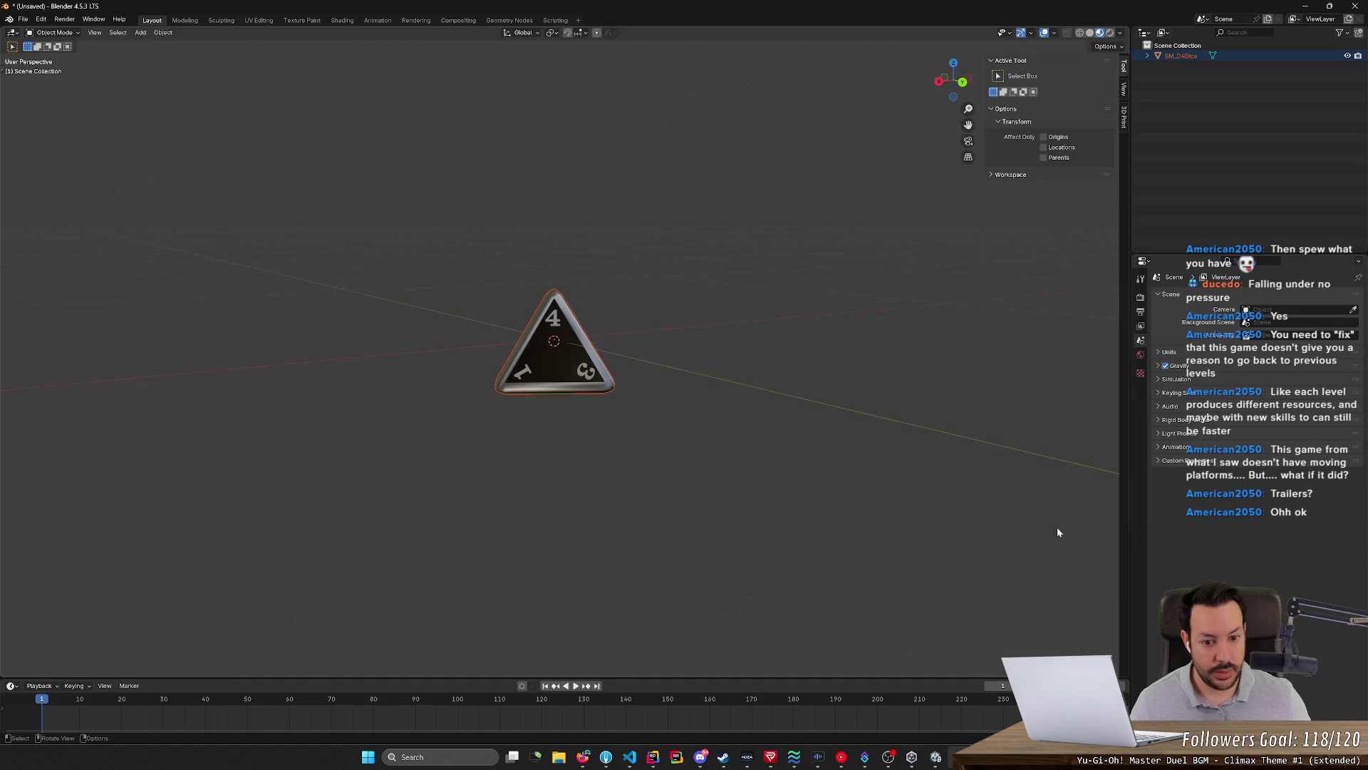
{"action": "key", "text": "alt+Tab"}
{"action": "mouse_move", "coordinate": [700, 369]}
{"action": "left_mouse_down", "text": "alt"}
{"action": "mouse_move", "coordinate": [724, 350]}
{"action": "mouse_move", "coordinate": [709, 312]}
{"action": "left_mouse_up", "text": "alt"}
{"action": "scroll", "coordinate": [710, 316], "scroll_direction": "up", "scroll_amount": 2}
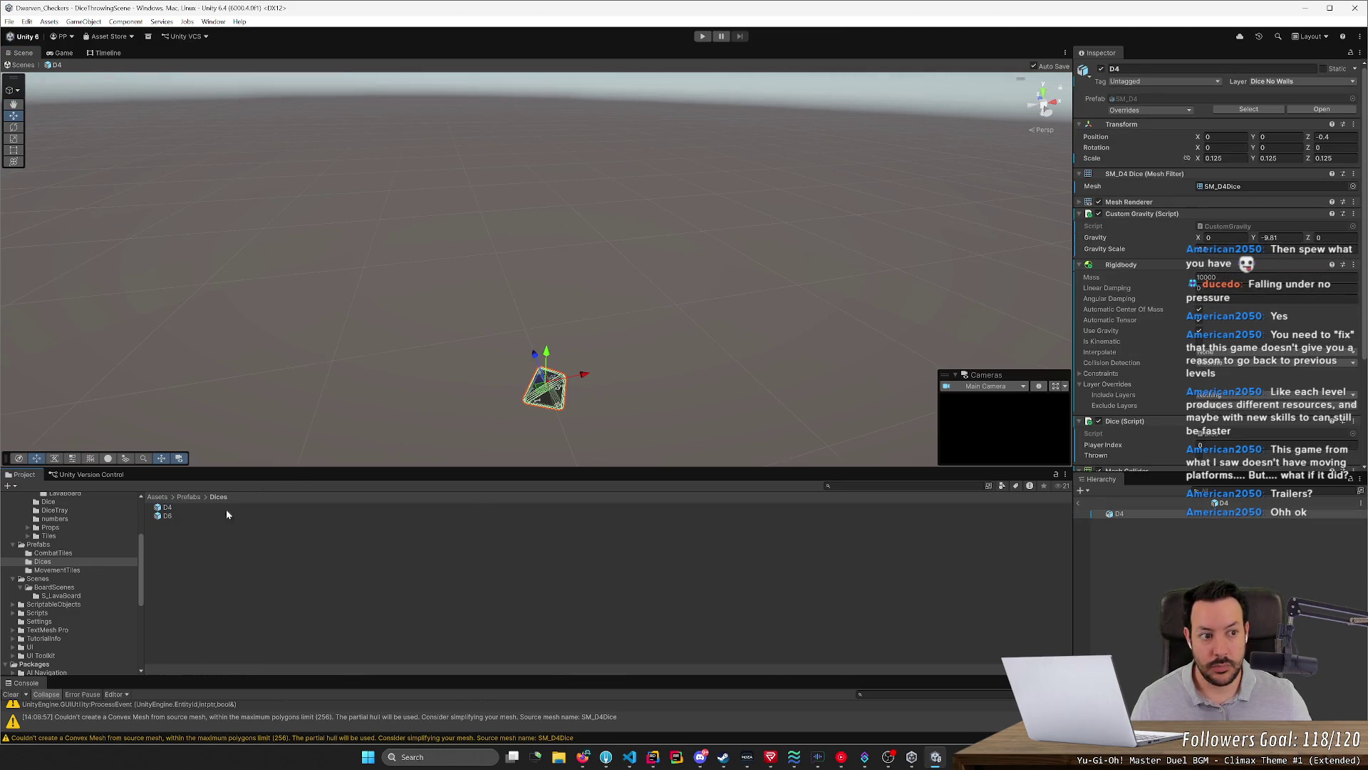
Set the D4 prefab's scale to 0.25 on X, Y and Z
{"action": "left_click", "coordinate": [1213, 158]}
{"action": "type", "text": "0.25"}
{"action": "key", "text": "Tab"}
{"action": "type", "text": "0.25"}
{"action": "key", "text": "Tab"}
{"action": "type", "text": "0.25"}
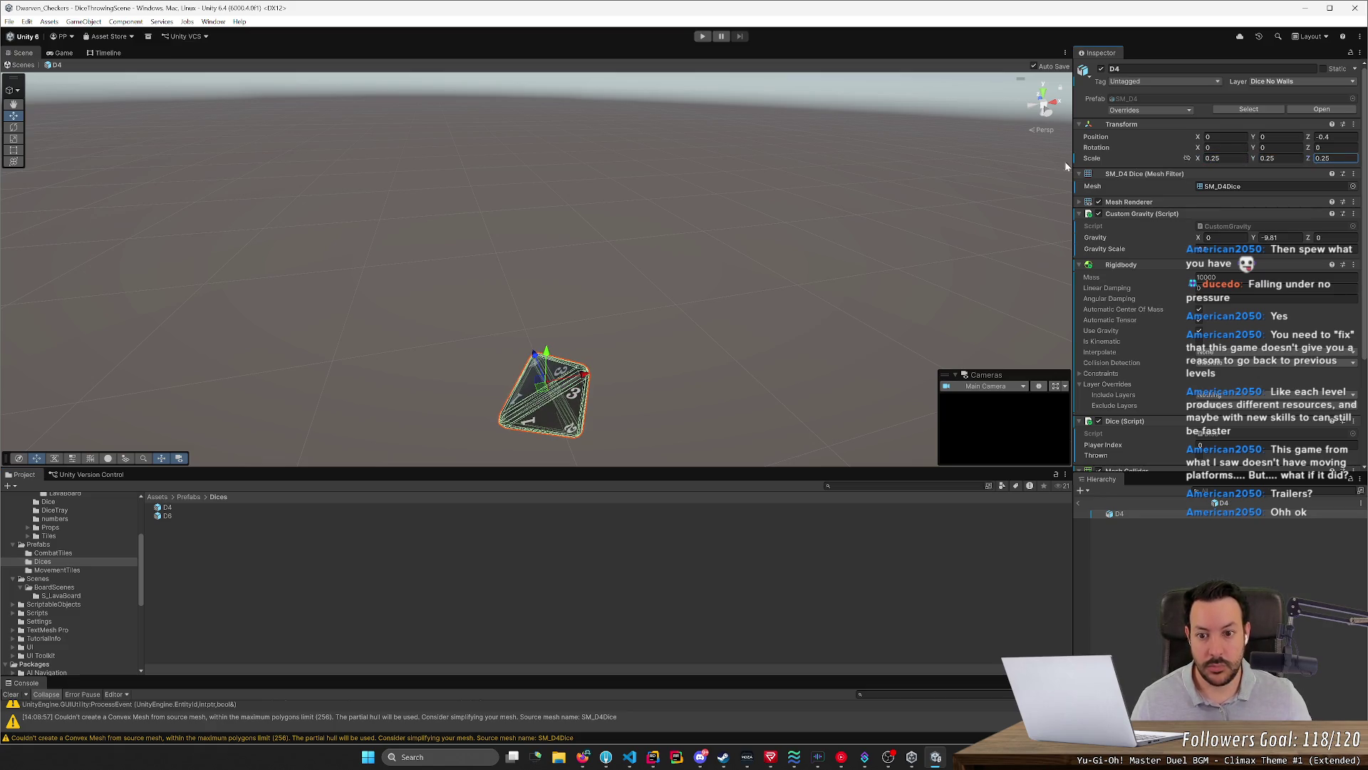
{"action": "key", "text": "Return"}
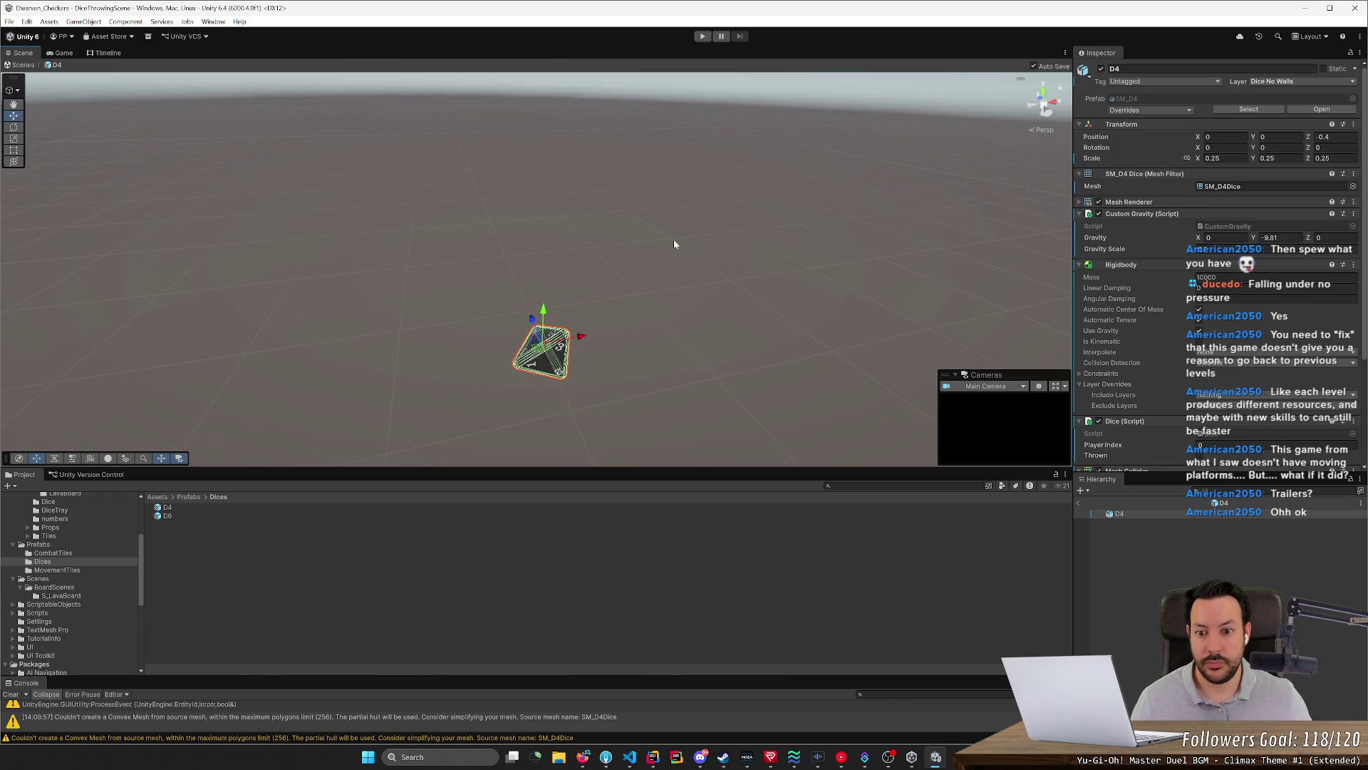
Flip between the D8, D6 and D4 prefabs to compare the D4 die's size against the others
{"action": "left_click", "coordinate": [166, 510]}
{"action": "double_click", "coordinate": [171, 516]}
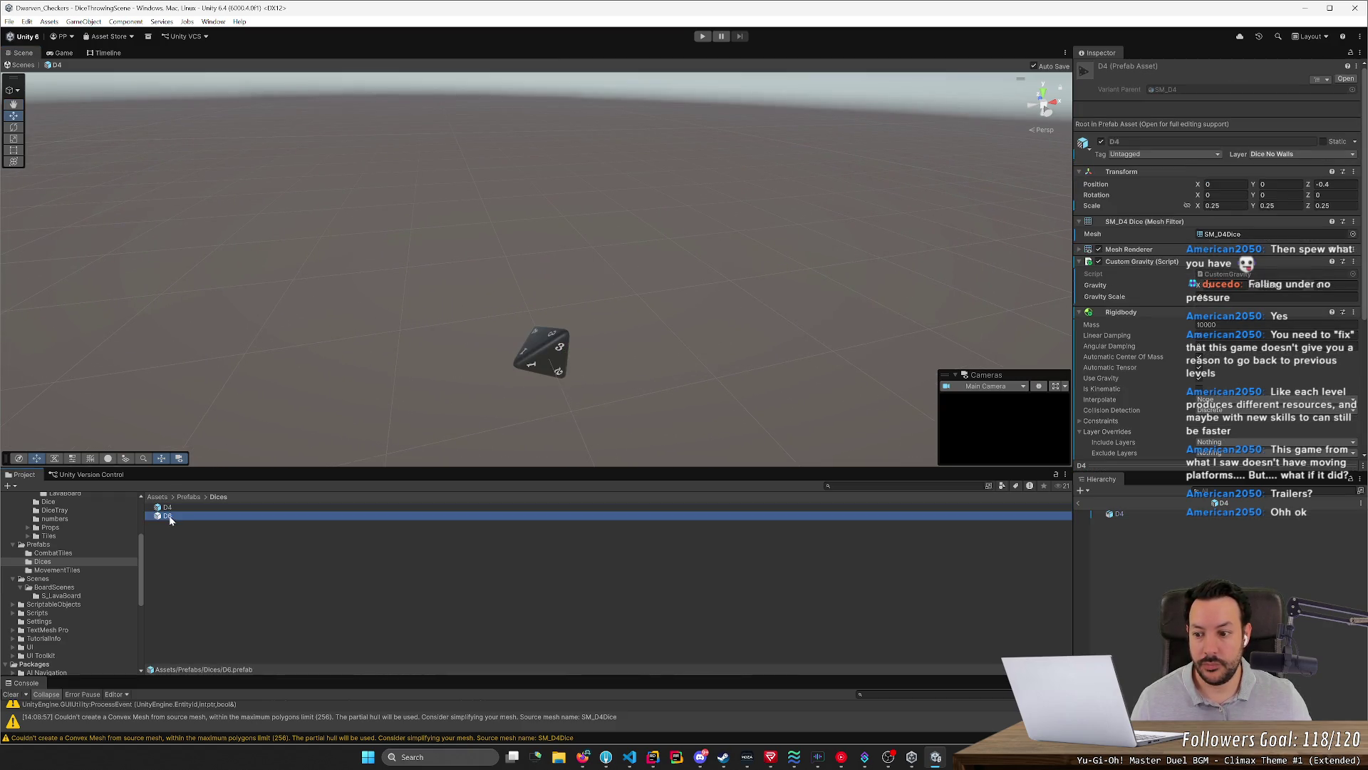
{"action": "double_click", "coordinate": [171, 510]}
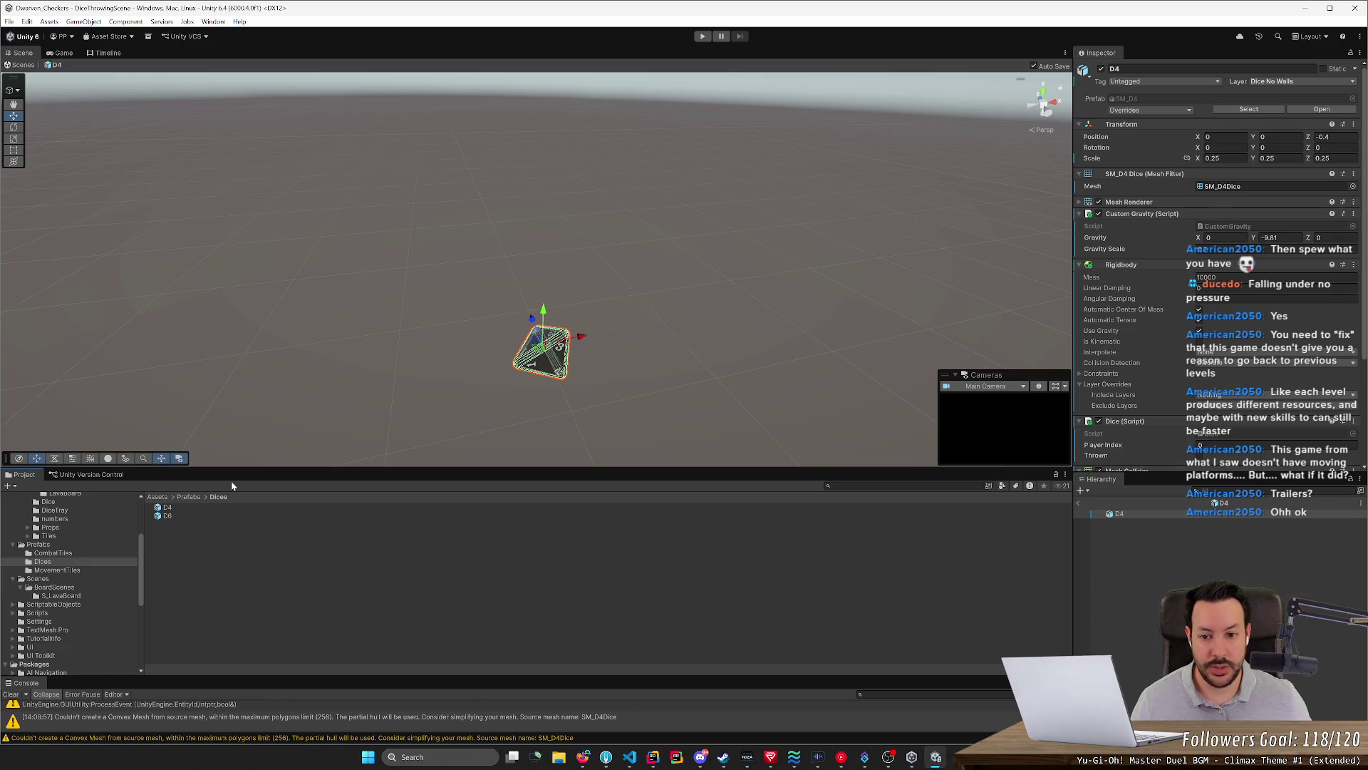
{"action": "double_click", "coordinate": [191, 515]}
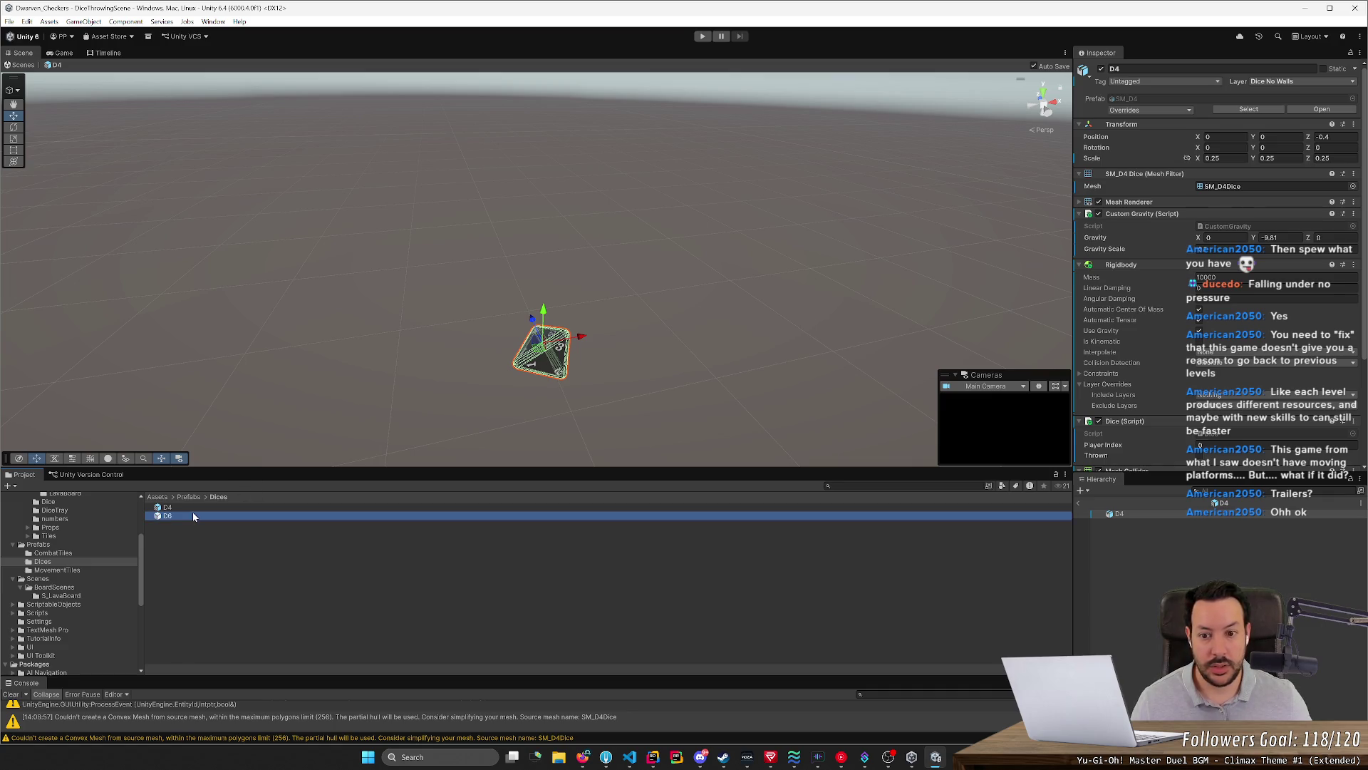
{"action": "double_click", "coordinate": [195, 507]}
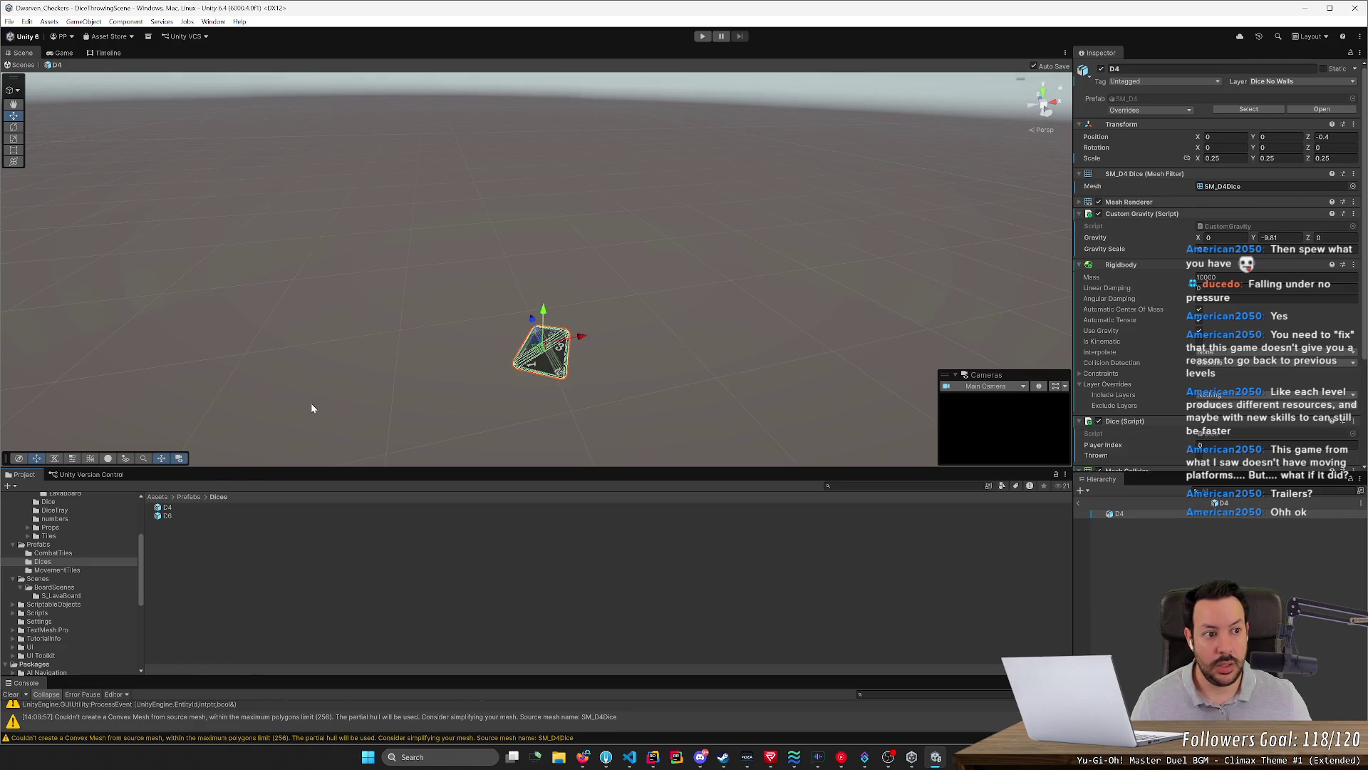
{"action": "left_click", "coordinate": [1326, 137]}
{"action": "type", "text": "0"}
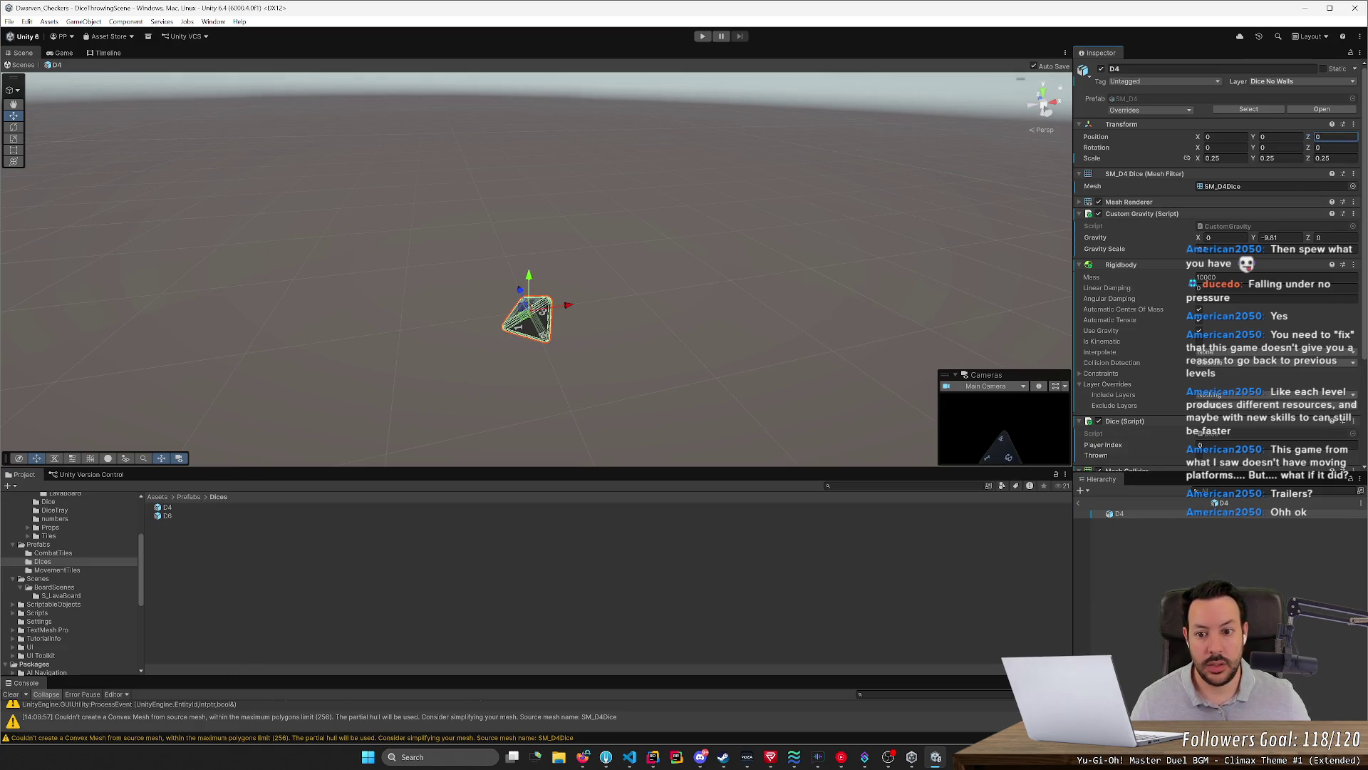
{"action": "left_click_drag", "start_coordinate": [508, 275], "coordinate": [464, 282], "text": "alt"}
{"action": "scroll", "coordinate": [465, 283], "scroll_direction": "up", "scroll_amount": 3}
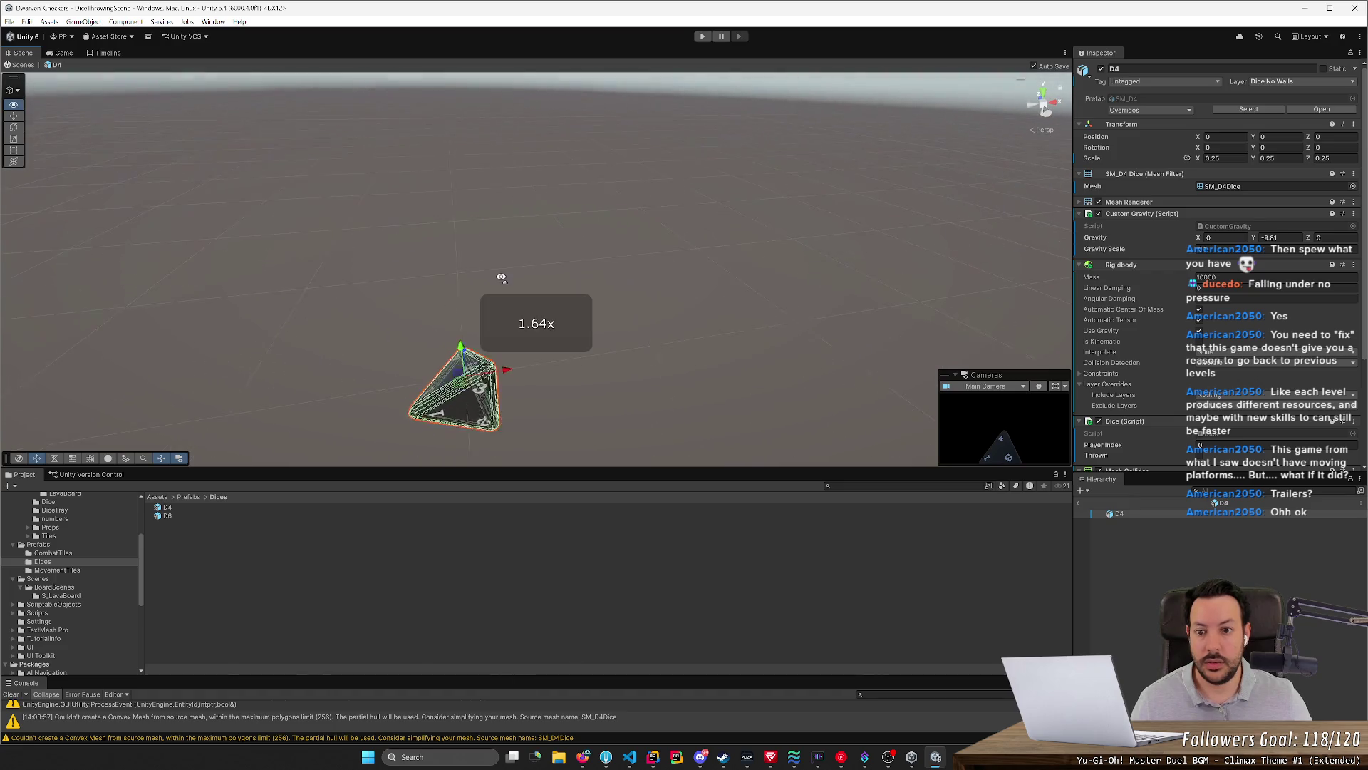
{"action": "left_click", "coordinate": [175, 521]}
{"action": "double_click", "coordinate": [178, 516]}
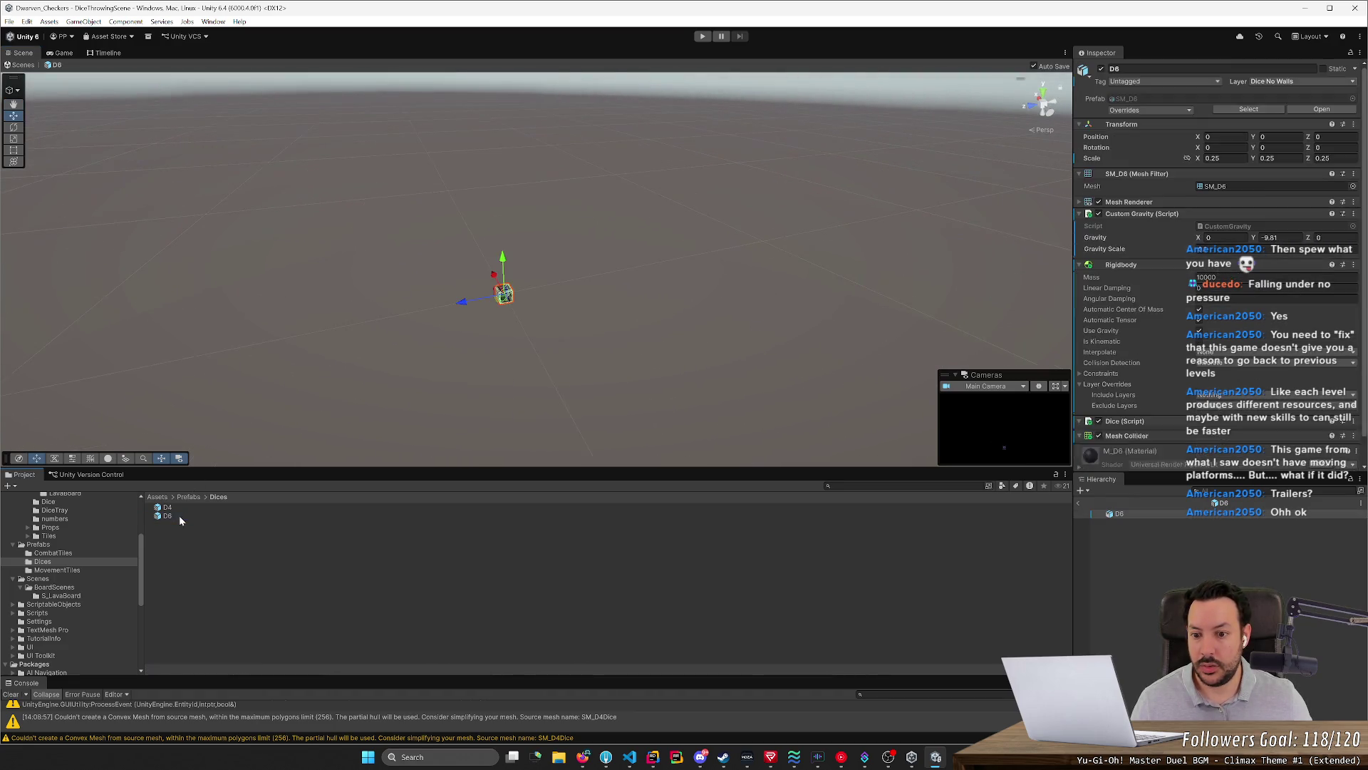
{"action": "double_click", "coordinate": [186, 510]}
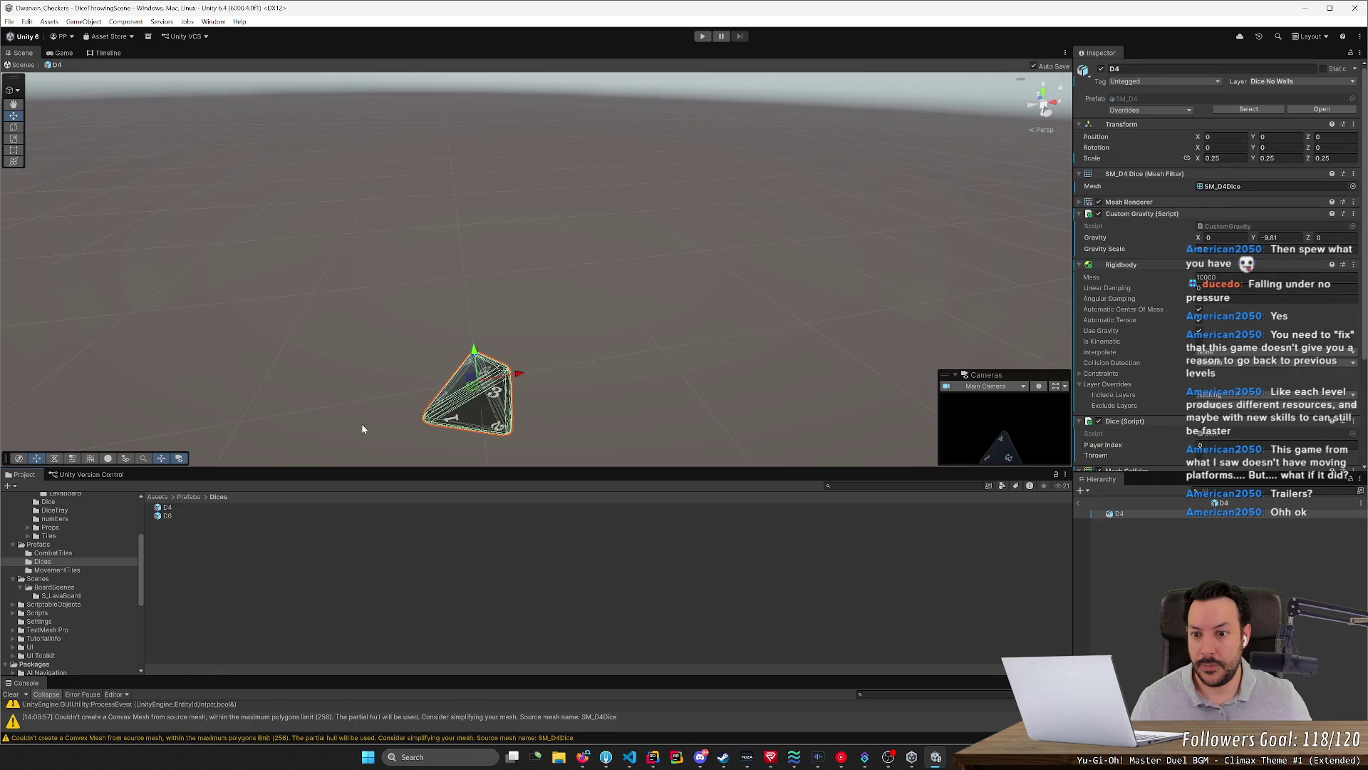
{"action": "right_click_drag", "start_coordinate": [362, 427], "coordinate": [404, 418]}
{"action": "scroll", "coordinate": [404, 417], "scroll_direction": "down", "scroll_amount": 2}
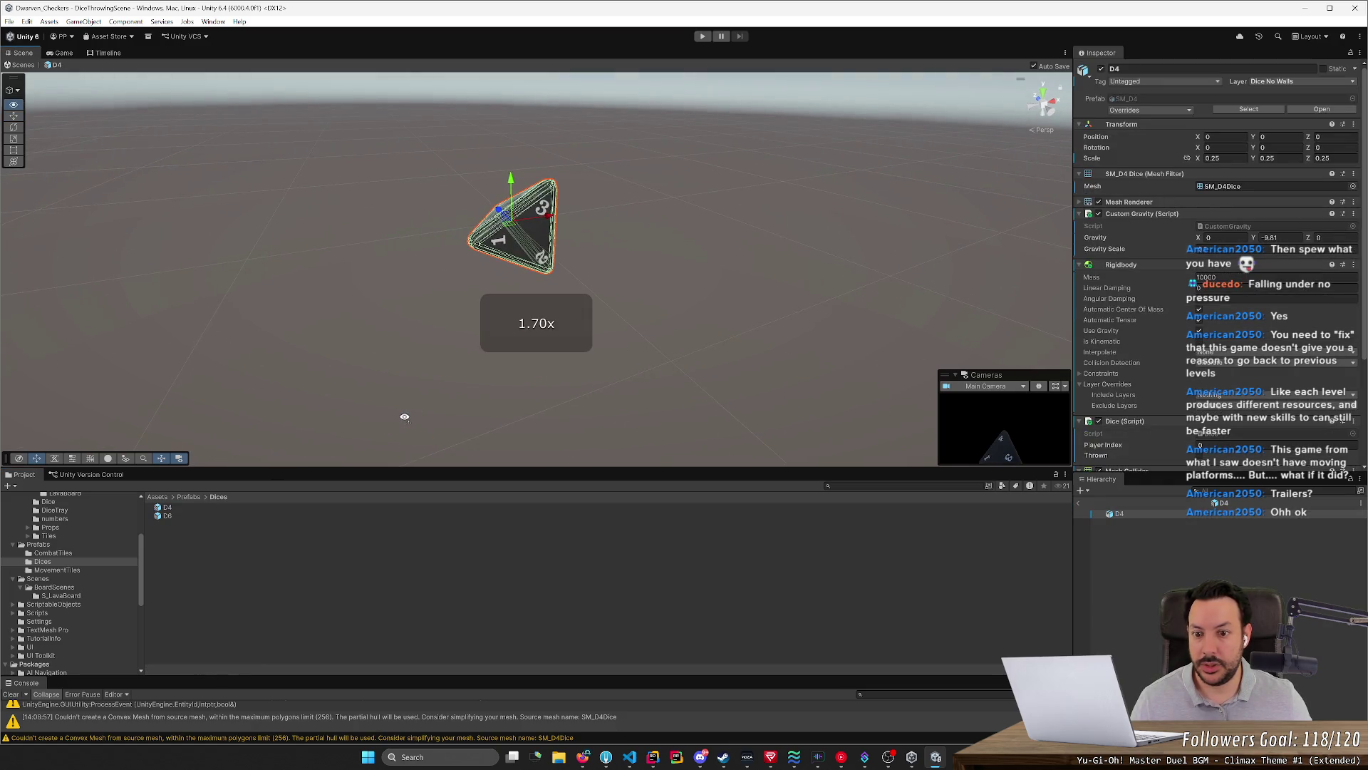
{"action": "scroll", "coordinate": [404, 418], "scroll_direction": "down", "scroll_amount": 1}
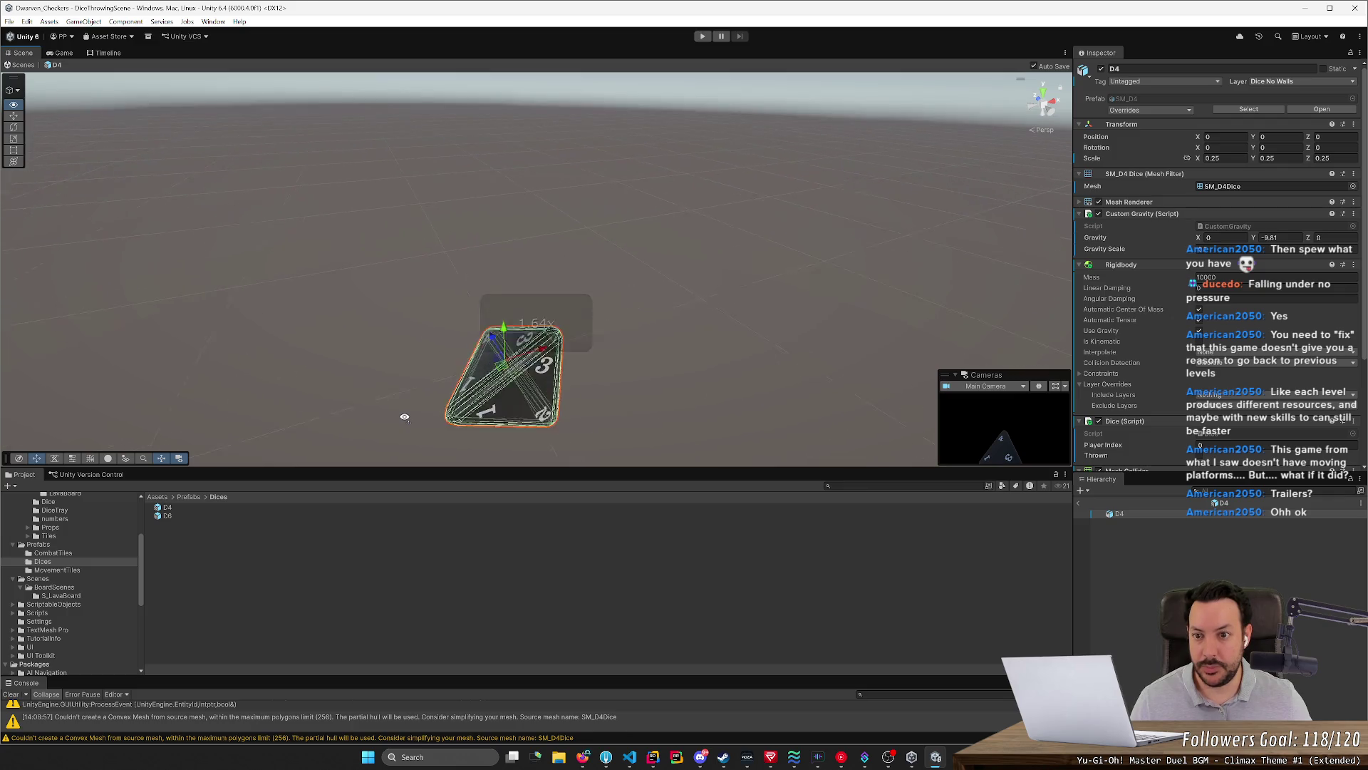
{"action": "key", "text": "w"}
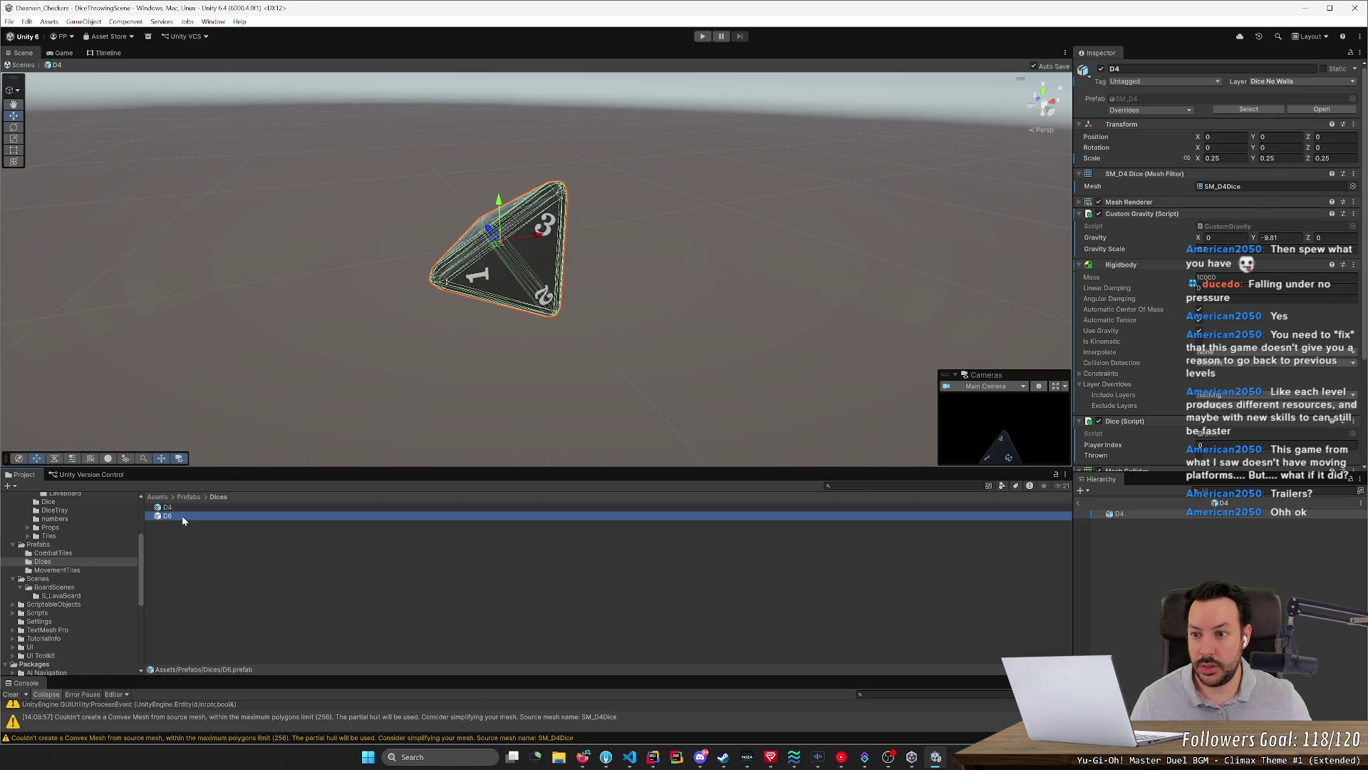
{"action": "double_click", "coordinate": [182, 516]}
{"action": "double_click", "coordinate": [188, 507]}
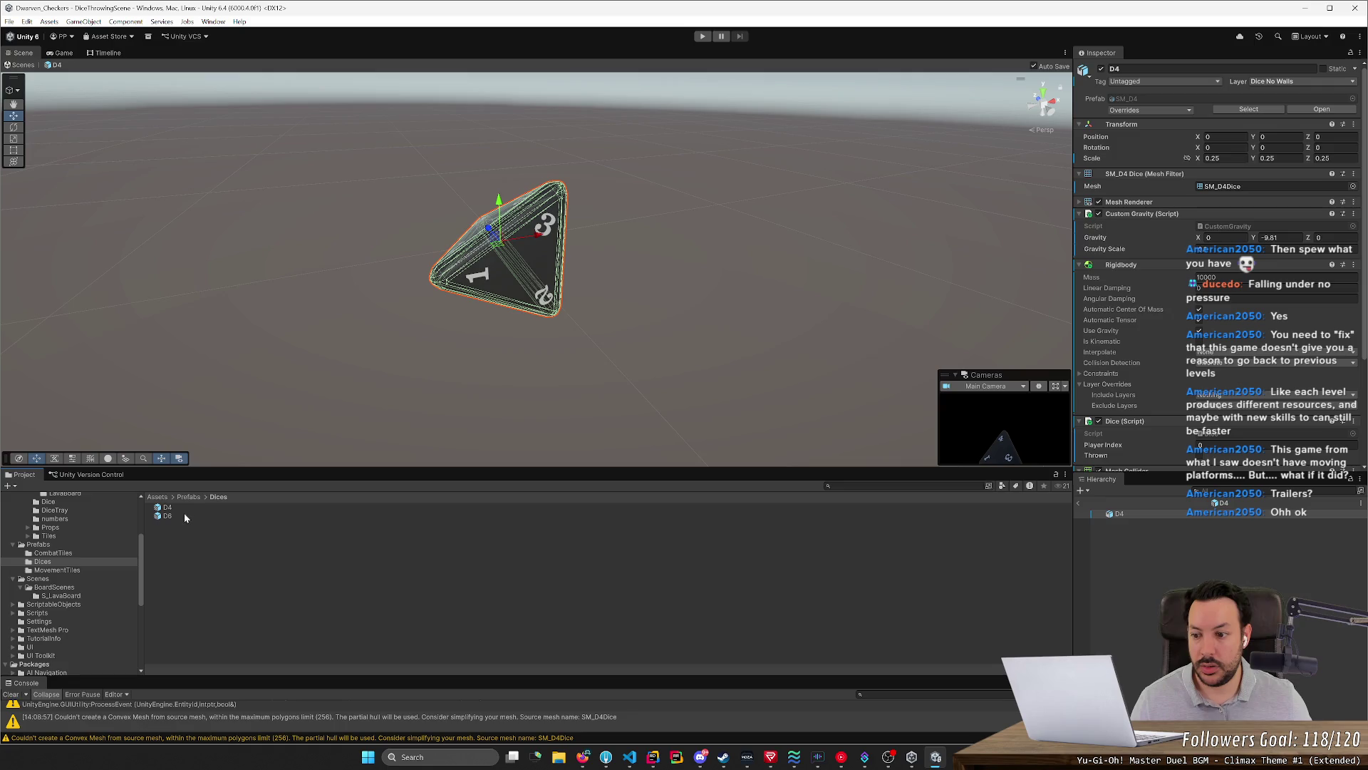
Try smaller X and Y scale values on the D4 prefab, checking the D6 in between
{"action": "left_click", "coordinate": [1213, 157]}
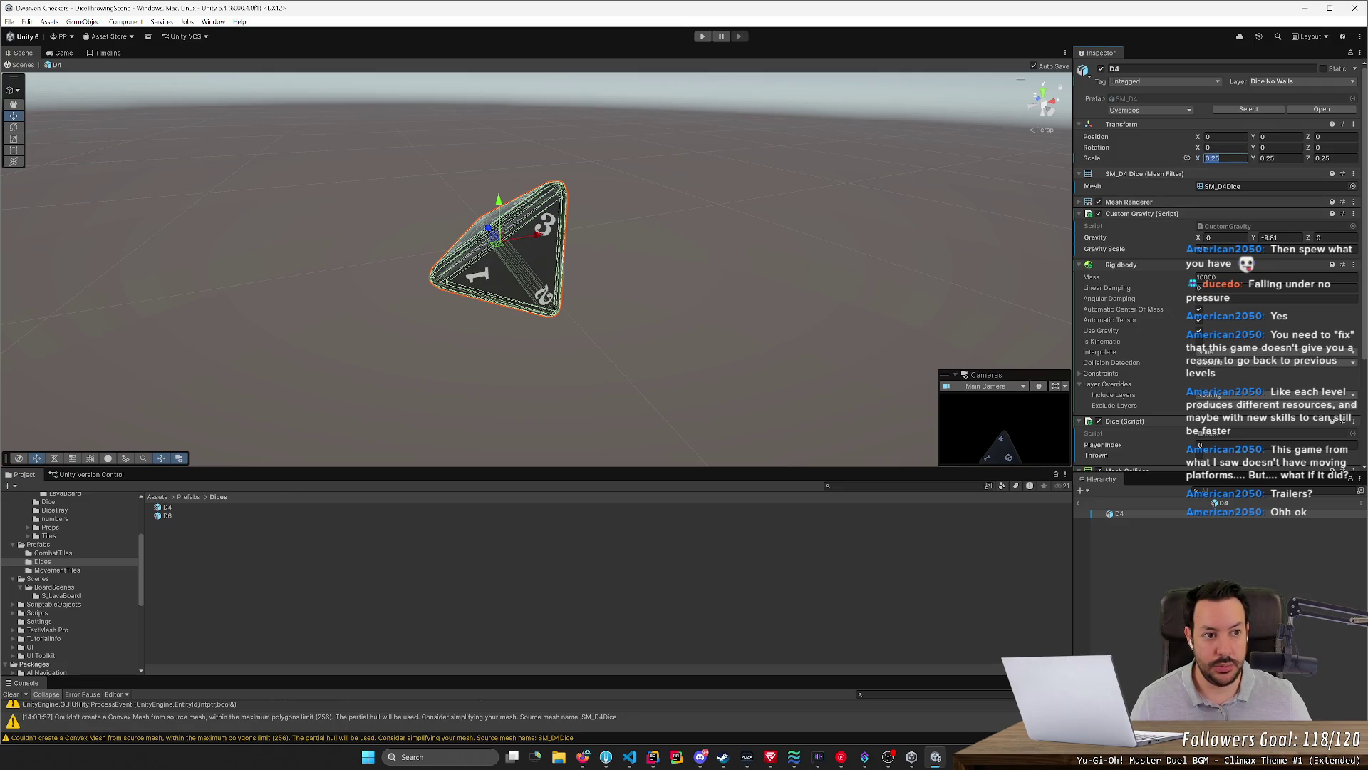
{"action": "type", "text": "0.125"}
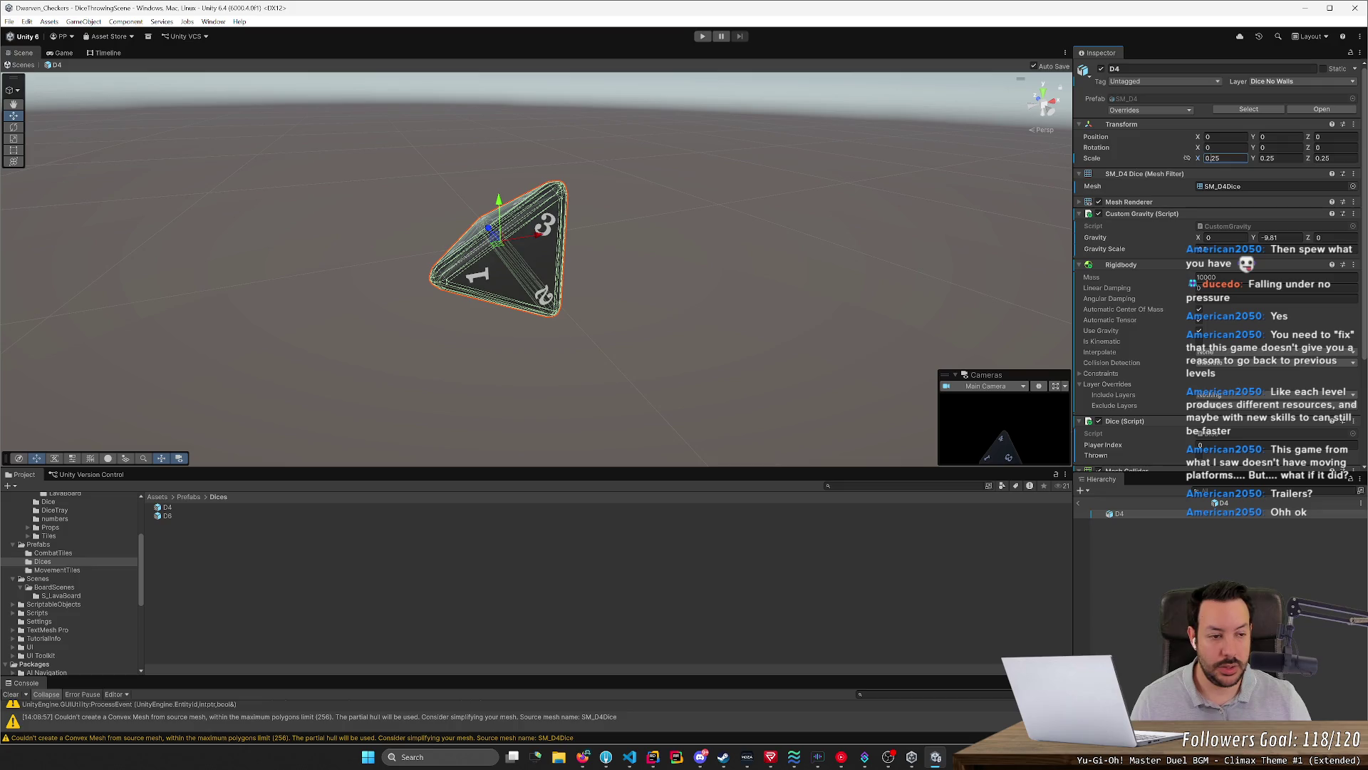
{"action": "key", "text": "Tab"}
{"action": "key", "text": "Tab"}
{"action": "key", "text": "shift+Tab"}
{"action": "type", "text": "0.125"}
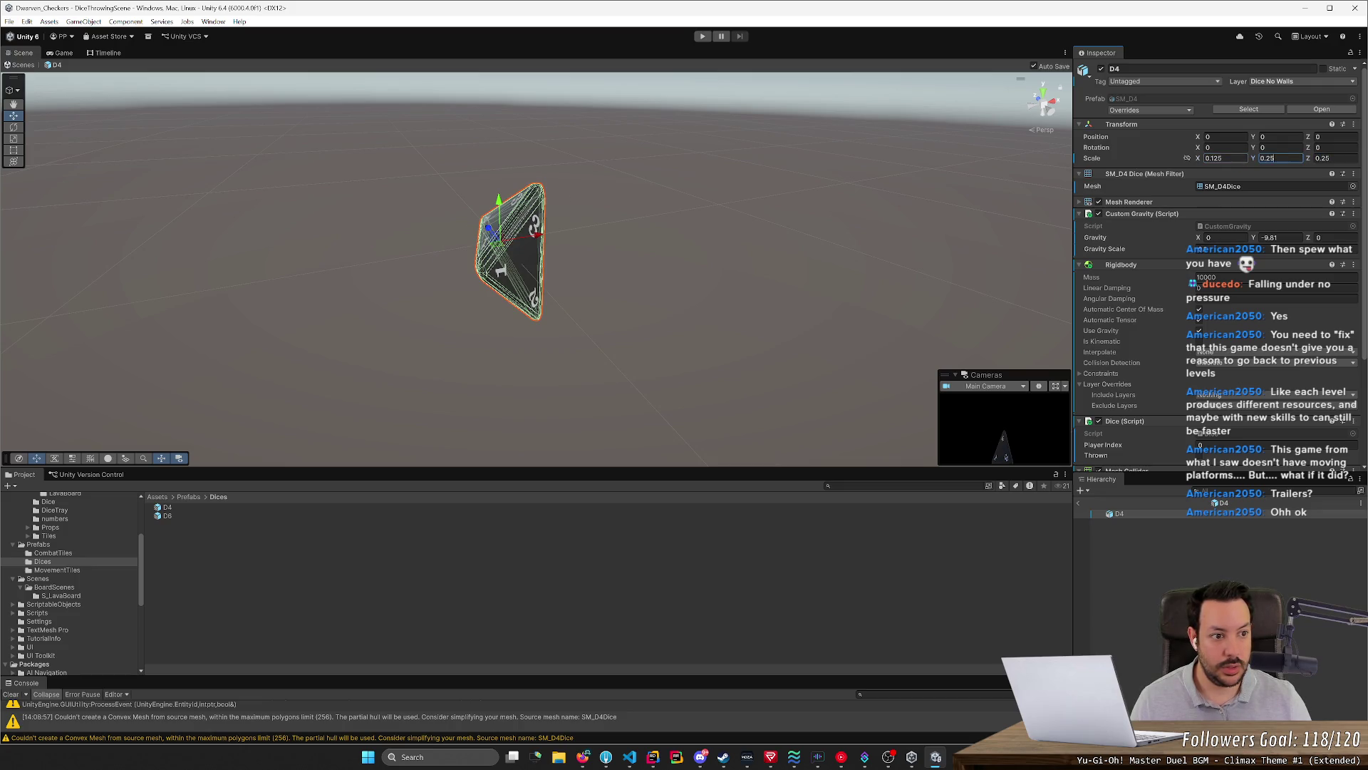
{"action": "key", "text": "Tab"}
{"action": "type", "text": "0.125"}
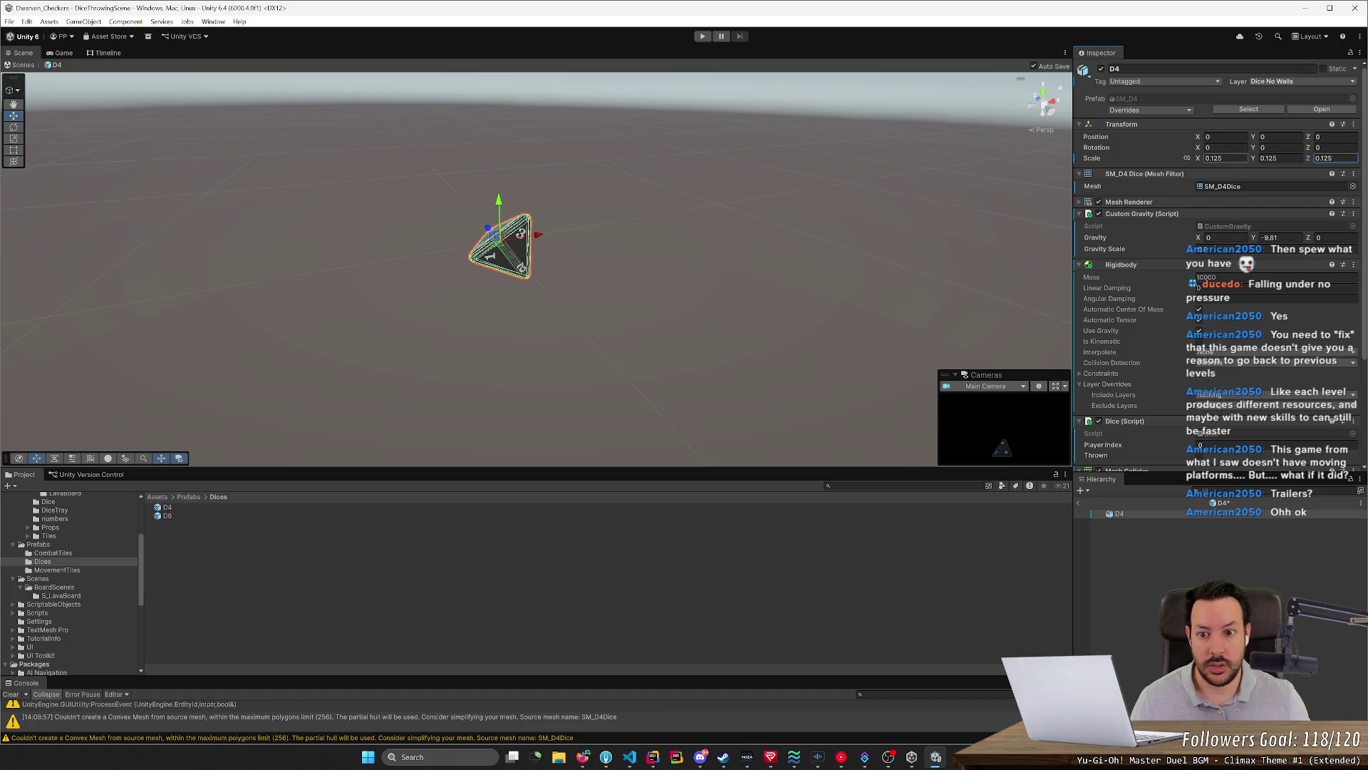
{"action": "left_click", "coordinate": [168, 517]}
{"action": "key", "text": "ctrl+z"}
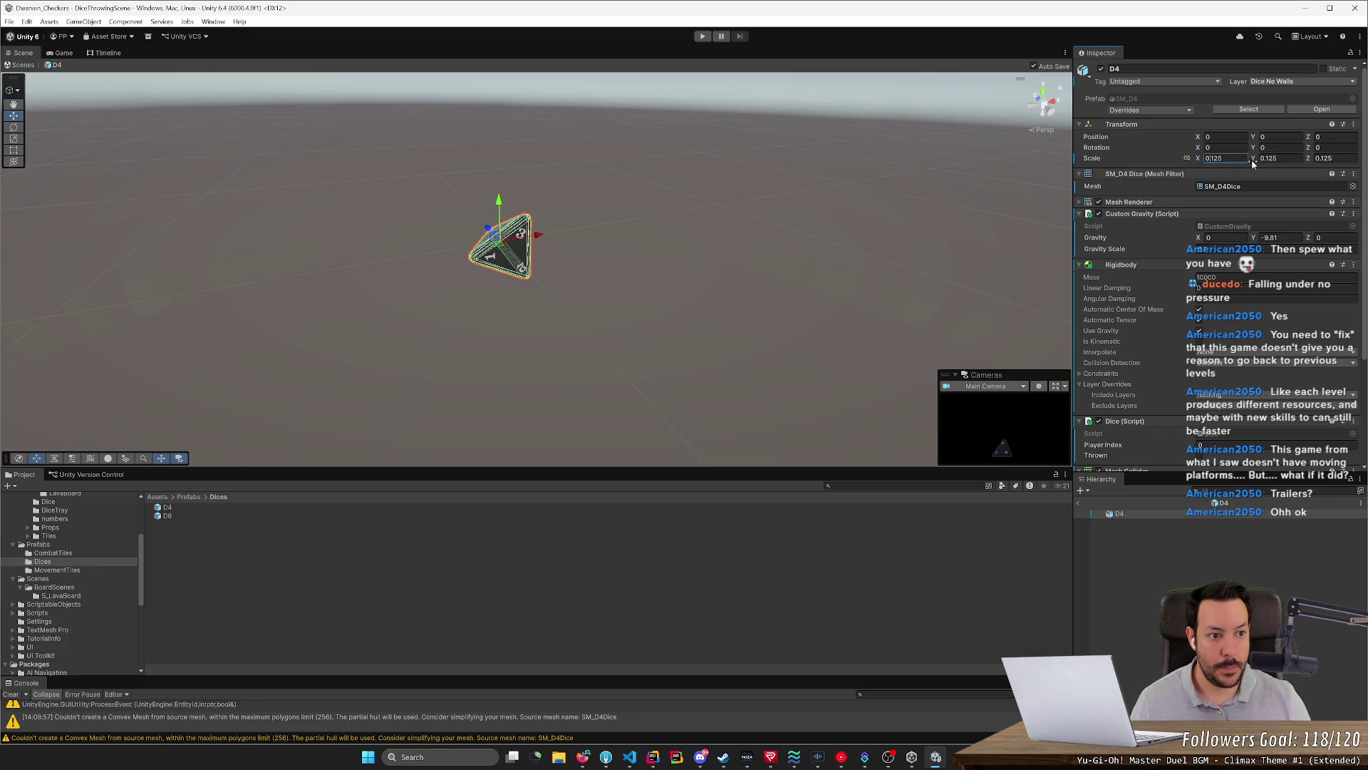
{"action": "type", "text": "0"}
{"action": "key", "text": "Tab"}
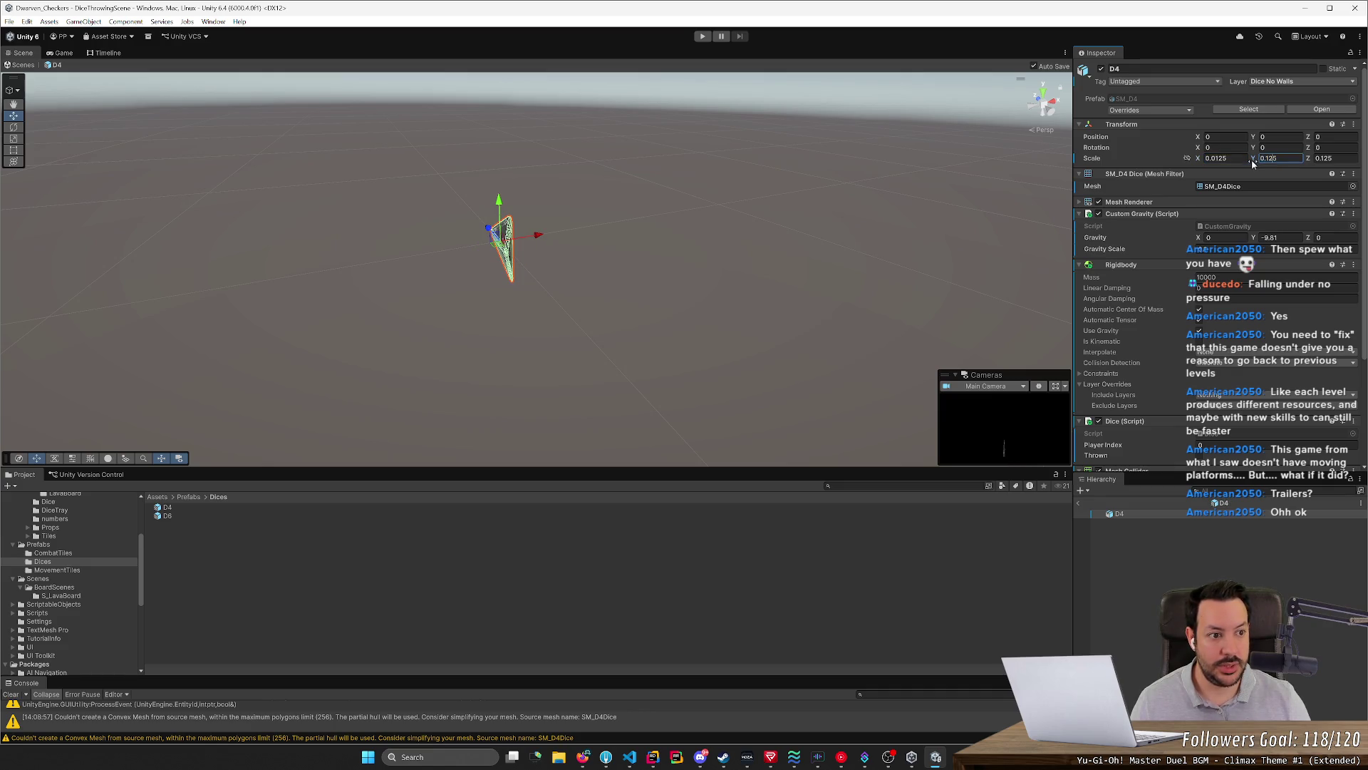
{"action": "type", "text": "0"}
{"action": "key", "text": "Tab"}
{"action": "type", "text": "0.0125"}
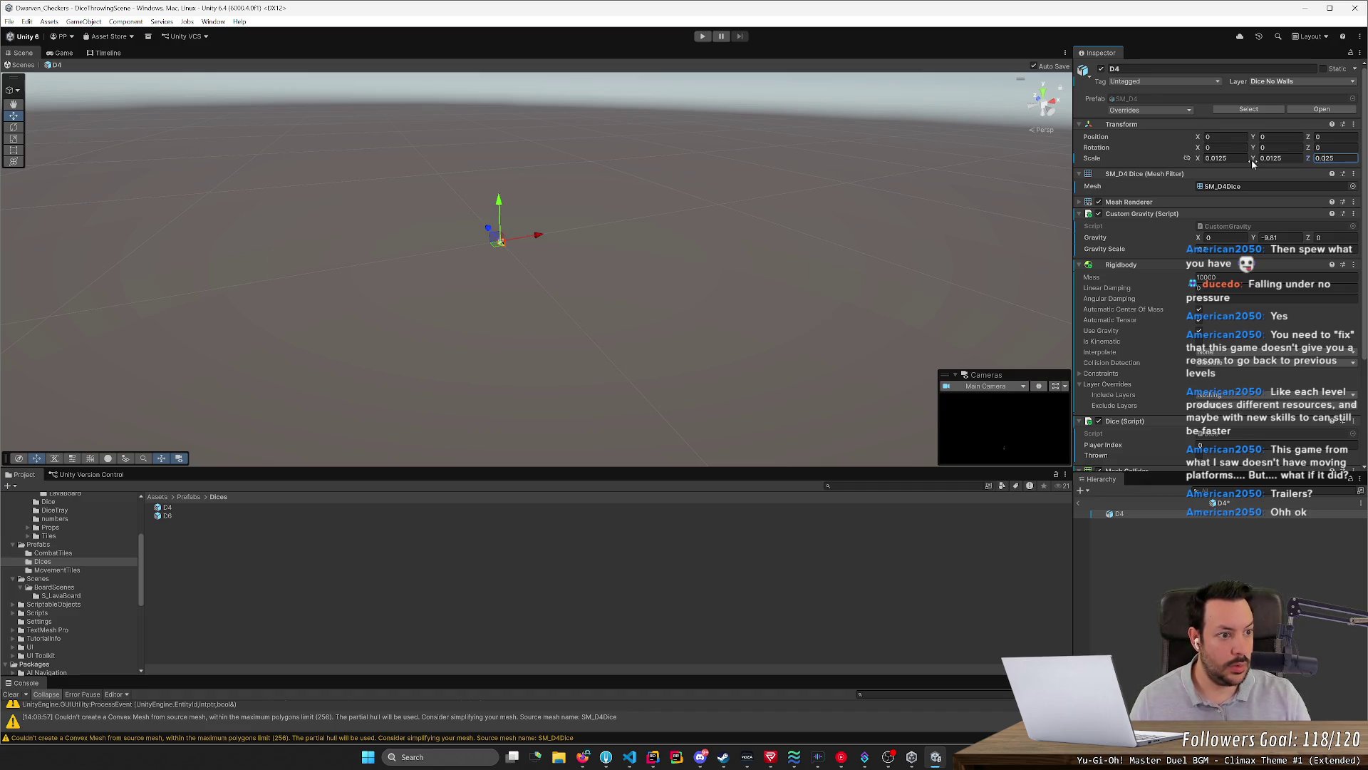
Settle the D4 prefab's scale at 0.025 on every axis and switch to Blender
{"action": "left_click", "coordinate": [1270, 158]}
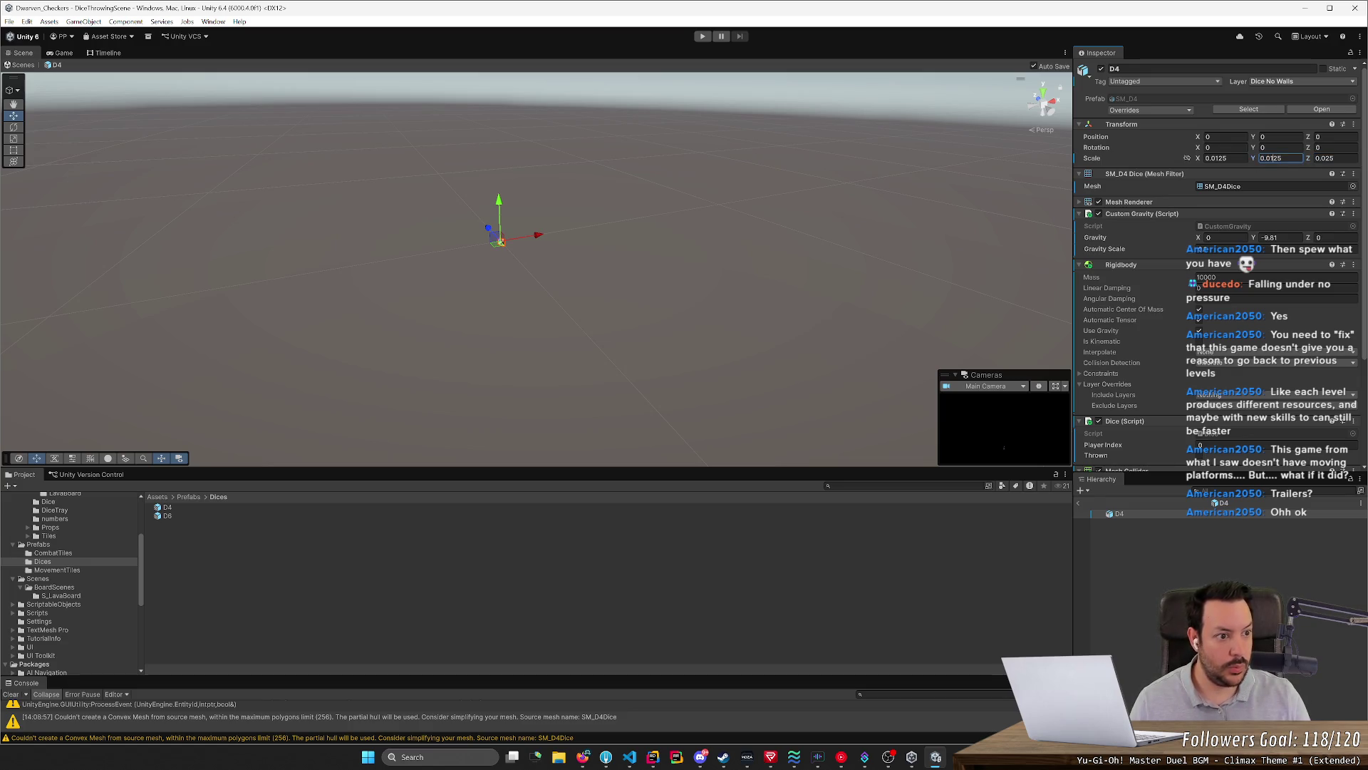
{"action": "type", "text": "0.025"}
{"action": "left_click", "coordinate": [1228, 158]}
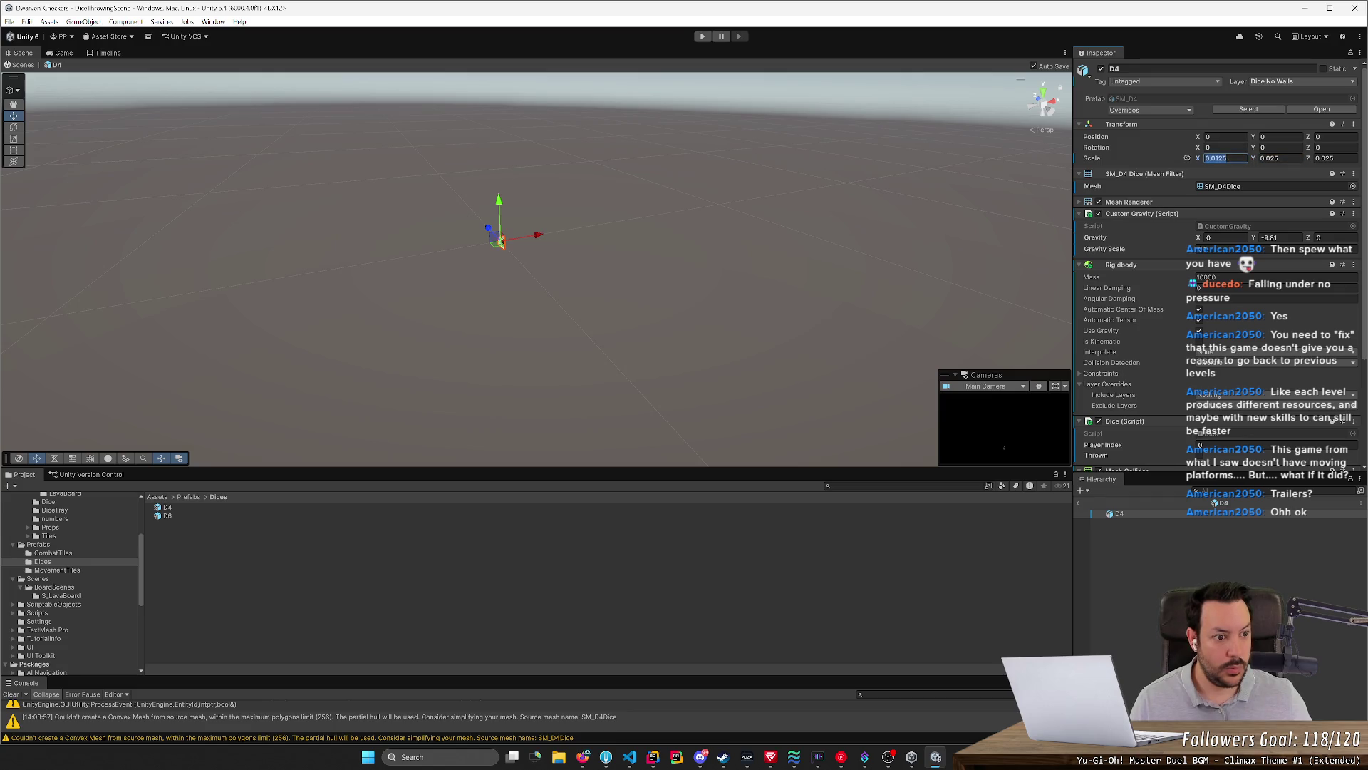
{"action": "type", "text": "0.025"}
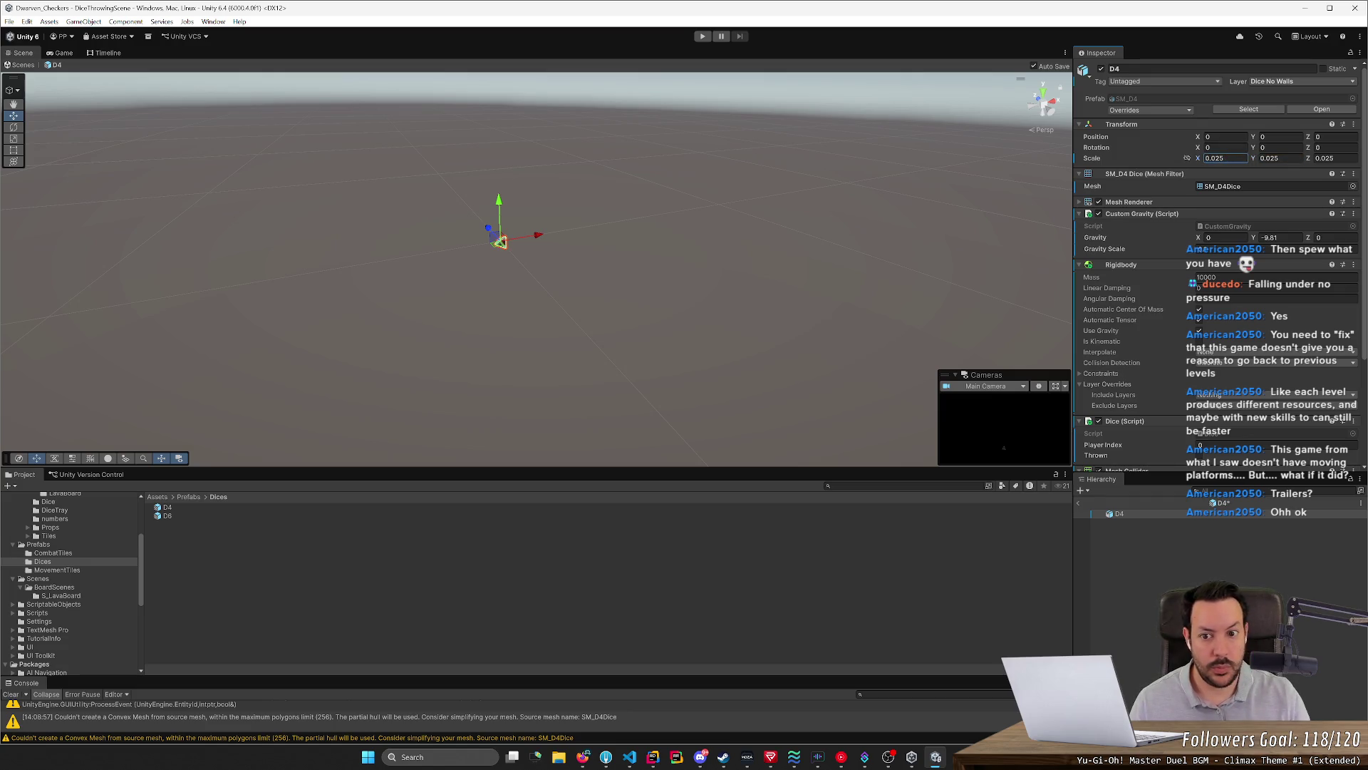
{"action": "key", "text": "Return"}
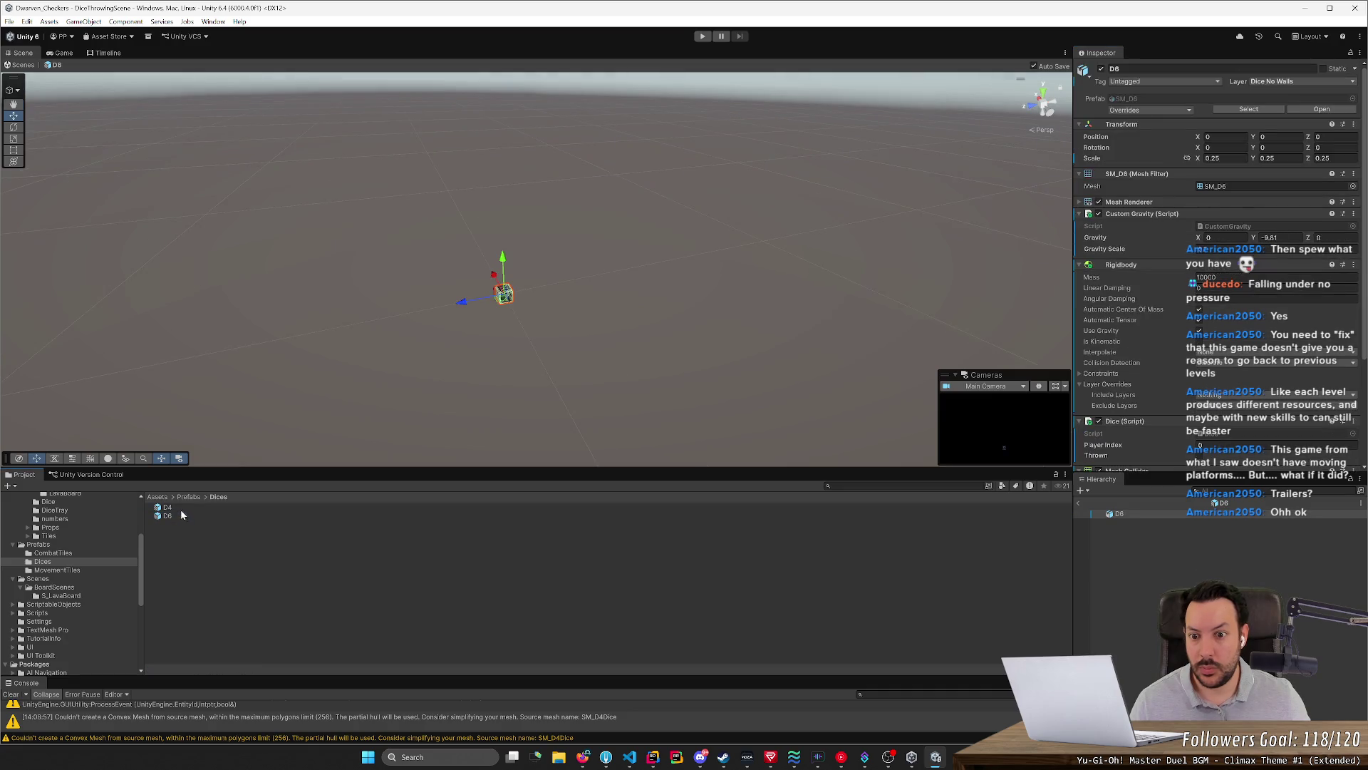
{"action": "key", "text": "alt+Tab"}
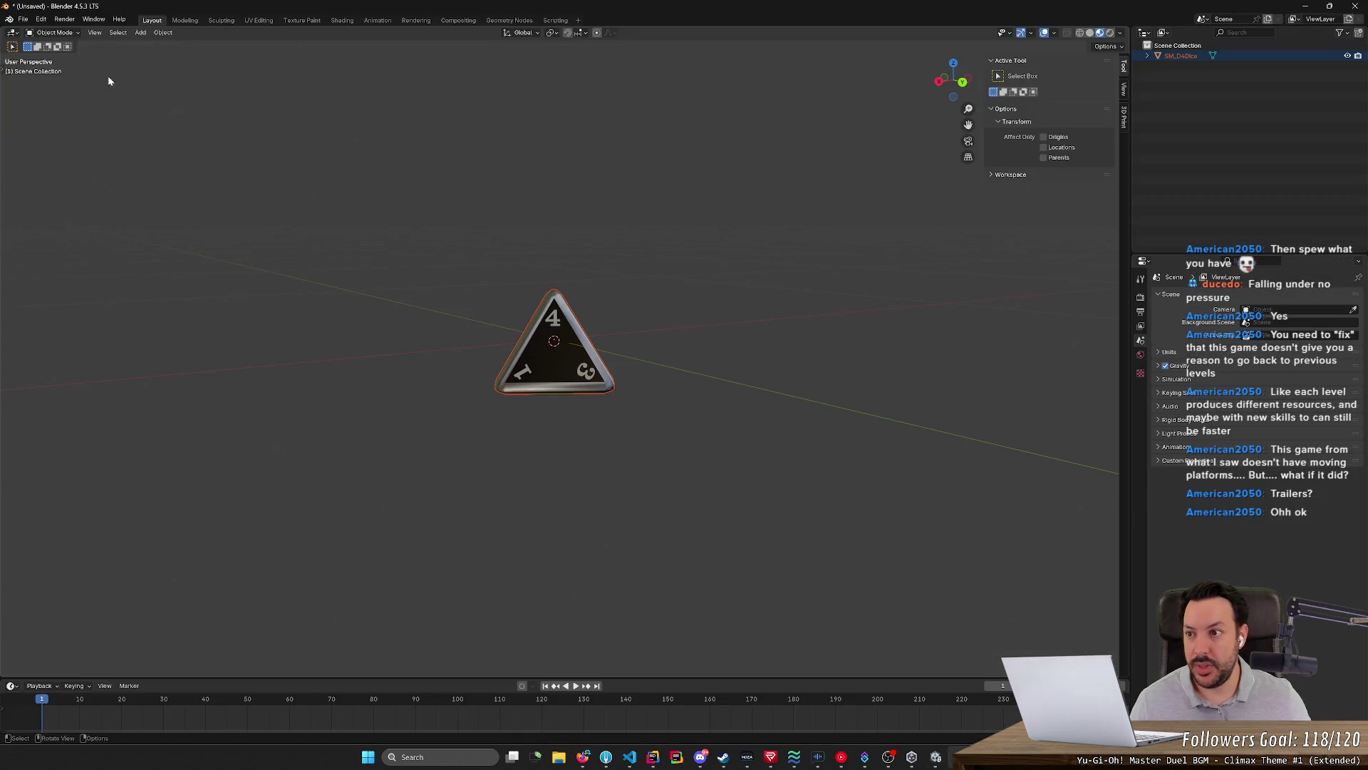
Re-export the die as SM_D4.fbx at 1.00 scale, replacing the file, and return to Unity's D4 prefab
{"action": "left_click", "coordinate": [15, 21]}
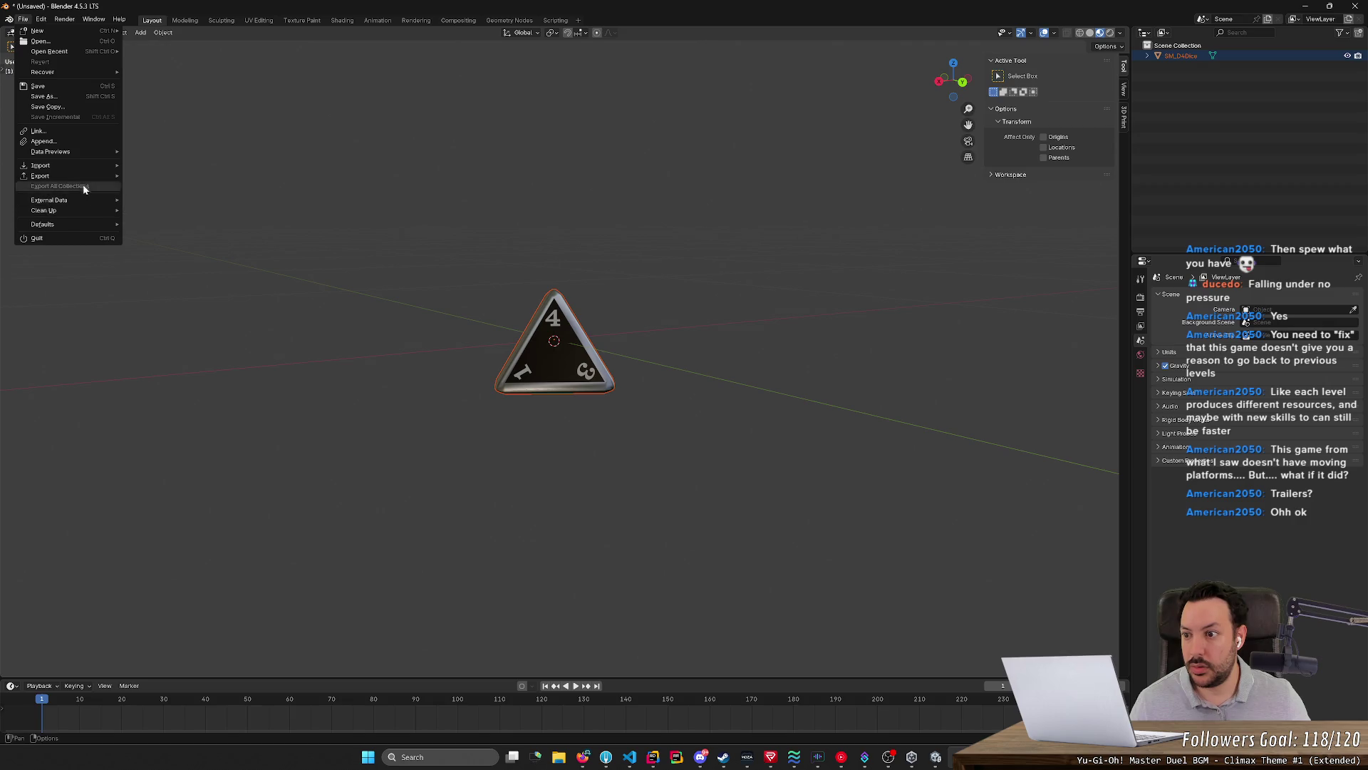
{"action": "mouse_move", "coordinate": [40, 176]}
{"action": "left_click", "coordinate": [156, 267]}
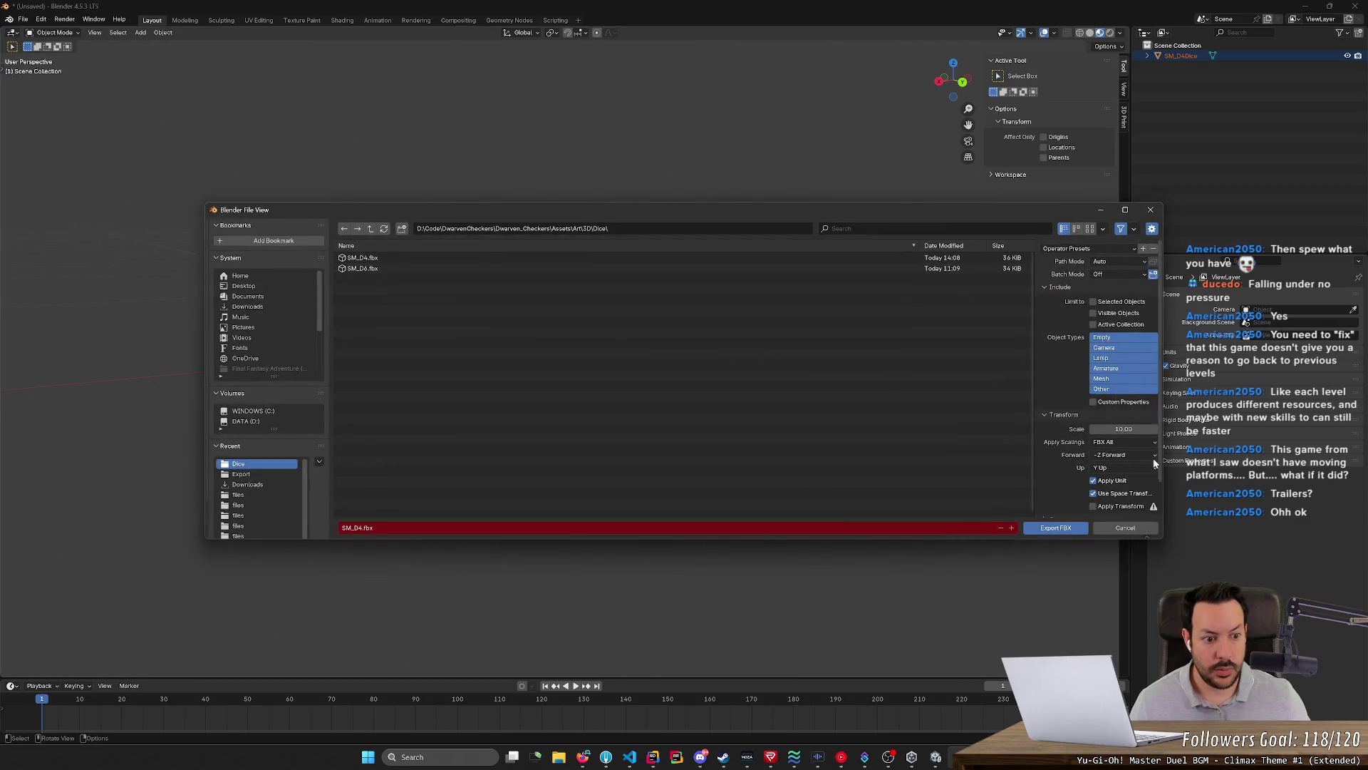
{"action": "left_click", "coordinate": [1057, 527]}
{"action": "key", "text": "alt+Tab"}
{"action": "left_click", "coordinate": [1219, 156]}
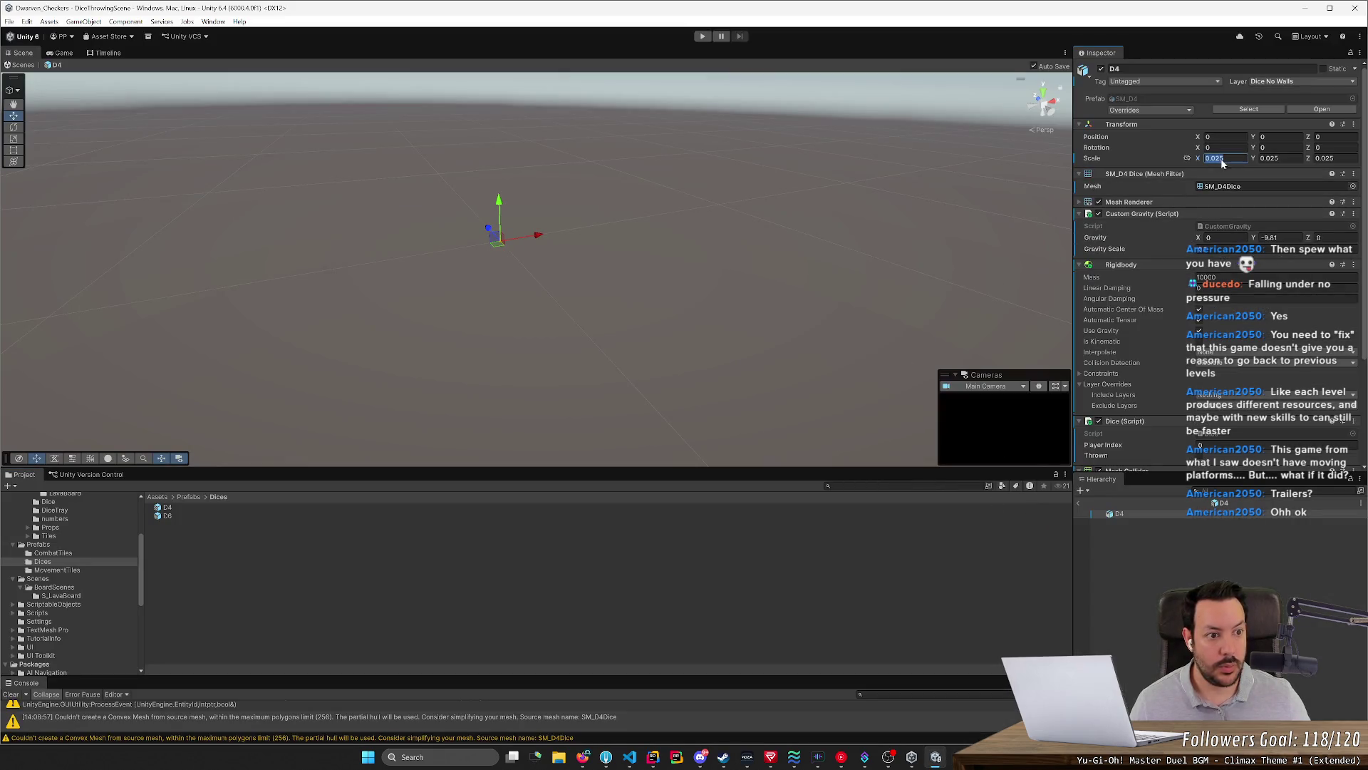
Change the D4 prefab's scale back to 0.25 on all axes and look around the scene
{"action": "key", "text": "BackSpace"}
{"action": "type", "text": "0.25"}
{"action": "key", "text": "Tab"}
{"action": "type", "text": "0.25"}
{"action": "key", "text": "Tab"}
{"action": "type", "text": "0.25"}
{"action": "left_click", "coordinate": [772, 210]}
{"action": "right_click_drag", "start_coordinate": [734, 223], "coordinate": [765, 260]}
{"action": "scroll", "coordinate": [754, 236], "scroll_direction": "up", "scroll_amount": 2}
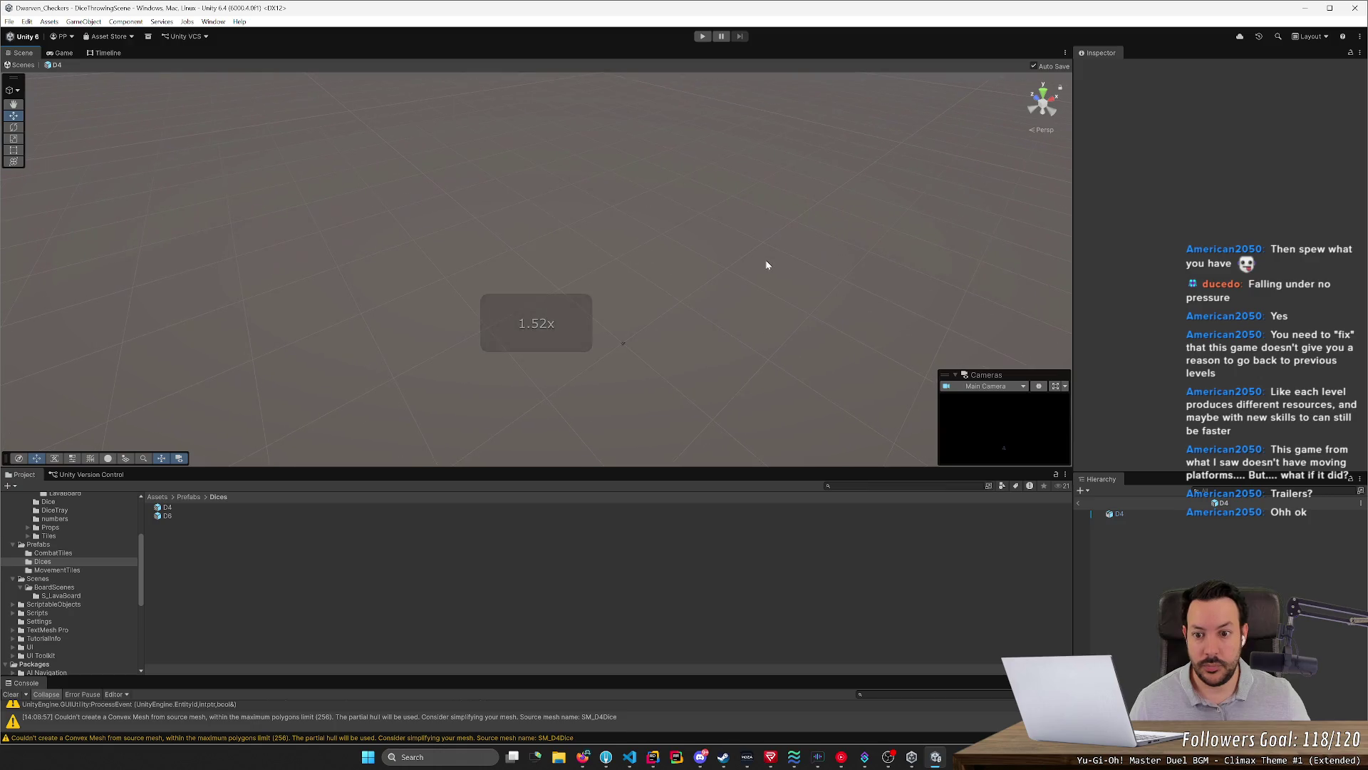
Frame and fly the view around the D4 die to judge its size
{"action": "double_click", "coordinate": [1161, 515]}
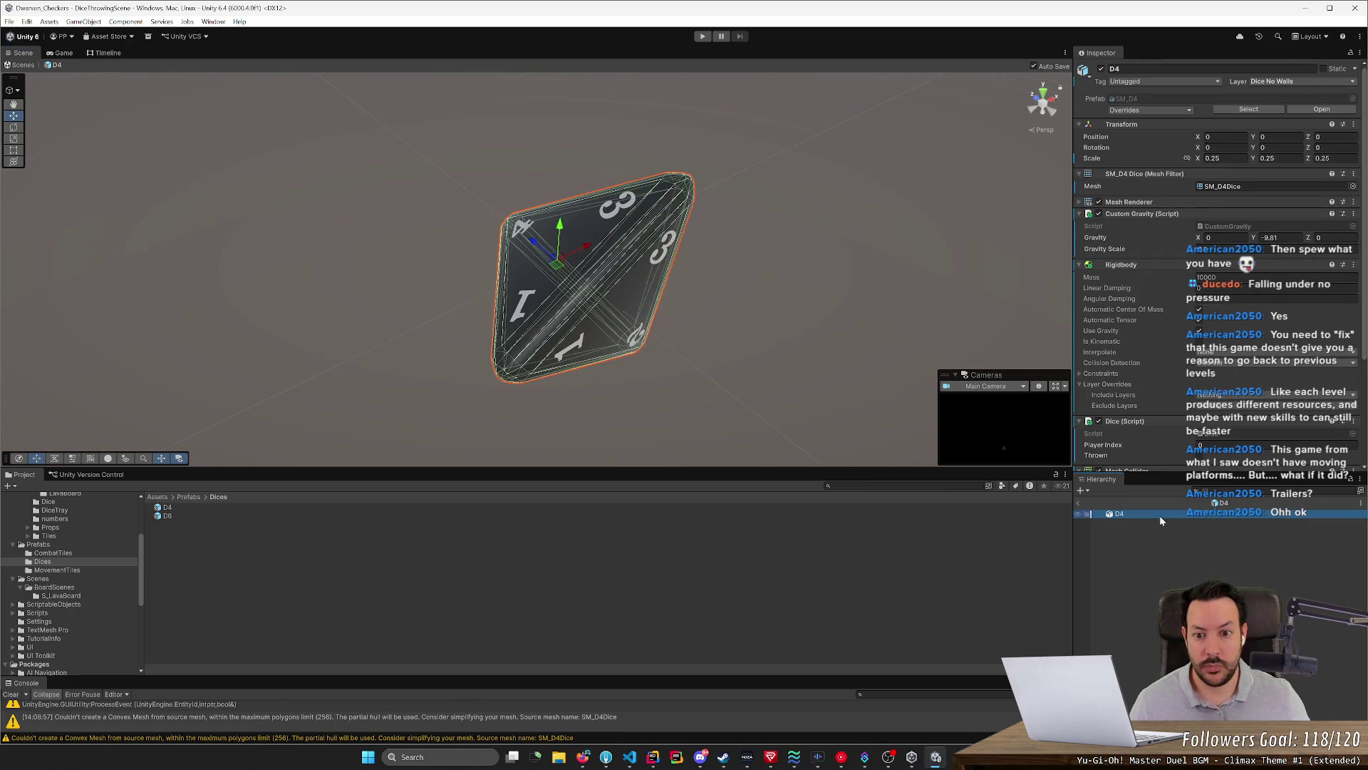
{"action": "right_click_drag", "start_coordinate": [722, 364], "coordinate": [721, 359]}
{"action": "scroll", "coordinate": [722, 360], "scroll_direction": "down", "scroll_amount": 1}
{"action": "scroll", "coordinate": [722, 359], "scroll_direction": "down", "scroll_amount": 2}
{"action": "scroll", "coordinate": [721, 359], "scroll_direction": "down", "scroll_amount": 2}
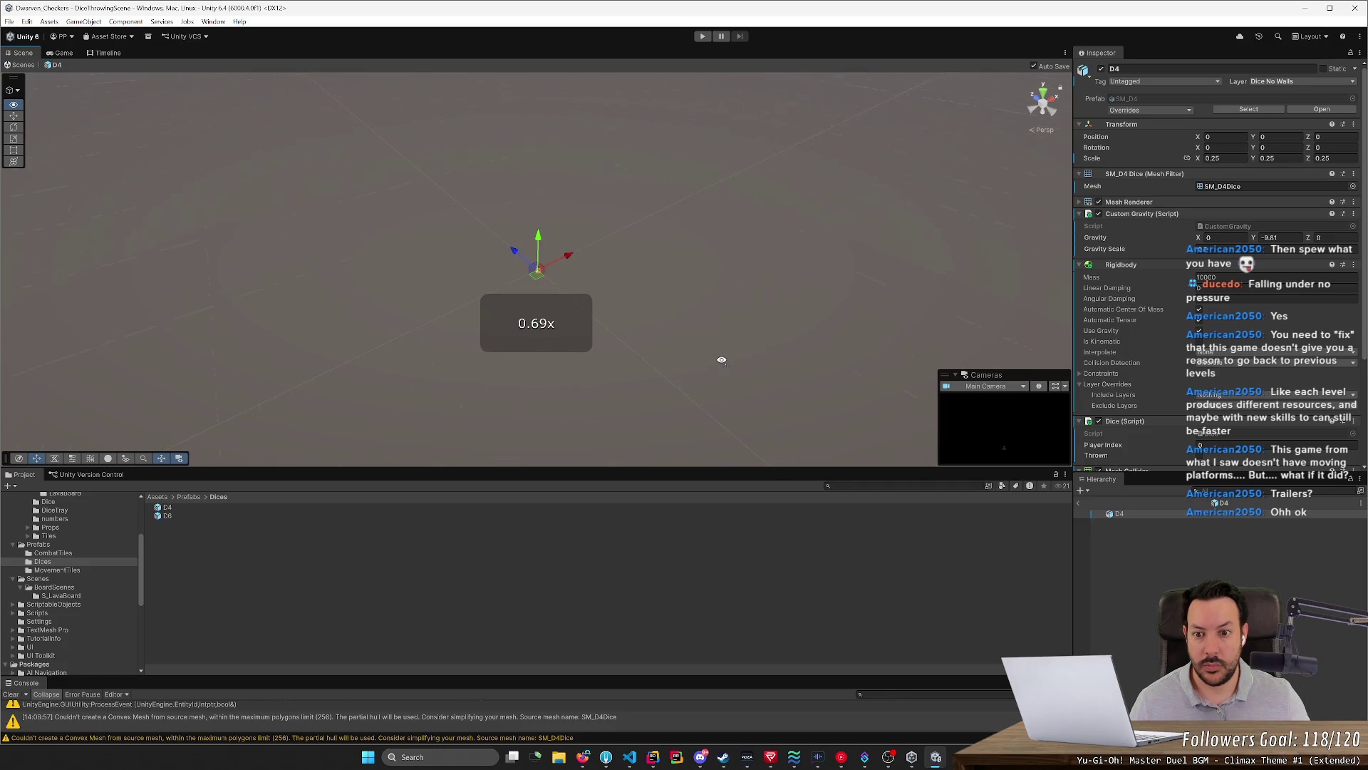
{"action": "right_click_drag", "start_coordinate": [722, 359], "coordinate": [721, 360]}
{"action": "left_click", "coordinate": [1138, 512]}
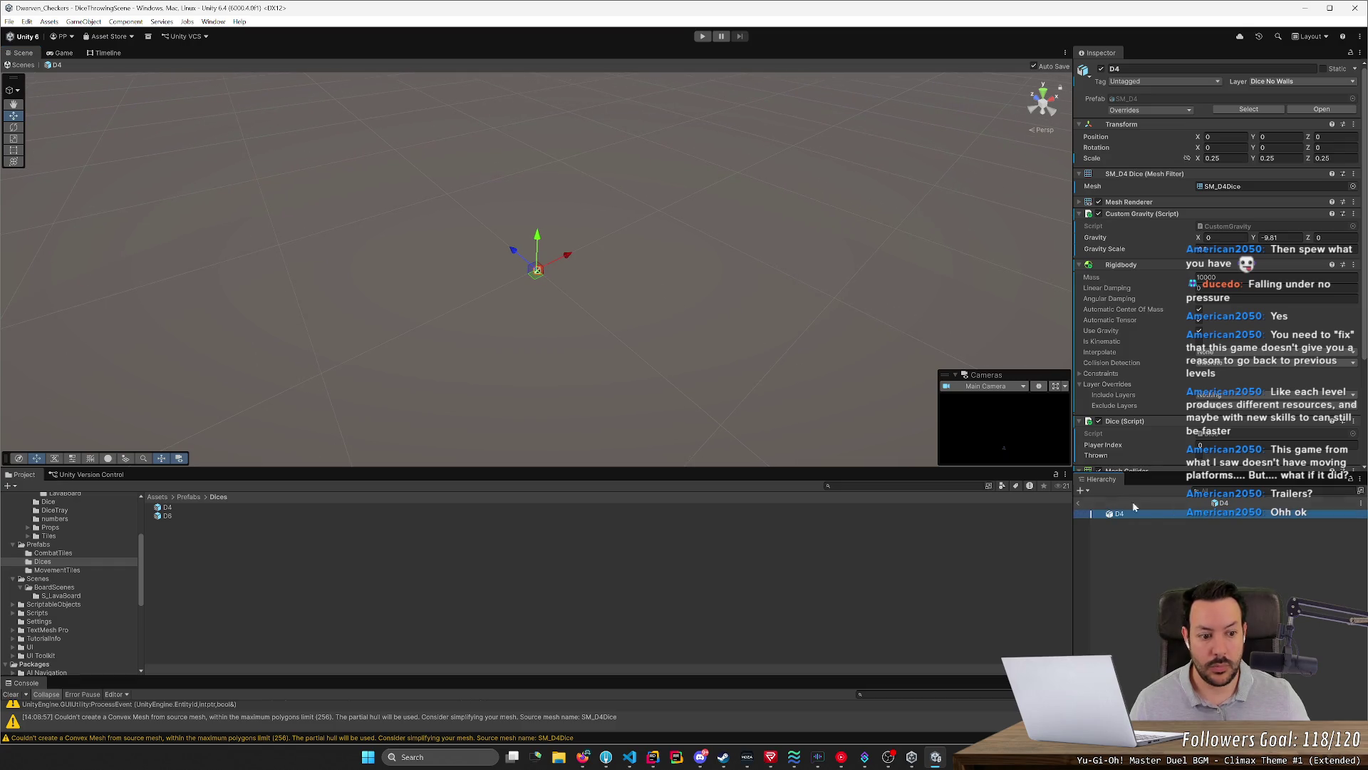
{"action": "double_click", "coordinate": [1149, 514]}
{"action": "scroll", "coordinate": [709, 328], "scroll_direction": "down", "scroll_amount": 5}
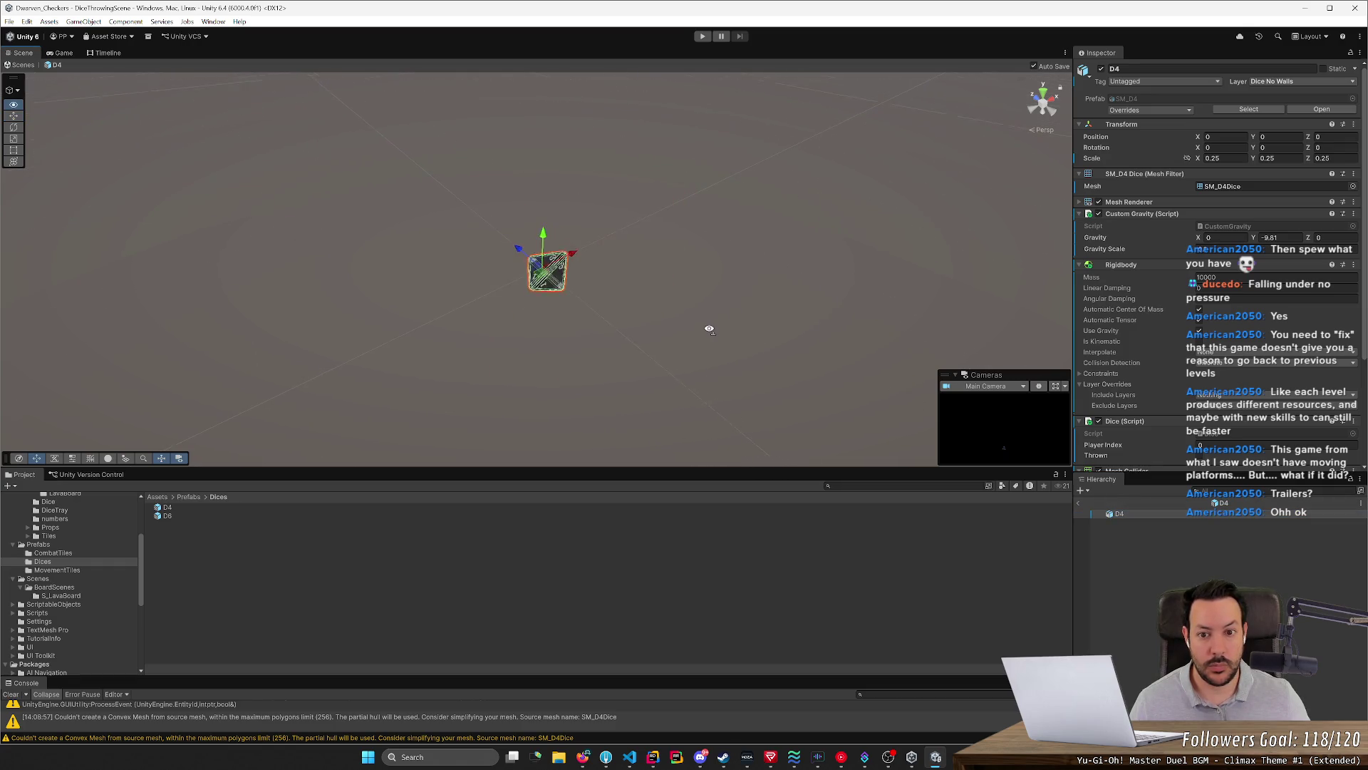
Check the D6 prefab, reopen the D4 prefab and start Play mode
{"action": "double_click", "coordinate": [274, 517]}
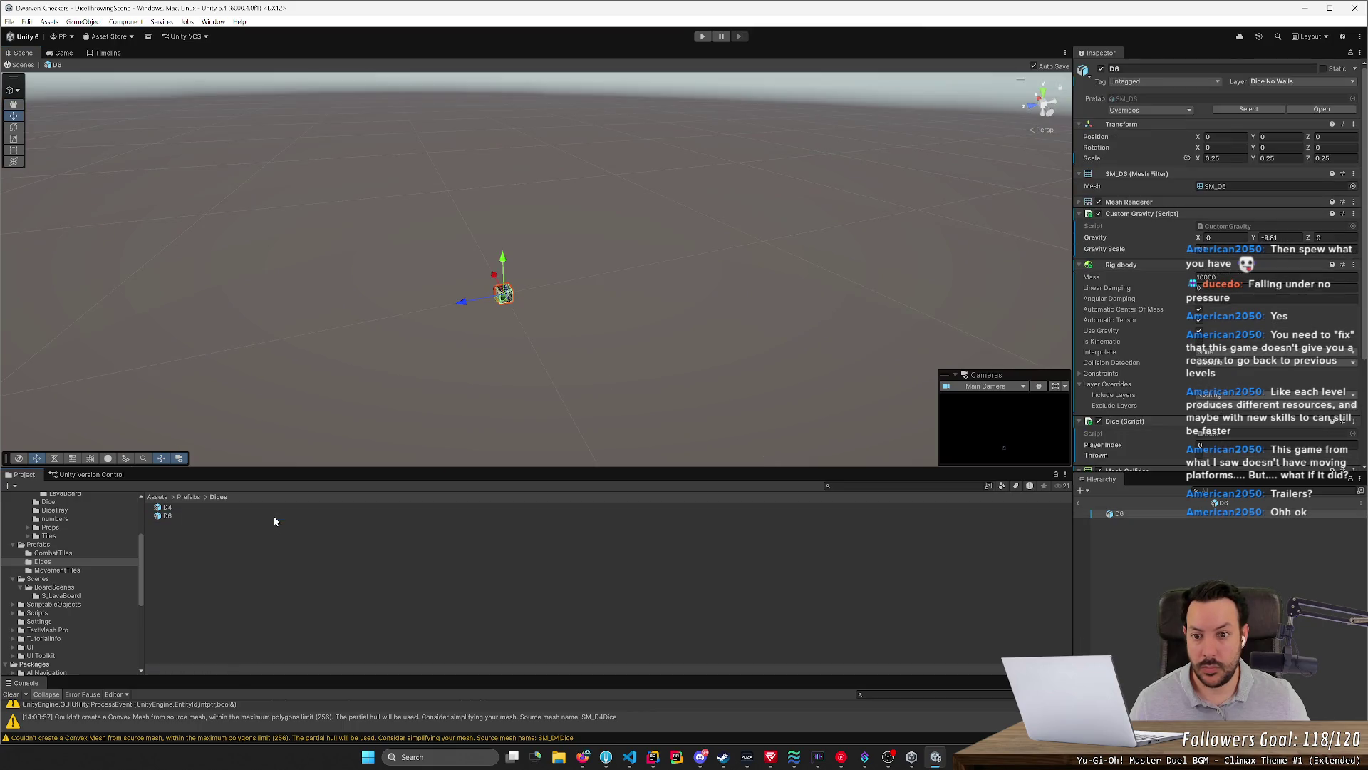
{"action": "double_click", "coordinate": [1120, 515]}
{"action": "scroll", "coordinate": [679, 310], "scroll_direction": "down", "scroll_amount": 5}
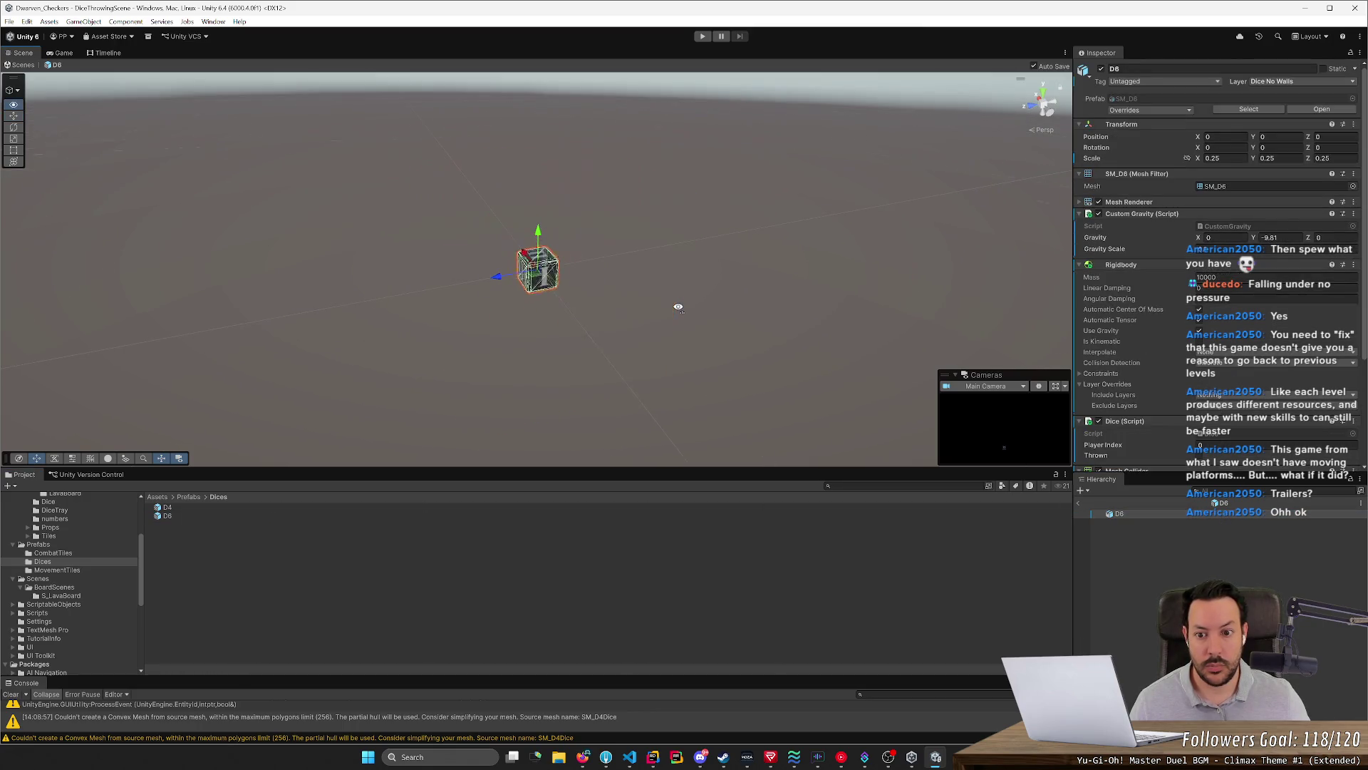
{"action": "double_click", "coordinate": [332, 508]}
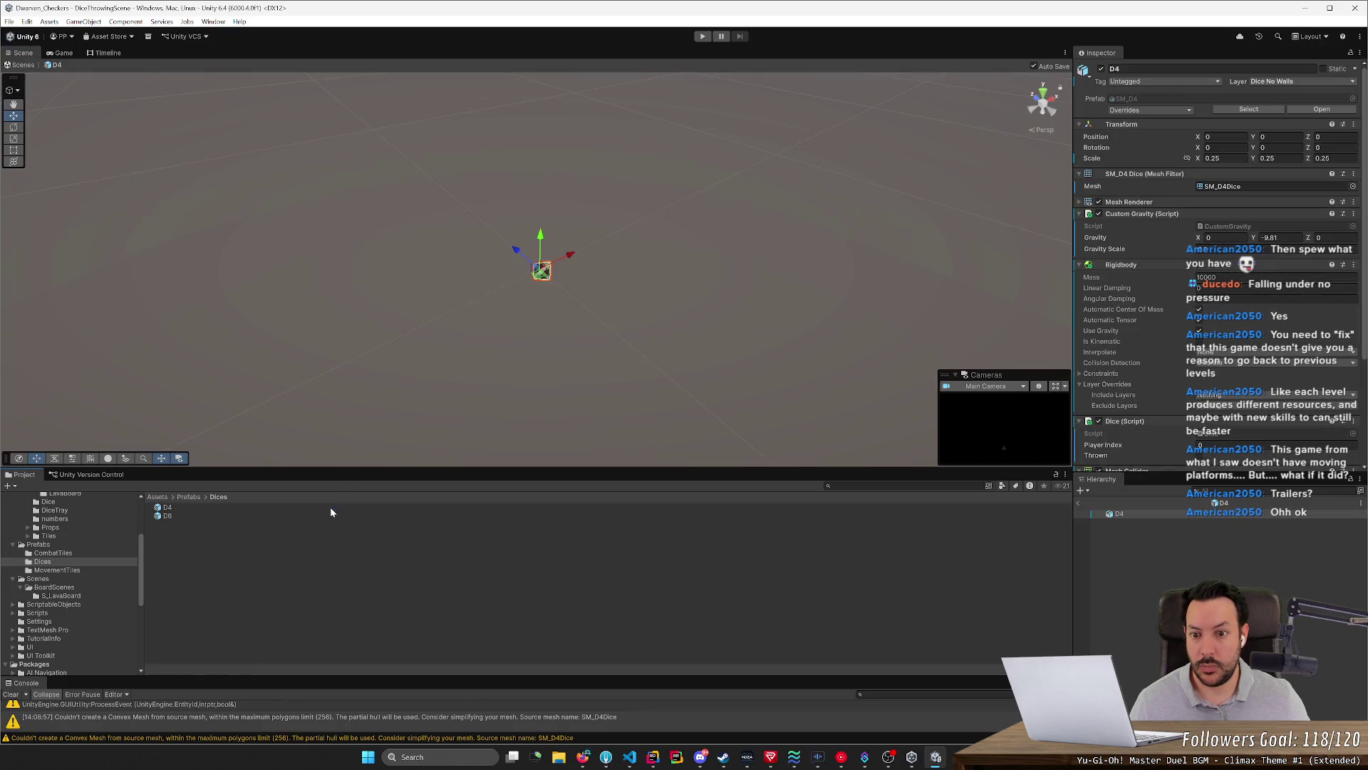
{"action": "left_click", "coordinate": [702, 37]}
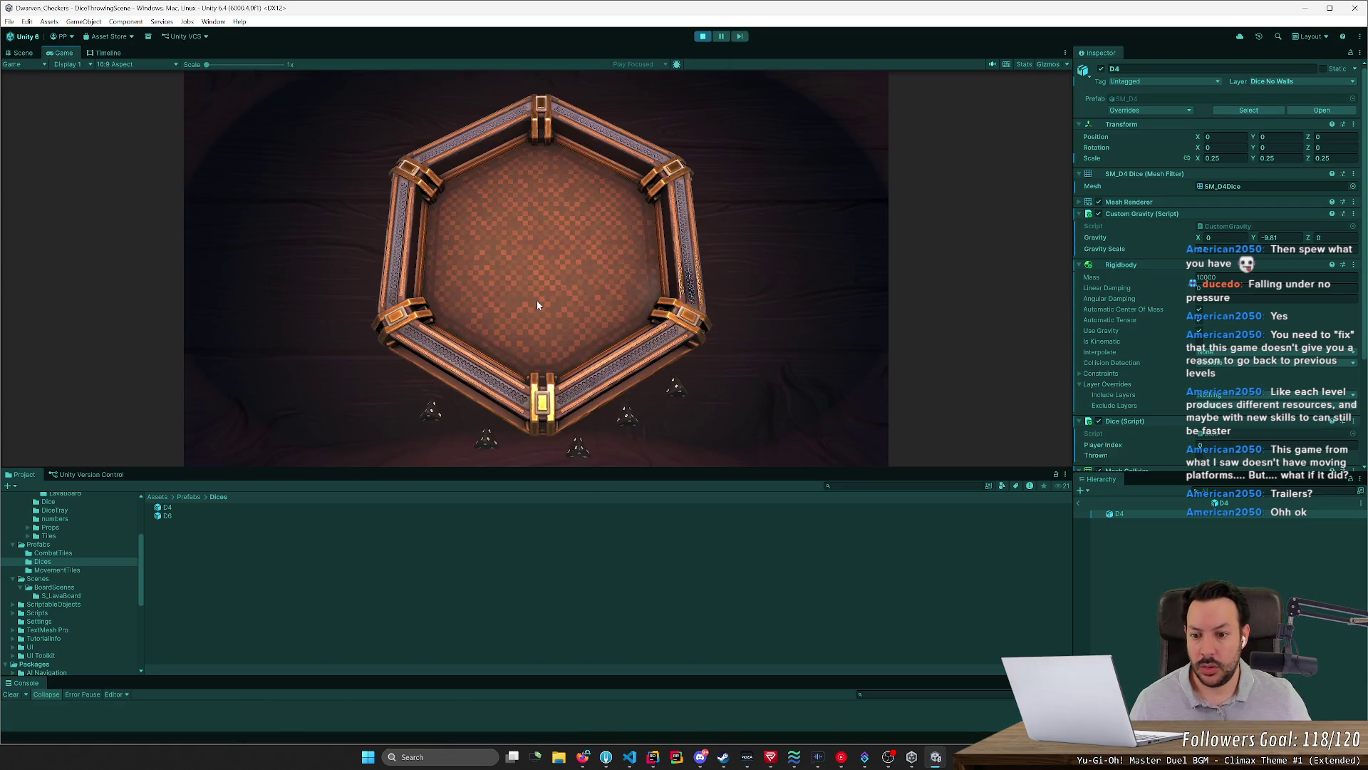
Throw the D4 die around the hexagonal tray in play, then bring Blender's die view forward
{"action": "left_click_drag", "start_coordinate": [422, 419], "coordinate": [479, 325]}
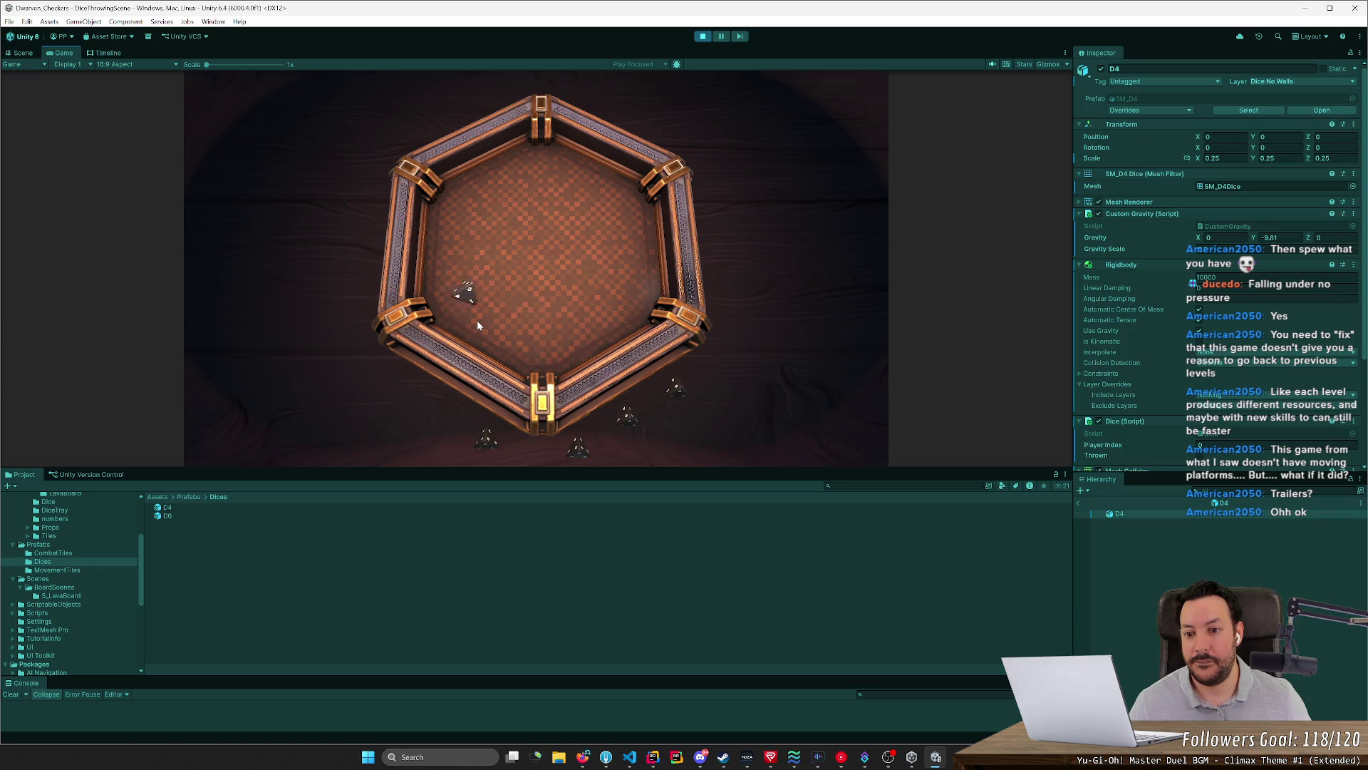
{"action": "left_click", "coordinate": [478, 320]}
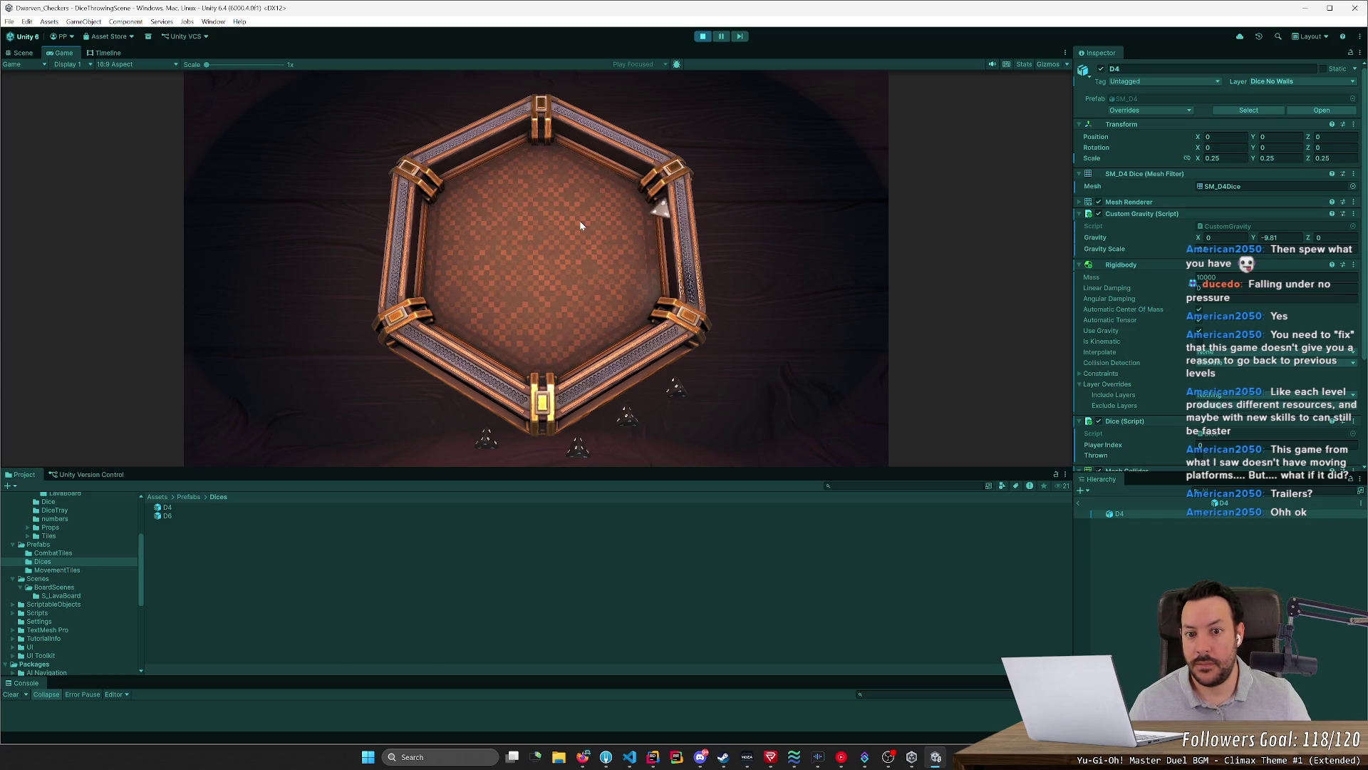
{"action": "left_click", "coordinate": [543, 270]}
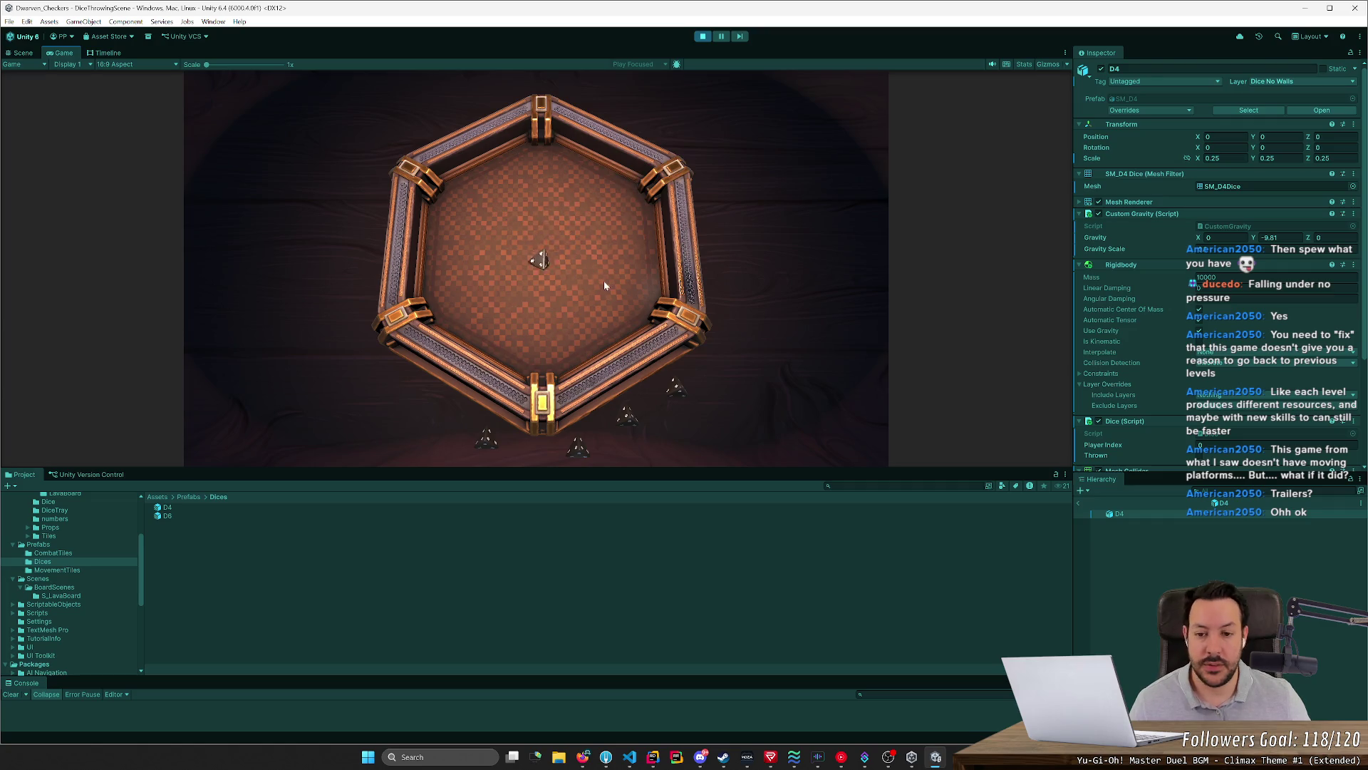
{"action": "key", "text": "alt+Tab"}
{"action": "middle_click_drag", "start_coordinate": [706, 348], "coordinate": [706, 356]}
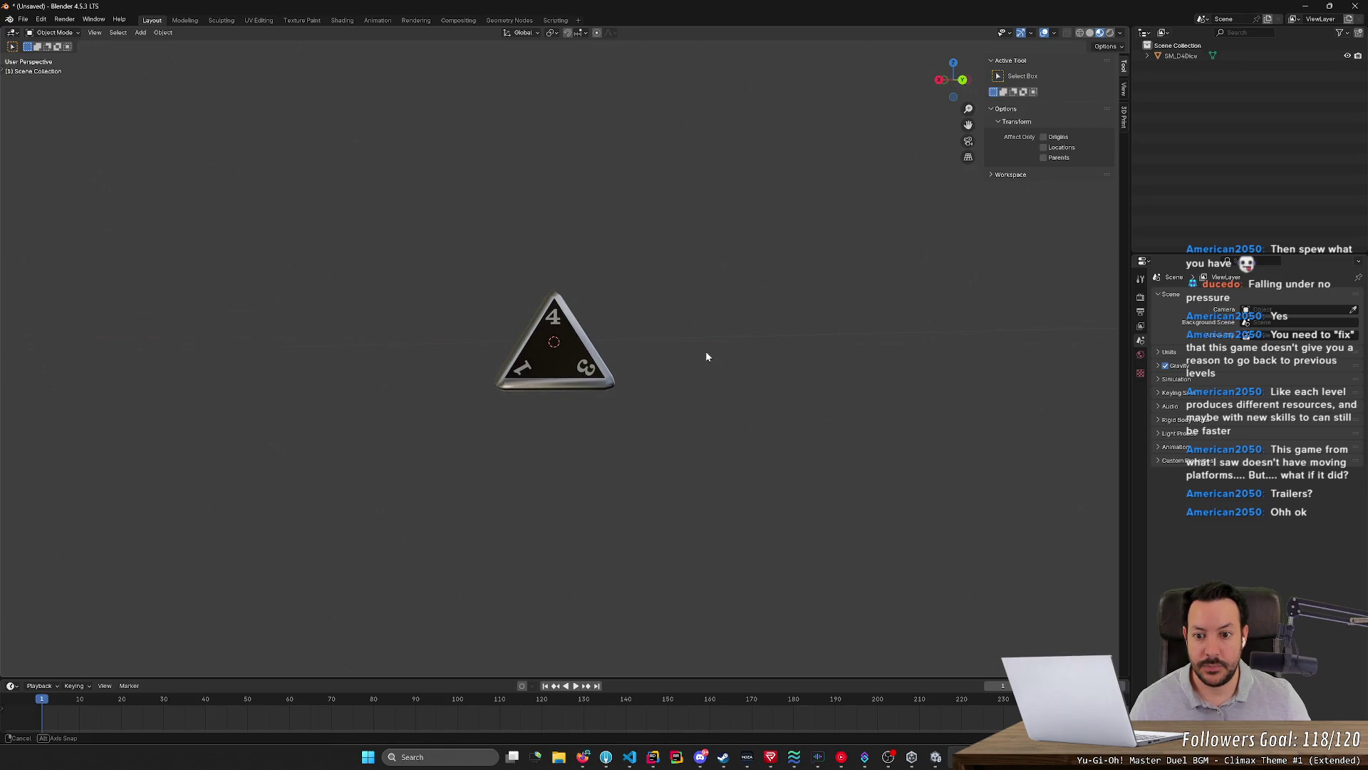
Select SM_D4Dice, enter Edit Mode and select its whole mesh
{"action": "middle_click_drag", "start_coordinate": [706, 353], "coordinate": [819, 363]}
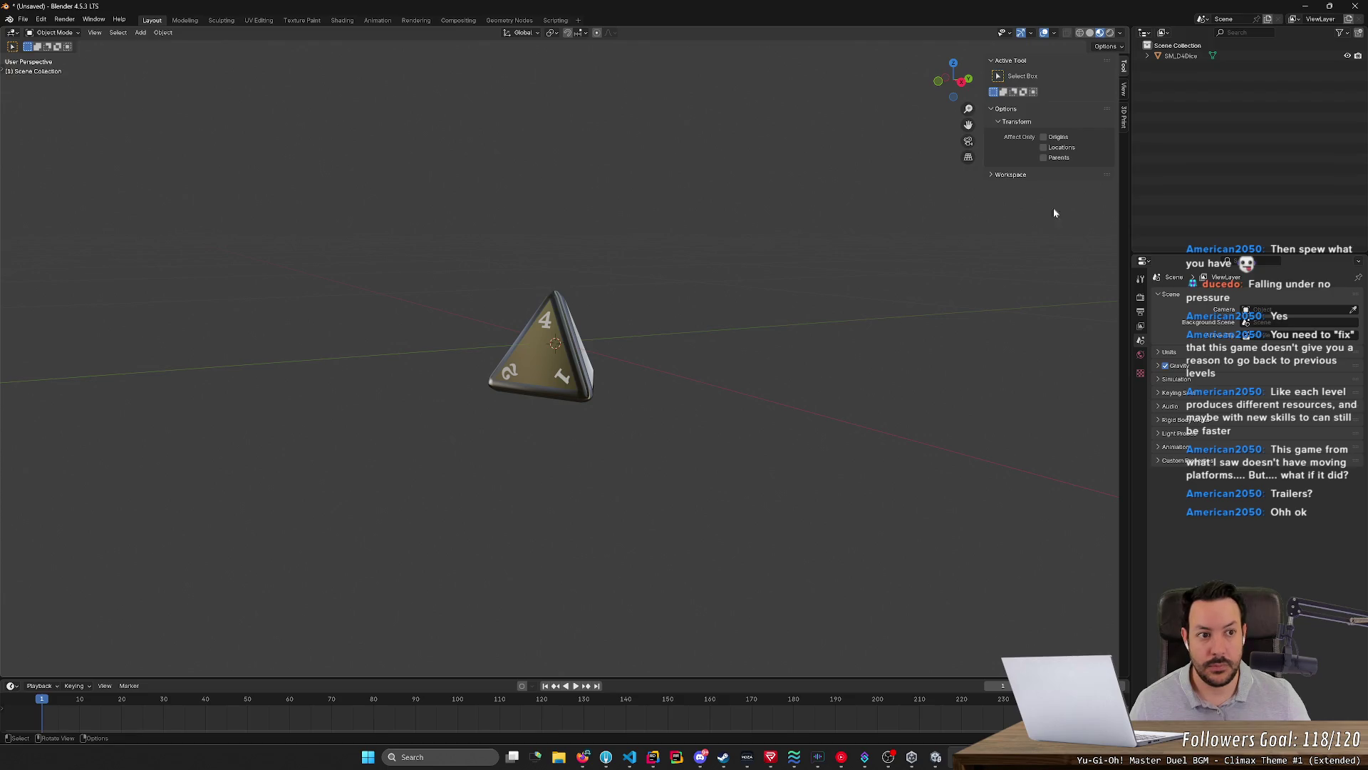
{"action": "left_click", "coordinate": [1191, 58]}
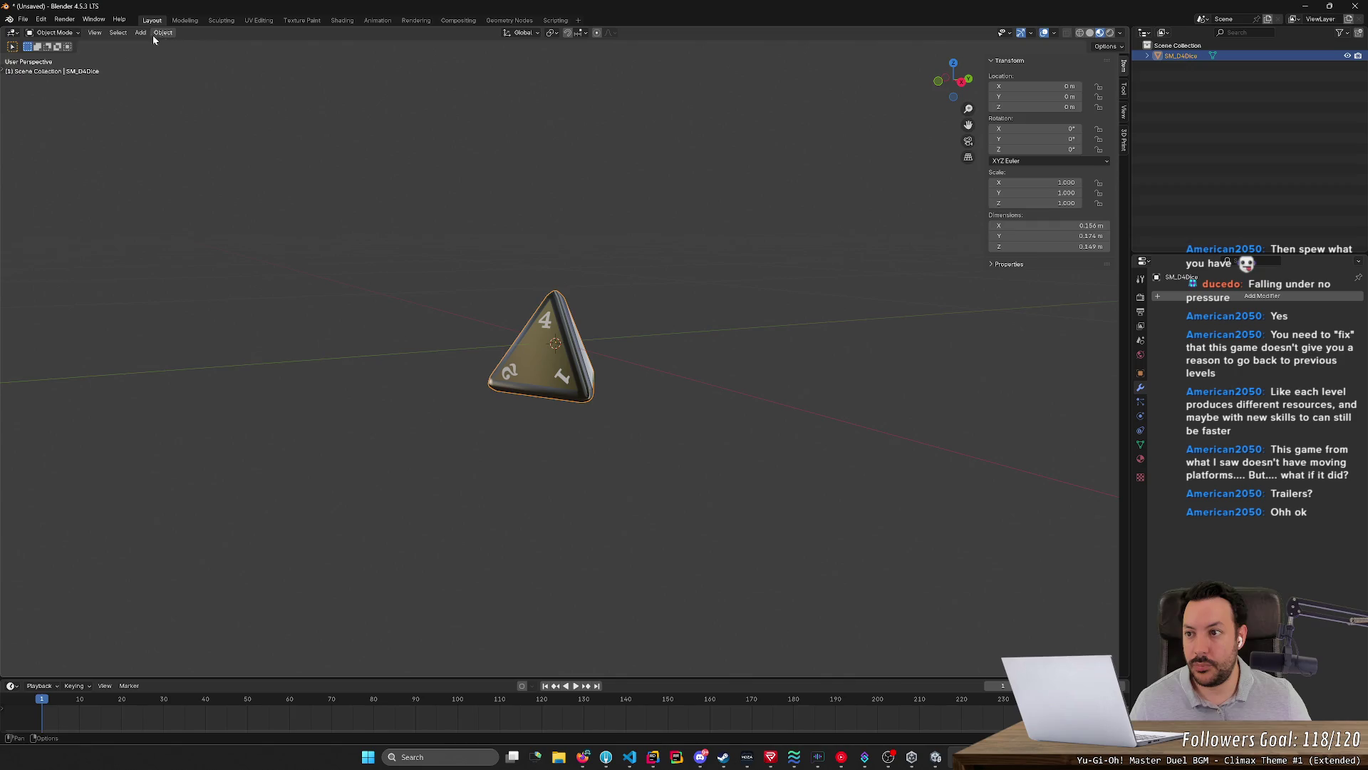
{"action": "left_click", "coordinate": [65, 33]}
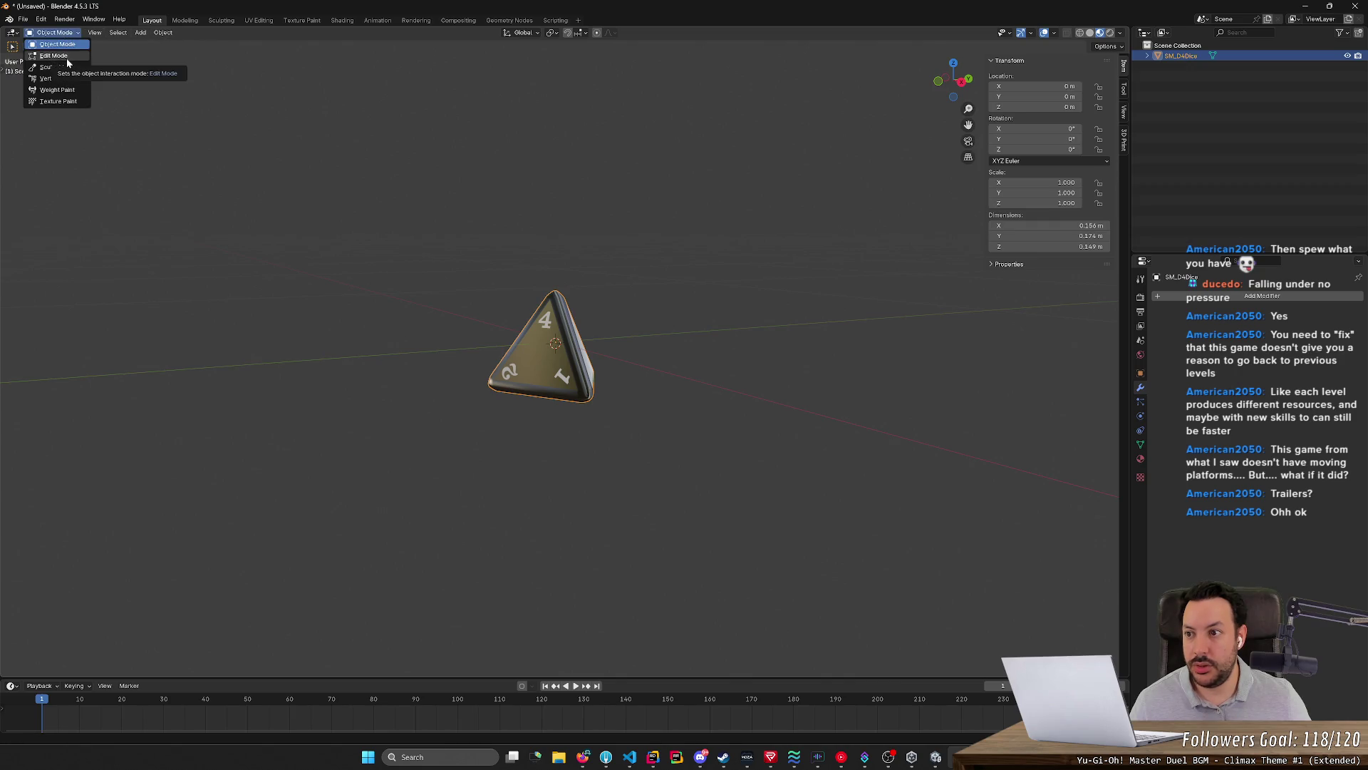
{"action": "left_click", "coordinate": [65, 55]}
{"action": "key", "text": "a"}
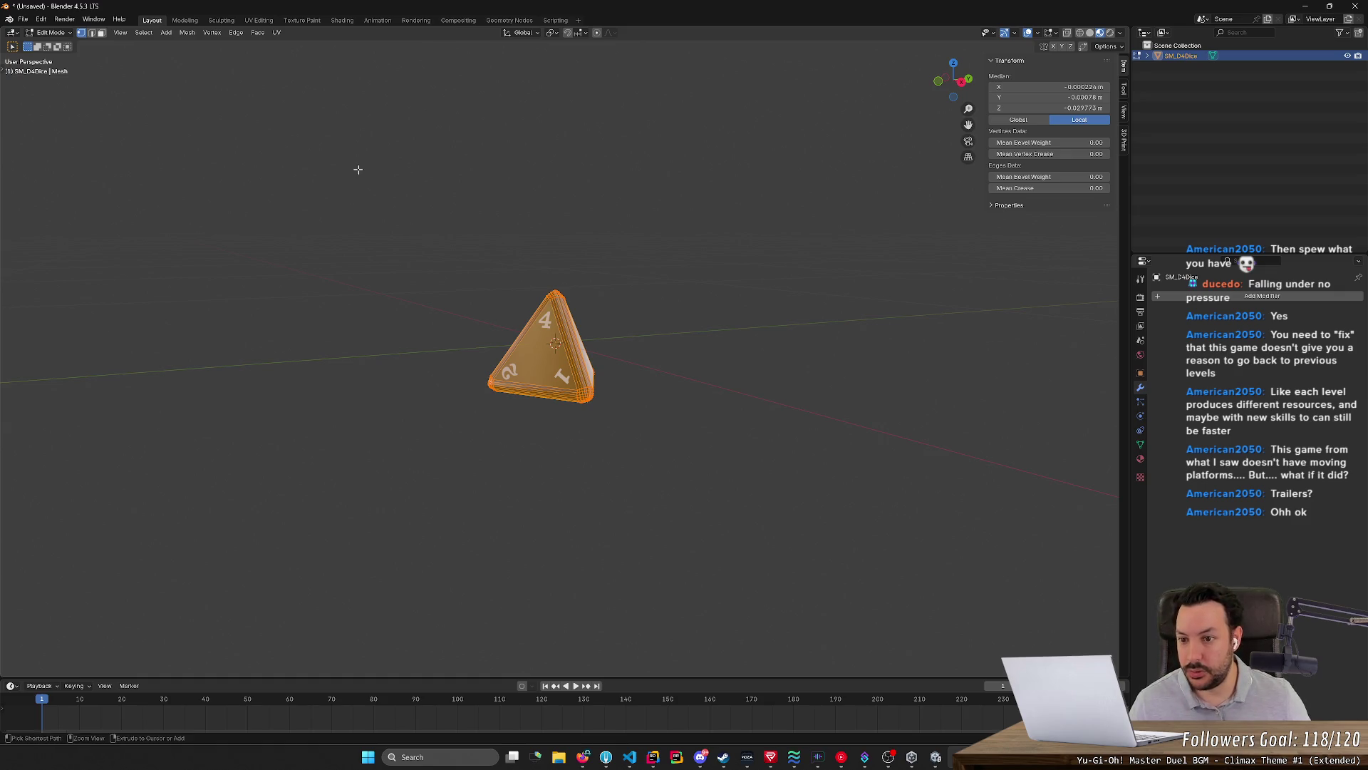
Snap the 3D cursor to the centre of the selected D4 mesh
{"action": "key", "text": "ctrl+f"}
{"action": "key", "text": "Escape"}
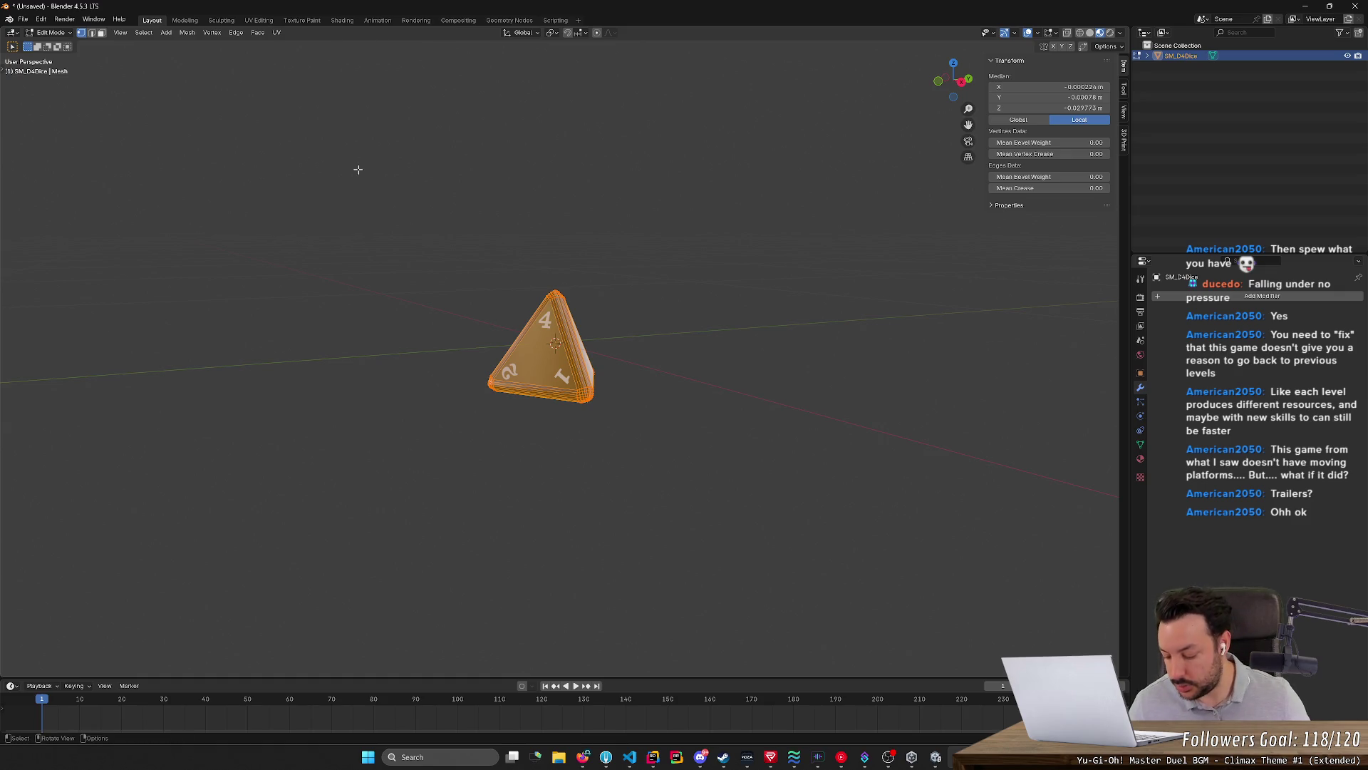
{"action": "key", "text": "shift+s"}
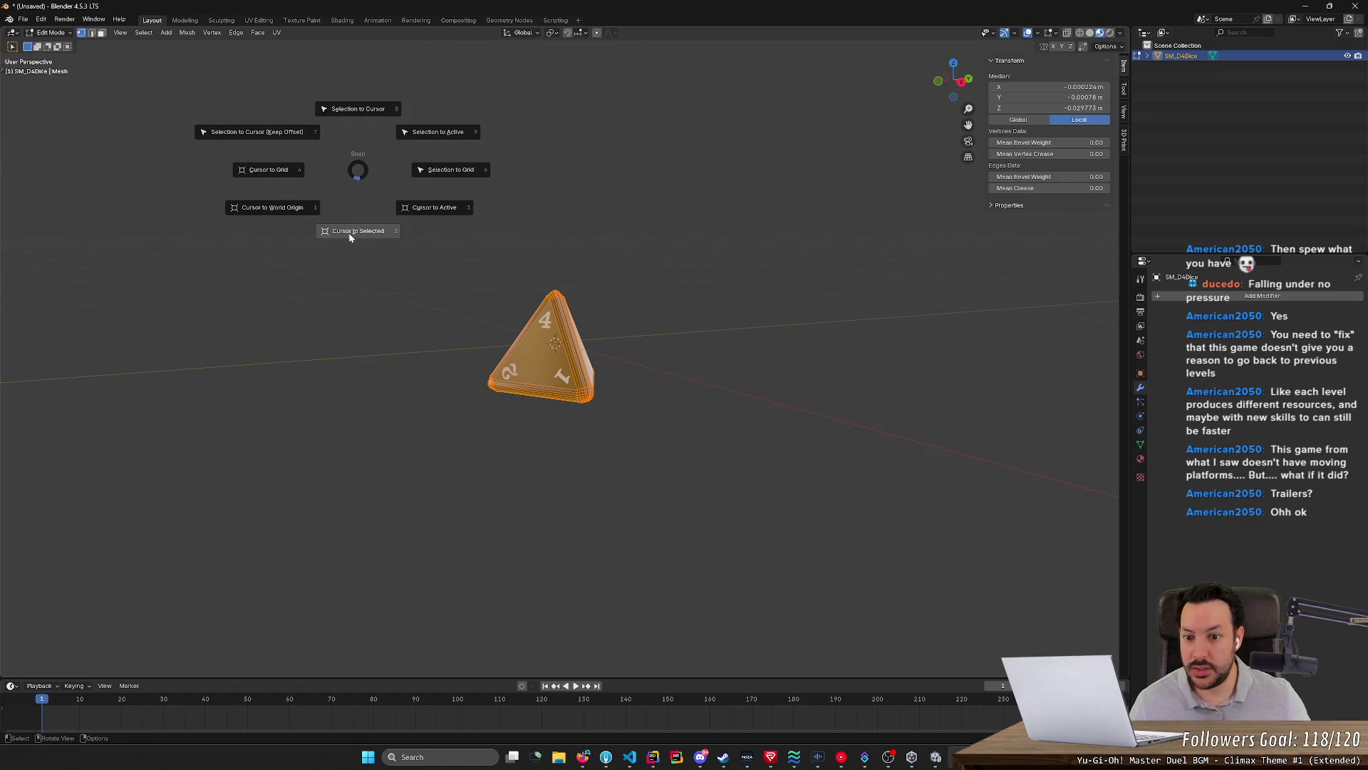
{"action": "left_click", "coordinate": [349, 232]}
Check the die face-on, deselect, leave Edit Mode and return to the running Unity game
{"action": "middle_click_drag", "start_coordinate": [420, 288], "coordinate": [462, 315]}
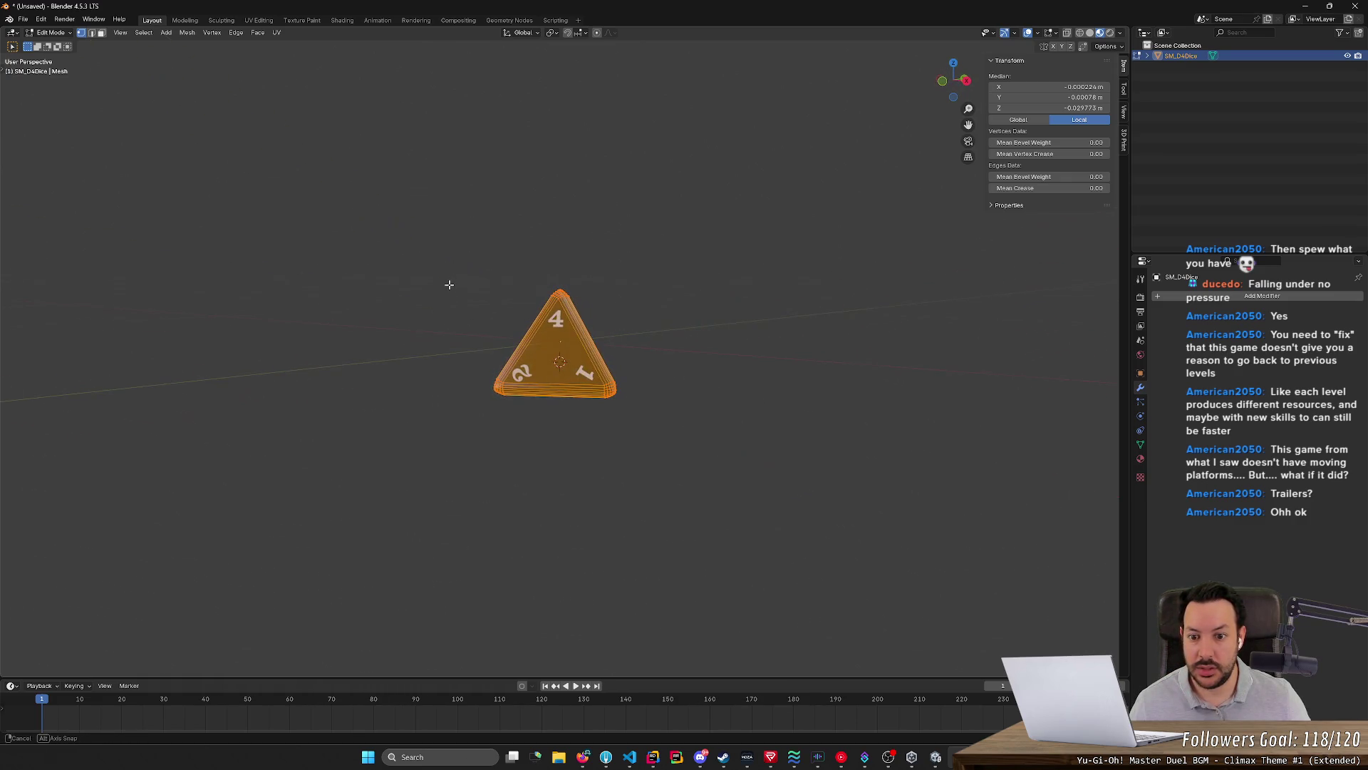
{"action": "scroll", "coordinate": [583, 432], "scroll_direction": "up", "scroll_amount": 5}
{"action": "middle_click_drag", "start_coordinate": [583, 434], "coordinate": [587, 417]}
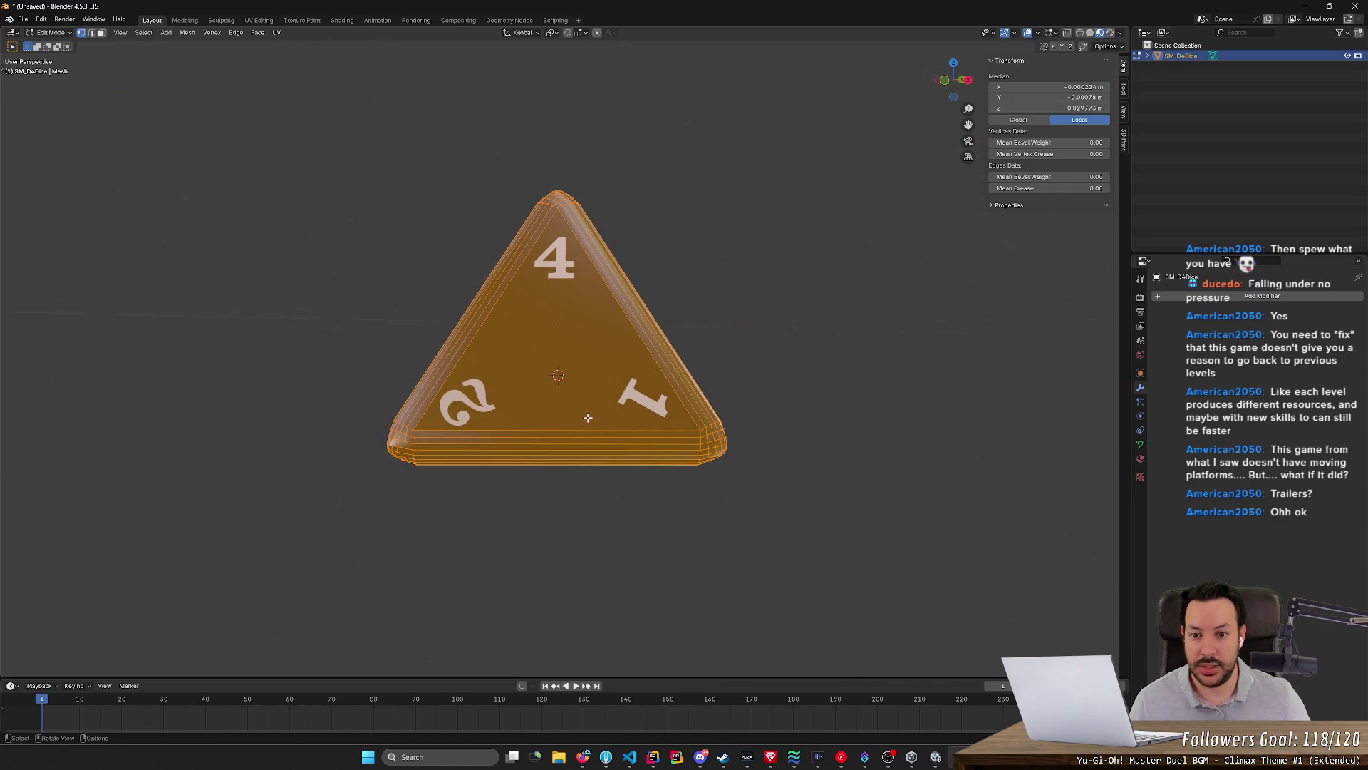
{"action": "left_click", "coordinate": [835, 426]}
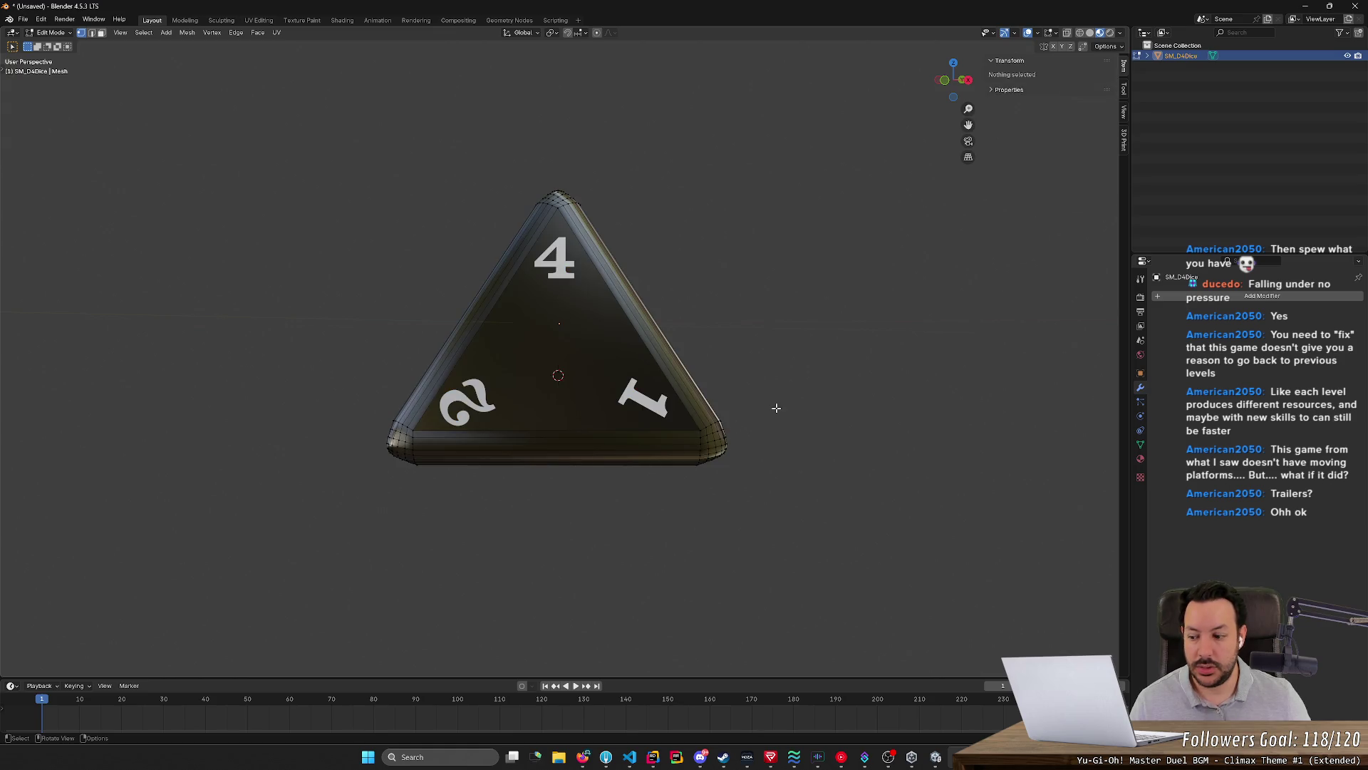
{"action": "key", "text": "Tab"}
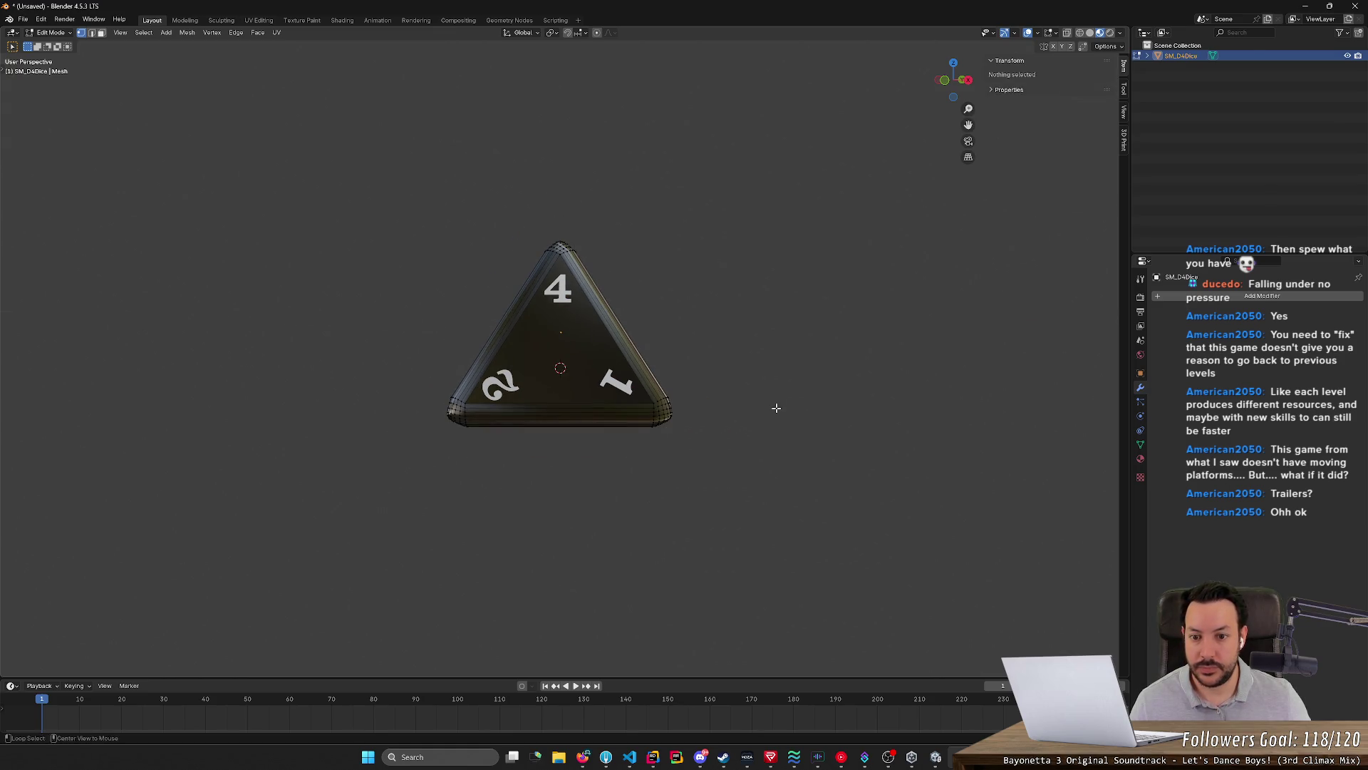
{"action": "key", "text": "alt+Tab"}
{"action": "left_click", "coordinate": [531, 262]}
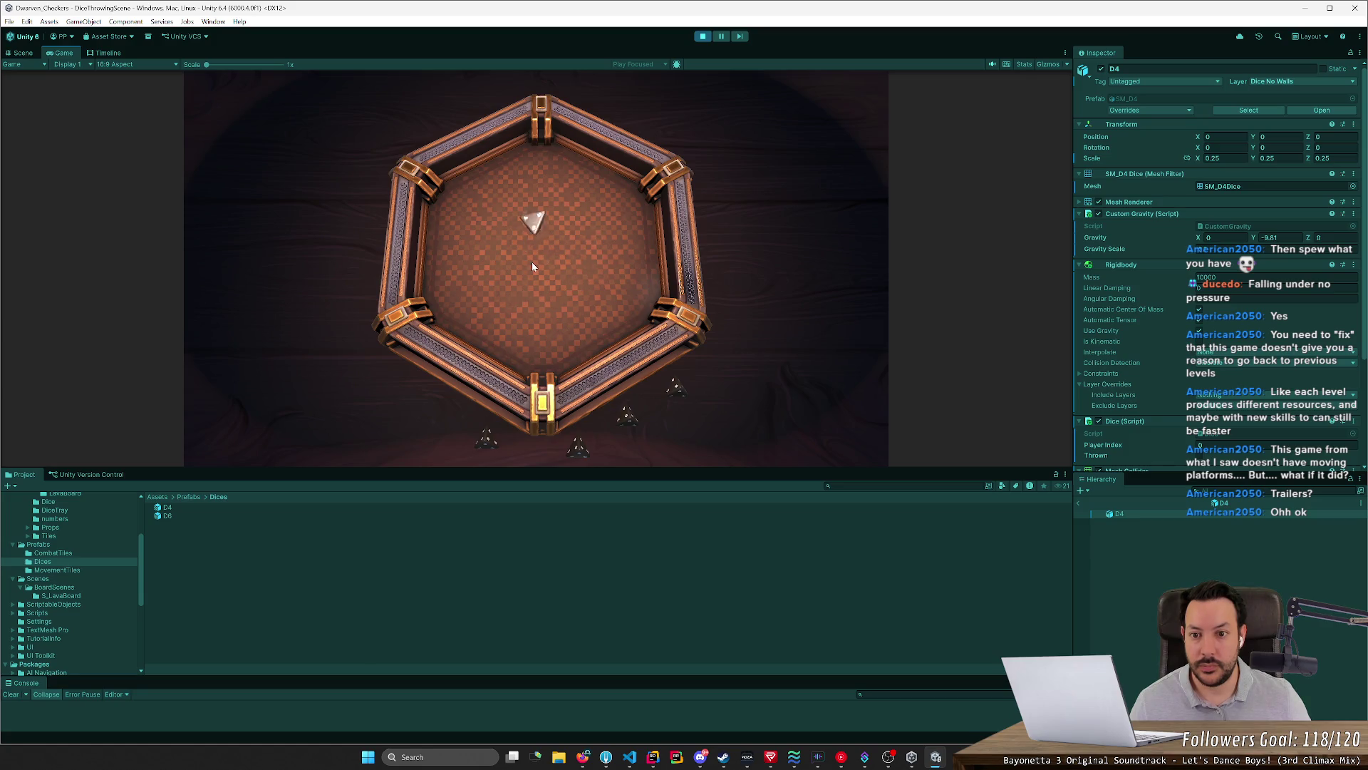
Drag and toss the D4 die around the tray in the Game view, then switch to Blender
{"action": "left_click_drag", "start_coordinate": [537, 252], "coordinate": [538, 267]}
{"action": "left_click", "coordinate": [557, 257]}
{"action": "left_click_drag", "start_coordinate": [548, 272], "coordinate": [533, 272]}
{"action": "mouse_move", "coordinate": [532, 267]}
{"action": "left_mouse_down"}
{"action": "mouse_move", "coordinate": [546, 267]}
{"action": "mouse_move", "coordinate": [537, 279]}
{"action": "left_mouse_up"}
{"action": "left_click_drag", "start_coordinate": [537, 279], "coordinate": [523, 288]}
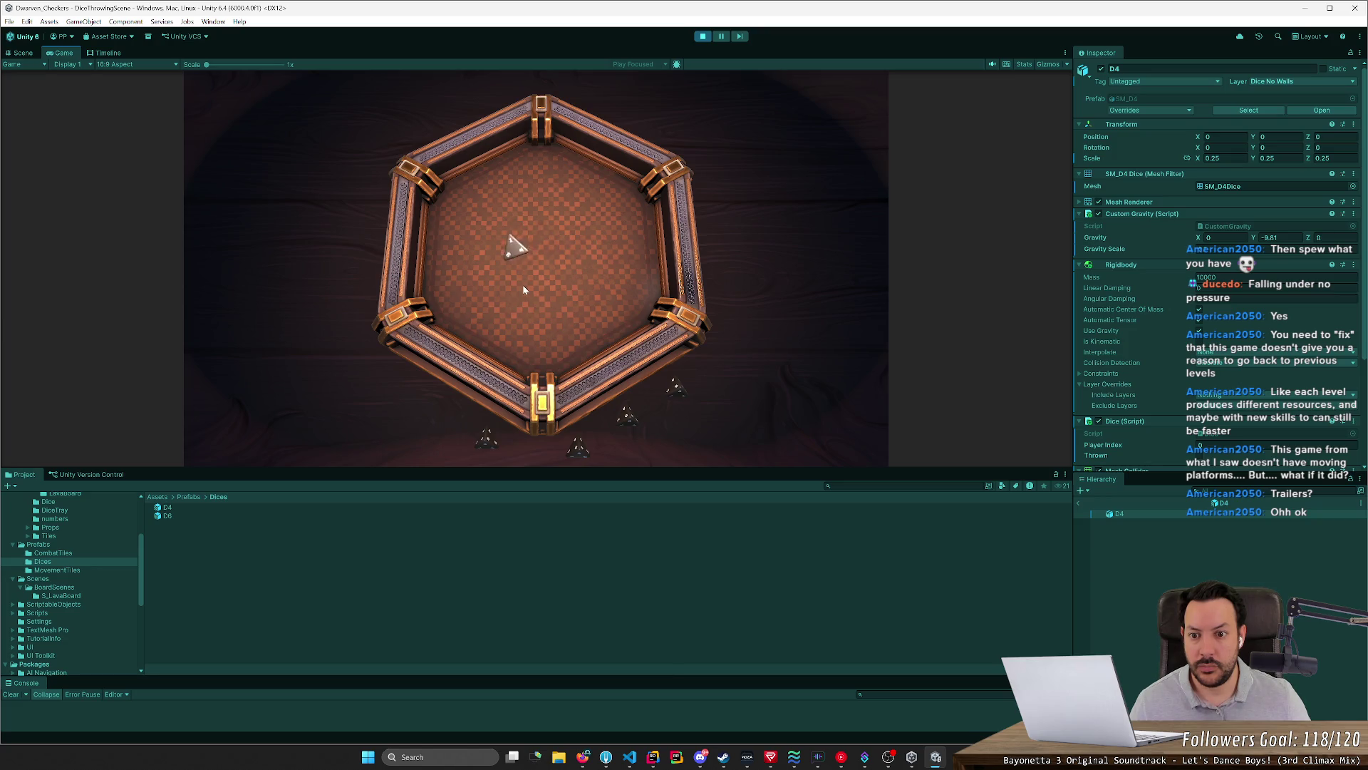
{"action": "key", "text": "alt+Tab"}
Orbit the die, box-select and reselect its whole mesh, then leave Edit Mode
{"action": "middle_click_drag", "start_coordinate": [612, 303], "coordinate": [653, 311]}
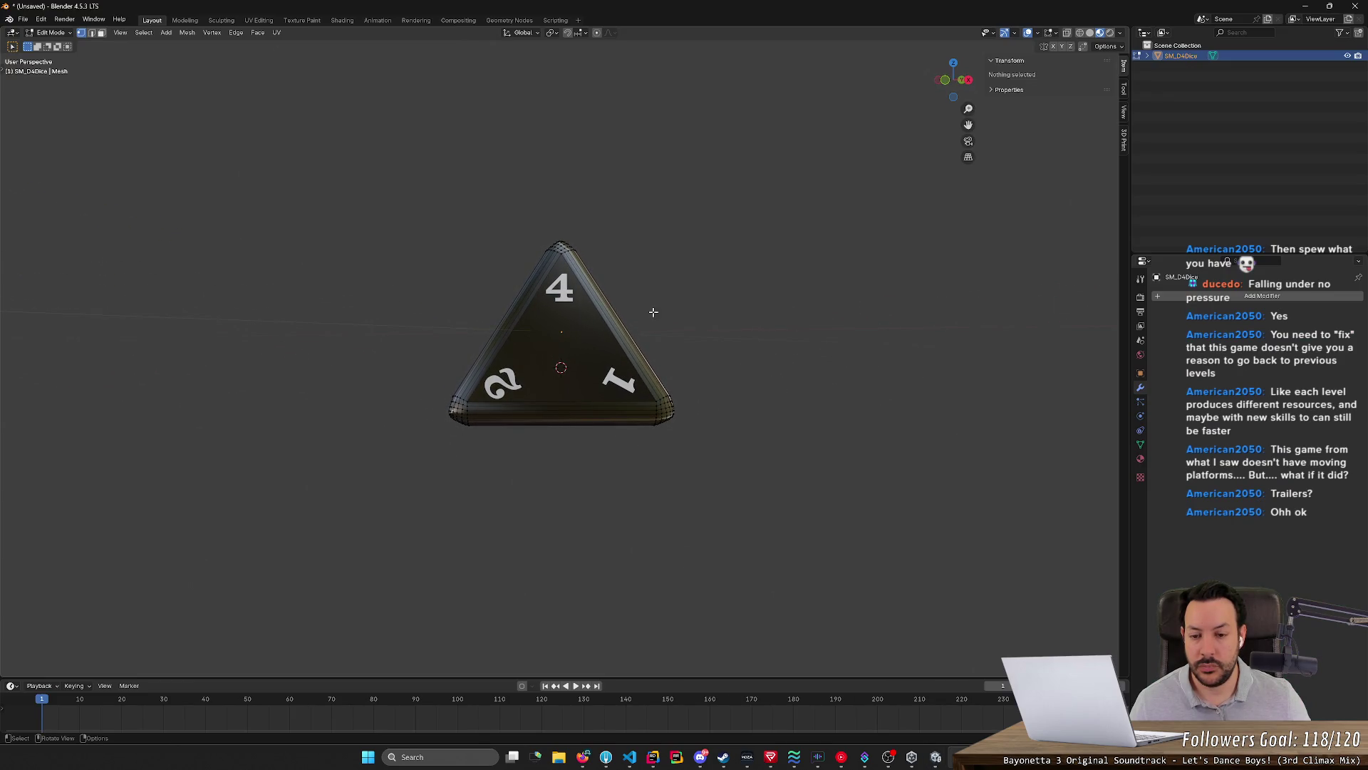
{"action": "left_click_drag", "start_coordinate": [427, 197], "coordinate": [804, 487]}
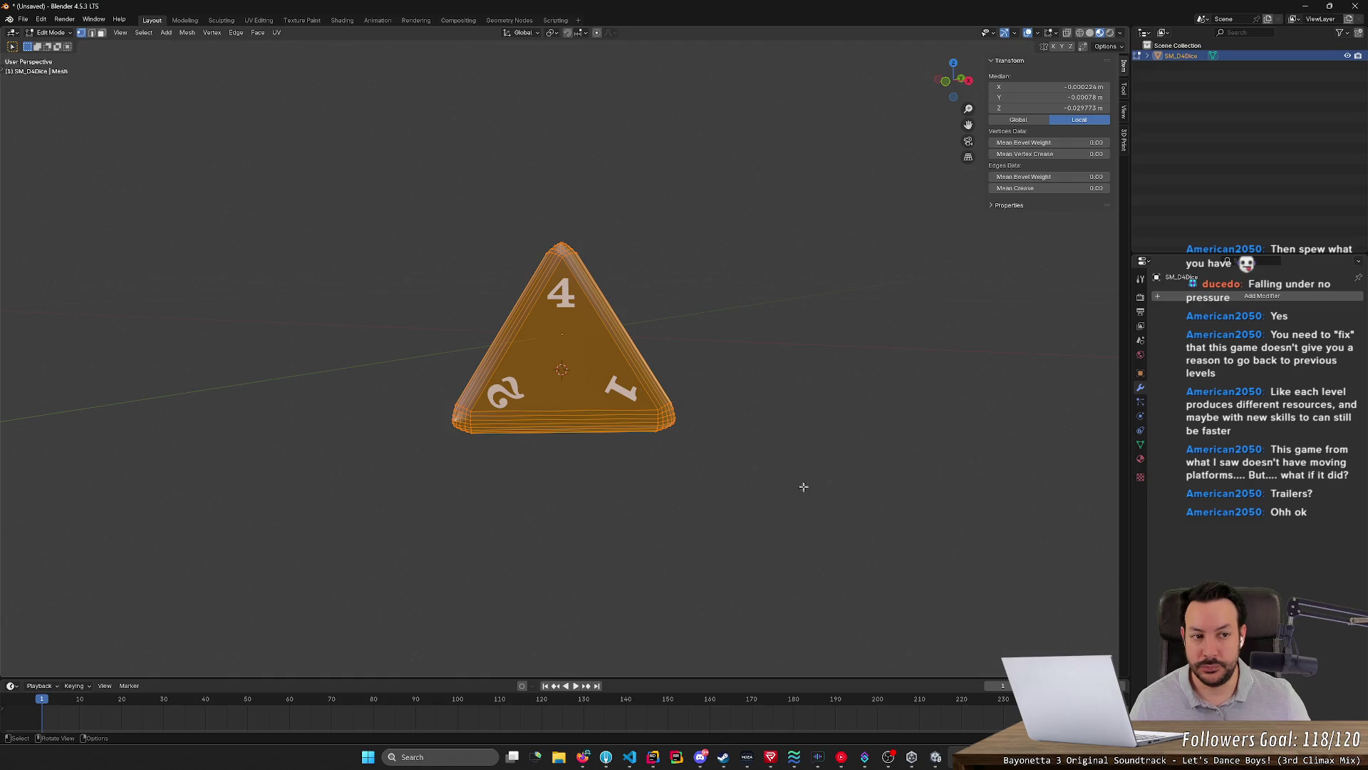
{"action": "key", "text": "alt+a"}
{"action": "mouse_move", "coordinate": [723, 339]}
{"action": "middle_mouse_down"}
{"action": "mouse_move", "coordinate": [809, 339]}
{"action": "mouse_move", "coordinate": [712, 336]}
{"action": "middle_mouse_up"}
{"action": "key", "text": "a"}
{"action": "key", "text": "Tab"}
Back in Unity's running game, pick up and throw the D4 dice across the tray
{"action": "key", "text": "alt+Tab"}
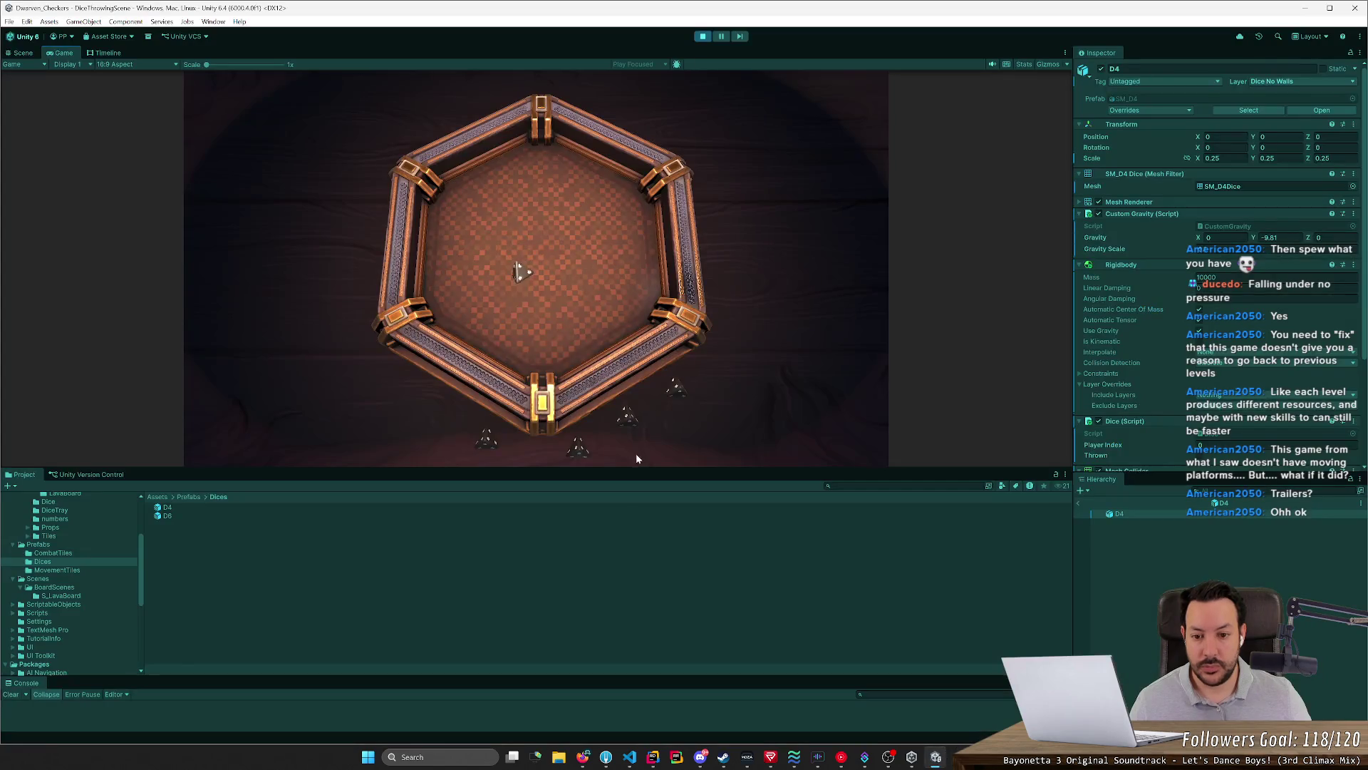
{"action": "left_click", "coordinate": [680, 376]}
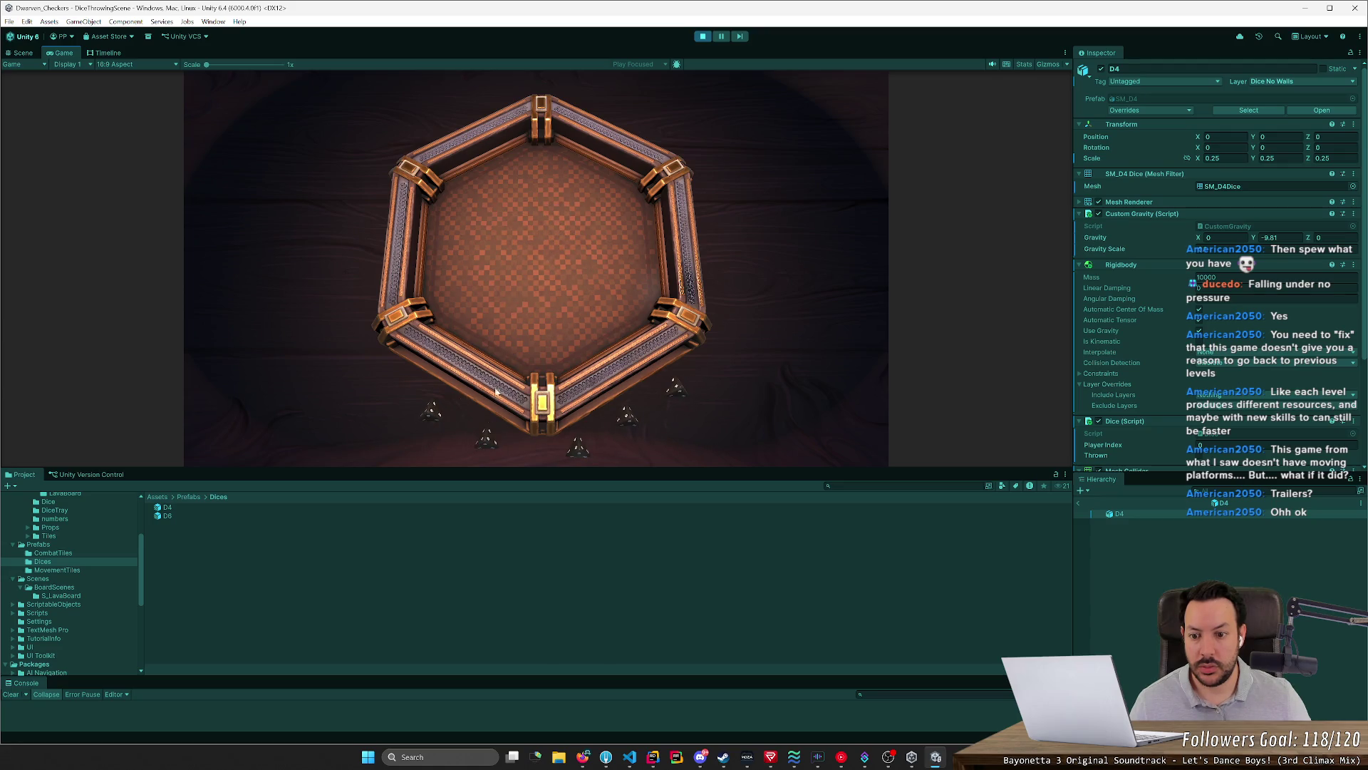
{"action": "left_click_drag", "start_coordinate": [494, 439], "coordinate": [518, 329]}
{"action": "mouse_move", "coordinate": [474, 300]}
{"action": "left_mouse_down"}
{"action": "mouse_move", "coordinate": [527, 299]}
{"action": "mouse_move", "coordinate": [542, 317]}
{"action": "left_mouse_up"}
{"action": "mouse_move", "coordinate": [544, 264]}
{"action": "left_mouse_down"}
{"action": "mouse_move", "coordinate": [540, 290]}
{"action": "mouse_move", "coordinate": [569, 280]}
{"action": "mouse_move", "coordinate": [553, 261]}
{"action": "left_mouse_up"}
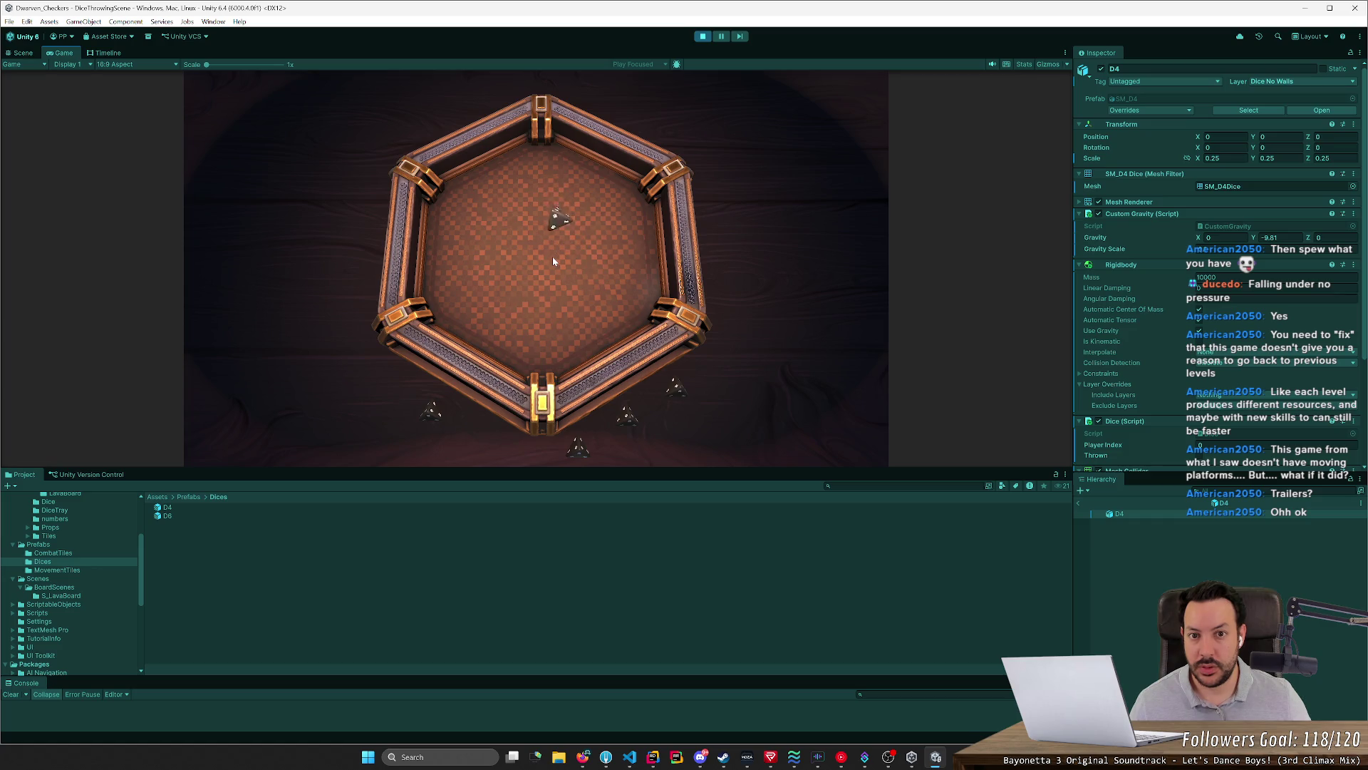
Pause the game, switch to the Scene view and select a landed D4 clone
{"action": "left_click", "coordinate": [721, 36]}
{"action": "key", "text": "ctrl+1"}
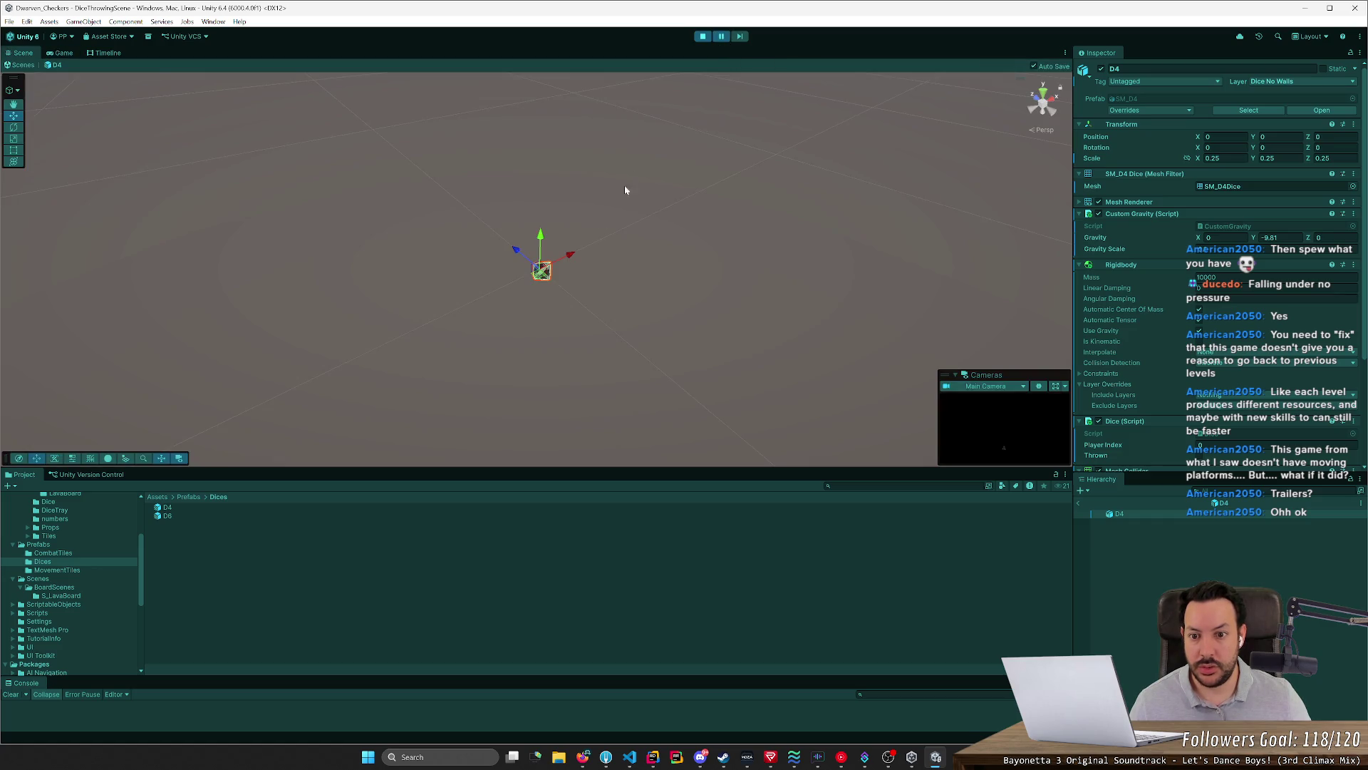
{"action": "left_click", "coordinate": [62, 52]}
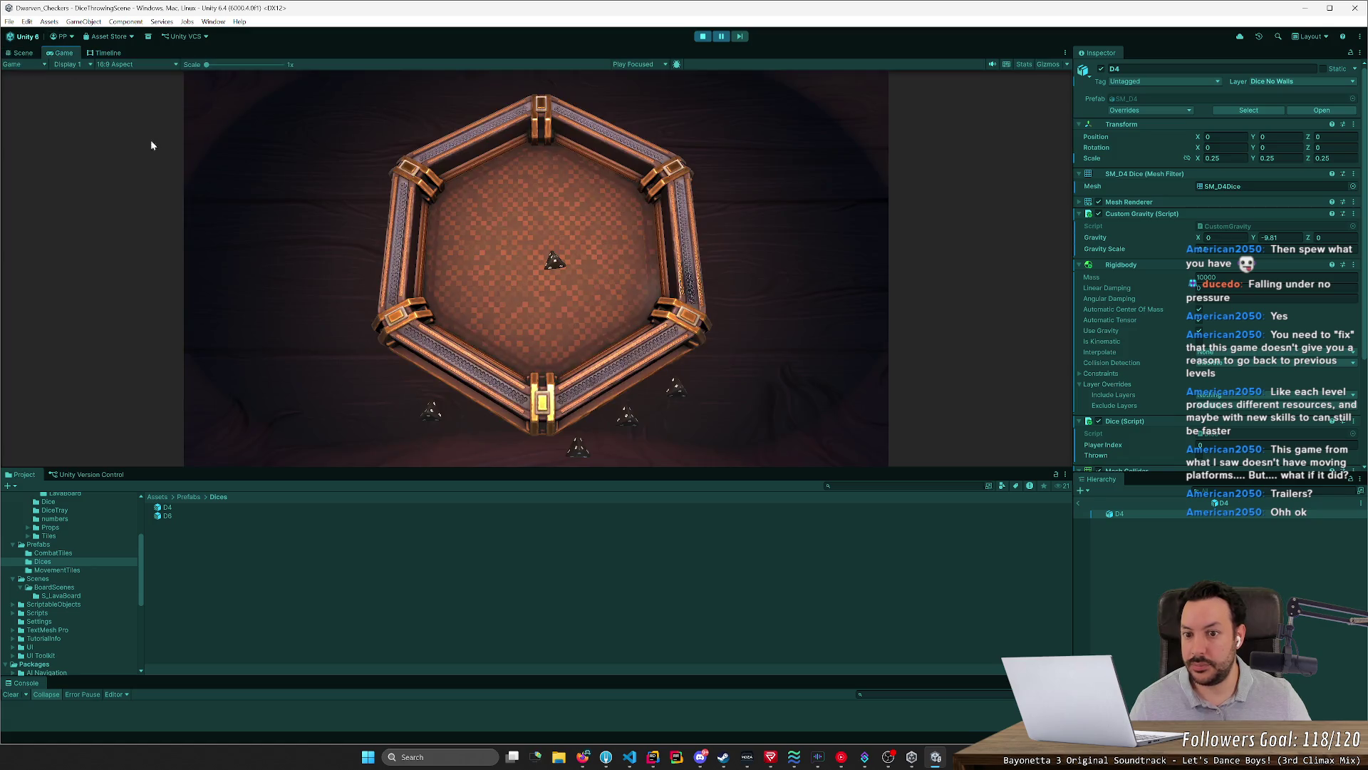
{"action": "left_click", "coordinate": [23, 53]}
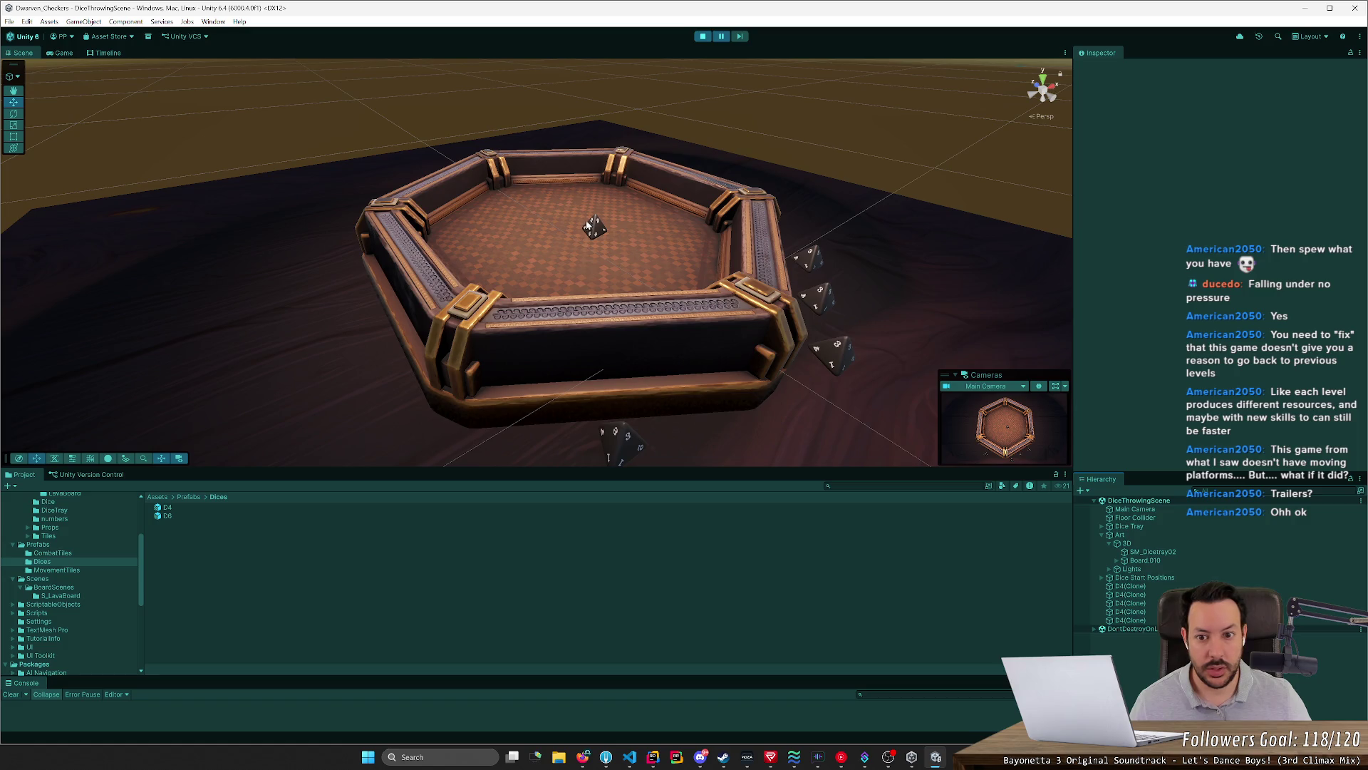
{"action": "left_click", "coordinate": [593, 226]}
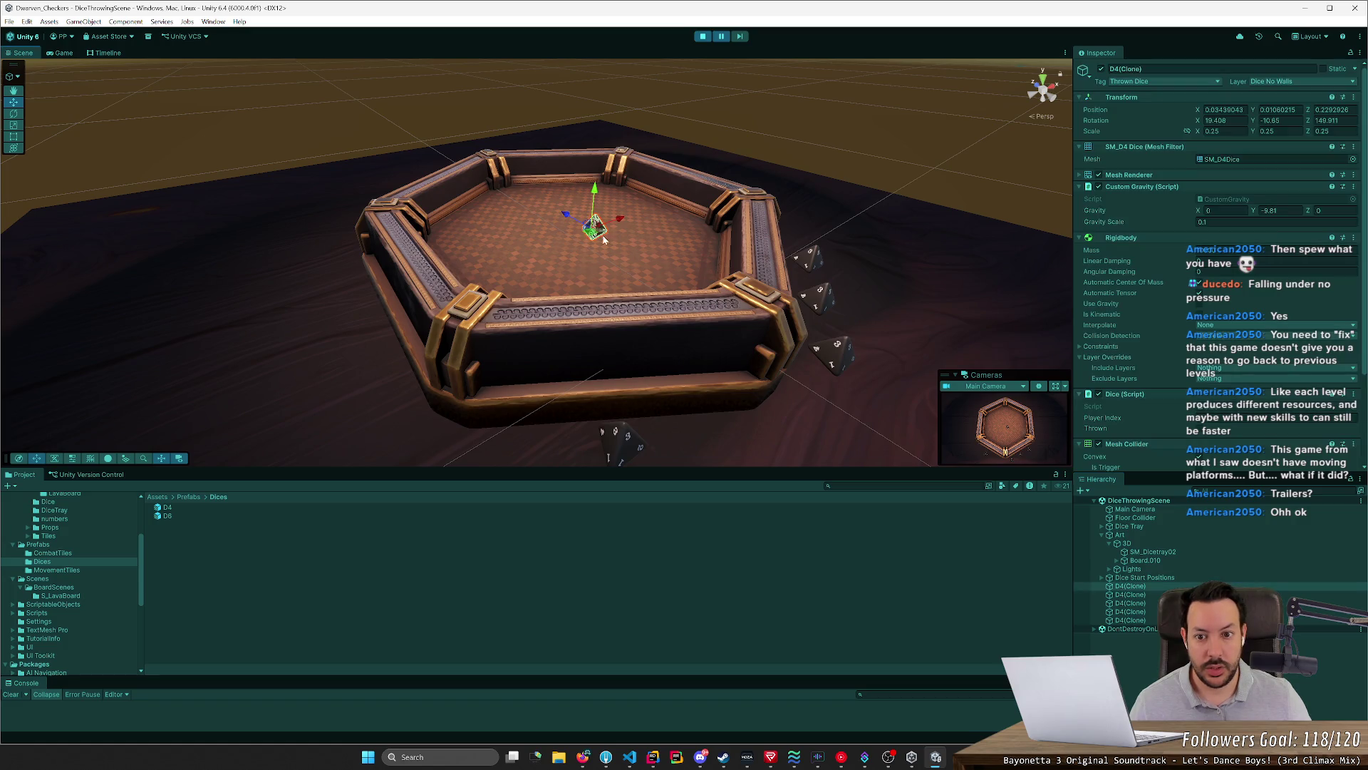
Fly to the thrown die, turn off its Rigidbody automatic center of mass, then stop Play mode
{"action": "key", "text": "f"}
{"action": "right_click_drag", "start_coordinate": [730, 250], "coordinate": [860, 204]}
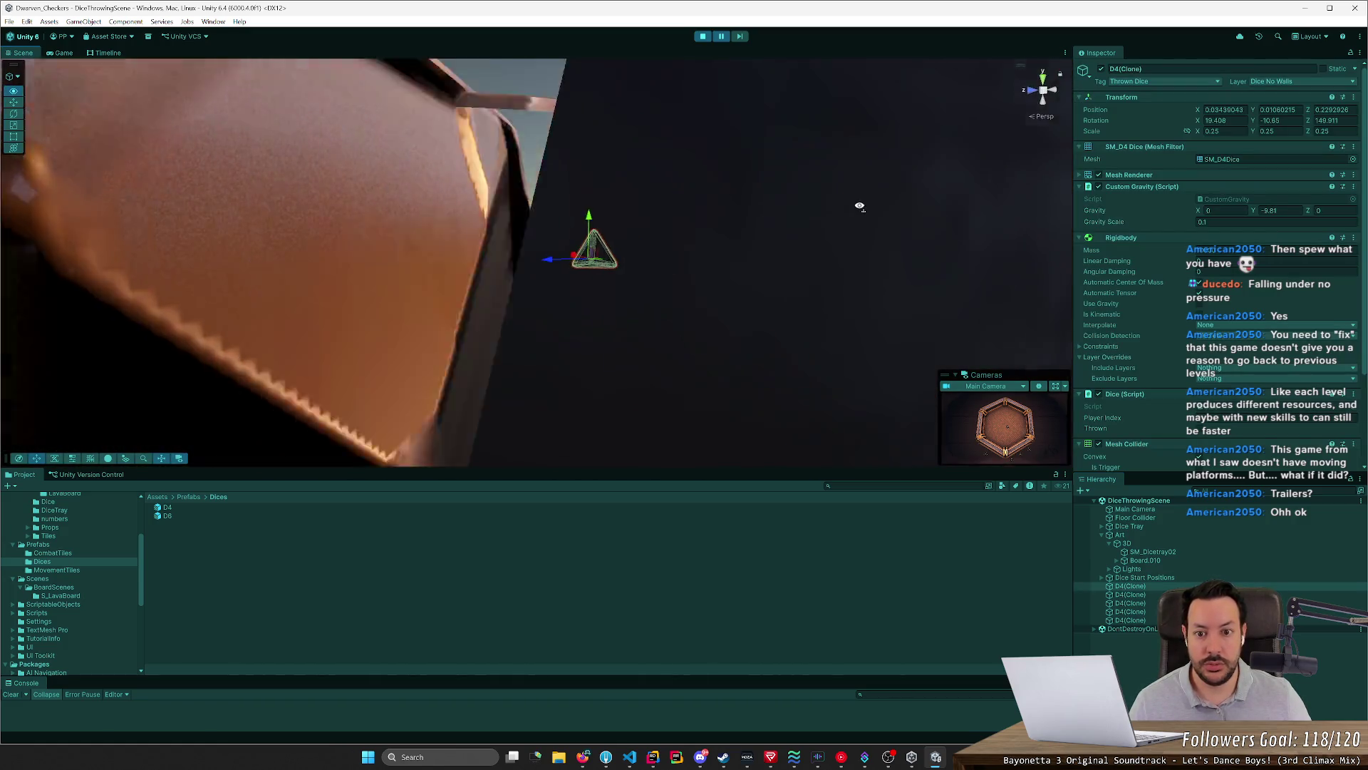
{"action": "scroll", "coordinate": [860, 204], "scroll_direction": "down", "scroll_amount": 3}
{"action": "key", "text": "w"}
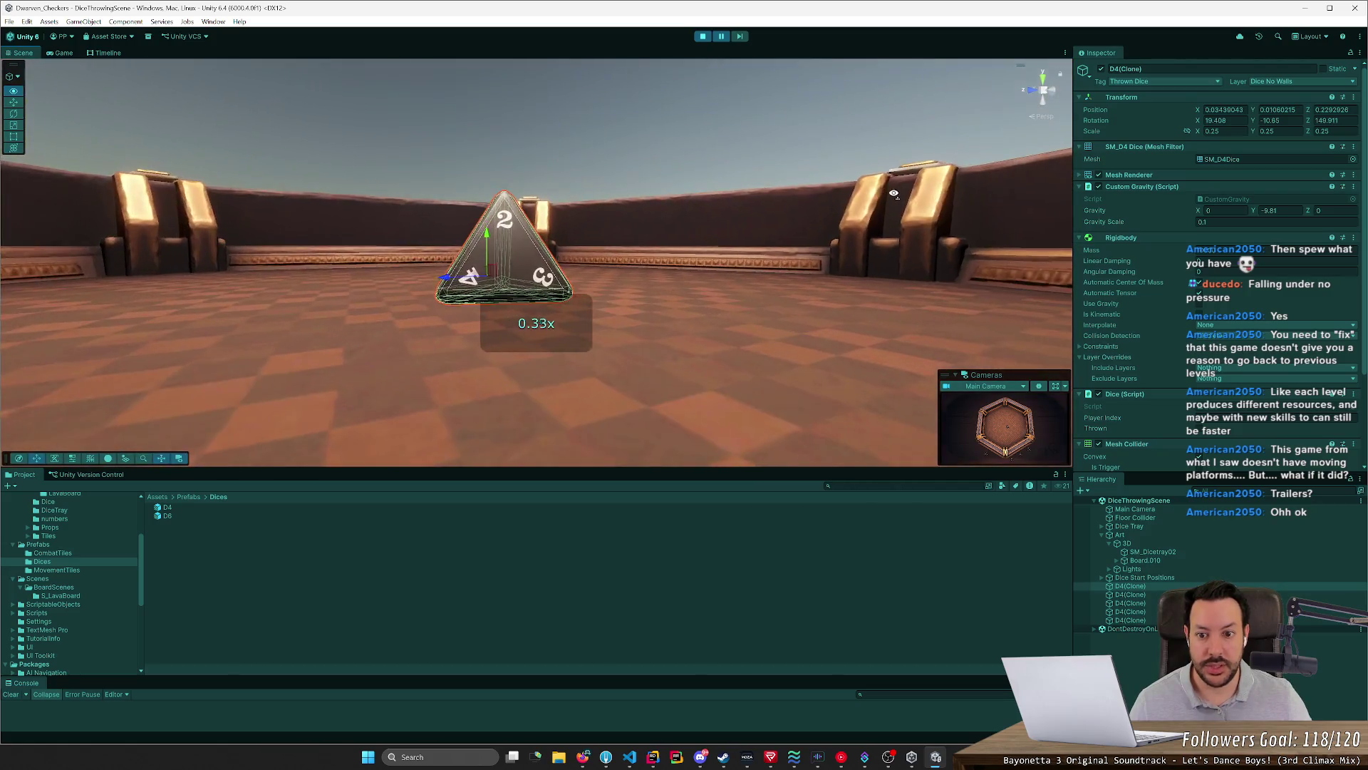
{"action": "mouse_move", "coordinate": [860, 203]}
{"action": "right_mouse_down"}
{"action": "mouse_move", "coordinate": [850, 190]}
{"action": "mouse_move", "coordinate": [830, 203]}
{"action": "right_mouse_up"}
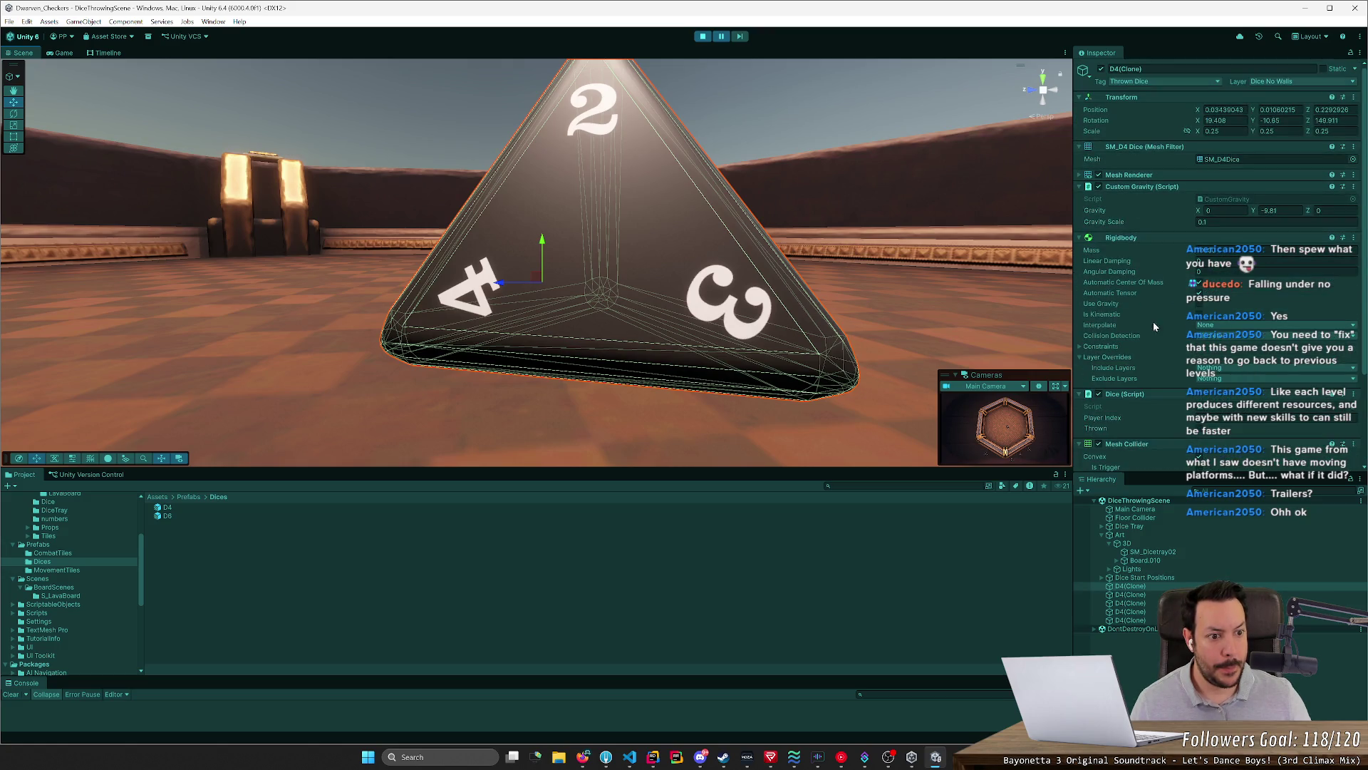
{"action": "left_click", "coordinate": [1200, 285]}
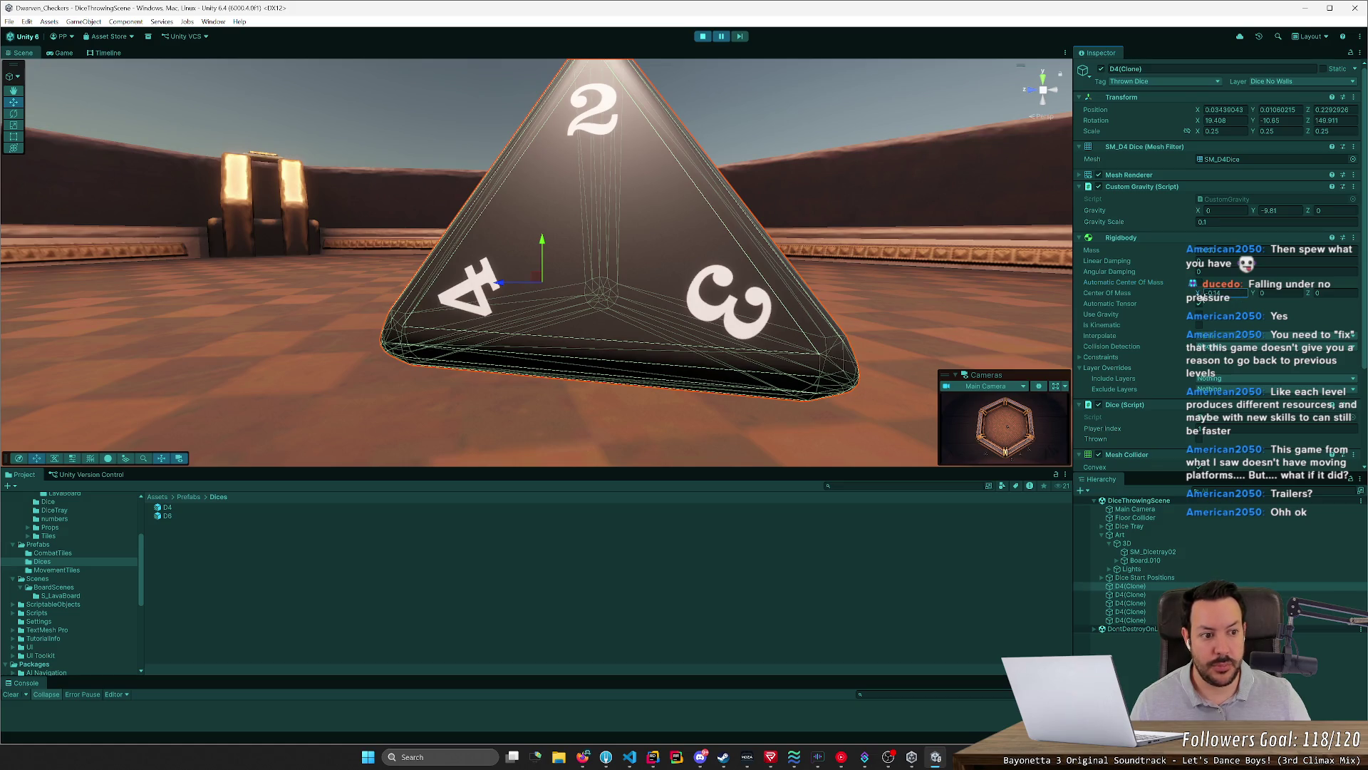
{"action": "left_click", "coordinate": [704, 35]}
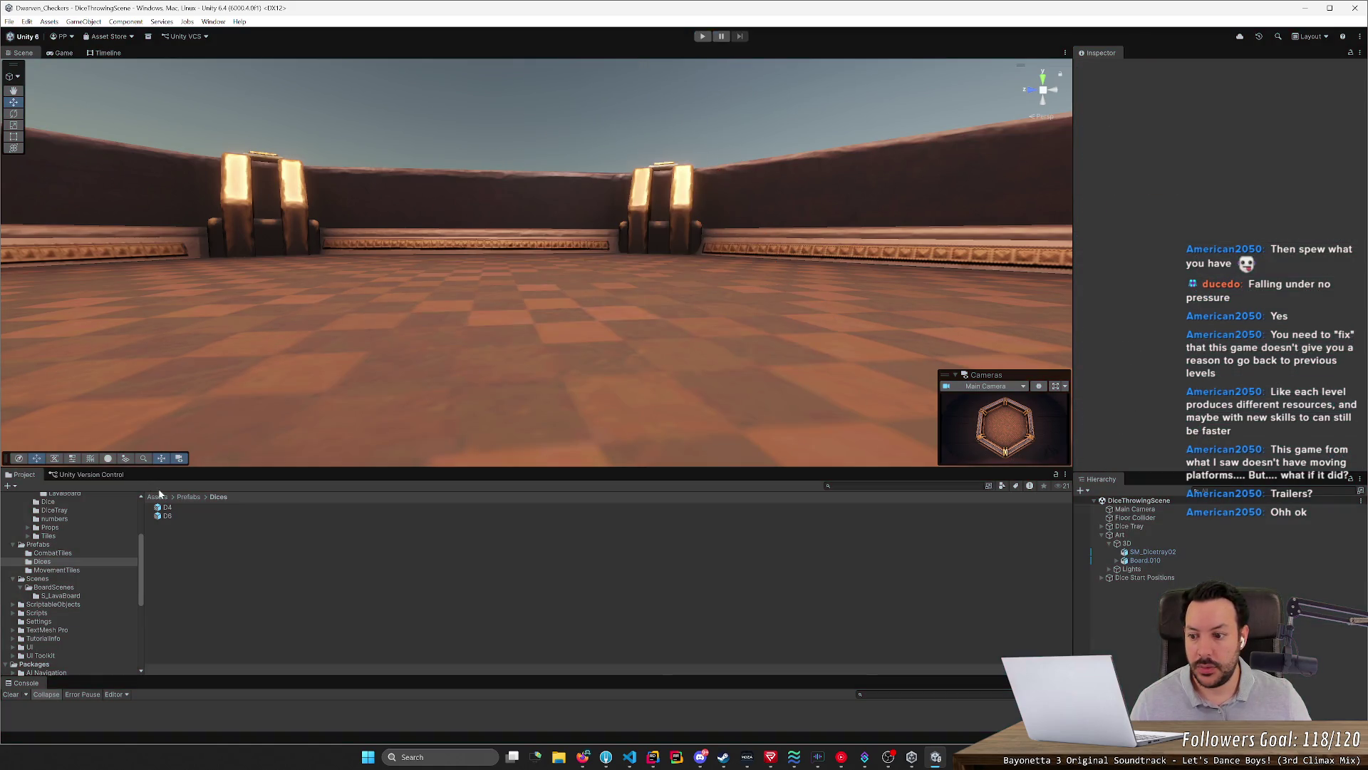
Enter the D4 prefab, select the die and set its Z rotation to 0
{"action": "double_click", "coordinate": [165, 507]}
{"action": "left_click", "coordinate": [478, 345]}
{"action": "right_click_drag", "start_coordinate": [513, 335], "coordinate": [519, 284]}
{"action": "scroll", "coordinate": [520, 285], "scroll_direction": "down", "scroll_amount": 3}
{"action": "left_click", "coordinate": [541, 343]}
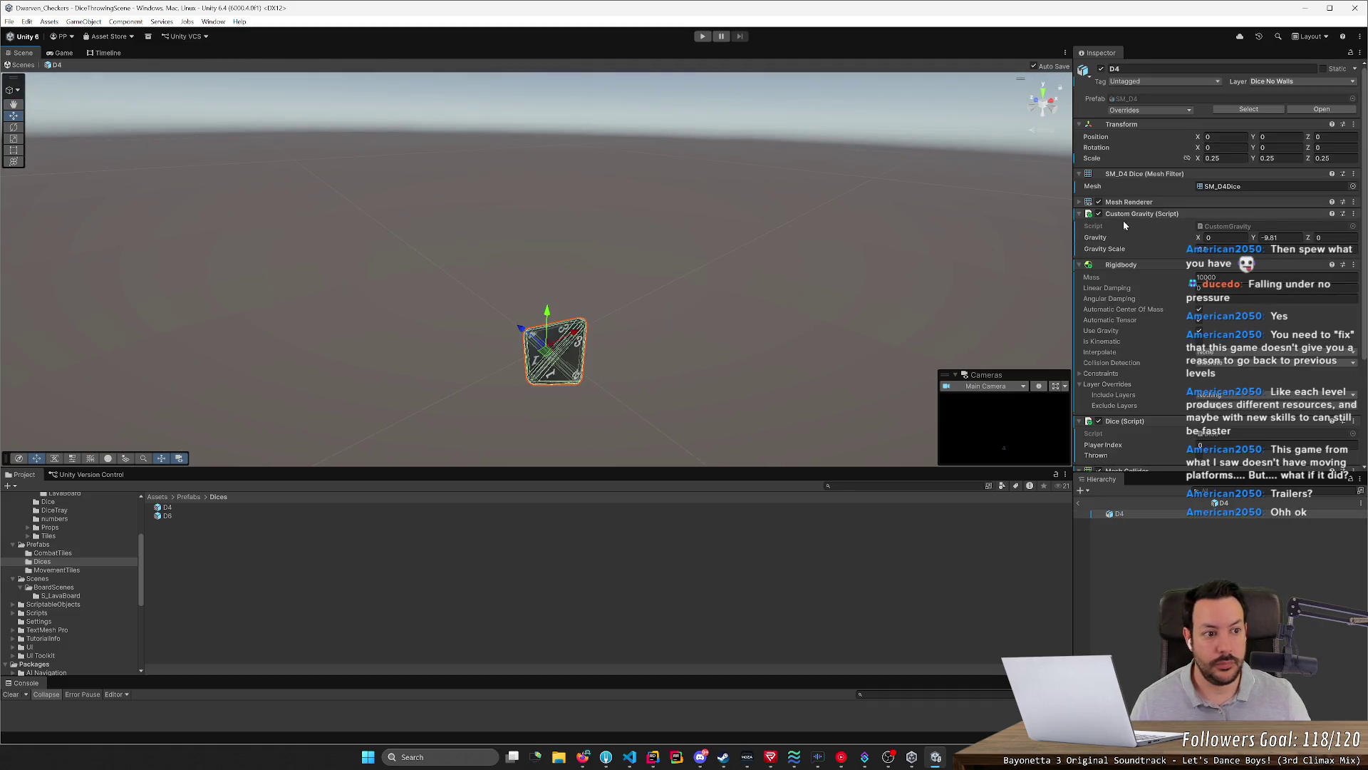
{"action": "left_click", "coordinate": [1341, 148]}
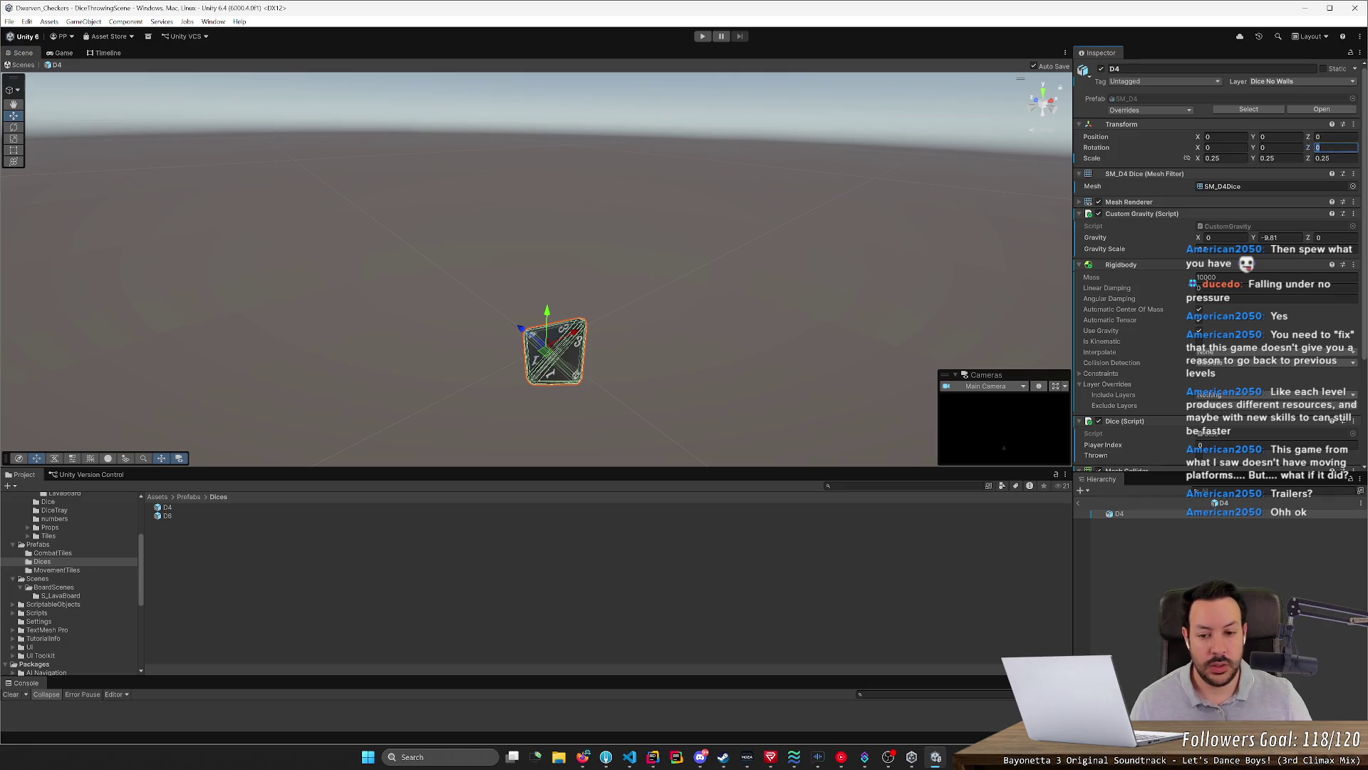
{"action": "type", "text": "30"}
{"action": "left_click", "coordinate": [734, 284]}
{"action": "mouse_move", "coordinate": [734, 284]}
{"action": "left_mouse_down", "text": "alt"}
{"action": "mouse_move", "coordinate": [820, 285]}
{"action": "mouse_move", "coordinate": [745, 313]}
{"action": "left_mouse_up", "text": "alt"}
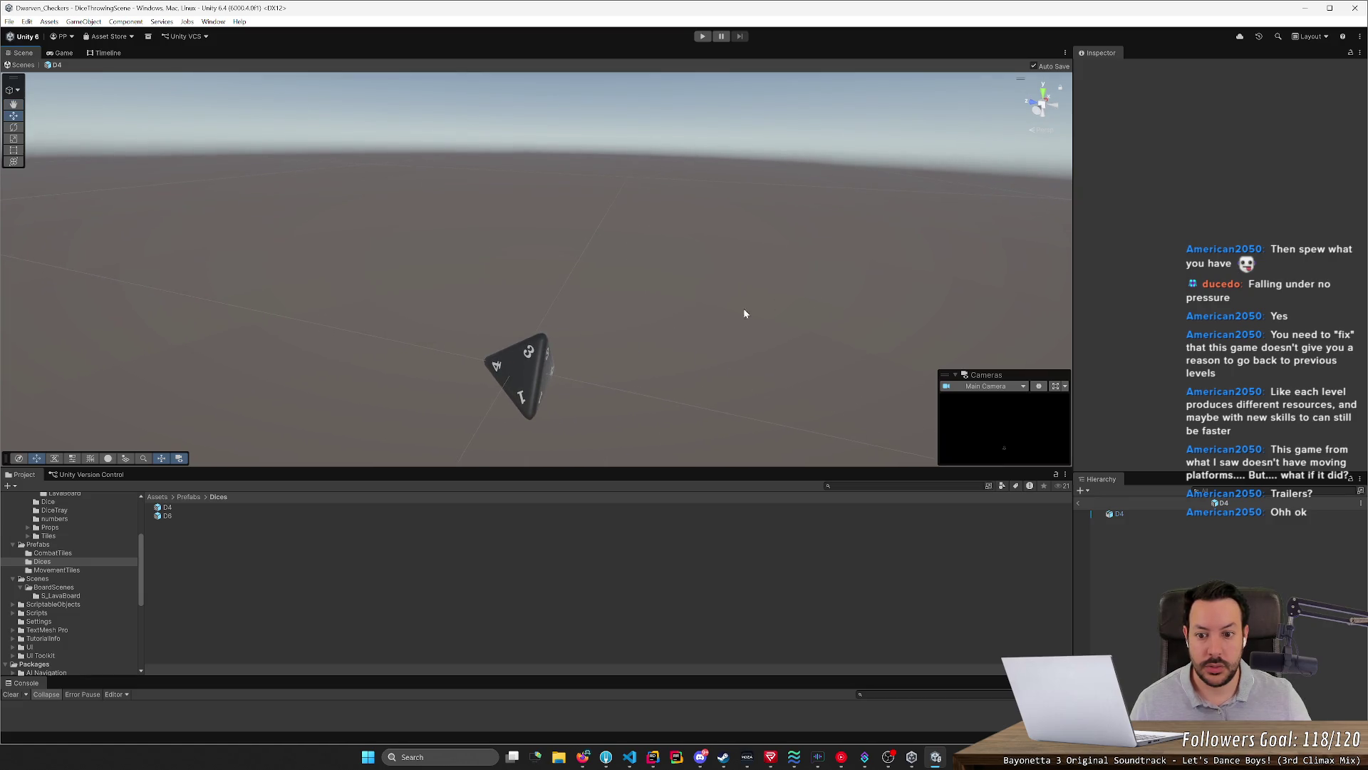
Set the die's X and Y rotation both to 120, keeping scale 0.25
{"action": "left_click", "coordinate": [538, 382]}
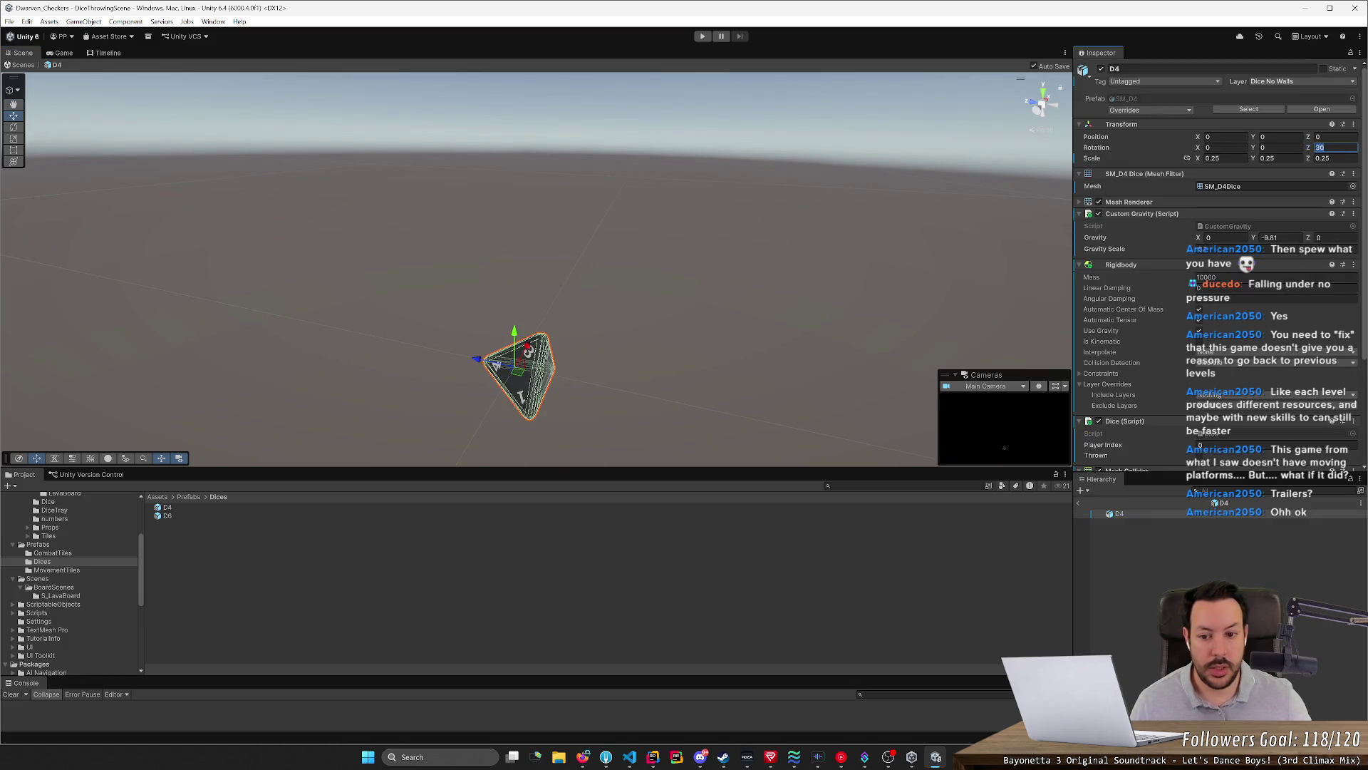
{"action": "type", "text": "0"}
{"action": "left_click", "coordinate": [1219, 147]}
{"action": "type", "text": "30"}
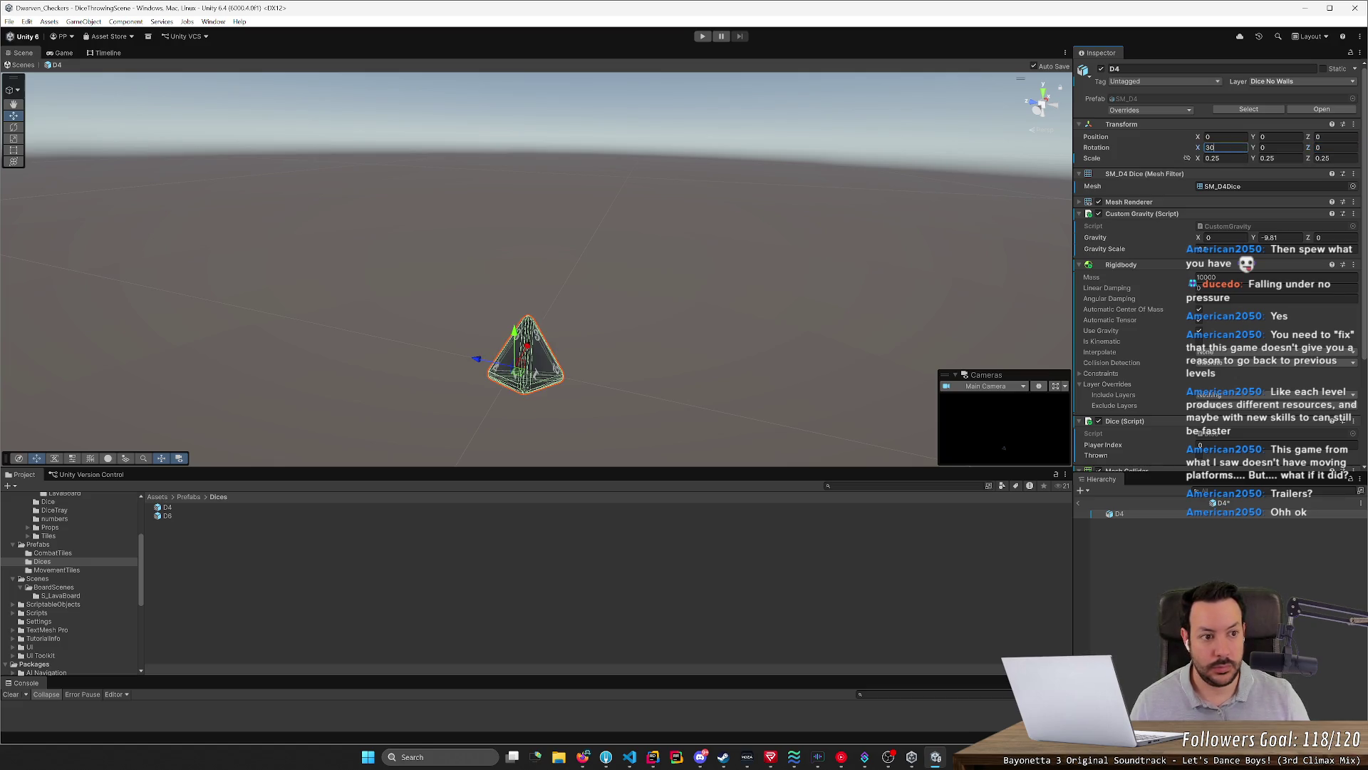
{"action": "type", "text": "1"}
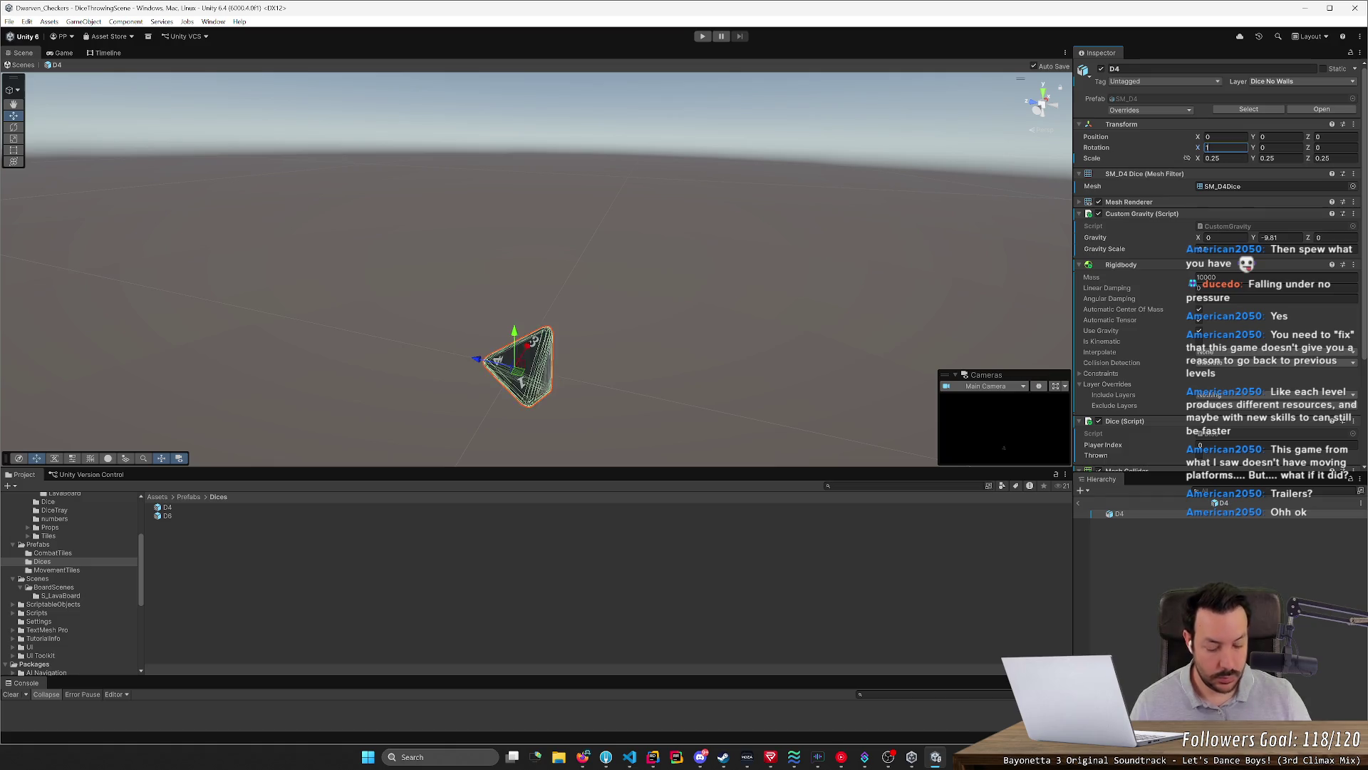
{"action": "type", "text": "20"}
{"action": "key", "text": "Tab"}
{"action": "type", "text": "120"}
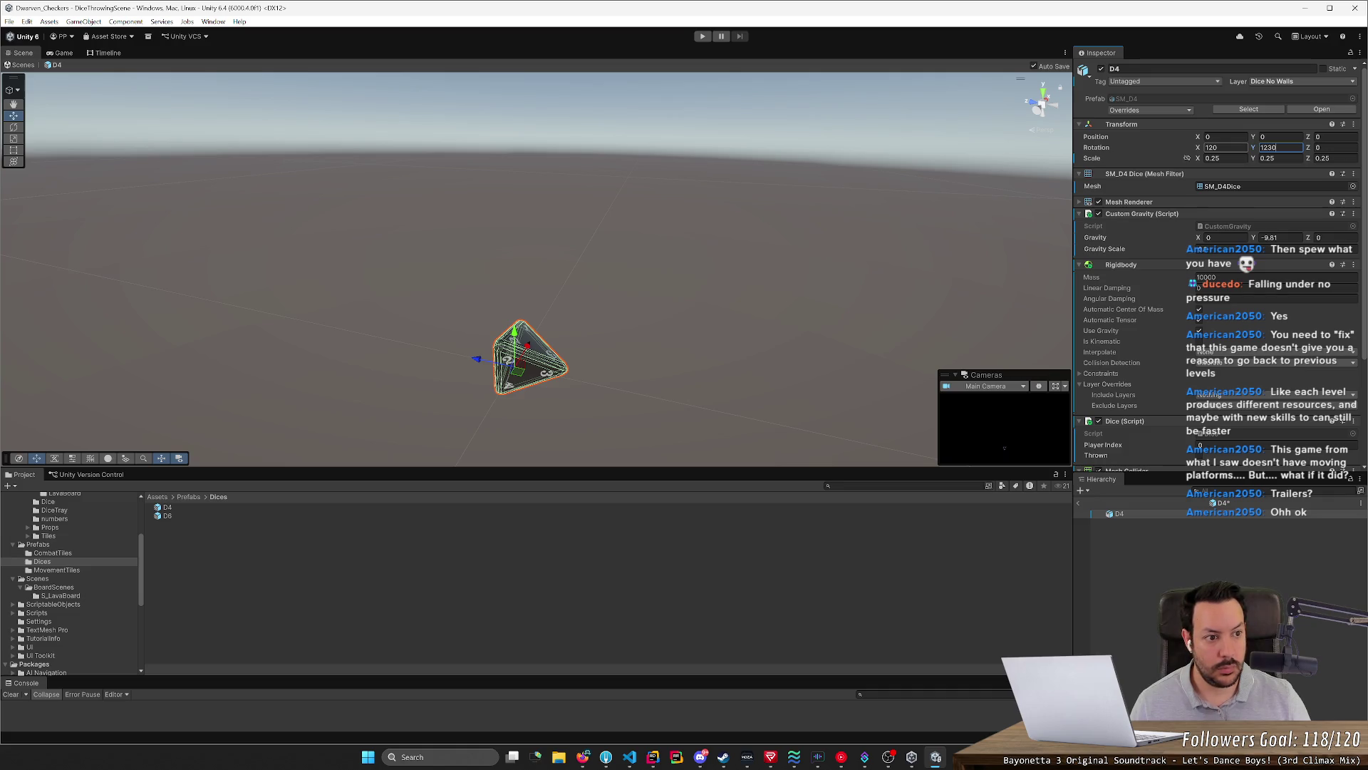
{"action": "type", "text": "120"}
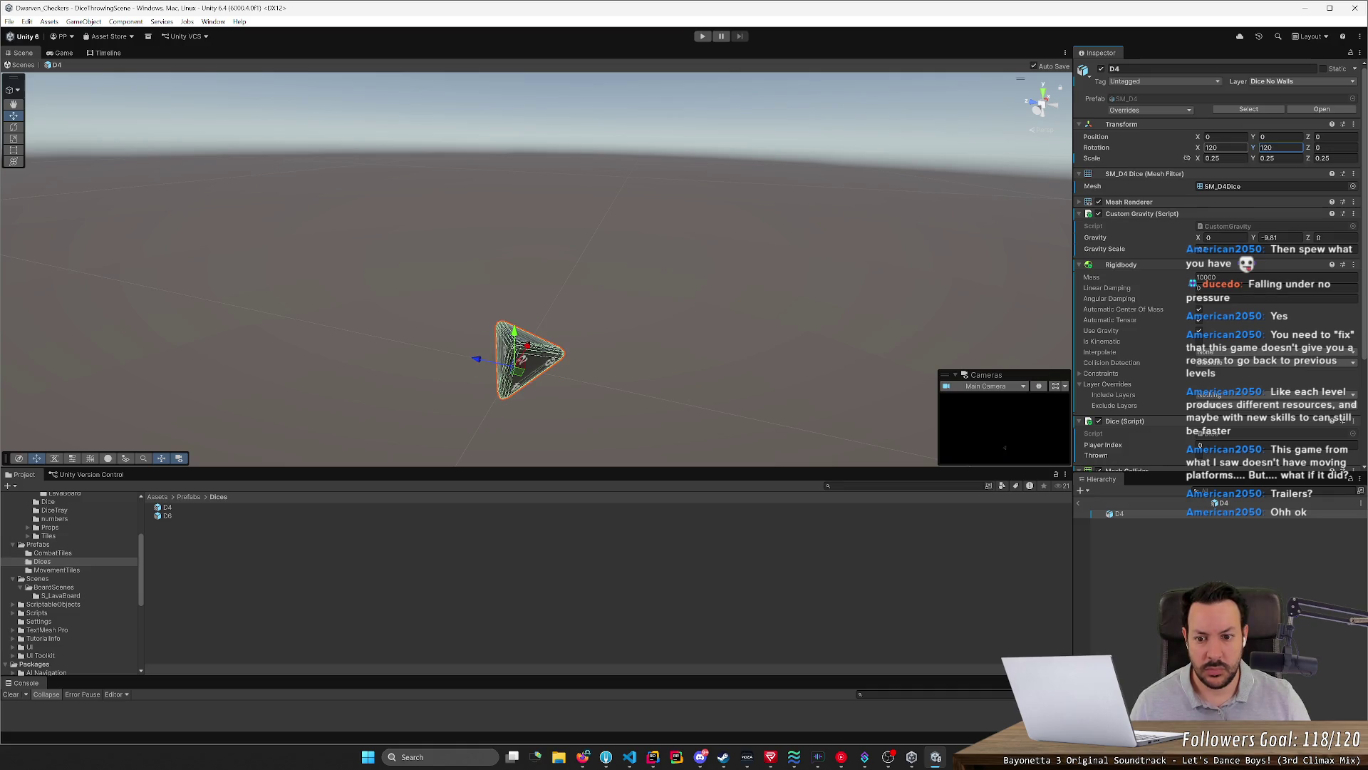
{"action": "left_click", "coordinate": [770, 232]}
{"action": "mouse_move", "coordinate": [770, 232]}
{"action": "left_mouse_down", "text": "alt"}
{"action": "mouse_move", "coordinate": [617, 301]}
{"action": "mouse_move", "coordinate": [555, 292]}
{"action": "left_mouse_up", "text": "alt"}
{"action": "left_click", "coordinate": [556, 292]}
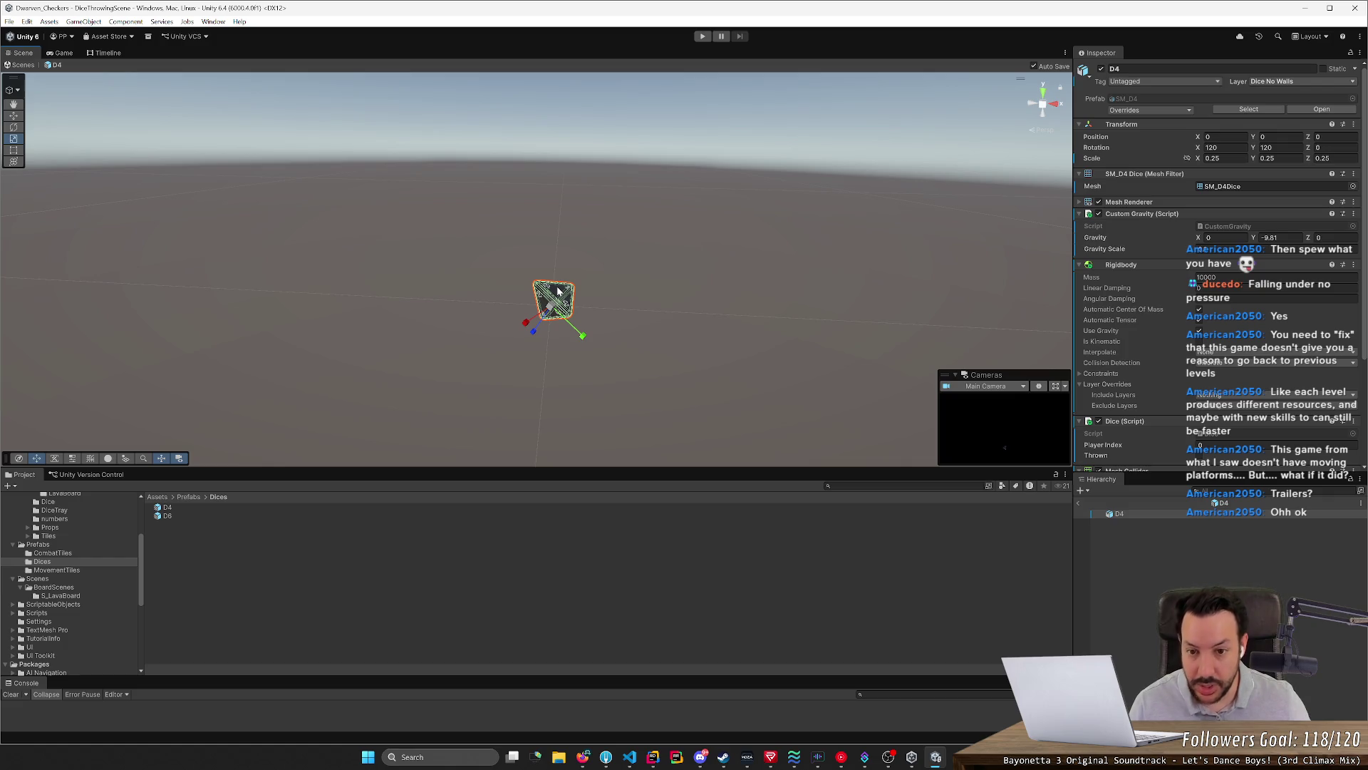
Spin the die with the Rotate tool and tidy its Z and Y rotation values
{"action": "key", "text": "w"}
{"action": "key", "text": "e"}
{"action": "mouse_move", "coordinate": [567, 290]}
{"action": "left_mouse_down"}
{"action": "mouse_move", "coordinate": [584, 282]}
{"action": "mouse_move", "coordinate": [533, 277]}
{"action": "left_mouse_up"}
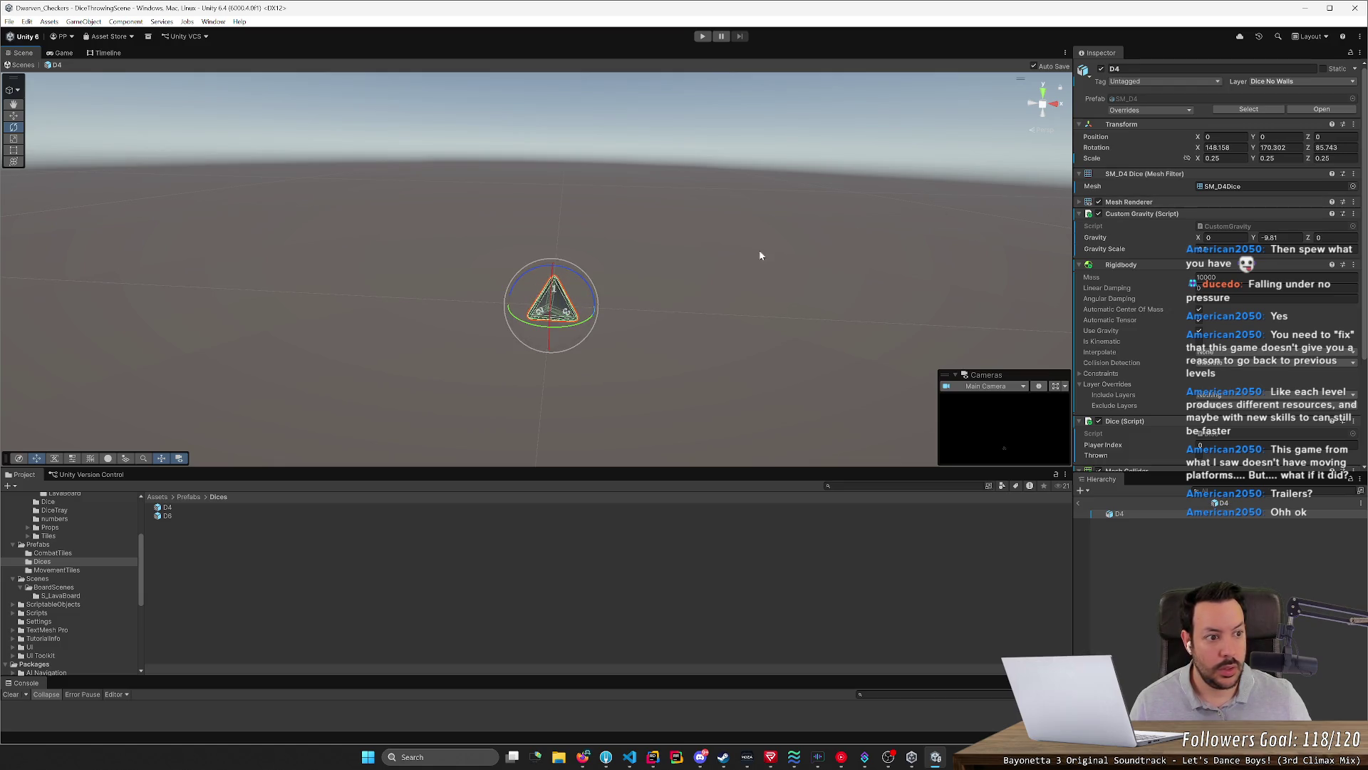
{"action": "right_click_drag", "start_coordinate": [760, 254], "coordinate": [882, 250]}
{"action": "left_click", "coordinate": [1326, 146]}
{"action": "type", "text": "90"}
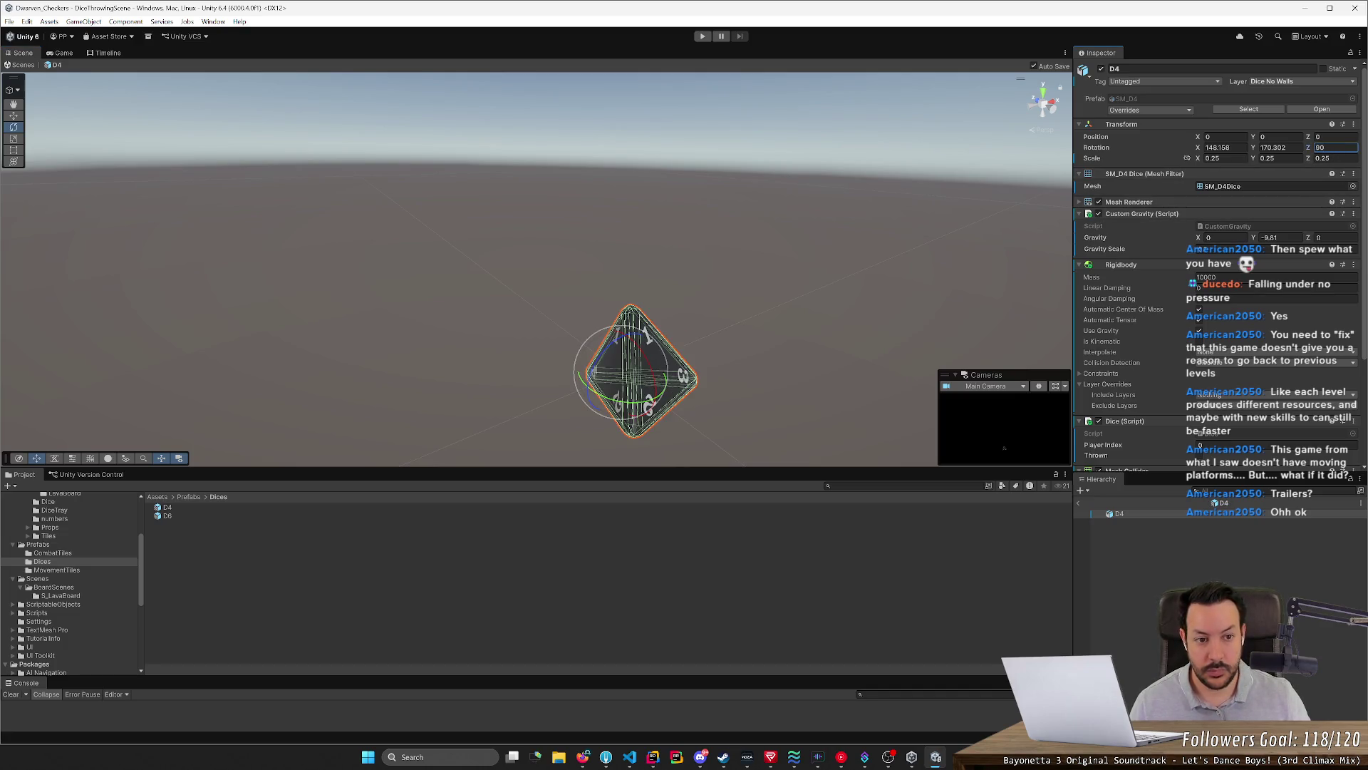
{"action": "left_click", "coordinate": [1274, 146]}
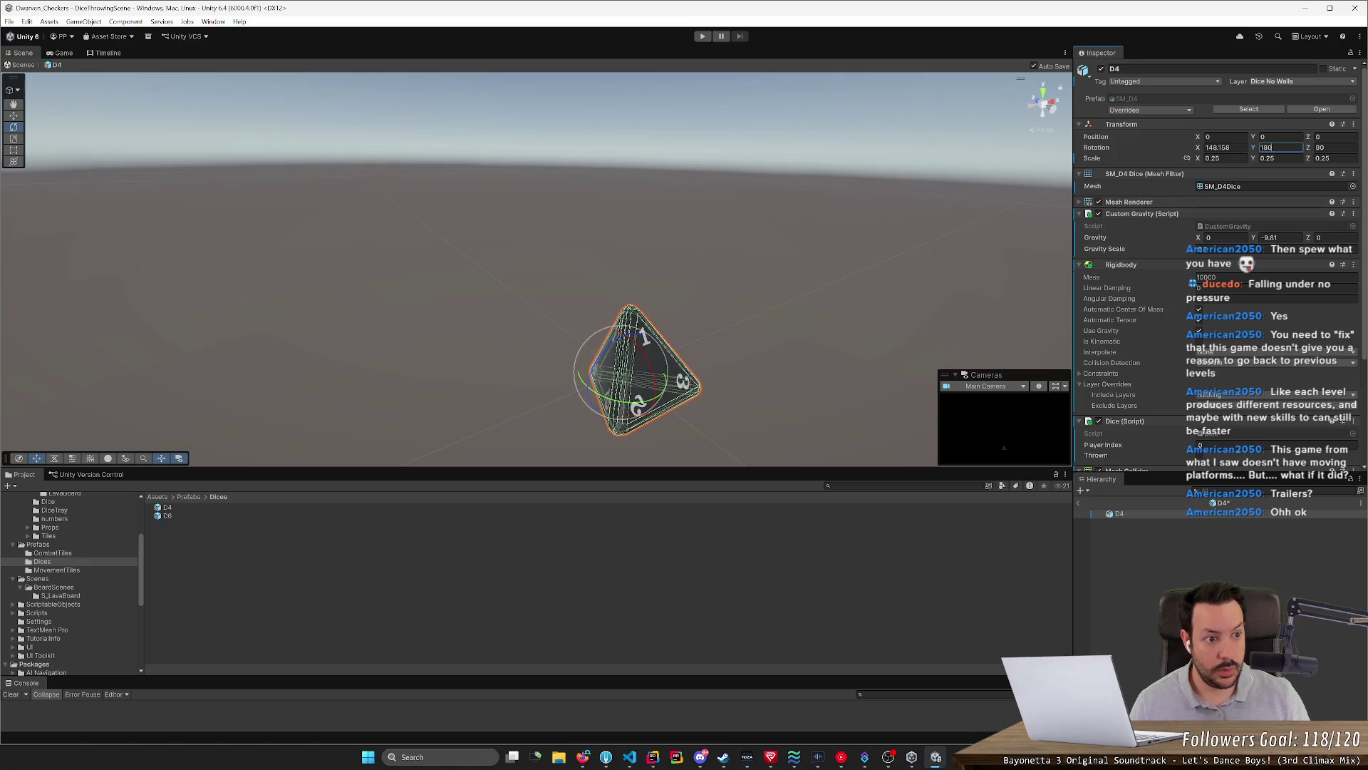
{"action": "left_click", "coordinate": [764, 260]}
{"action": "mouse_move", "coordinate": [764, 259]}
{"action": "left_mouse_down", "text": "alt"}
{"action": "mouse_move", "coordinate": [870, 262]}
{"action": "mouse_move", "coordinate": [812, 266]}
{"action": "left_mouse_up", "text": "alt"}
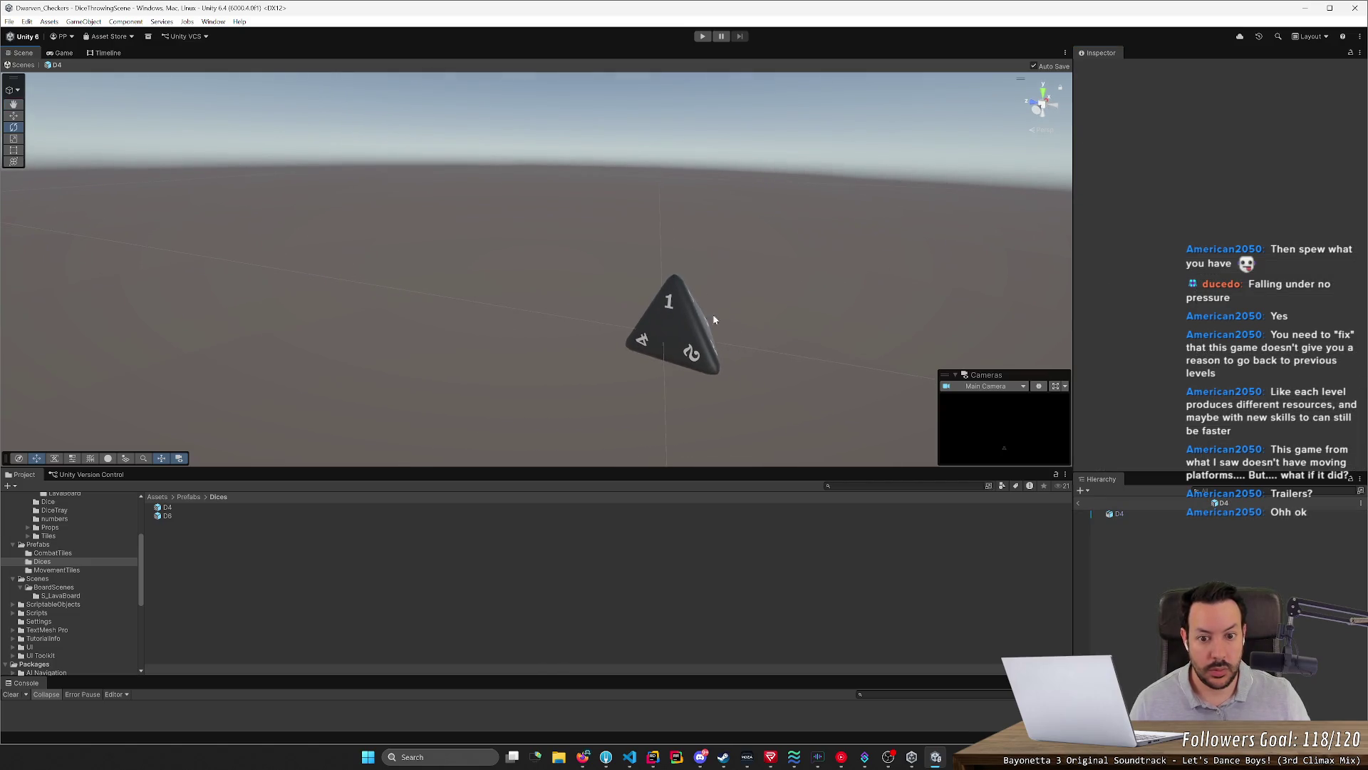
Set the die's rotation to X 180, Y 0, Z 90 so the 1 face is on top
{"action": "left_click", "coordinate": [672, 326]}
{"action": "left_click", "coordinate": [1326, 147]}
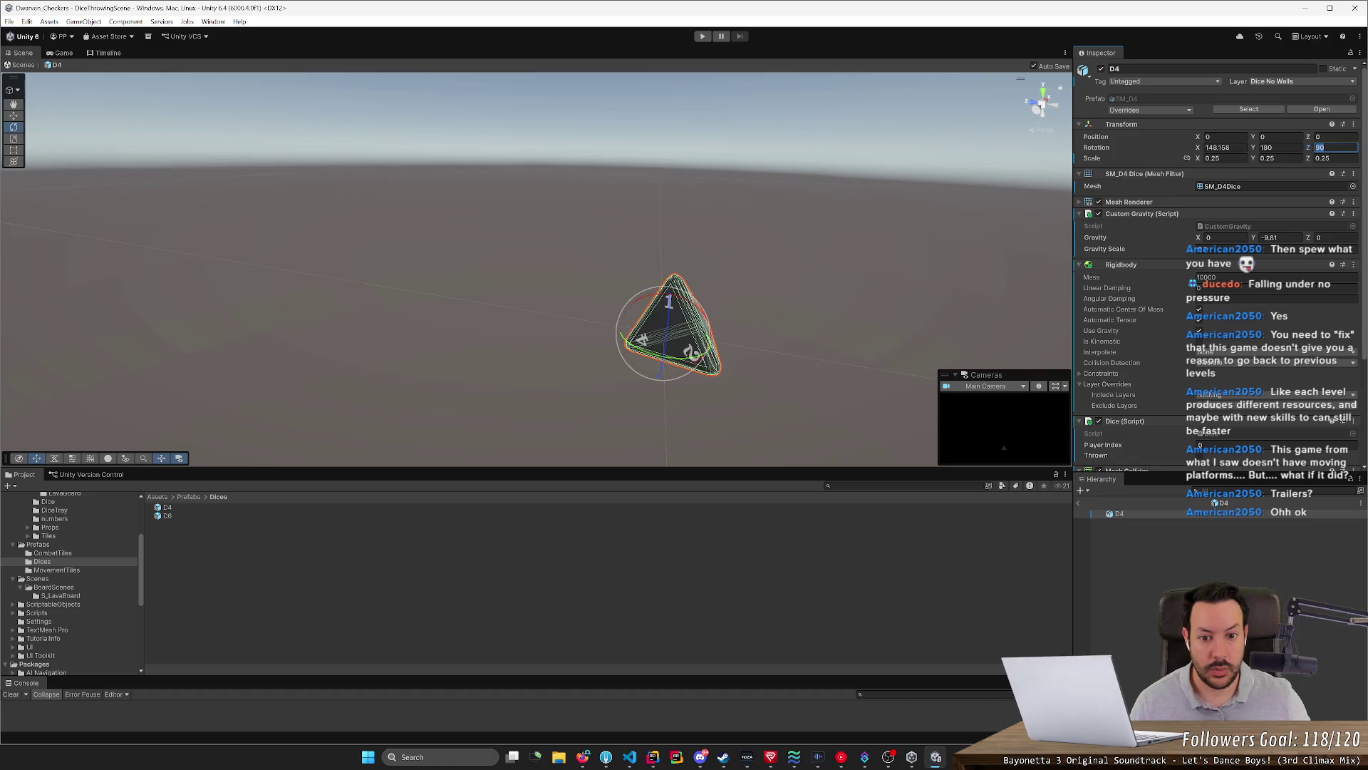
{"action": "type", "text": "0"}
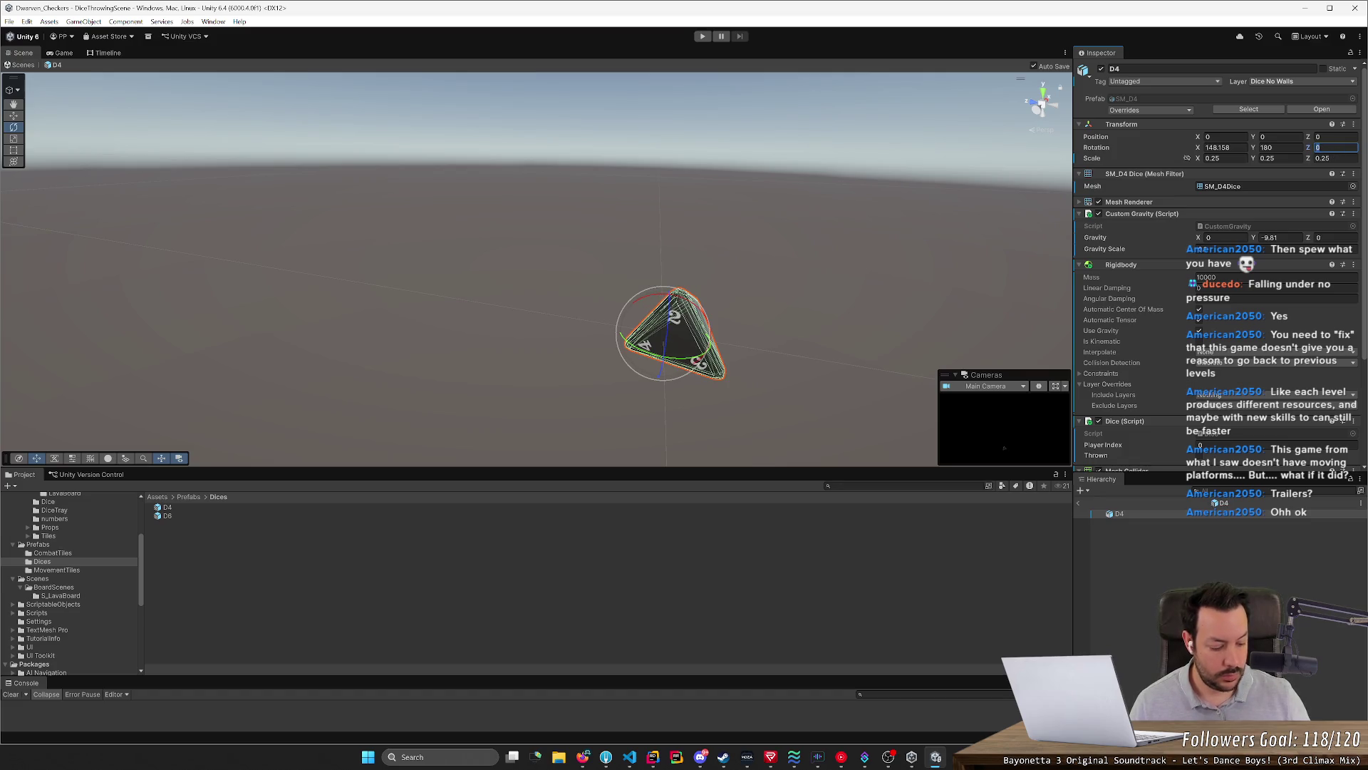
{"action": "type", "text": "90"}
{"action": "key", "text": "shift+Tab"}
{"action": "type", "text": "0"}
{"action": "key", "text": "shift+Tab"}
{"action": "type", "text": "180"}
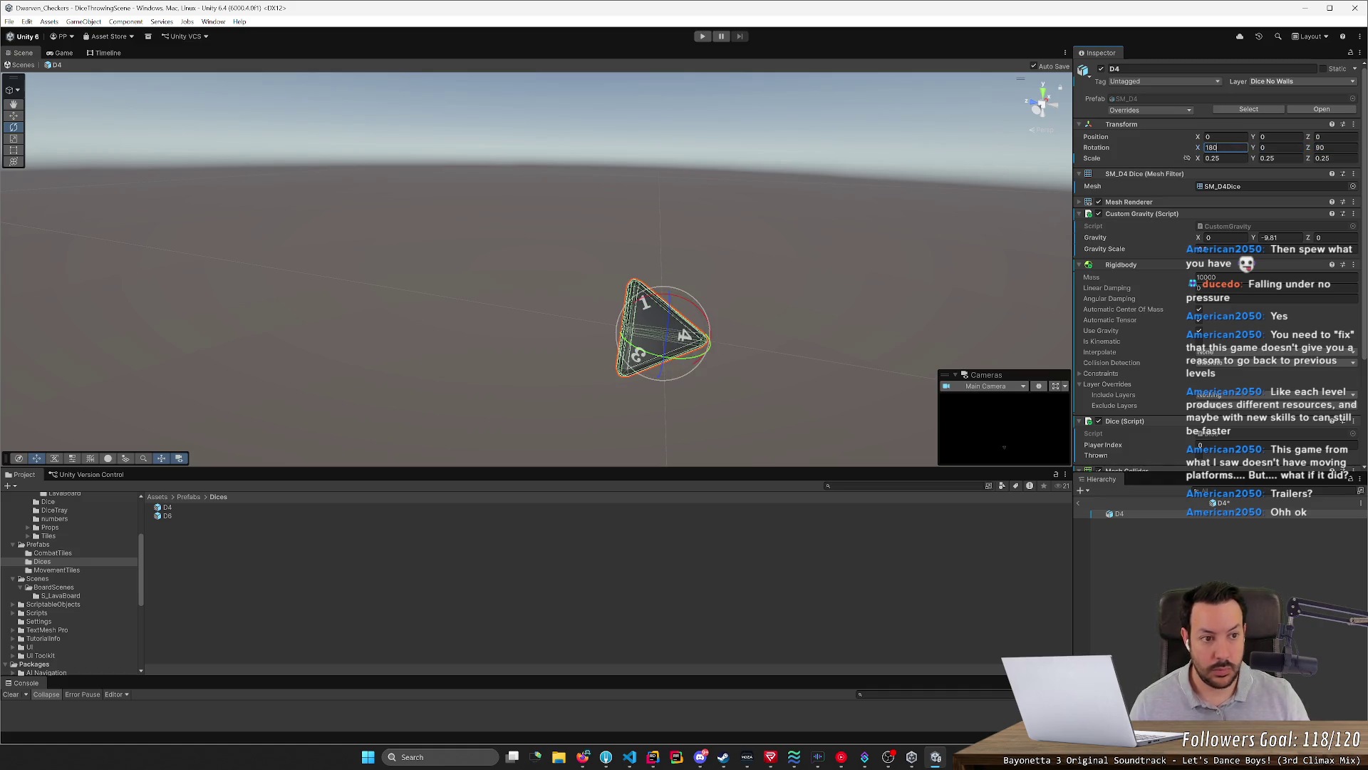
{"action": "key", "text": "BackSpace"}
{"action": "key", "text": "BackSpace"}
{"action": "type", "text": "20"}
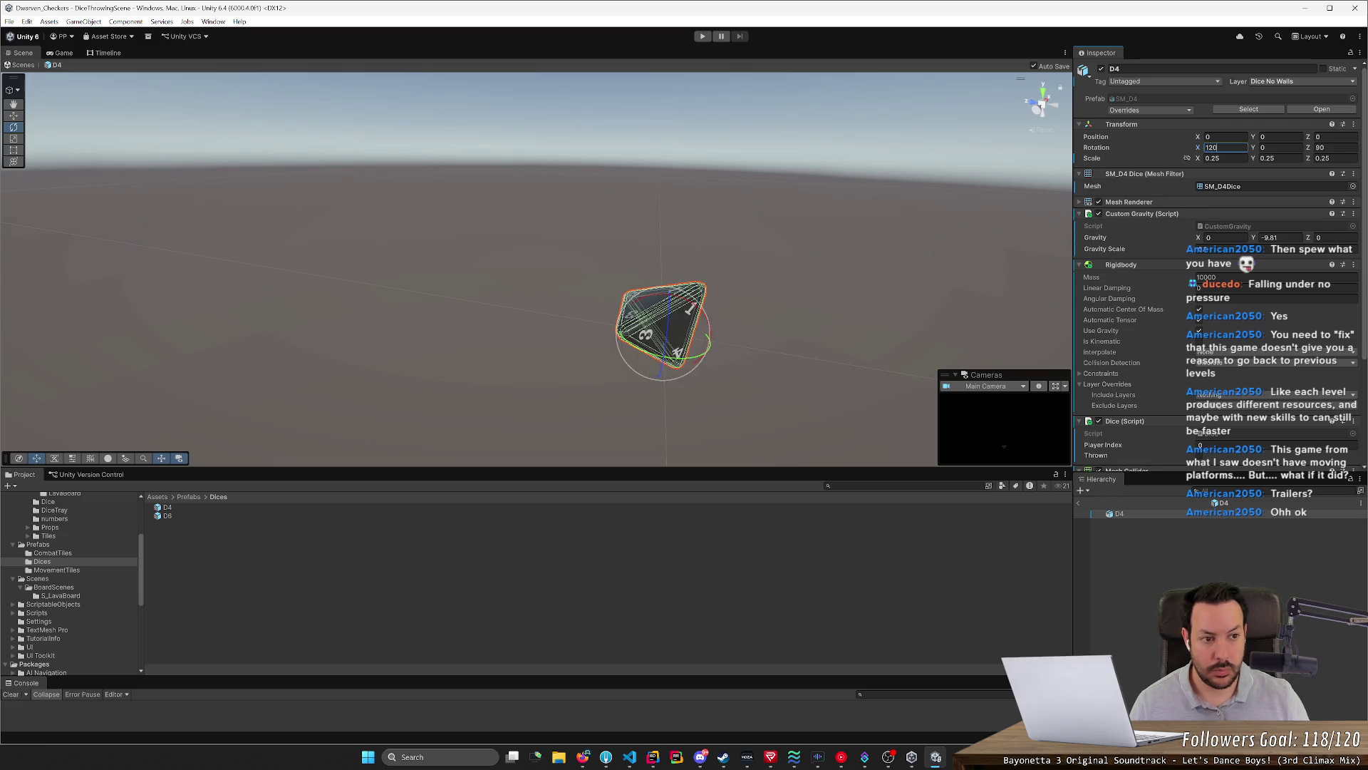
{"action": "key", "text": "BackSpace"}
{"action": "key", "text": "BackSpace"}
{"action": "type", "text": "80"}
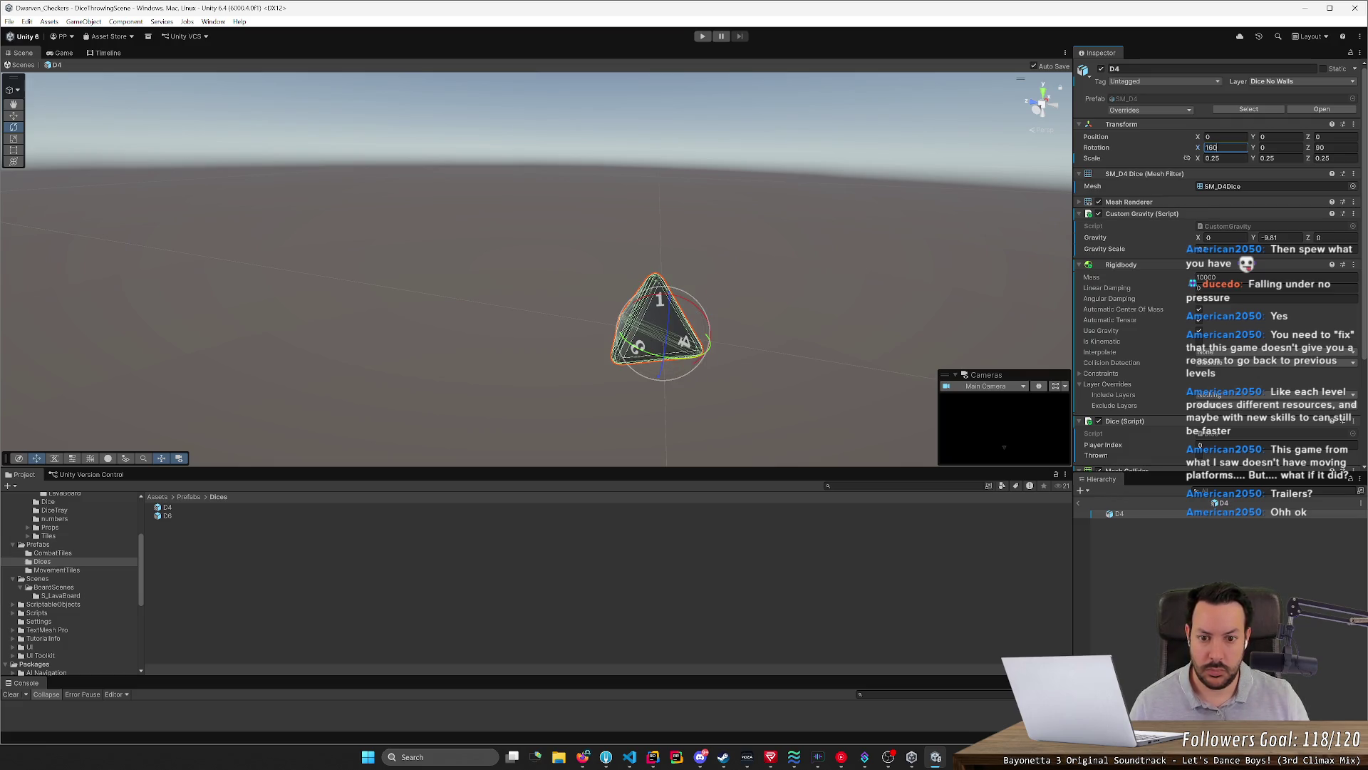
{"action": "left_click", "coordinate": [858, 262]}
Fly the camera level with the die and close in to confirm the 1 face points up
{"action": "mouse_move", "coordinate": [858, 263]}
{"action": "right_mouse_down"}
{"action": "mouse_move", "coordinate": [804, 233]}
{"action": "mouse_move", "coordinate": [574, 407]}
{"action": "mouse_move", "coordinate": [582, 395]}
{"action": "right_mouse_up"}
{"action": "scroll", "coordinate": [803, 233], "scroll_direction": "down", "scroll_amount": 3}
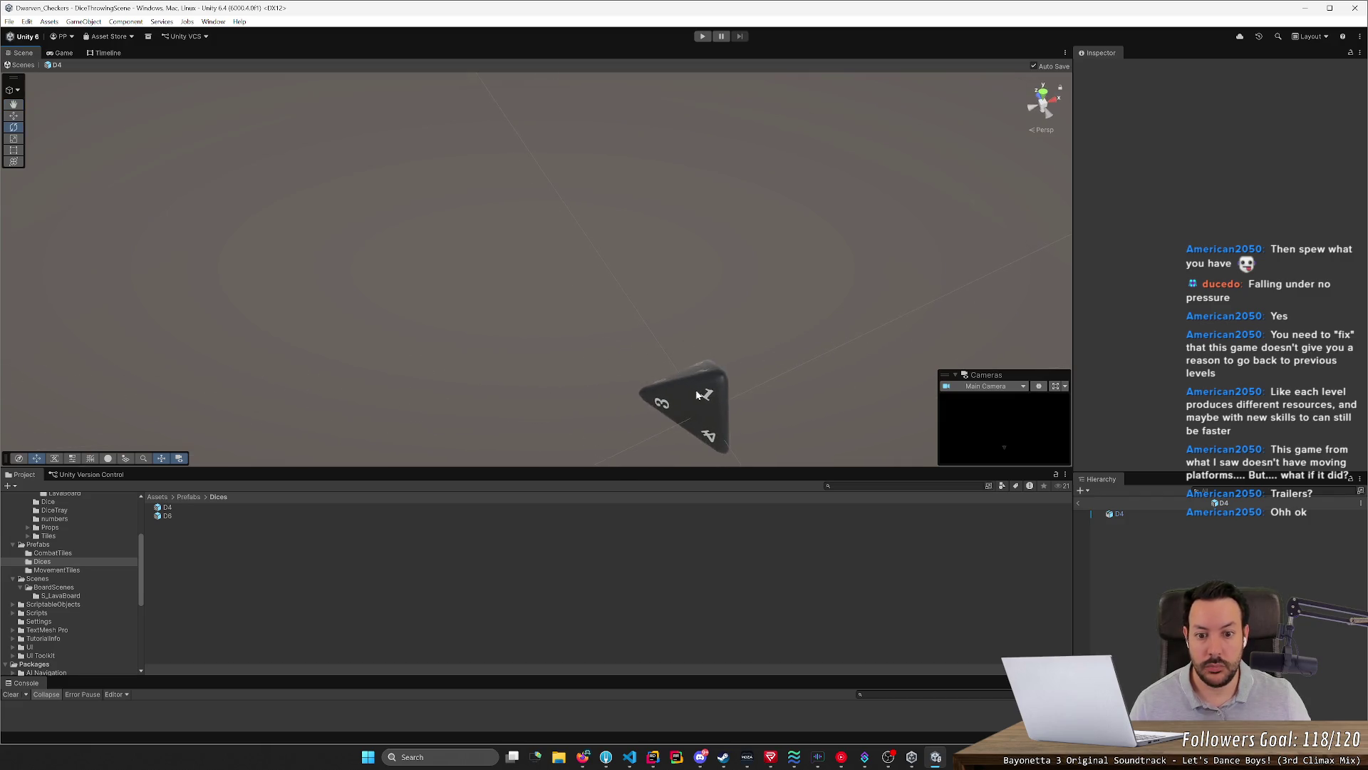
{"action": "left_click", "coordinate": [684, 401]}
{"action": "right_click_drag", "start_coordinate": [872, 331], "coordinate": [842, 211]}
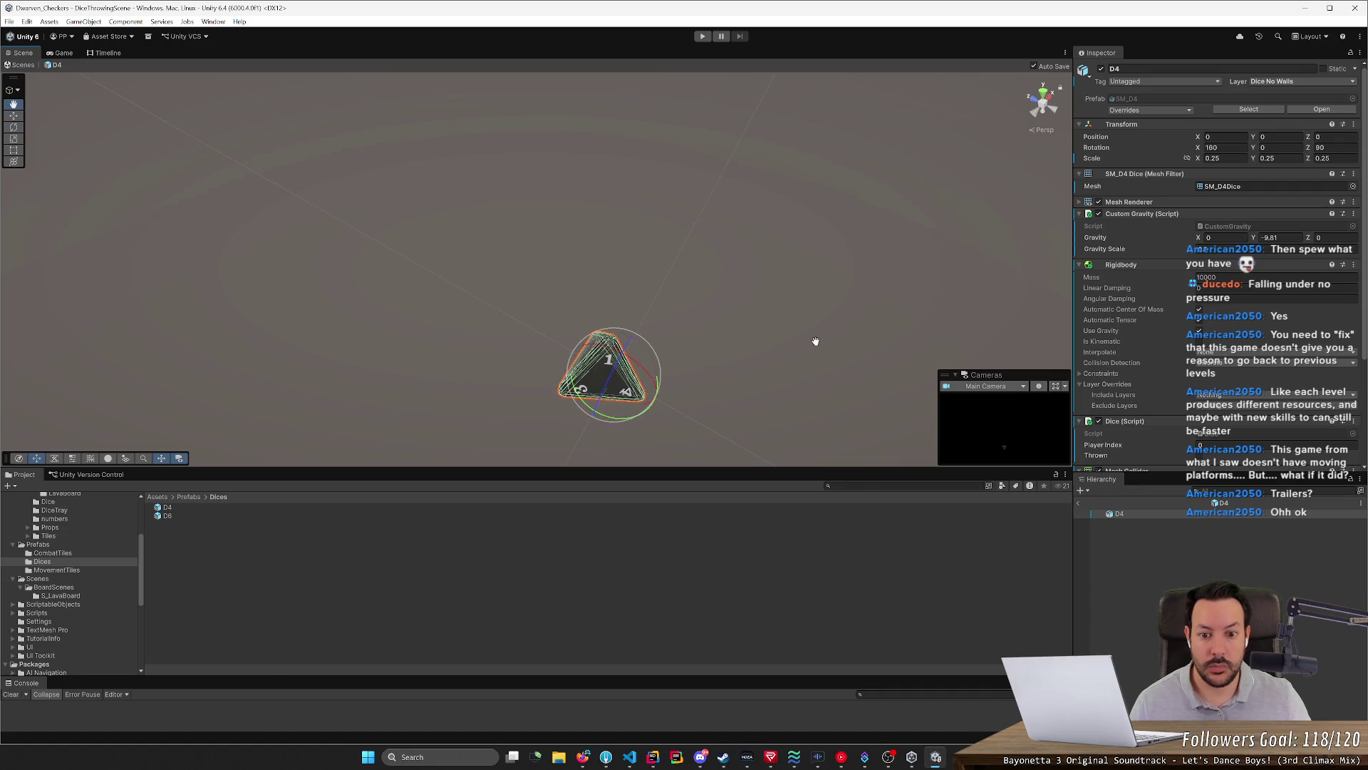
{"action": "scroll", "coordinate": [842, 211], "scroll_direction": "down", "scroll_amount": 3}
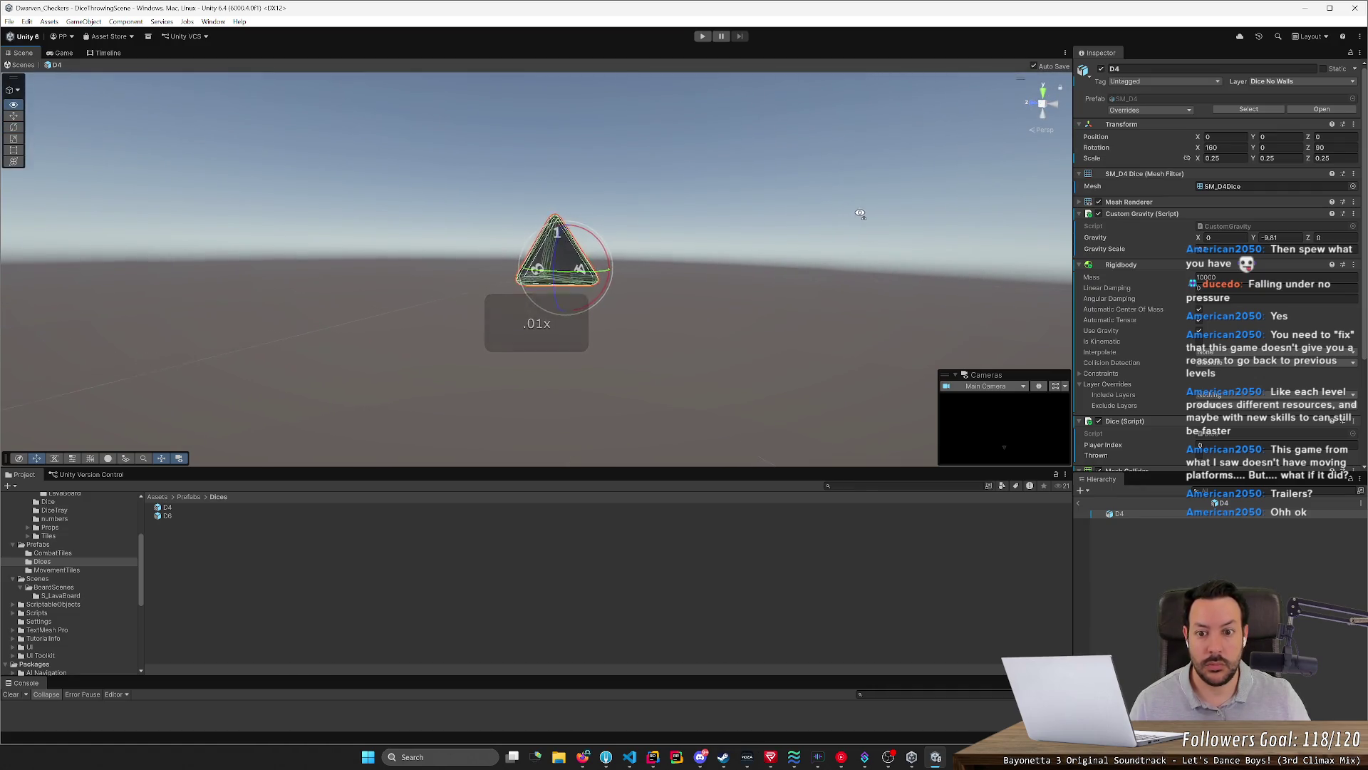
{"action": "scroll", "coordinate": [879, 211], "scroll_direction": "up", "scroll_amount": 2}
{"action": "mouse_move", "coordinate": [842, 211]}
{"action": "right_mouse_down"}
{"action": "mouse_move", "coordinate": [878, 211]}
{"action": "mouse_move", "coordinate": [815, 214]}
{"action": "right_mouse_up"}
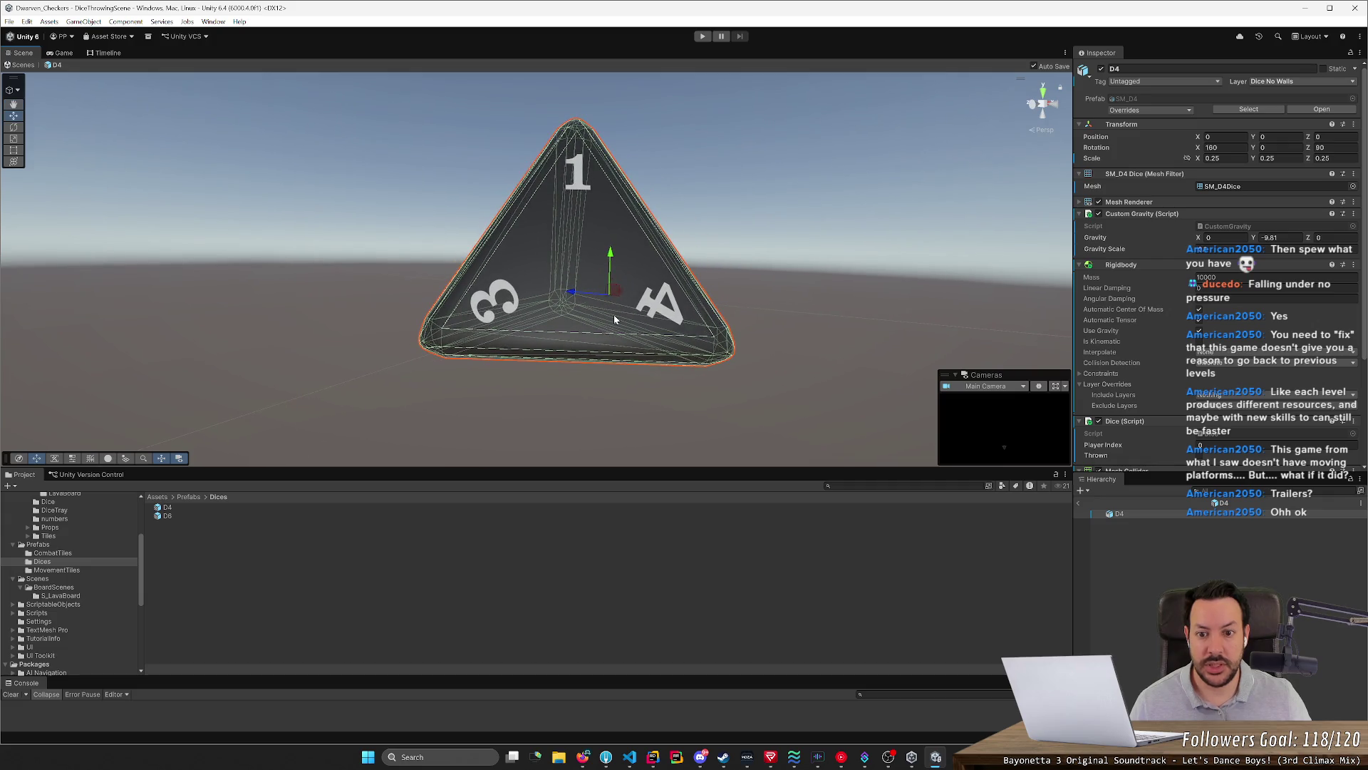
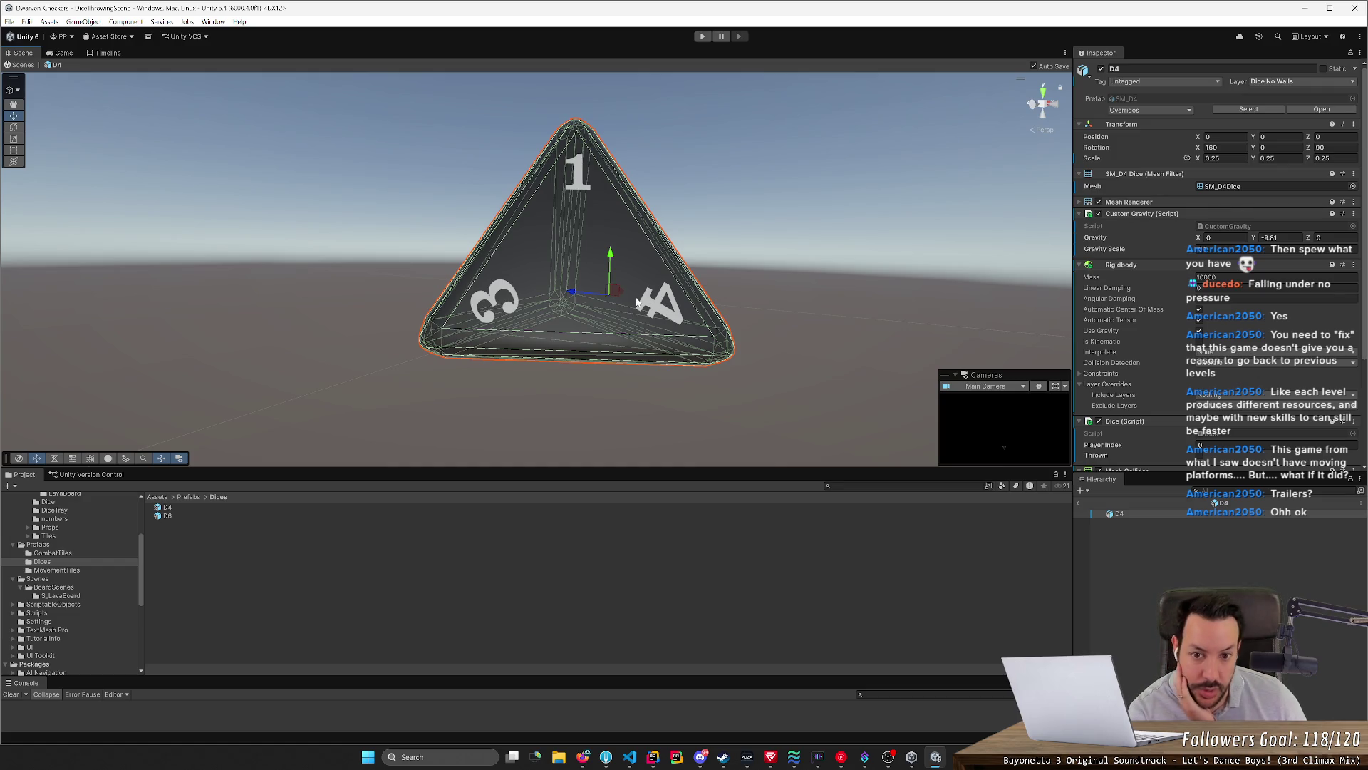
Orbit the Unity scene around the D4 die, then switch over to Blender
{"action": "mouse_move", "coordinate": [638, 303]}
{"action": "right_mouse_down"}
{"action": "mouse_move", "coordinate": [816, 240]}
{"action": "mouse_move", "coordinate": [608, 266]}
{"action": "right_mouse_up"}
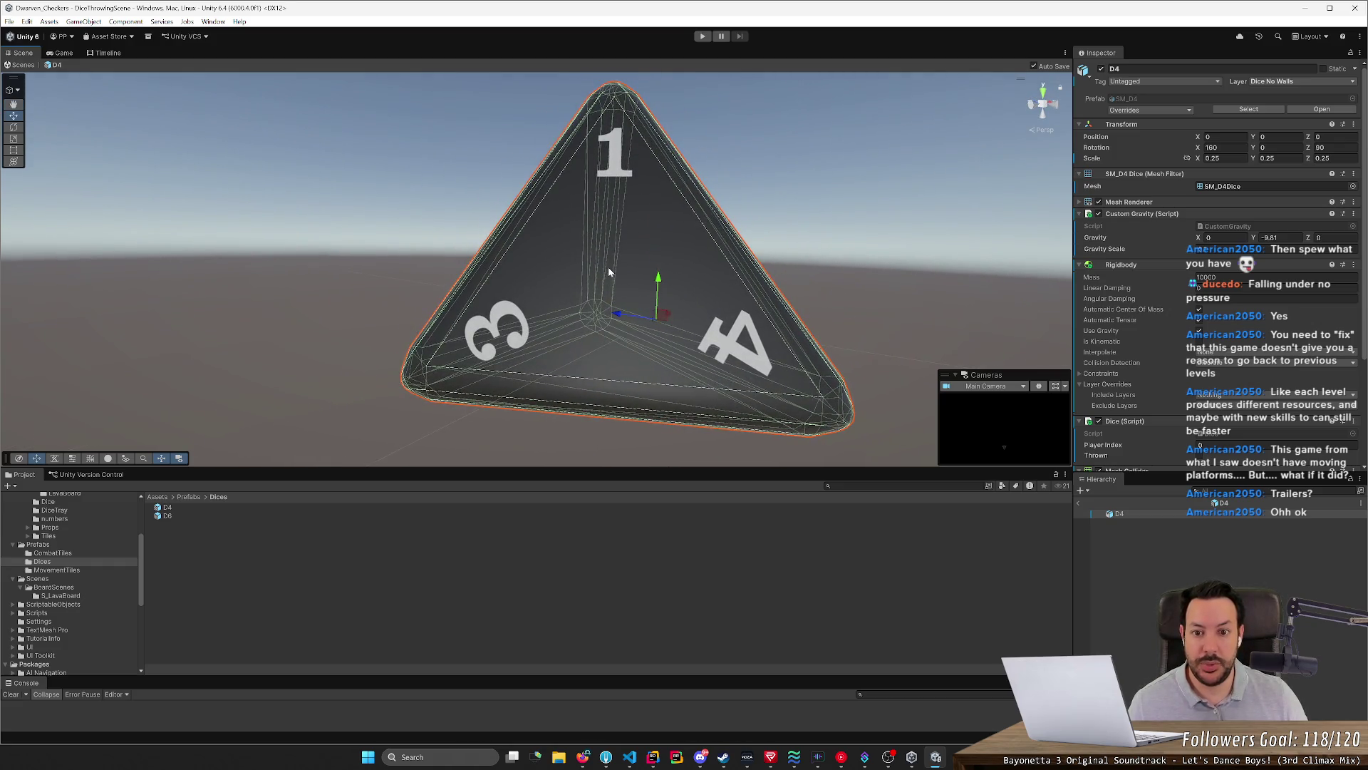
{"action": "key", "text": "alt+Tab"}
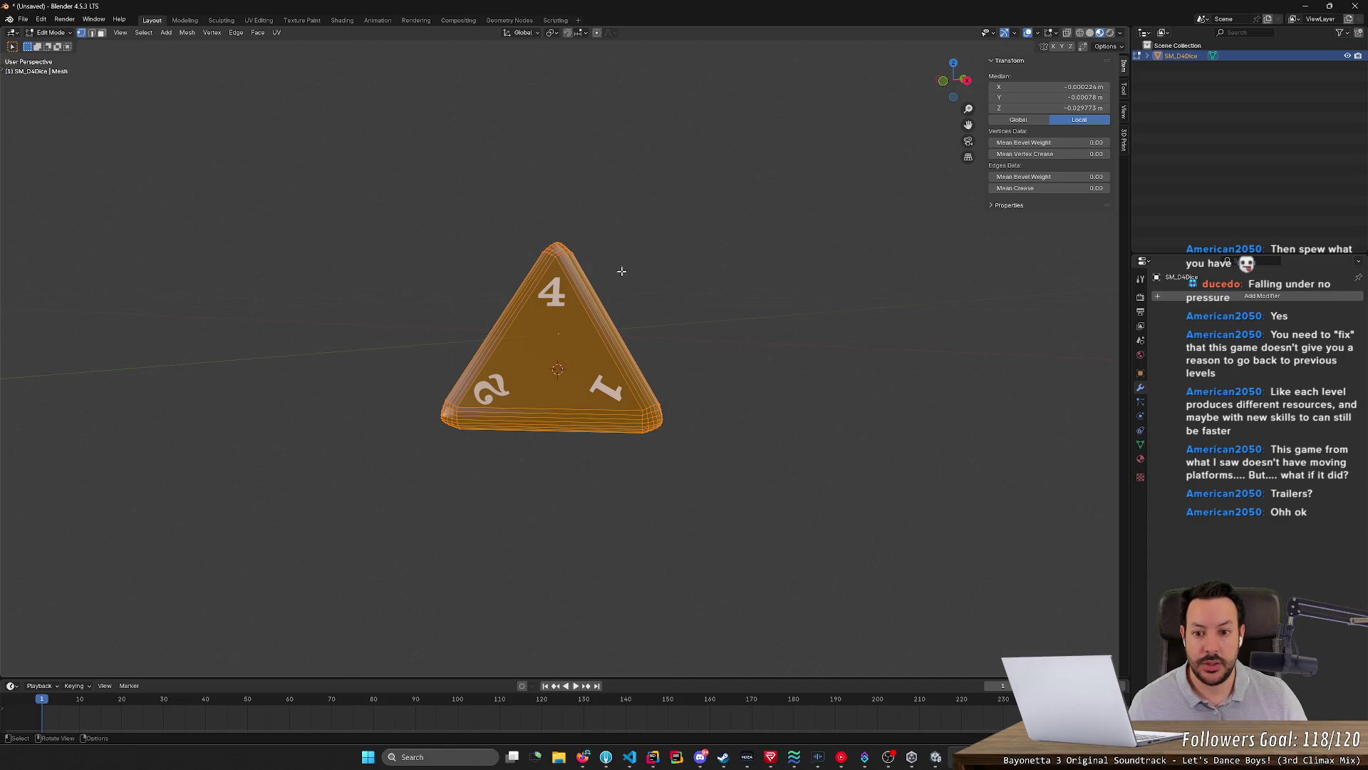
Orbit around the D4 mesh in Edit Mode, toggling the whole-mesh selection while inspecting it
{"action": "left_click", "coordinate": [670, 332]}
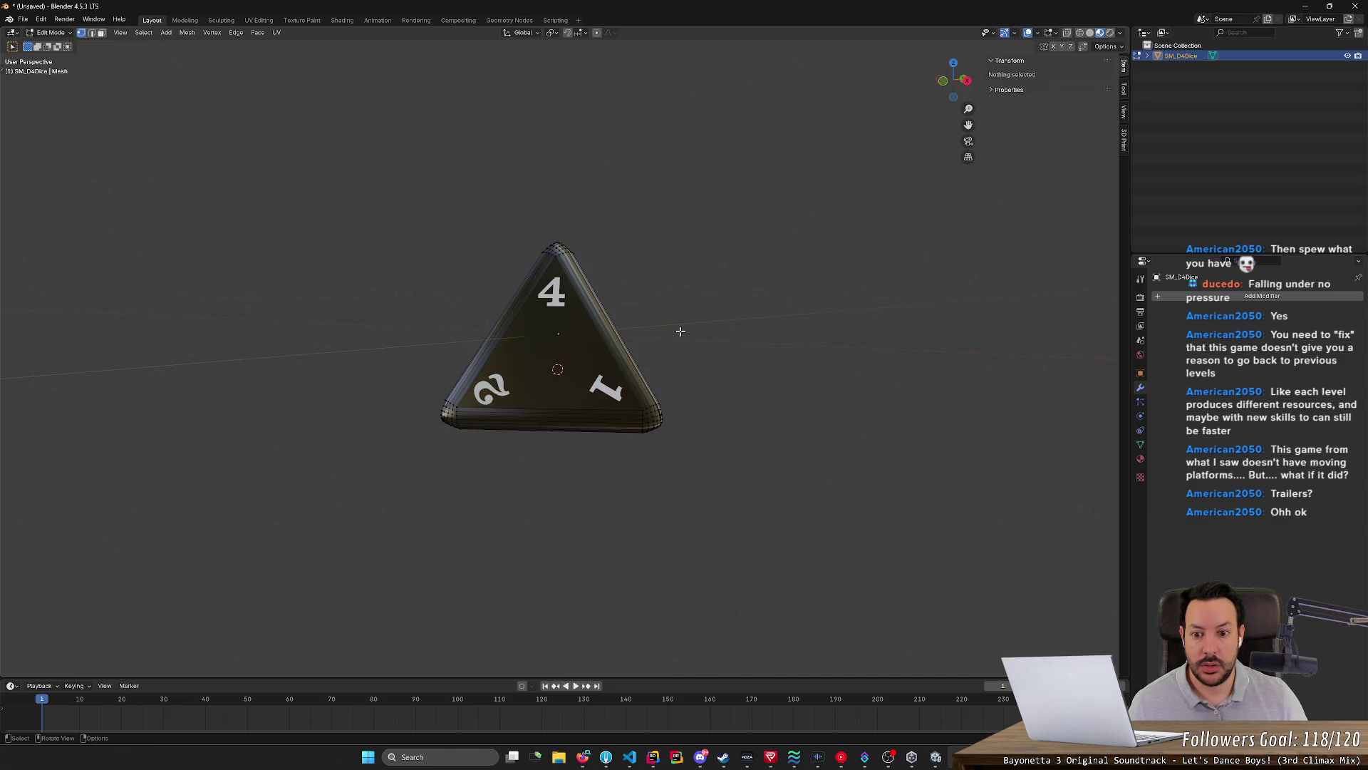
{"action": "key", "text": "x"}
{"action": "mouse_move", "coordinate": [653, 327]}
{"action": "middle_mouse_down"}
{"action": "mouse_move", "coordinate": [575, 305]}
{"action": "mouse_move", "coordinate": [780, 314]}
{"action": "middle_mouse_up"}
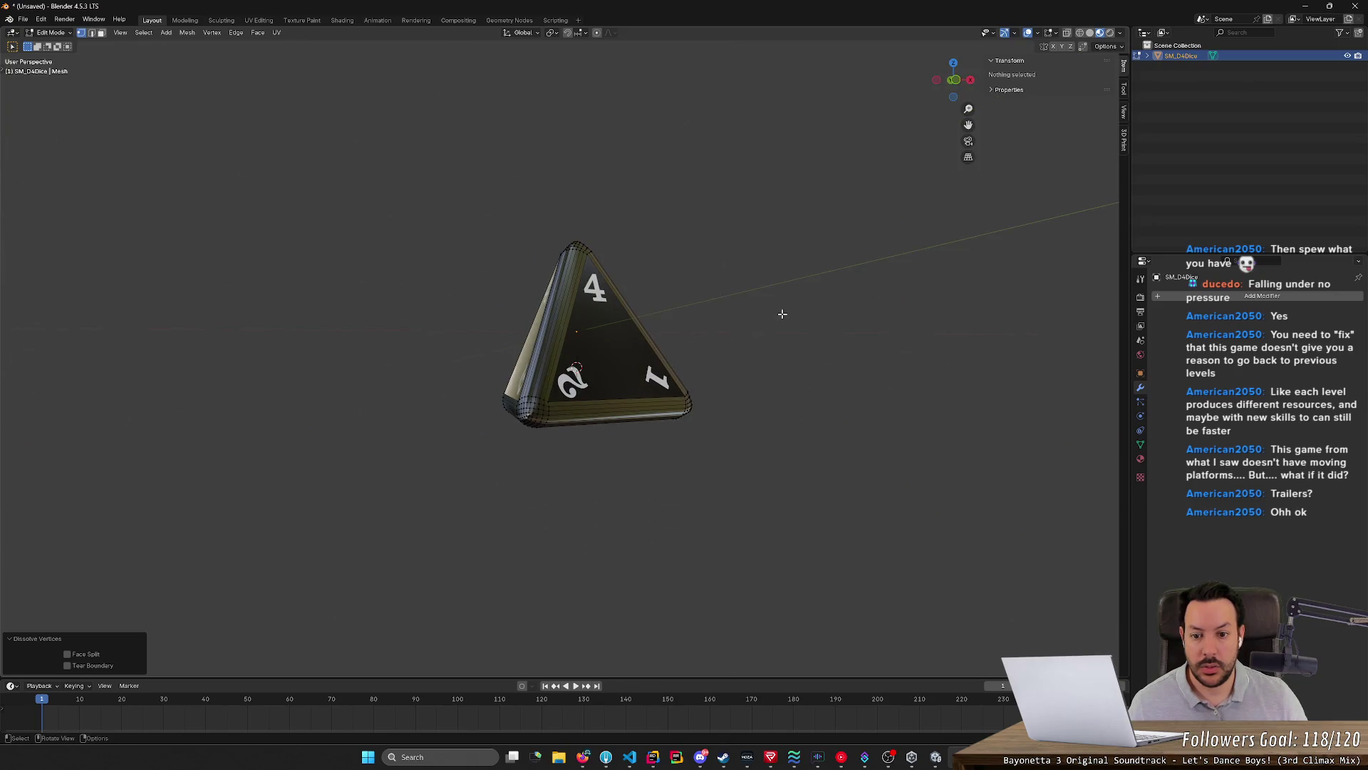
{"action": "left_click", "coordinate": [781, 314]}
{"action": "key", "text": "a"}
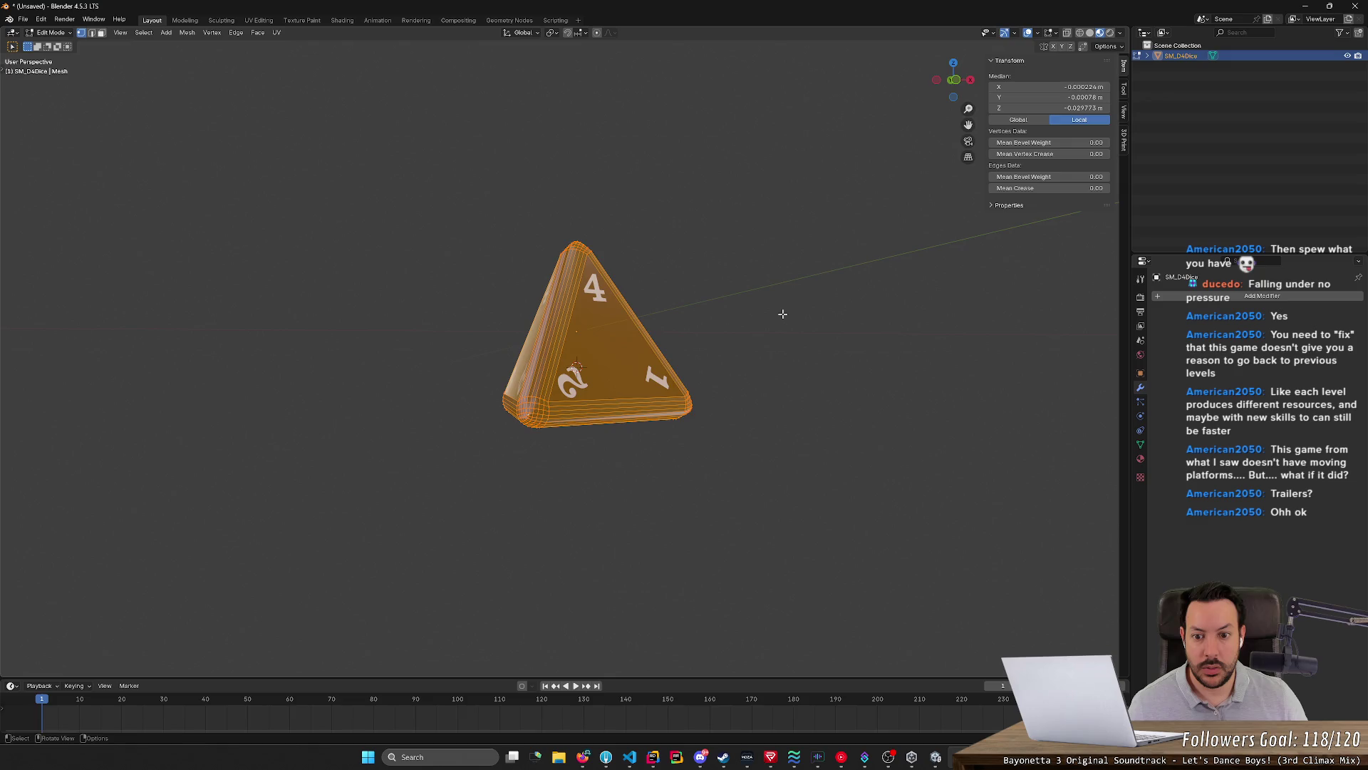
{"action": "left_click", "coordinate": [783, 314]}
{"action": "mouse_move", "coordinate": [786, 311]}
{"action": "middle_mouse_down"}
{"action": "mouse_move", "coordinate": [742, 331]}
{"action": "mouse_move", "coordinate": [733, 320]}
{"action": "middle_mouse_up"}
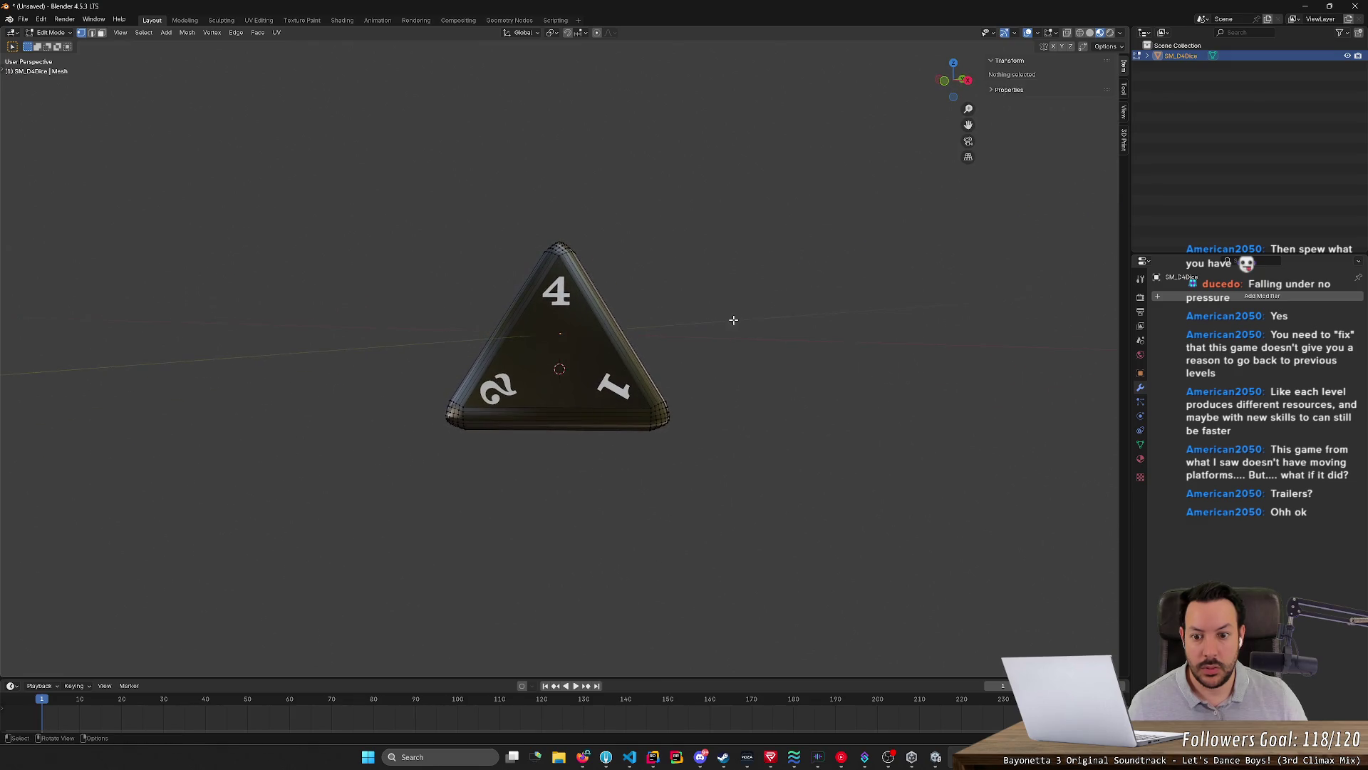
{"action": "middle_click_drag", "start_coordinate": [618, 318], "coordinate": [648, 306]}
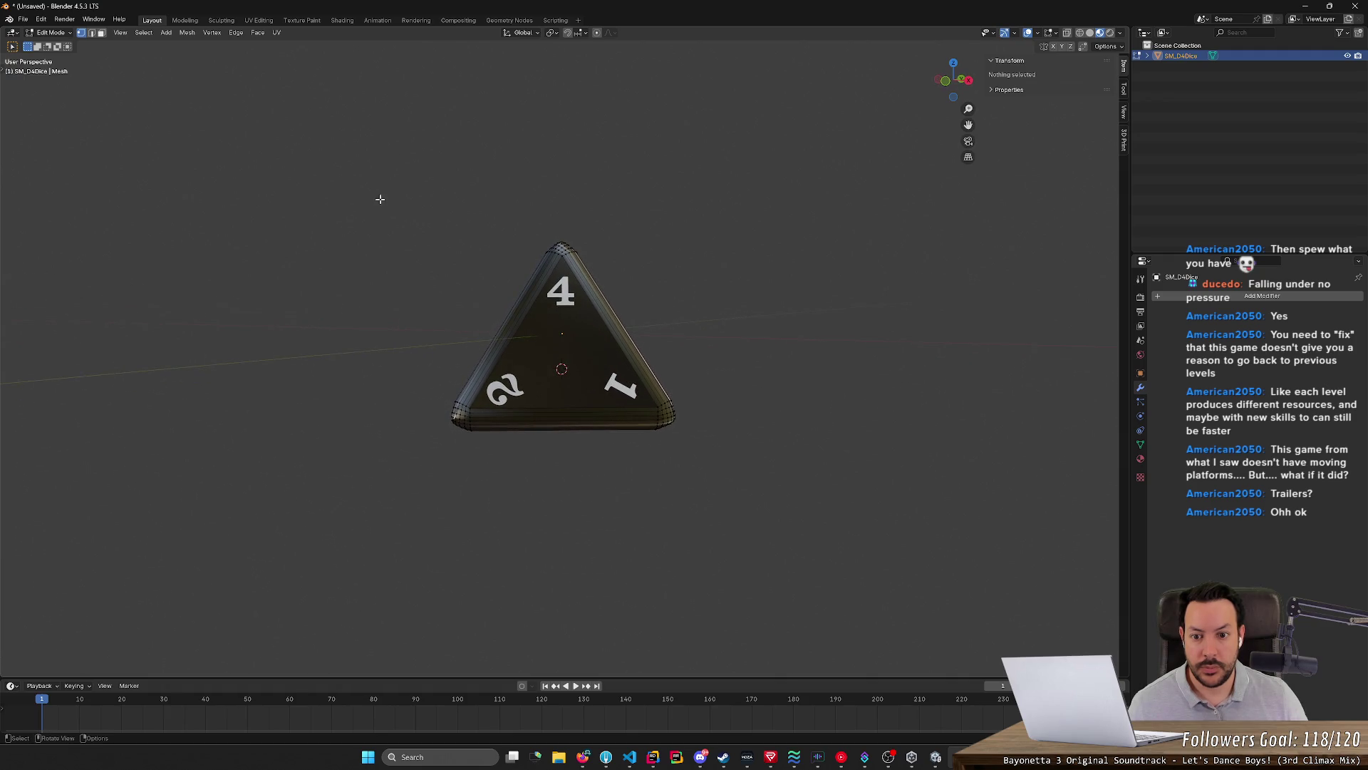
Select the whole D4 mesh and raise it slightly along Z, checking it from orthographic and perspective views
{"action": "key", "text": "a"}
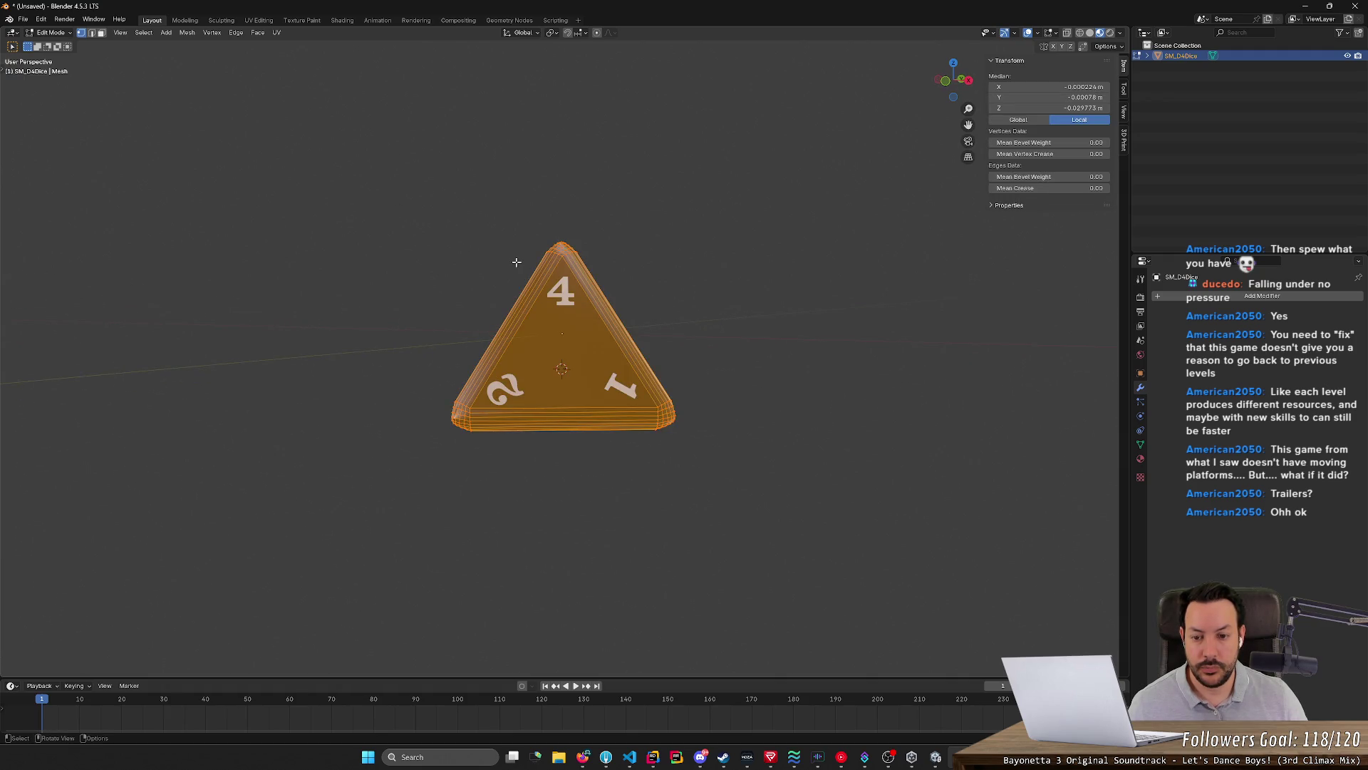
{"action": "key", "text": "g"}
{"action": "key", "text": "z"}
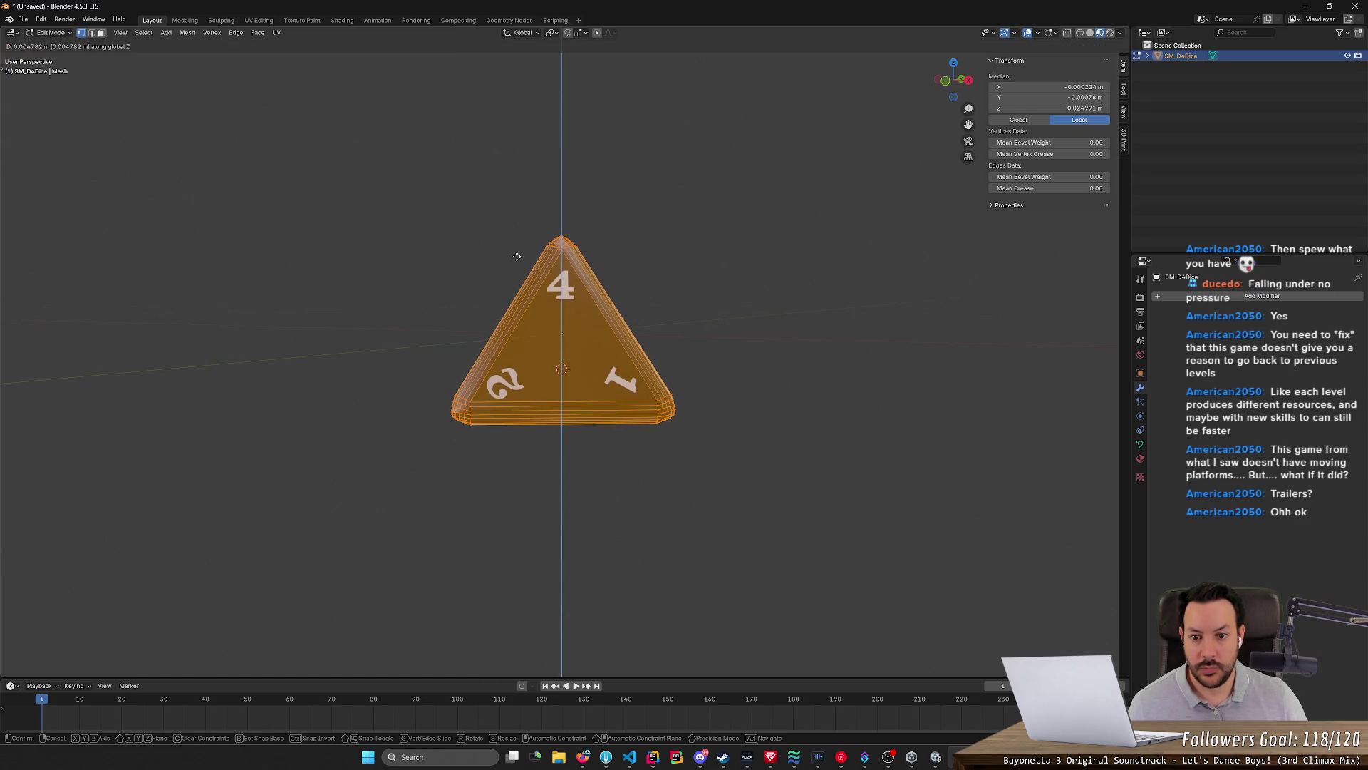
{"action": "left_click", "coordinate": [521, 258]}
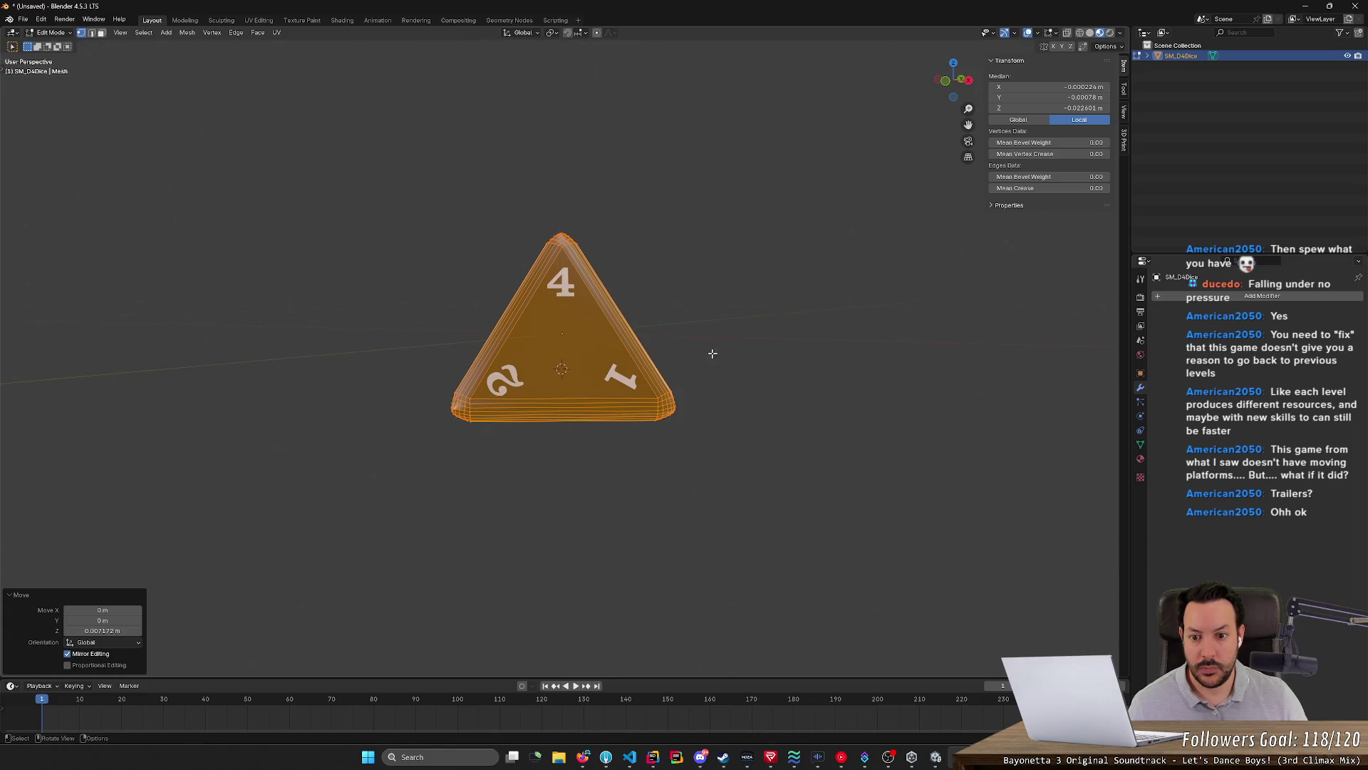
{"action": "left_click", "coordinate": [962, 81]}
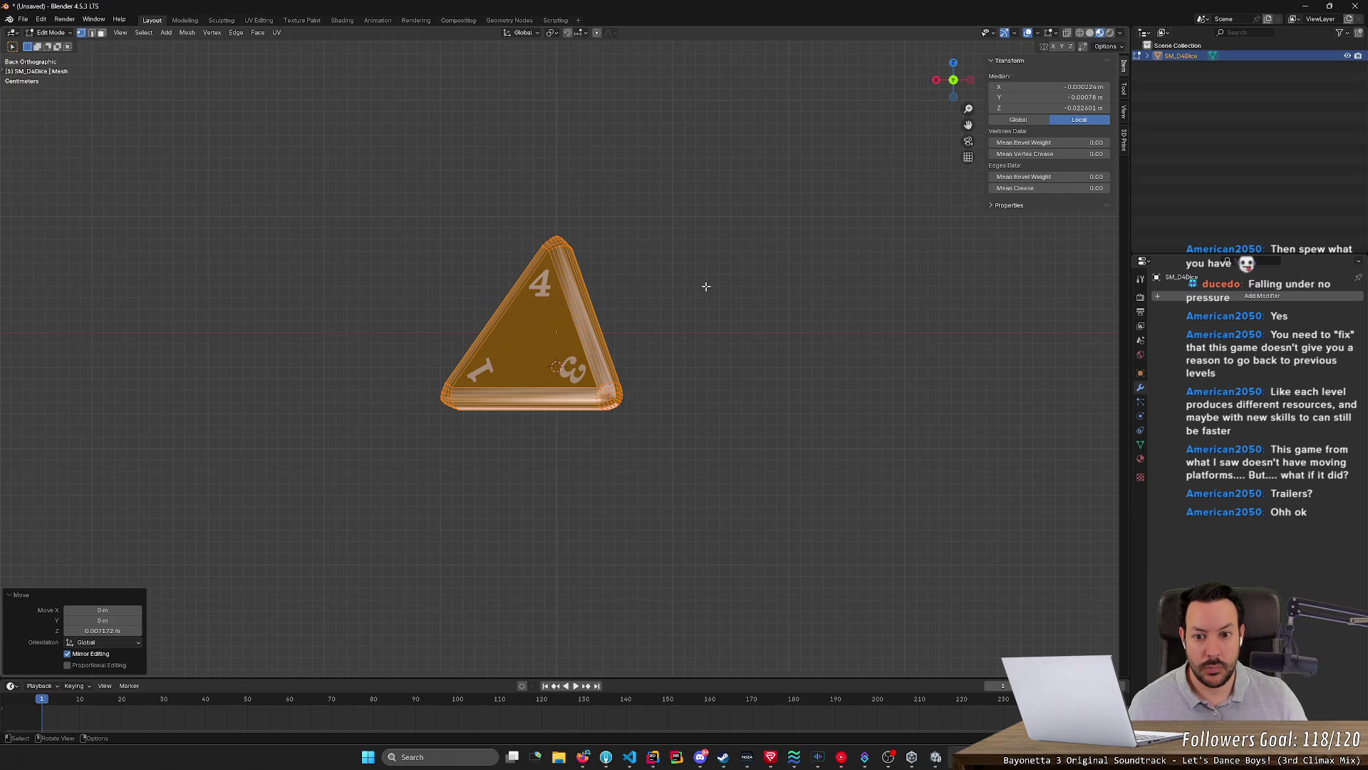
{"action": "middle_click_drag", "start_coordinate": [706, 286], "coordinate": [717, 283]}
{"action": "left_click", "coordinate": [955, 80]}
{"action": "middle_click_drag", "start_coordinate": [743, 268], "coordinate": [619, 276]}
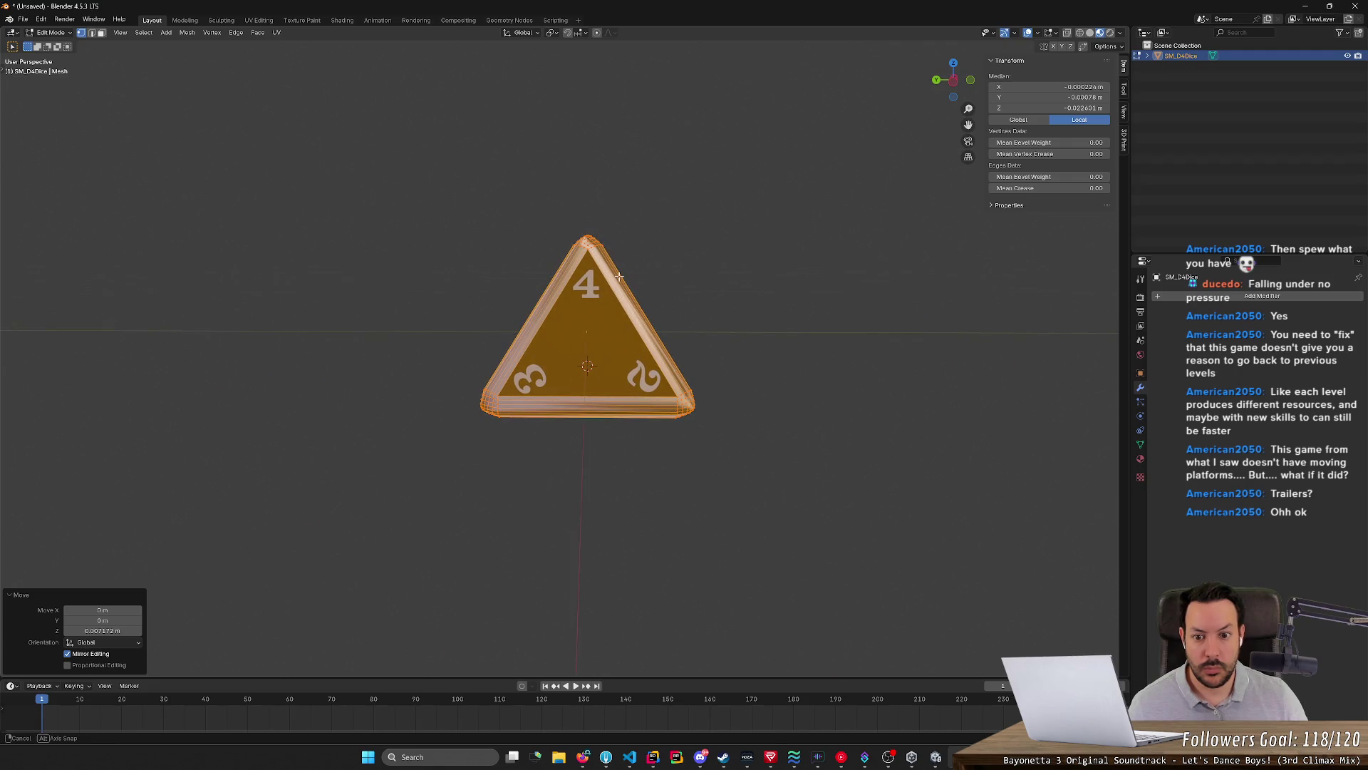
{"action": "middle_click_drag", "start_coordinate": [619, 276], "coordinate": [464, 270]}
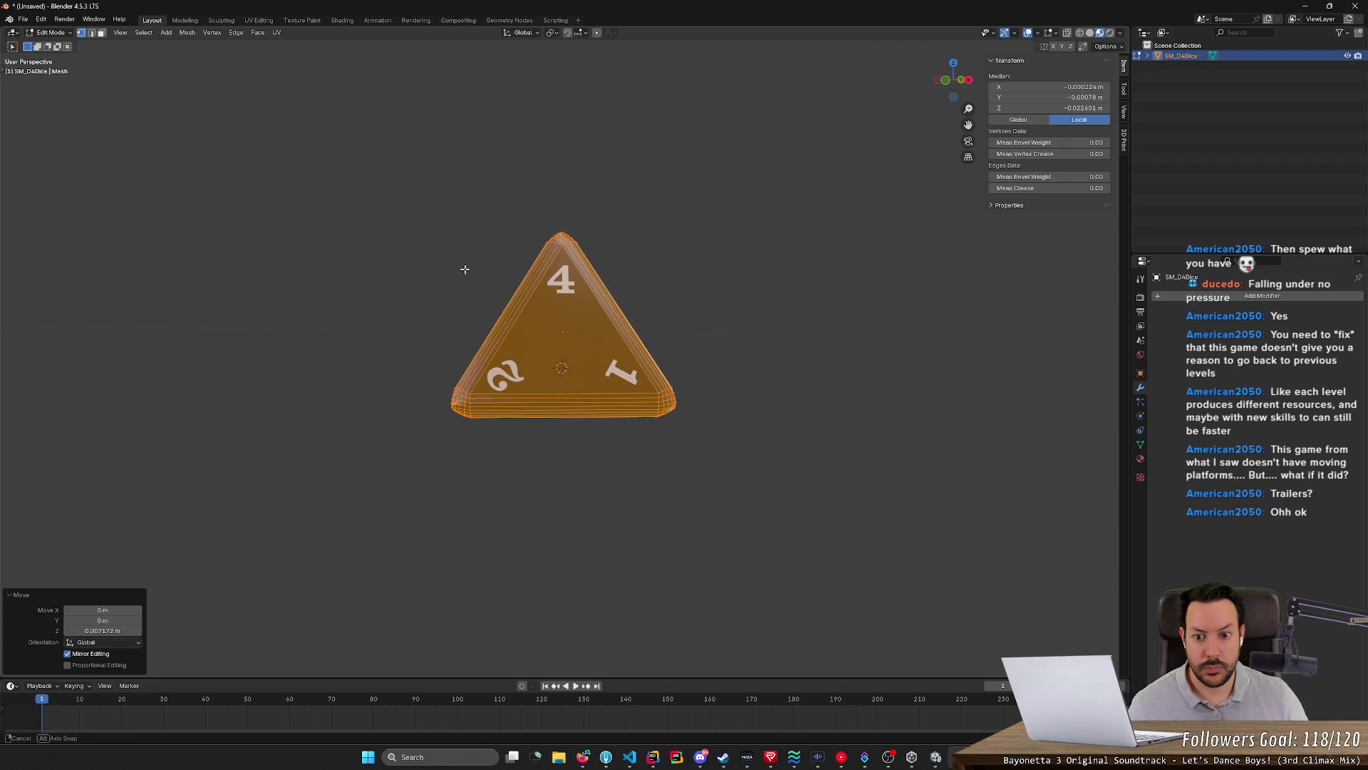
Export the D4 mesh as SM_D4.fbx and return to Unity to look at the die
{"action": "left_click", "coordinate": [22, 20]}
{"action": "mouse_move", "coordinate": [41, 175]}
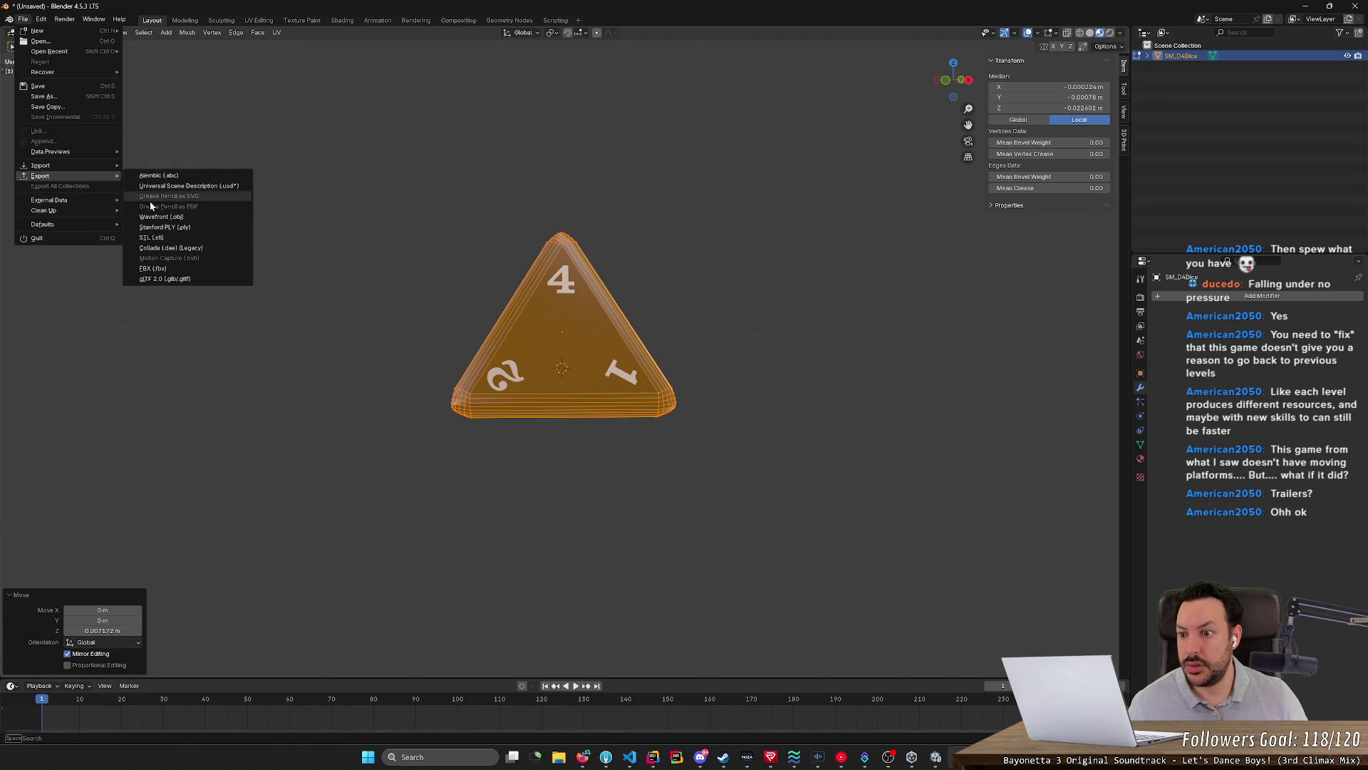
{"action": "left_click", "coordinate": [180, 270]}
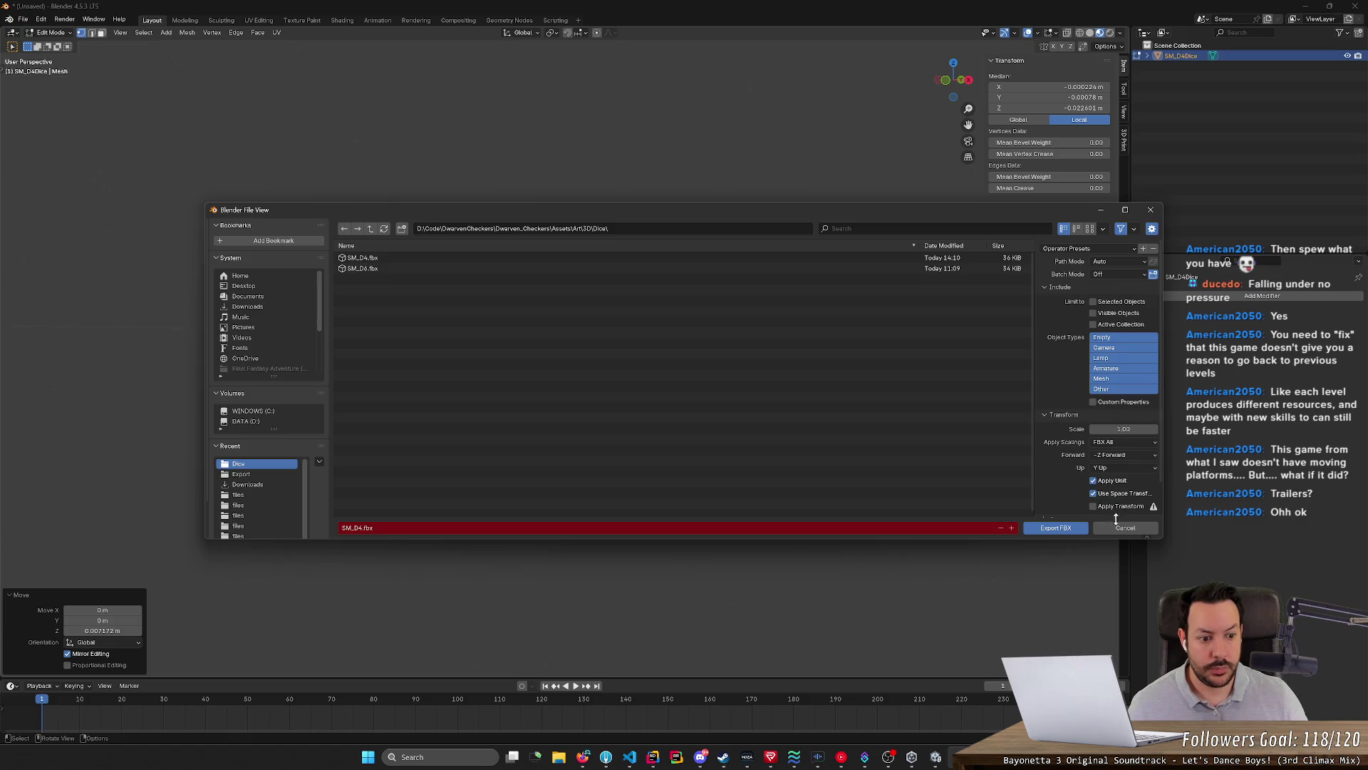
{"action": "left_click", "coordinate": [1056, 526]}
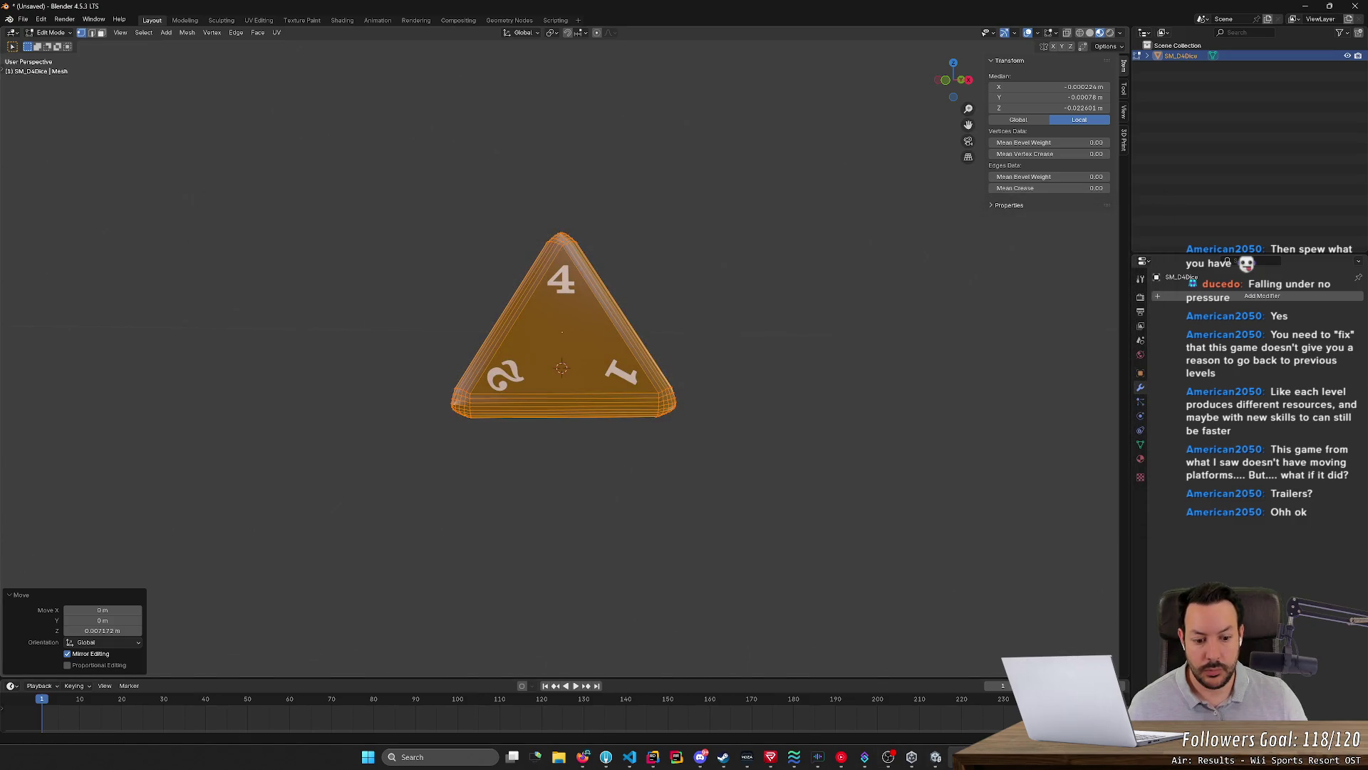
{"action": "left_click", "coordinate": [935, 757]}
{"action": "scroll", "coordinate": [544, 367], "scroll_direction": "down", "scroll_amount": 2}
{"action": "mouse_move", "coordinate": [545, 366]}
{"action": "left_mouse_down", "text": "alt"}
{"action": "mouse_move", "coordinate": [600, 401]}
{"action": "mouse_move", "coordinate": [651, 402]}
{"action": "mouse_move", "coordinate": [411, 417]}
{"action": "mouse_move", "coordinate": [678, 414]}
{"action": "left_mouse_up", "text": "alt"}
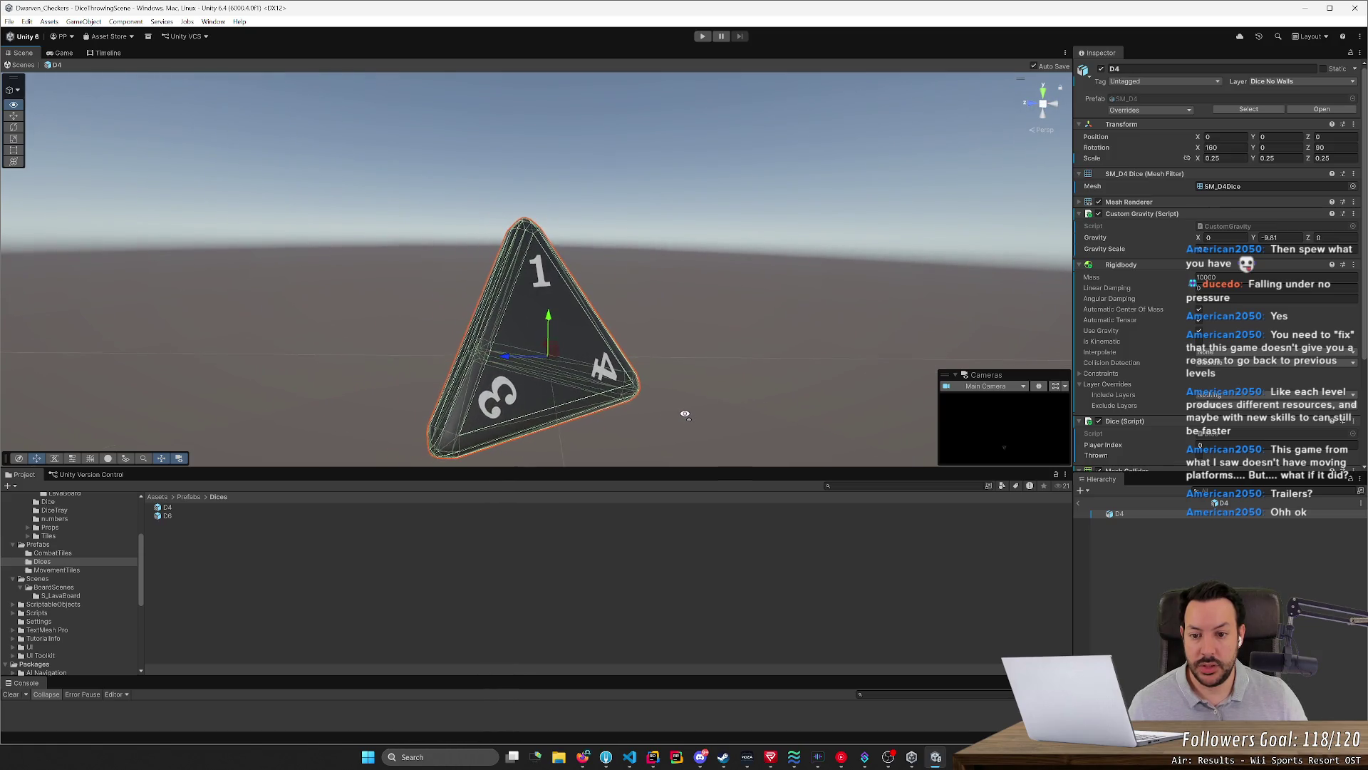
Frame the D4 die and try Y rotations of about 118 and 83 degrees, orbiting to check its faces
{"action": "key", "text": "f"}
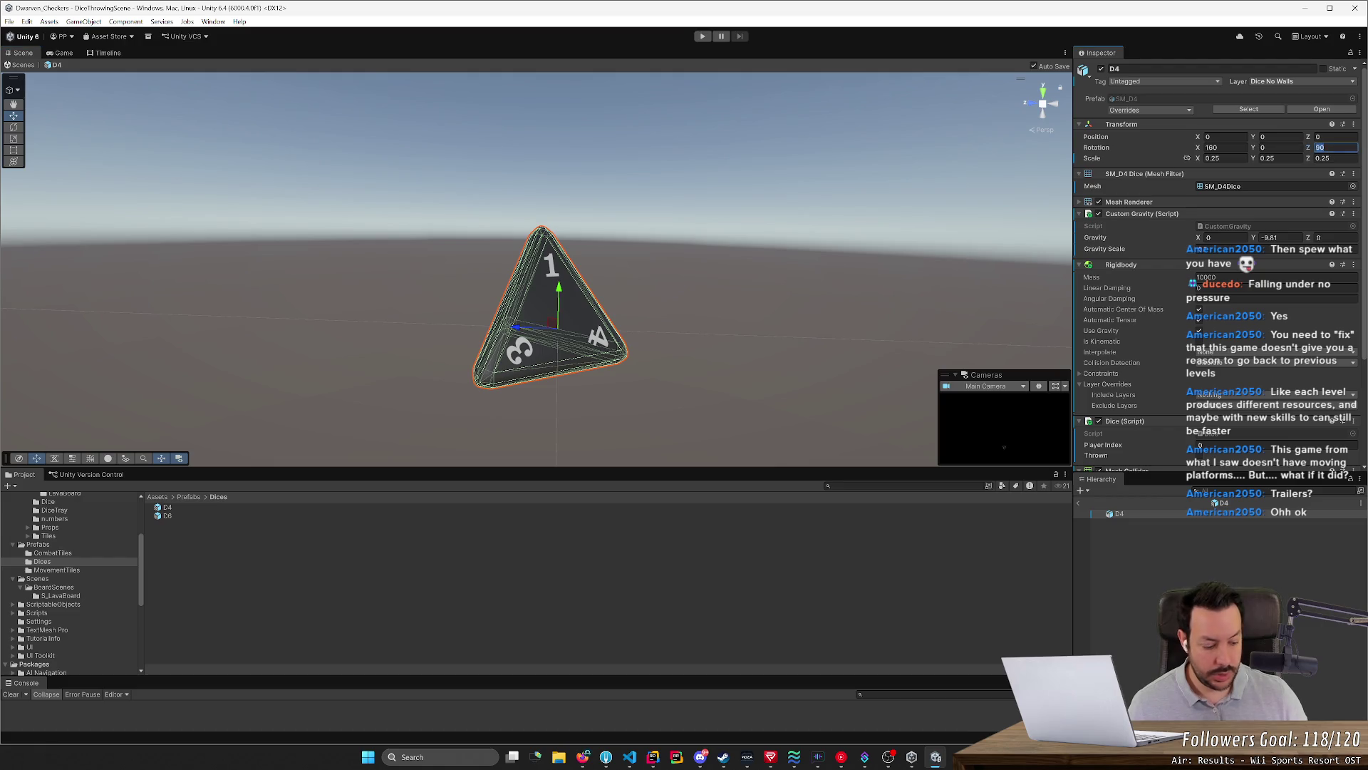
{"action": "type", "text": "120"}
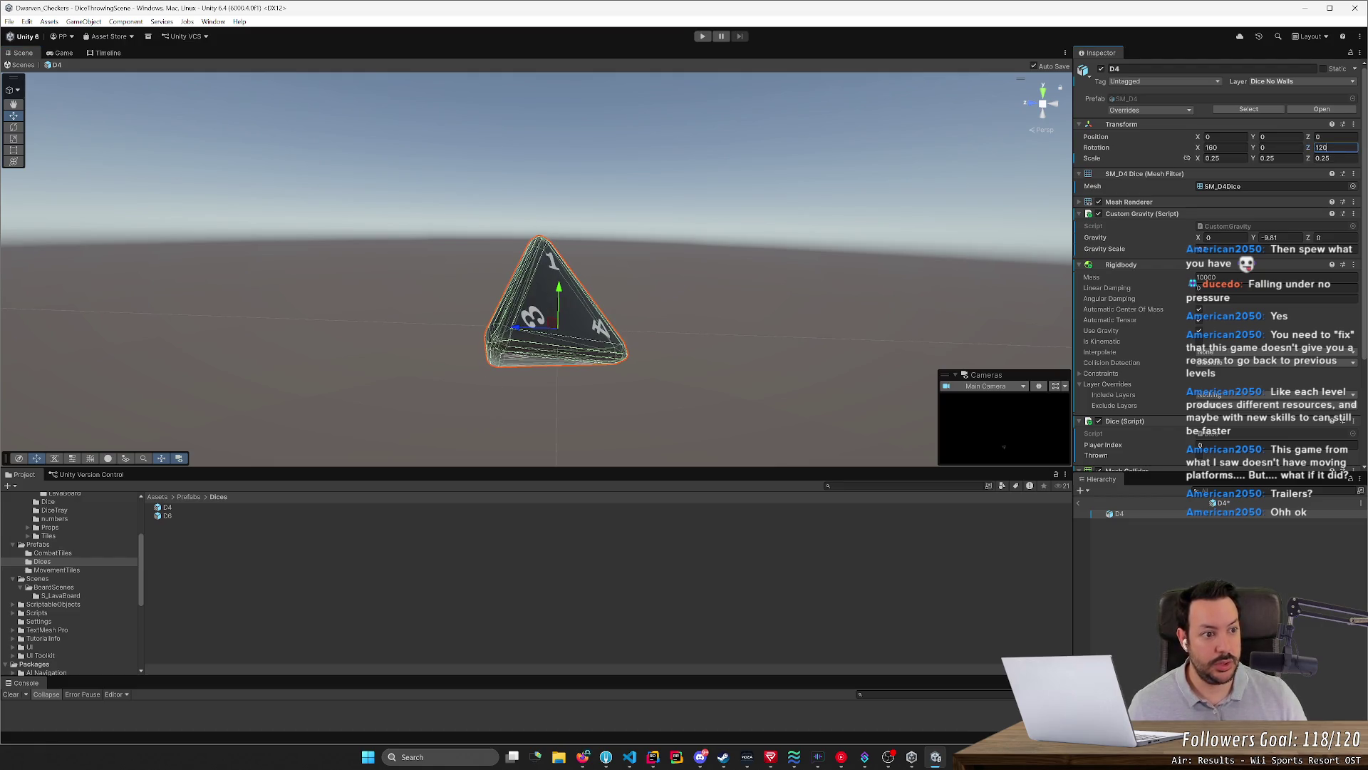
{"action": "type", "text": "90"}
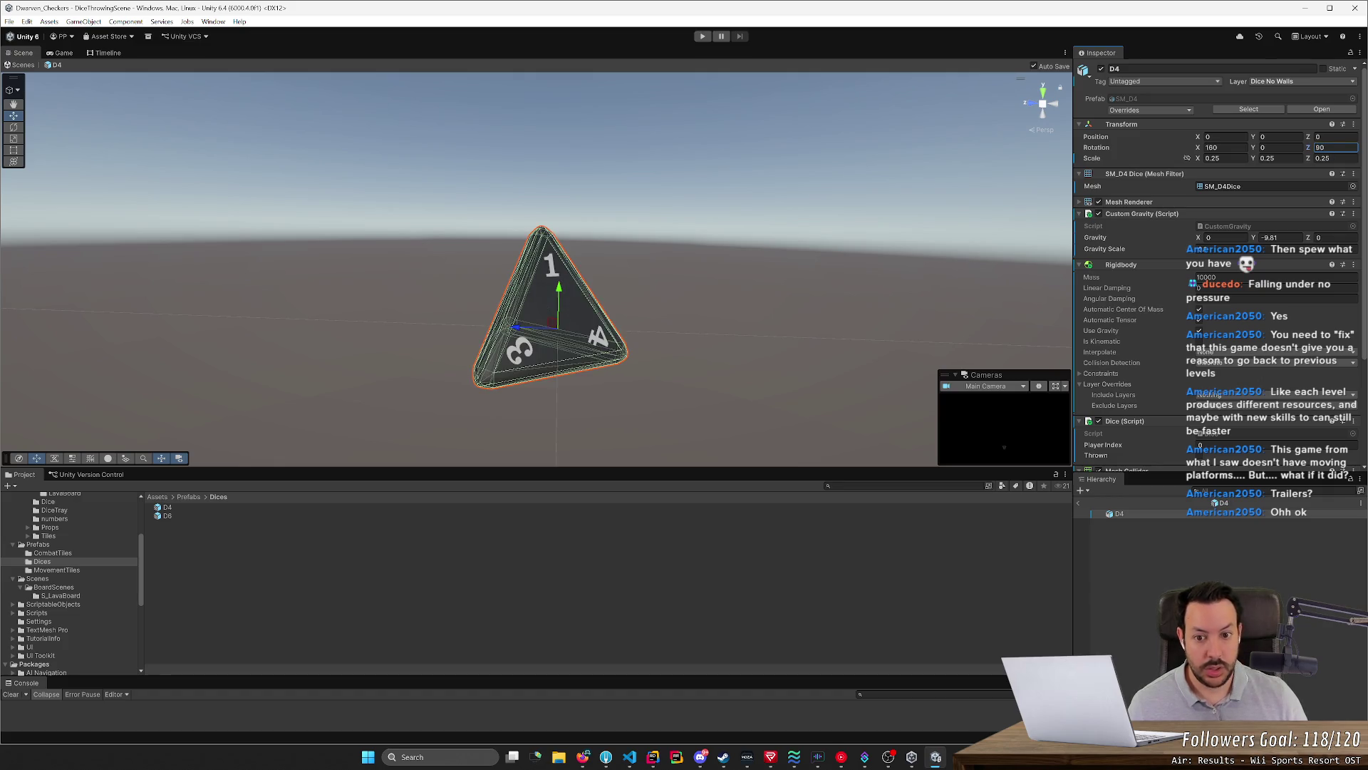
{"action": "left_click_drag", "start_coordinate": [1254, 152], "coordinate": [1277, 155]}
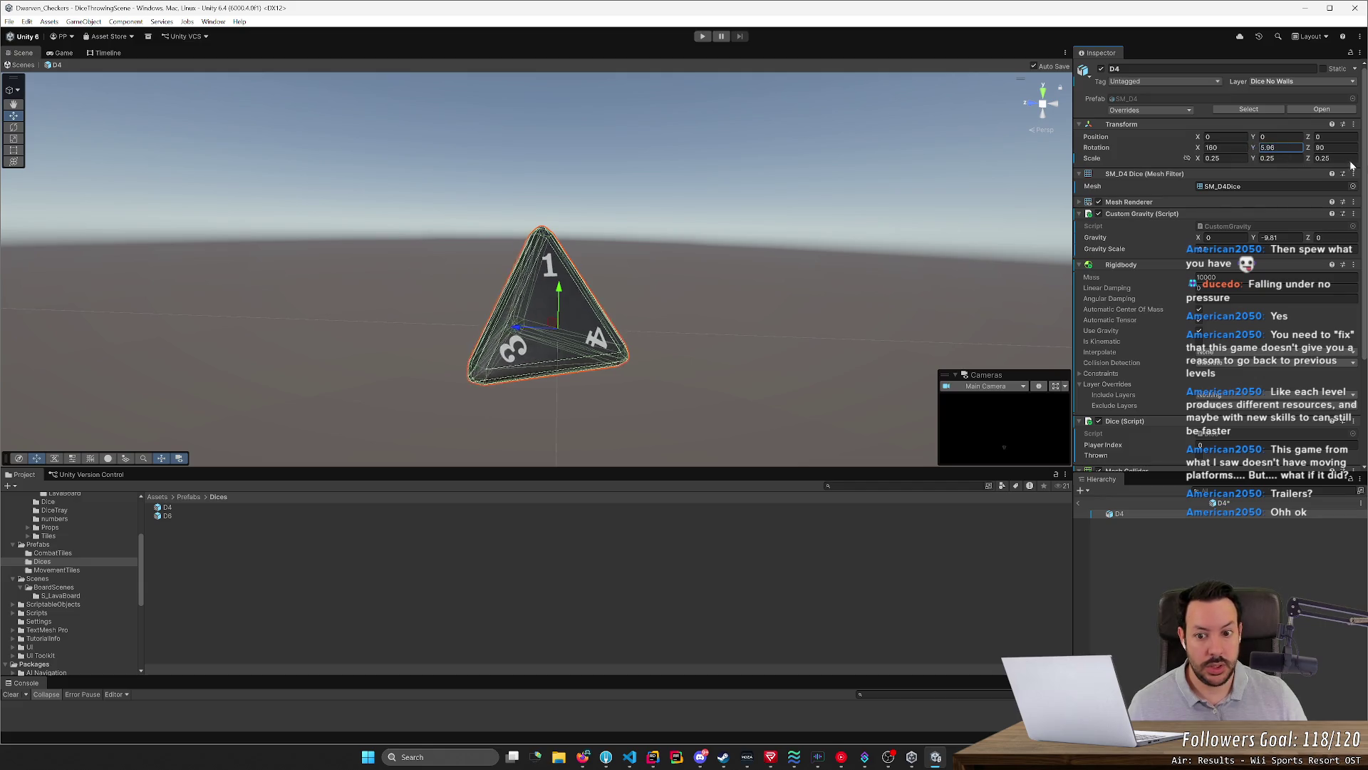
{"action": "mouse_move", "coordinate": [1254, 149]}
{"action": "left_mouse_down"}
{"action": "mouse_move", "coordinate": [10, 317]}
{"action": "mouse_move", "coordinate": [98, 323]}
{"action": "left_mouse_up"}
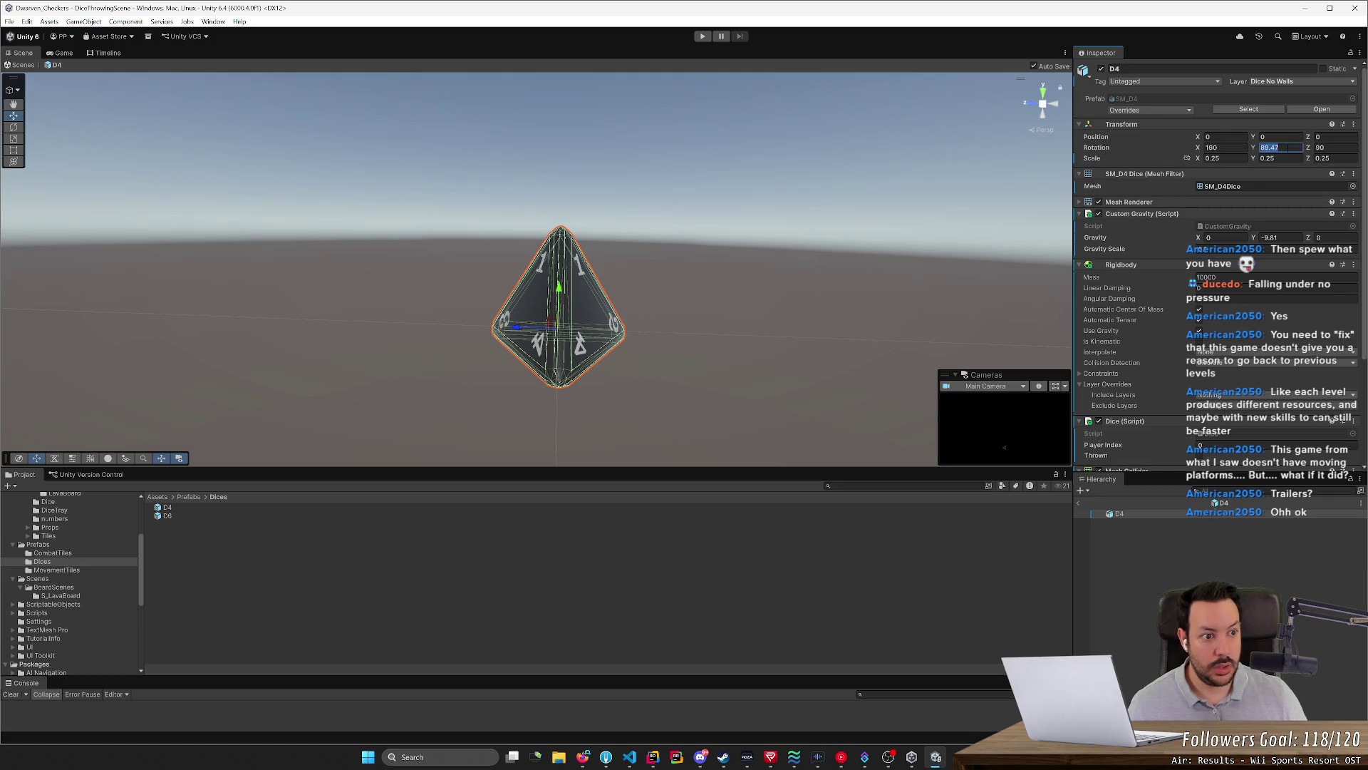
{"action": "type", "text": "090"}
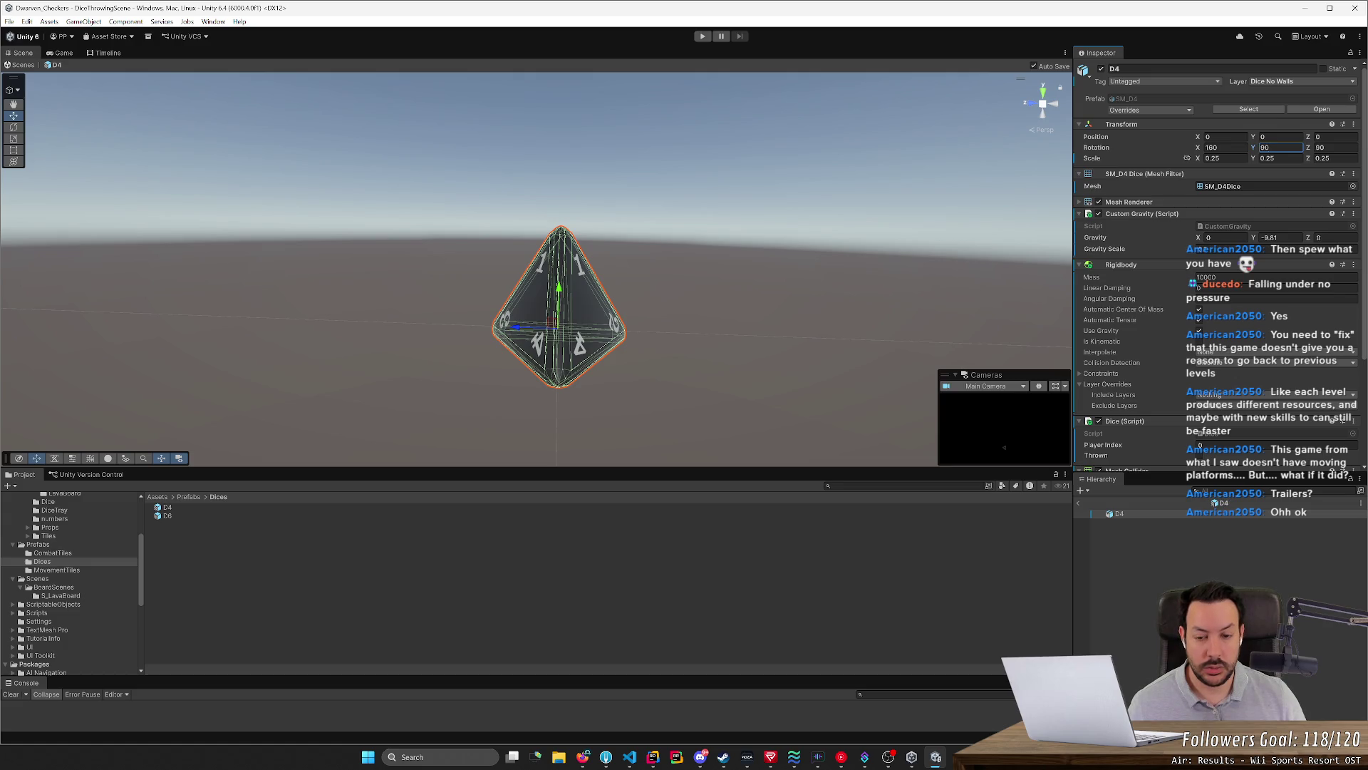
{"action": "mouse_move", "coordinate": [599, 340]}
{"action": "left_mouse_down", "text": "alt"}
{"action": "mouse_move", "coordinate": [689, 325]}
{"action": "mouse_move", "coordinate": [535, 315]}
{"action": "mouse_move", "coordinate": [553, 318]}
{"action": "left_mouse_up", "text": "alt"}
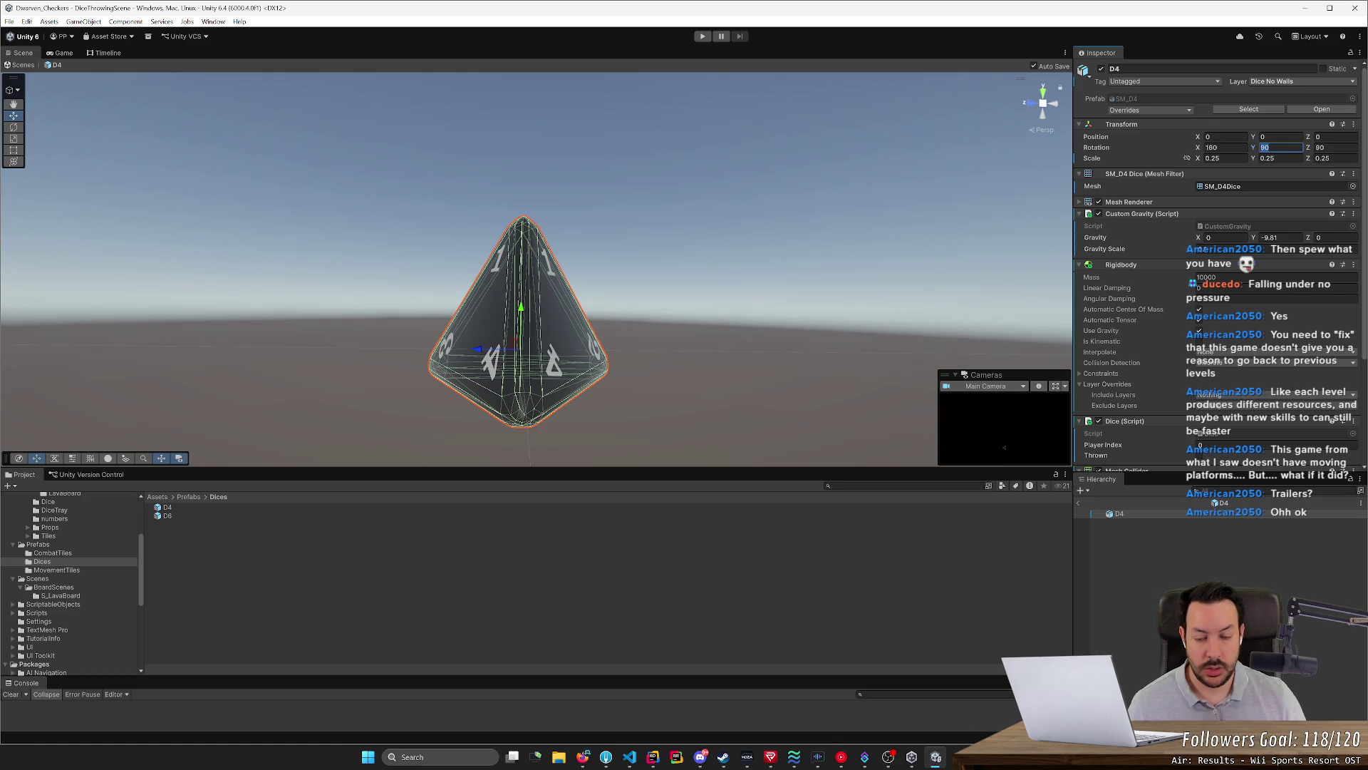
Set the die's Y rotation to 210 degrees, check it from a flatter angle, then return to Blender
{"action": "left_click_drag", "start_coordinate": [1252, 147], "coordinate": [1294, 147]}
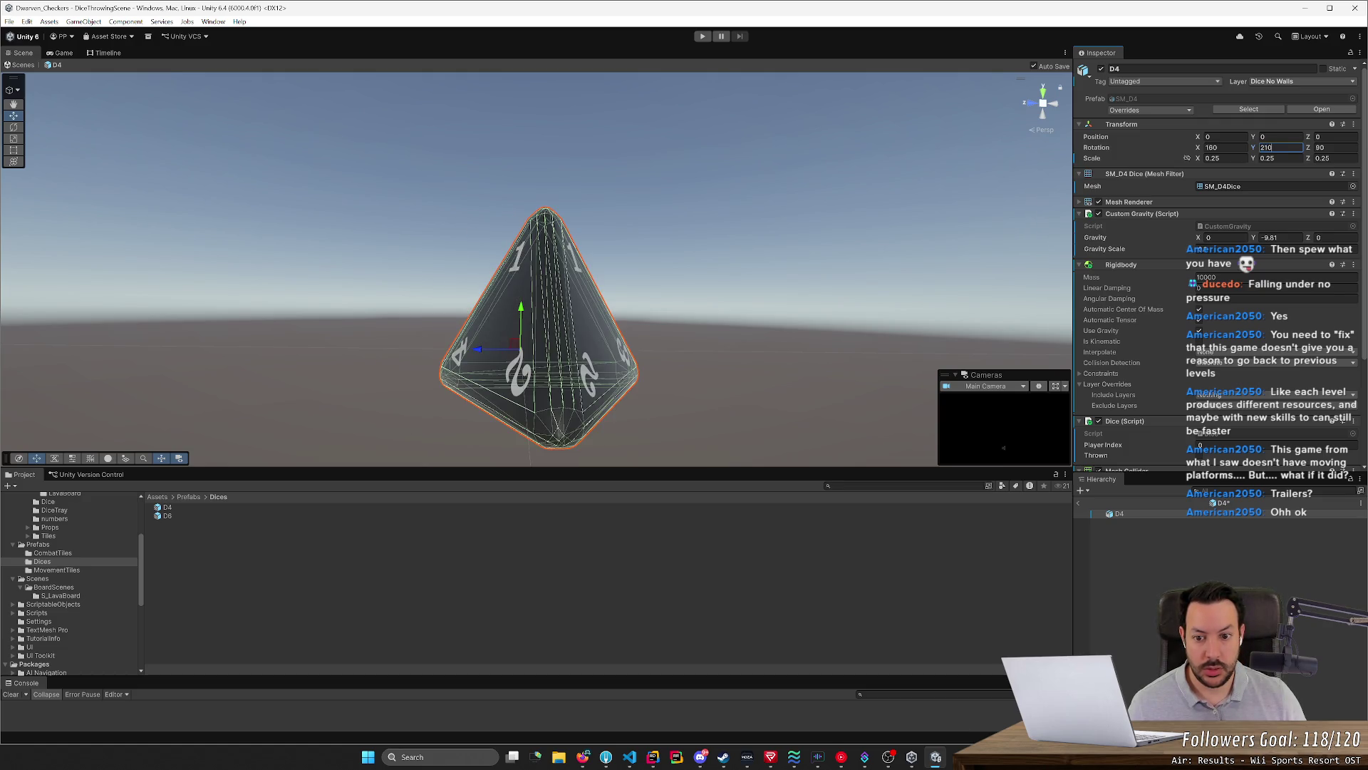
{"action": "scroll", "coordinate": [599, 321], "scroll_direction": "down", "scroll_amount": 3}
{"action": "mouse_move", "coordinate": [600, 321]}
{"action": "left_mouse_down", "text": "alt"}
{"action": "mouse_move", "coordinate": [671, 328]}
{"action": "mouse_move", "coordinate": [668, 343]}
{"action": "left_mouse_up", "text": "alt"}
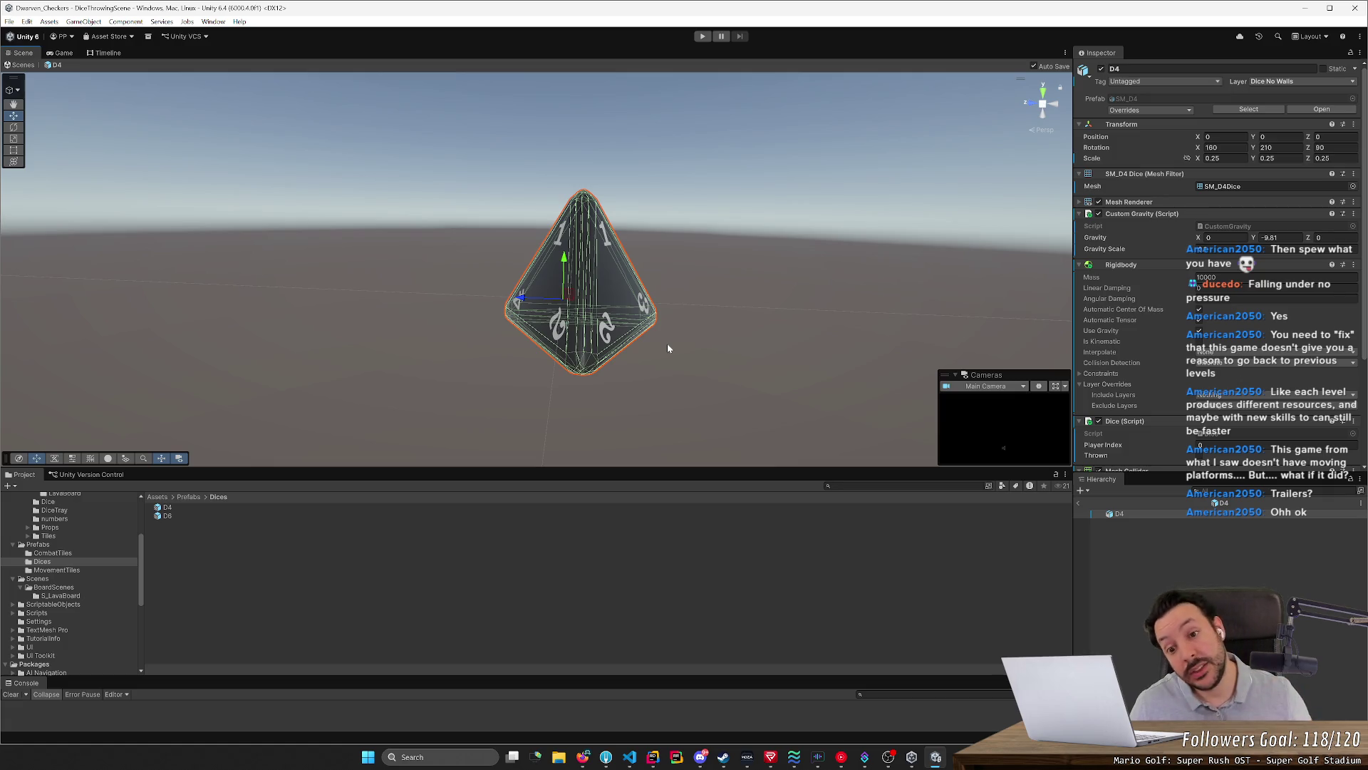
{"action": "key", "text": "alt+Tab"}
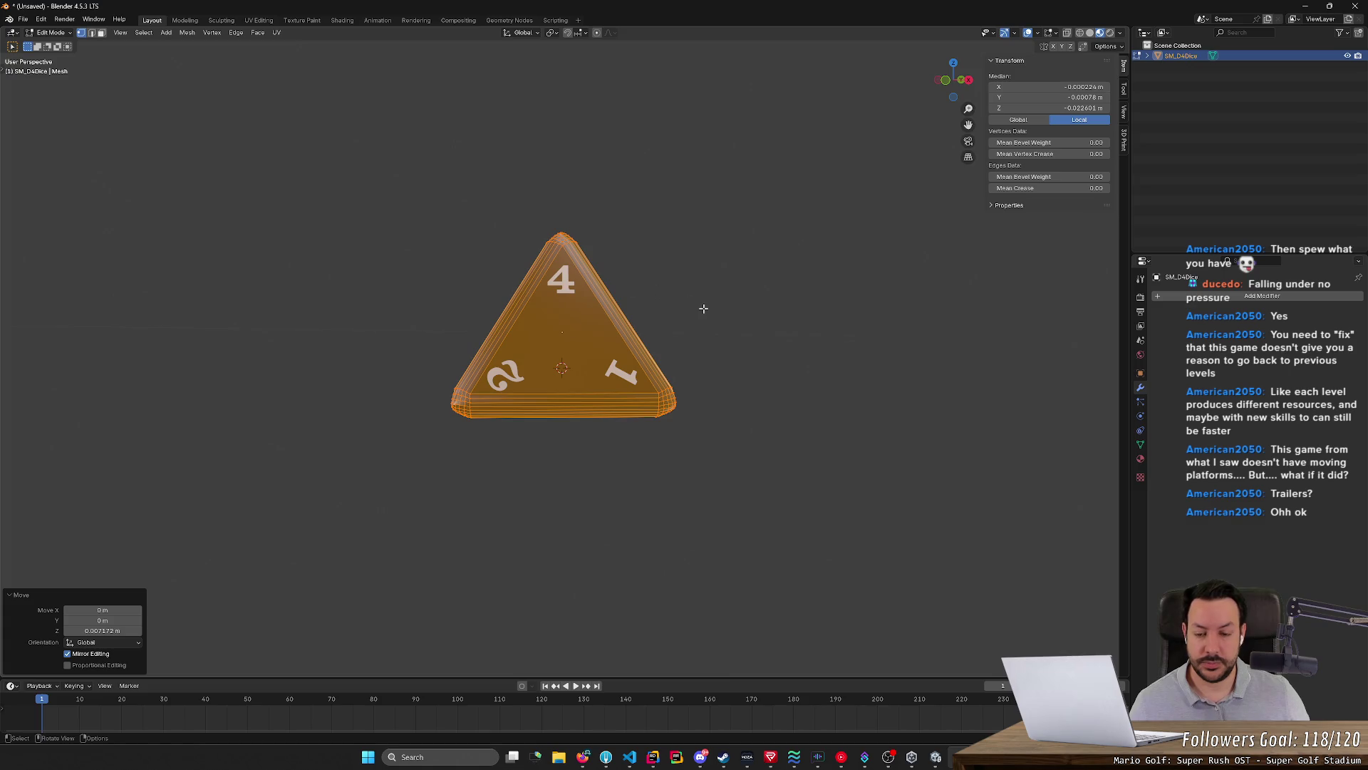
Start a Z-axis move of the D4 mesh in Blender, then switch to Unity and orbit the die
{"action": "key", "text": "g"}
{"action": "key", "text": "z"}
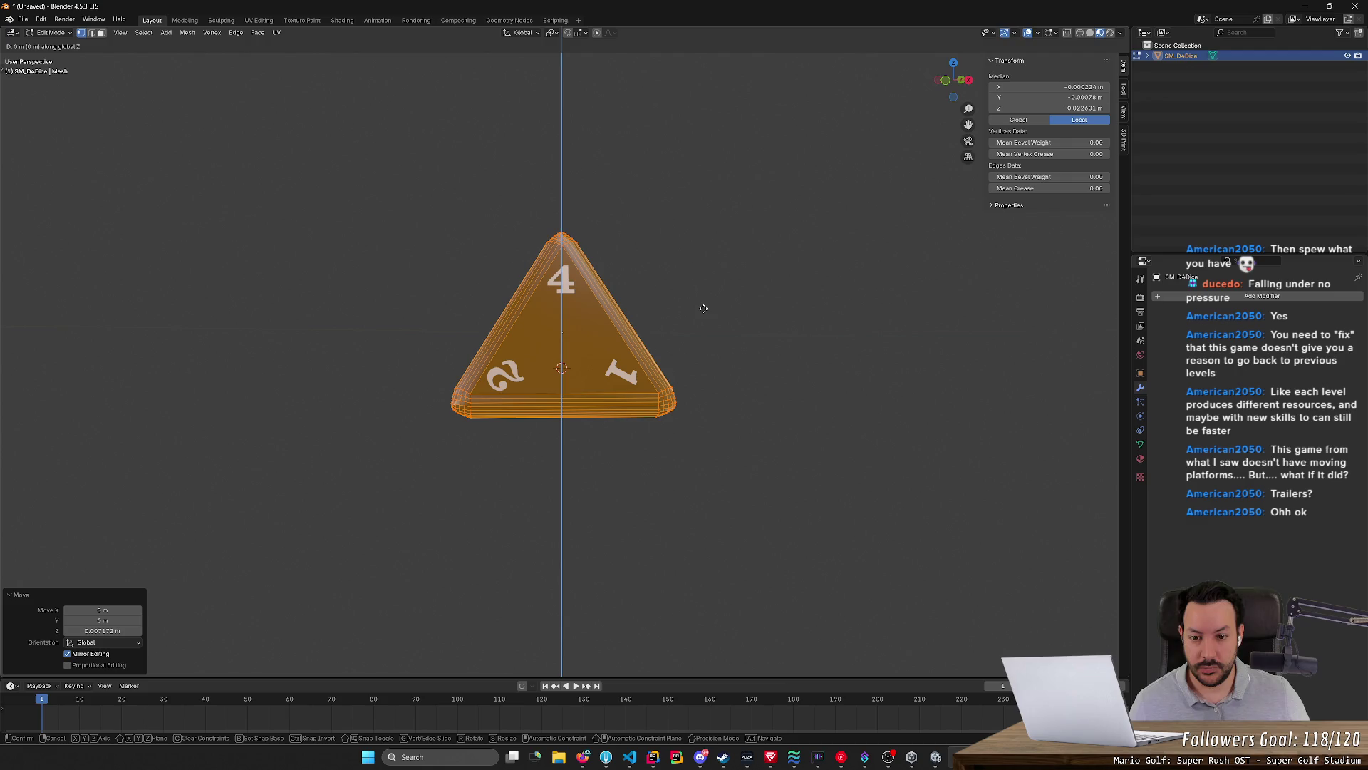
{"action": "key", "text": "alt+Tab"}
{"action": "left_click_drag", "start_coordinate": [700, 338], "coordinate": [705, 337], "text": "alt"}
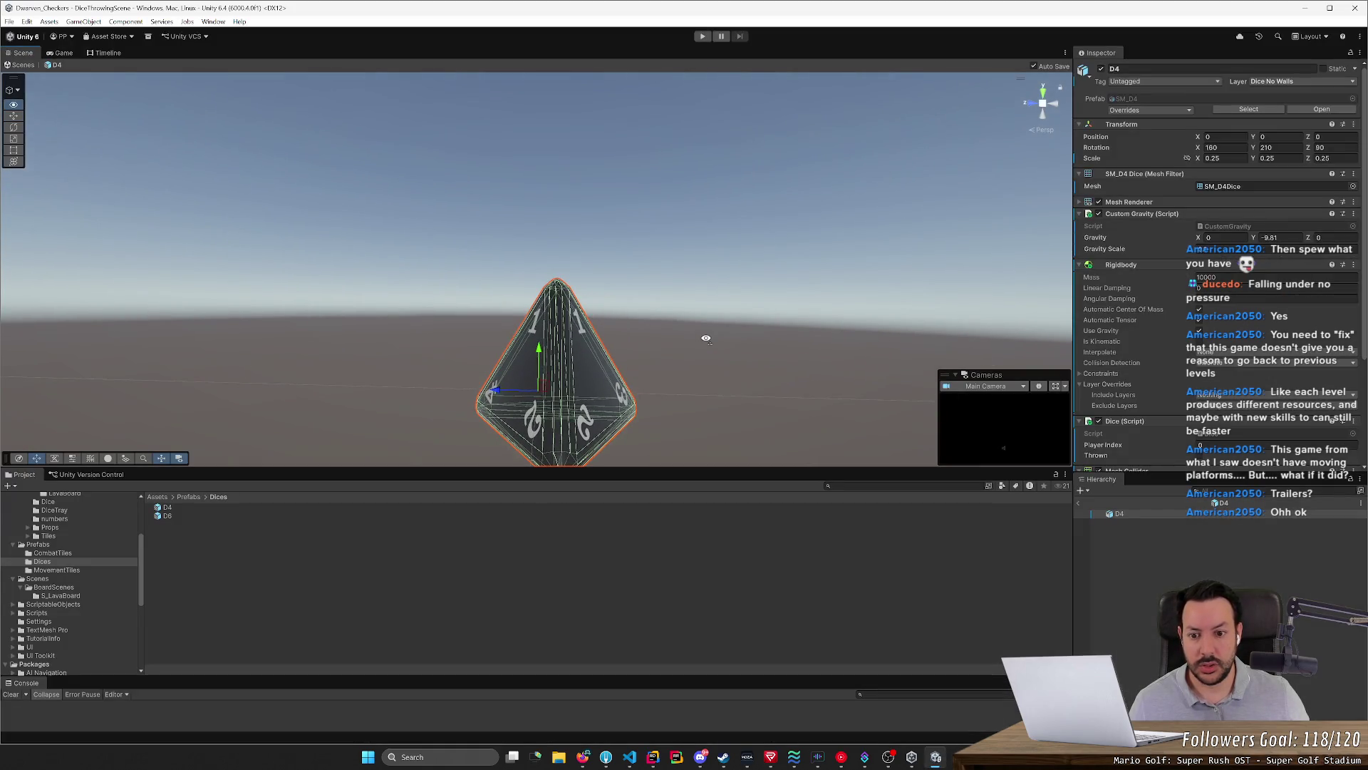
Switch the Unity scene view to isometric and orbit around the D4 die from above and the side
{"action": "left_click", "coordinate": [1045, 107]}
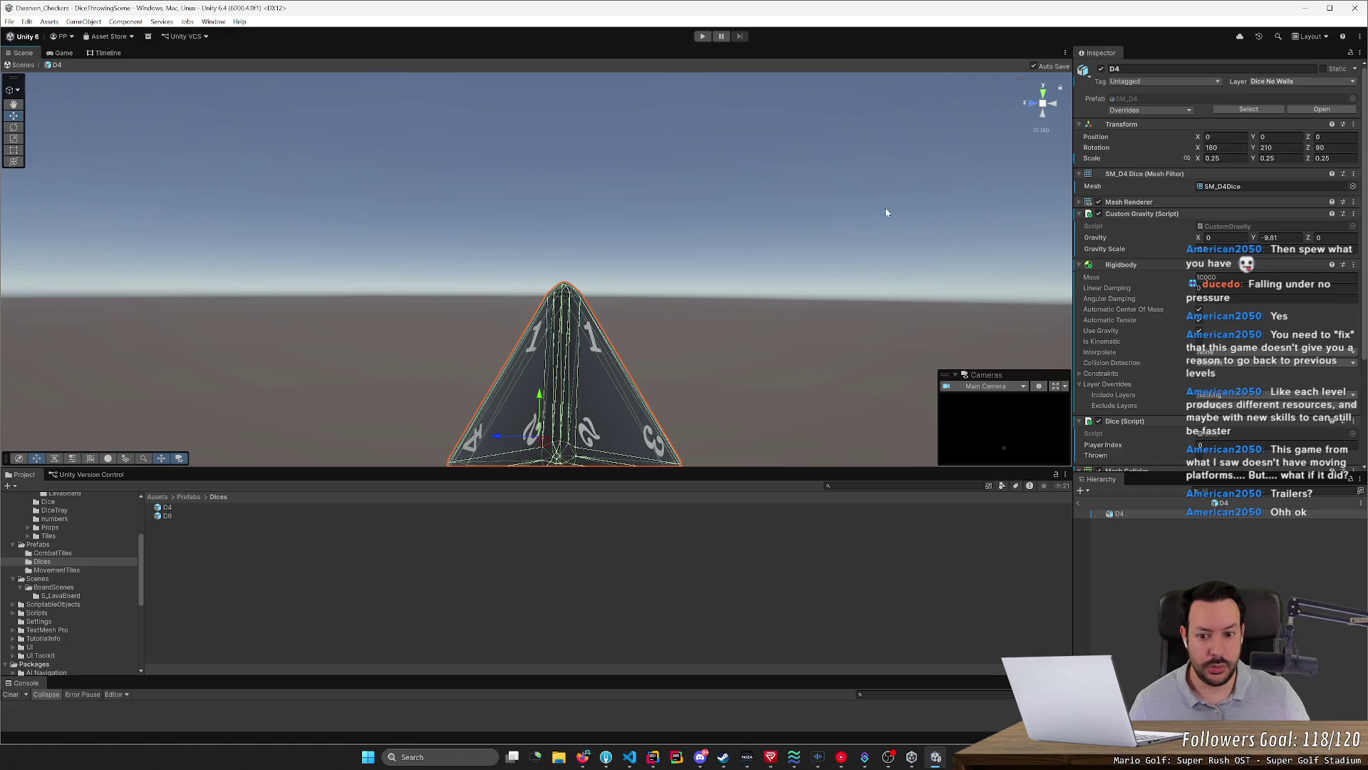
{"action": "scroll", "coordinate": [743, 257], "scroll_direction": "up", "scroll_amount": 3}
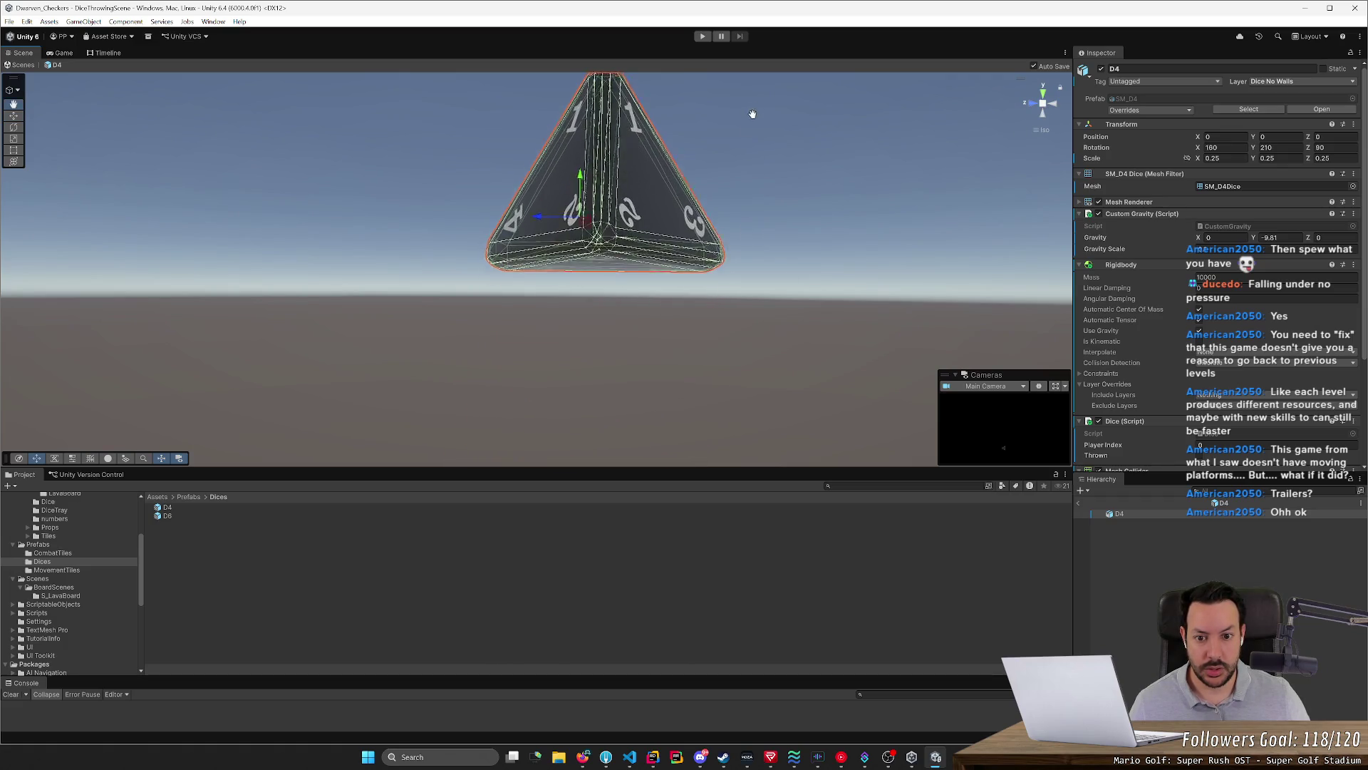
{"action": "middle_click_drag", "start_coordinate": [745, 244], "coordinate": [698, 331]}
{"action": "scroll", "coordinate": [708, 300], "scroll_direction": "down", "scroll_amount": 2}
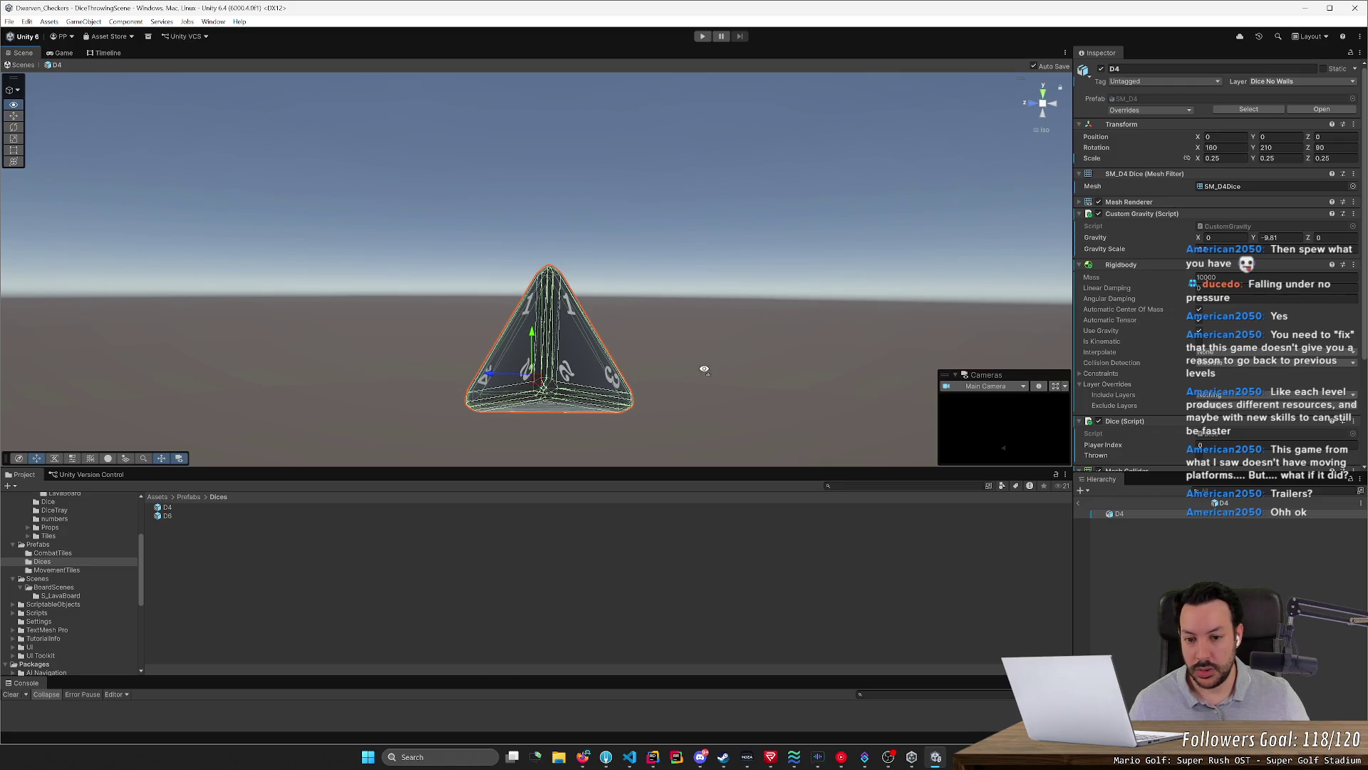
{"action": "left_click_drag", "start_coordinate": [704, 368], "coordinate": [603, 460], "text": "alt"}
{"action": "left_click_drag", "start_coordinate": [684, 328], "coordinate": [746, 191], "text": "alt"}
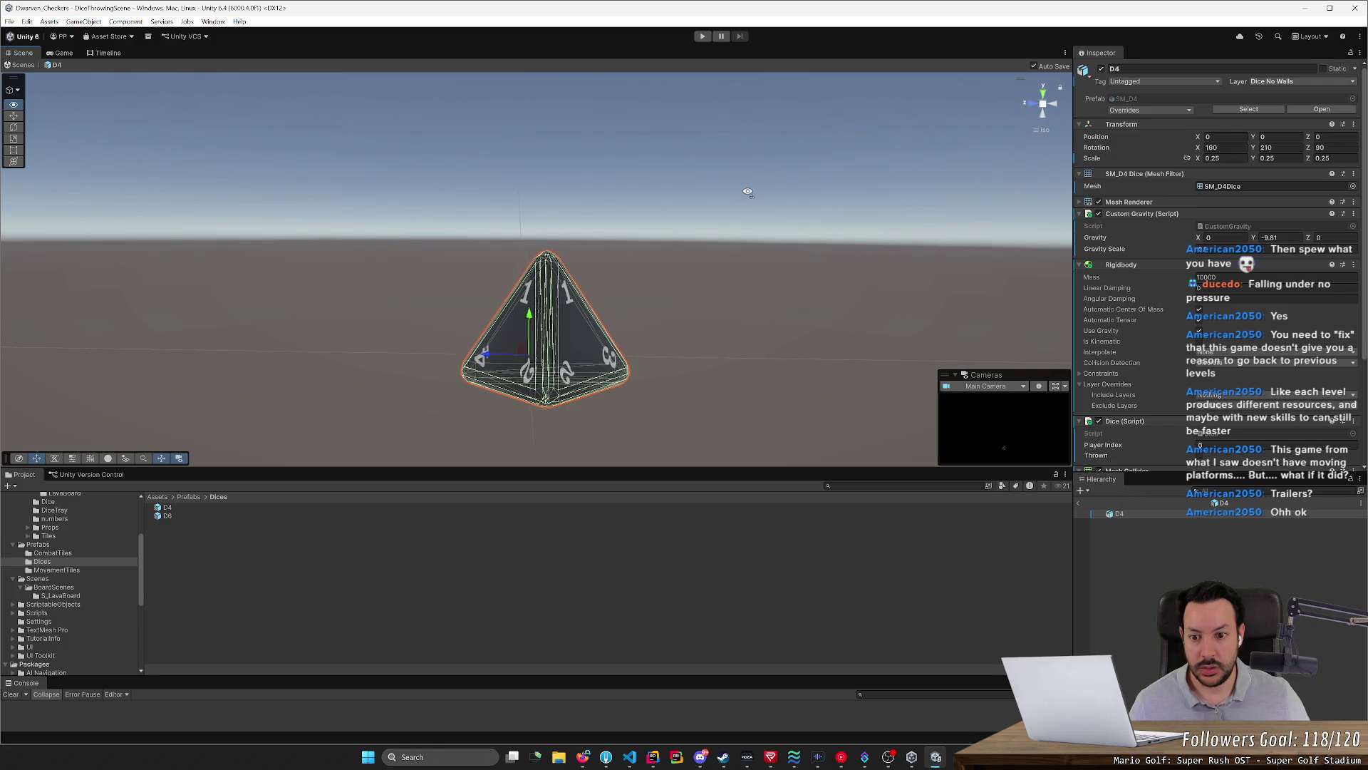
{"action": "left_click_drag", "start_coordinate": [745, 192], "coordinate": [887, 221], "text": "alt"}
Flip between Blender and Unity, orbiting to another die face, and end up back in Blender
{"action": "key", "text": "alt+Tab"}
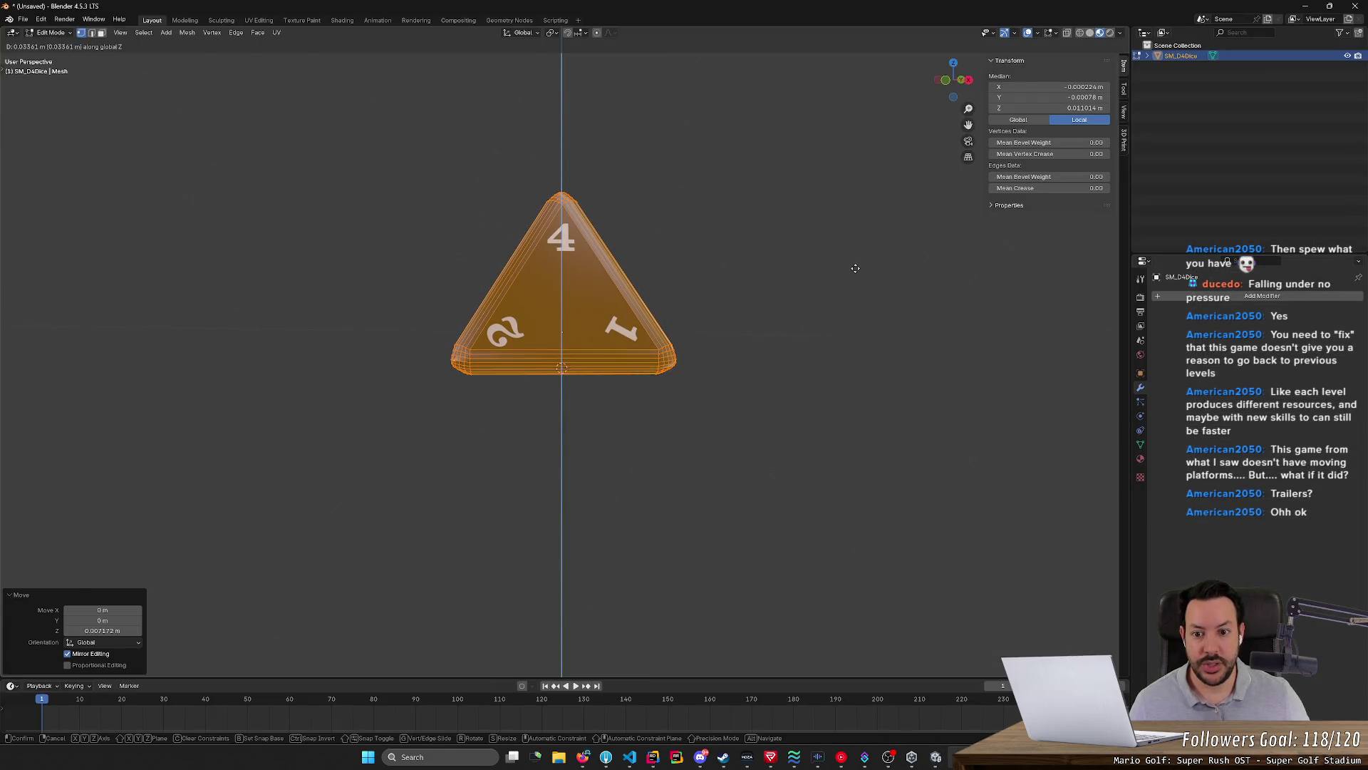
{"action": "key", "text": "alt+Tab"}
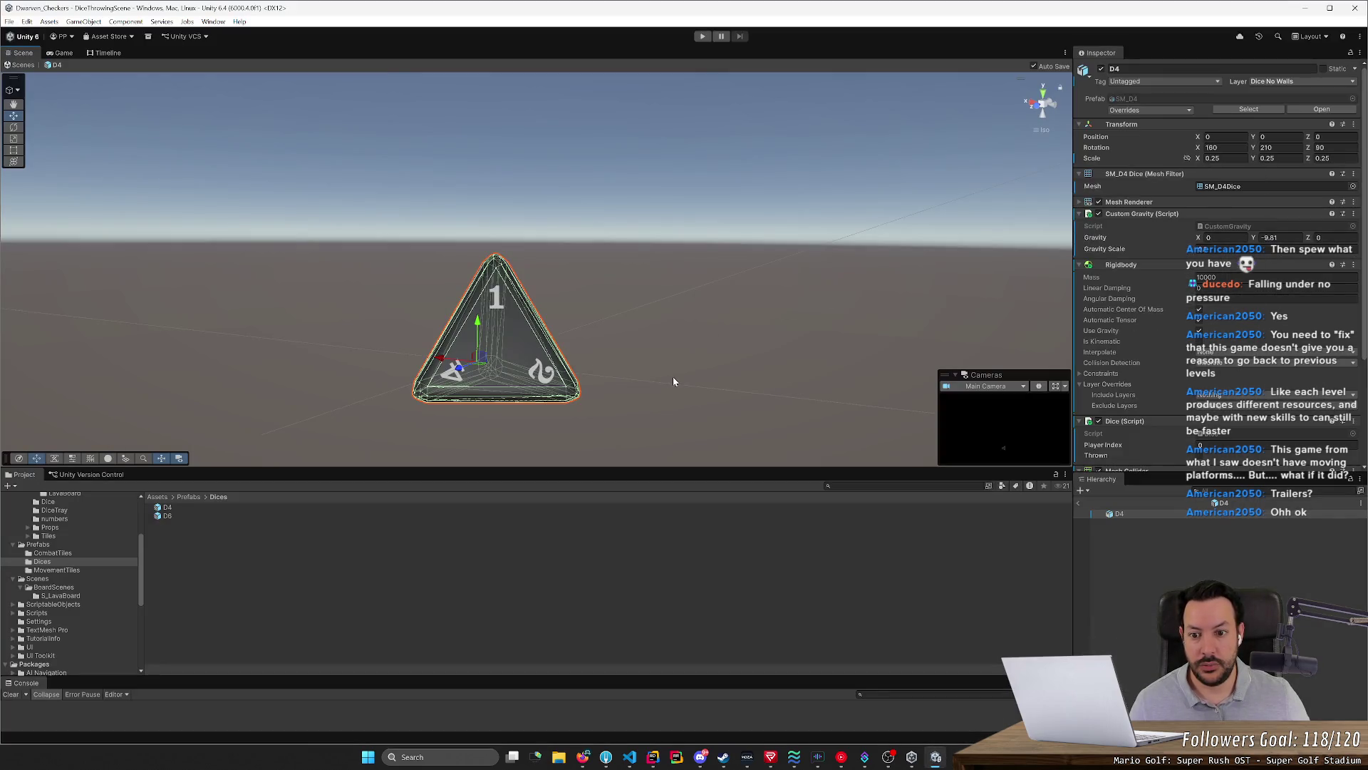
{"action": "left_click_drag", "start_coordinate": [737, 397], "coordinate": [550, 406], "text": "alt"}
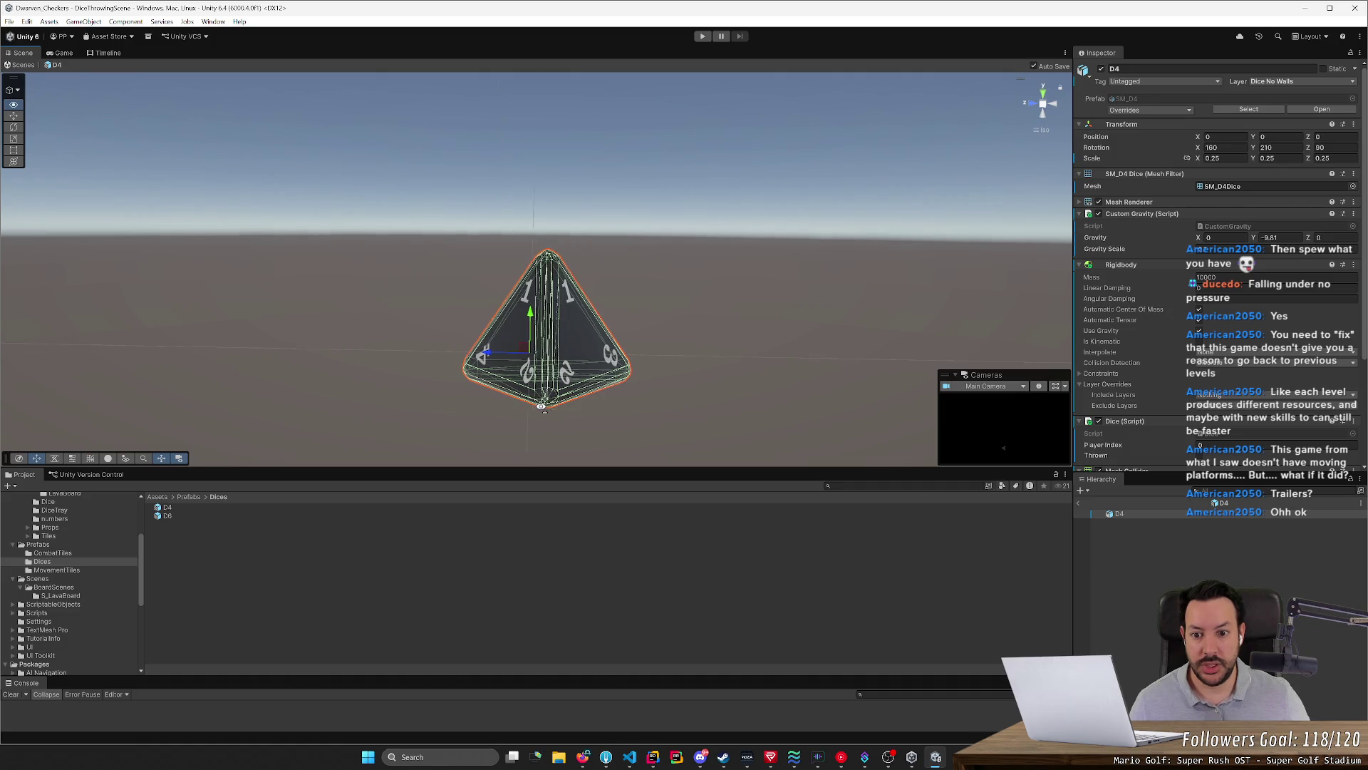
{"action": "key", "text": "alt+Tab"}
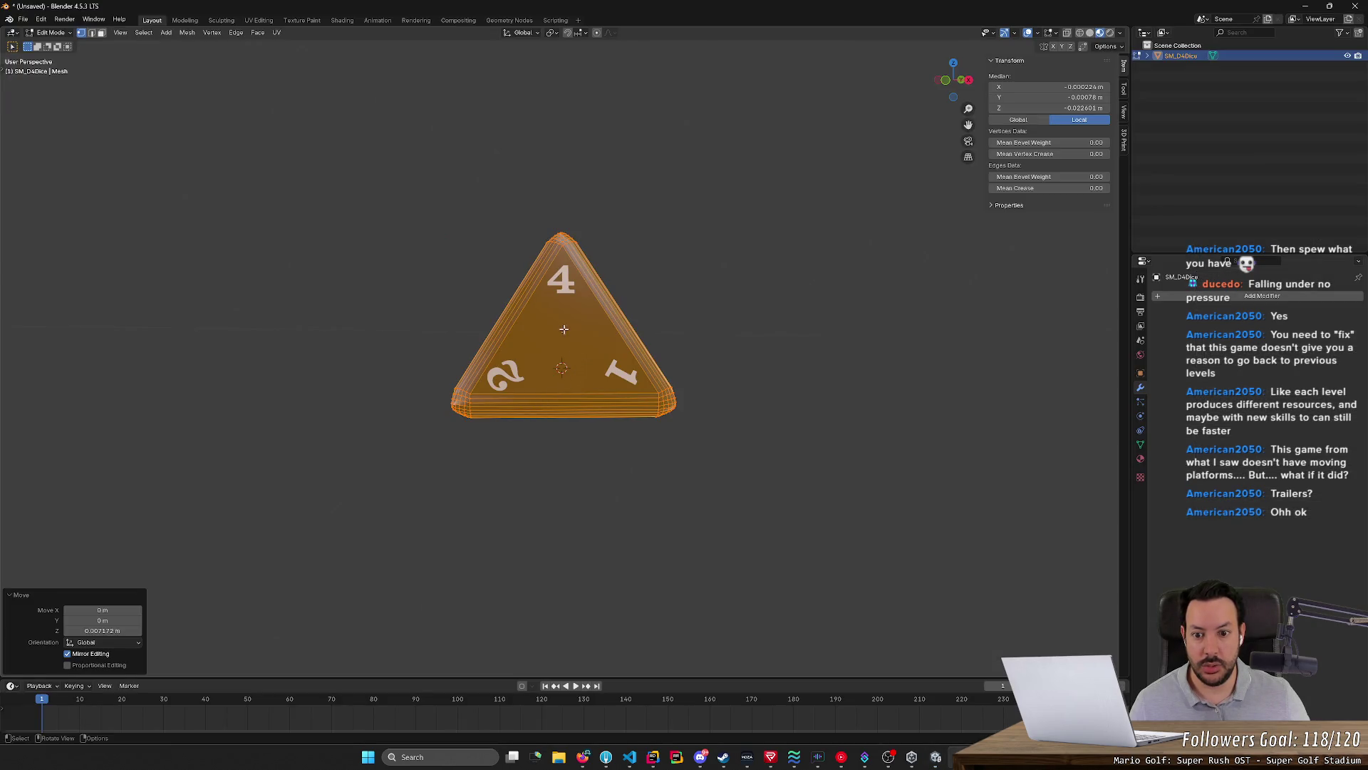
Raise the D4 mesh slightly along global Z so it sits nearer the origin
{"action": "key", "text": "g"}
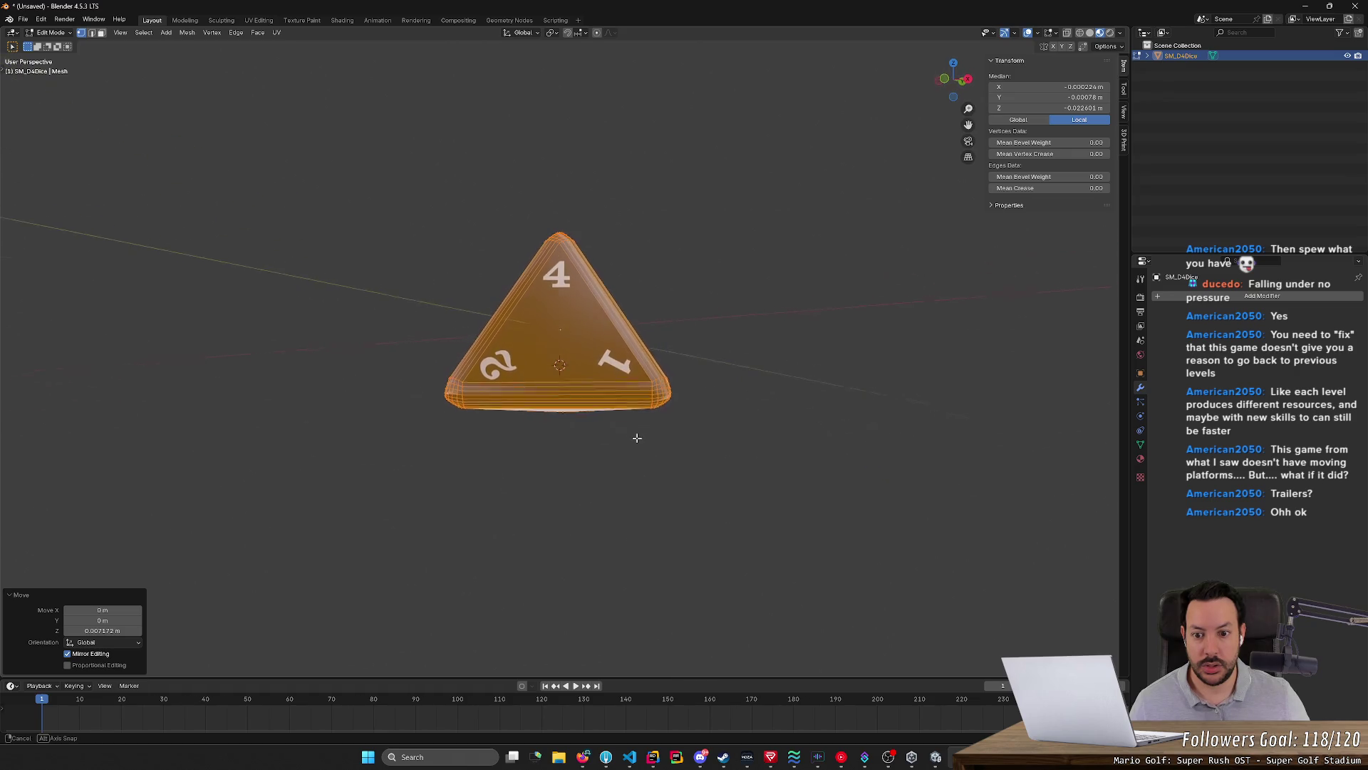
{"action": "mouse_move", "coordinate": [638, 447]}
{"action": "middle_mouse_down"}
{"action": "mouse_move", "coordinate": [470, 453]}
{"action": "mouse_move", "coordinate": [494, 474]}
{"action": "mouse_move", "coordinate": [481, 487]}
{"action": "mouse_move", "coordinate": [489, 459]}
{"action": "mouse_move", "coordinate": [687, 457]}
{"action": "middle_mouse_up"}
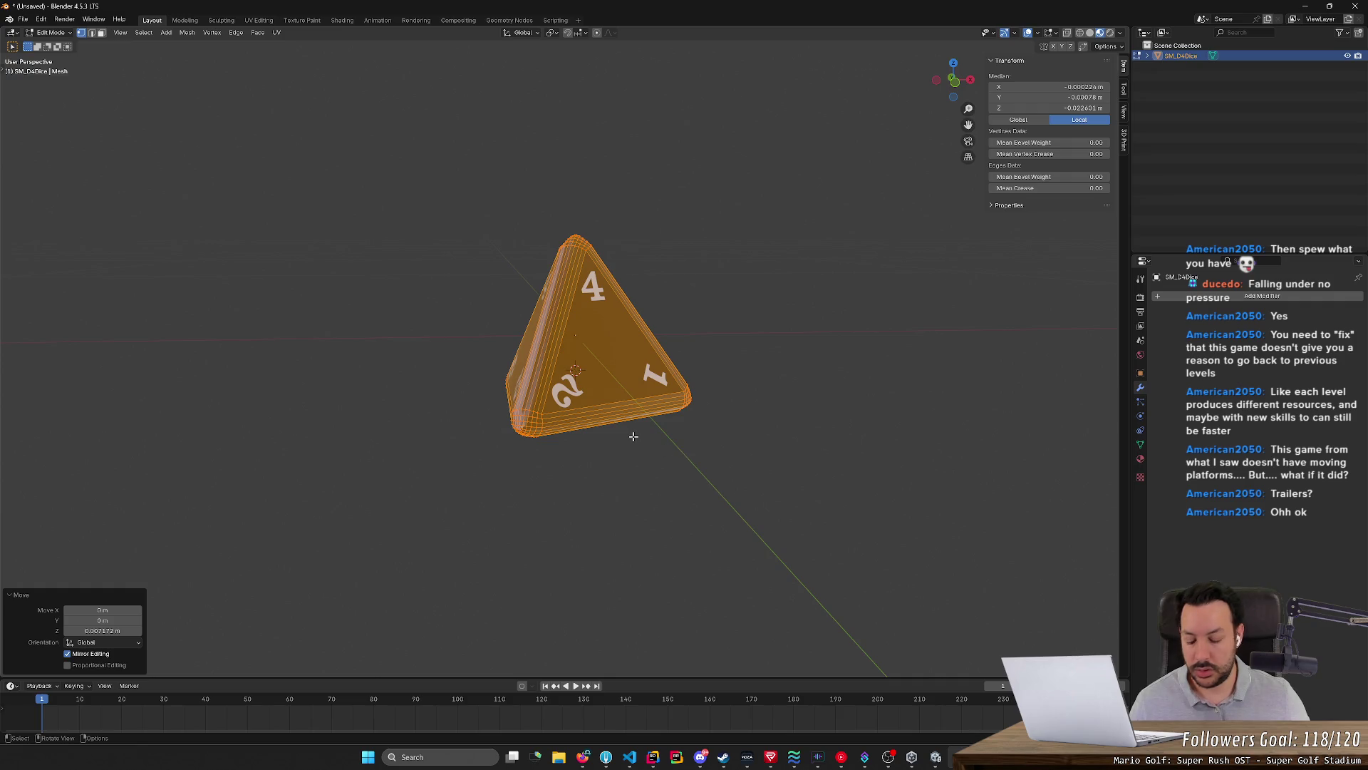
{"action": "key", "text": "g"}
{"action": "key", "text": "z"}
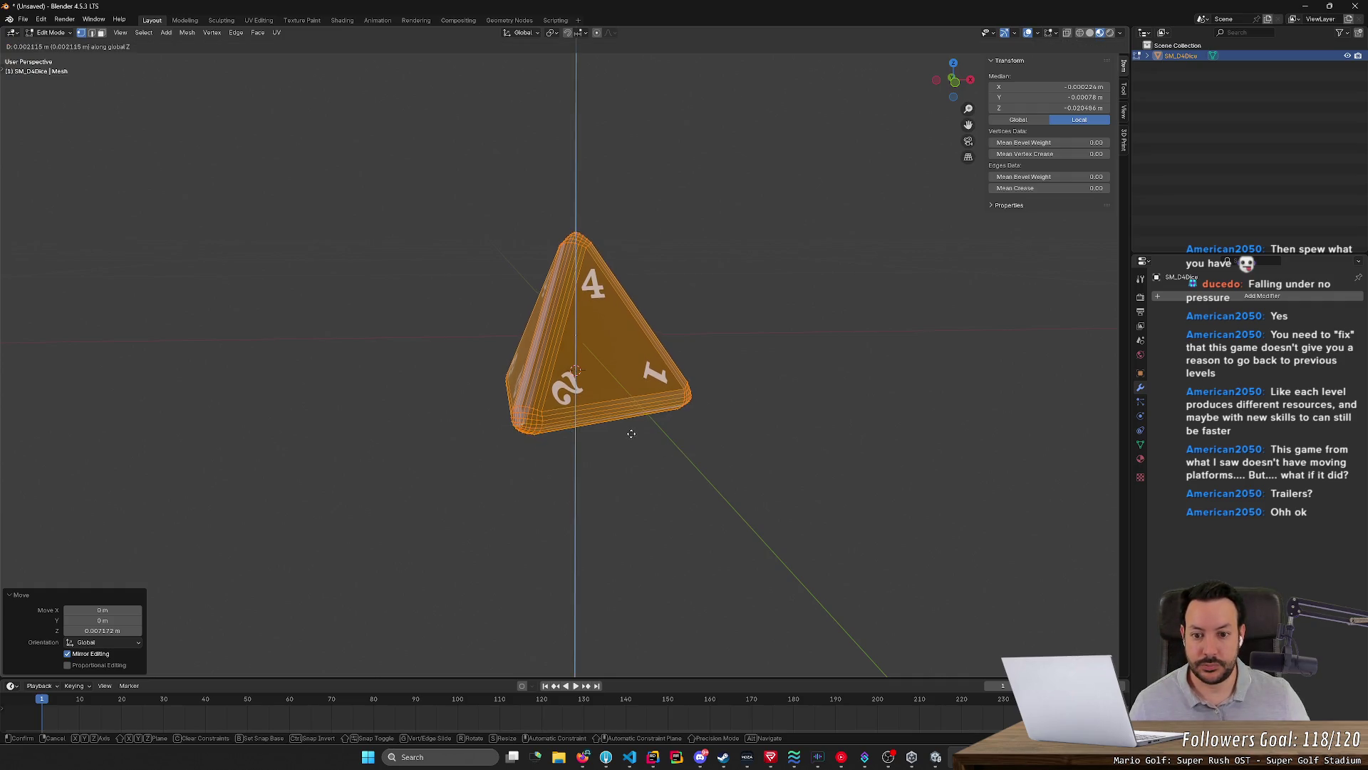
{"action": "left_click", "coordinate": [630, 426]}
{"action": "middle_click_drag", "start_coordinate": [630, 425], "coordinate": [692, 442]}
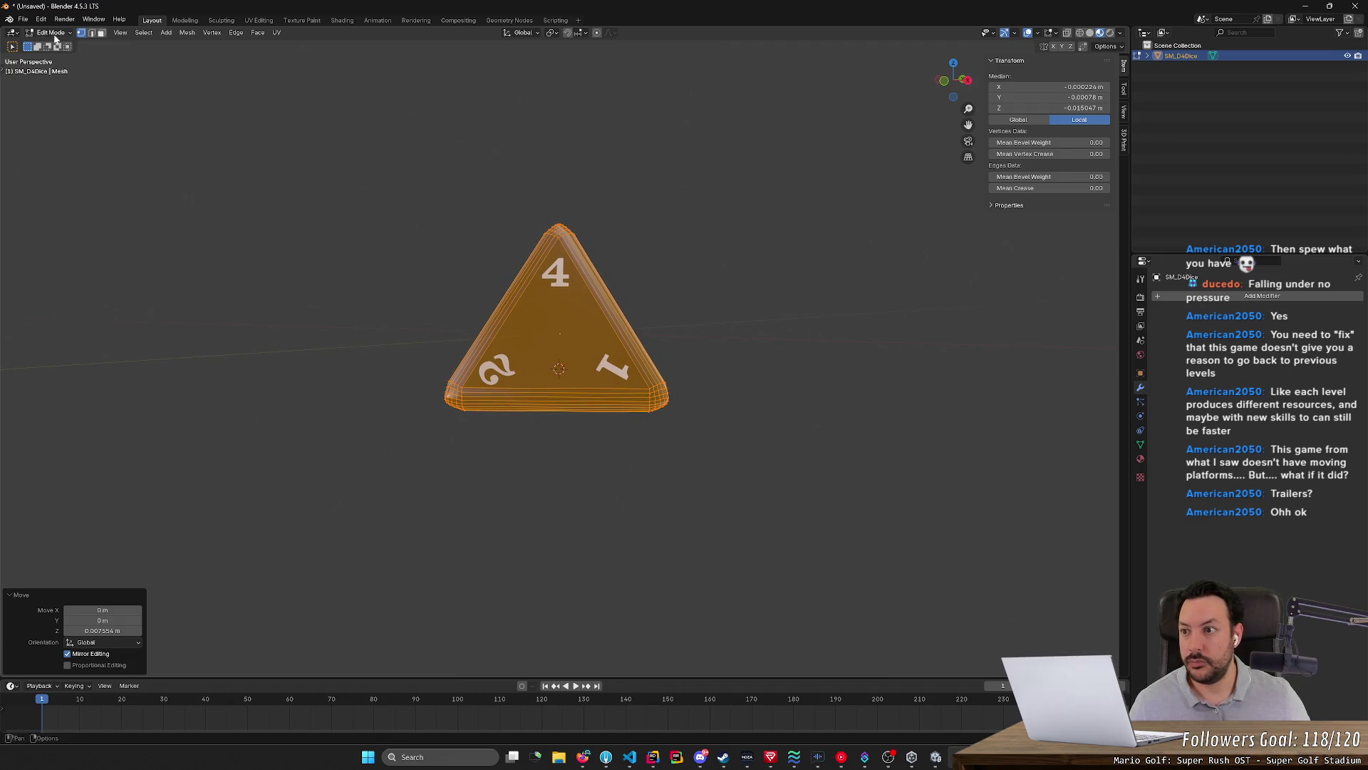
Export the D4 mesh as FBX again and bring Unity to the front, deselecting the die
{"action": "left_click", "coordinate": [23, 19]}
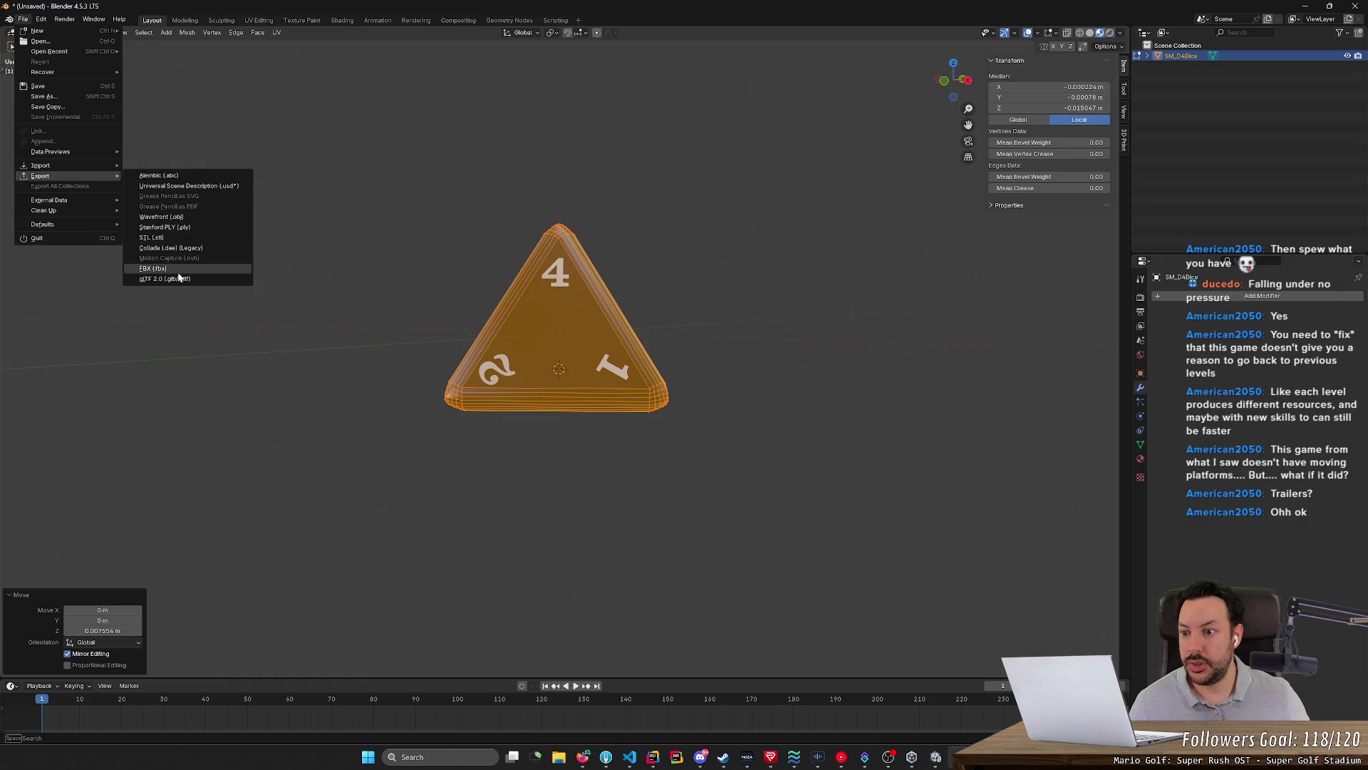
{"action": "mouse_move", "coordinate": [41, 176]}
{"action": "left_click", "coordinate": [181, 268]}
{"action": "left_click", "coordinate": [1055, 527]}
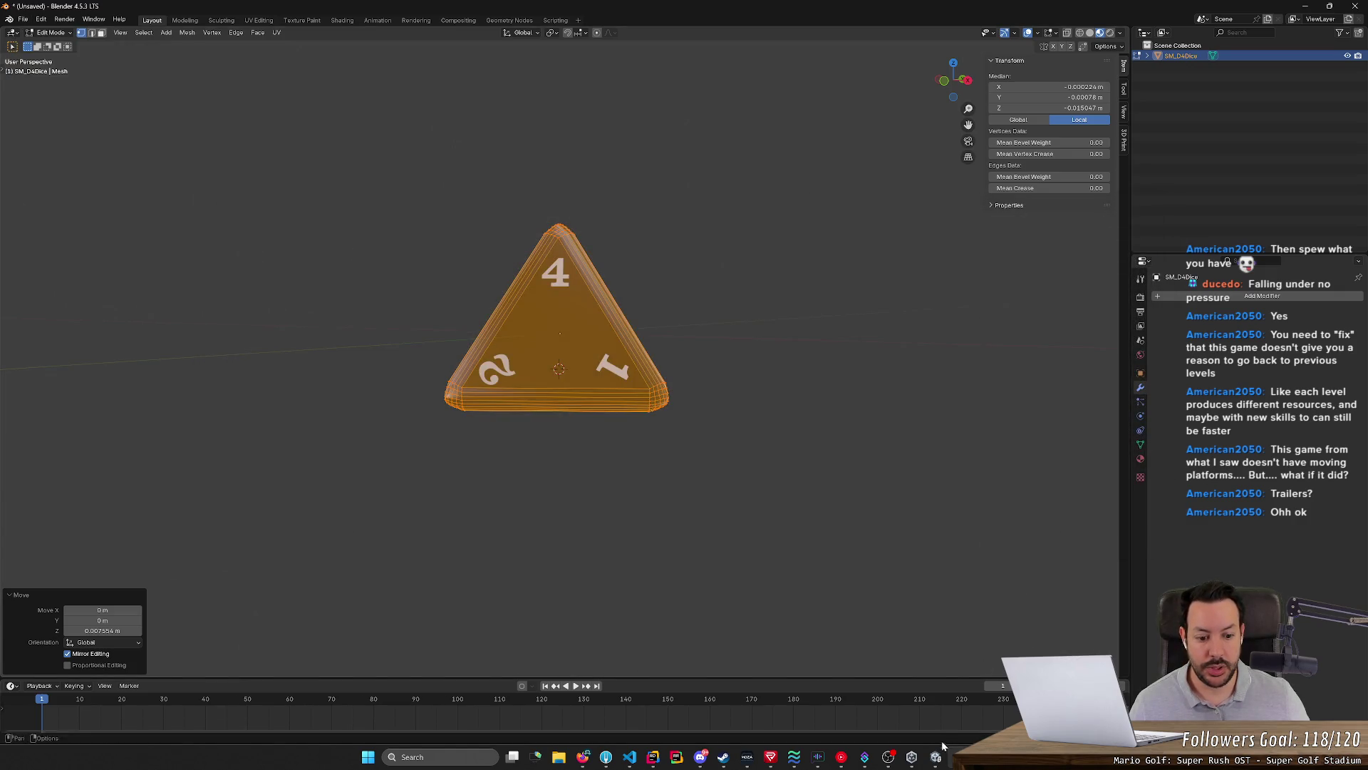
{"action": "left_click", "coordinate": [935, 757]}
{"action": "left_click", "coordinate": [703, 397]}
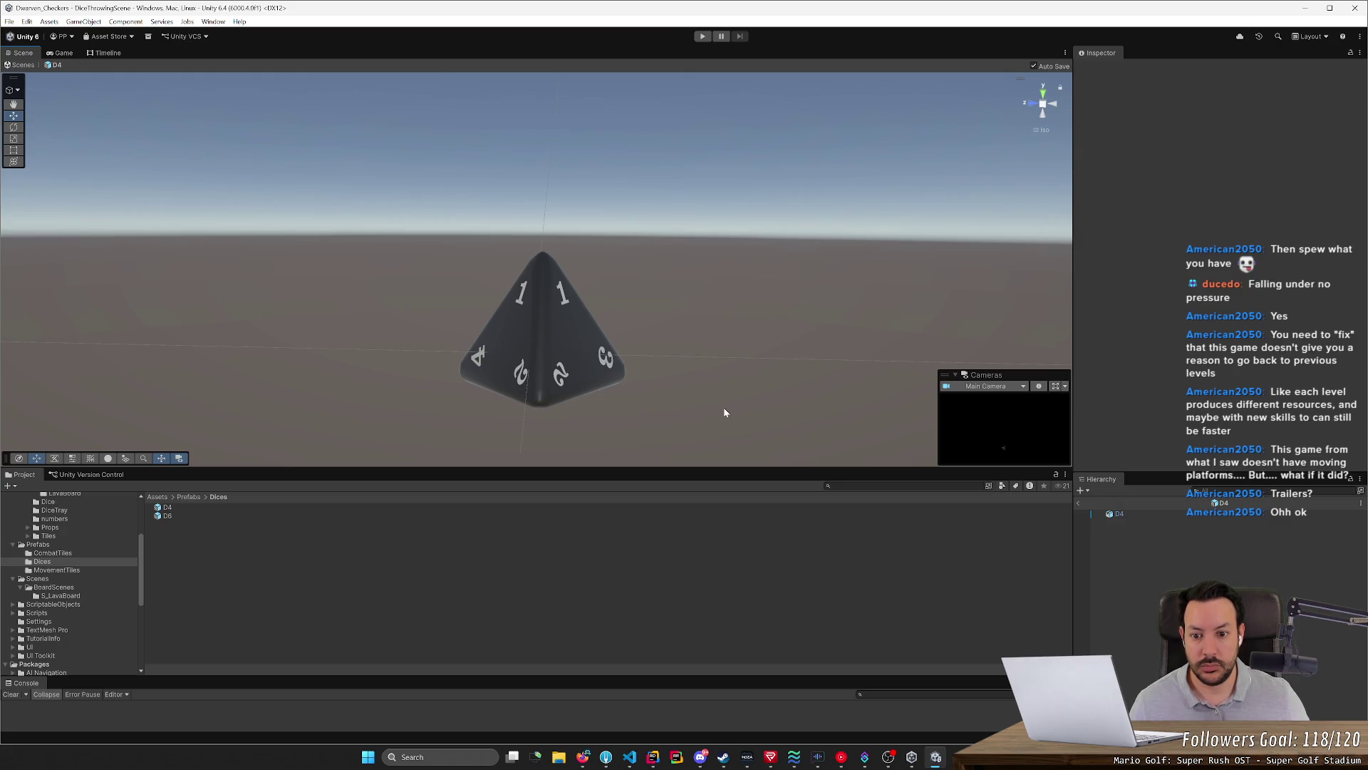
Check the re-imported die in Unity, then nudge the mesh further along Z in Blender
{"action": "left_click_drag", "start_coordinate": [724, 408], "coordinate": [726, 418], "text": "alt"}
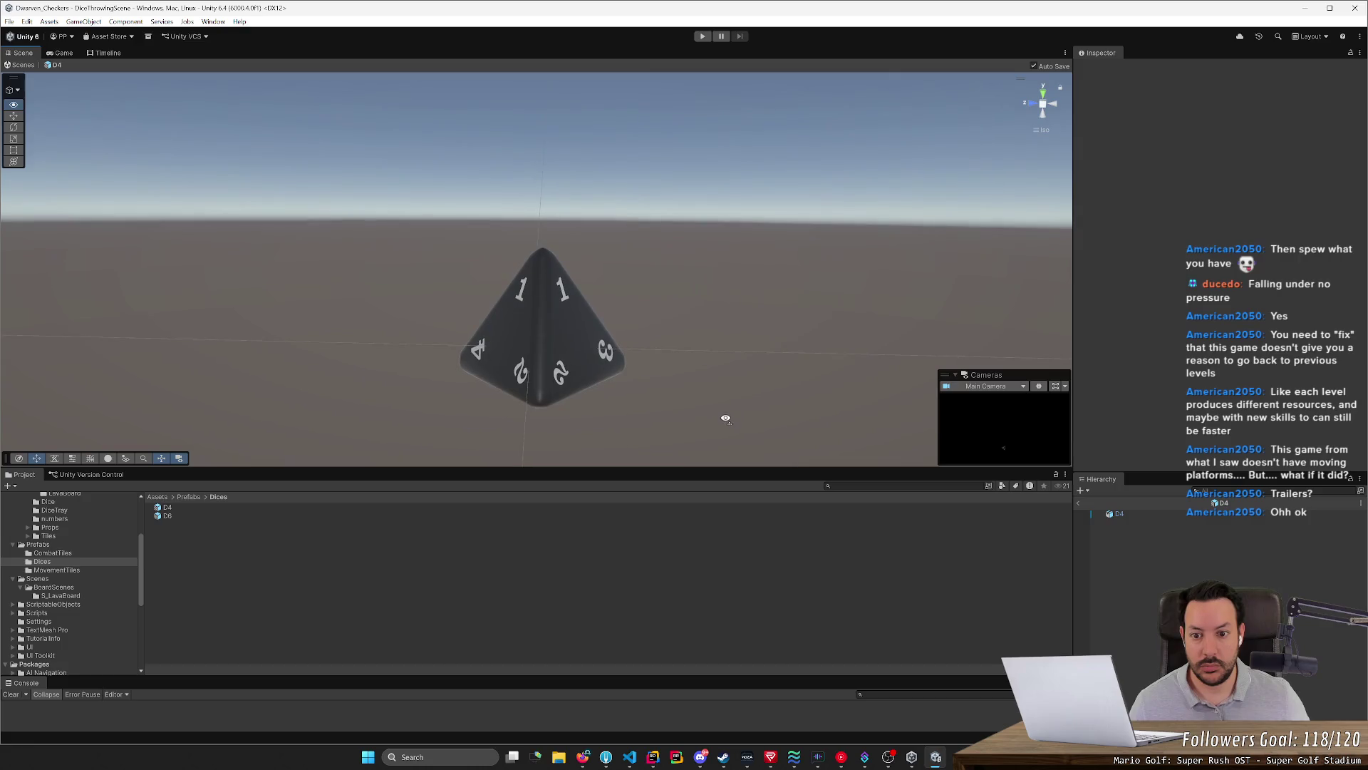
{"action": "key", "text": "alt+Tab"}
{"action": "key", "text": "g"}
{"action": "key", "text": "z"}
{"action": "left_click", "coordinate": [718, 403]}
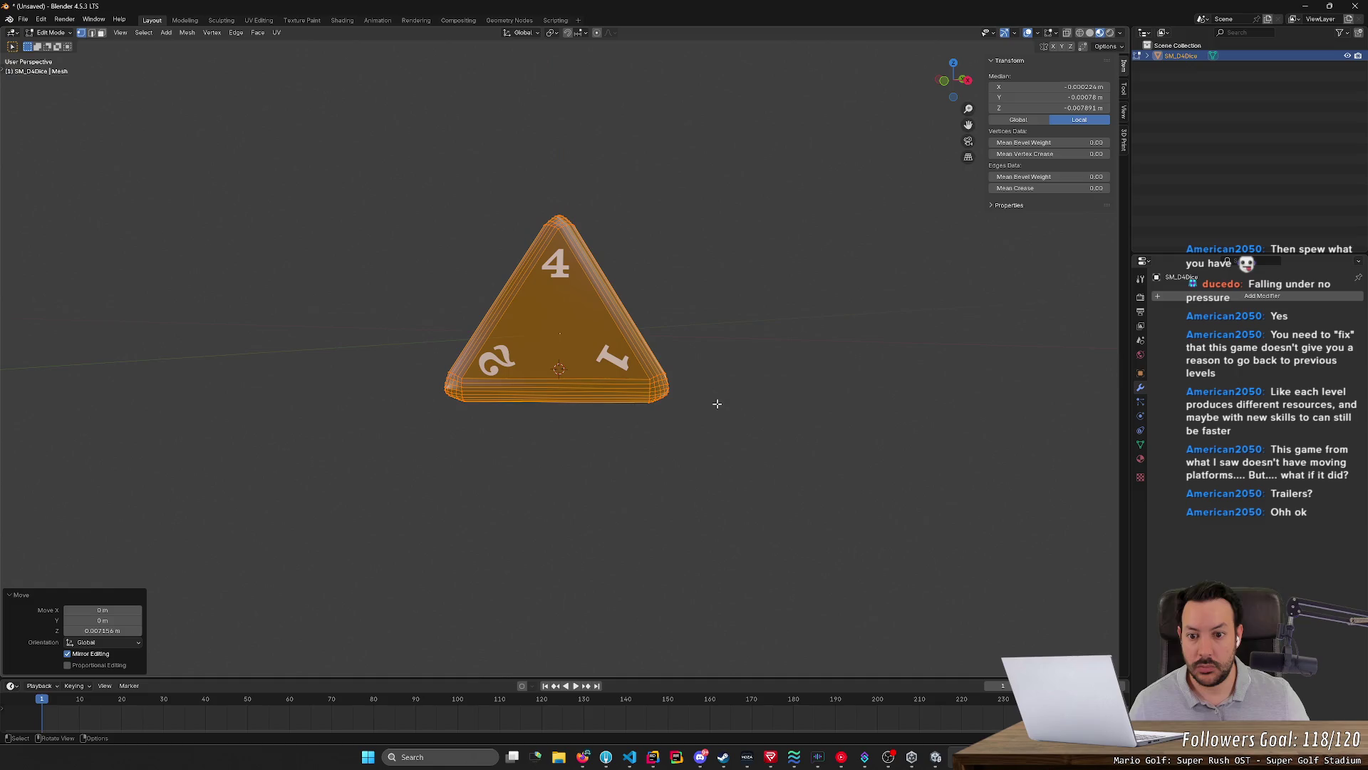
Export the adjusted D4 mesh as FBX and switch to the Unity editor
{"action": "left_click", "coordinate": [23, 20]}
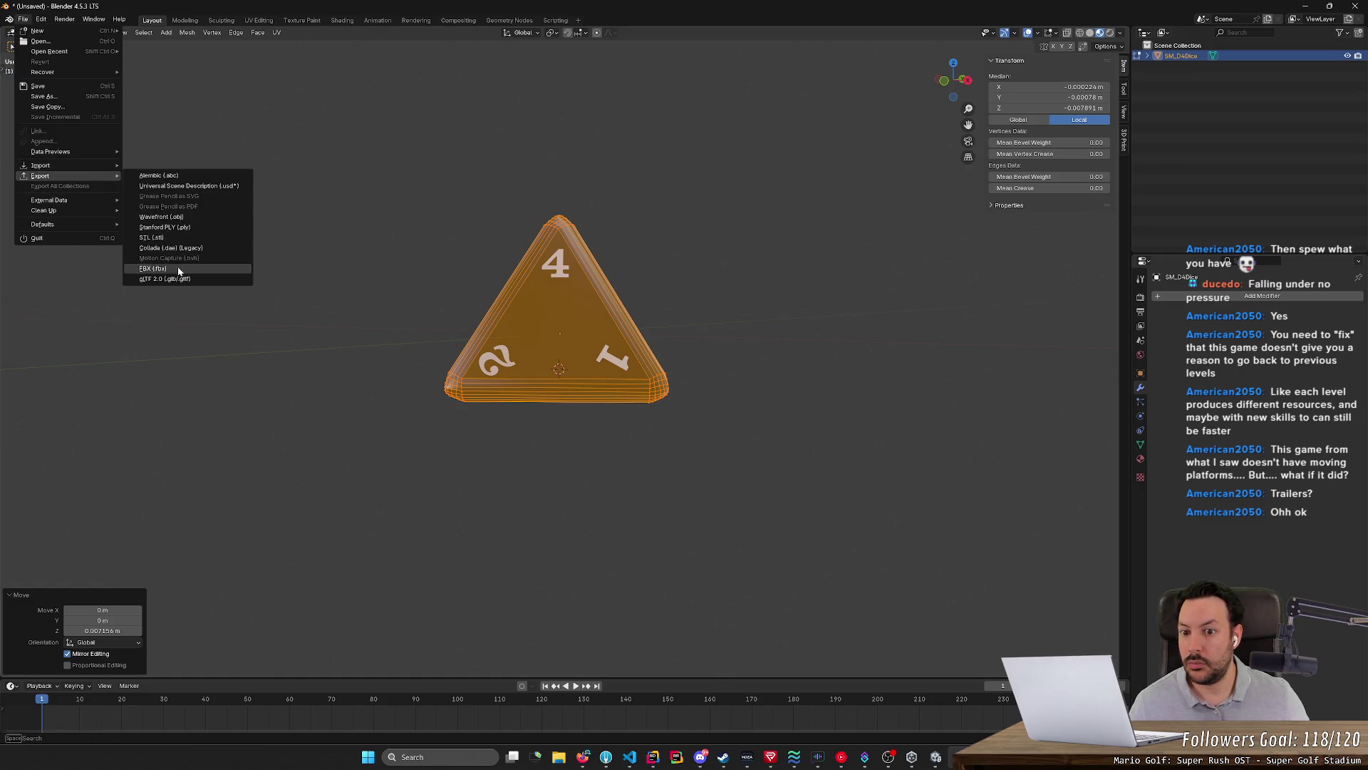
{"action": "mouse_move", "coordinate": [41, 175]}
{"action": "left_click", "coordinate": [177, 269]}
{"action": "left_click", "coordinate": [1055, 526]}
{"action": "key", "text": "alt+Tab"}
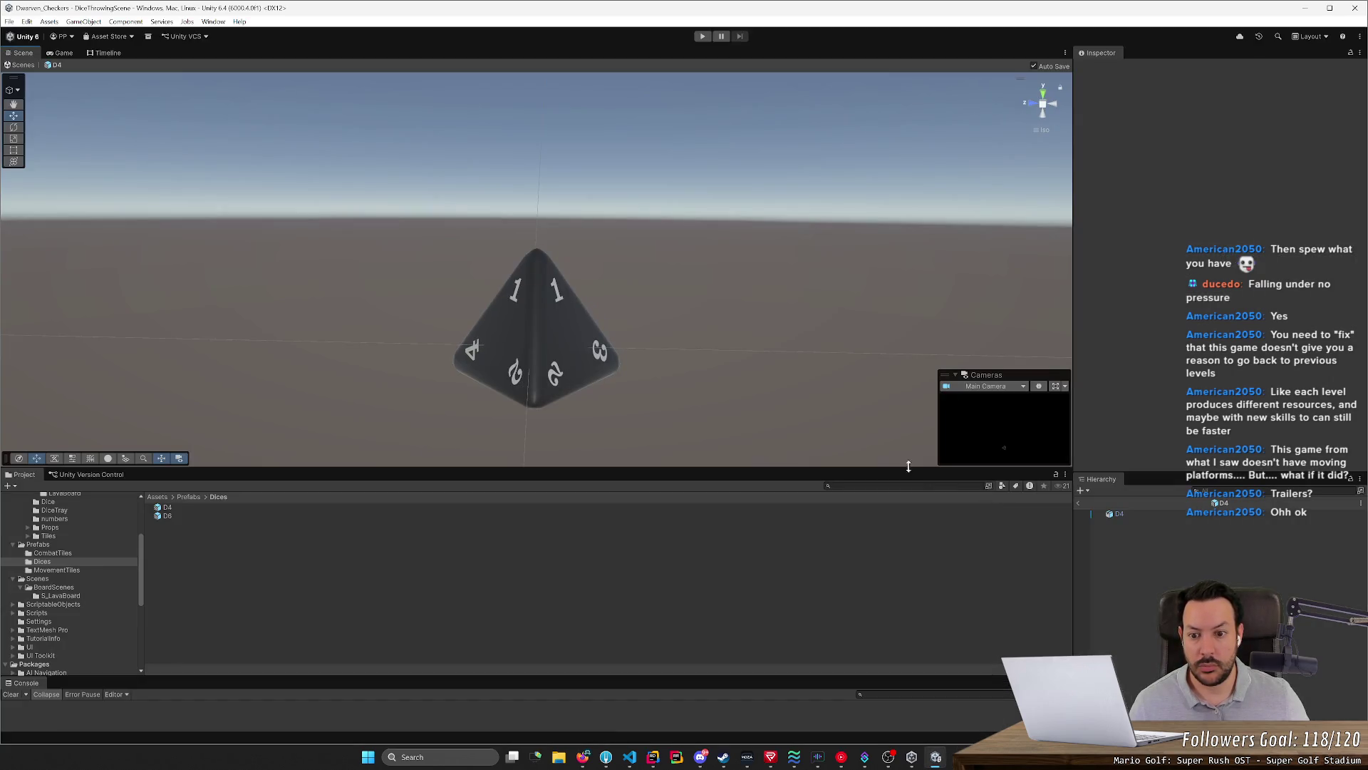
Enter play mode and throw the D4 die into the centre of the hexagonal dice tray
{"action": "left_click", "coordinate": [703, 36]}
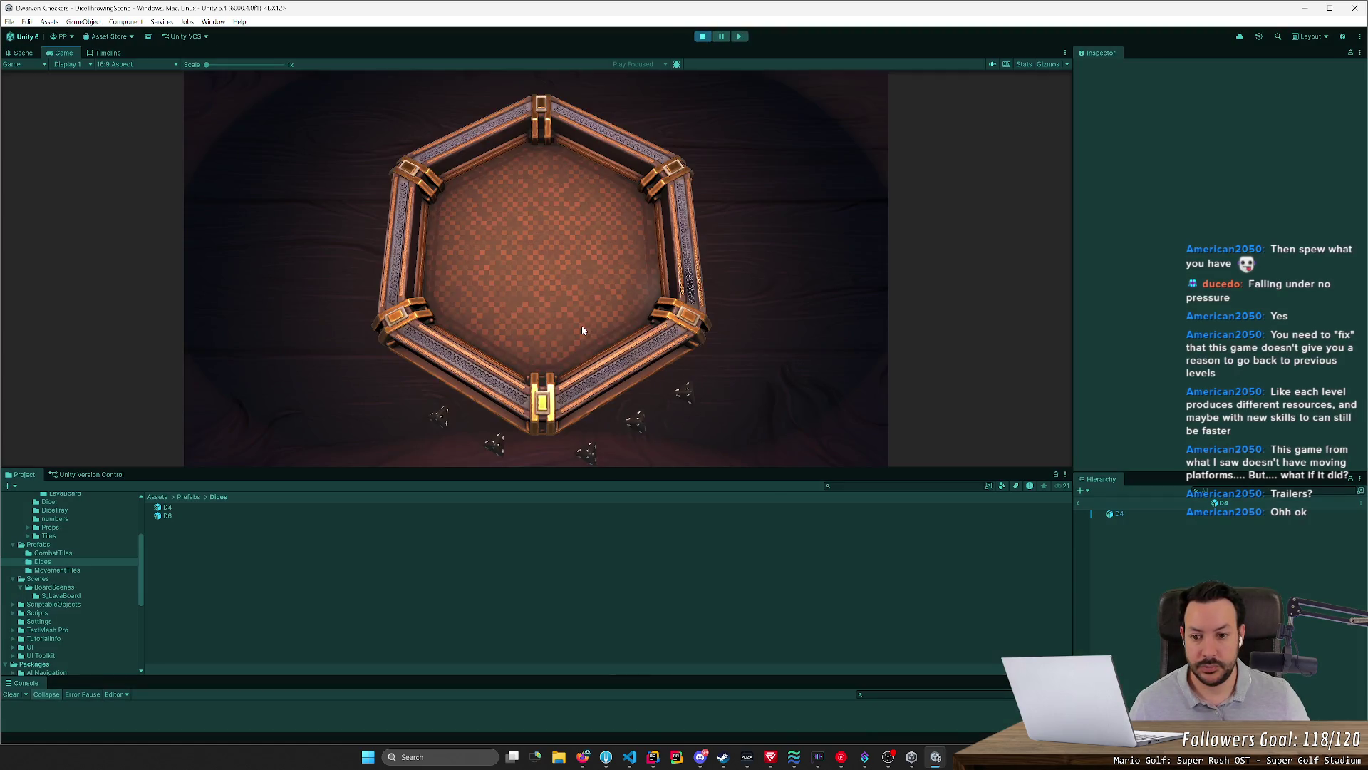
{"action": "mouse_move", "coordinate": [492, 440]}
{"action": "left_mouse_down"}
{"action": "mouse_move", "coordinate": [527, 263]}
{"action": "mouse_move", "coordinate": [495, 266]}
{"action": "mouse_move", "coordinate": [524, 302]}
{"action": "left_mouse_up"}
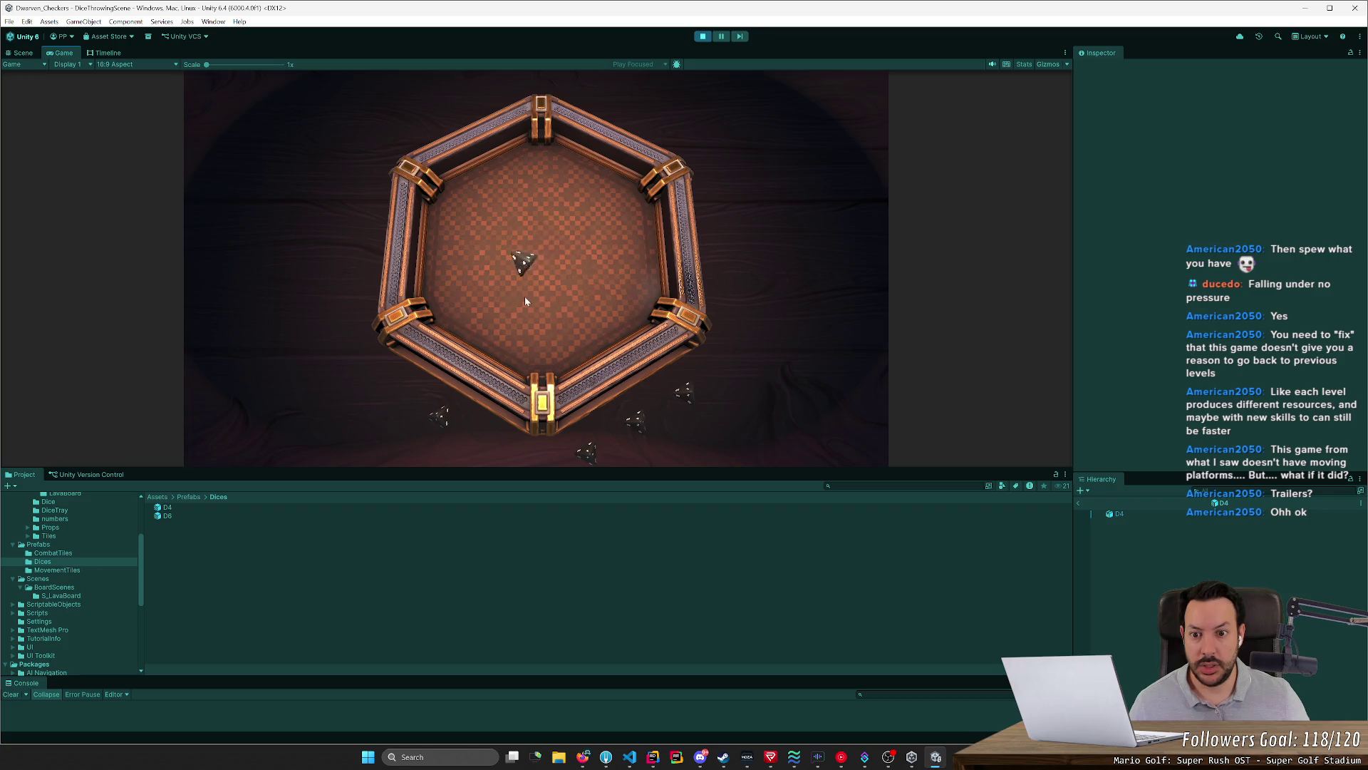
Stop play mode, switch to Blender, and raise the D4 mesh slightly along Z
{"action": "left_click", "coordinate": [703, 35]}
{"action": "key", "text": "alt+Tab"}
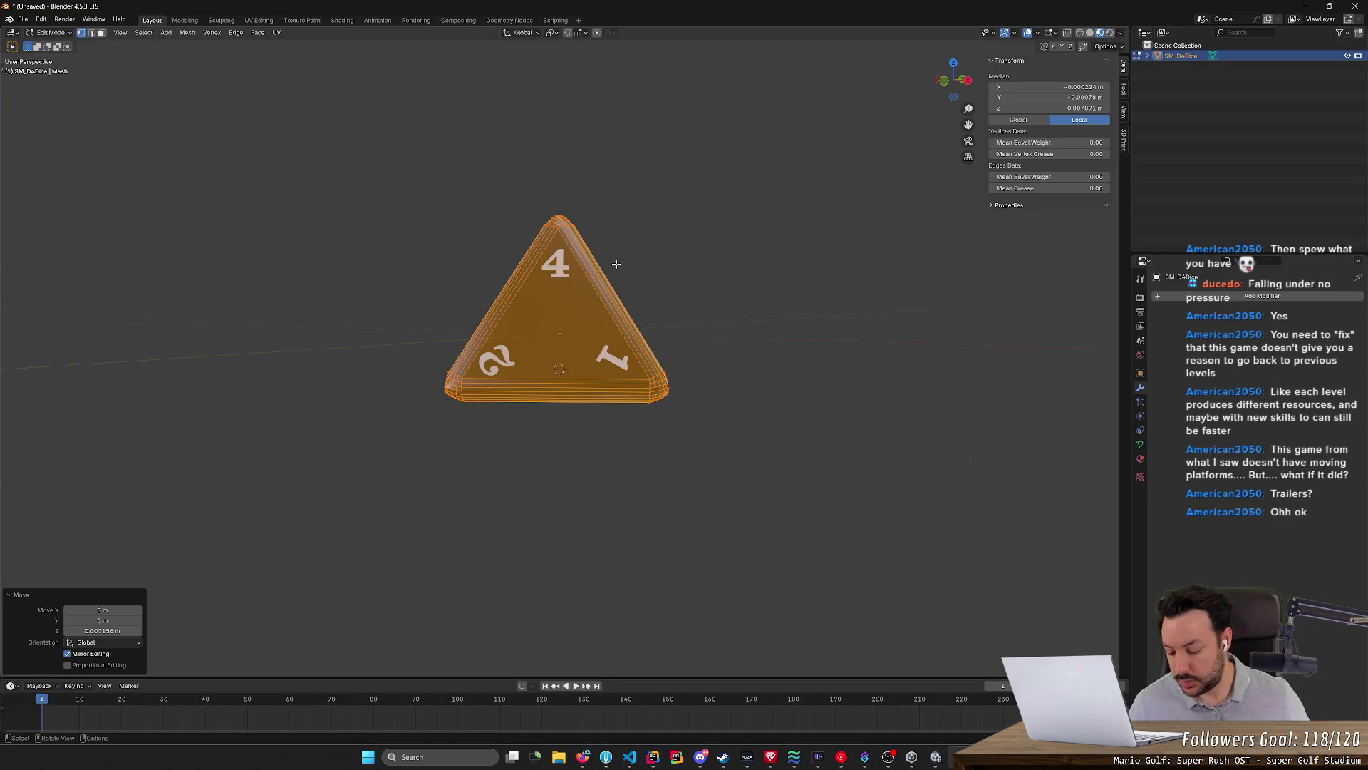
{"action": "key", "text": "g"}
{"action": "key", "text": "x"}
{"action": "key", "text": "z"}
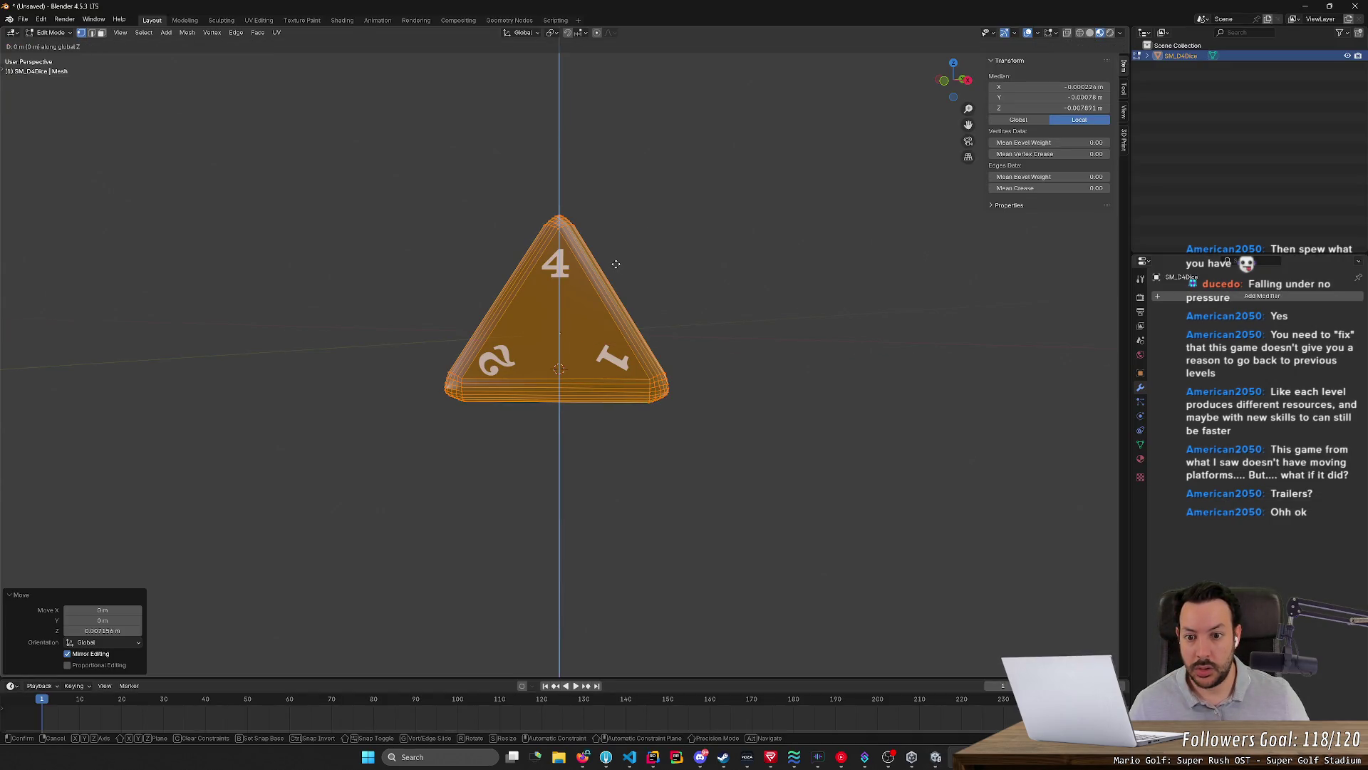
{"action": "left_click", "coordinate": [618, 260]}
Export the mesh overwriting SM_D4.fbx and switch back to Unity
{"action": "left_click", "coordinate": [23, 21]}
{"action": "mouse_move", "coordinate": [41, 176]}
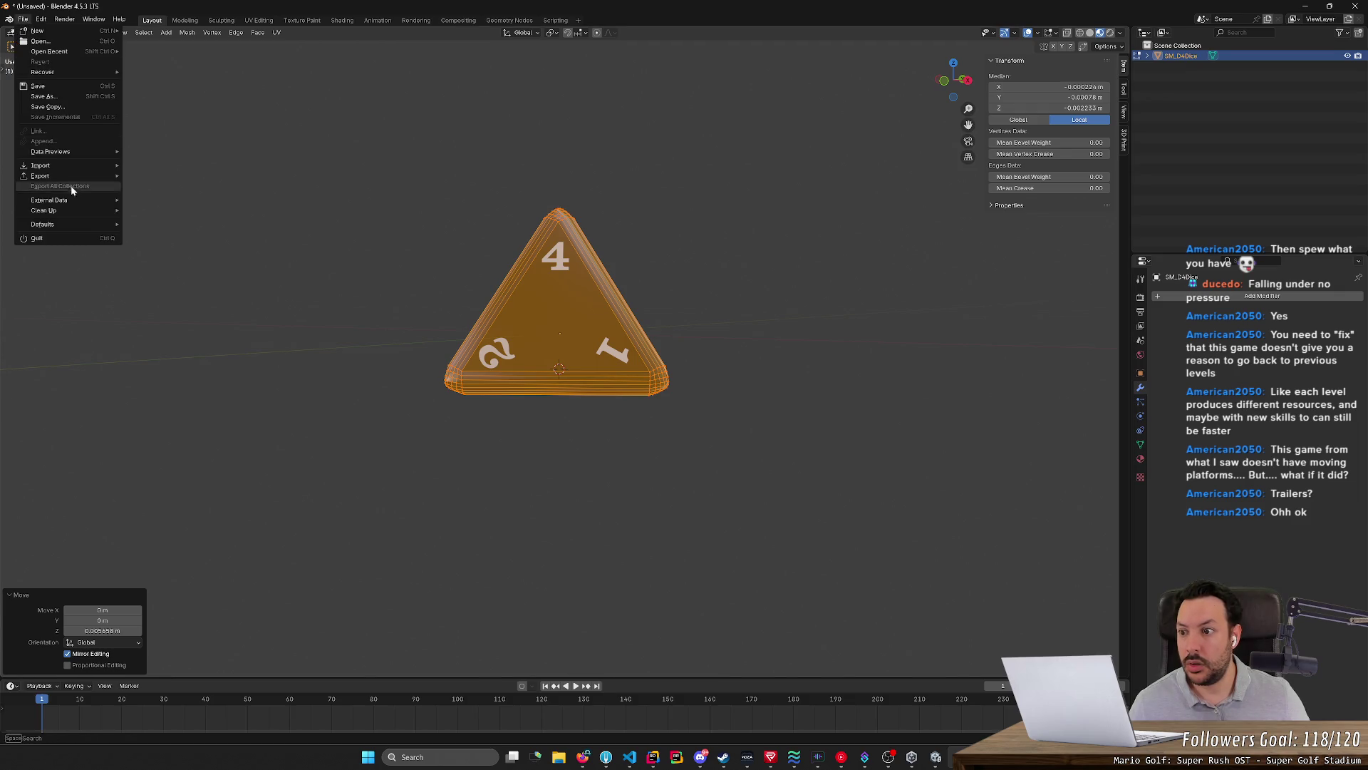
{"action": "left_click", "coordinate": [178, 270]}
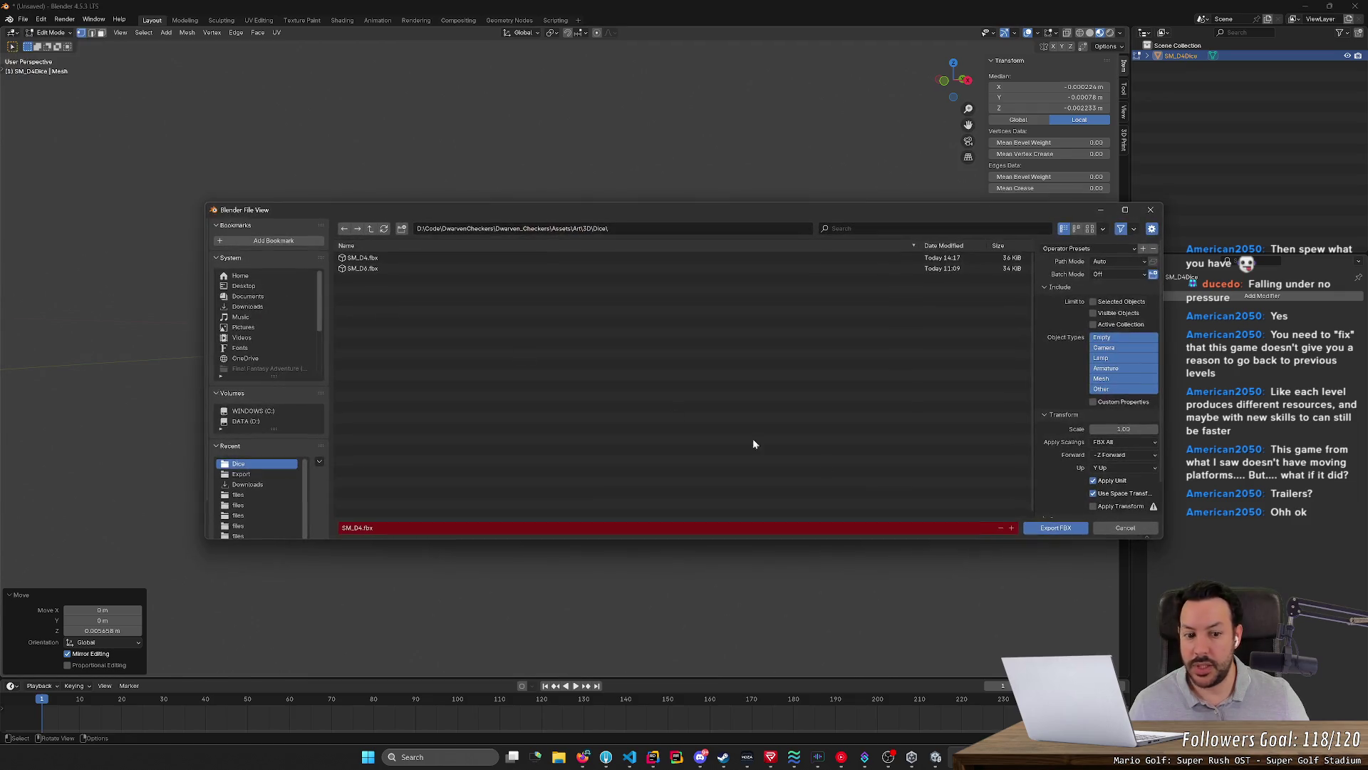
{"action": "left_click", "coordinate": [1064, 529]}
{"action": "left_click", "coordinate": [936, 756]}
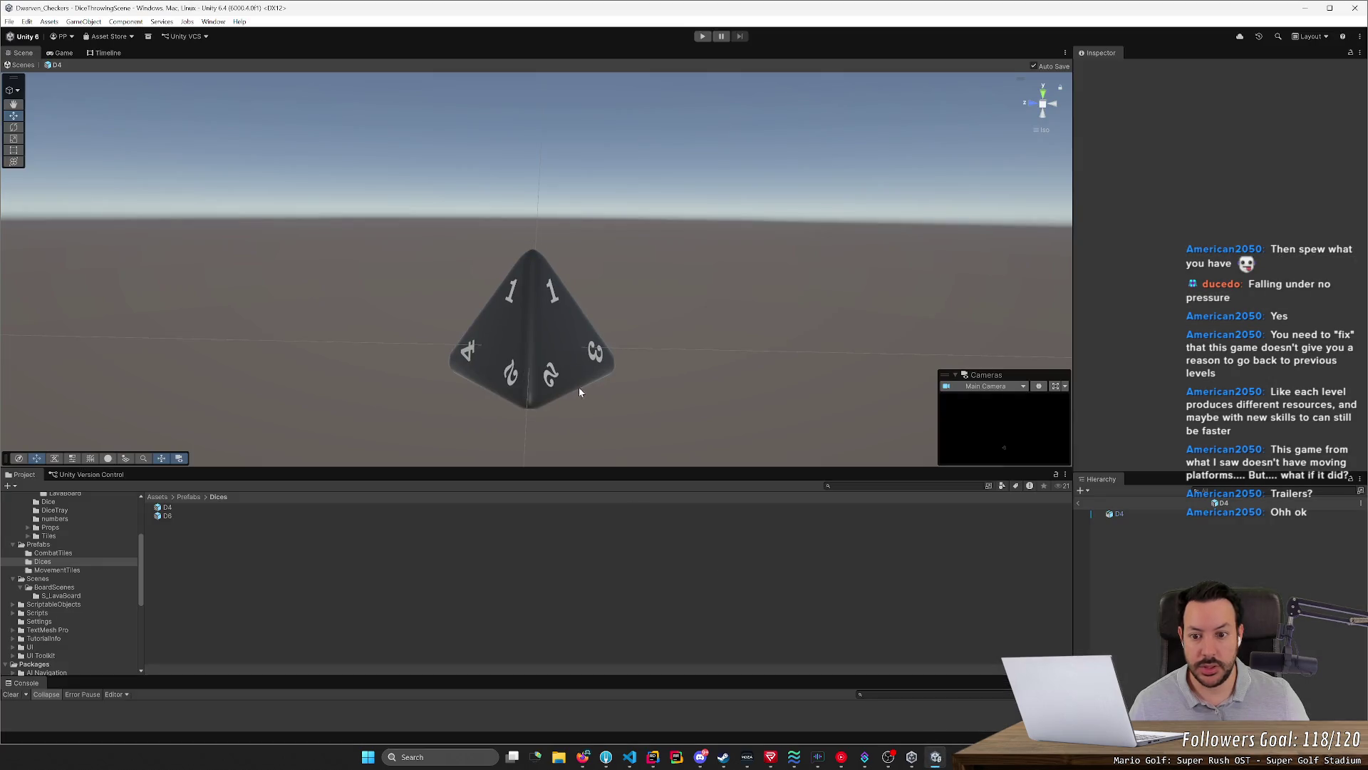
Inspect the re-imported D4 die from below and from a level right side view
{"action": "middle_click_drag", "start_coordinate": [586, 352], "coordinate": [719, 316]}
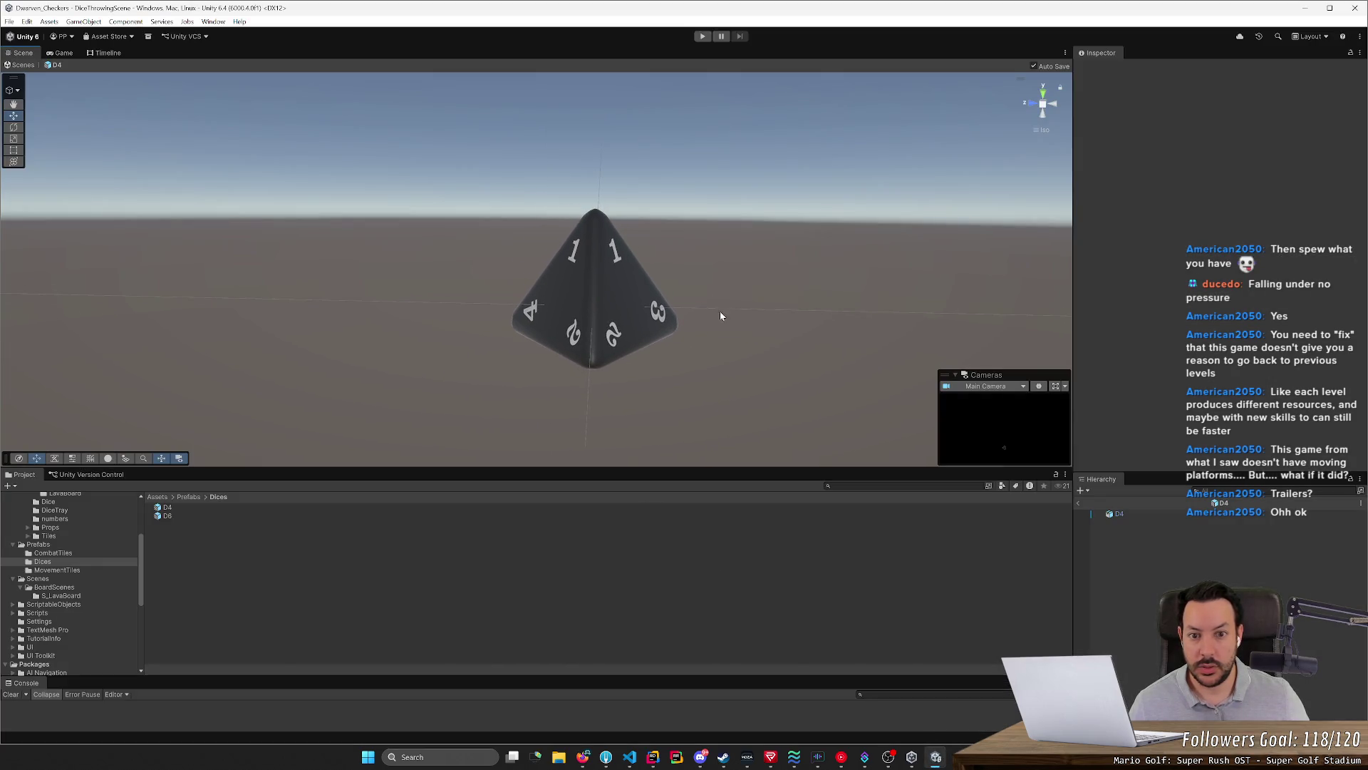
{"action": "mouse_move", "coordinate": [830, 285]}
{"action": "left_mouse_down", "text": "alt"}
{"action": "mouse_move", "coordinate": [778, 389]}
{"action": "mouse_move", "coordinate": [798, 331]}
{"action": "mouse_move", "coordinate": [786, 298]}
{"action": "mouse_move", "coordinate": [953, 297]}
{"action": "left_mouse_up", "text": "alt"}
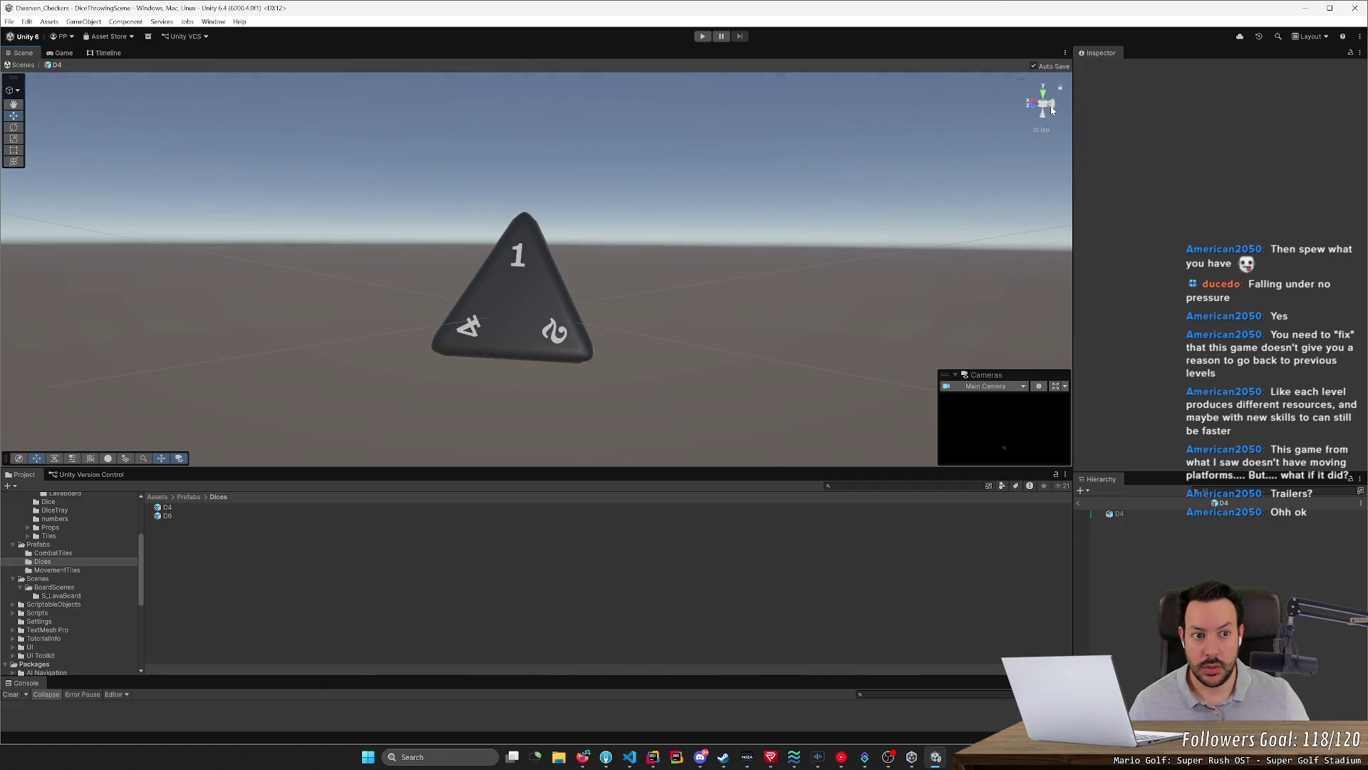
{"action": "left_click_drag", "start_coordinate": [1012, 157], "coordinate": [1046, 107], "text": "alt"}
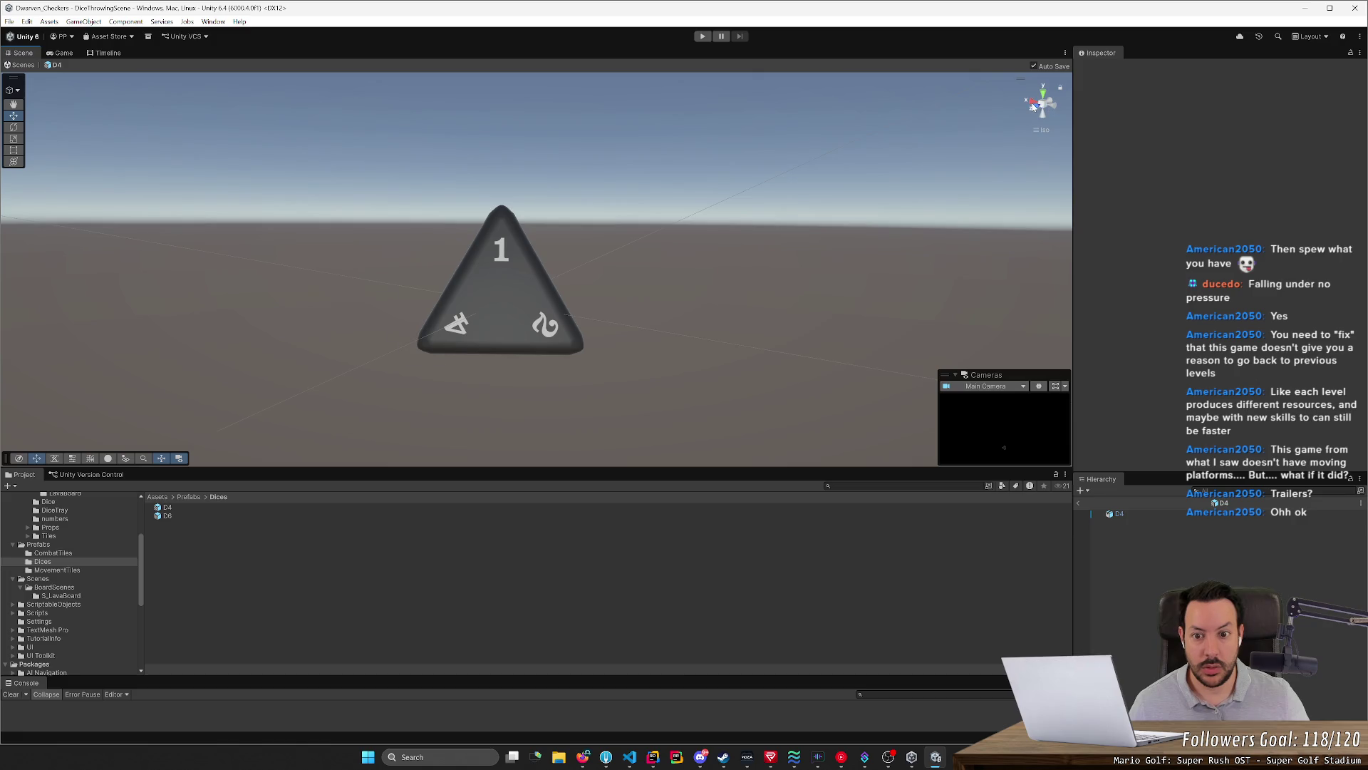
{"action": "left_click", "coordinate": [1033, 106]}
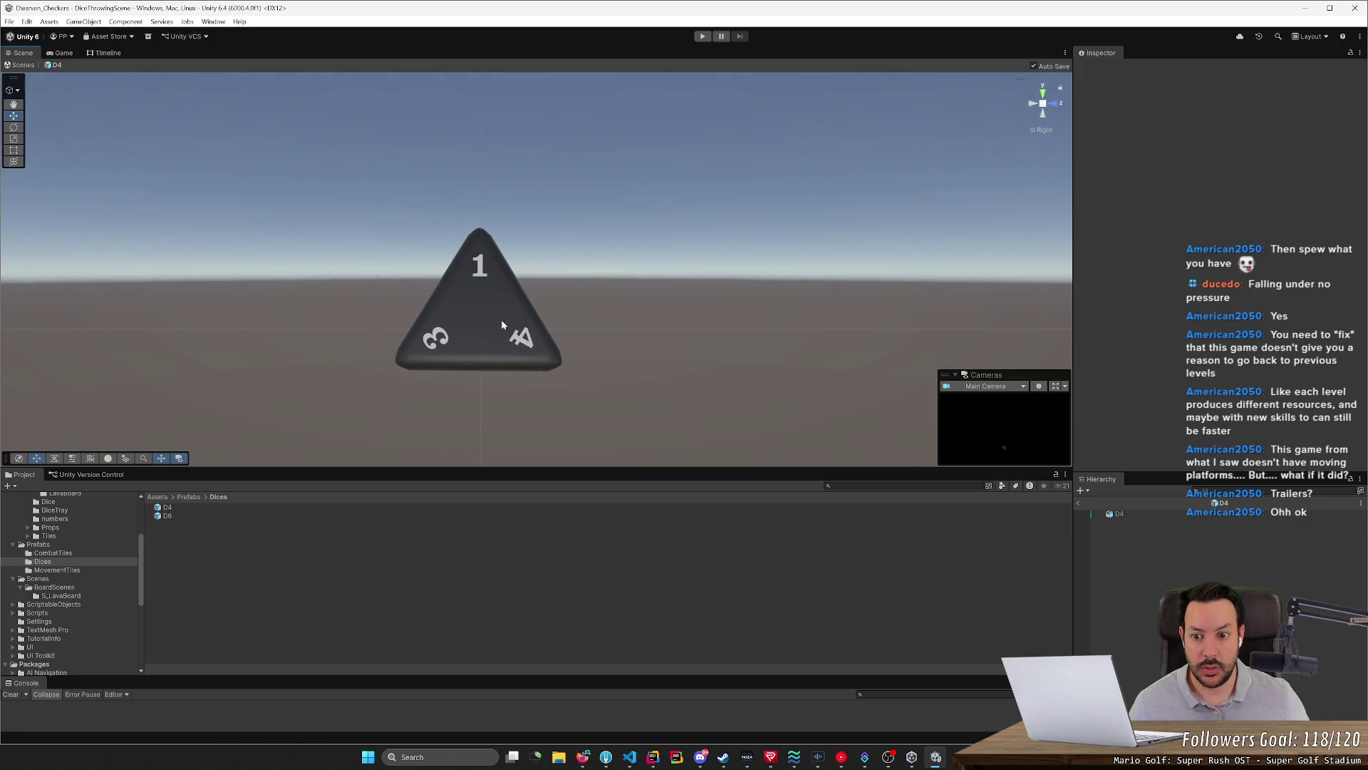
{"action": "left_click_drag", "start_coordinate": [642, 267], "coordinate": [664, 246], "text": "alt"}
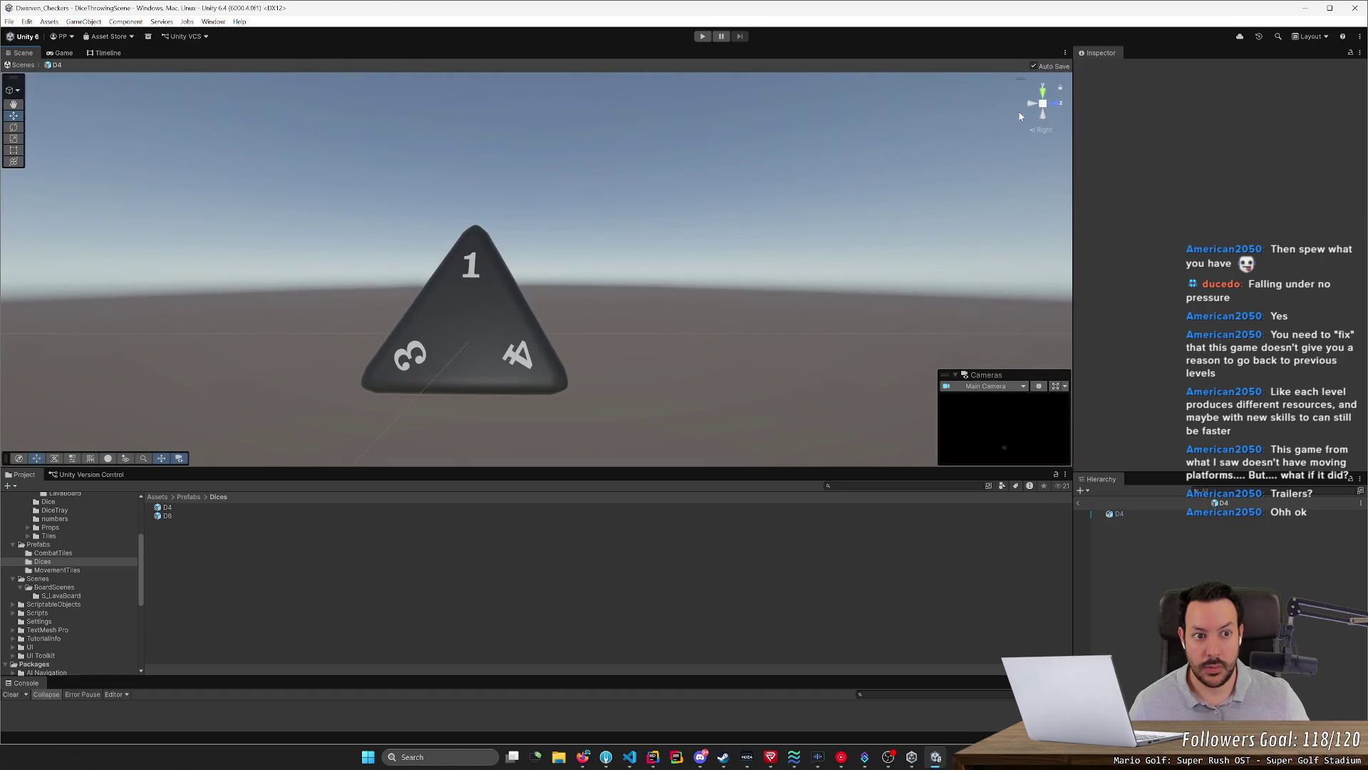
Check the die from the left side view, then start play mode to test it
{"action": "mouse_move", "coordinate": [1002, 122]}
{"action": "right_mouse_down"}
{"action": "mouse_move", "coordinate": [694, 261]}
{"action": "mouse_move", "coordinate": [856, 214]}
{"action": "right_mouse_up"}
{"action": "right_click_drag", "start_coordinate": [403, 230], "coordinate": [449, 244]}
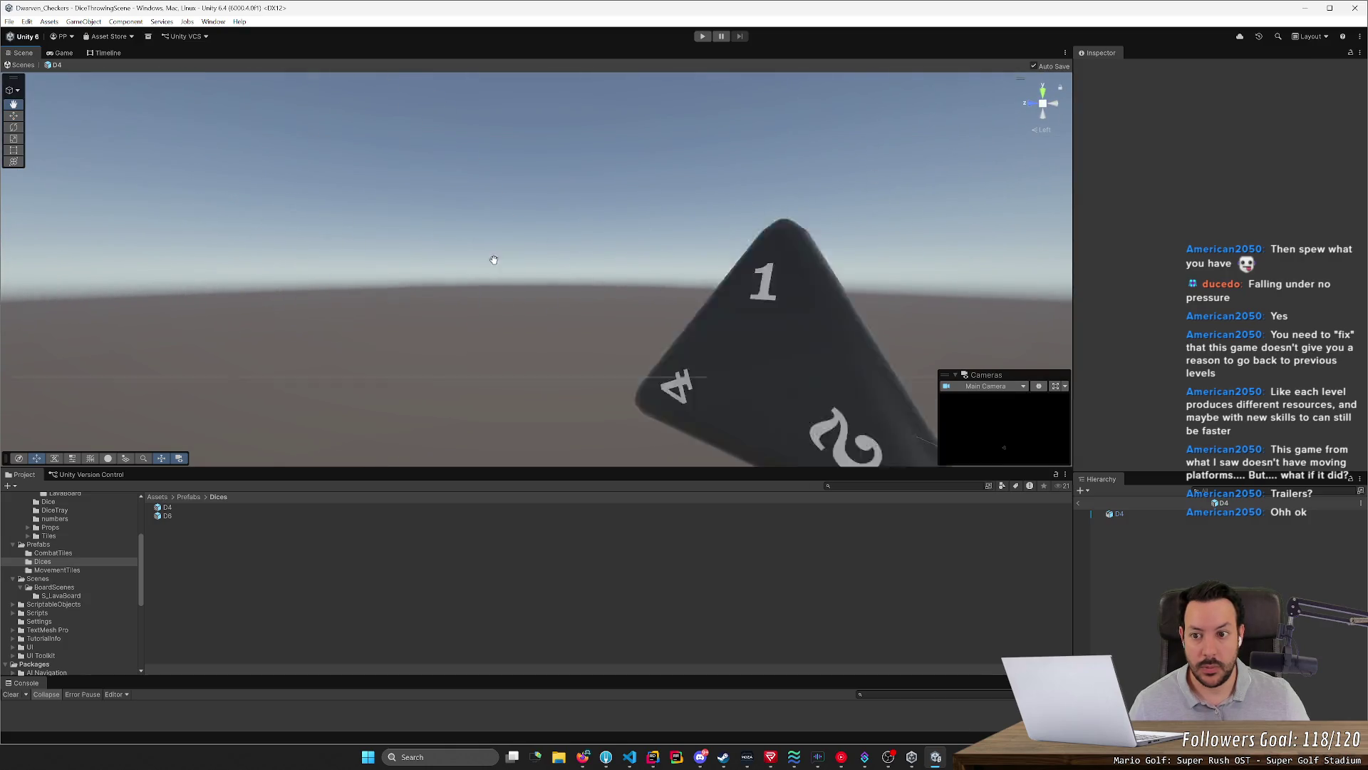
{"action": "middle_click_drag", "start_coordinate": [450, 246], "coordinate": [471, 245]}
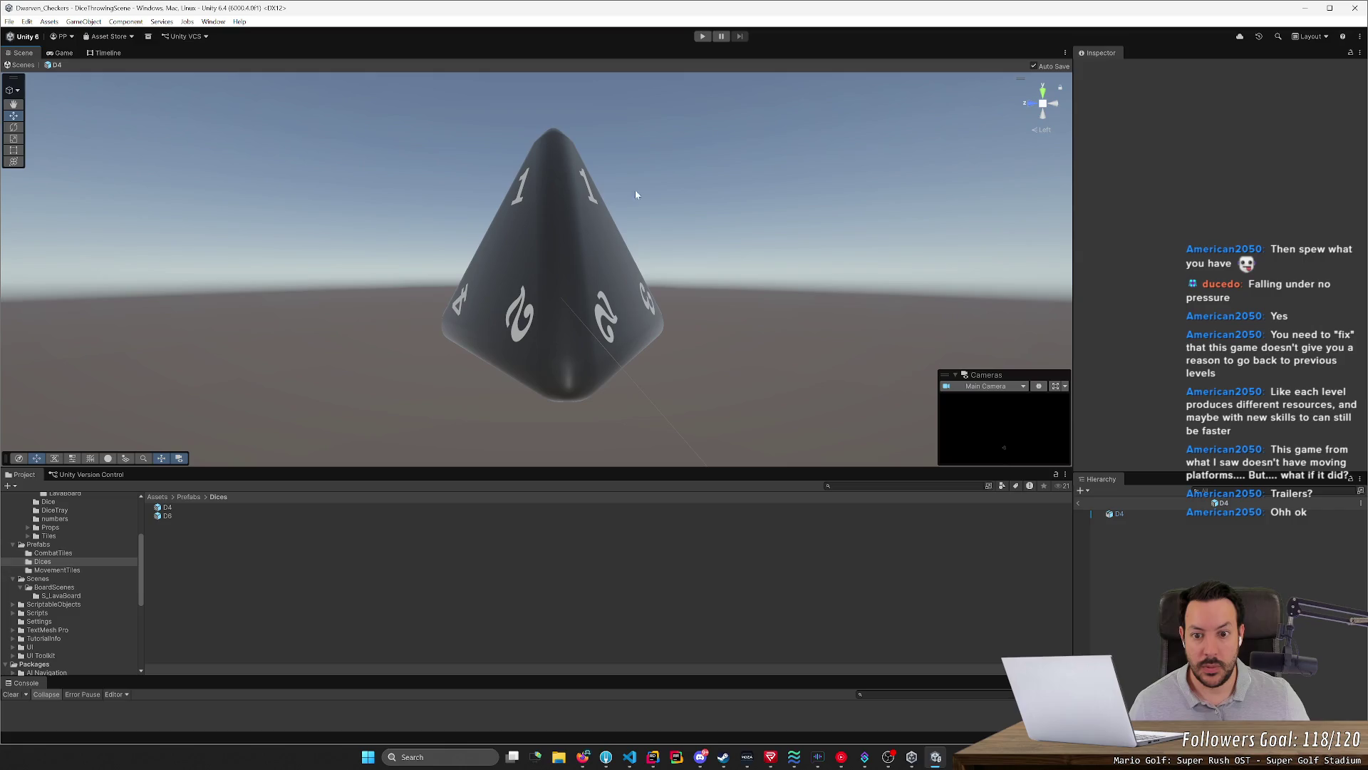
{"action": "left_click", "coordinate": [1037, 129]}
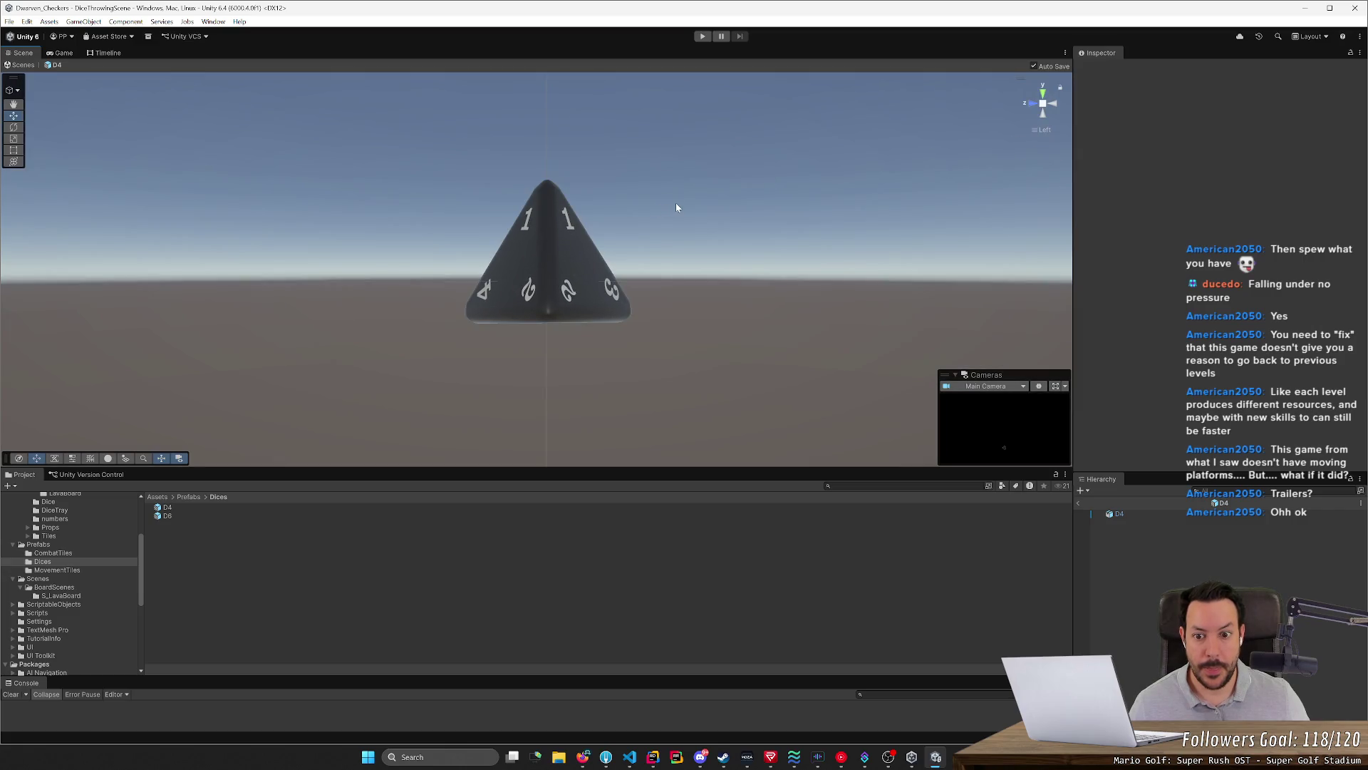
{"action": "middle_click_drag", "start_coordinate": [676, 202], "coordinate": [676, 221]}
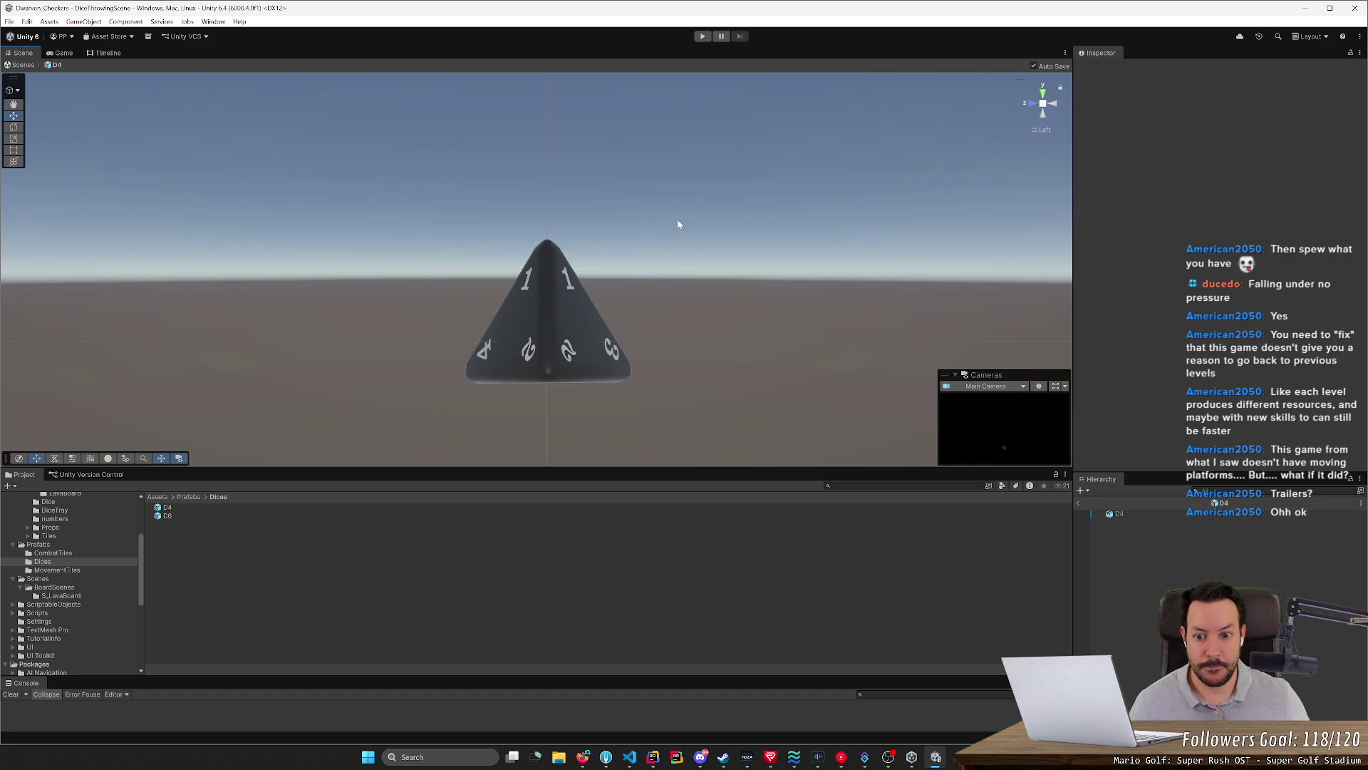
{"action": "left_click", "coordinate": [701, 36]}
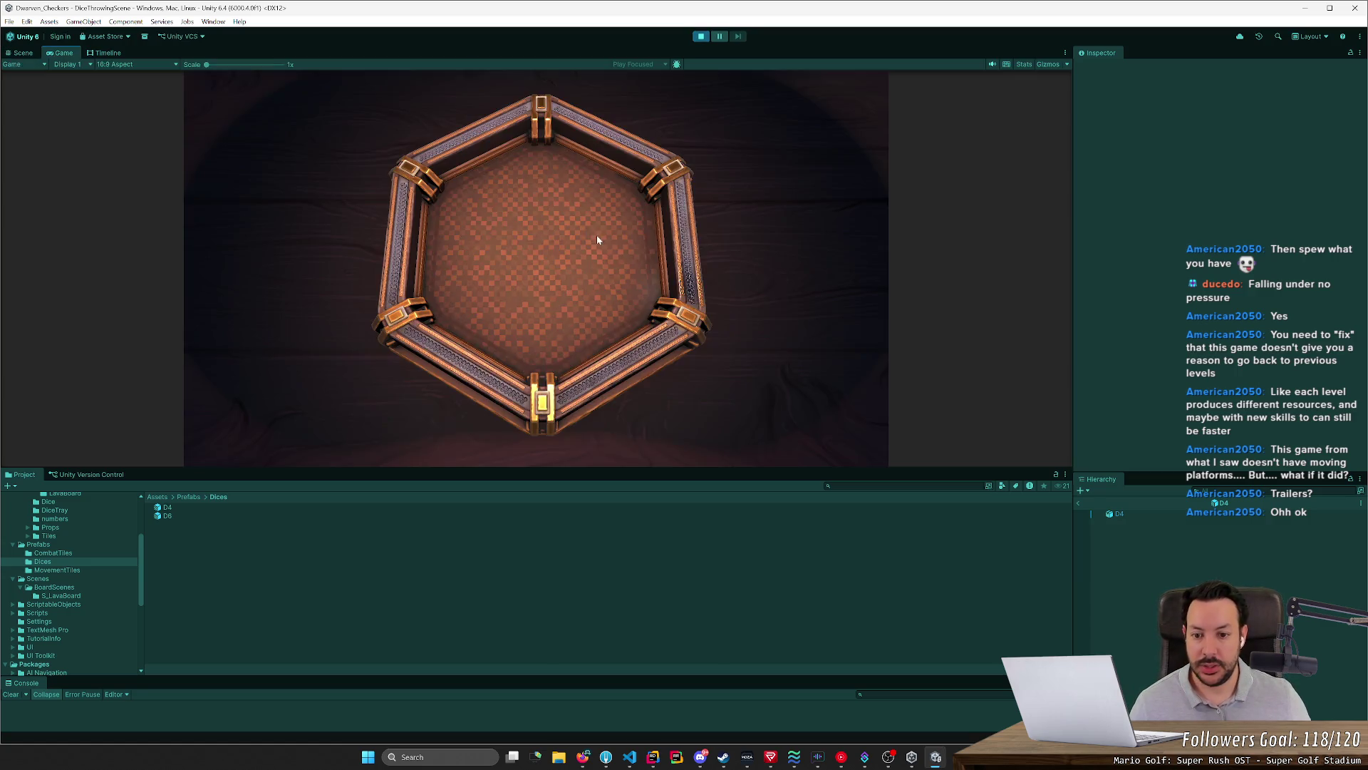
Spawn the D4 die and throw it around the hexagonal tray to watch it roll
{"action": "left_click", "coordinate": [547, 236]}
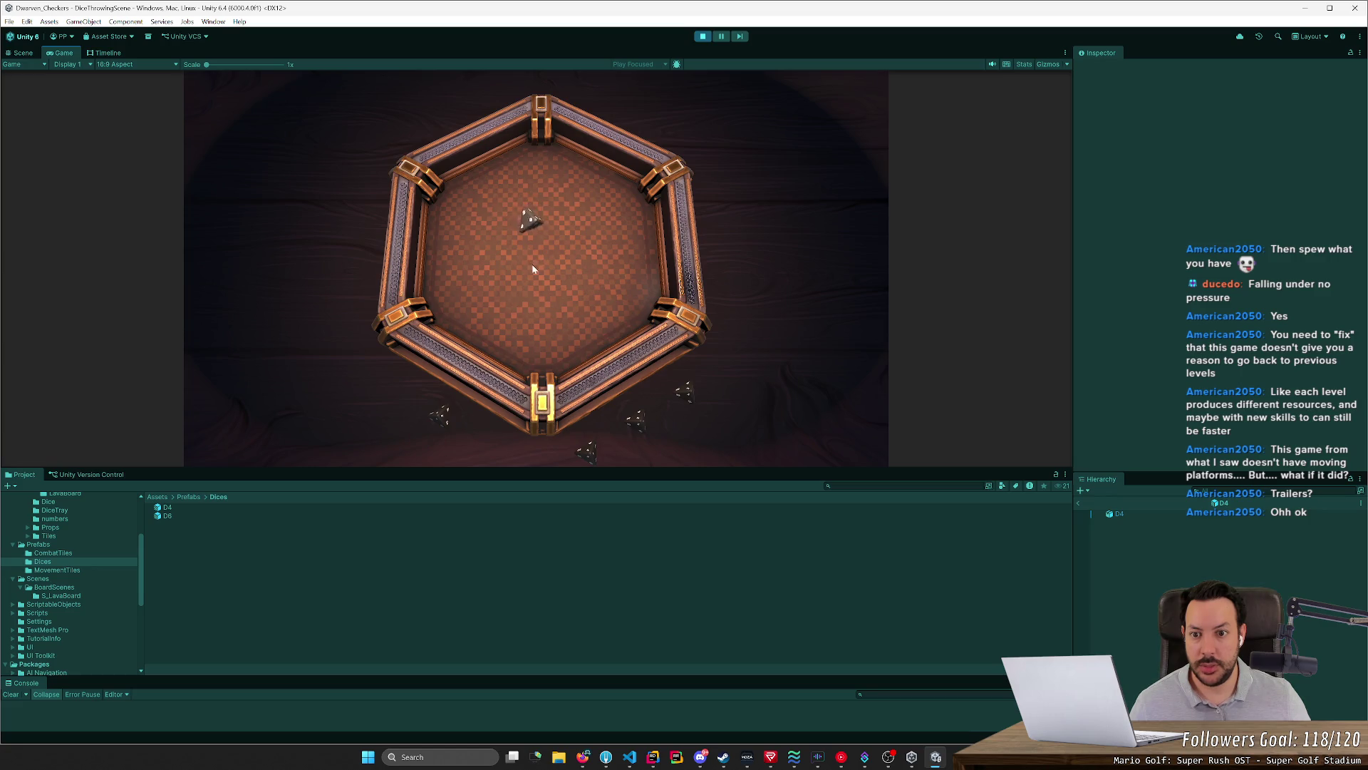
{"action": "left_click", "coordinate": [537, 264]}
{"action": "left_click_drag", "start_coordinate": [480, 316], "coordinate": [545, 269]}
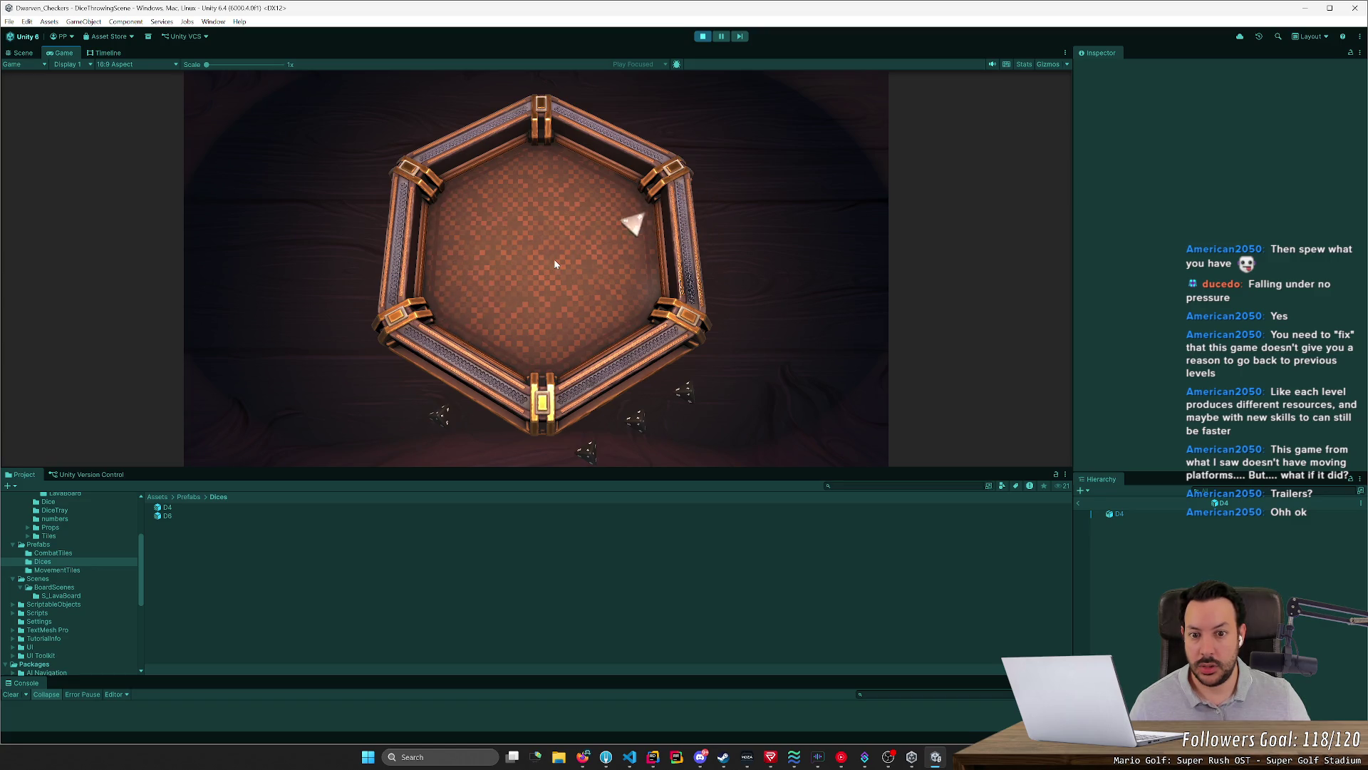
{"action": "left_click_drag", "start_coordinate": [464, 338], "coordinate": [516, 278]}
{"action": "mouse_move", "coordinate": [526, 411]}
{"action": "left_mouse_down"}
{"action": "mouse_move", "coordinate": [526, 221]}
{"action": "mouse_move", "coordinate": [551, 275]}
{"action": "mouse_move", "coordinate": [552, 238]}
{"action": "left_mouse_up"}
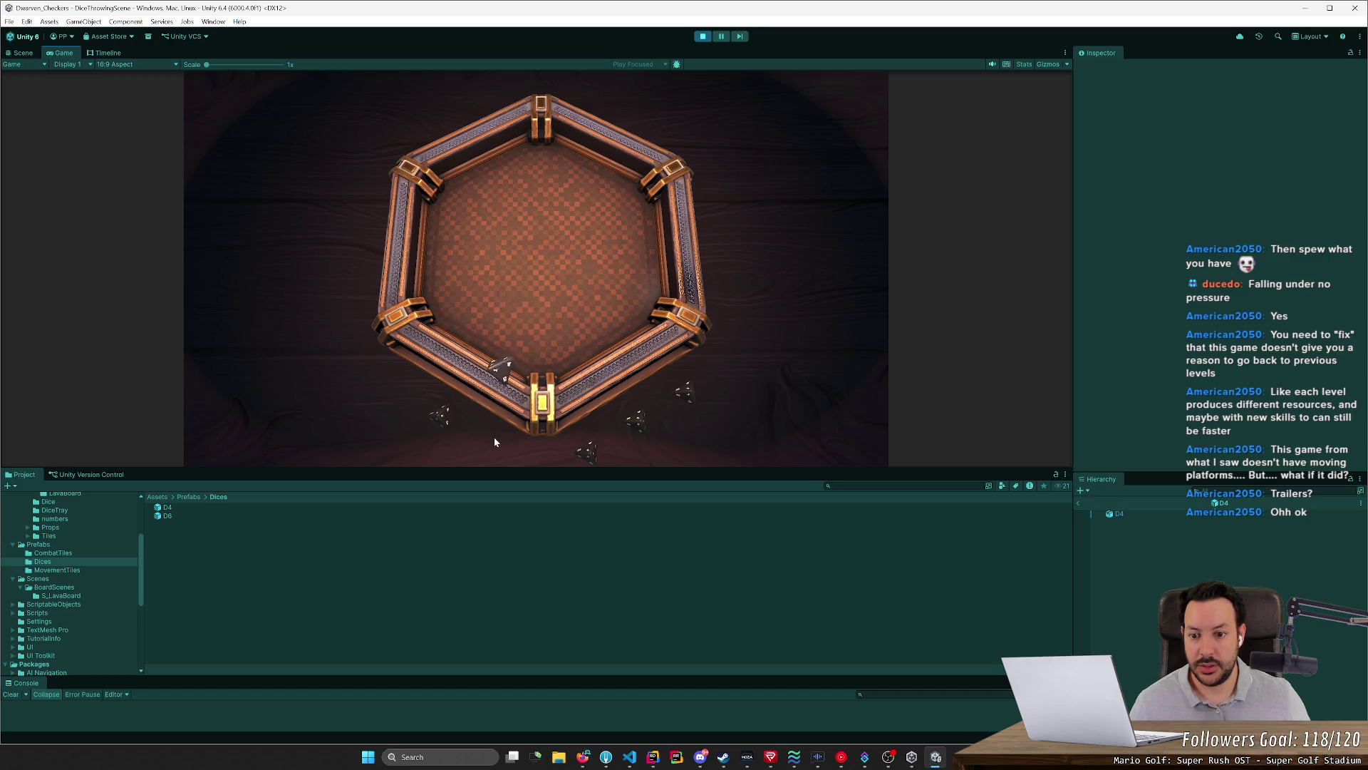
{"action": "left_click_drag", "start_coordinate": [526, 348], "coordinate": [552, 219]}
{"action": "left_click_drag", "start_coordinate": [513, 401], "coordinate": [518, 310]}
Stop play mode and bring up Fork's local changes for the D4 files
{"action": "left_click", "coordinate": [703, 37]}
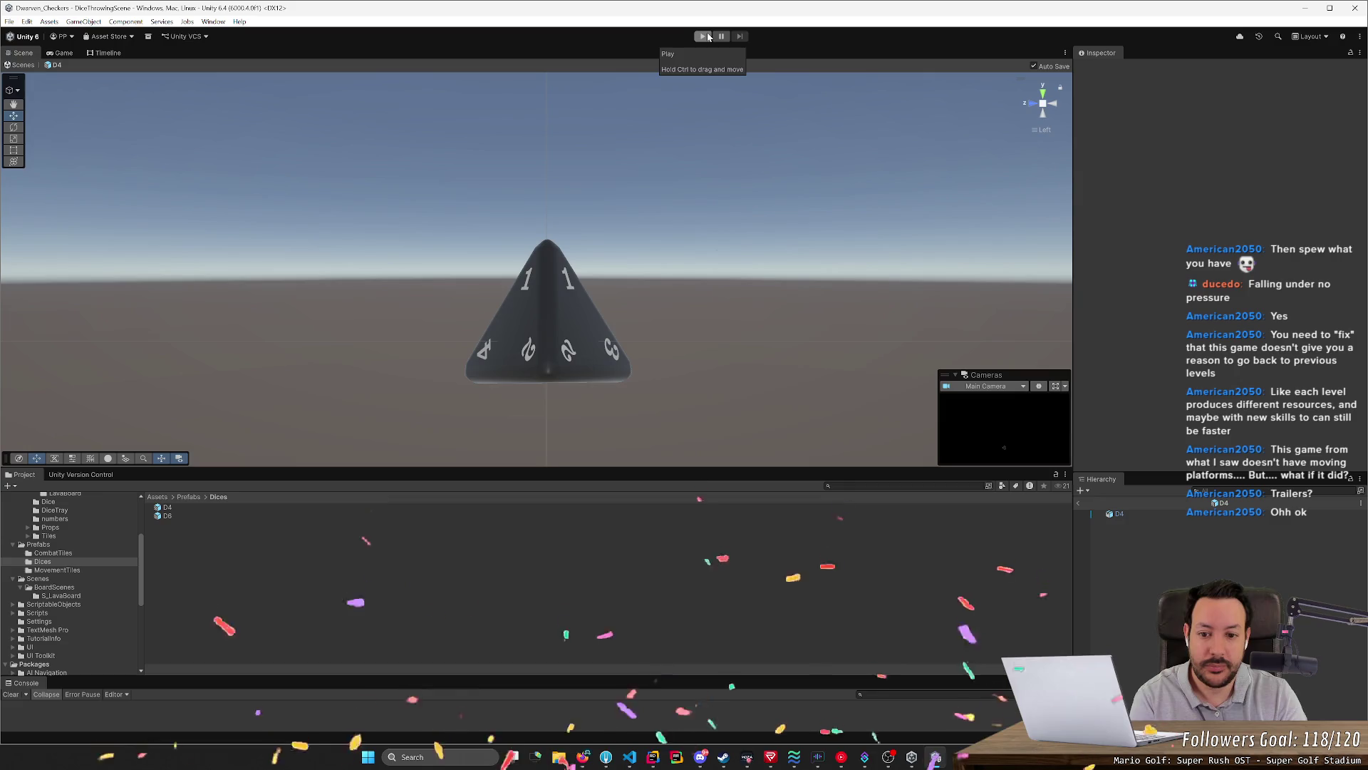
{"action": "mouse_move", "coordinate": [582, 238]}
{"action": "left_mouse_down", "text": "alt"}
{"action": "mouse_move", "coordinate": [673, 318]}
{"action": "mouse_move", "coordinate": [559, 258]}
{"action": "left_mouse_up", "text": "alt"}
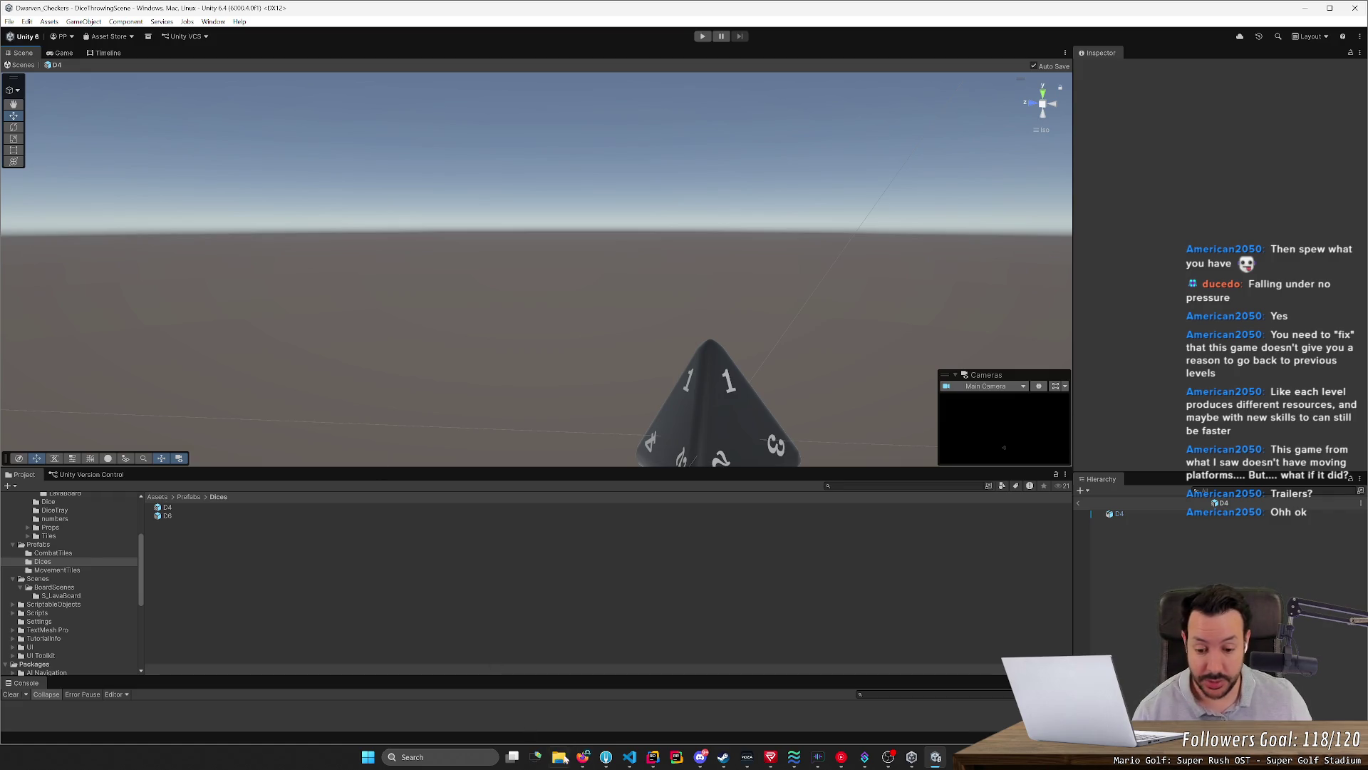
{"action": "left_click", "coordinate": [606, 756]}
{"action": "left_click", "coordinate": [361, 118]}
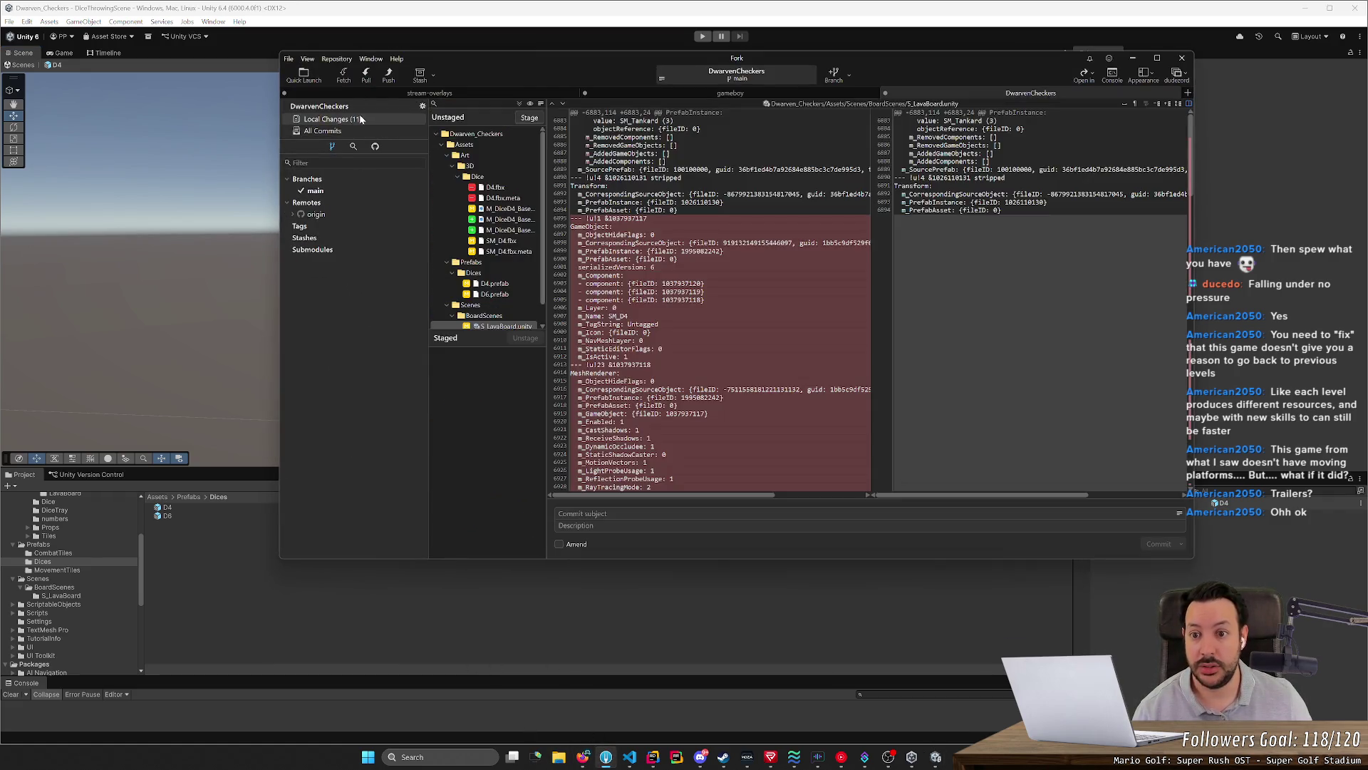
Stage the Dice meshes, D4/D6 prefabs, S_LavaBoard and DiceThrowingScene changes
{"action": "double_click", "coordinate": [496, 178]}
{"action": "double_click", "coordinate": [495, 168]}
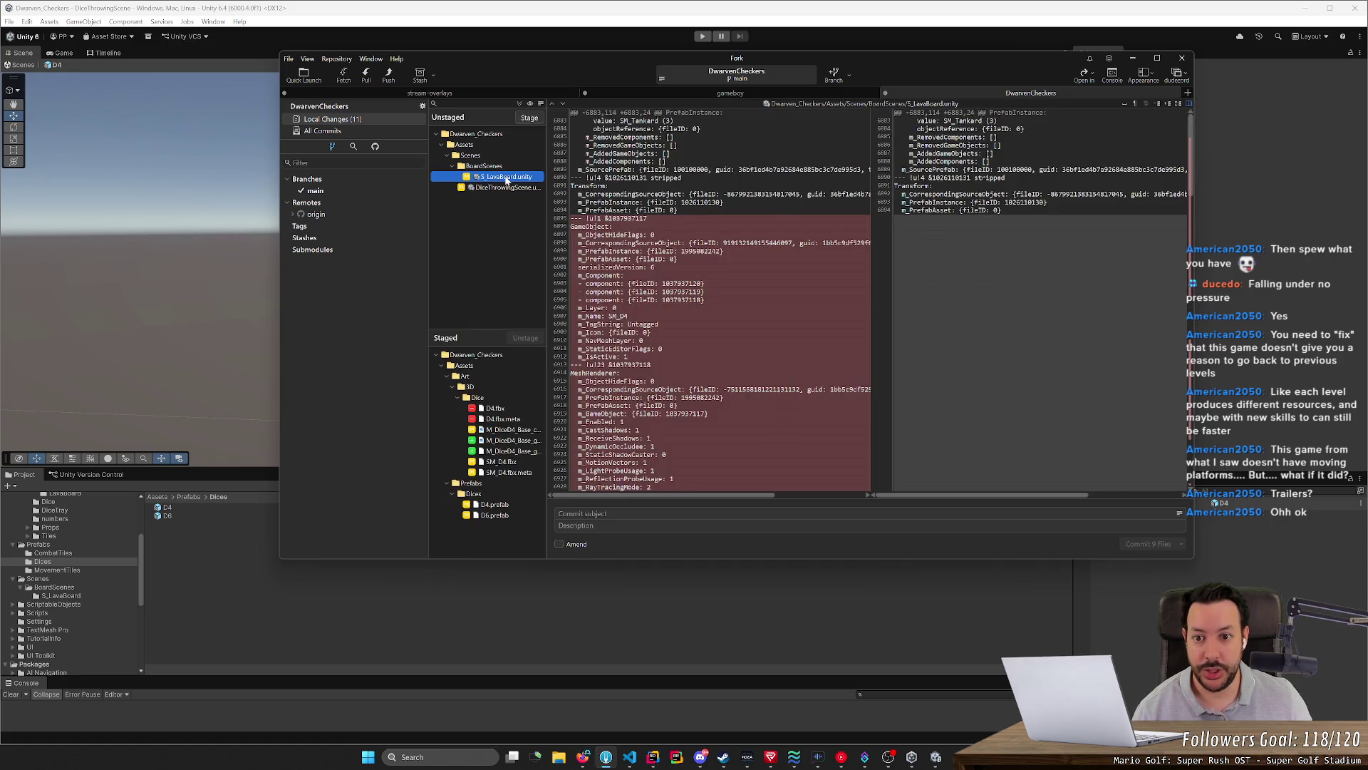
{"action": "double_click", "coordinate": [506, 179]}
{"action": "double_click", "coordinate": [508, 168]}
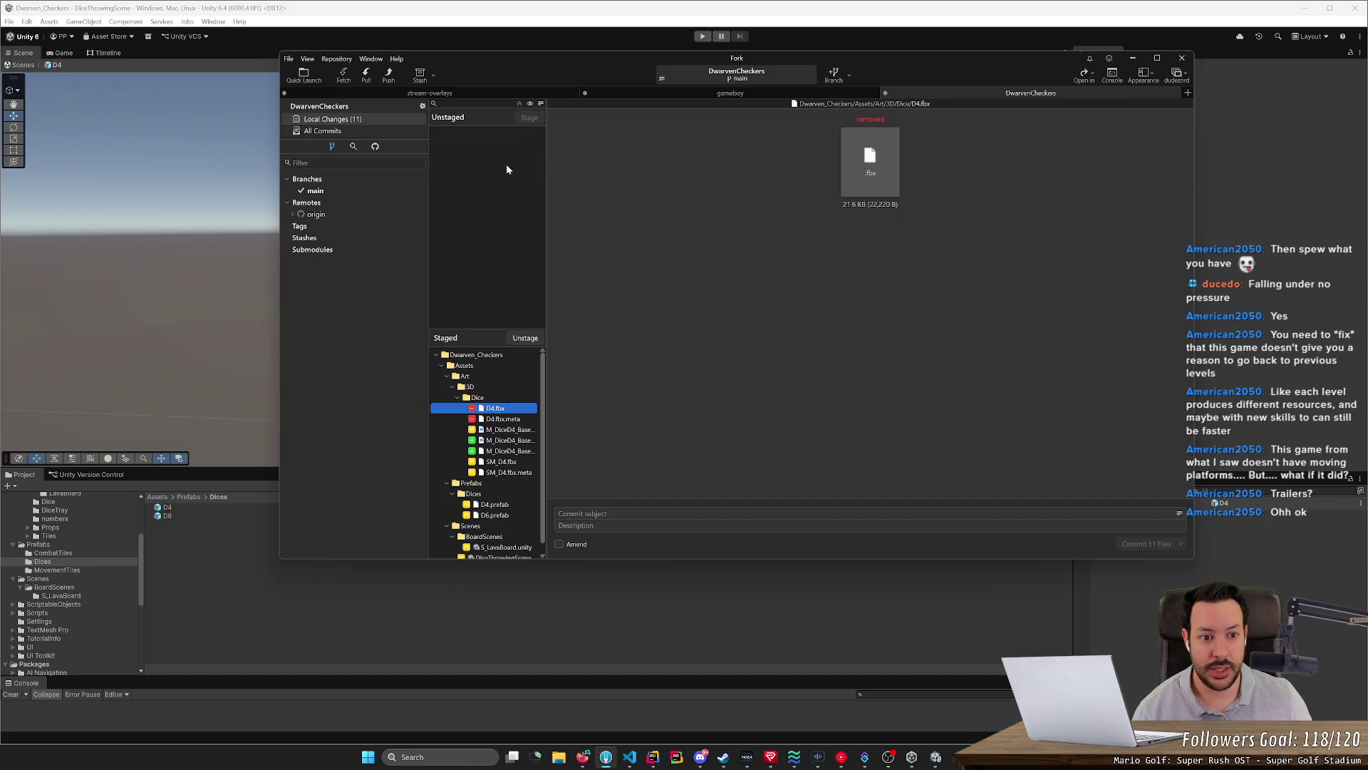
Commit the 11 files as "Fix D4 proportions and center of mass", push main to origin, and return to Unity
{"action": "left_click", "coordinate": [594, 514]}
{"action": "type", "text": "Fix D4 p"}
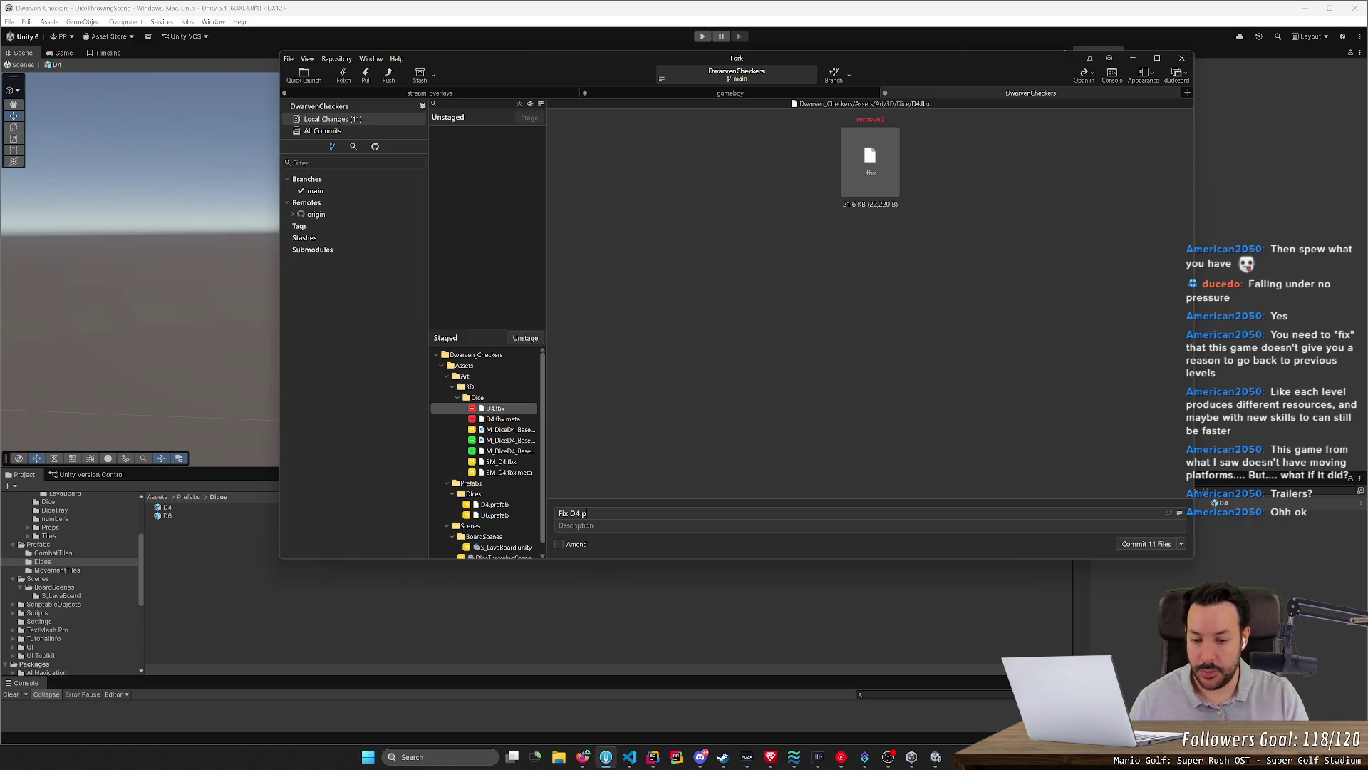
{"action": "type", "text": "roportions"}
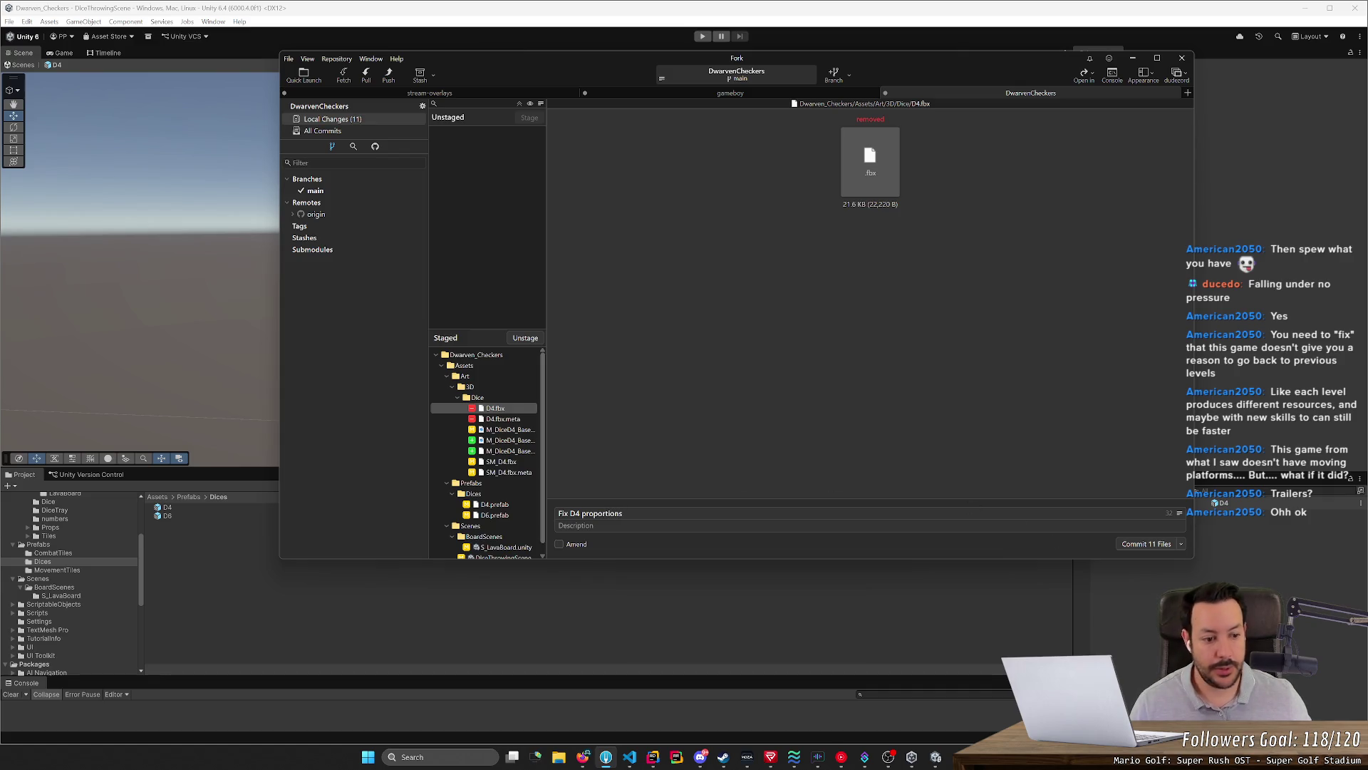
{"action": "type", "text": " and cente"}
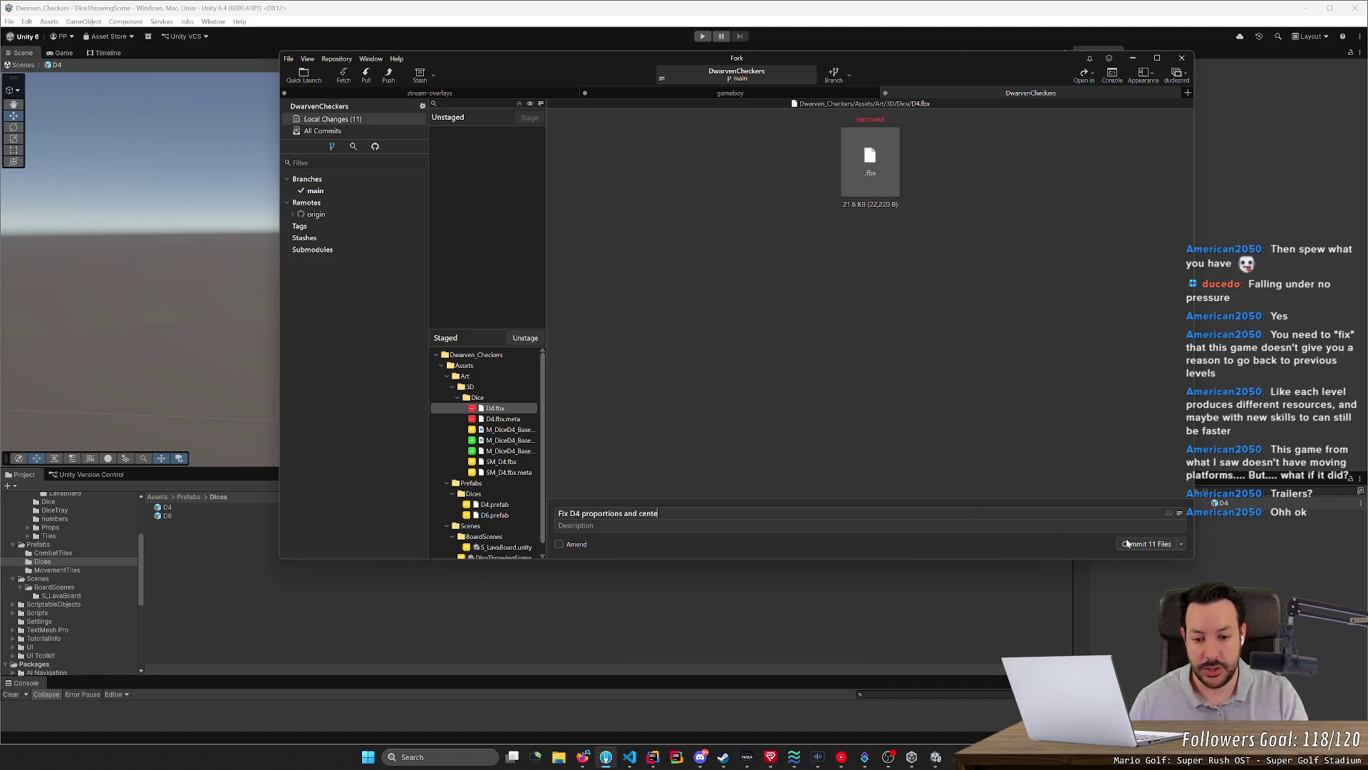
{"action": "type", "text": "r of mass"}
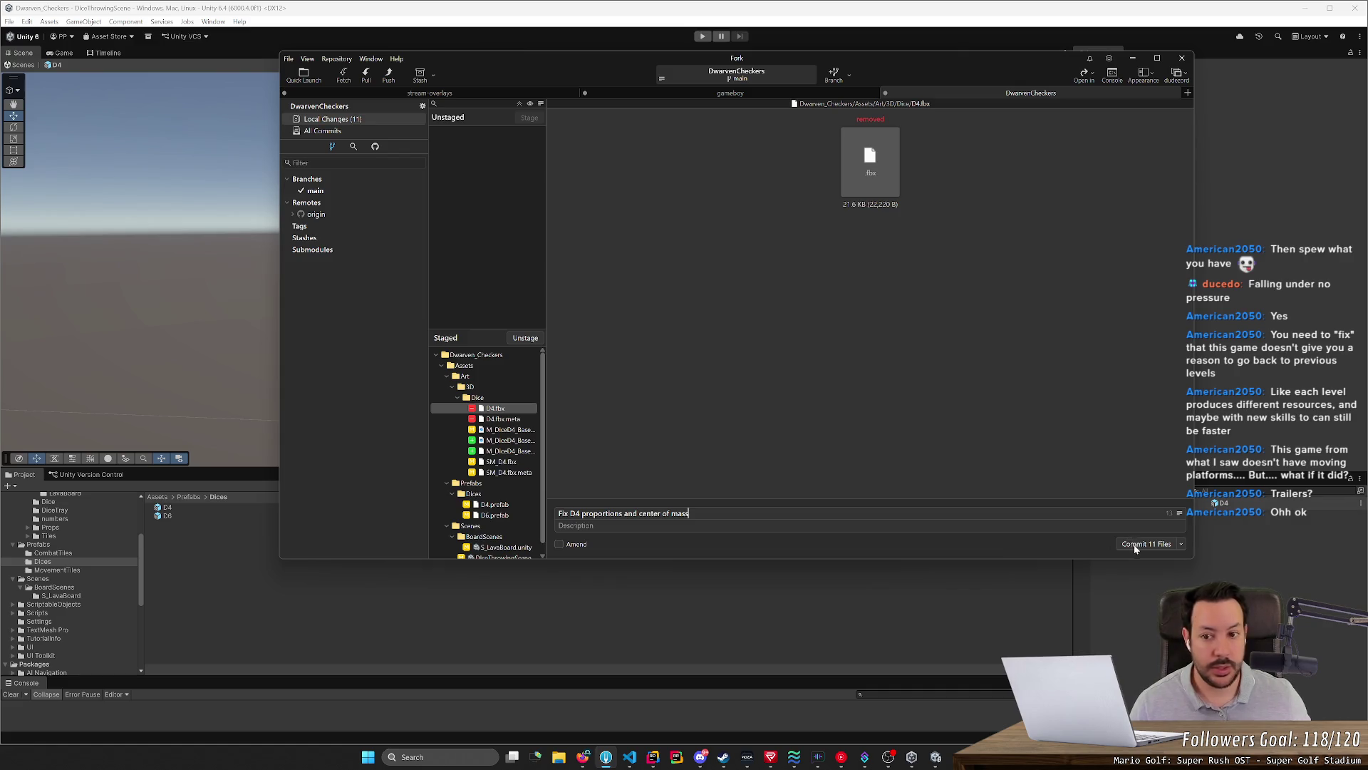
{"action": "left_click", "coordinate": [1128, 544]}
{"action": "left_click", "coordinate": [388, 75]}
{"action": "key", "text": "Return"}
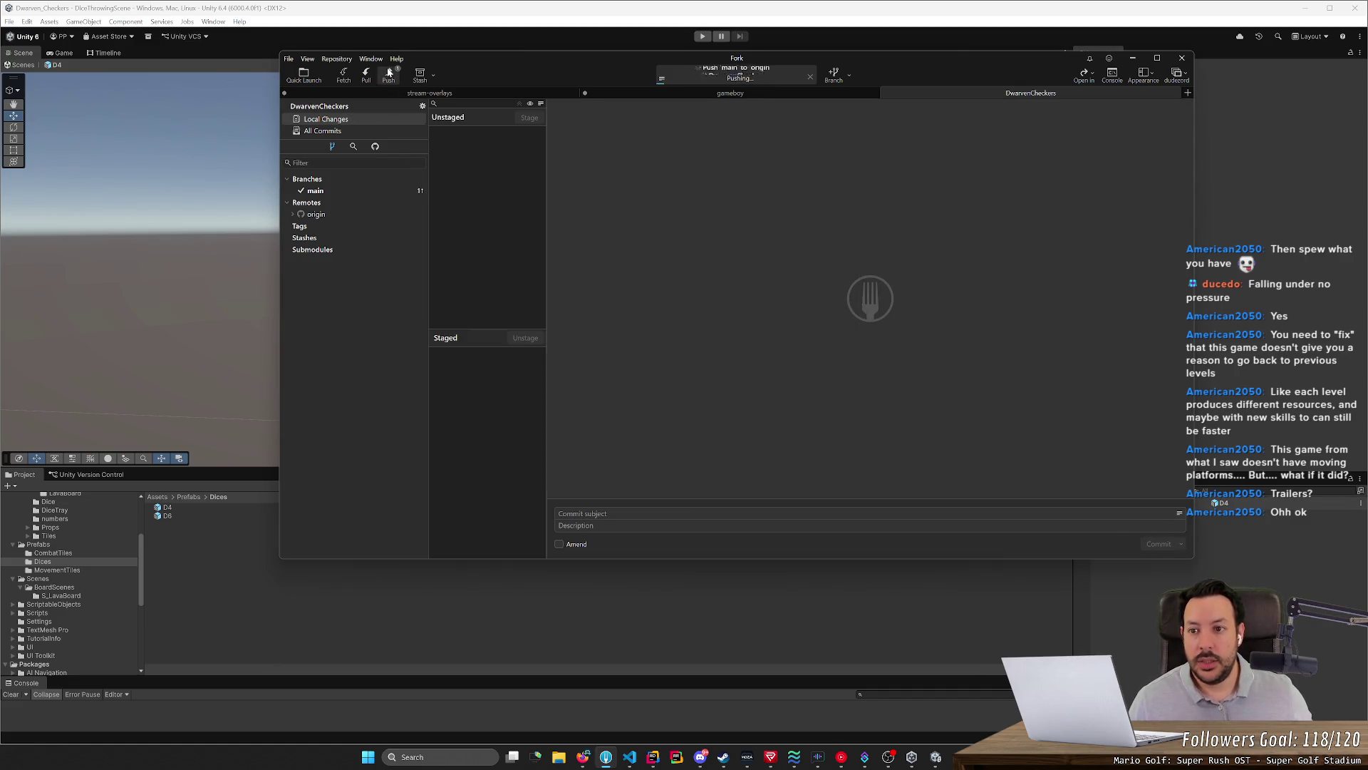
{"action": "left_click", "coordinate": [457, 26]}
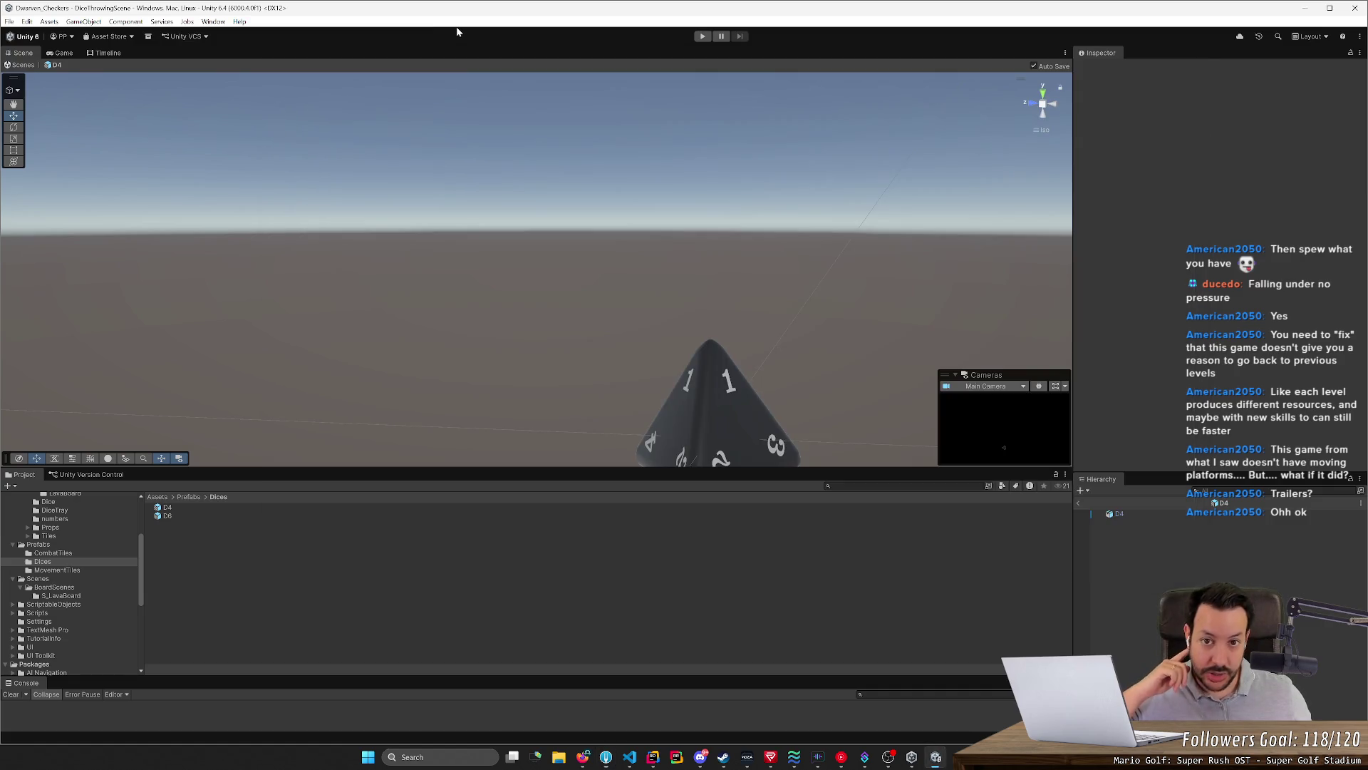